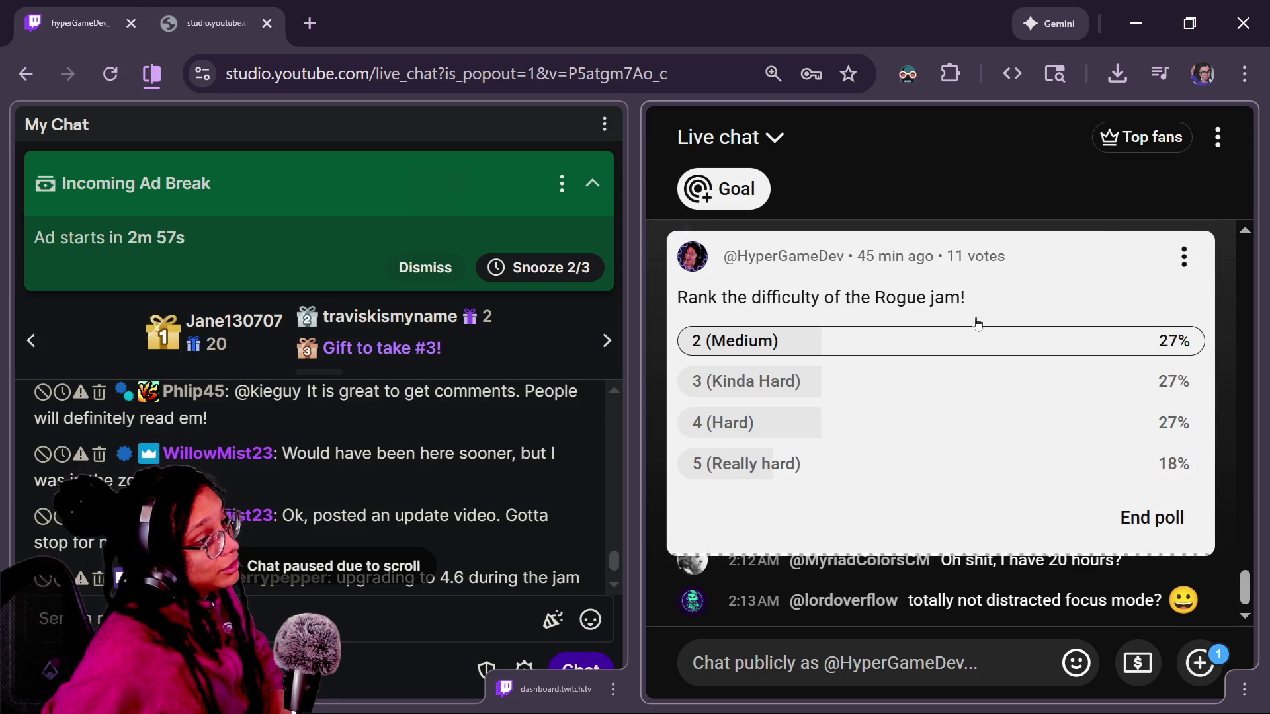
- Collapse and re-expand the YouTube poll card to check its full results
{"action": "left_click", "coordinate": [987, 262]}
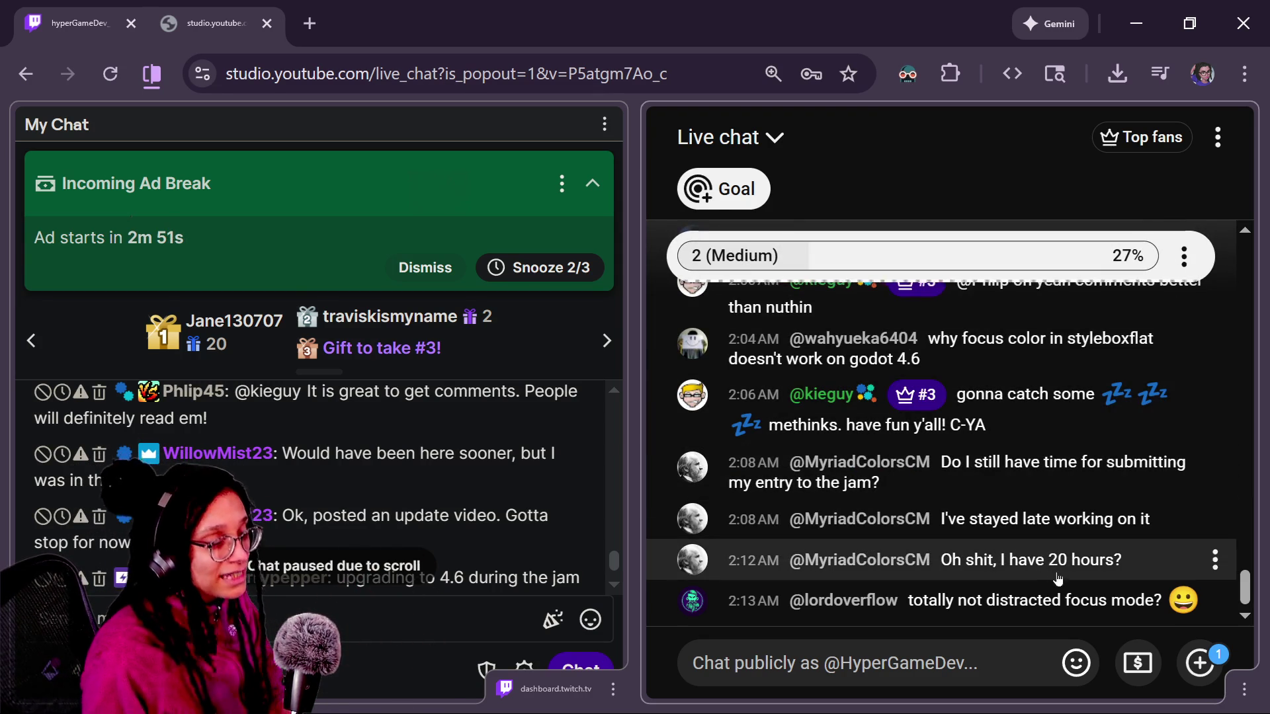
{"action": "left_click", "coordinate": [933, 262]}
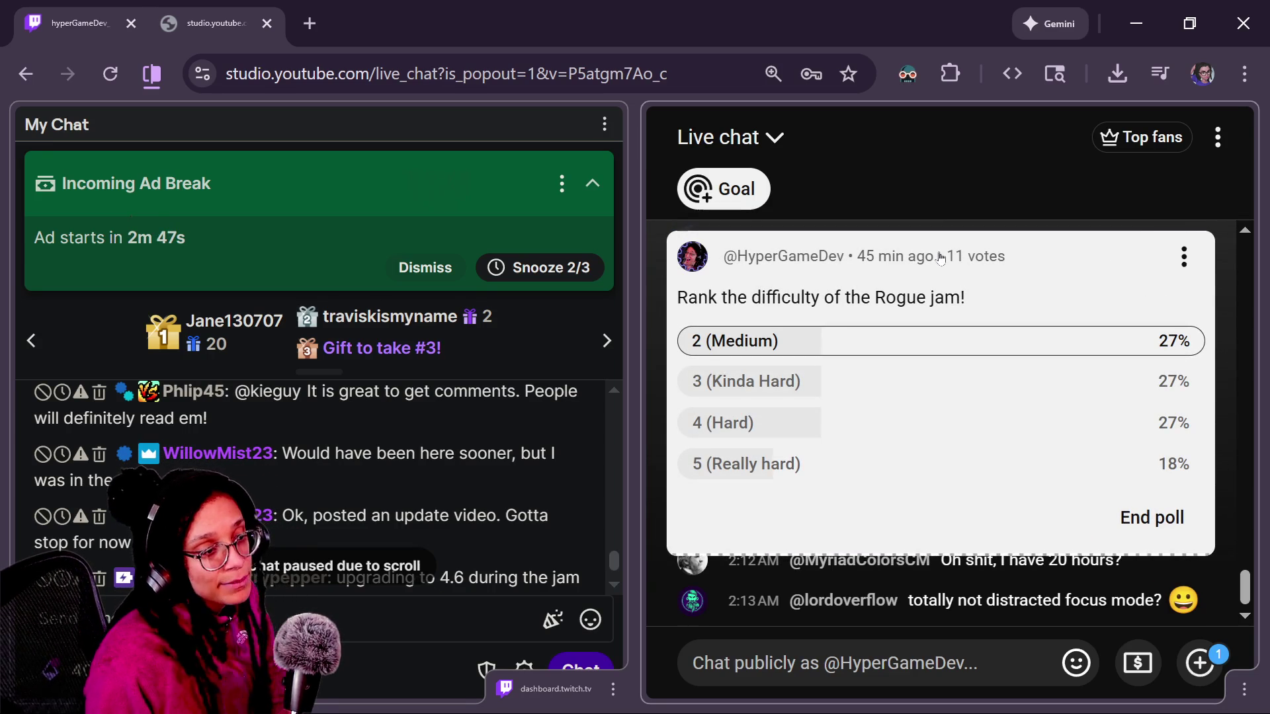
{"action": "left_click", "coordinate": [941, 257]}
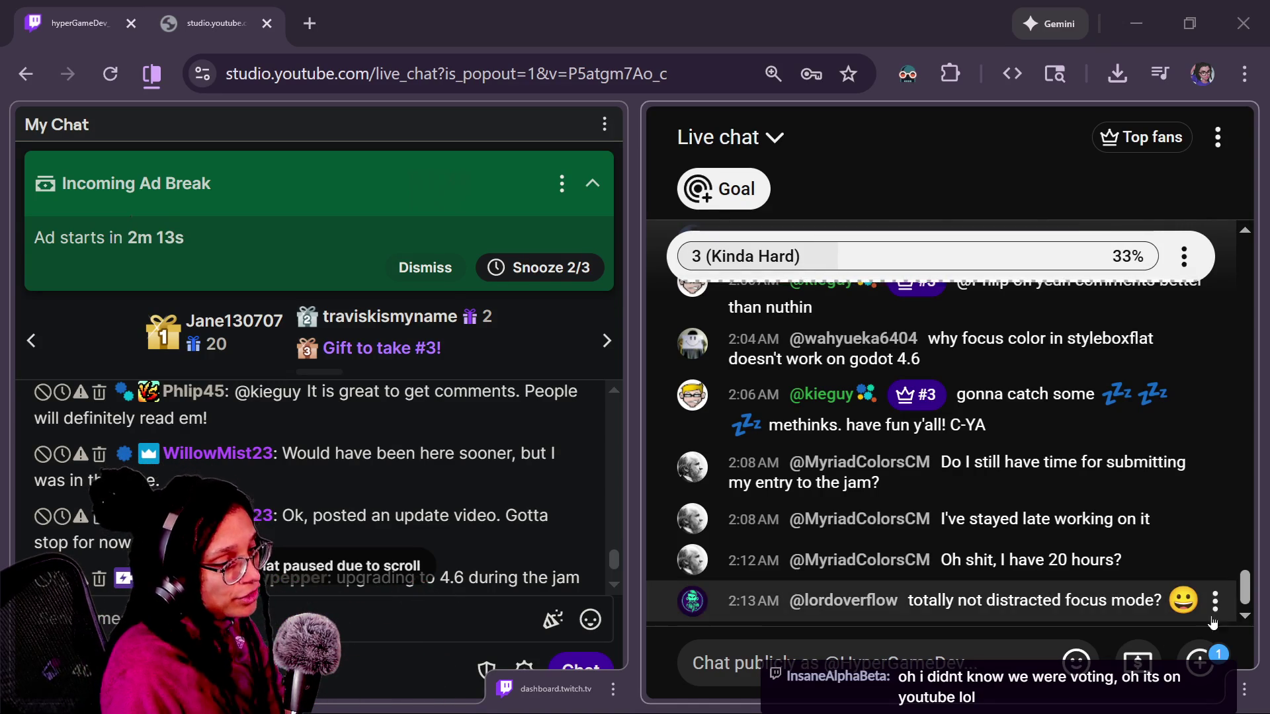
{"action": "left_click_drag", "start_coordinate": [1245, 595], "coordinate": [1245, 597]}
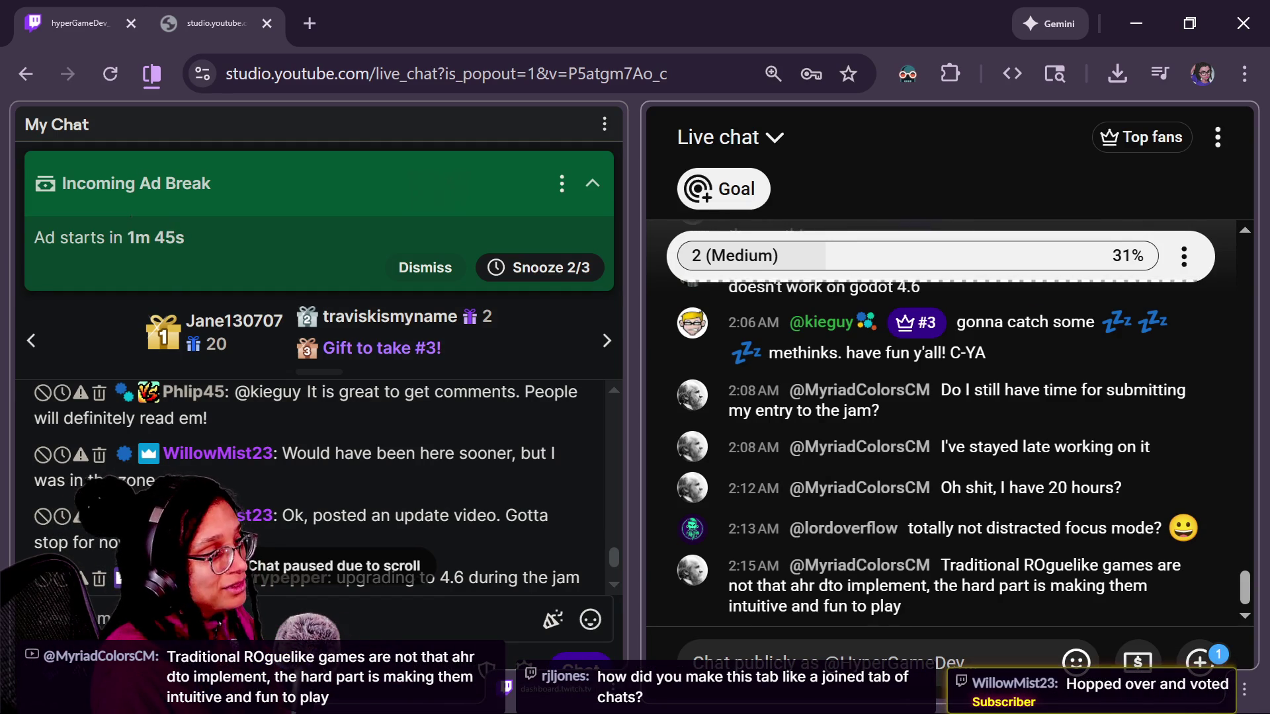
{"action": "left_click", "coordinate": [1005, 267]}
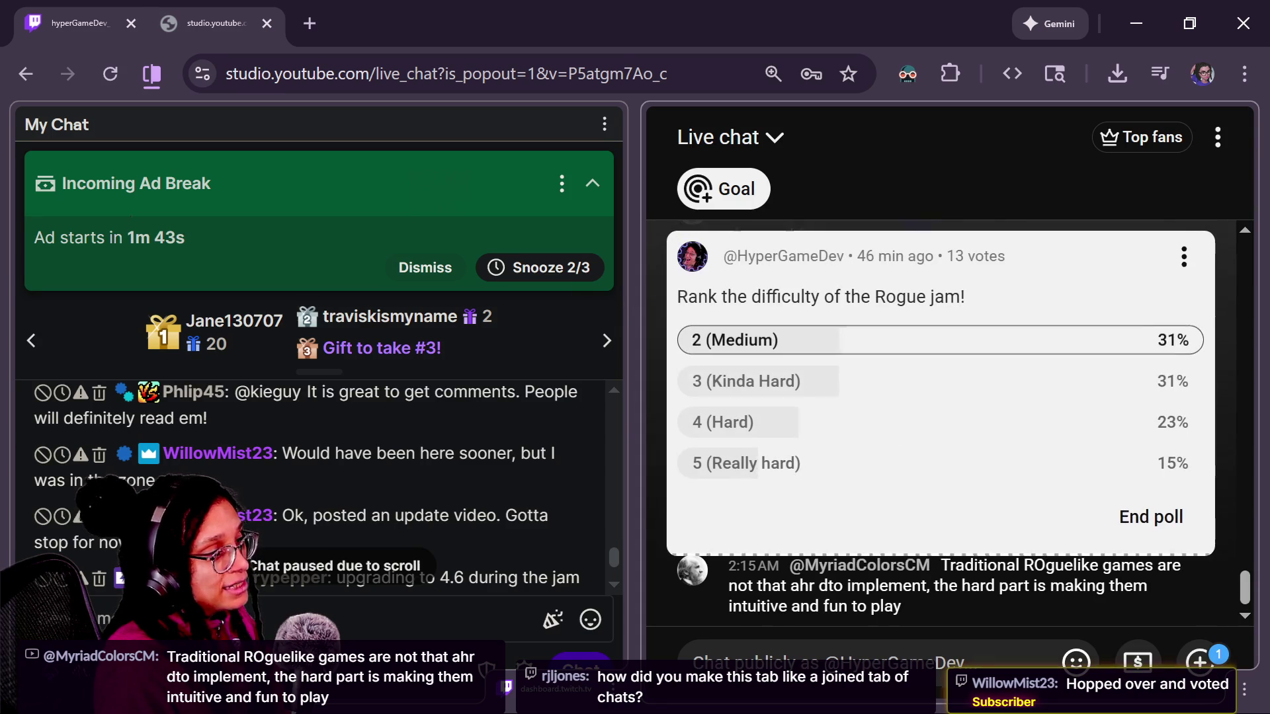
- Check the !youtube command on the Nightbot custom commands page, then close that tab
{"action": "left_click", "coordinate": [330, 618]}
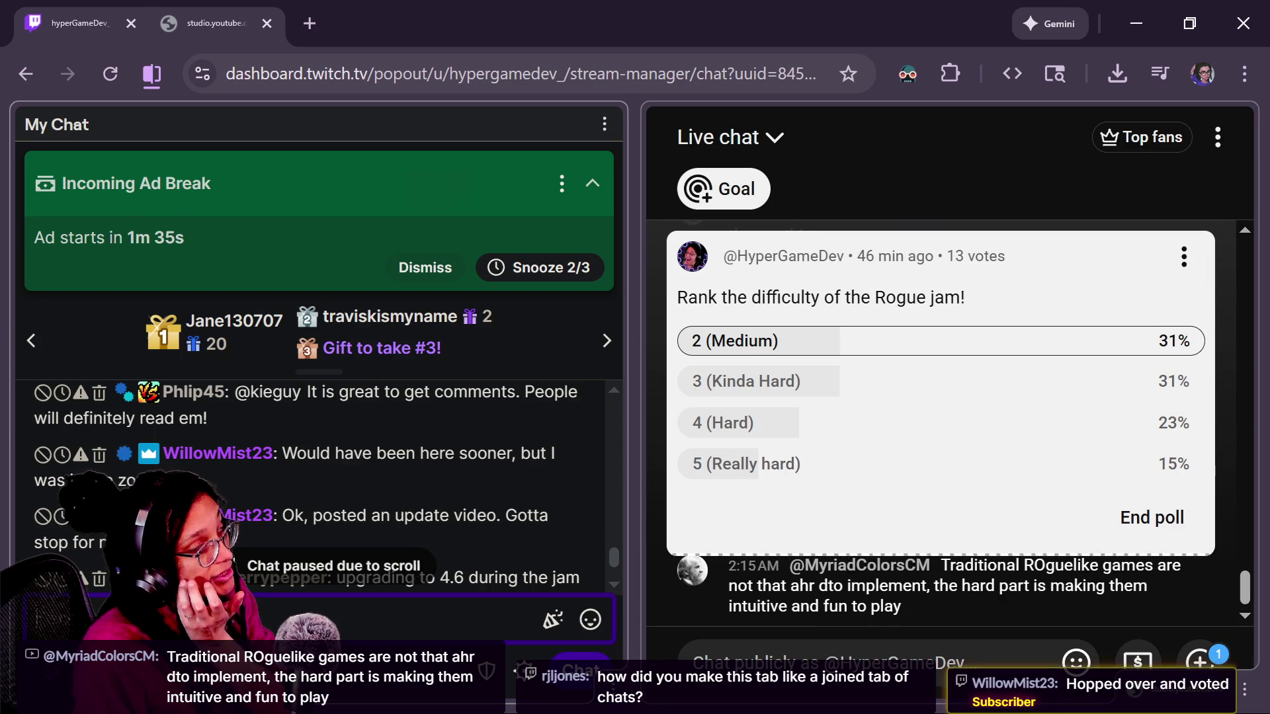
{"action": "left_click", "coordinate": [310, 23]}
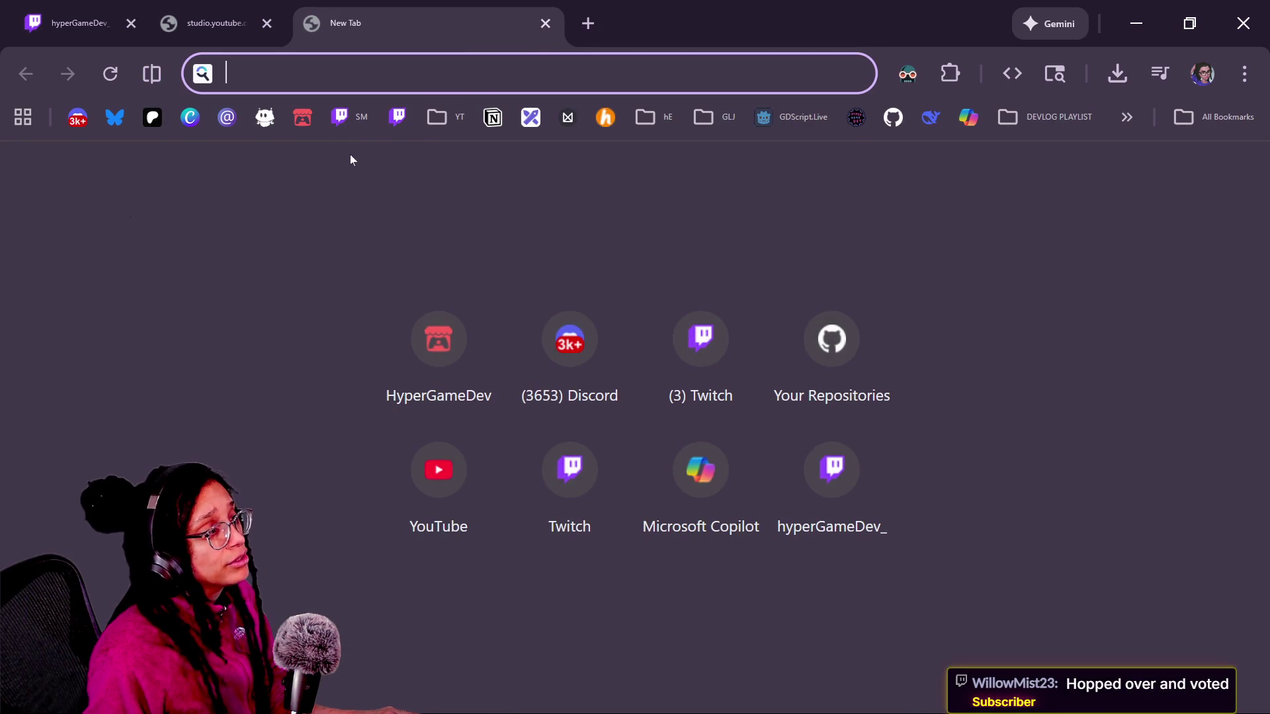
{"action": "left_click", "coordinate": [267, 120]}
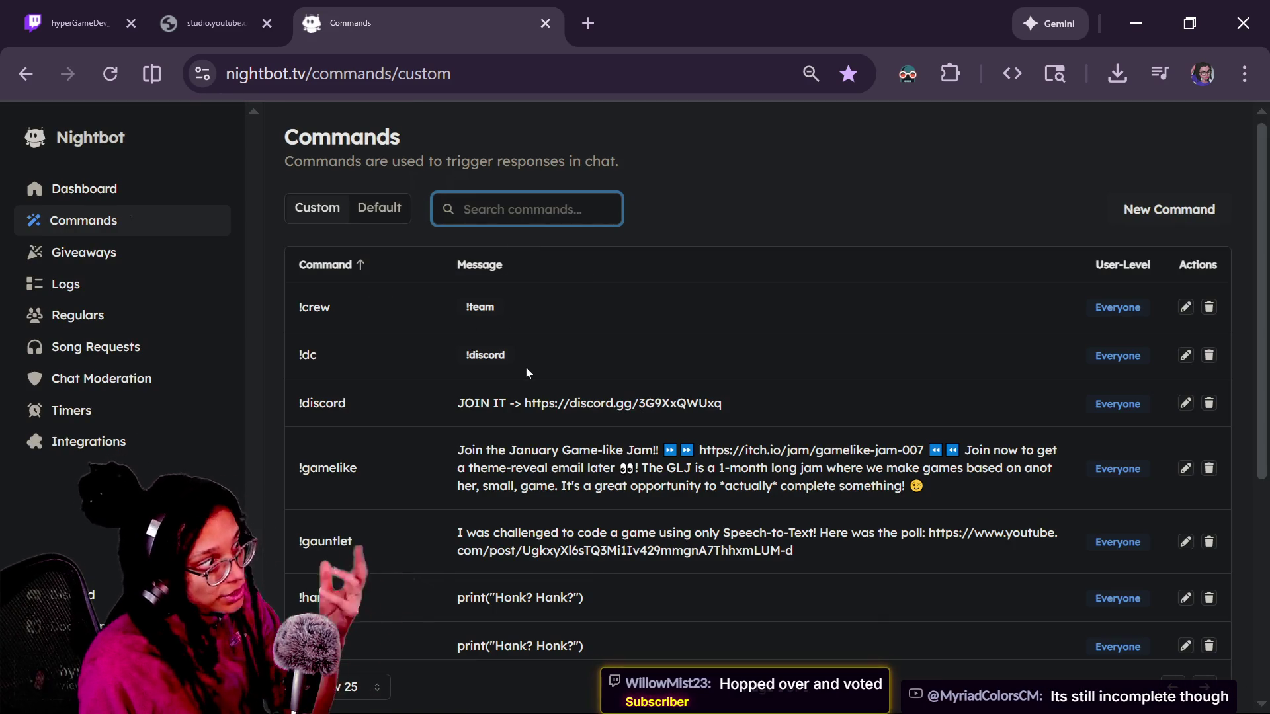
{"action": "scroll", "coordinate": [524, 375], "scroll_direction": "down", "scroll_amount": 2}
{"action": "scroll", "coordinate": [758, 396], "scroll_direction": "down", "scroll_amount": 4}
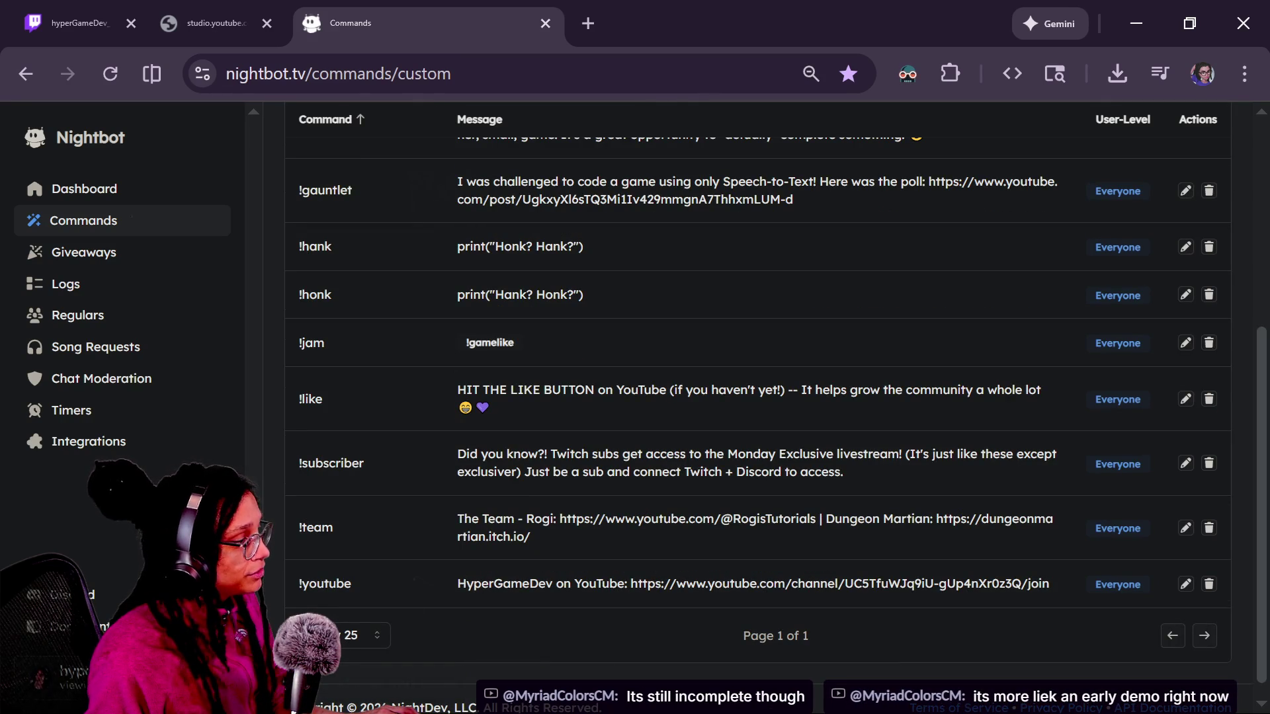
{"action": "key", "text": "alt+Tab"}
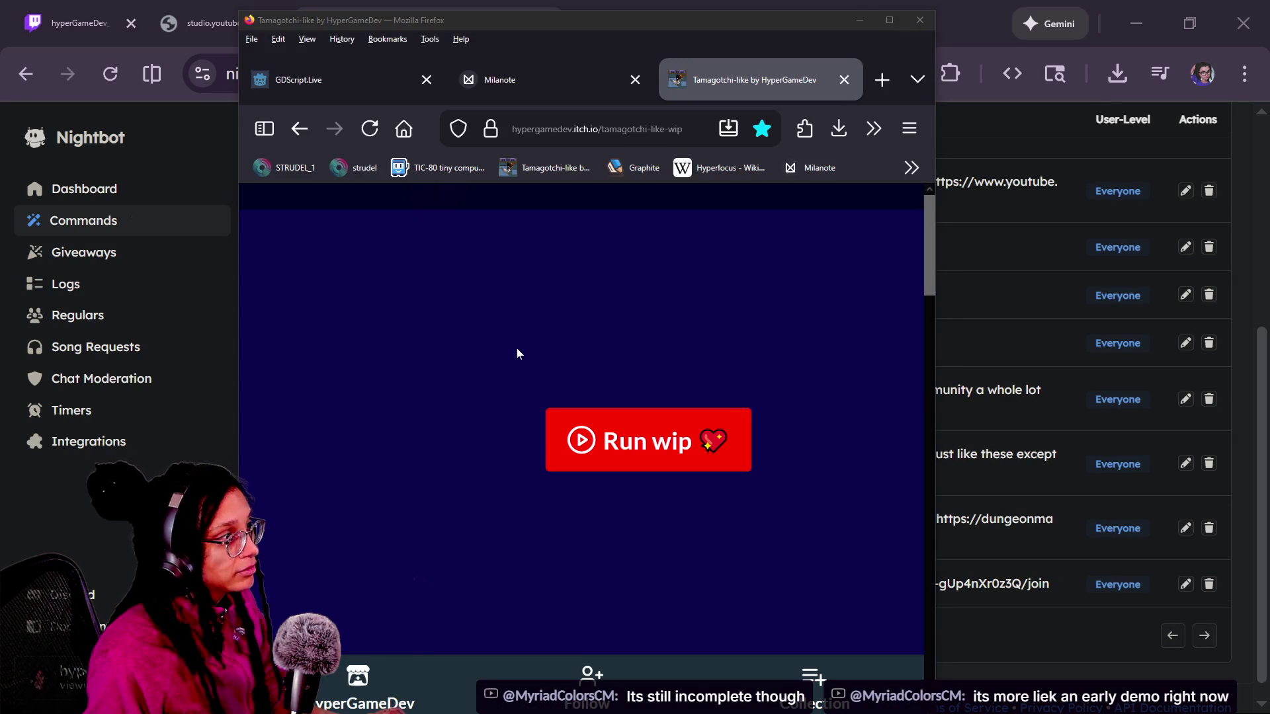
{"action": "key", "text": "alt+Tab"}
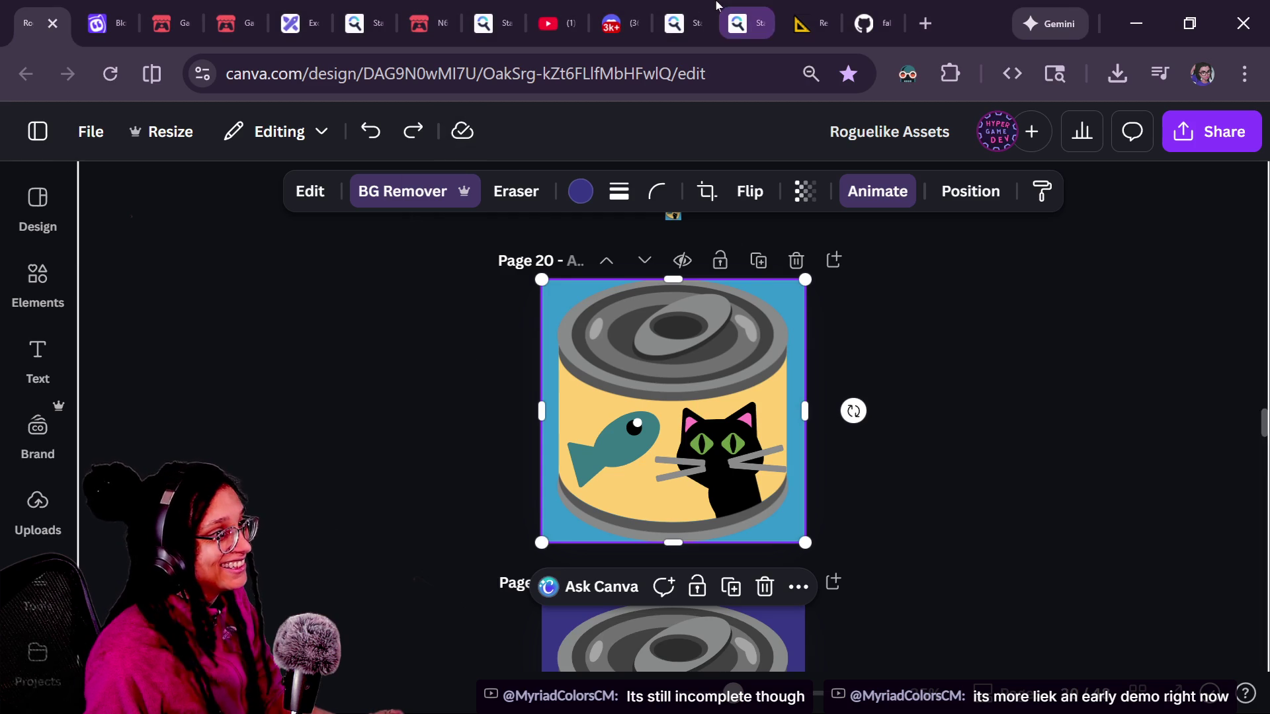
{"action": "key", "text": "alt+Tab"}
{"action": "key", "text": "alt+Tab"}
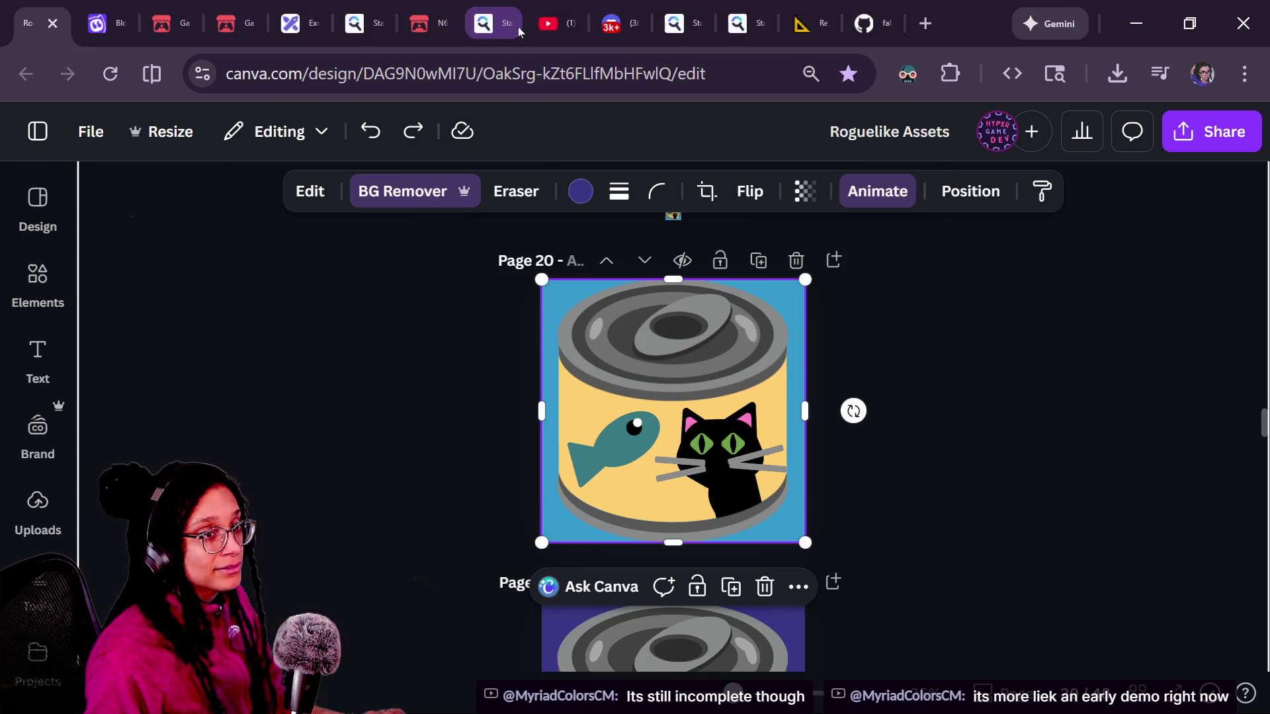
{"action": "key", "text": "alt+Tab"}
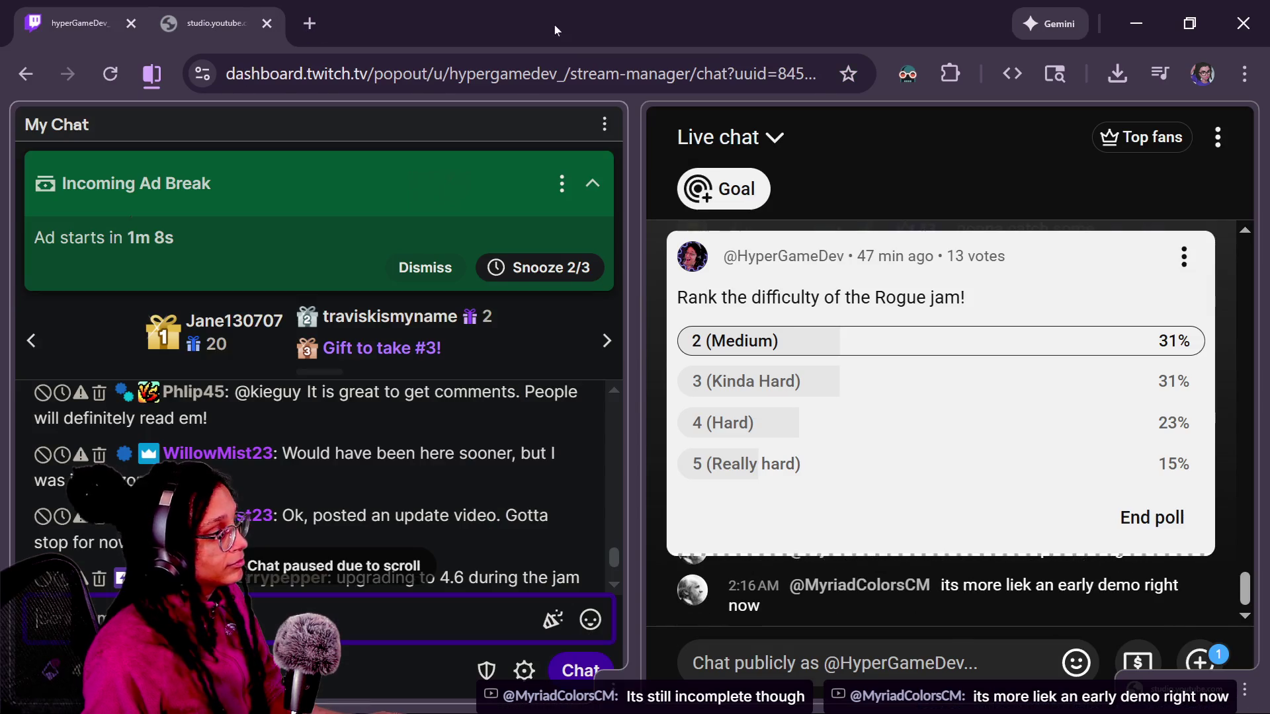
{"action": "left_click", "coordinate": [545, 23]}
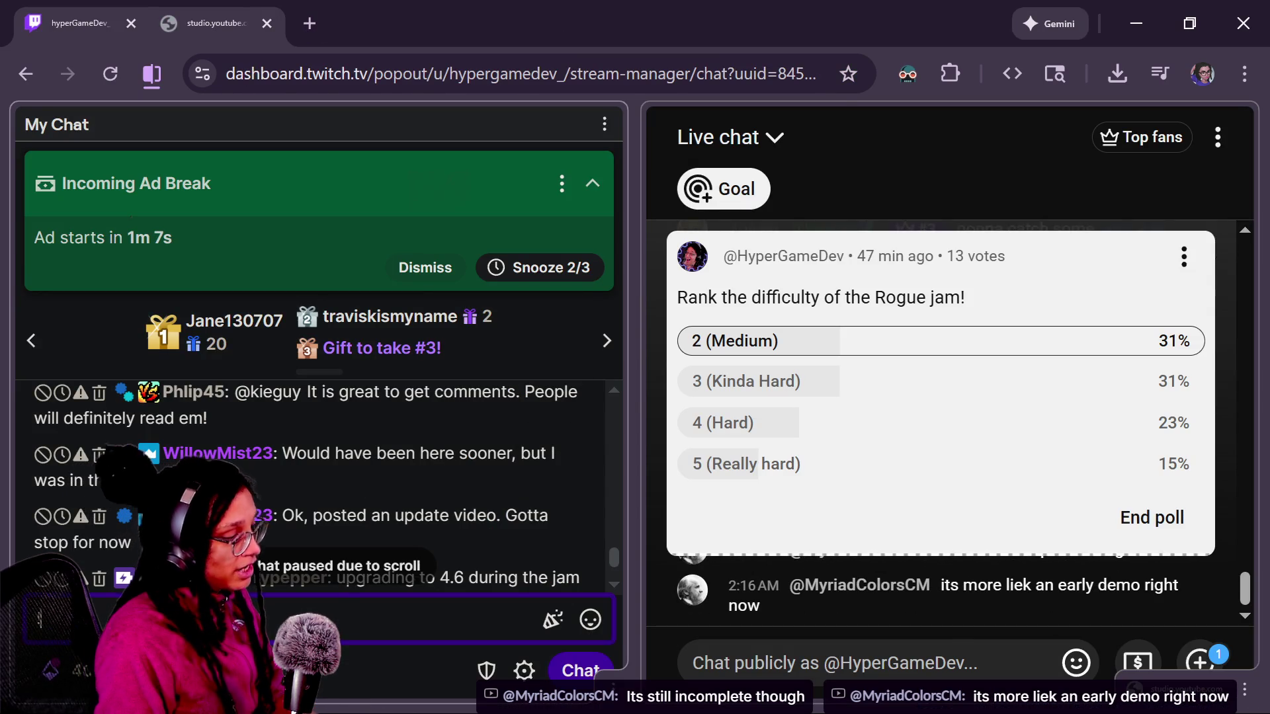
- Post !youtube in the Twitch chat and collapse the YouTube poll
{"action": "type", "text": "!youtube"}
{"action": "key", "text": "Return"}
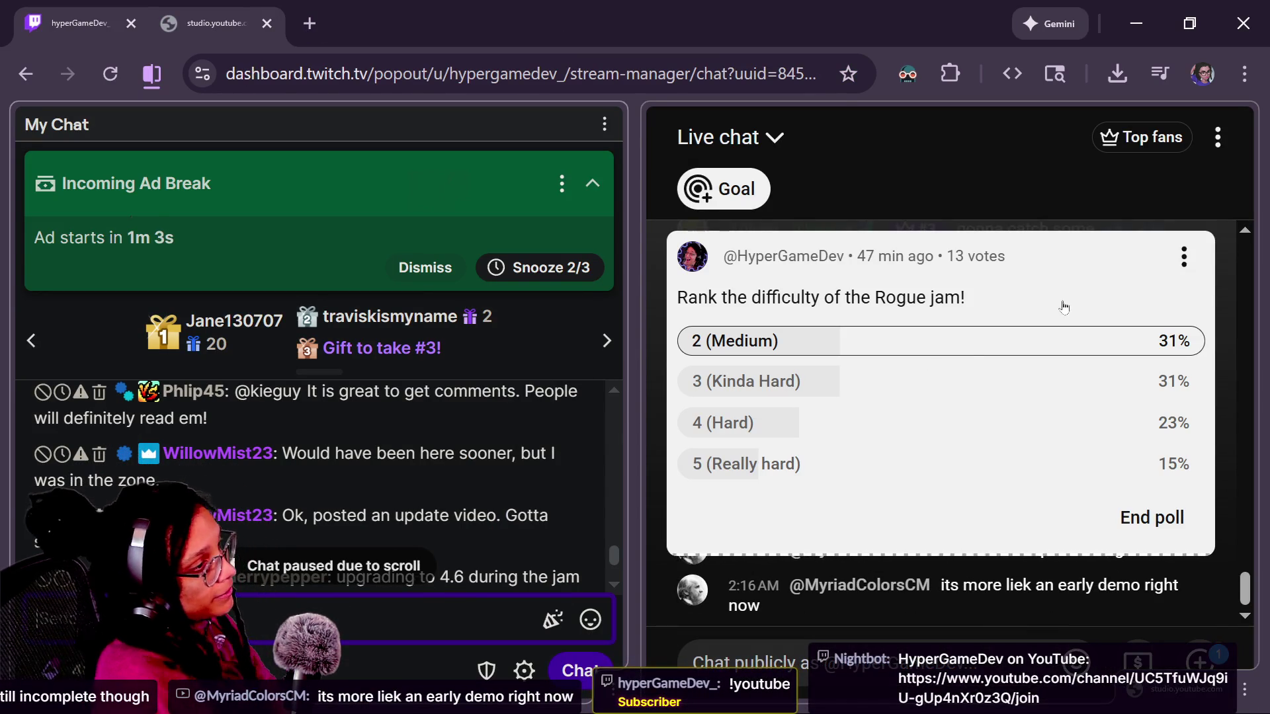
{"action": "left_click", "coordinate": [828, 313]}
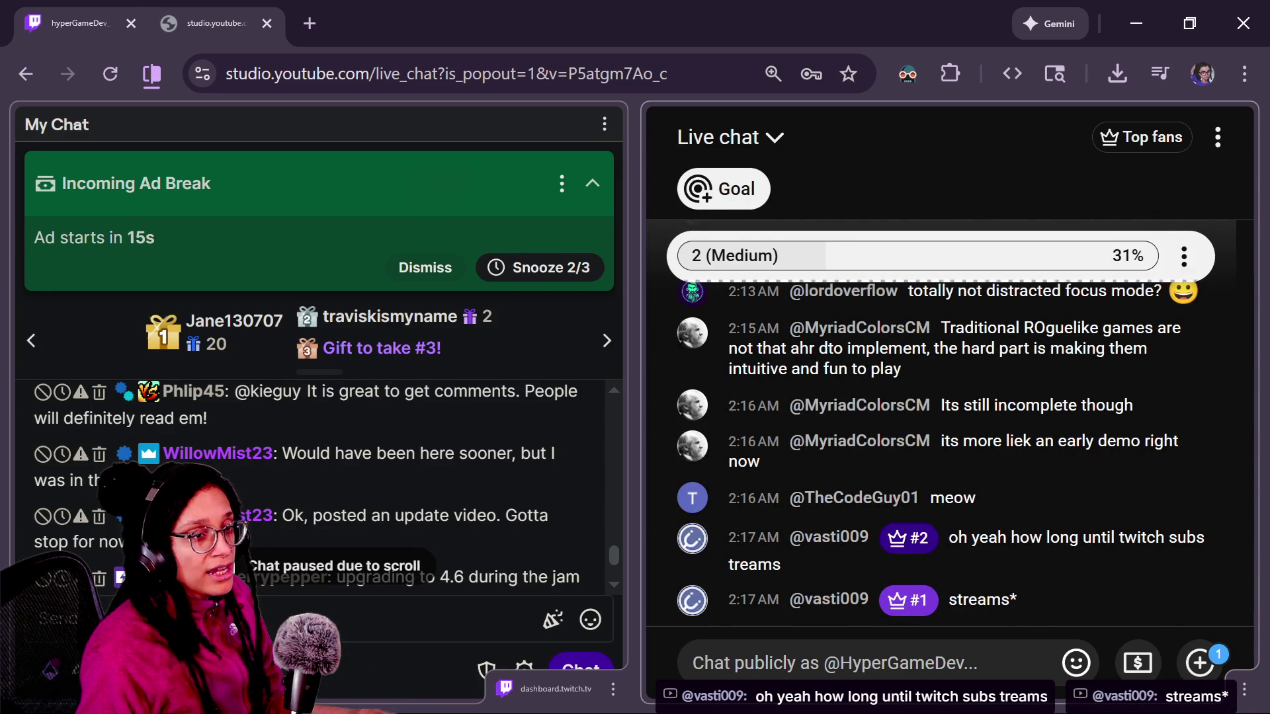
- Zoom in on the hypesters notes and change the stream count from 21 to 20
{"action": "key", "text": "alt+Tab"}
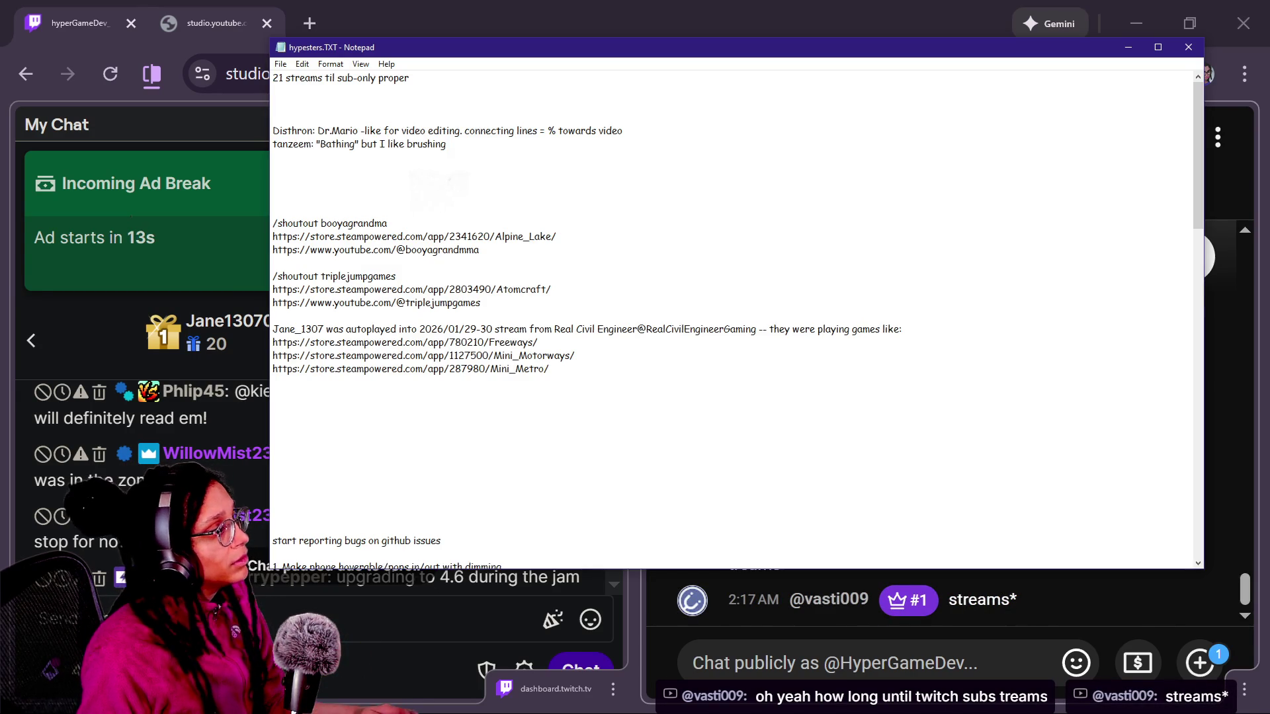
{"action": "key", "text": "ctrl+plus"}
{"action": "key", "text": "ctrl+plus"}
{"action": "key", "text": "ctrl+plus"}
{"action": "key", "text": "ctrl+Right"}
{"action": "key", "text": "BackSpace"}
{"action": "key", "text": "BackSpace"}
{"action": "type", "text": "-"}
{"action": "key", "text": "BackSpace"}
{"action": "key", "text": "BackSpace"}
{"action": "type", "text": "0"}
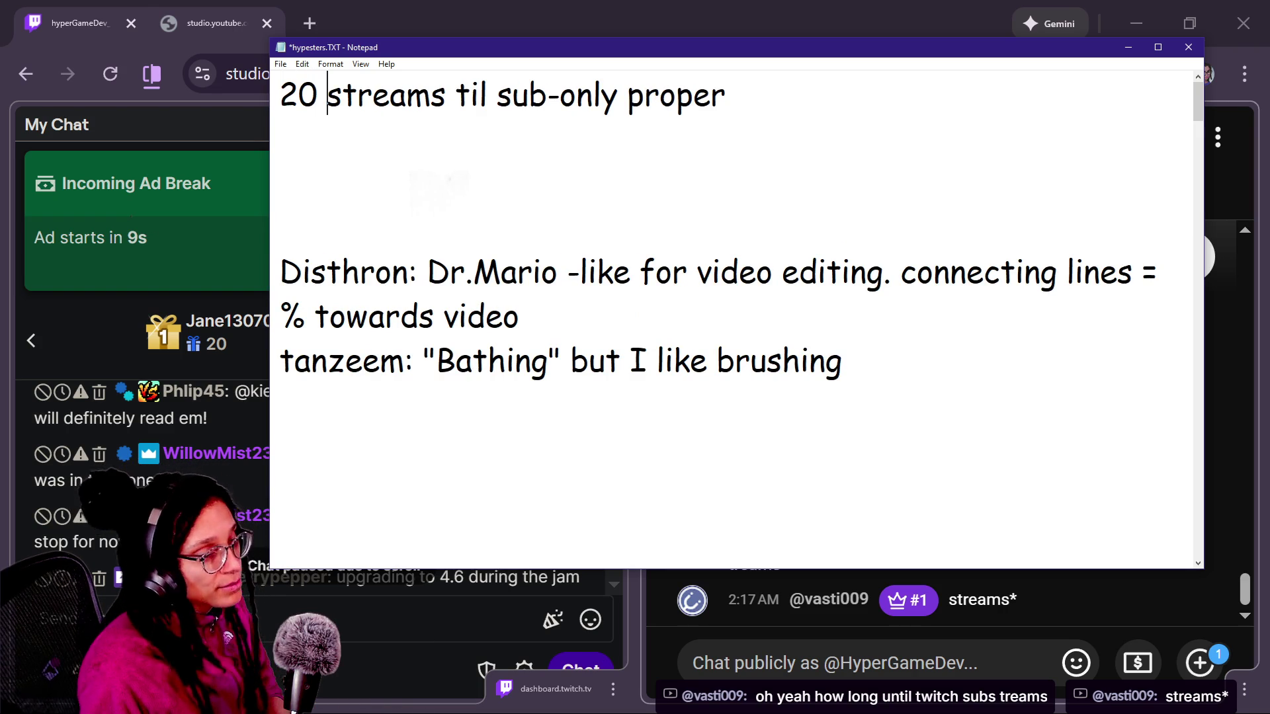
- Move the Notepad window down and right and reposition the caret in the first line
{"action": "left_click_drag", "start_coordinate": [728, 47], "coordinate": [872, 250]}
{"action": "key", "text": "ctrl+shift+Right"}
{"action": "key", "text": "ctrl+shift+Right"}
{"action": "key", "text": "ctrl+shift+Right"}
{"action": "left_click", "coordinate": [657, 297]}
{"action": "left_click", "coordinate": [615, 298]}
{"action": "left_click", "coordinate": [552, 297]}
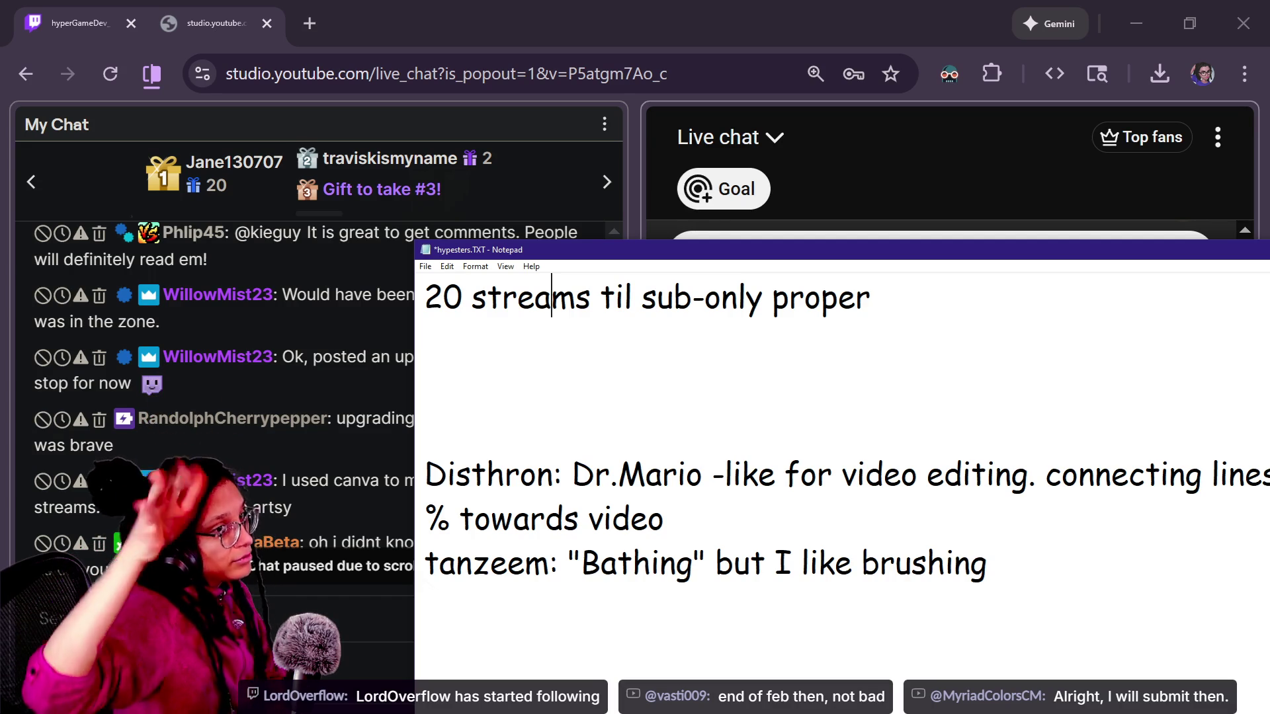
- Scroll the Twitch chat and select the latest YouTube chat message
{"action": "left_click", "coordinate": [396, 344]}
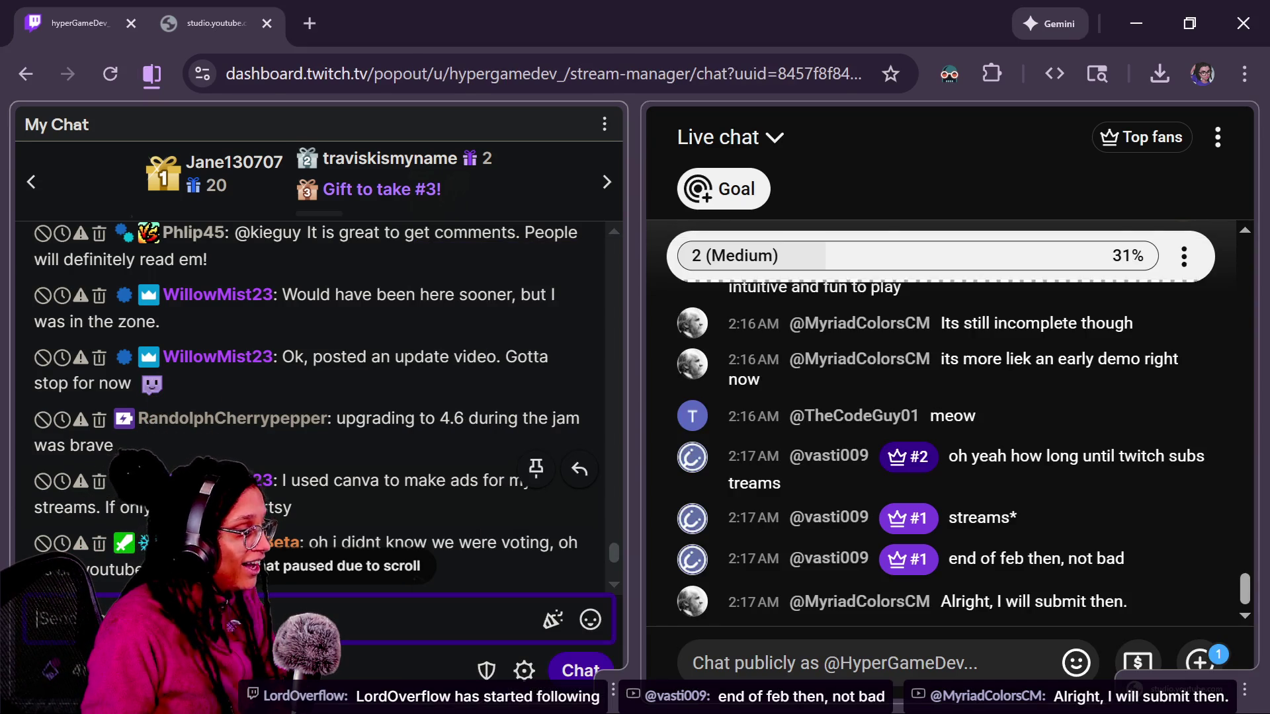
{"action": "scroll", "coordinate": [555, 343], "scroll_direction": "down", "scroll_amount": 3}
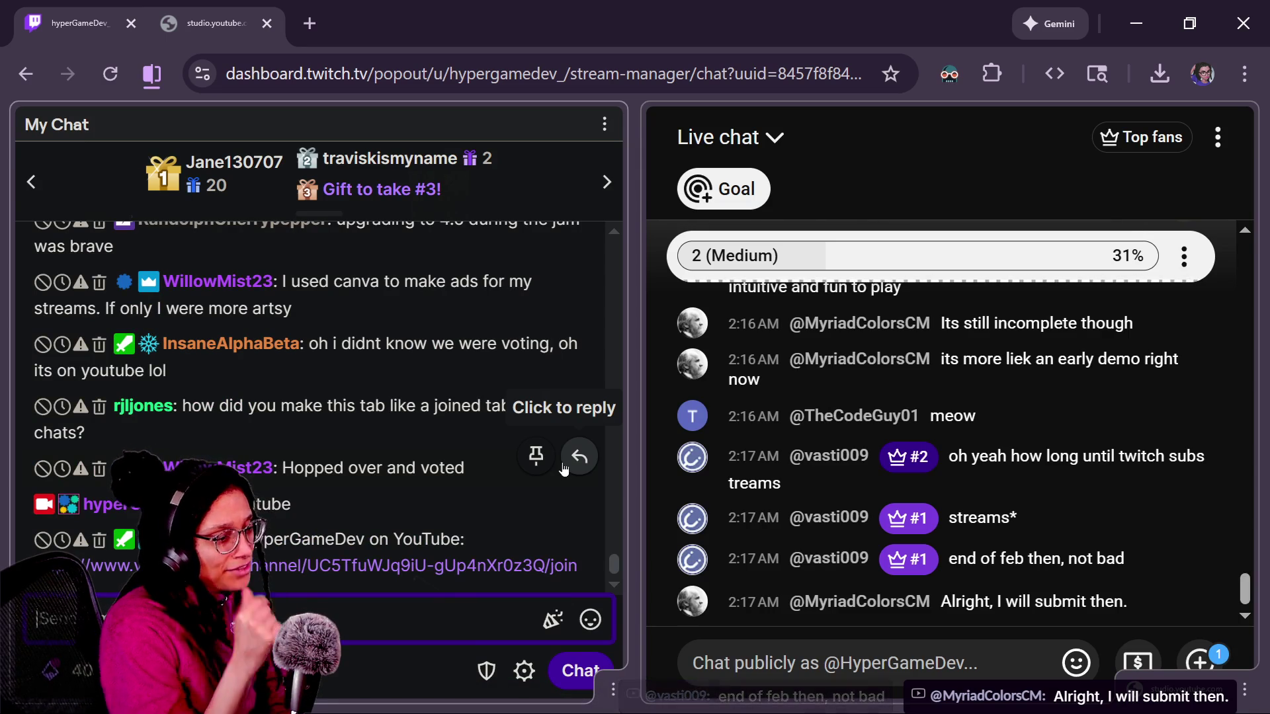
{"action": "key", "text": "alt+Tab"}
{"action": "key", "text": "alt+Tab"}
{"action": "left_click_drag", "start_coordinate": [770, 611], "coordinate": [1157, 602]}
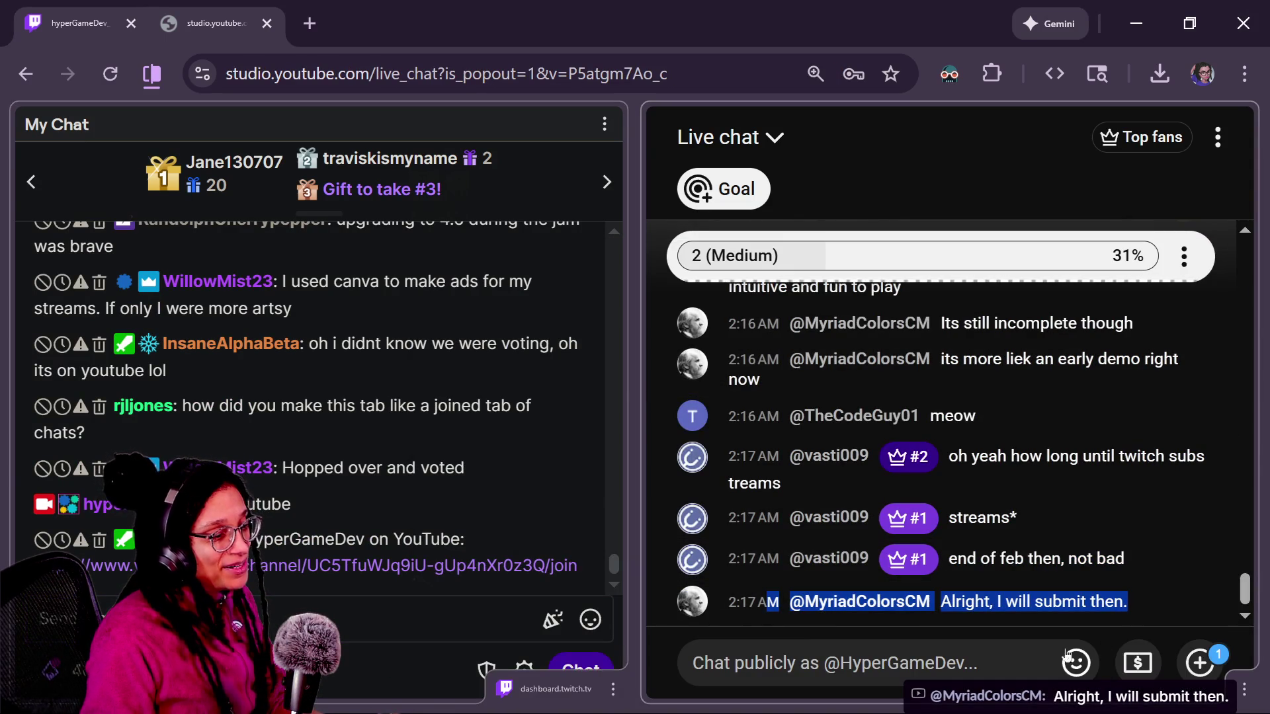
- Minimize the Canva editor and cycle windows toward the Godot editor with ui_menu.gd
{"action": "key", "text": "alt+Tab"}
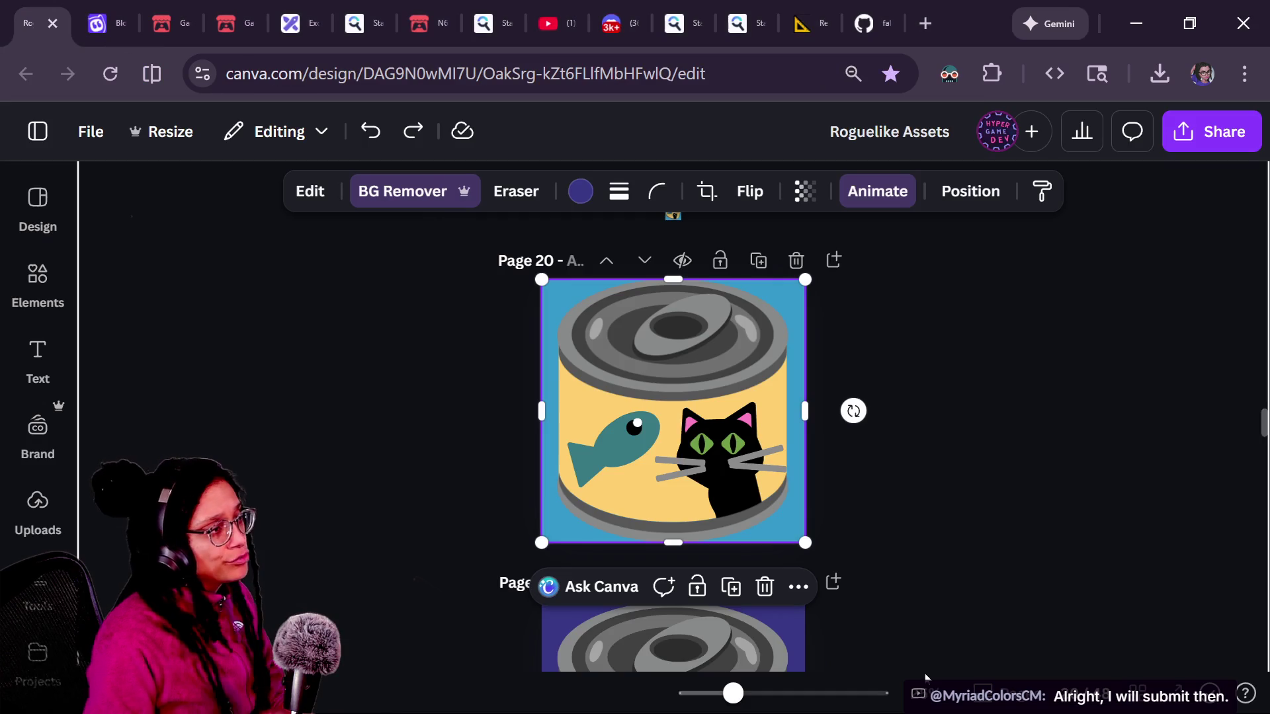
{"action": "left_click", "coordinate": [1137, 23]}
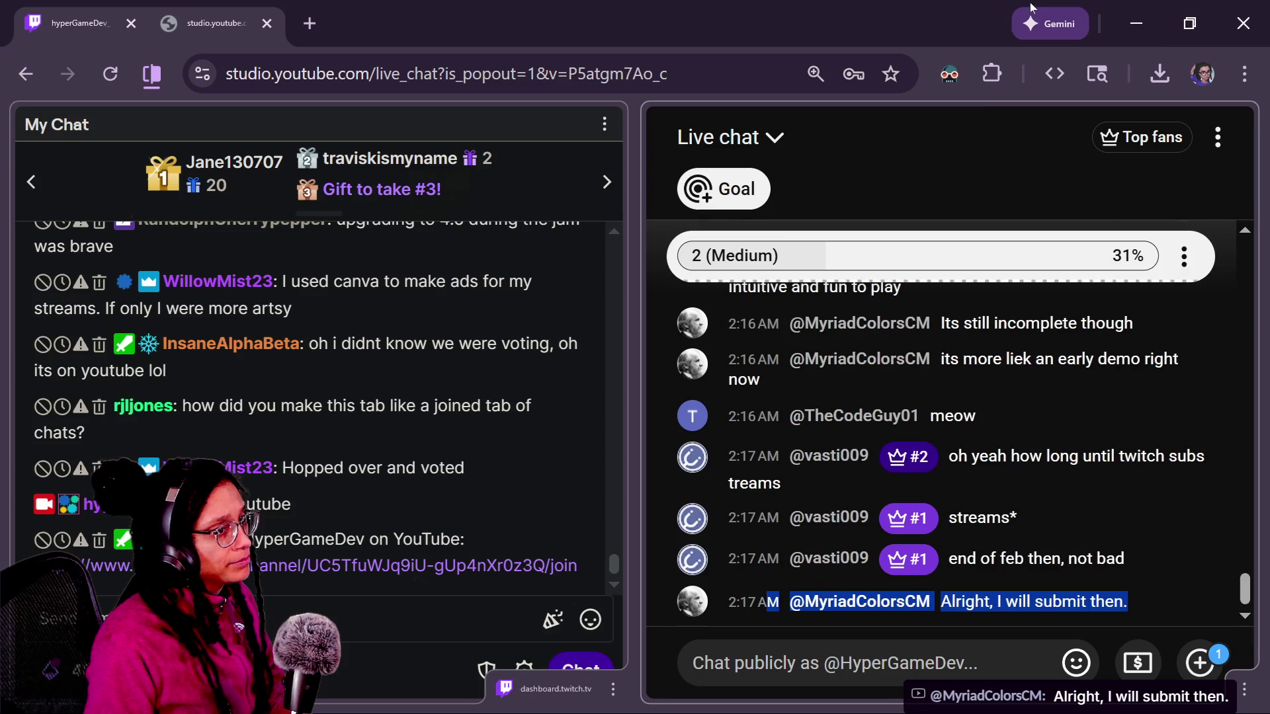
{"action": "key", "text": "alt+Tab"}
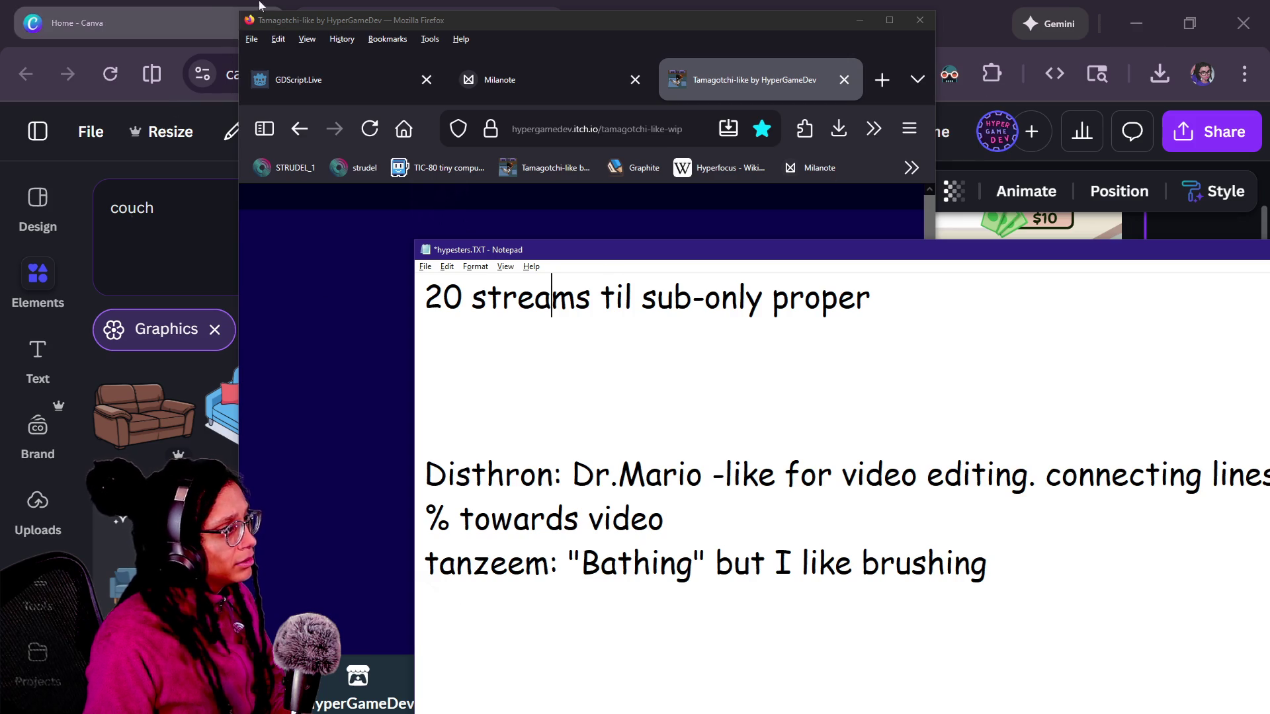
{"action": "key", "text": "alt+Tab"}
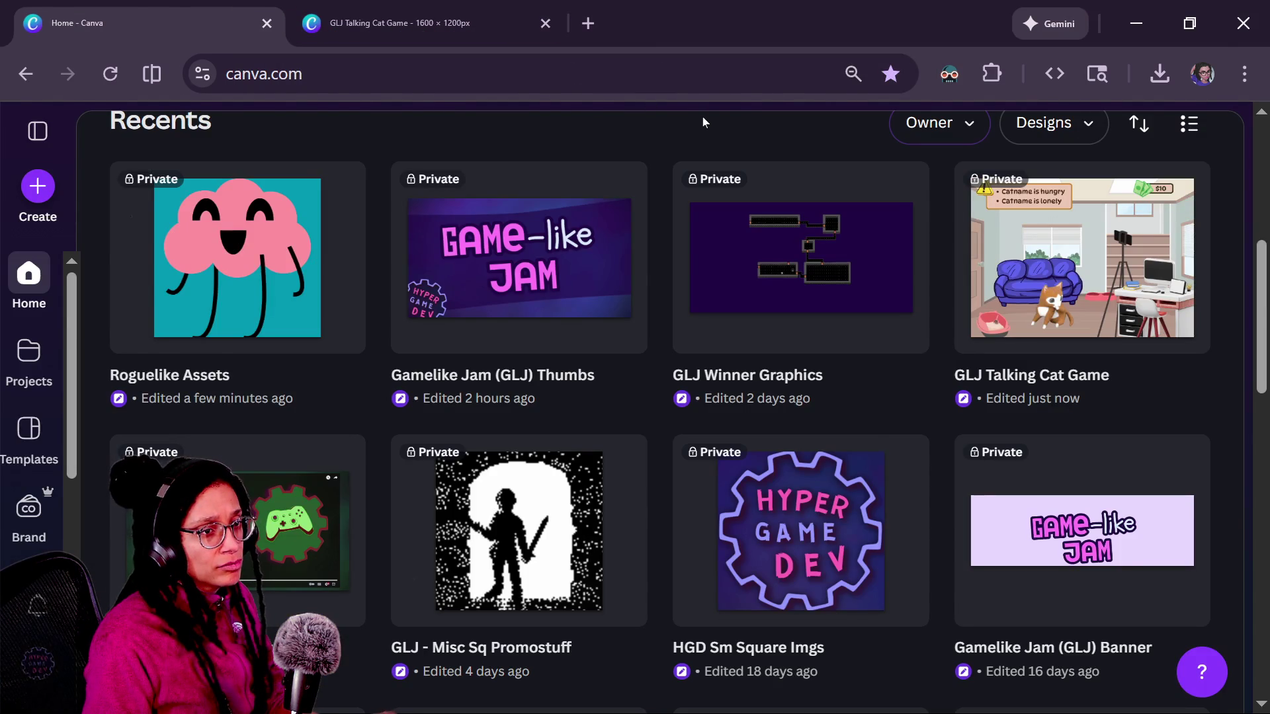
{"action": "key", "text": "alt+Tab"}
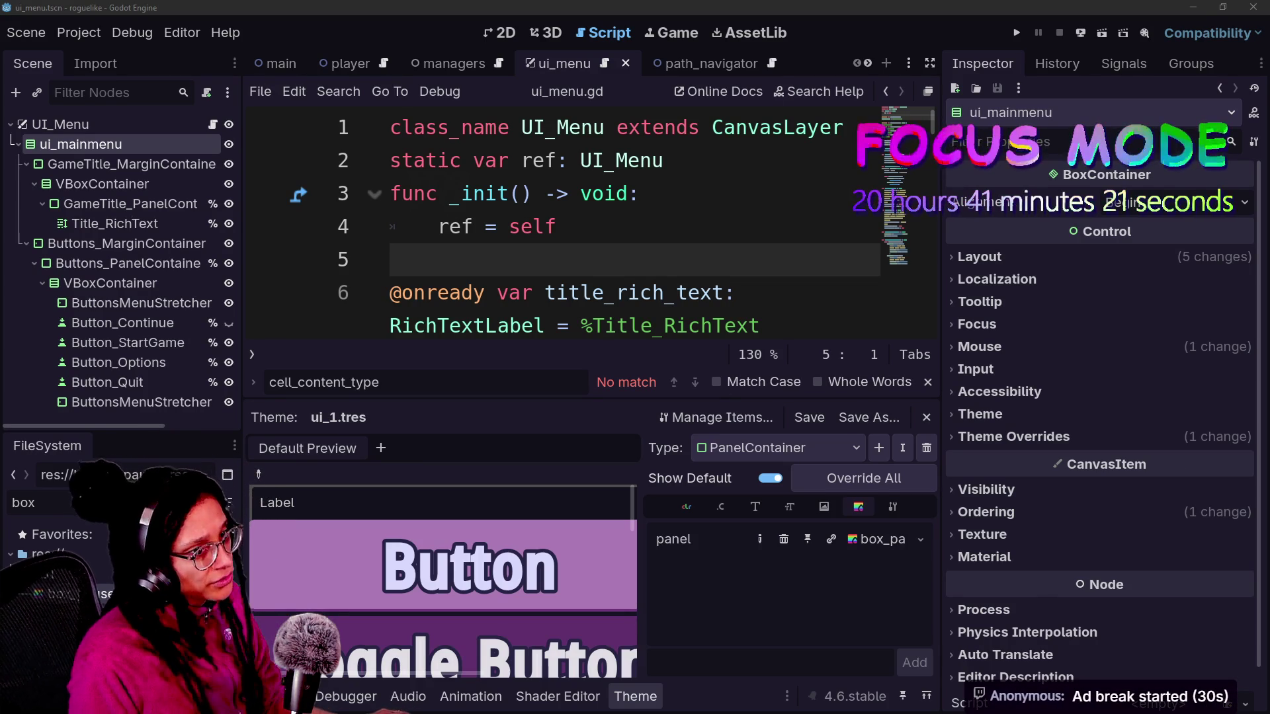
{"action": "left_click", "coordinate": [558, 227]}
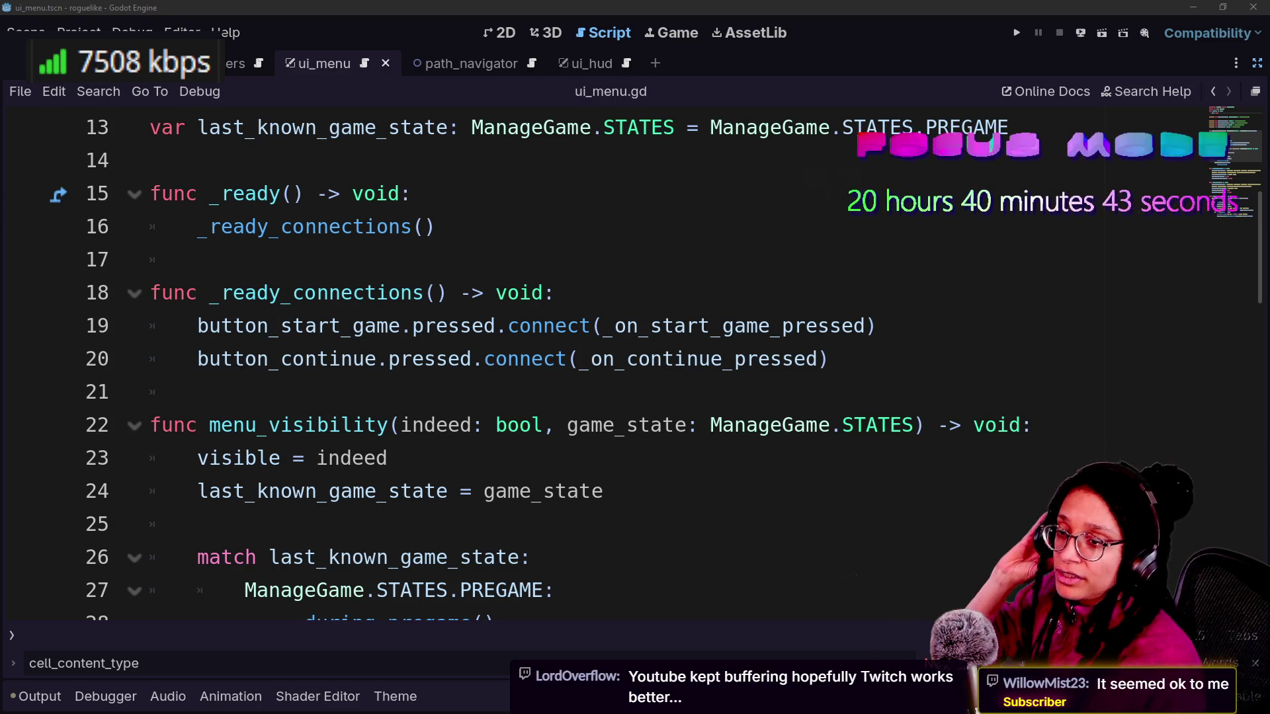
{"action": "left_click", "coordinate": [827, 457]}
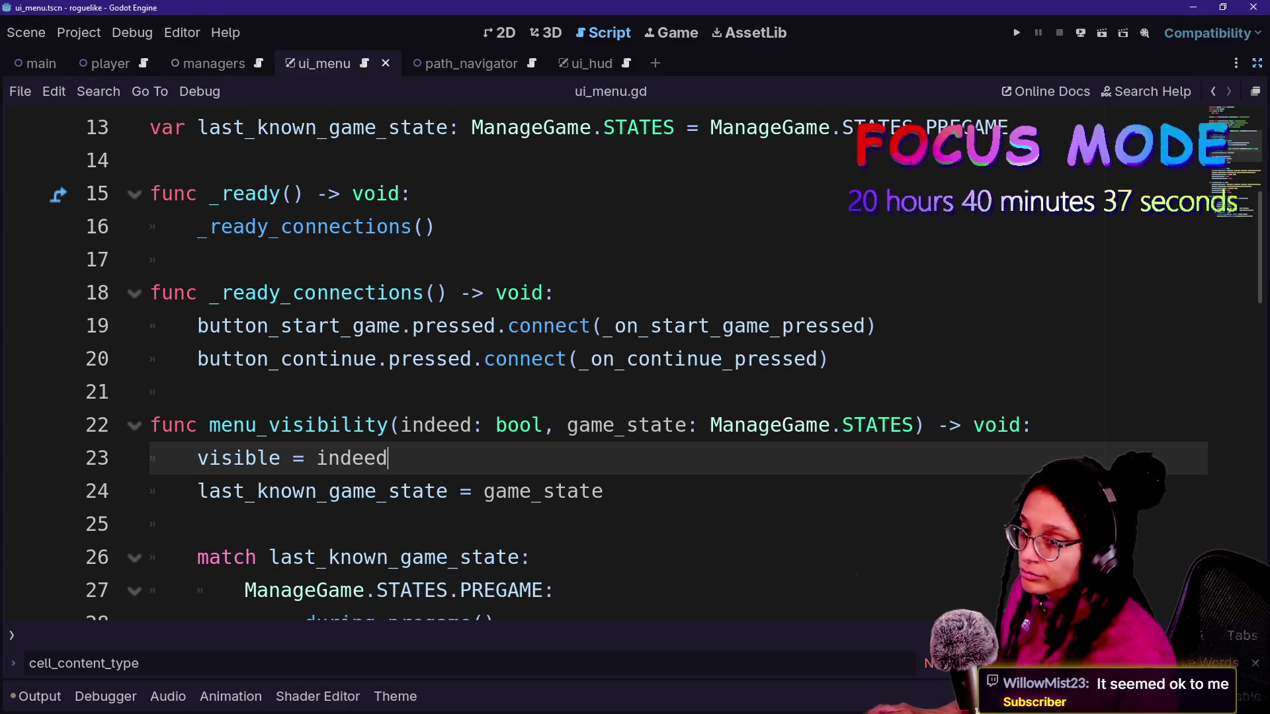
{"action": "left_click", "coordinate": [199, 391]}
{"action": "left_click", "coordinate": [198, 458]}
{"action": "left_click_drag", "start_coordinate": [553, 293], "coordinate": [827, 358]}
{"action": "left_click", "coordinate": [827, 359]}
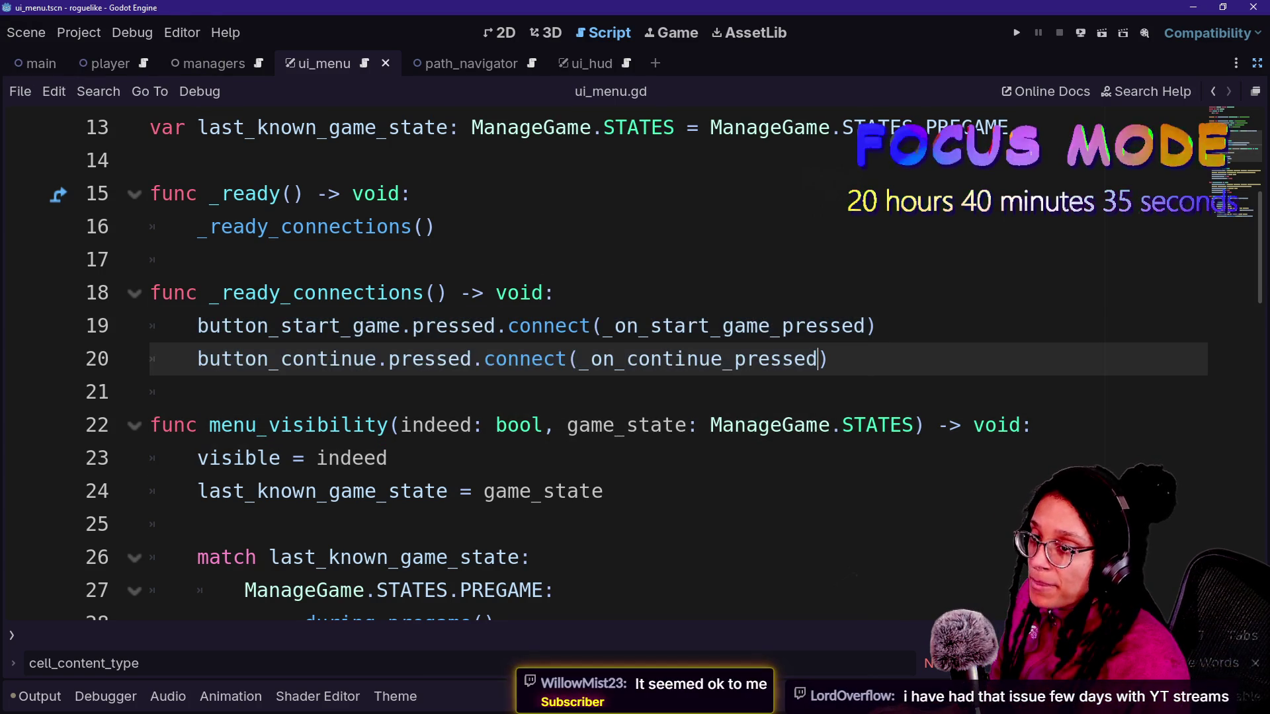
{"action": "left_click", "coordinate": [829, 424]}
{"action": "left_click", "coordinate": [827, 392]}
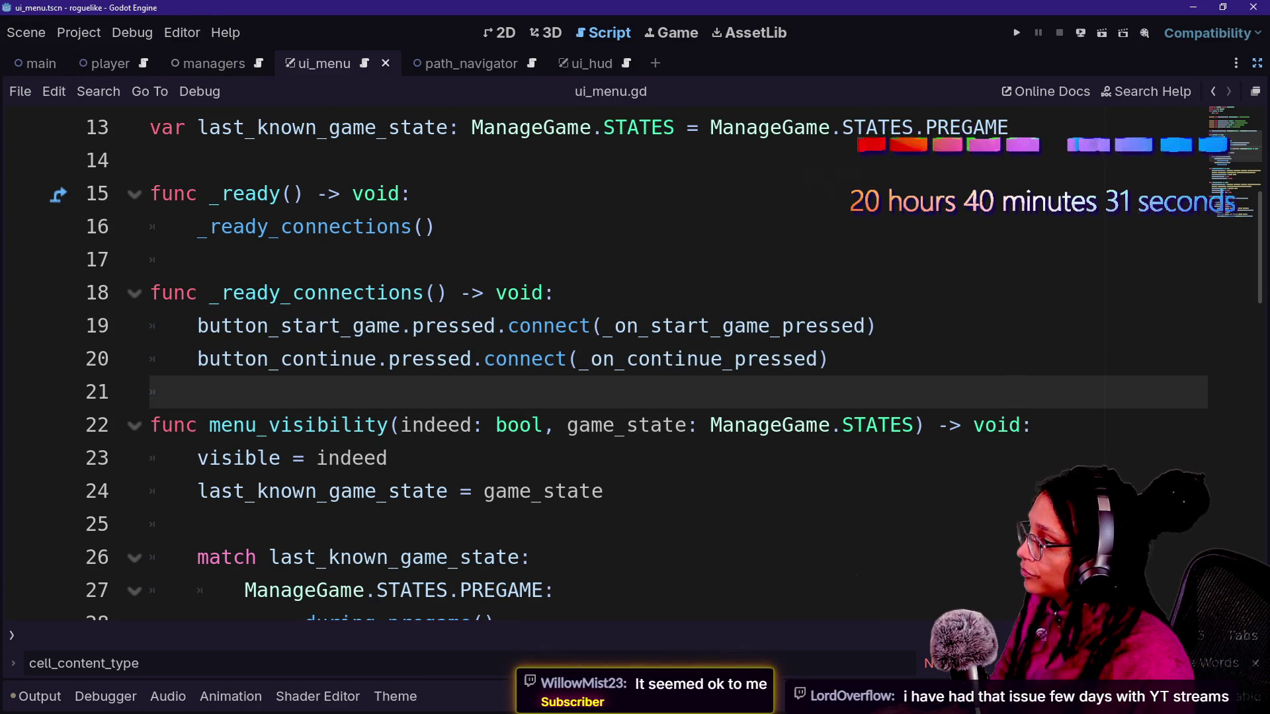
{"action": "scroll", "coordinate": [582, 364], "scroll_direction": "down", "scroll_amount": 7}
{"action": "scroll", "coordinate": [582, 363], "scroll_direction": "up", "scroll_amount": 3}
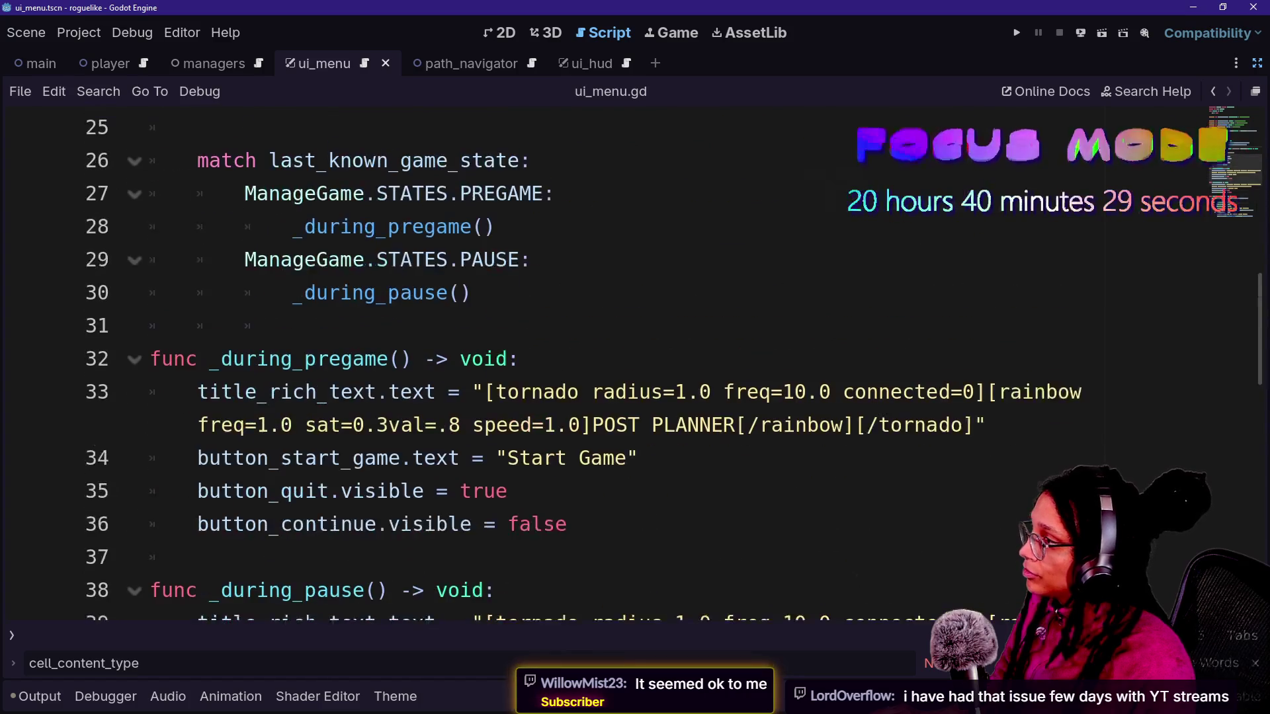
{"action": "scroll", "coordinate": [582, 364], "scroll_direction": "down", "scroll_amount": 6}
{"action": "scroll", "coordinate": [582, 364], "scroll_direction": "up", "scroll_amount": 3}
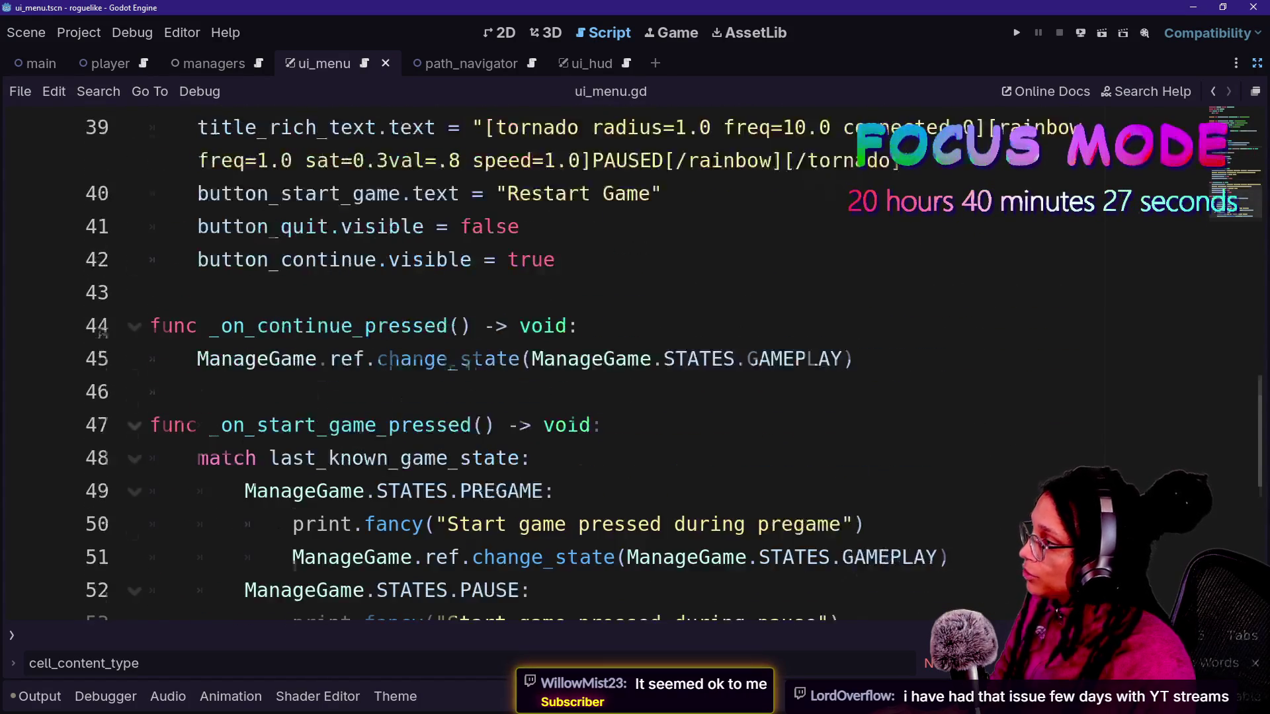
{"action": "scroll", "coordinate": [582, 364], "scroll_direction": "down", "scroll_amount": 2}
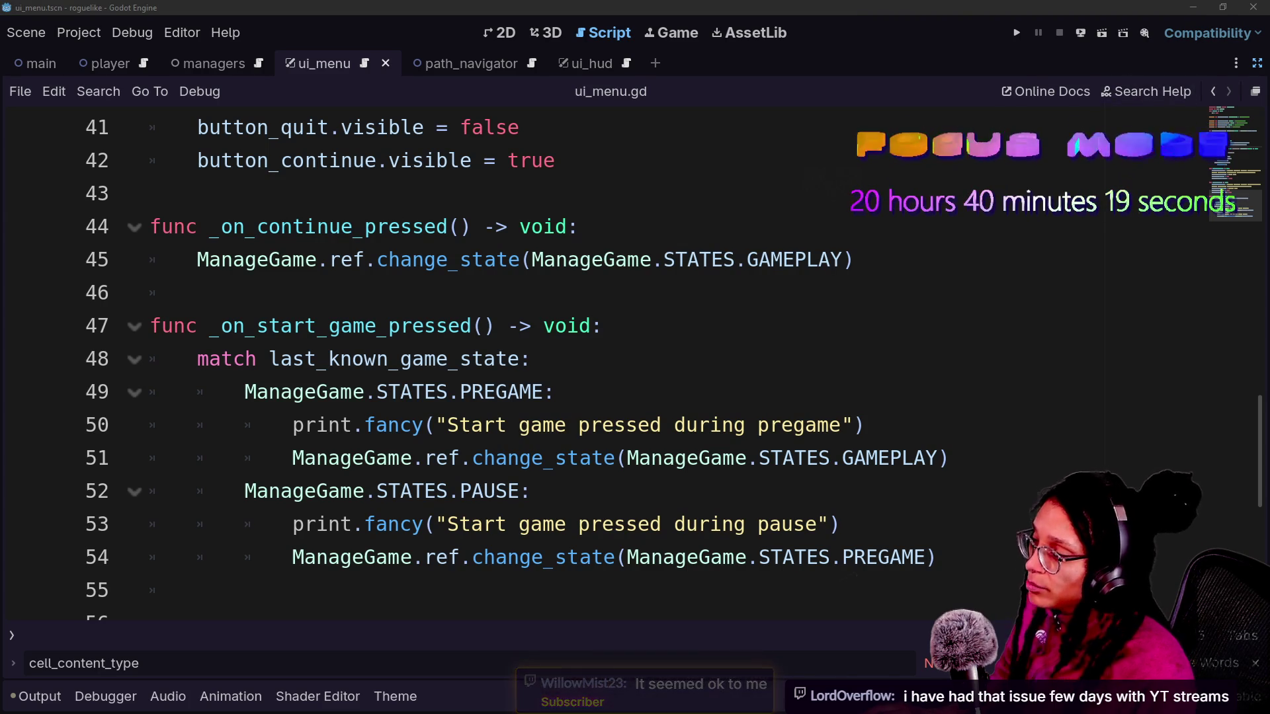
{"action": "mouse_move", "coordinate": [456, 361]}
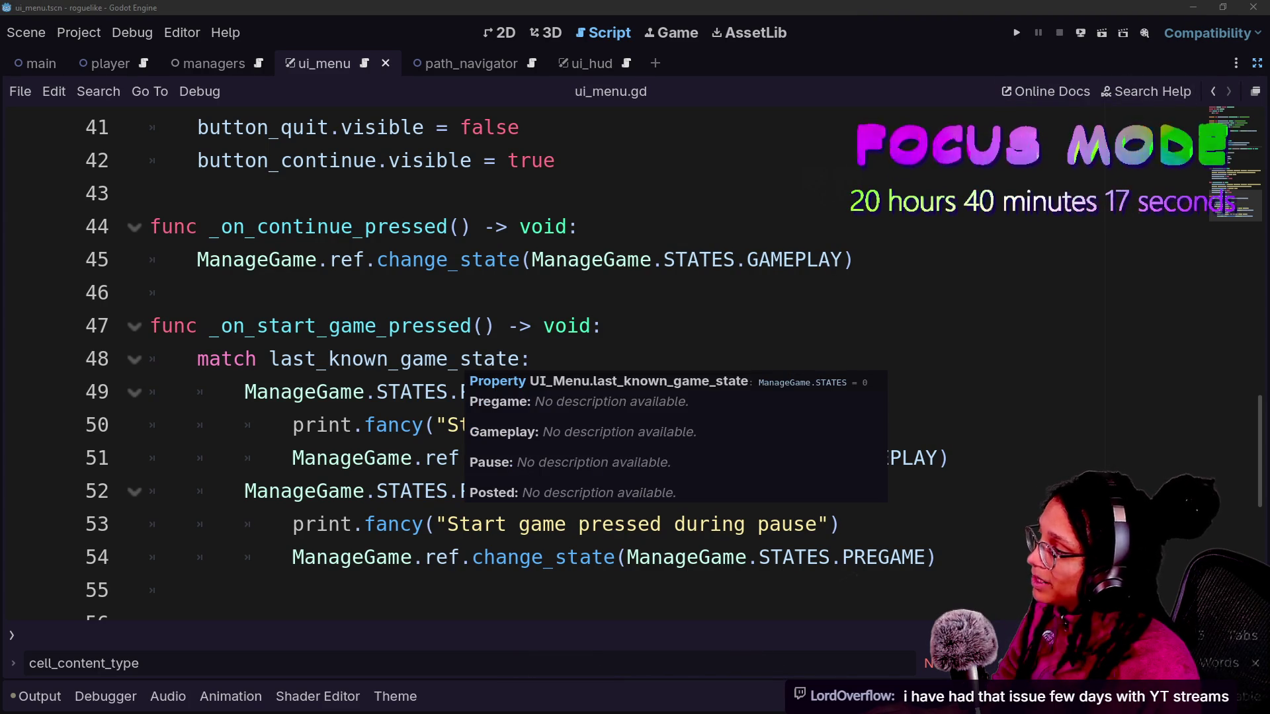
{"action": "left_click", "coordinate": [197, 293]}
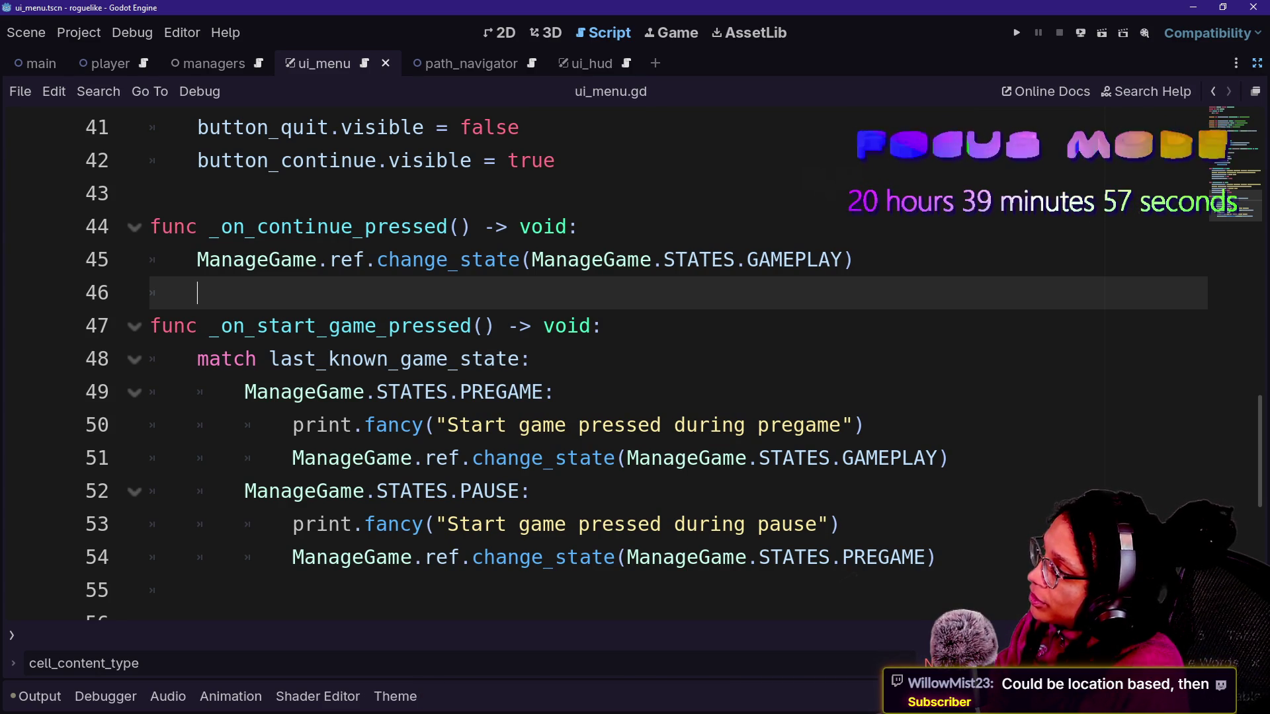
{"action": "left_click_drag", "start_coordinate": [555, 393], "coordinate": [339, 392]}
{"action": "left_click", "coordinate": [556, 392]}
{"action": "left_click", "coordinate": [531, 359]}
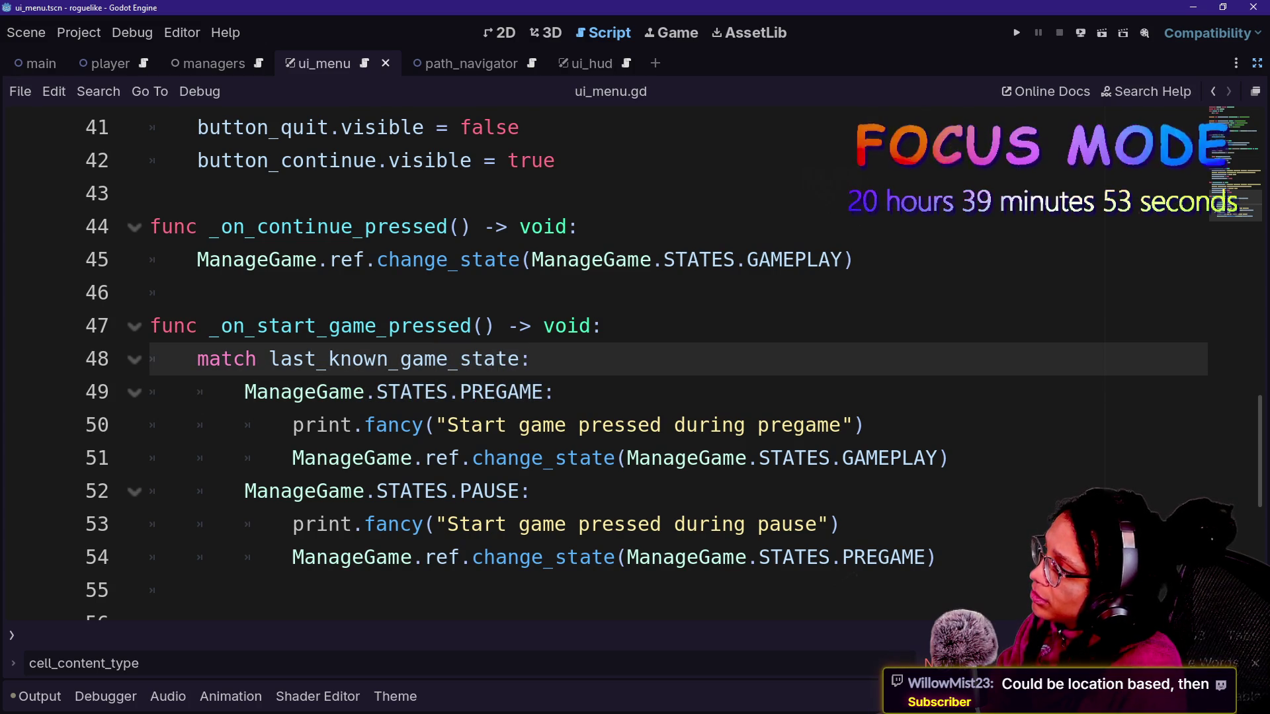
{"action": "left_click", "coordinate": [508, 326]}
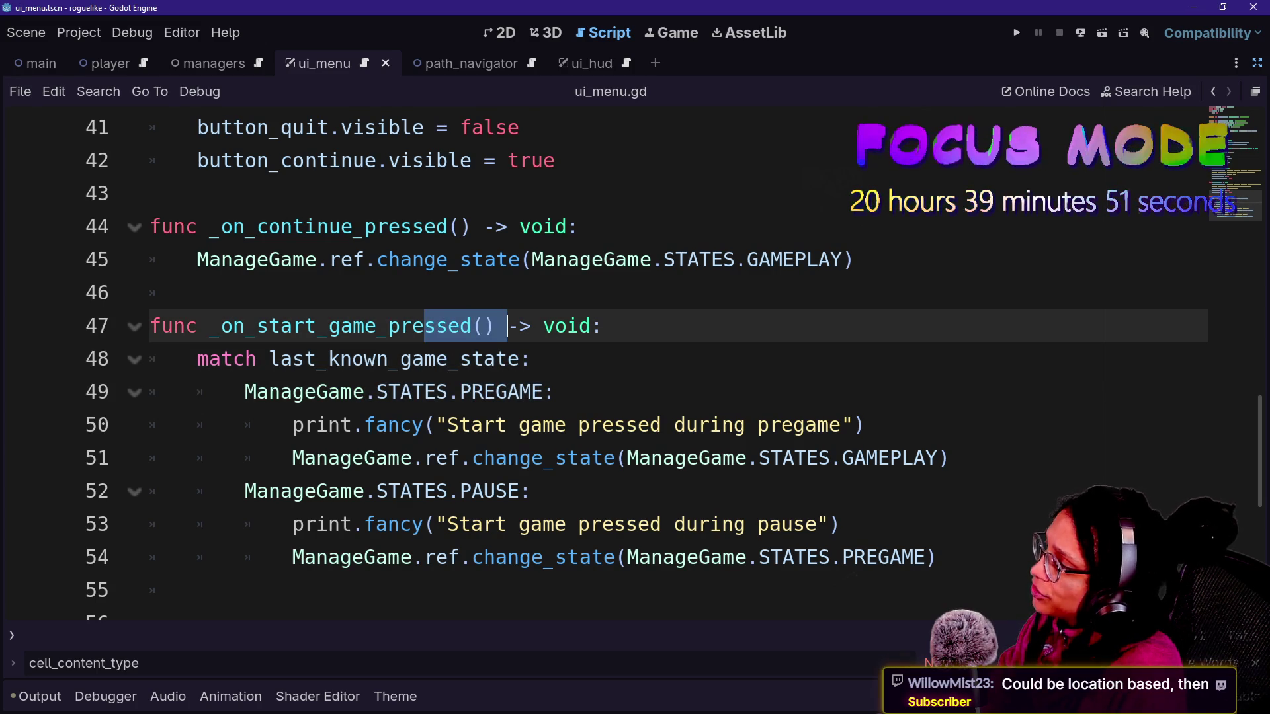
{"action": "left_click", "coordinate": [575, 426]}
{"action": "scroll", "coordinate": [635, 363], "scroll_direction": "up", "scroll_amount": 3}
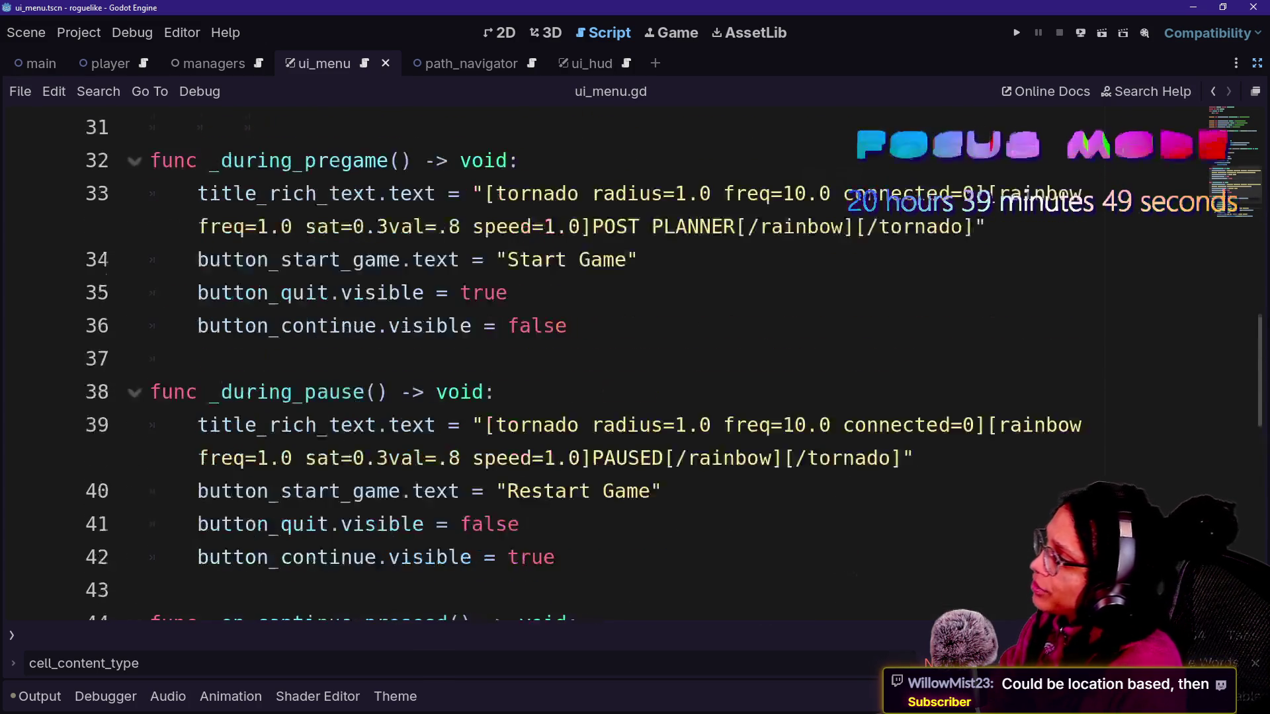
{"action": "key", "text": "ctrl+alt+o"}
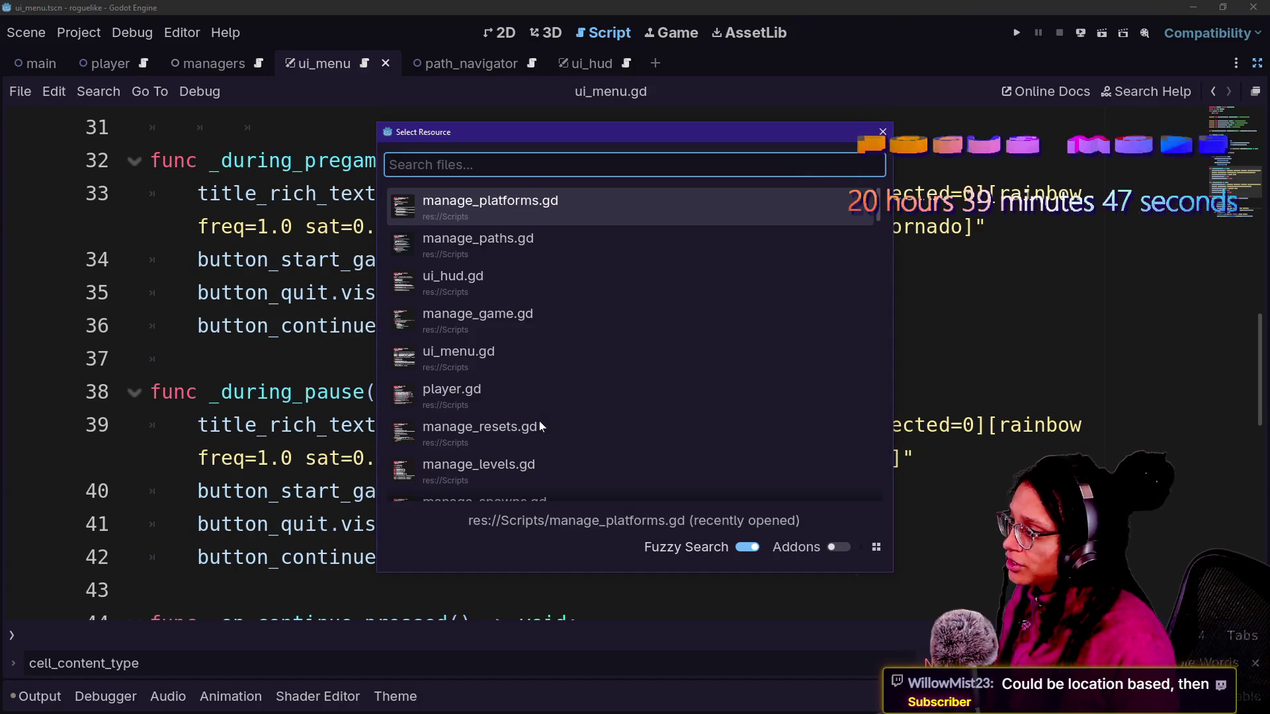
{"action": "type", "text": "manage_"}
{"action": "key", "text": "Escape"}
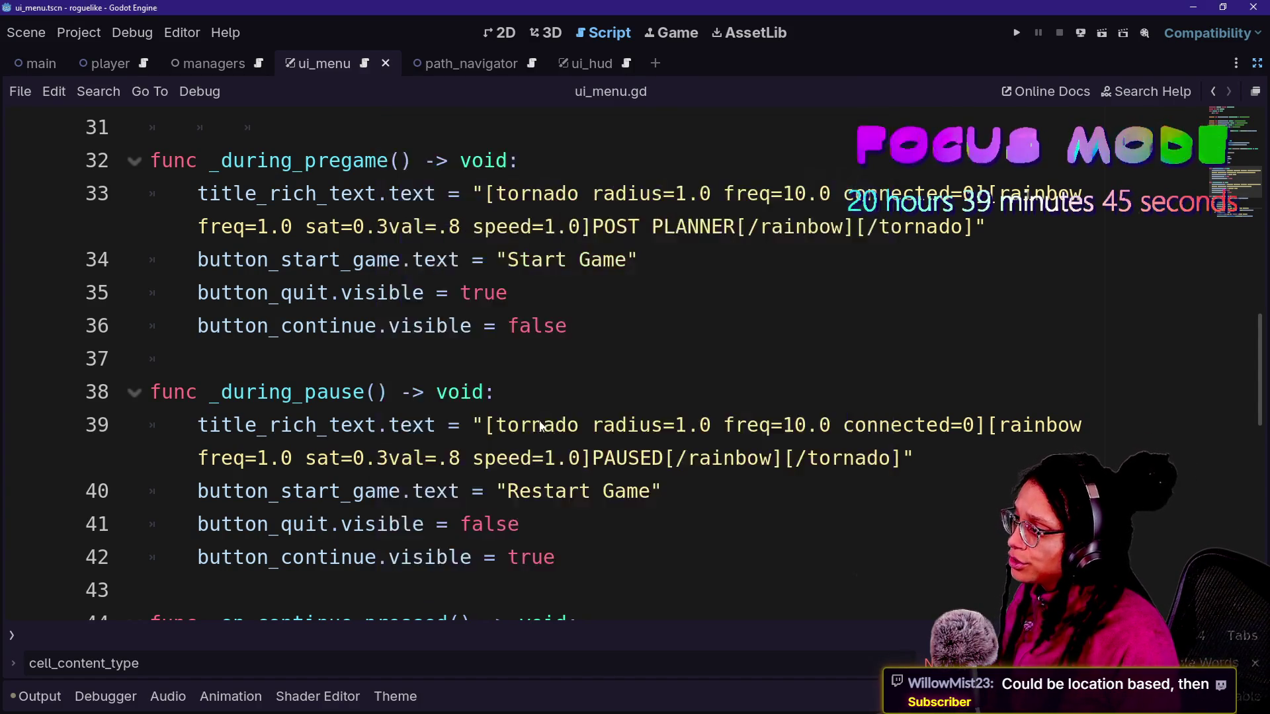
- Review the state-tracking lines and the start of change_state in manage_game.gd
{"action": "left_click", "coordinate": [425, 359]}
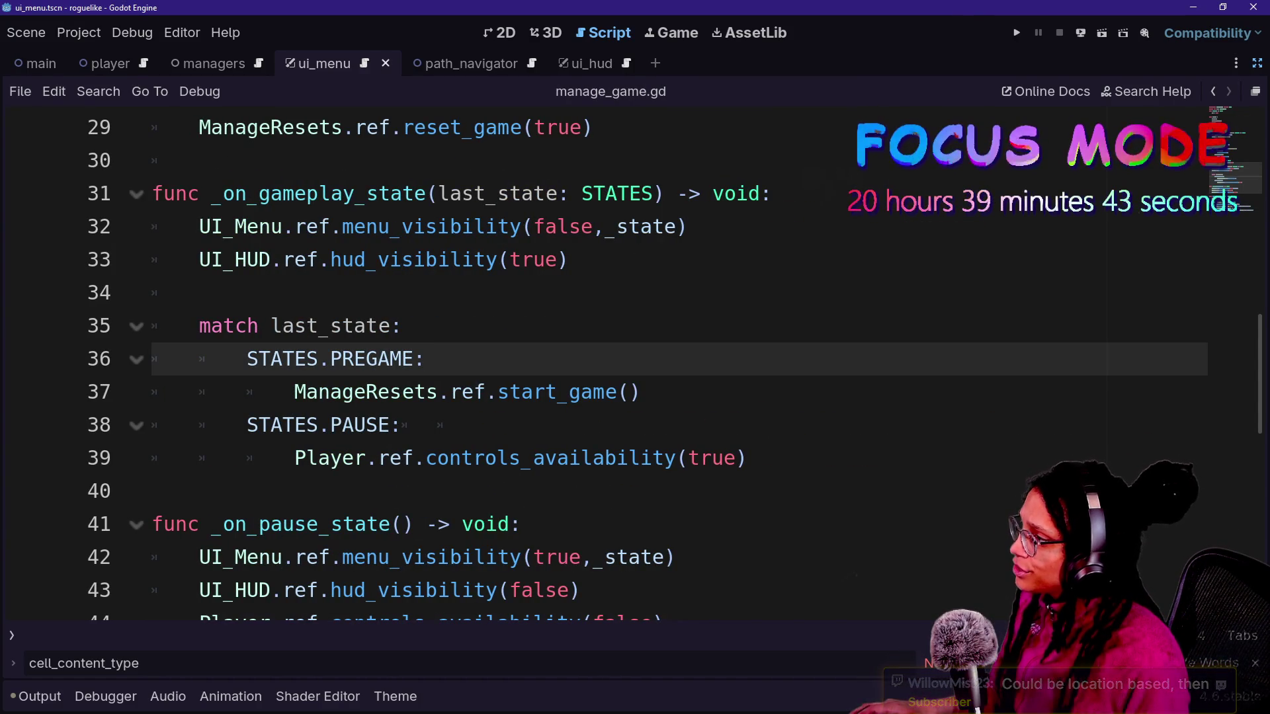
{"action": "scroll", "coordinate": [252, 262], "scroll_direction": "up", "scroll_amount": 6}
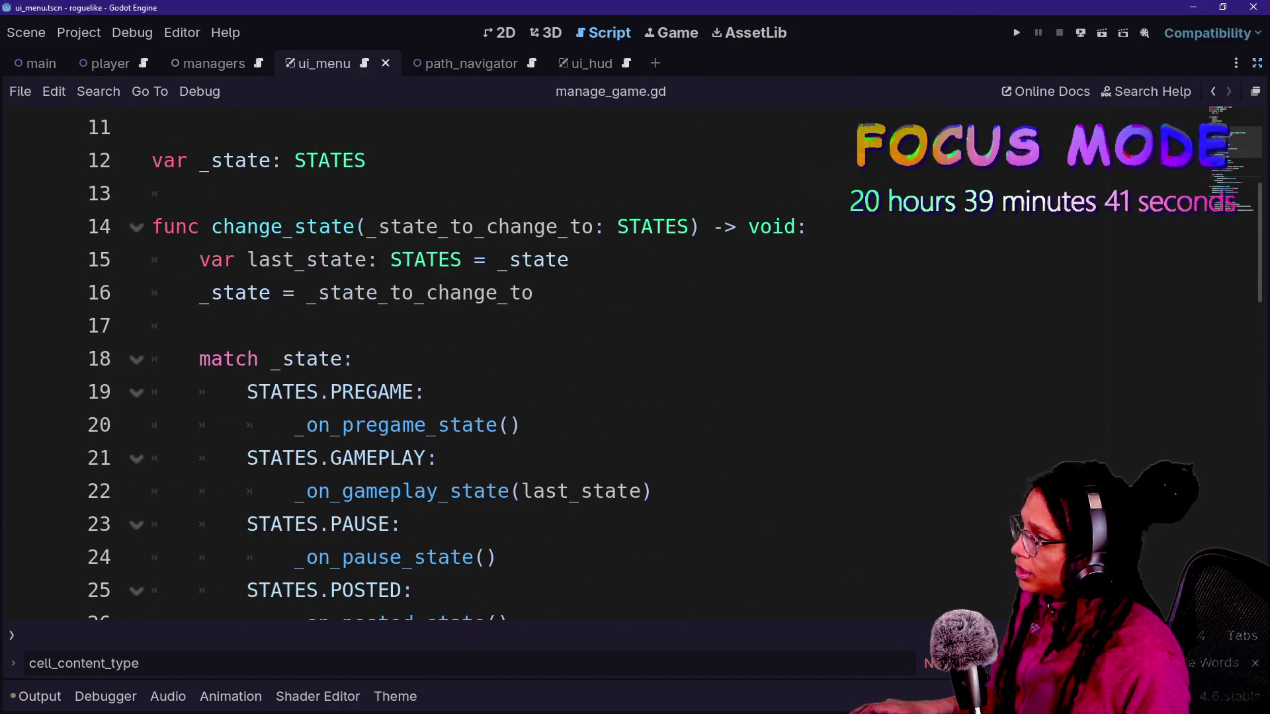
{"action": "mouse_move", "coordinate": [152, 226]}
{"action": "left_mouse_down"}
{"action": "mouse_move", "coordinate": [284, 259]}
{"action": "mouse_move", "coordinate": [153, 325]}
{"action": "mouse_move", "coordinate": [447, 259]}
{"action": "left_mouse_up"}
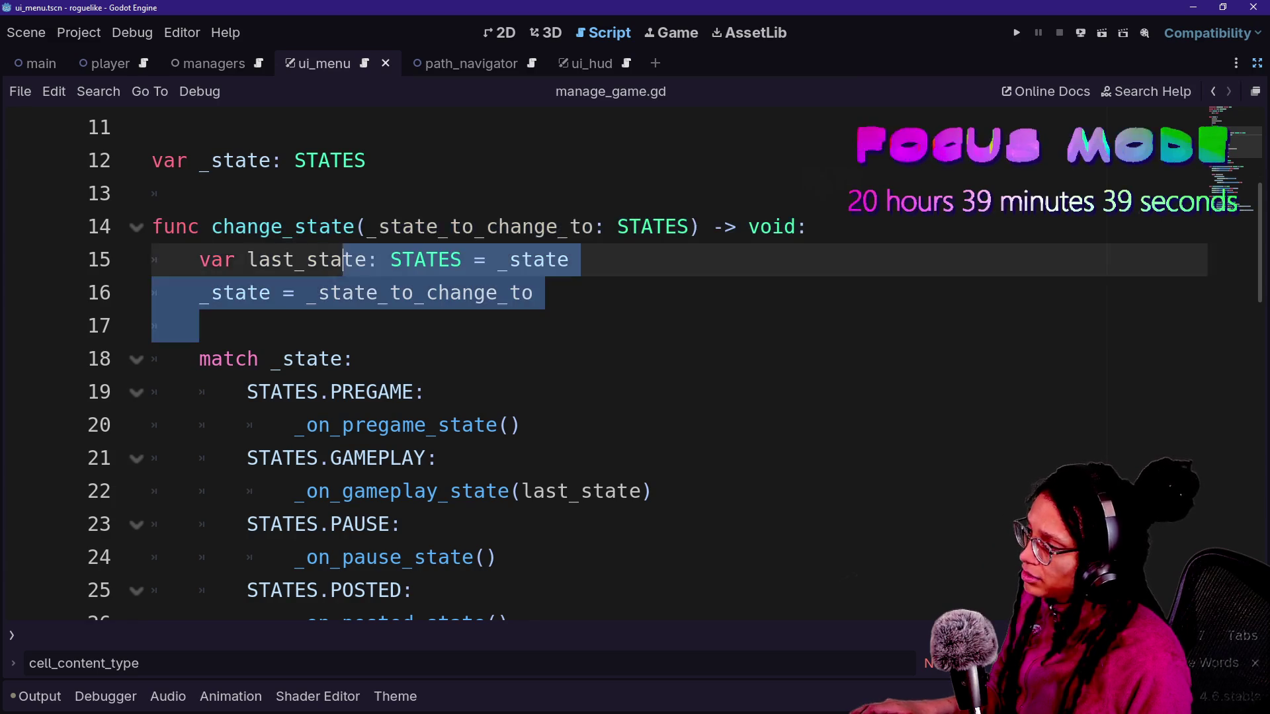
{"action": "left_click", "coordinate": [212, 226]}
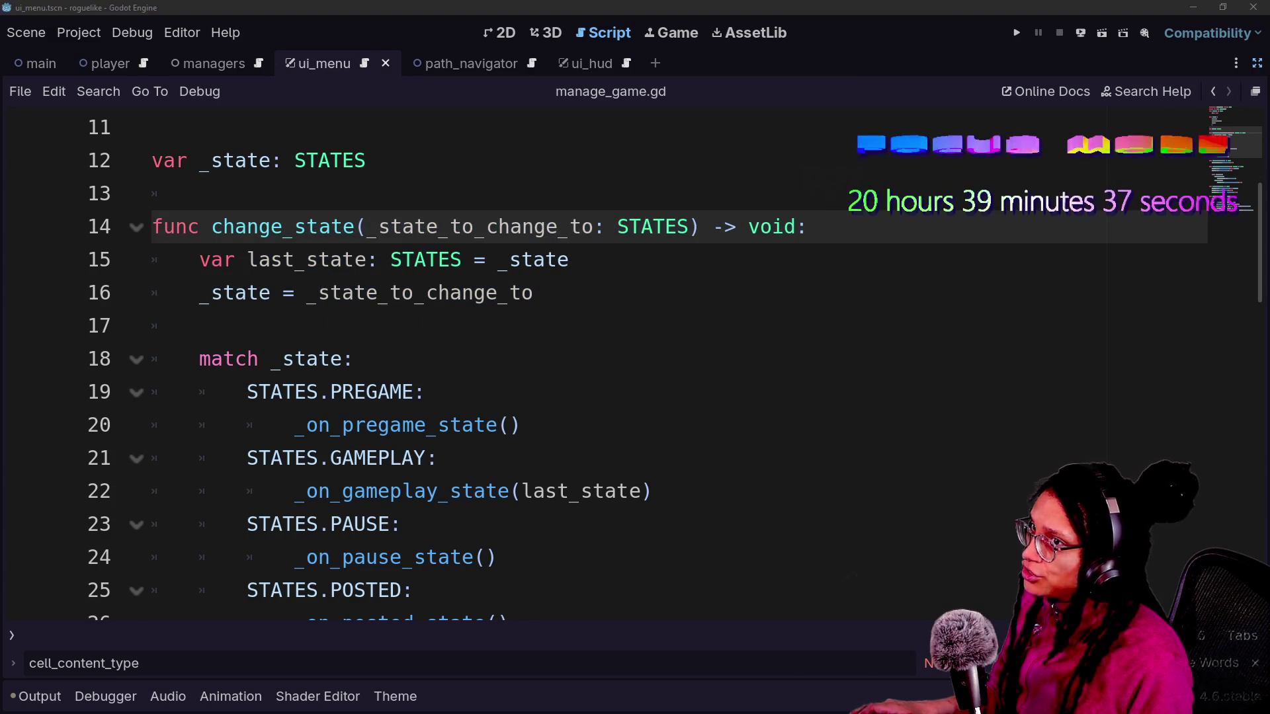
{"action": "mouse_move", "coordinate": [212, 226]}
{"action": "left_mouse_down"}
{"action": "mouse_move", "coordinate": [414, 293]}
{"action": "mouse_move", "coordinate": [499, 293]}
{"action": "left_mouse_up"}
{"action": "left_click", "coordinate": [498, 293]}
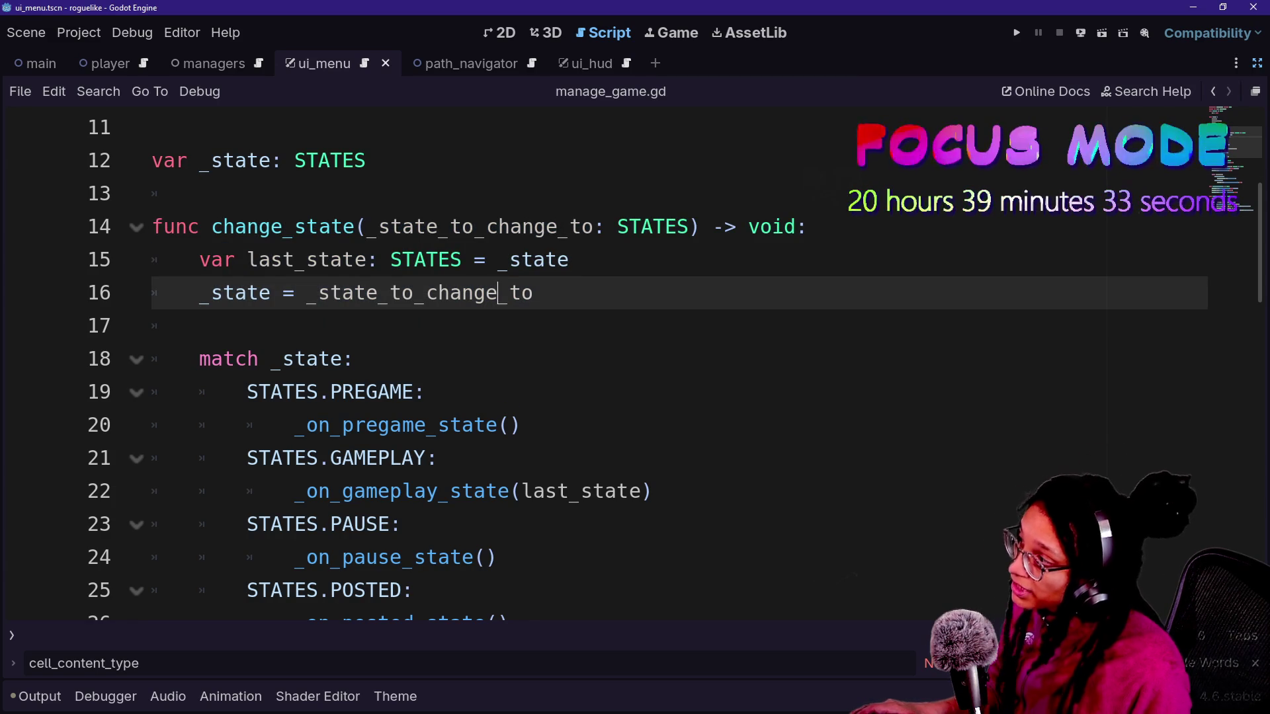
- Start typing the CHOOSE_PLATFORM entry after PREGAME on line 7 of the STATES enum
{"action": "scroll", "coordinate": [498, 293], "scroll_direction": "up", "scroll_amount": 3}
{"action": "mouse_move", "coordinate": [200, 292]}
{"action": "left_mouse_down"}
{"action": "mouse_move", "coordinate": [293, 293]}
{"action": "mouse_move", "coordinate": [378, 326]}
{"action": "left_mouse_up"}
{"action": "double_click", "coordinate": [246, 325]}
{"action": "left_click", "coordinate": [199, 358]}
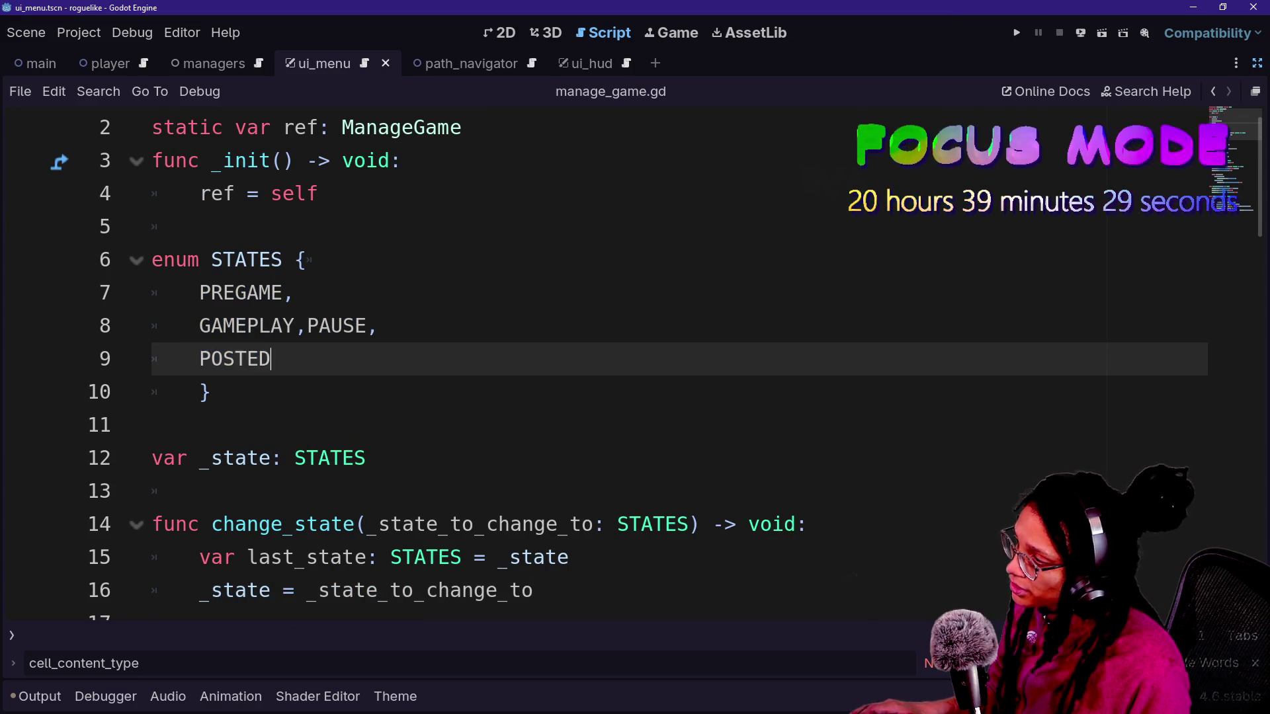
{"action": "left_click", "coordinate": [295, 292]}
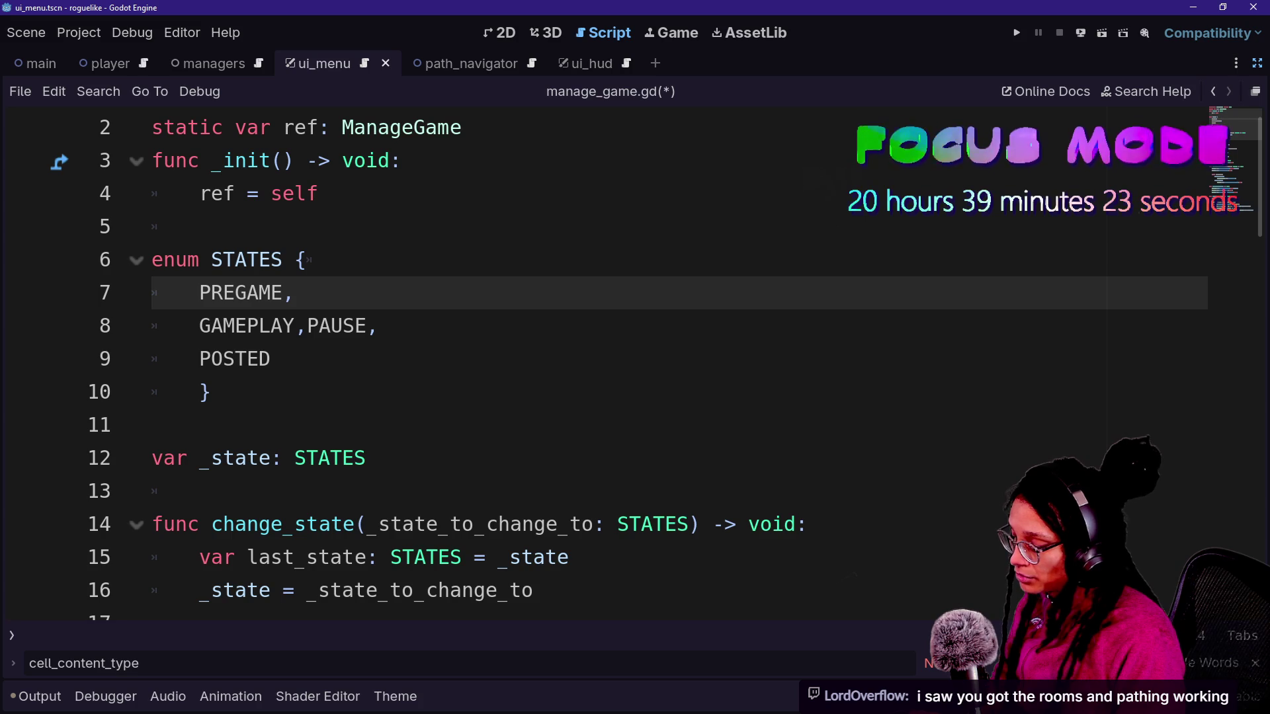
{"action": "type", "text": " CHOOSE_PLATFORM,"}
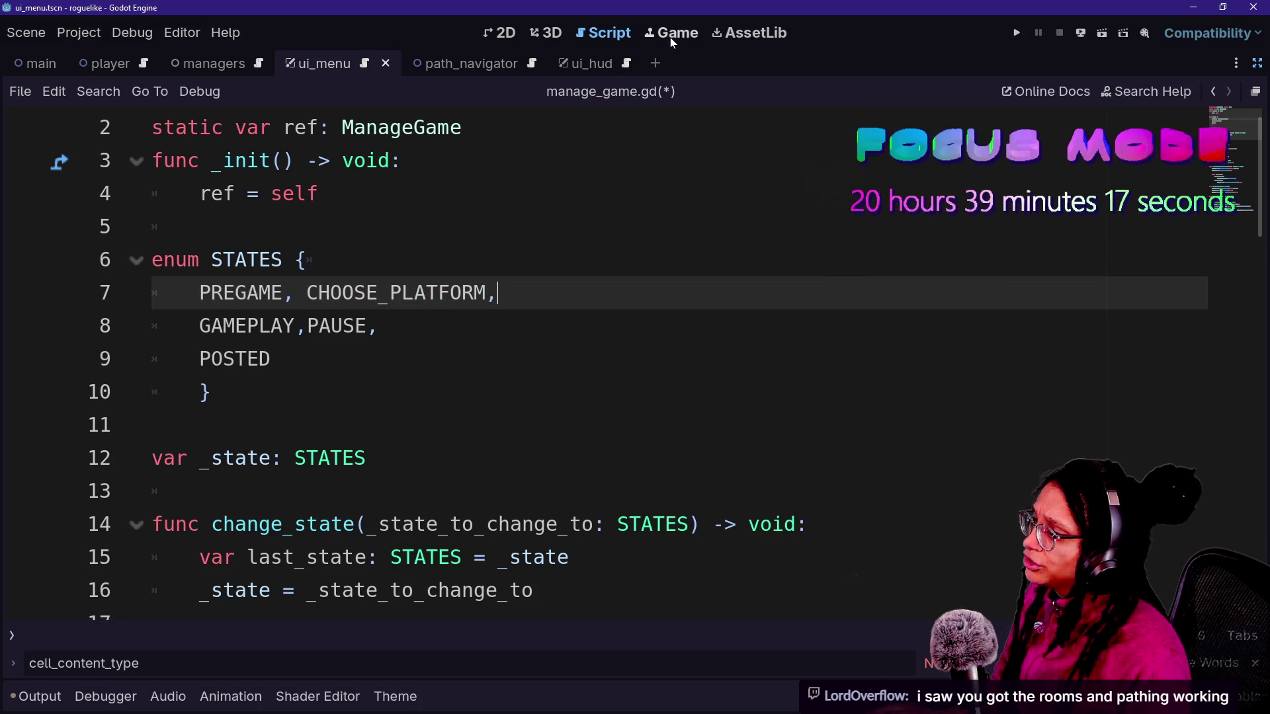
- Run the game, start planning, zoom out, and restart from the pause menu
{"action": "left_click", "coordinate": [679, 40]}
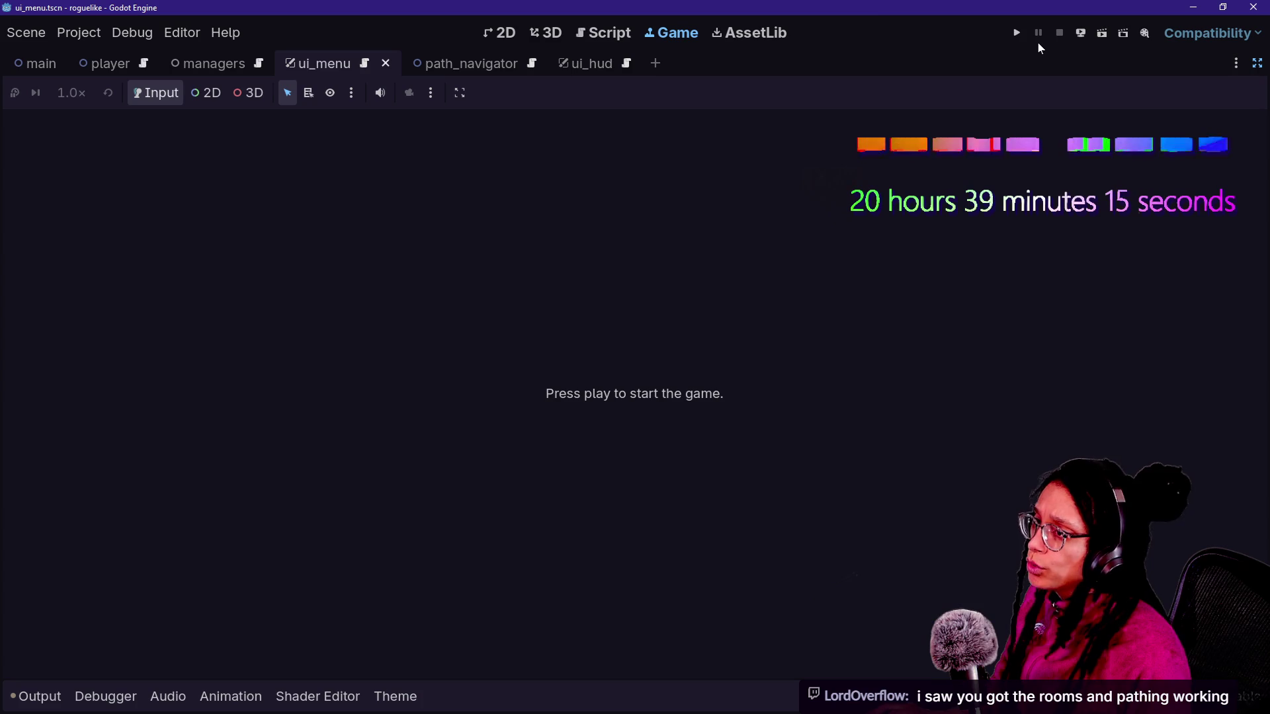
{"action": "key", "text": "F5"}
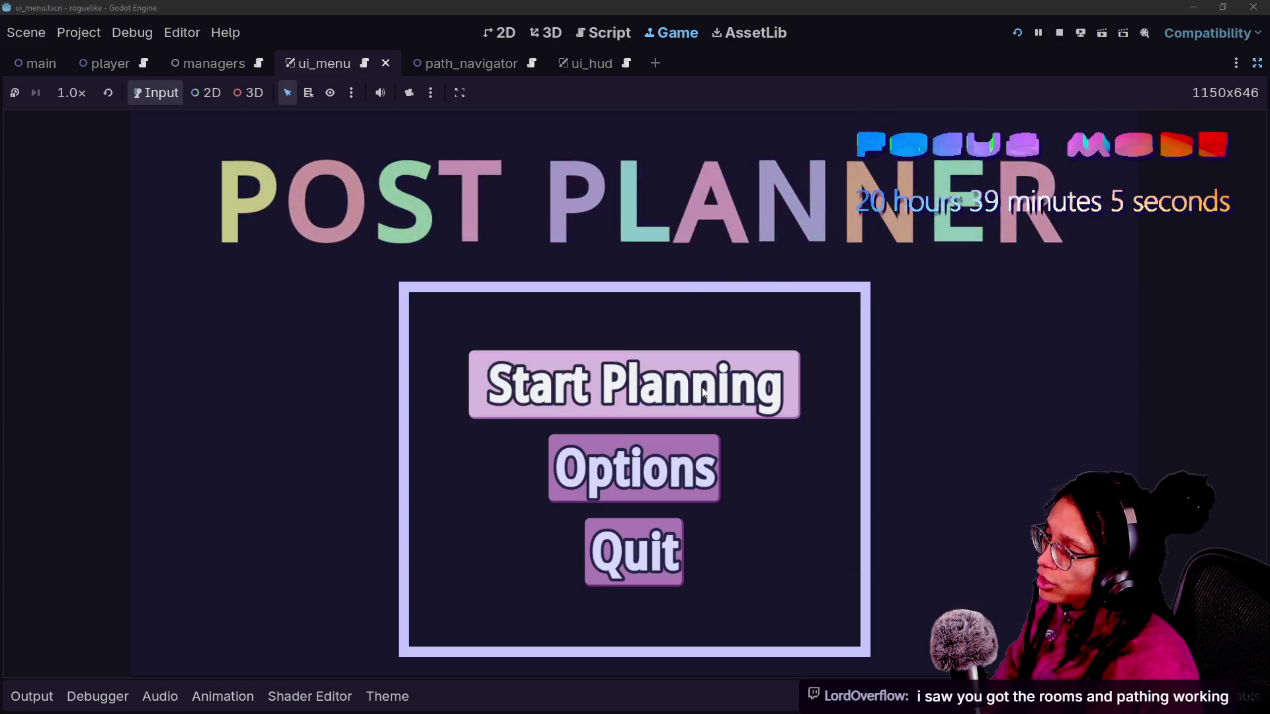
{"action": "left_click", "coordinate": [553, 407]}
{"action": "left_click", "coordinate": [333, 627]}
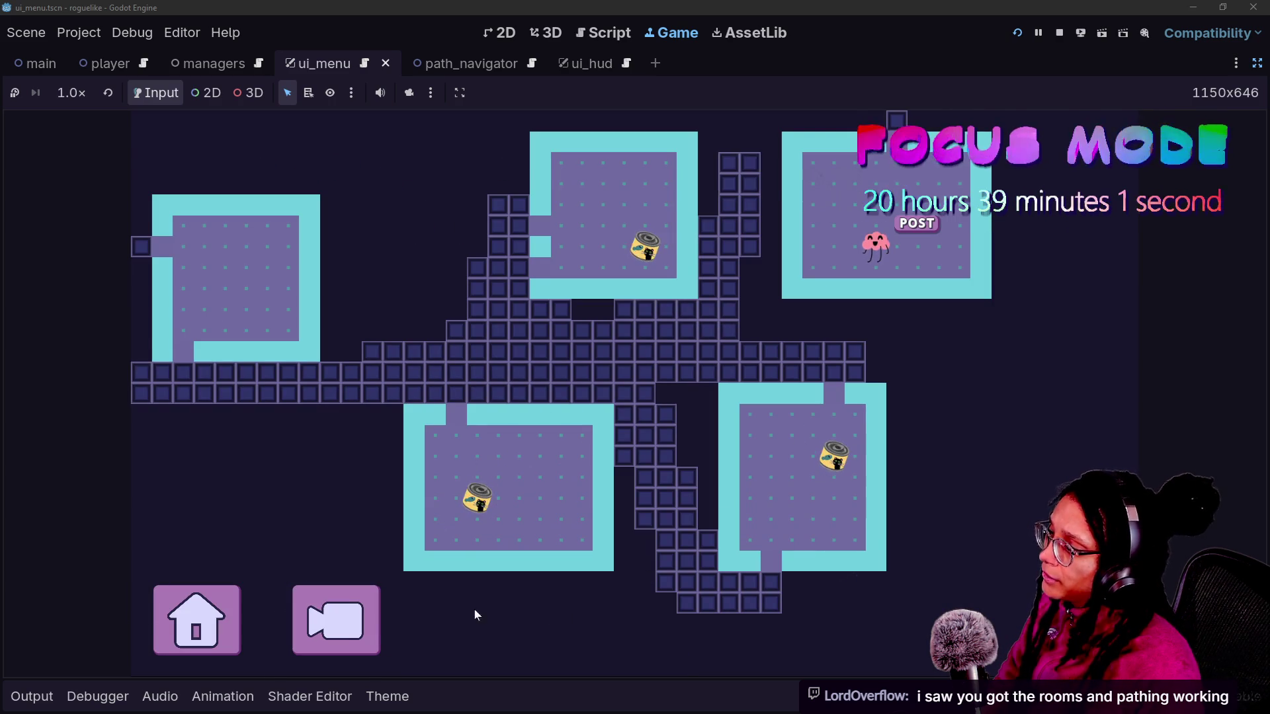
{"action": "left_click", "coordinate": [173, 612]}
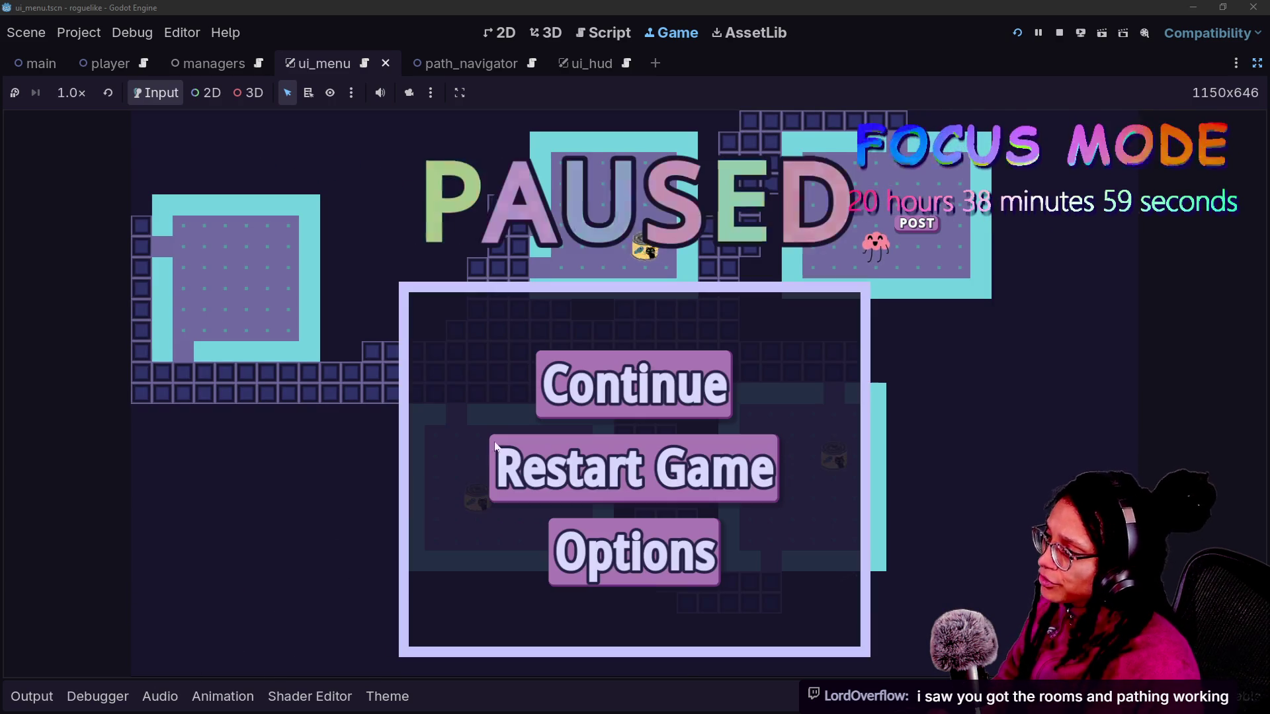
{"action": "left_click", "coordinate": [615, 468]}
- Play through a second plan, return to the main menu, then stop the game with F8
{"action": "left_click", "coordinate": [612, 390]}
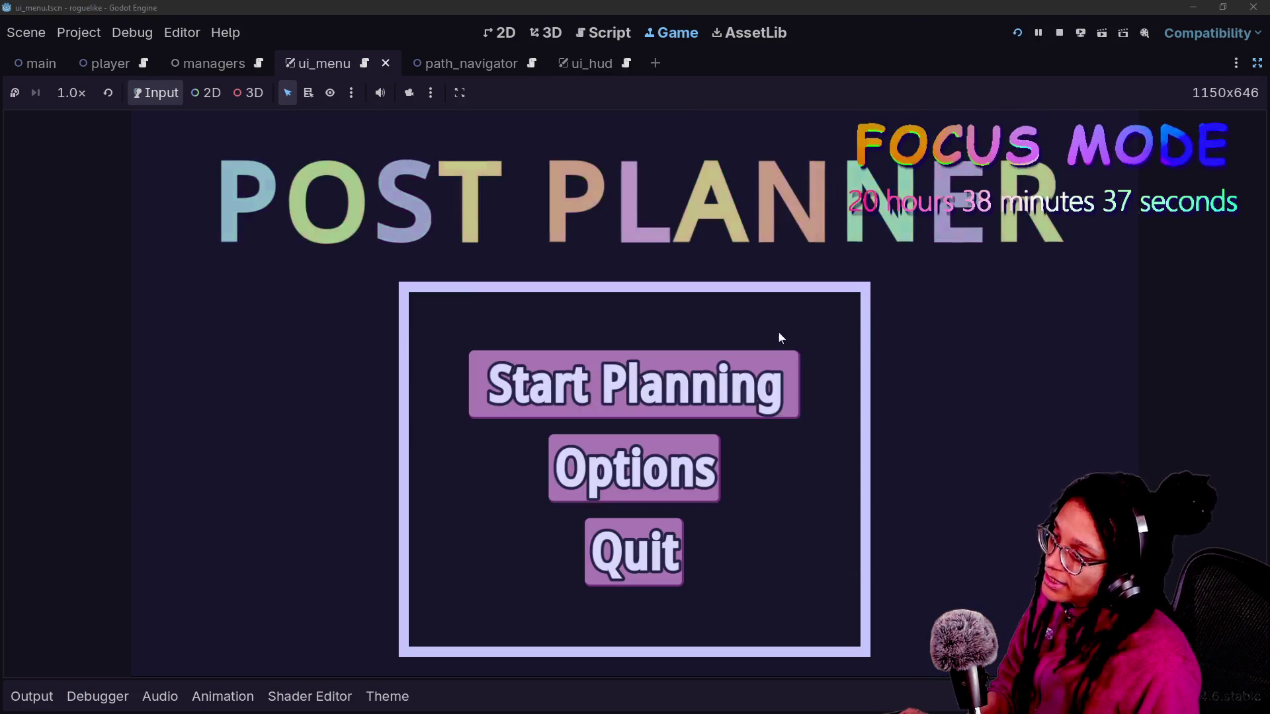
{"action": "left_click", "coordinate": [595, 390]}
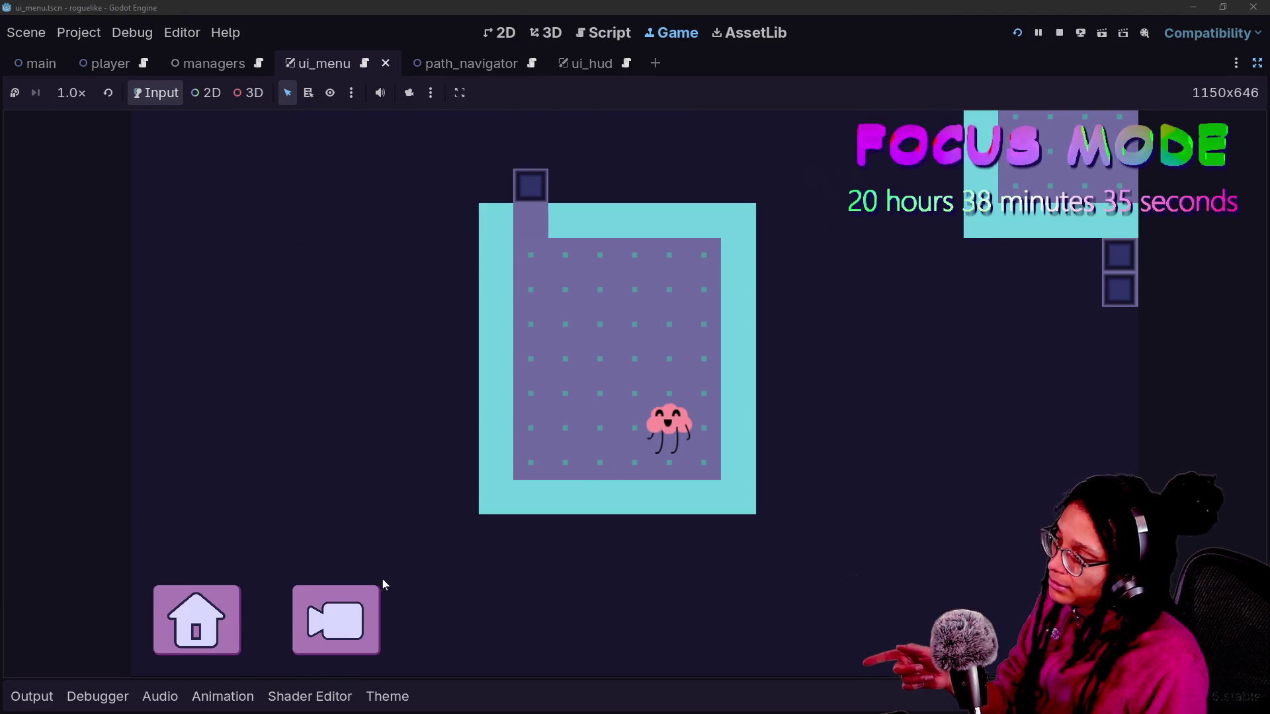
{"action": "left_click", "coordinate": [376, 593]}
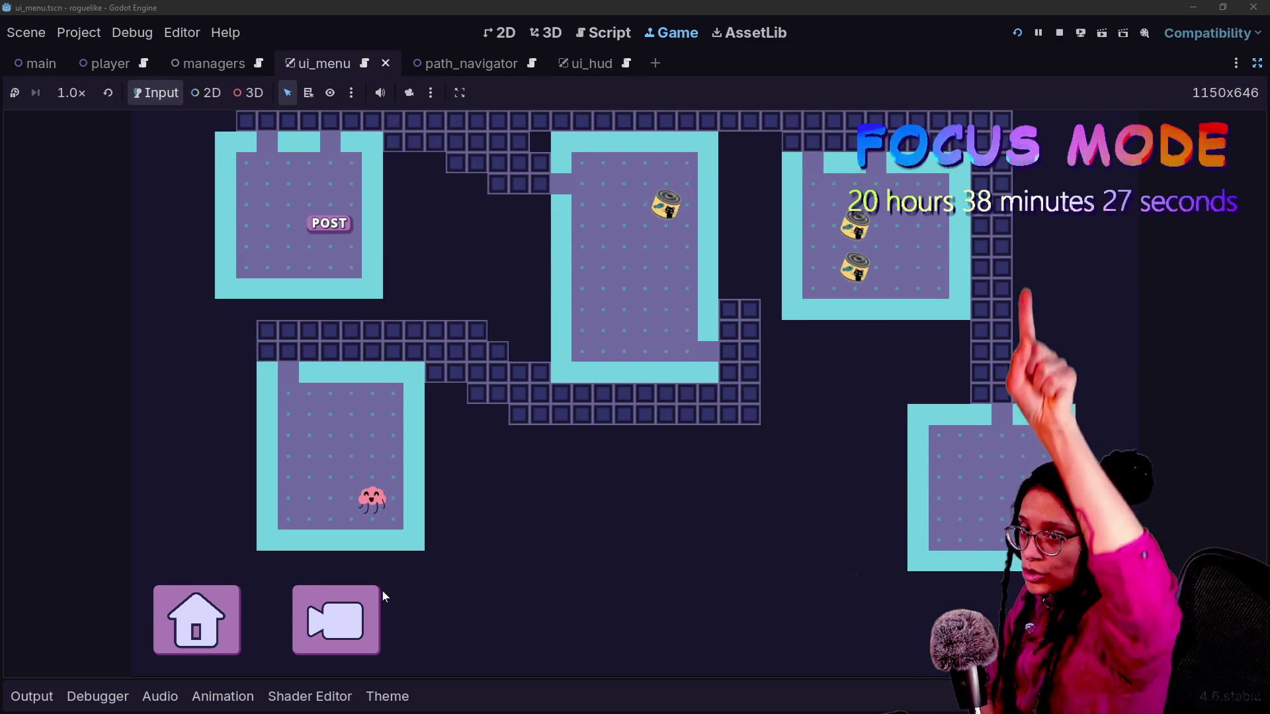
{"action": "left_click", "coordinate": [210, 648]}
{"action": "key", "text": "Return"}
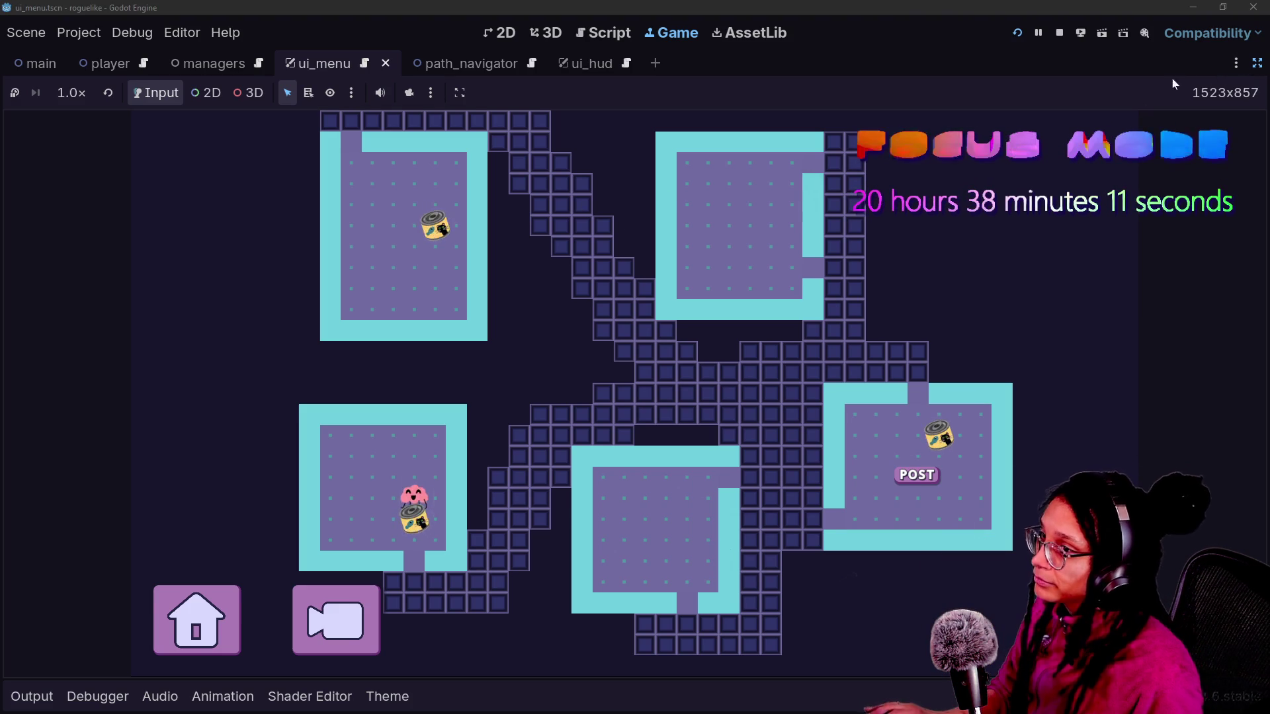
{"action": "key", "text": "F8"}
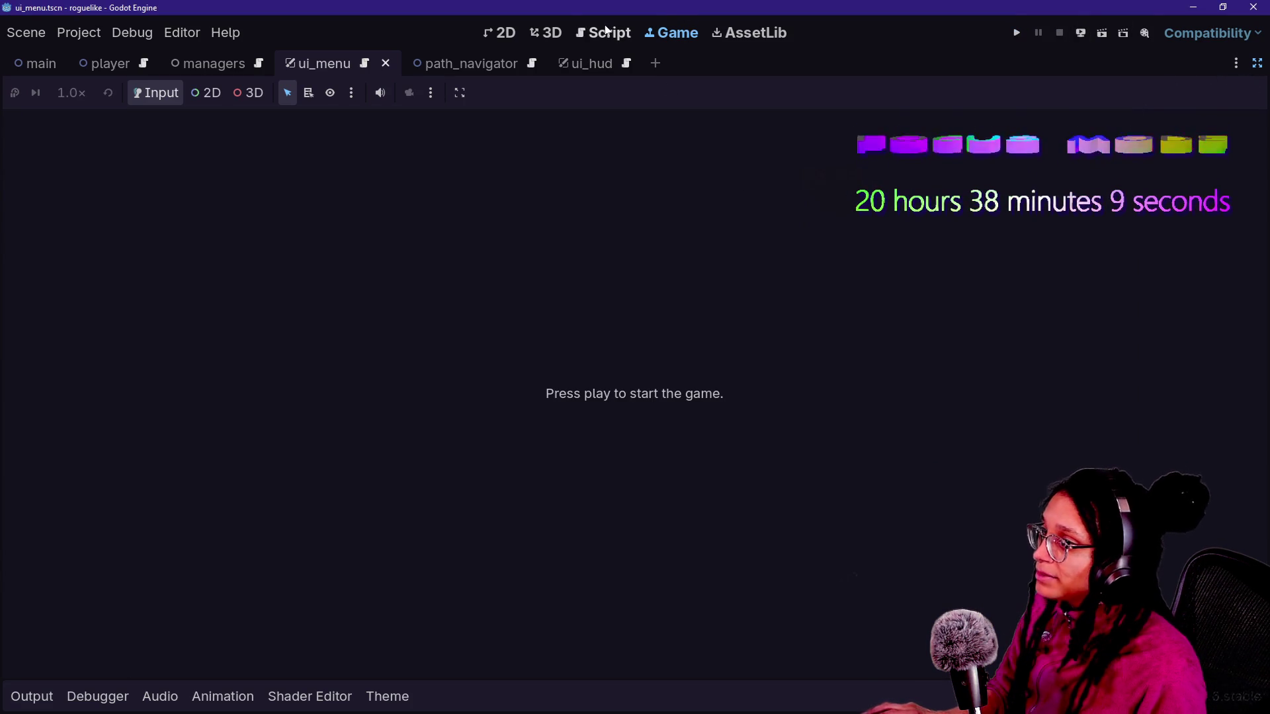
- Return to manage_game.gd and inspect the change_state function's parameters
{"action": "left_click", "coordinate": [603, 32]}
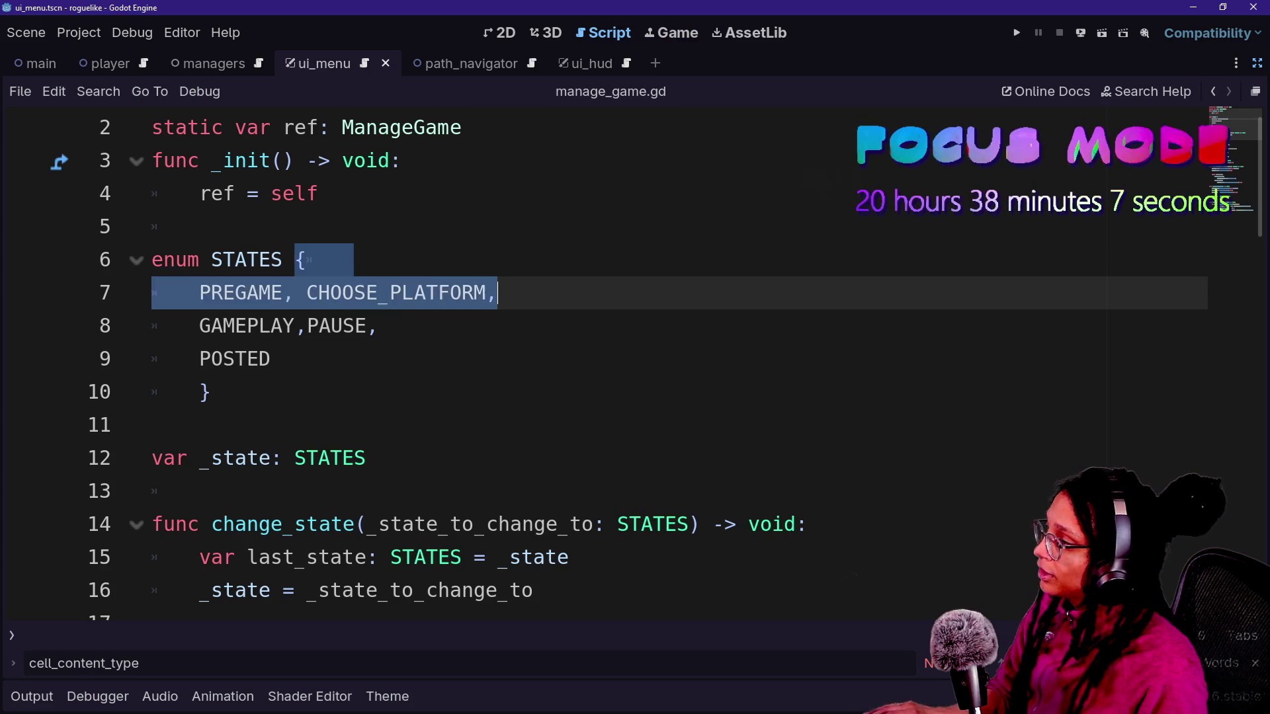
{"action": "scroll", "coordinate": [636, 364], "scroll_direction": "down", "scroll_amount": 3}
{"action": "left_click_drag", "start_coordinate": [283, 226], "coordinate": [156, 325]}
{"action": "left_click", "coordinate": [159, 326]}
{"action": "scroll", "coordinate": [158, 325], "scroll_direction": "down", "scroll_amount": 1}
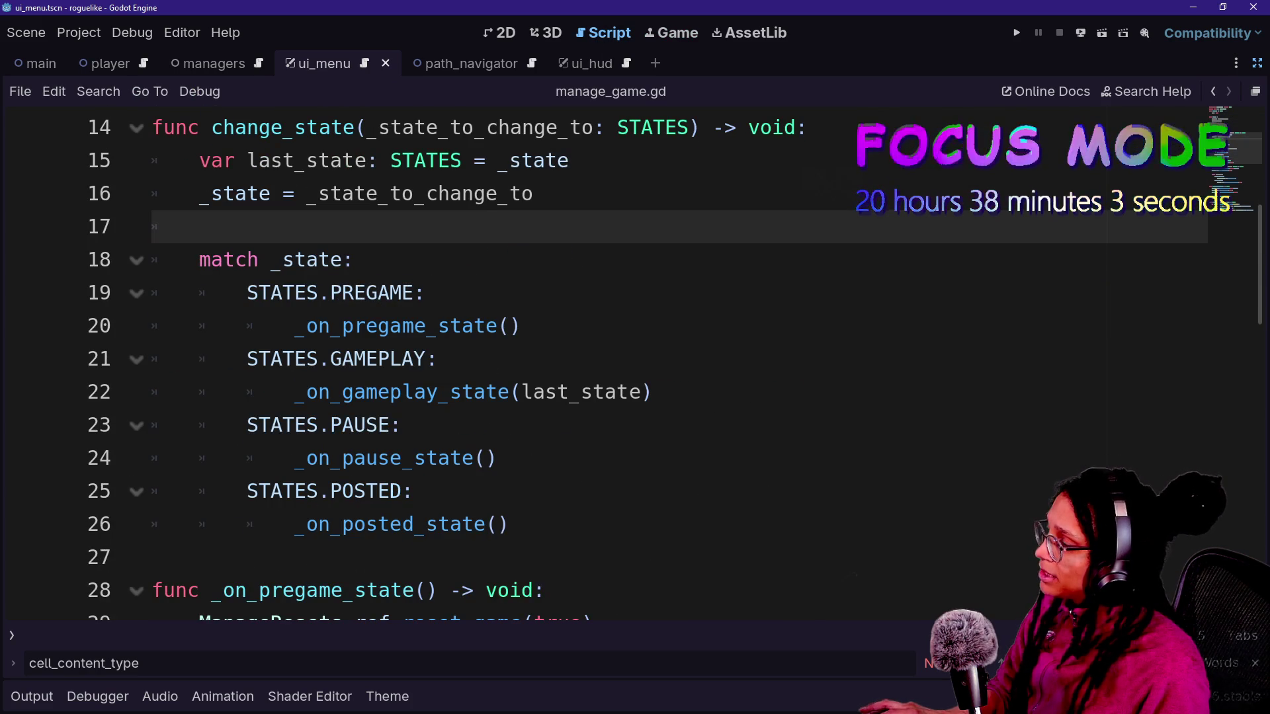
{"action": "mouse_move", "coordinate": [210, 127]}
{"action": "left_mouse_down"}
{"action": "mouse_move", "coordinate": [807, 127]}
{"action": "mouse_move", "coordinate": [358, 160]}
{"action": "left_mouse_up"}
{"action": "left_click", "coordinate": [357, 160]}
{"action": "left_click_drag", "start_coordinate": [617, 127], "coordinate": [700, 127]}
{"action": "left_click_drag", "start_coordinate": [367, 127], "coordinate": [629, 127]}
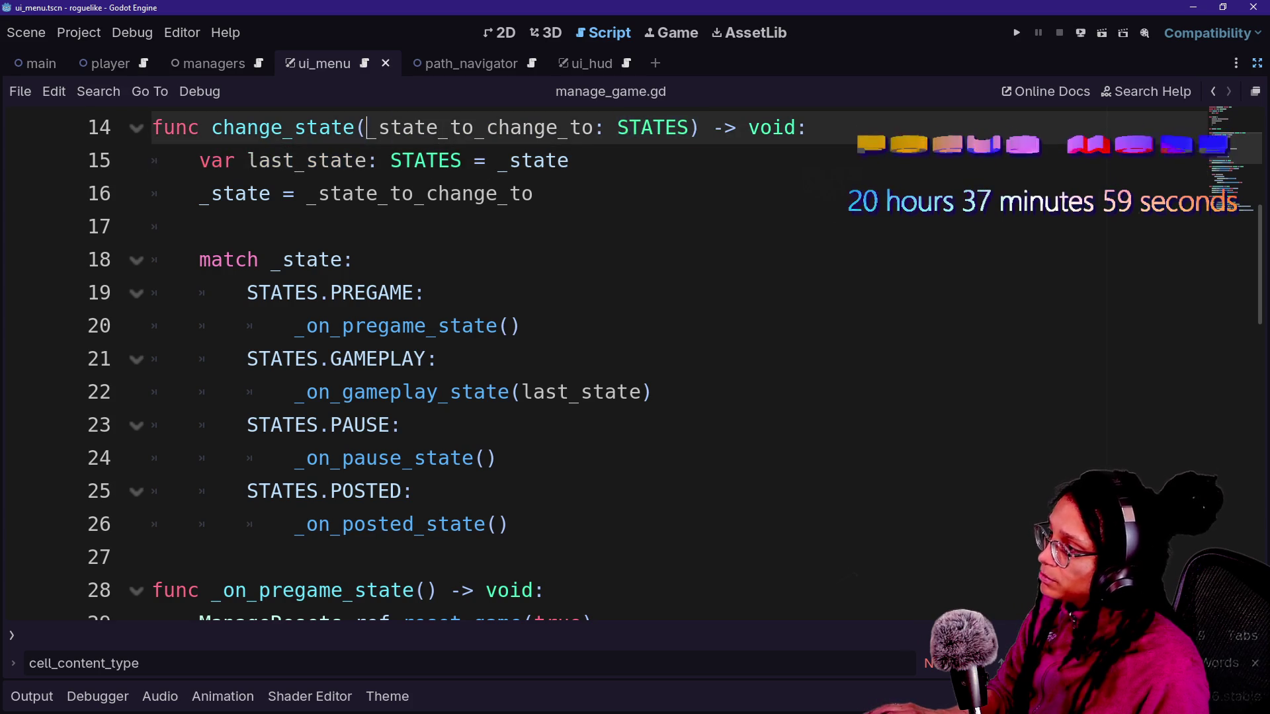
{"action": "left_click", "coordinate": [630, 127]}
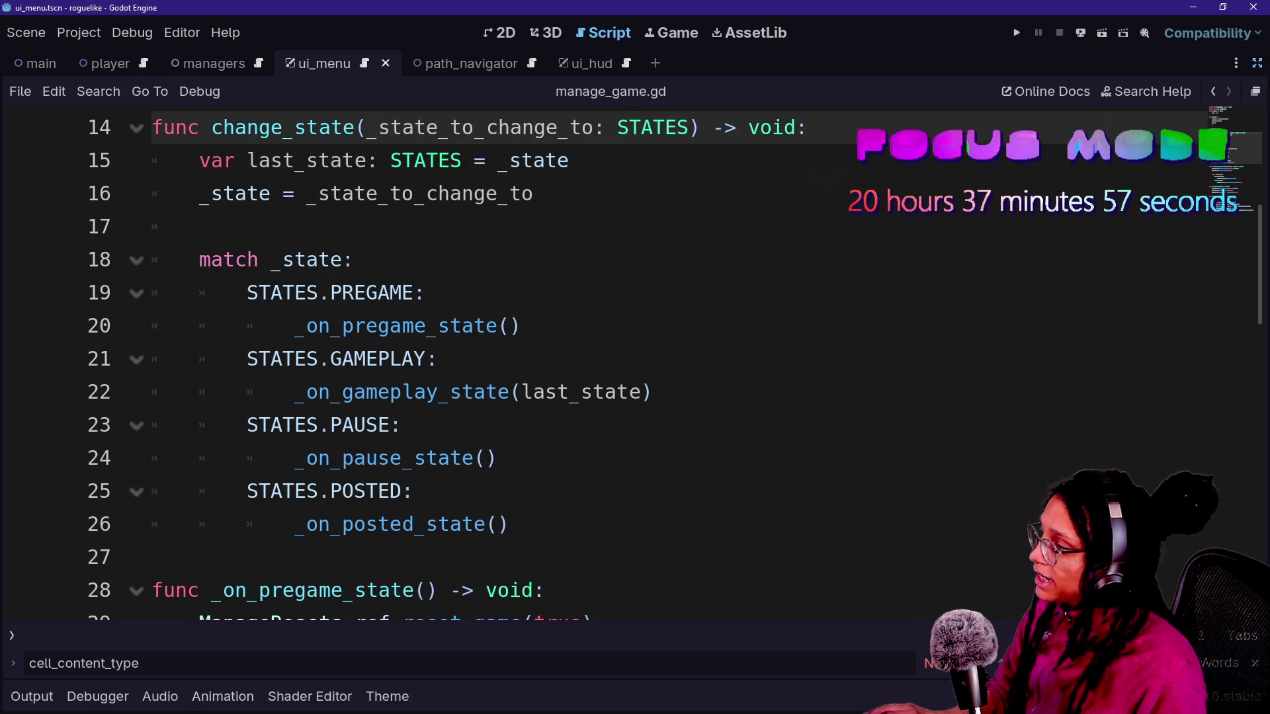
{"action": "scroll", "coordinate": [635, 364], "scroll_direction": "up", "scroll_amount": 3}
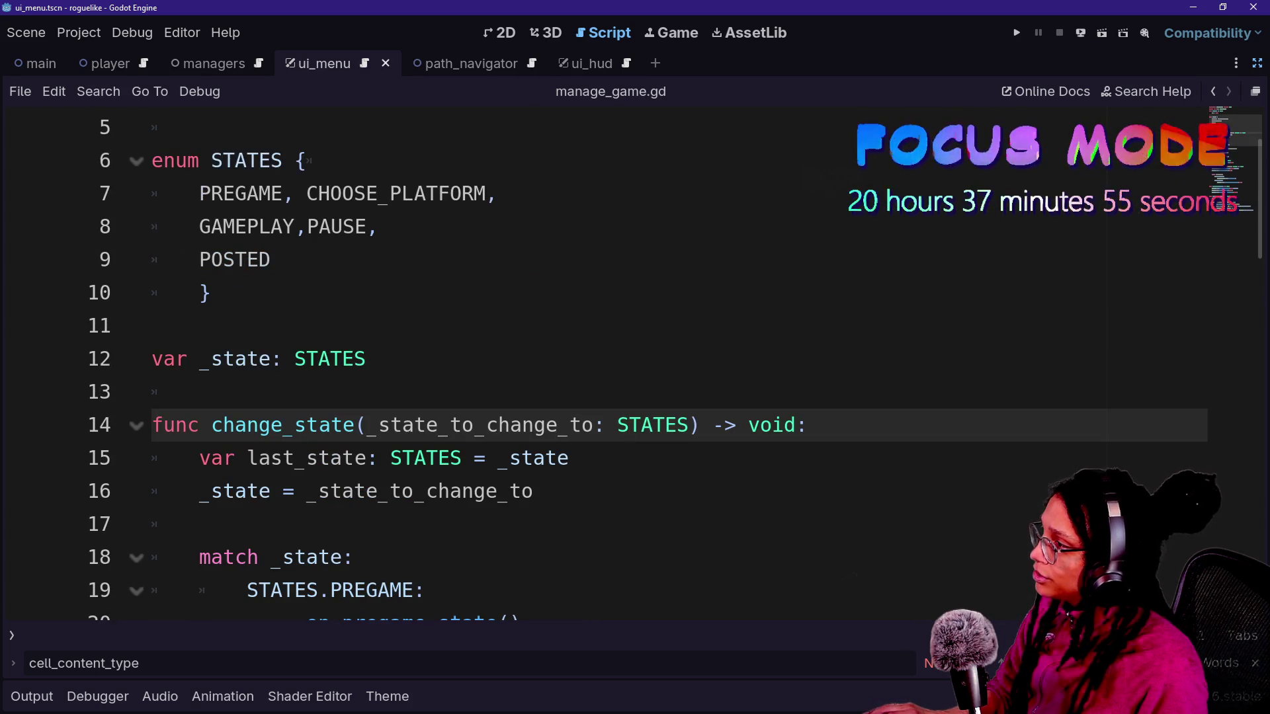
{"action": "scroll", "coordinate": [635, 364], "scroll_direction": "down", "scroll_amount": 2}
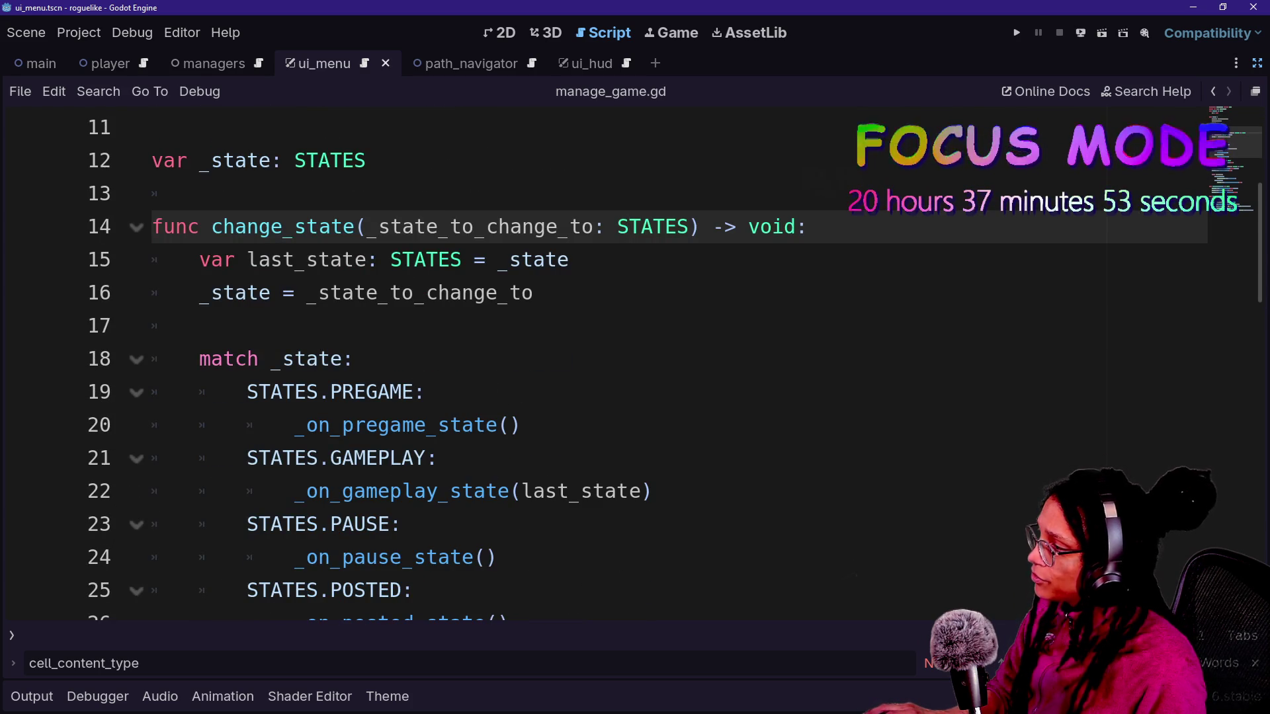
- Duplicate the PREGAME match case and rename the copy's state to CHOOSE_PLATFORM
{"action": "left_click_drag", "start_coordinate": [354, 359], "coordinate": [521, 424]}
{"action": "key", "text": "ctrl+shift+d"}
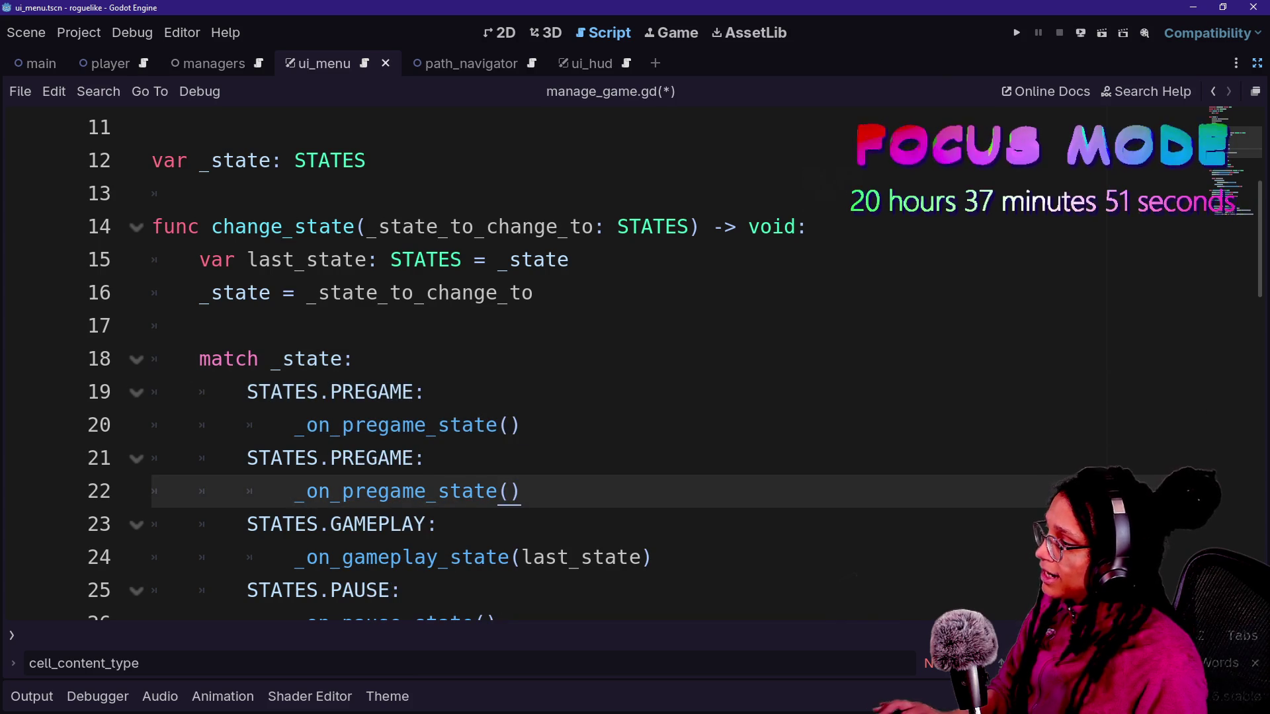
{"action": "double_click", "coordinate": [372, 458]}
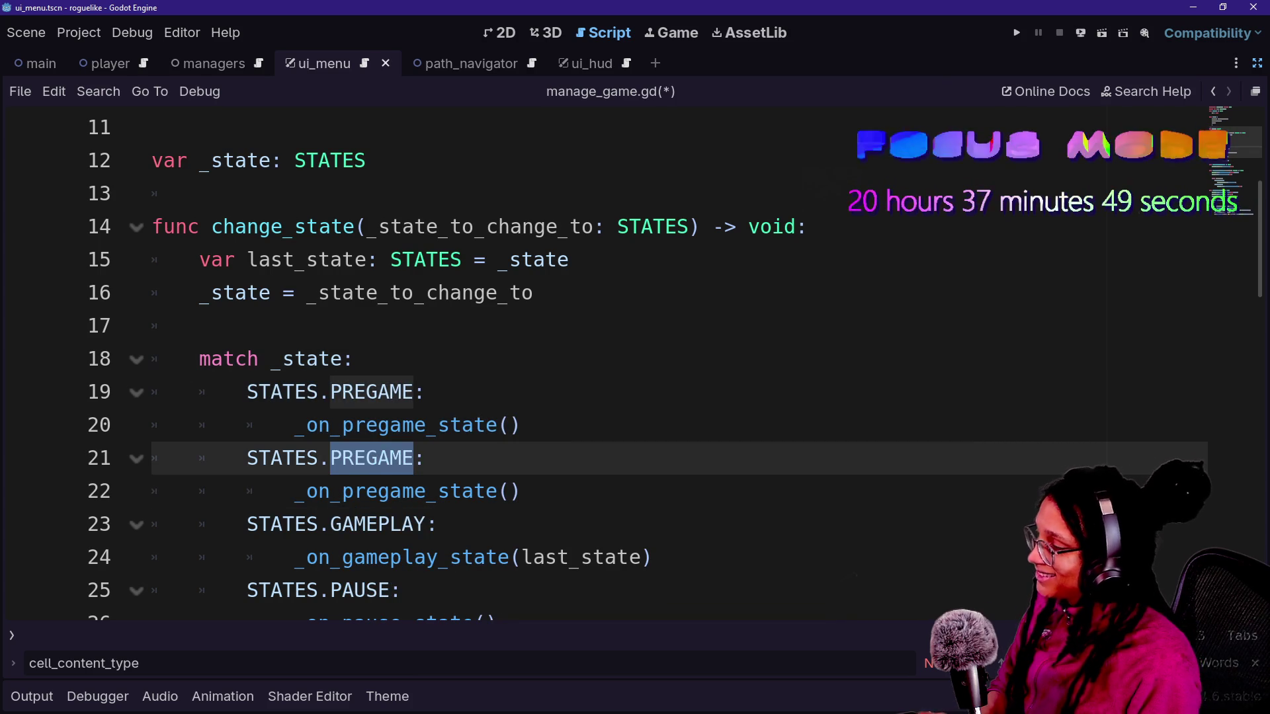
{"action": "type", "text": "CHOOSE_PLA"}
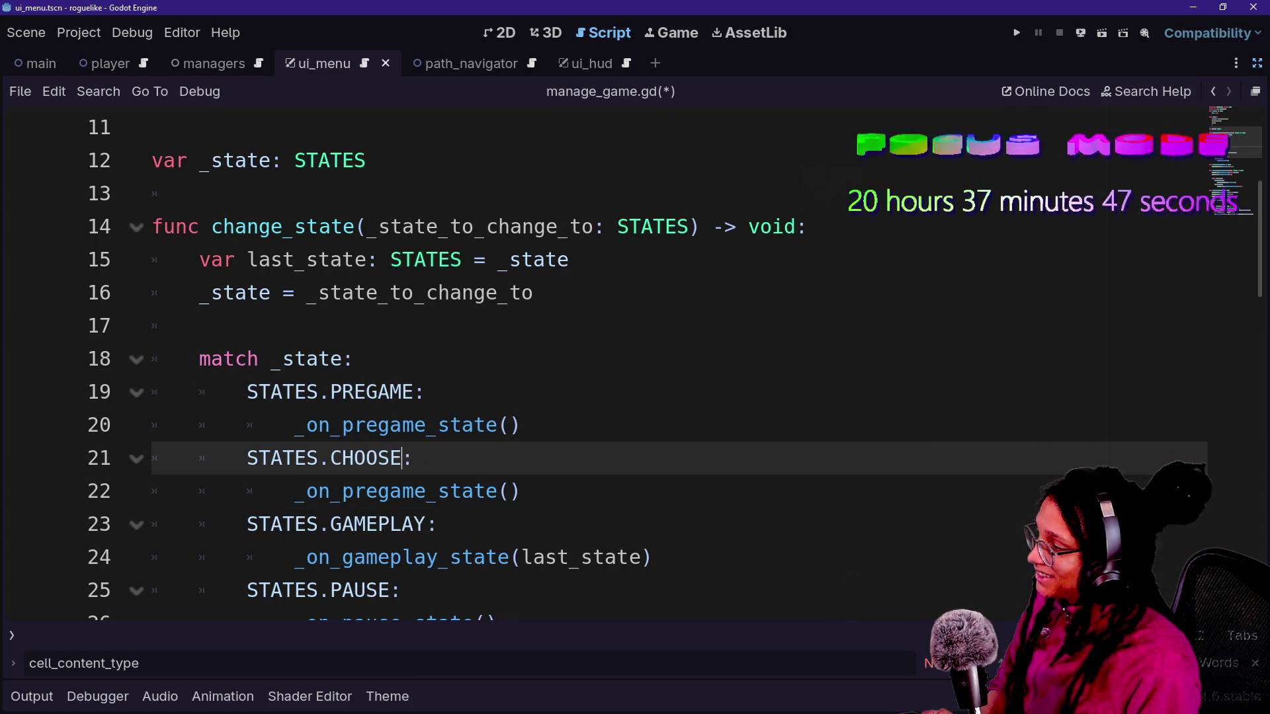
{"action": "type", "text": "TFORM"}
- Change the copied handler call to _on_choose_platform_state()
{"action": "scroll", "coordinate": [635, 358], "scroll_direction": "down", "scroll_amount": 1}
{"action": "left_click", "coordinate": [342, 392]}
{"action": "left_click_drag", "start_coordinate": [342, 392], "coordinate": [427, 391]}
{"action": "type", "text": "choose_platform"}
{"action": "scroll", "coordinate": [635, 357], "scroll_direction": "down", "scroll_amount": 3}
{"action": "scroll", "coordinate": [351, 364], "scroll_direction": "down", "scroll_amount": 1}
{"action": "left_click", "coordinate": [592, 293]}
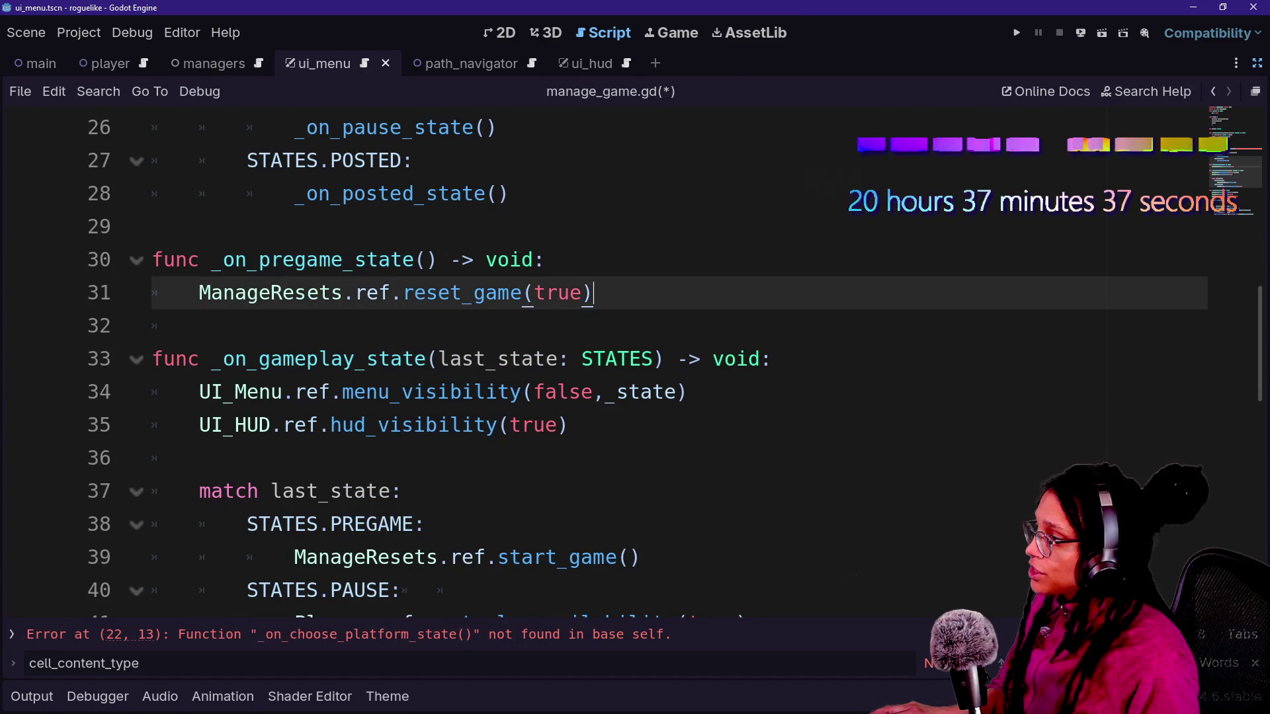
- Add a top-level func _on_choose_platform_state() -> void below _on_pregame_state
{"action": "key", "text": "Return"}
{"action": "key", "text": "Return"}
{"action": "key", "text": "BackSpace"}
{"action": "type", "text": "func _on_choose_pla"}
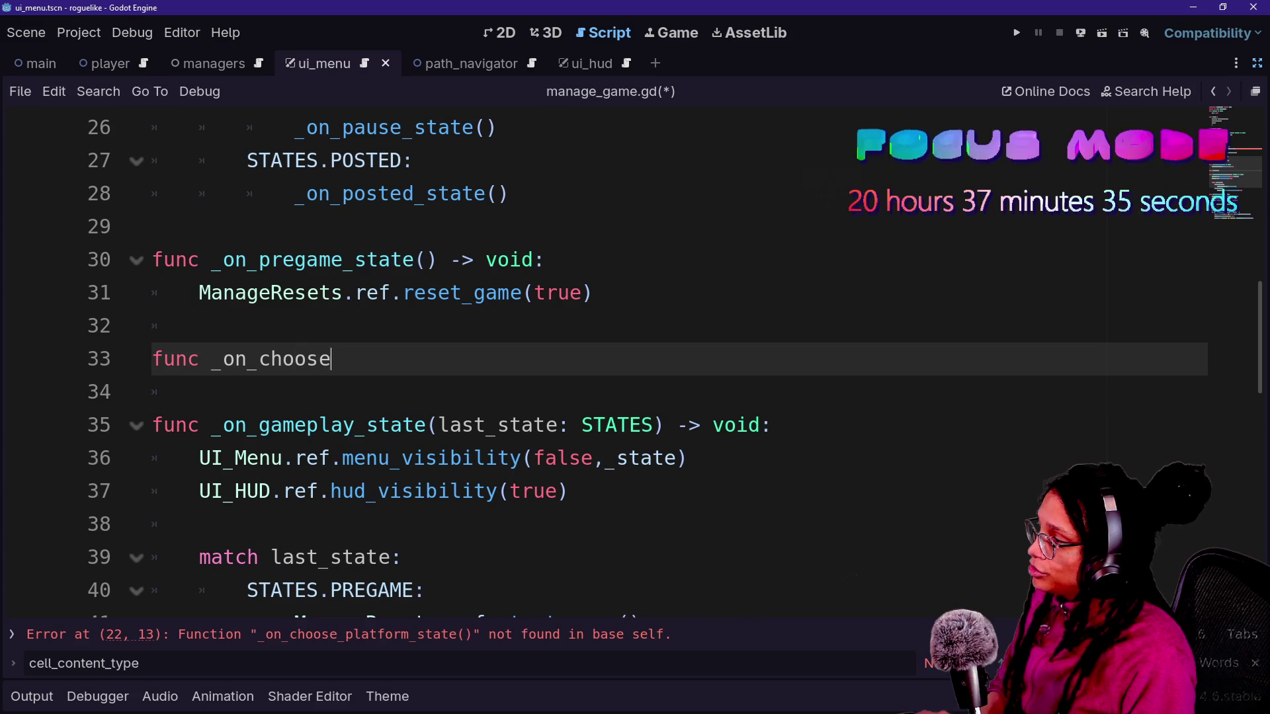
{"action": "type", "text": "tform_state("}
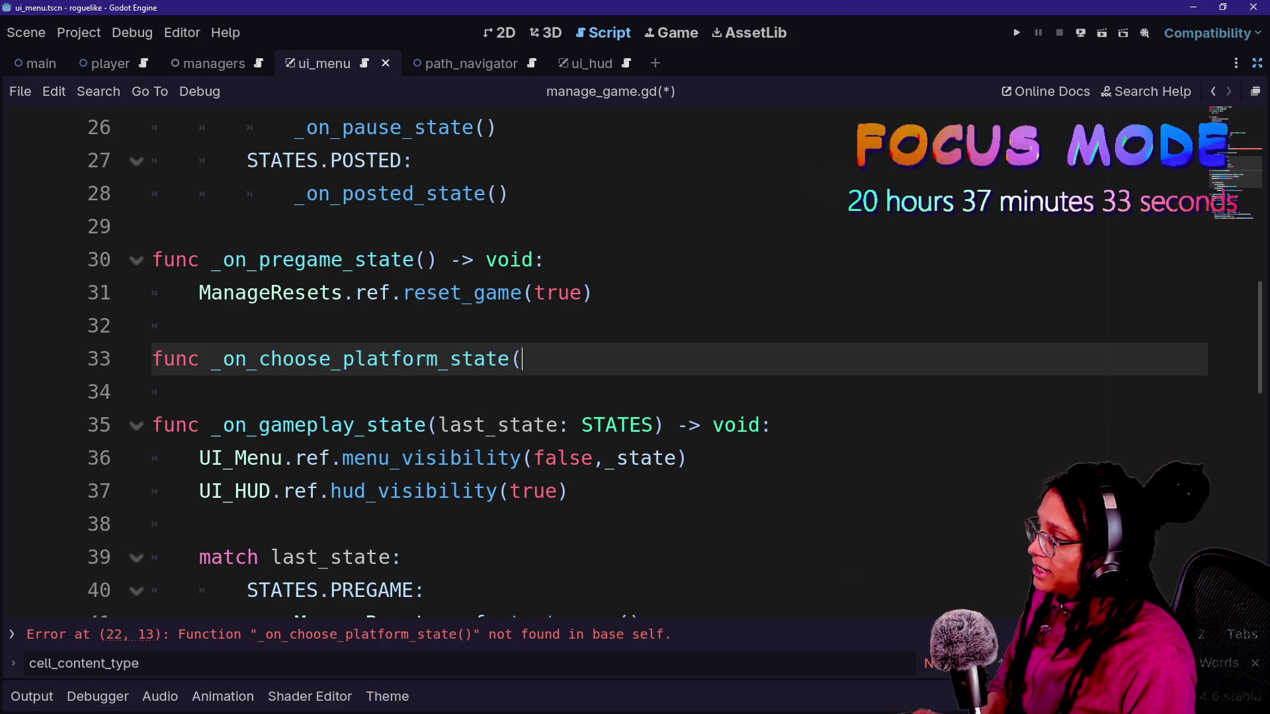
{"action": "type", "text": ") -> void"}
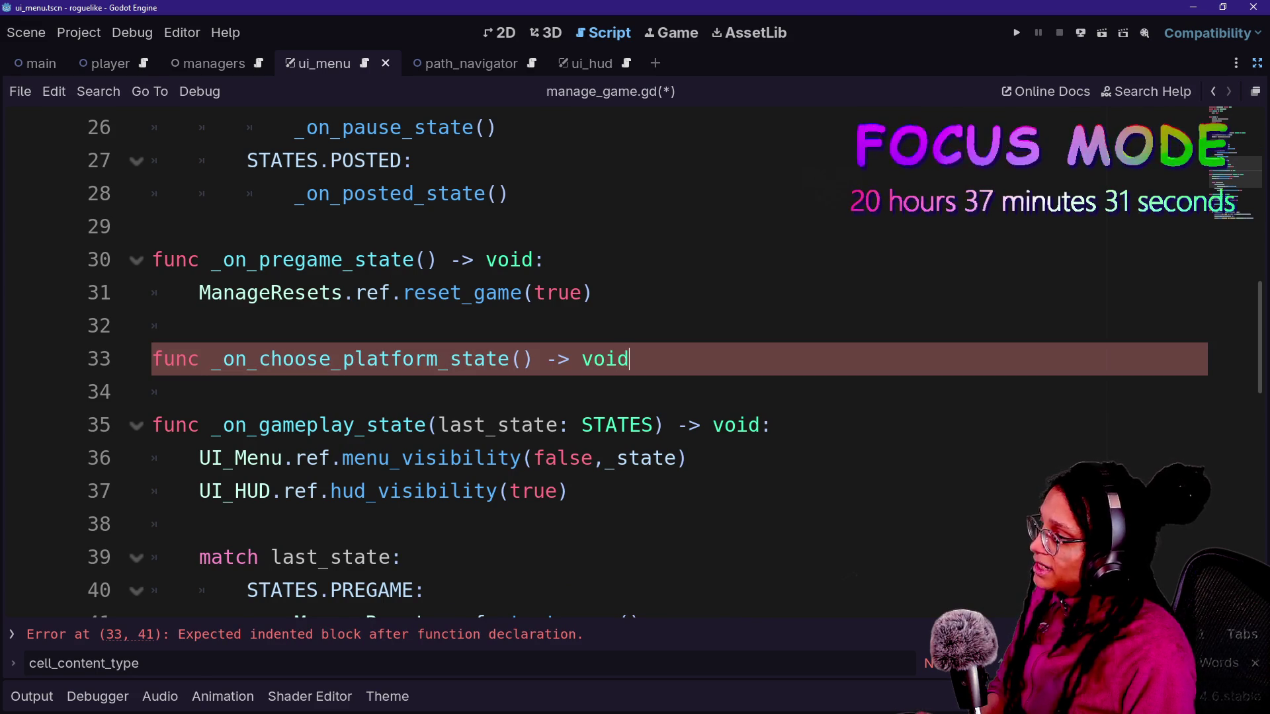
{"action": "key", "text": "Return"}
{"action": "scroll", "coordinate": [635, 358], "scroll_direction": "down", "scroll_amount": 1}
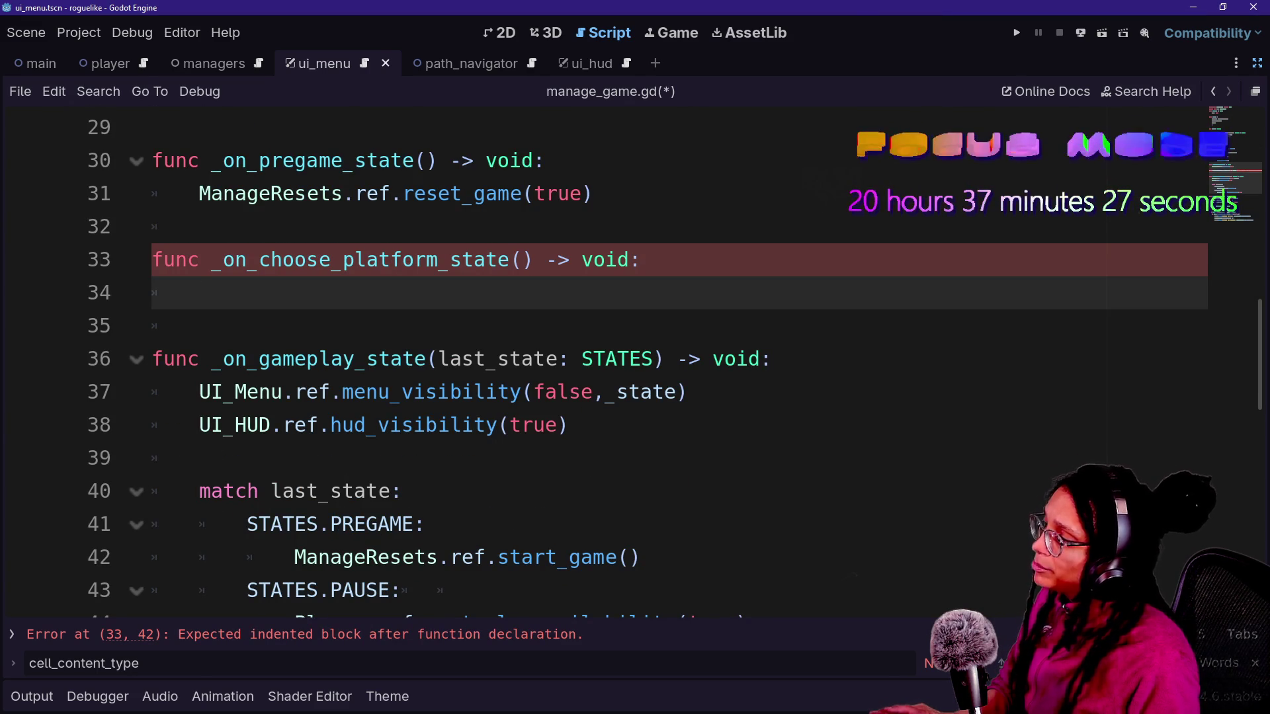
{"action": "scroll", "coordinate": [635, 357], "scroll_direction": "down", "scroll_amount": 2}
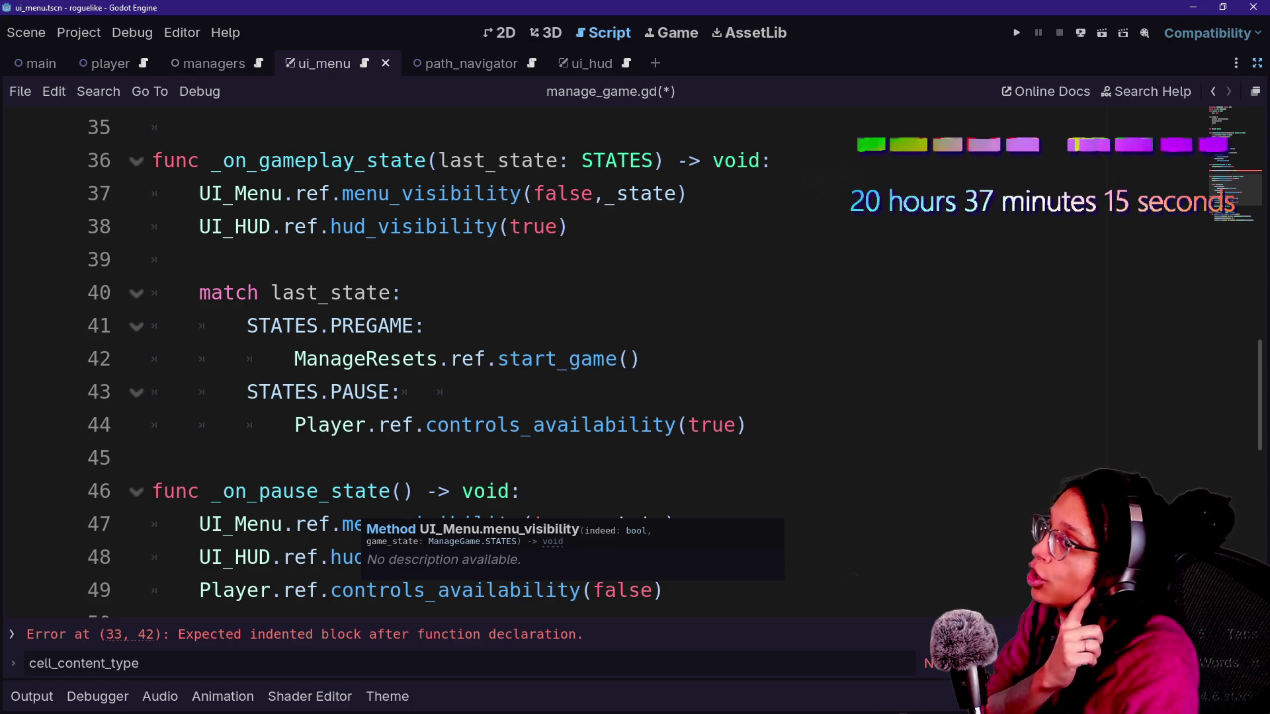
- Dismiss the method info popup and move through manage_game.gd to its end
{"action": "left_click", "coordinate": [403, 392]}
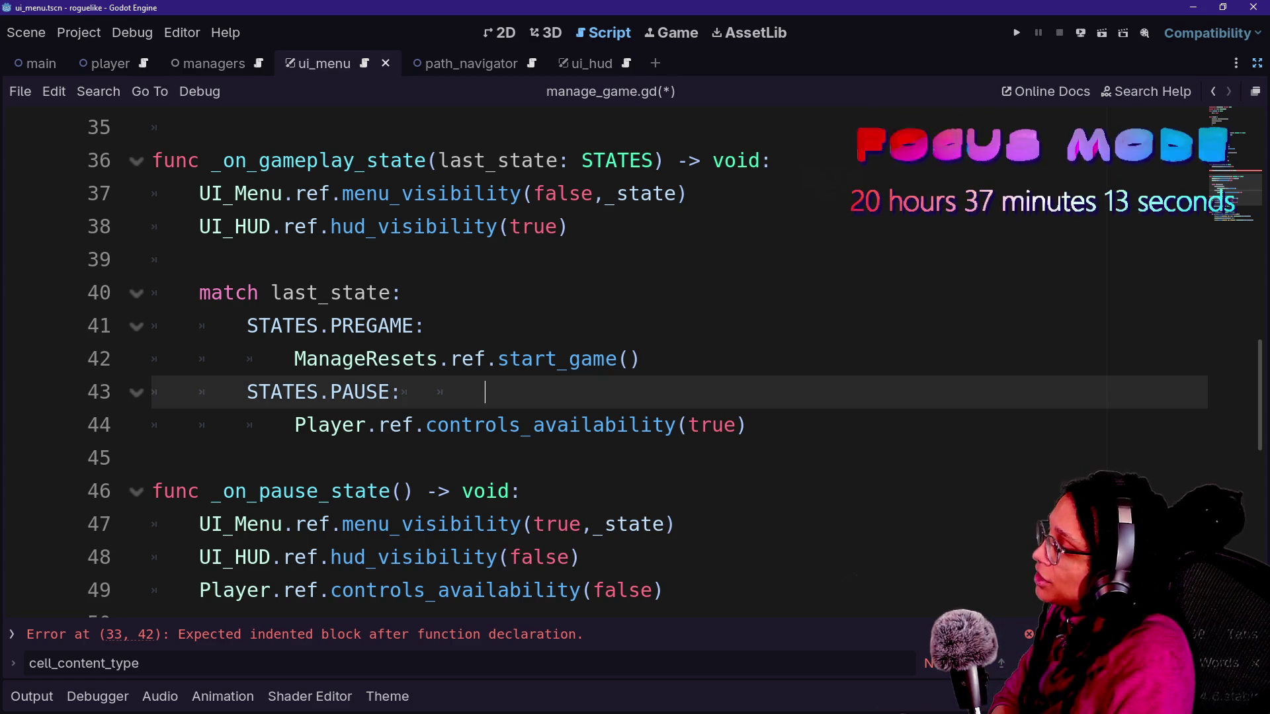
{"action": "left_click", "coordinate": [199, 128]}
{"action": "left_click", "coordinate": [198, 259]}
{"action": "left_click", "coordinate": [617, 424]}
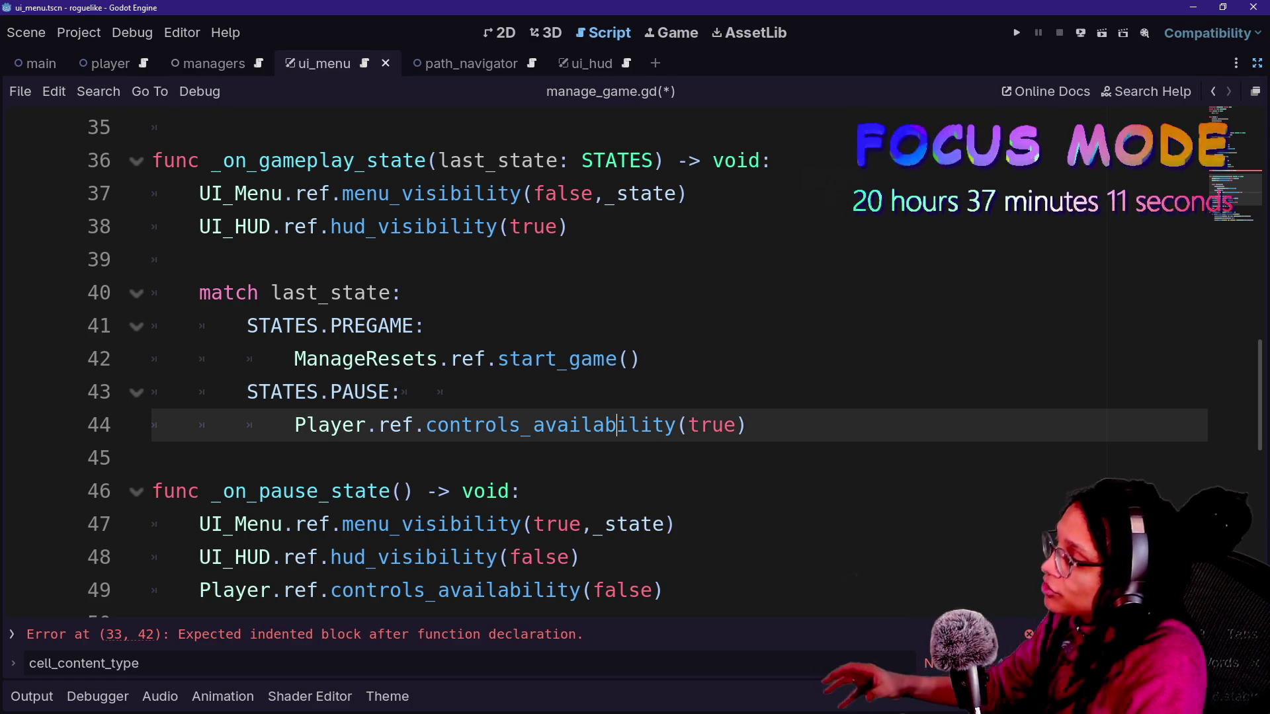
{"action": "left_click", "coordinate": [199, 491]}
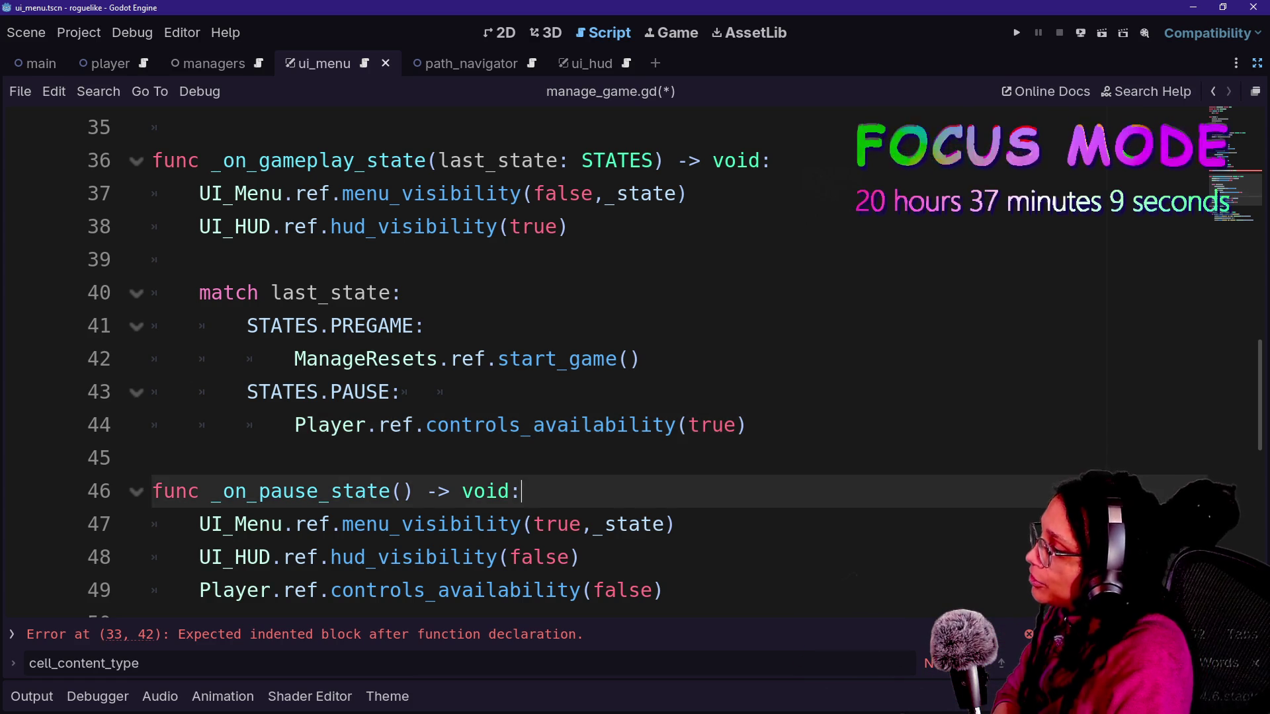
{"action": "left_click", "coordinate": [153, 458]}
{"action": "key", "text": "Up"}
{"action": "key", "text": "Down"}
{"action": "key", "text": "Down"}
{"action": "key", "text": "Down"}
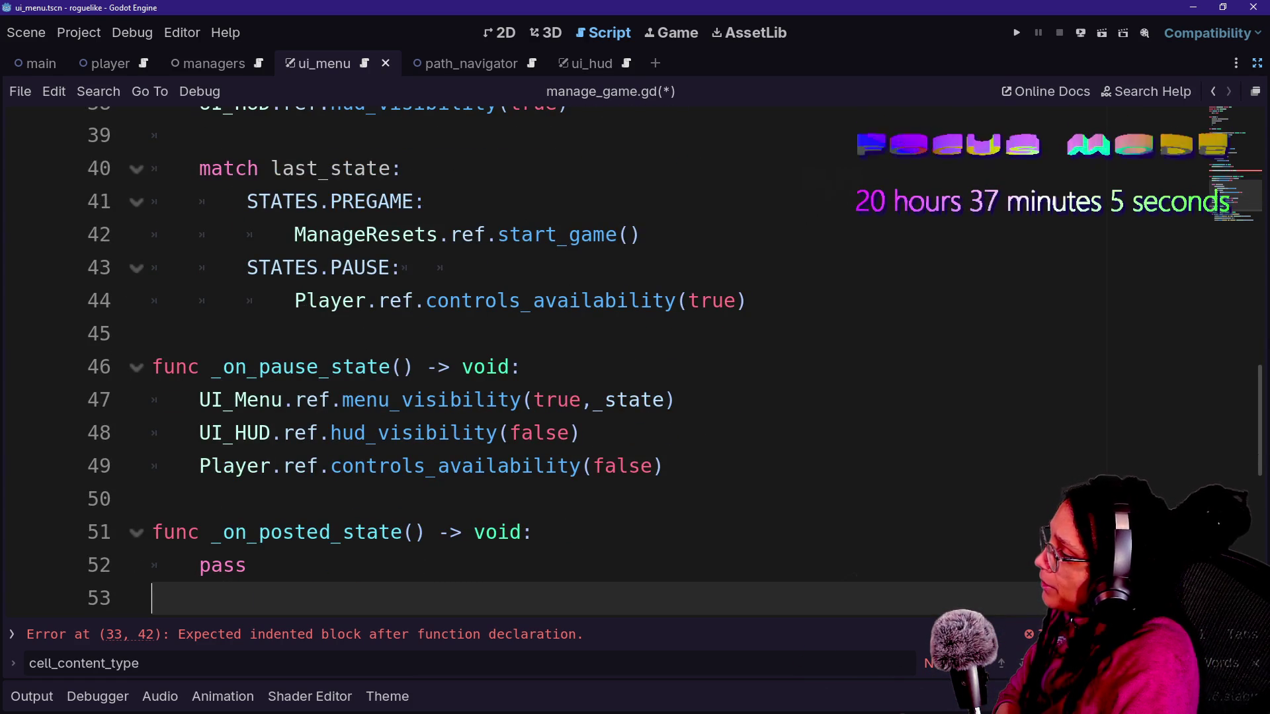
- Examine the UI_Menu menu_visibility call inside _on_pause_state
{"action": "left_click", "coordinate": [199, 400]}
{"action": "key", "text": "ctrl+shift+Right"}
{"action": "key", "text": "ctrl+shift+Right"}
{"action": "key", "text": "ctrl+shift+Right"}
{"action": "key", "text": "Right"}
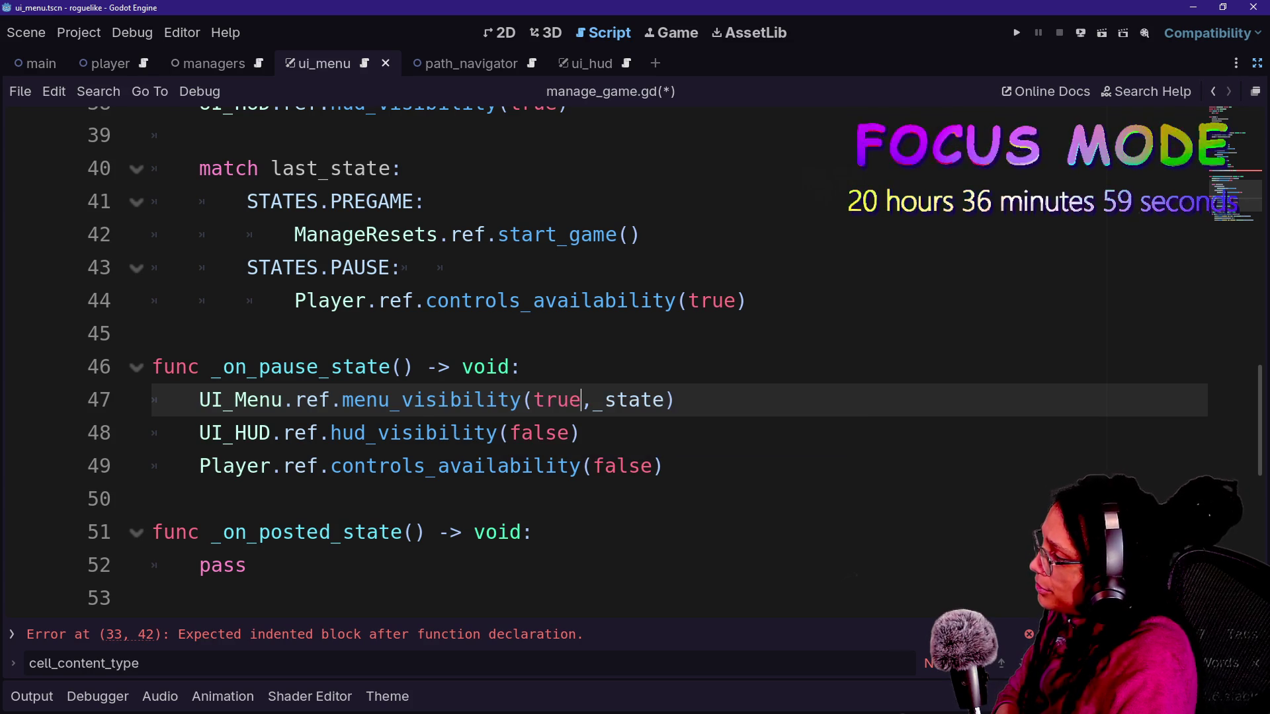
{"action": "left_click", "coordinate": [199, 400]}
{"action": "left_click", "coordinate": [329, 367]}
{"action": "left_click", "coordinate": [450, 399]}
{"action": "left_click_drag", "start_coordinate": [355, 399], "coordinate": [534, 399]}
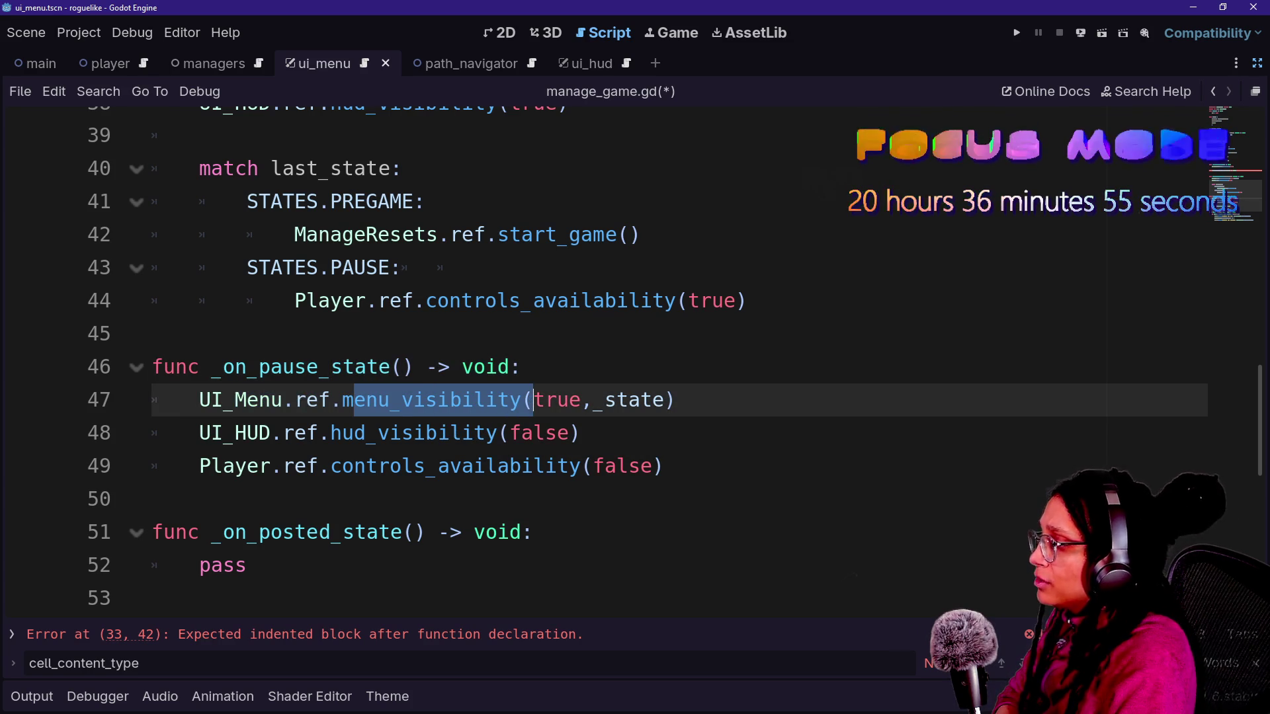
{"action": "left_click", "coordinate": [524, 399]}
{"action": "scroll", "coordinate": [635, 357], "scroll_direction": "up", "scroll_amount": 1}
{"action": "scroll", "coordinate": [635, 357], "scroll_direction": "down", "scroll_amount": 1}
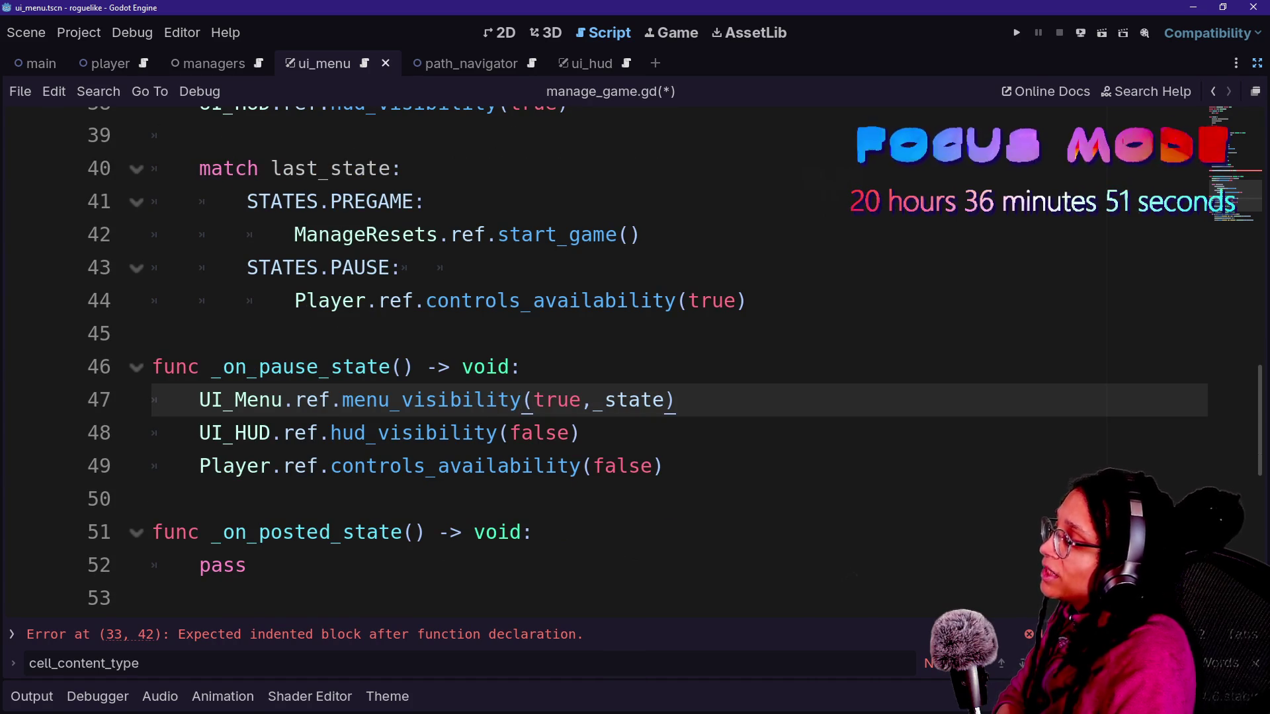
- Jump to the UI_HUD script definition and start a quick-open file search
{"action": "left_click", "coordinate": [247, 433]}
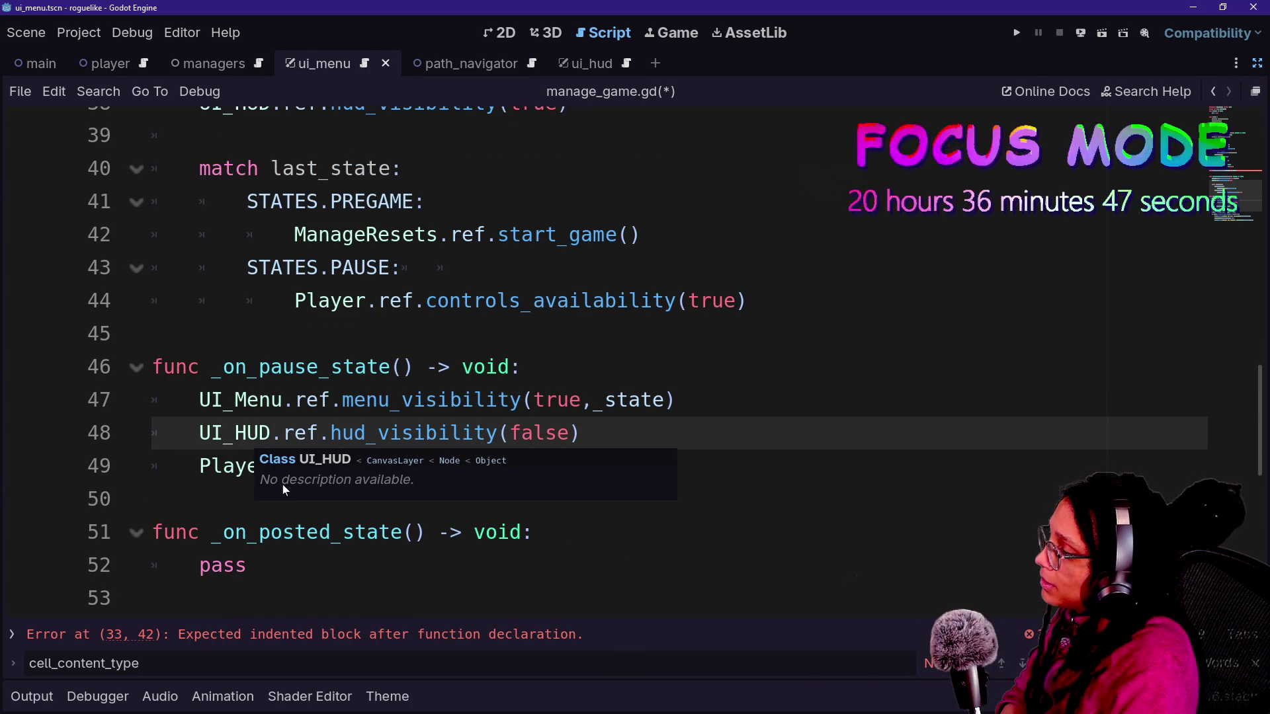
{"action": "left_click_drag", "start_coordinate": [354, 399], "coordinate": [411, 401]}
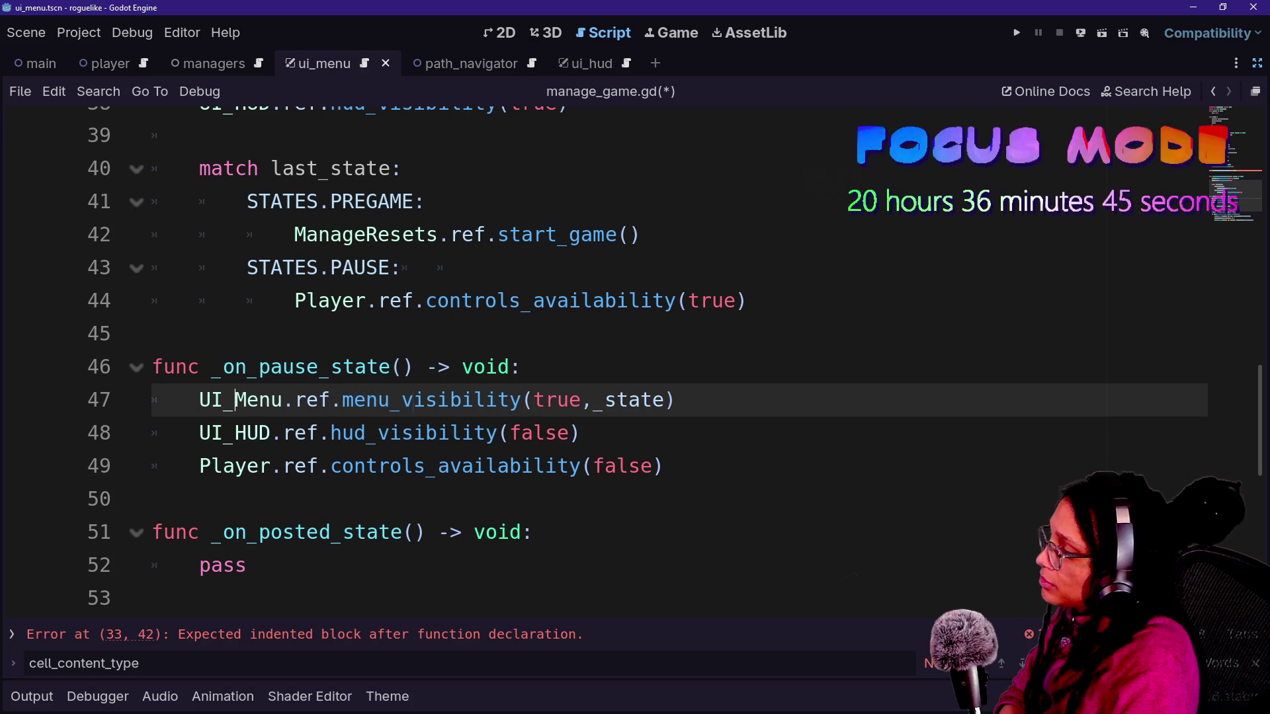
{"action": "left_click", "coordinate": [191, 432], "text": "ctrl"}
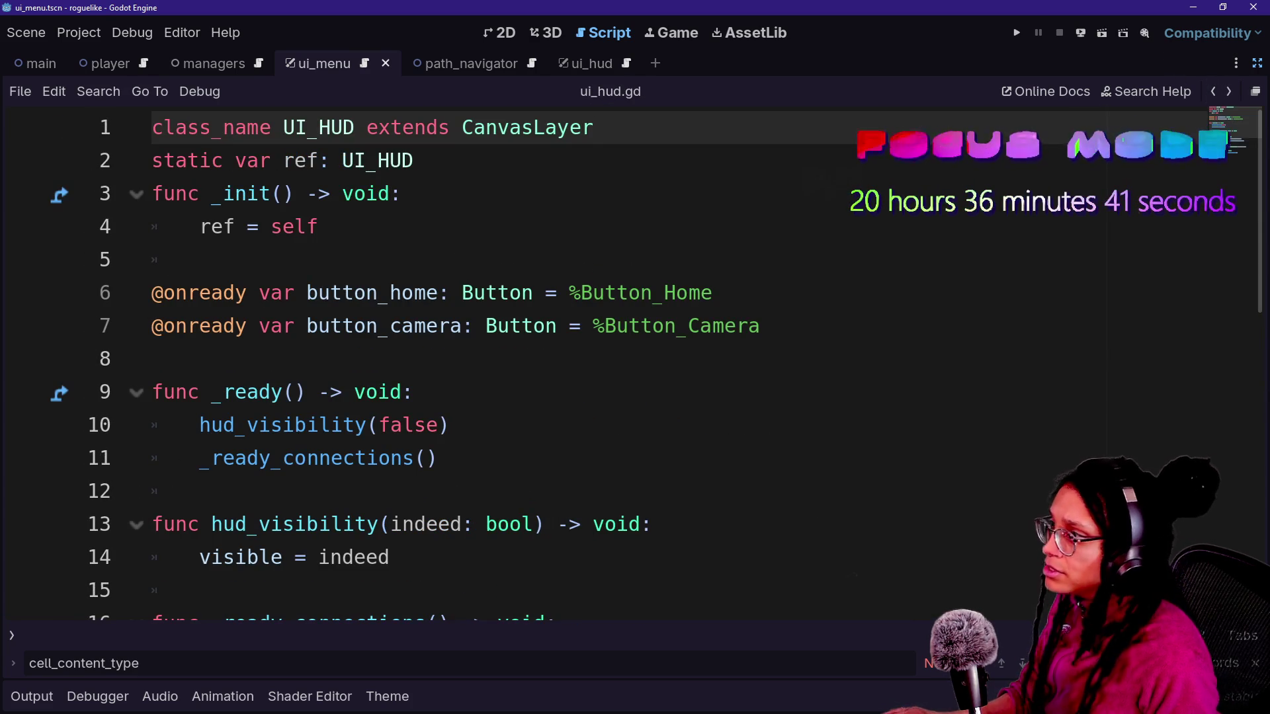
{"action": "key", "text": "alt+shift+o"}
- Open ui_menu.gd via quick search for ui_me and add a top-level line after menu_visibility
{"action": "type", "text": "ui_me"}
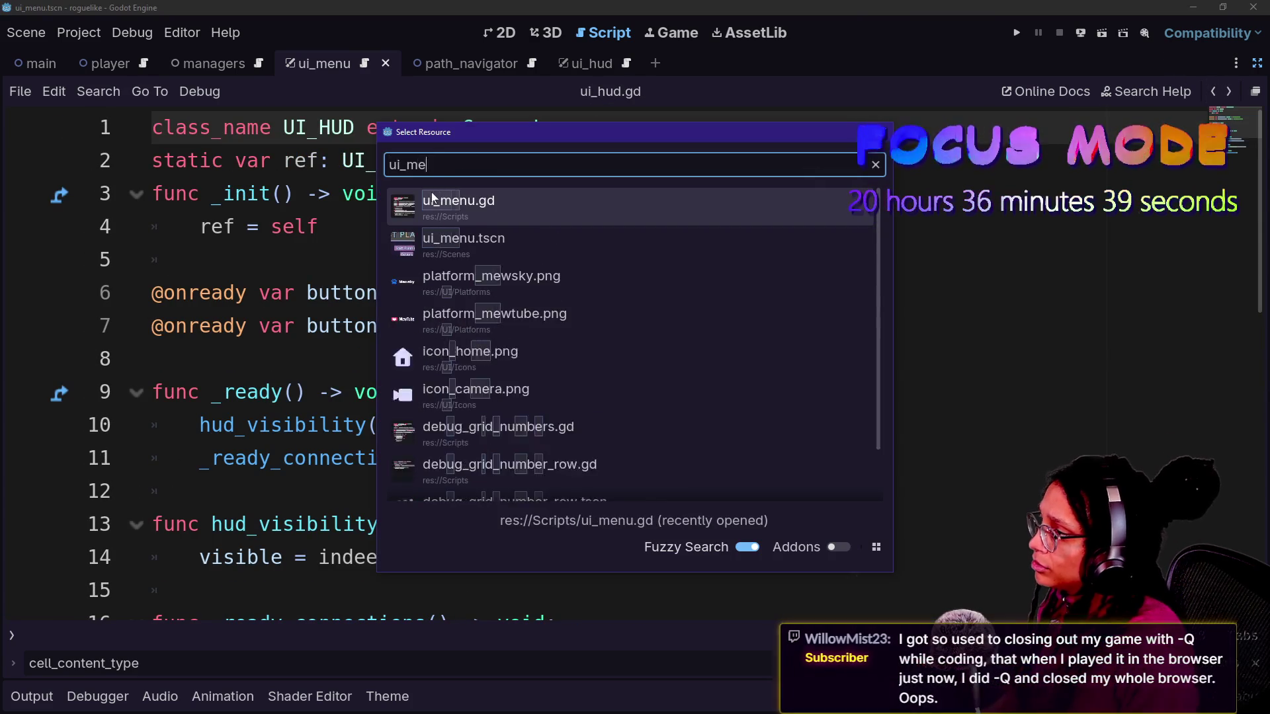
{"action": "left_click", "coordinate": [432, 200]}
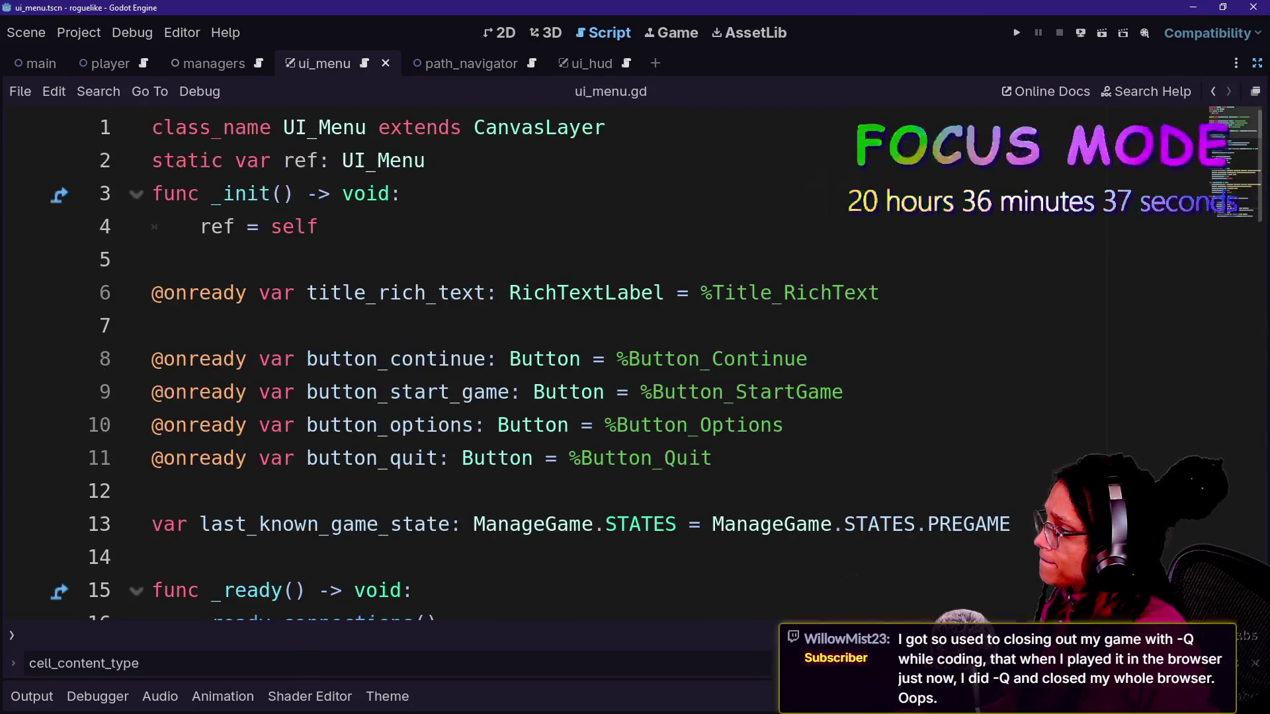
{"action": "scroll", "coordinate": [596, 364], "scroll_direction": "down", "scroll_amount": 6}
{"action": "left_click", "coordinate": [472, 491]}
{"action": "key", "text": "Return"}
{"action": "key", "text": "Return"}
{"action": "key", "text": "BackSpace"}
{"action": "key", "text": "BackSpace"}
{"action": "key", "text": "BackSpace"}
- Declare func platform_menu_visibility(indeed: bool) -> void: in ui_menu.gd
{"action": "type", "text": "func "}
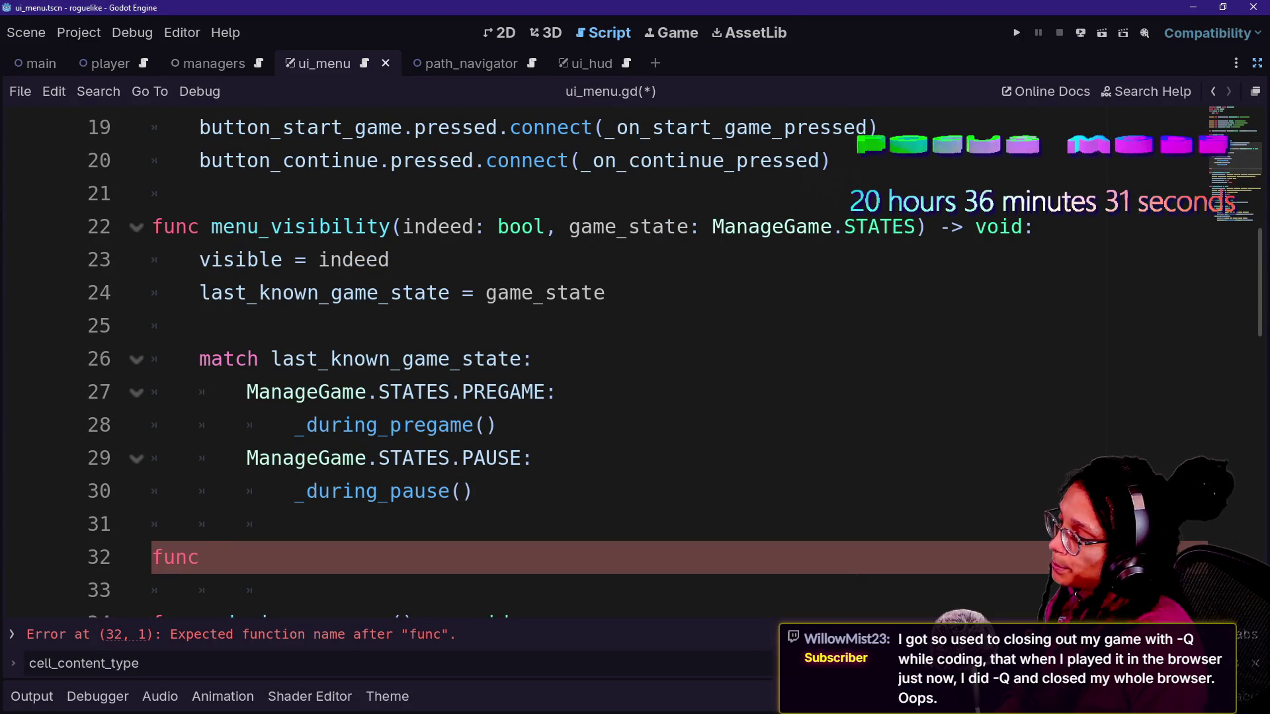
{"action": "type", "text": "platfo"}
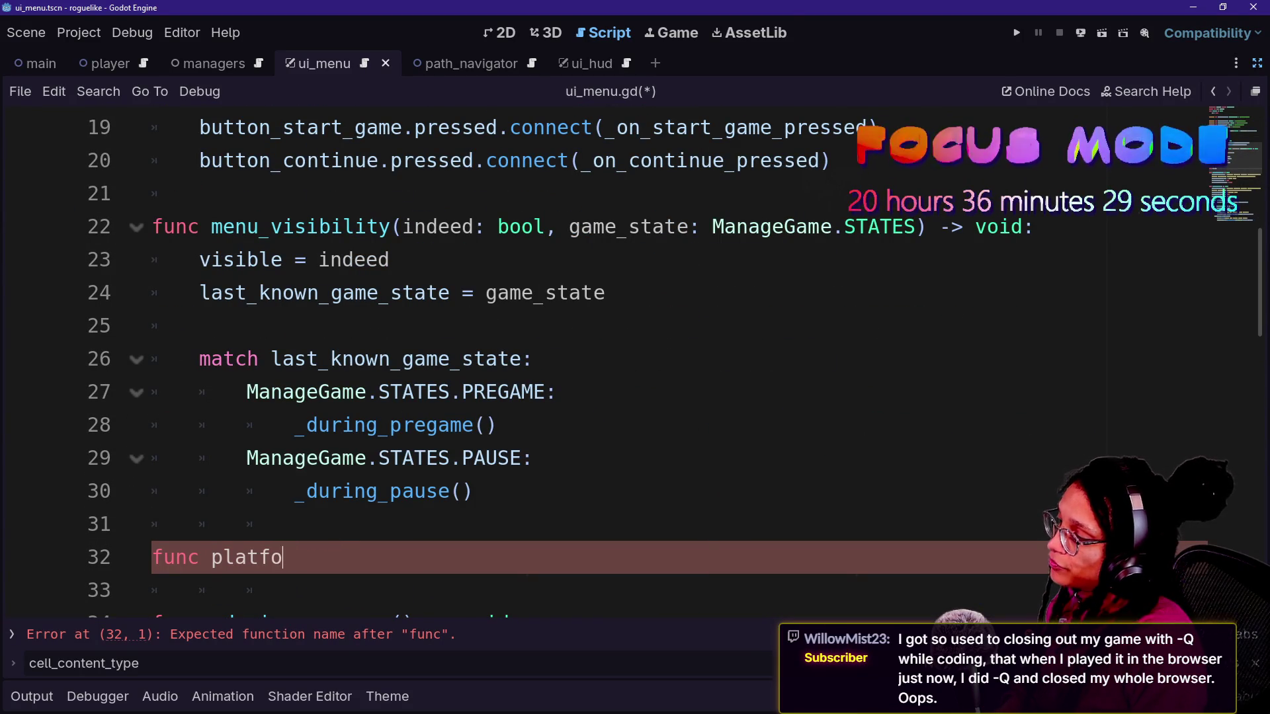
{"action": "type", "text": "lt"}
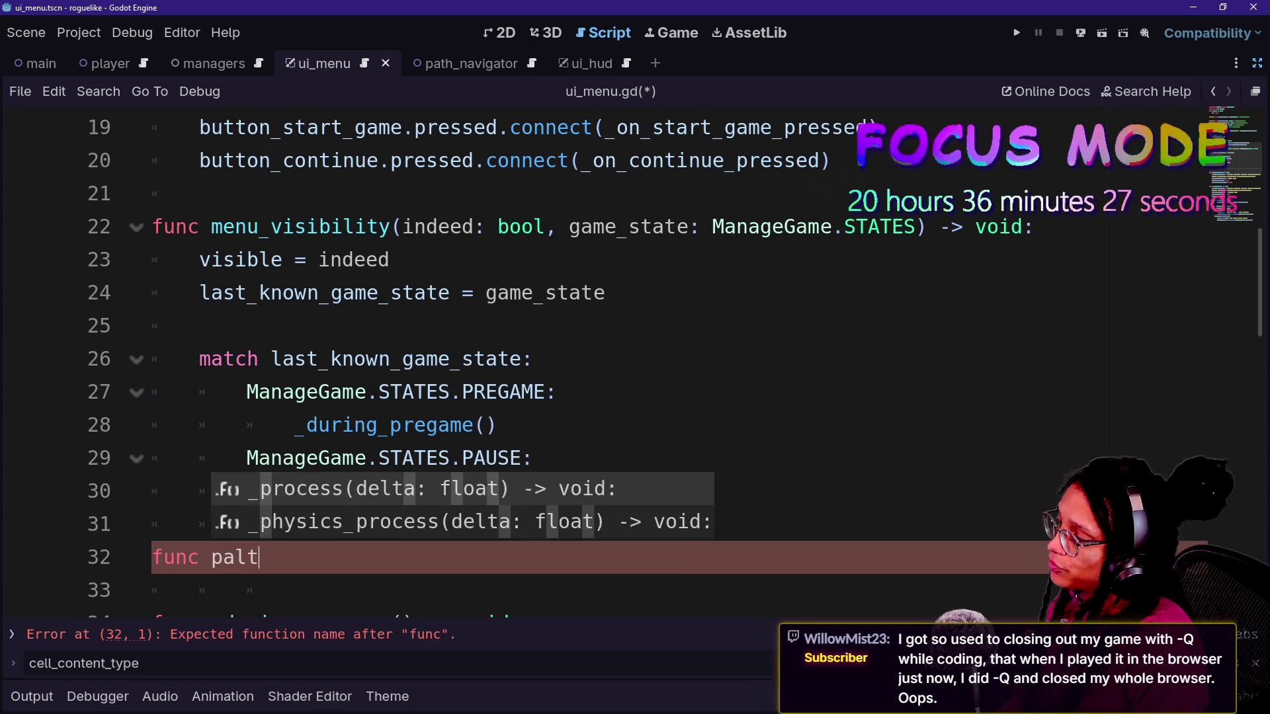
{"action": "key", "text": "BackSpace"}
{"action": "key", "text": "BackSpace"}
{"action": "key", "text": "BackSpace"}
{"action": "type", "text": "lat"}
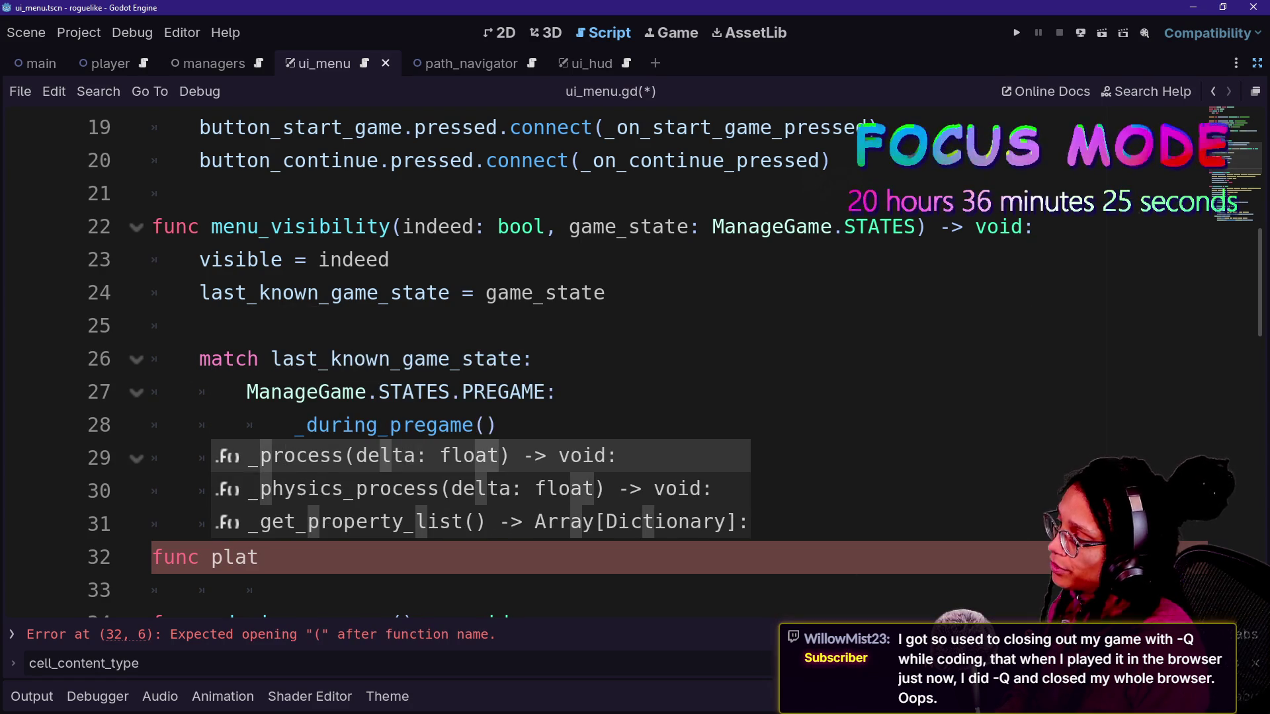
{"action": "type", "text": "form_menu_visibil"}
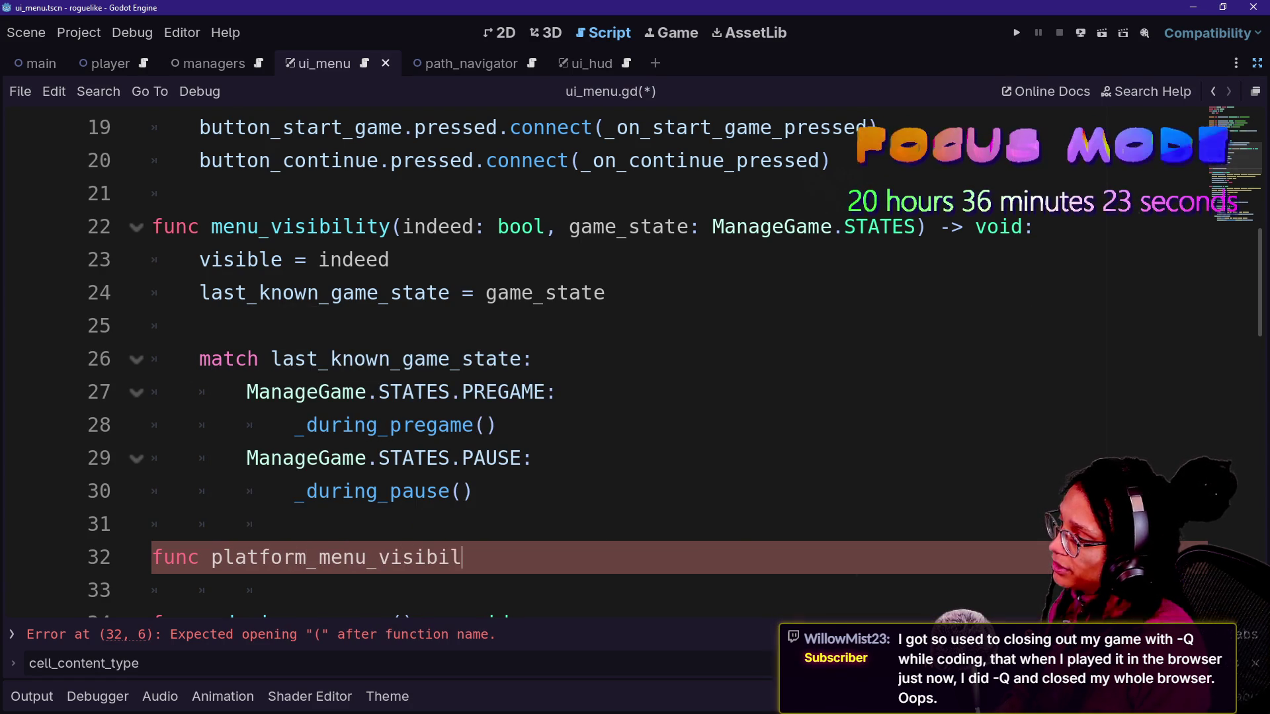
{"action": "type", "text": "ity(indeed: "}
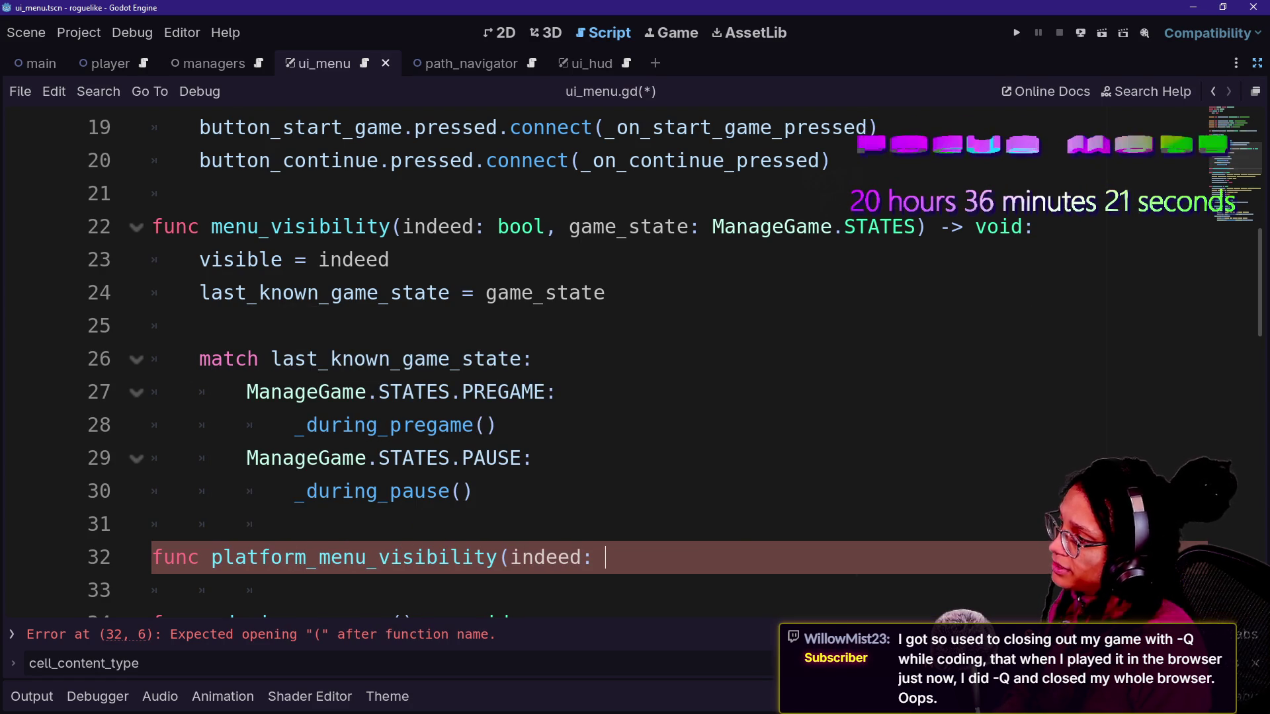
{"action": "type", "text": "bool"}
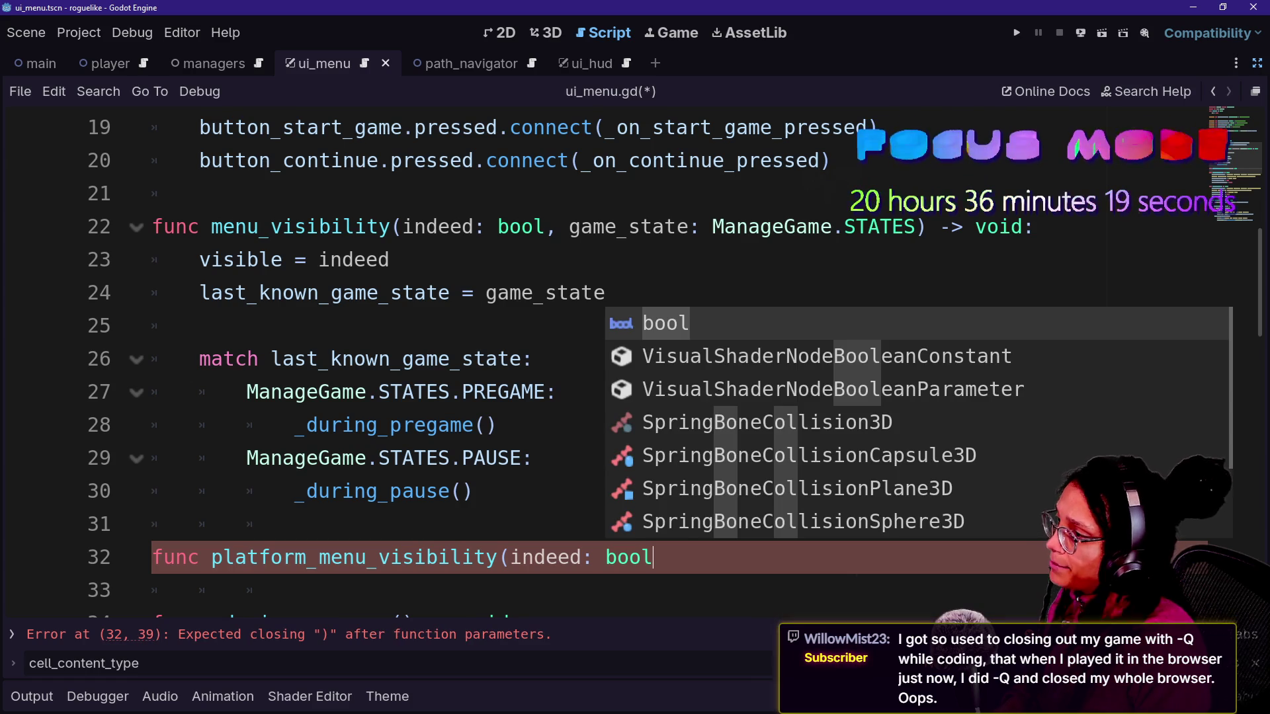
{"action": "key", "text": "Escape"}
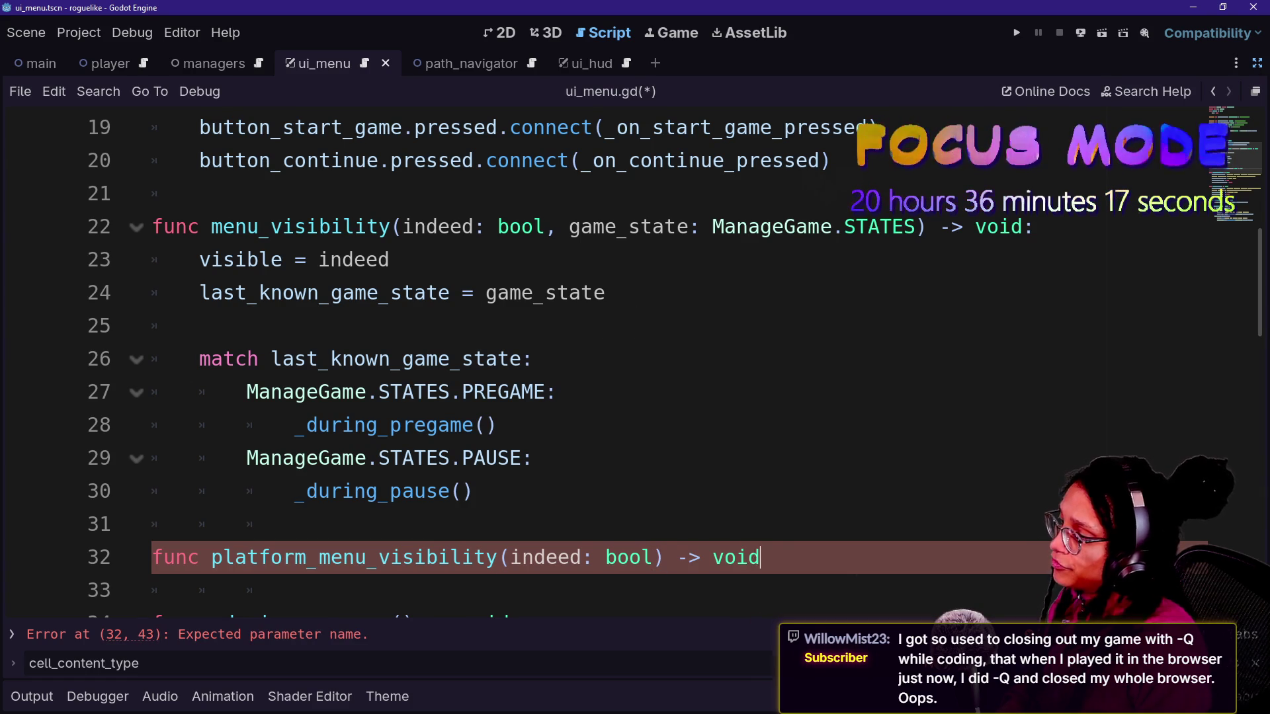
{"action": "type", "text": "d:"}
{"action": "key", "text": "Return"}
- Stub the new function's body with pass and save the script
{"action": "scroll", "coordinate": [635, 364], "scroll_direction": "down", "scroll_amount": 1}
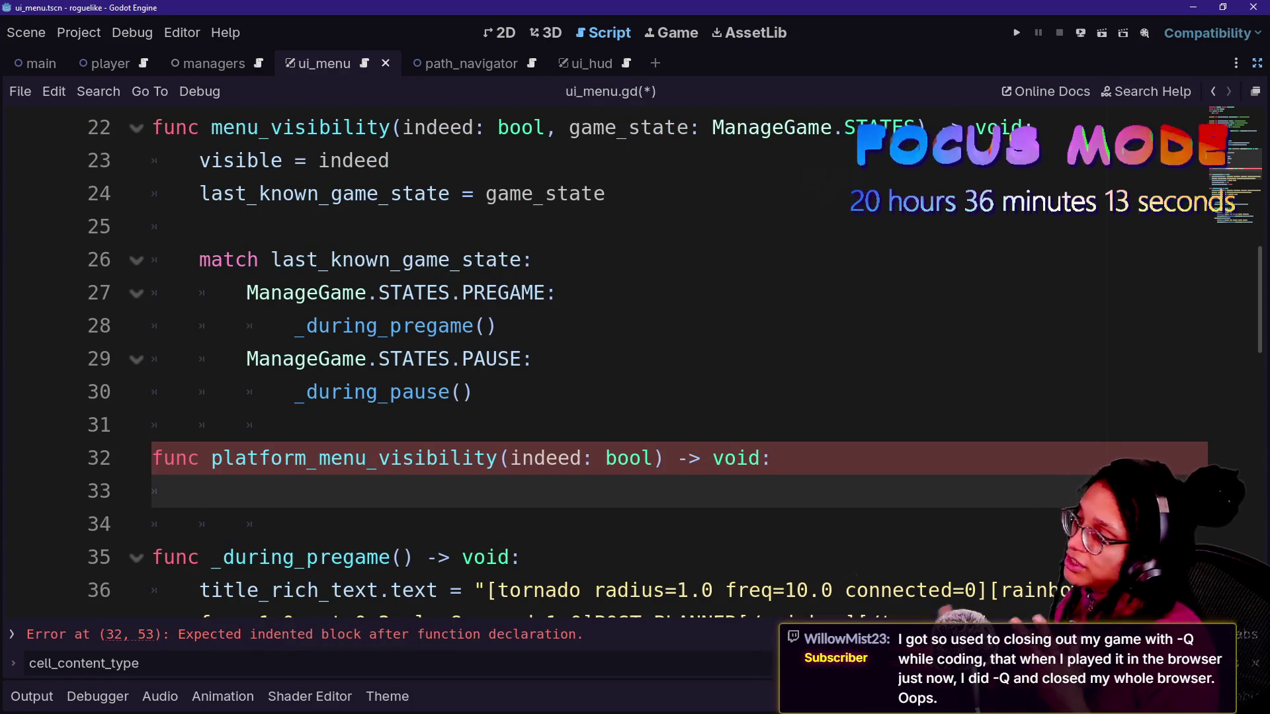
{"action": "type", "text": "pass"}
{"action": "key", "text": "ctrl+s"}
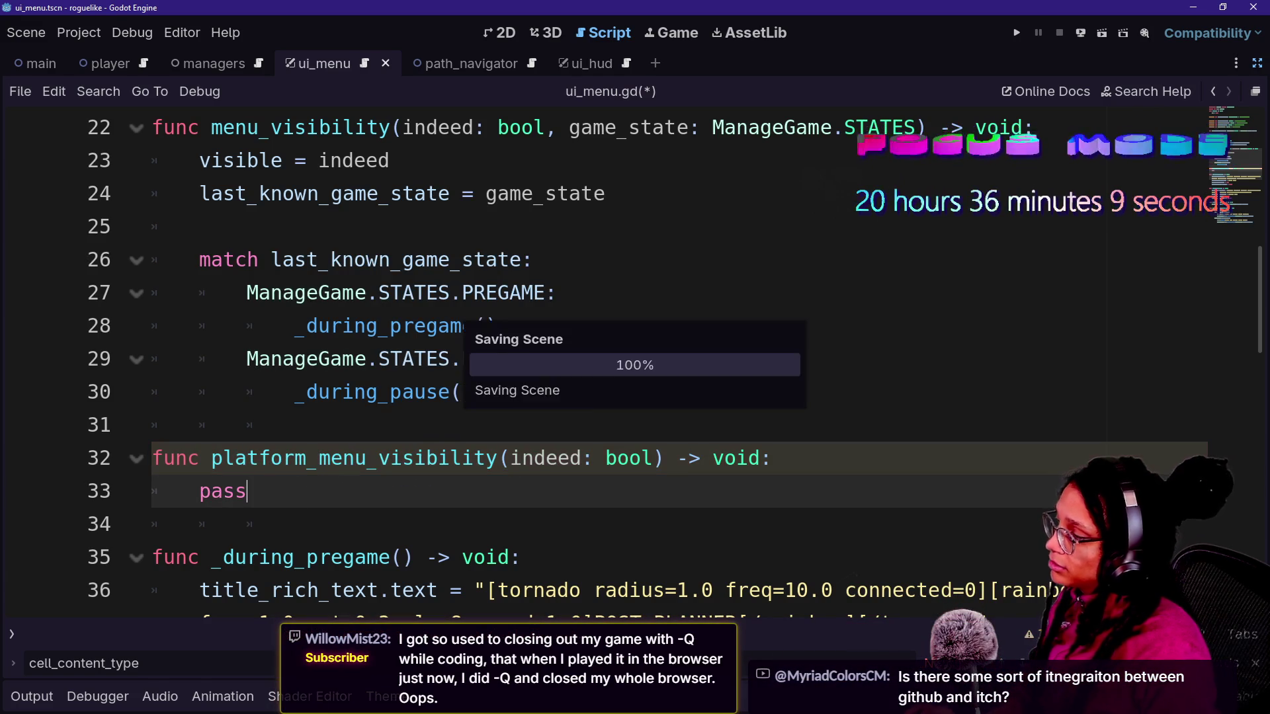
{"action": "key", "text": "ctrl+alt+o"}
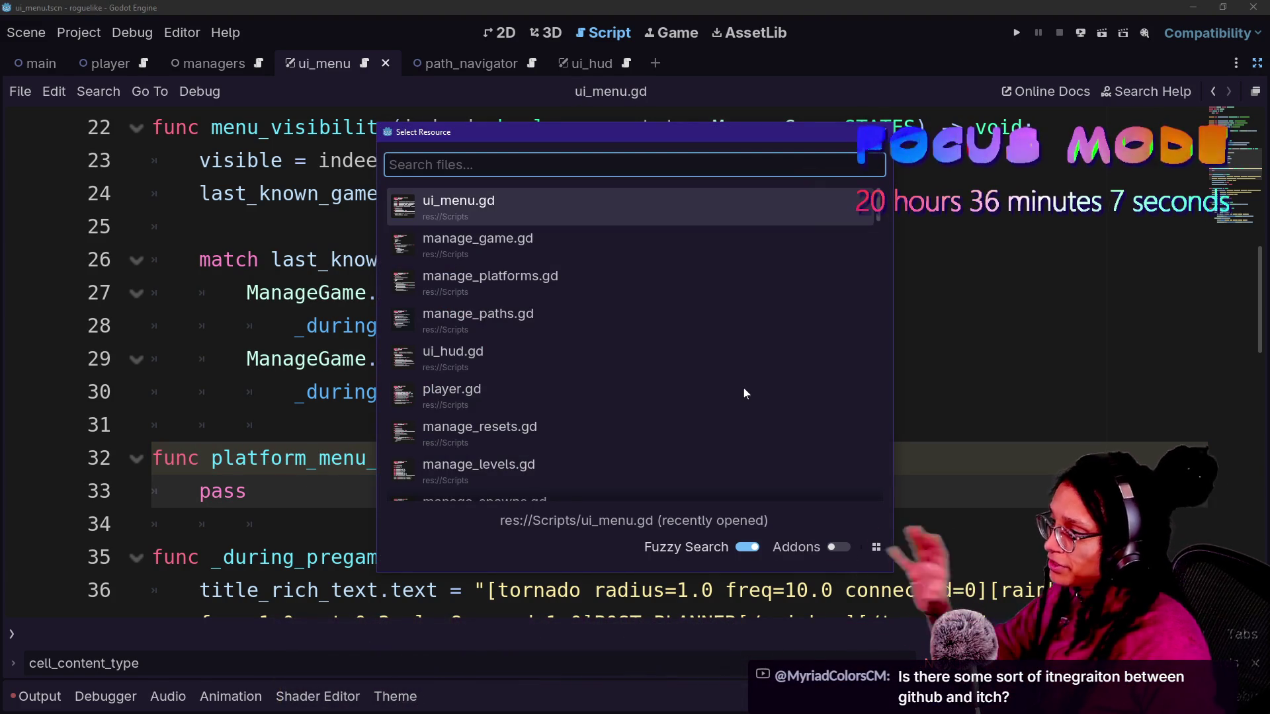
- Open manage_game.gd and copy the HUD-hiding statement on line 48
{"action": "key", "text": "Down"}
{"action": "key", "text": "Down"}
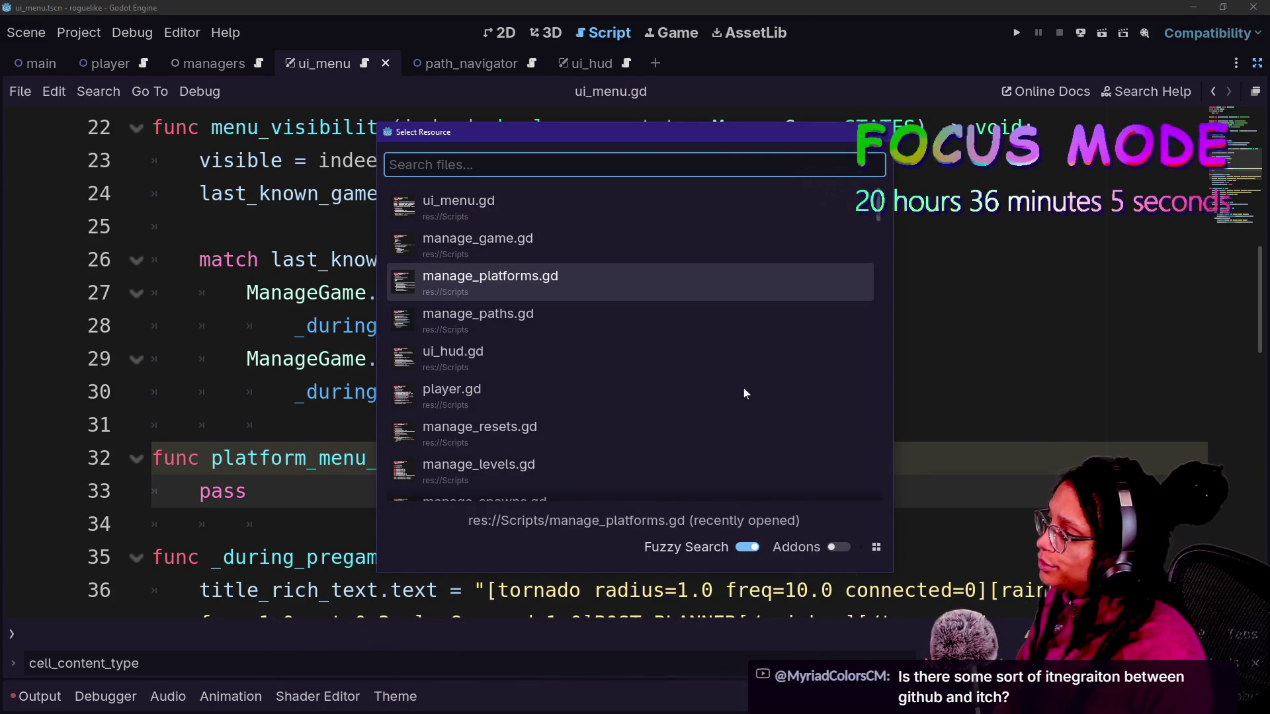
{"action": "key", "text": "Up"}
{"action": "key", "text": "Return"}
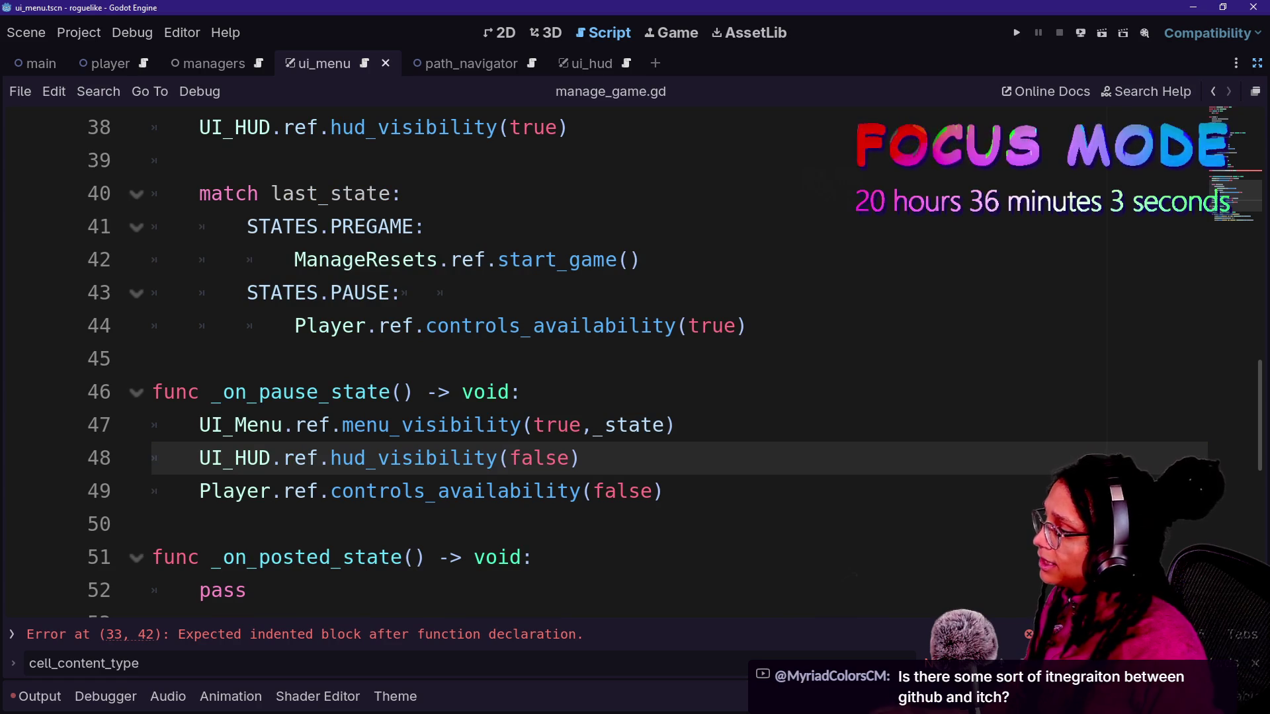
{"action": "key", "text": "ctrl+shift+Right"}
{"action": "key", "text": "shift+End"}
{"action": "left_click_drag", "start_coordinate": [581, 458], "coordinate": [294, 458]}
{"action": "left_click_drag", "start_coordinate": [199, 457], "coordinate": [580, 458]}
{"action": "key", "text": "ctrl+c"}
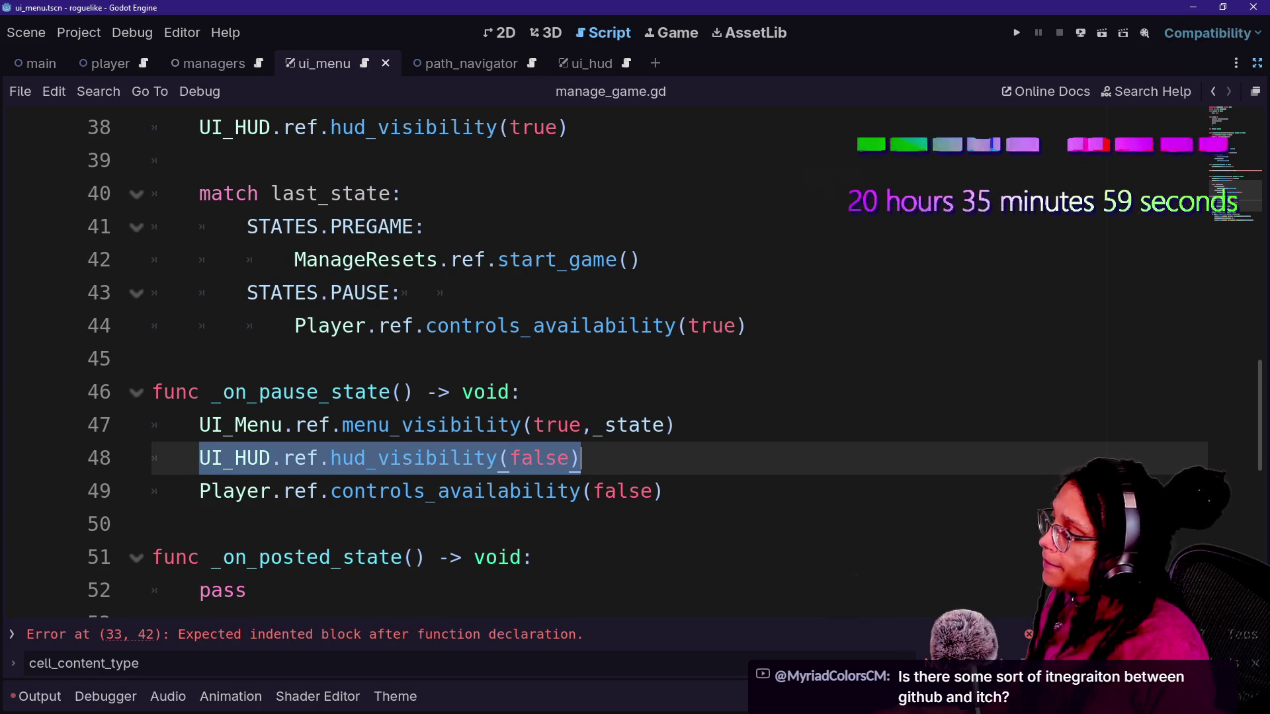
{"action": "left_click", "coordinate": [580, 458]}
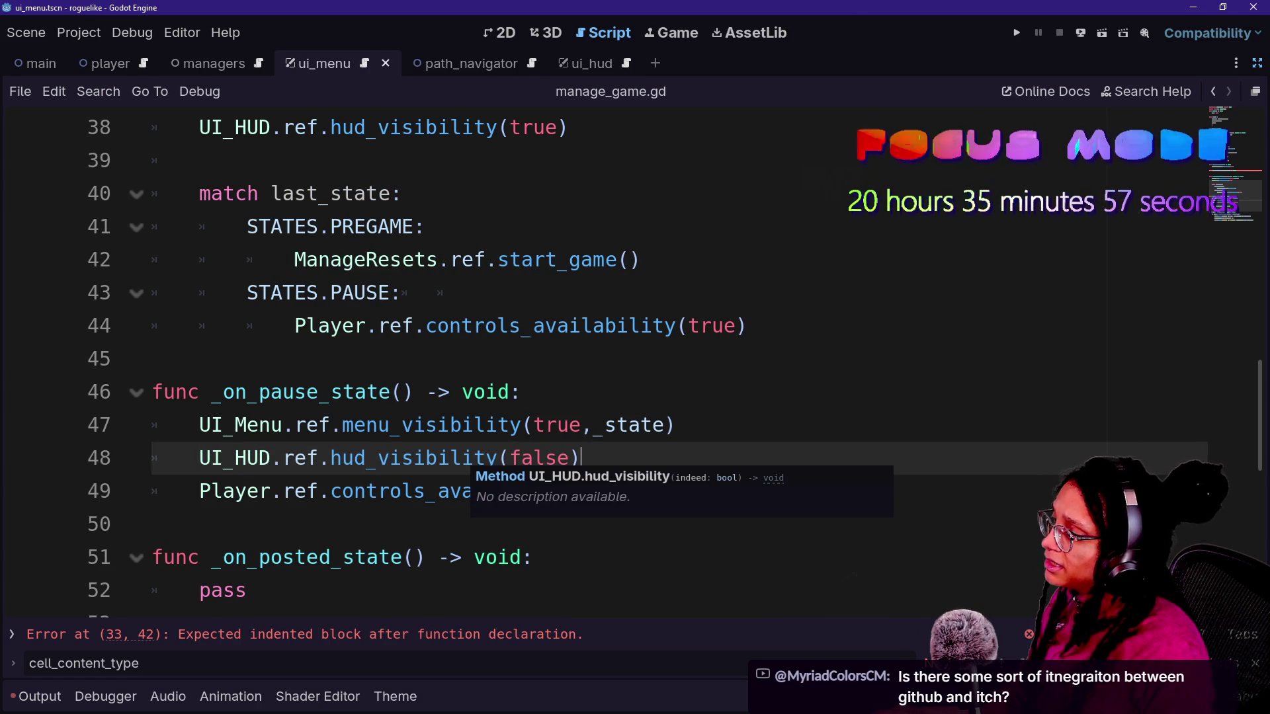
{"action": "left_click", "coordinate": [461, 457]}
{"action": "left_click_drag", "start_coordinate": [377, 457], "coordinate": [581, 458]}
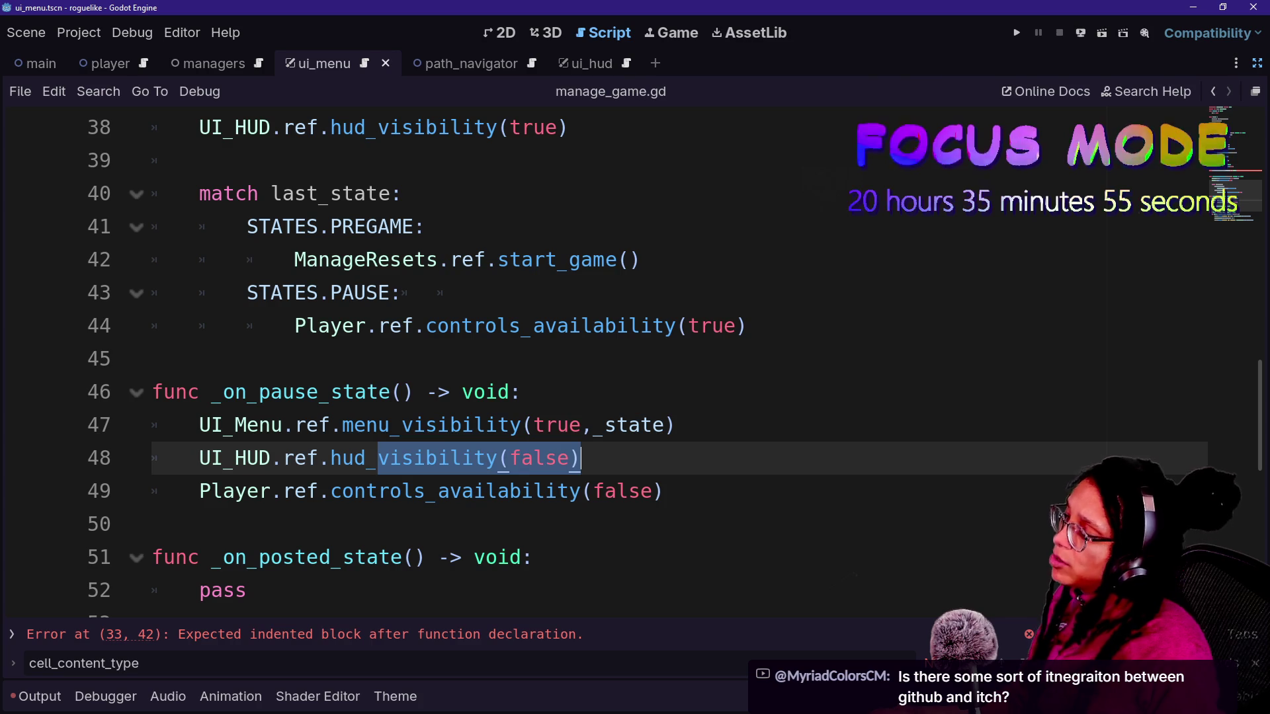
{"action": "left_click", "coordinate": [581, 458]}
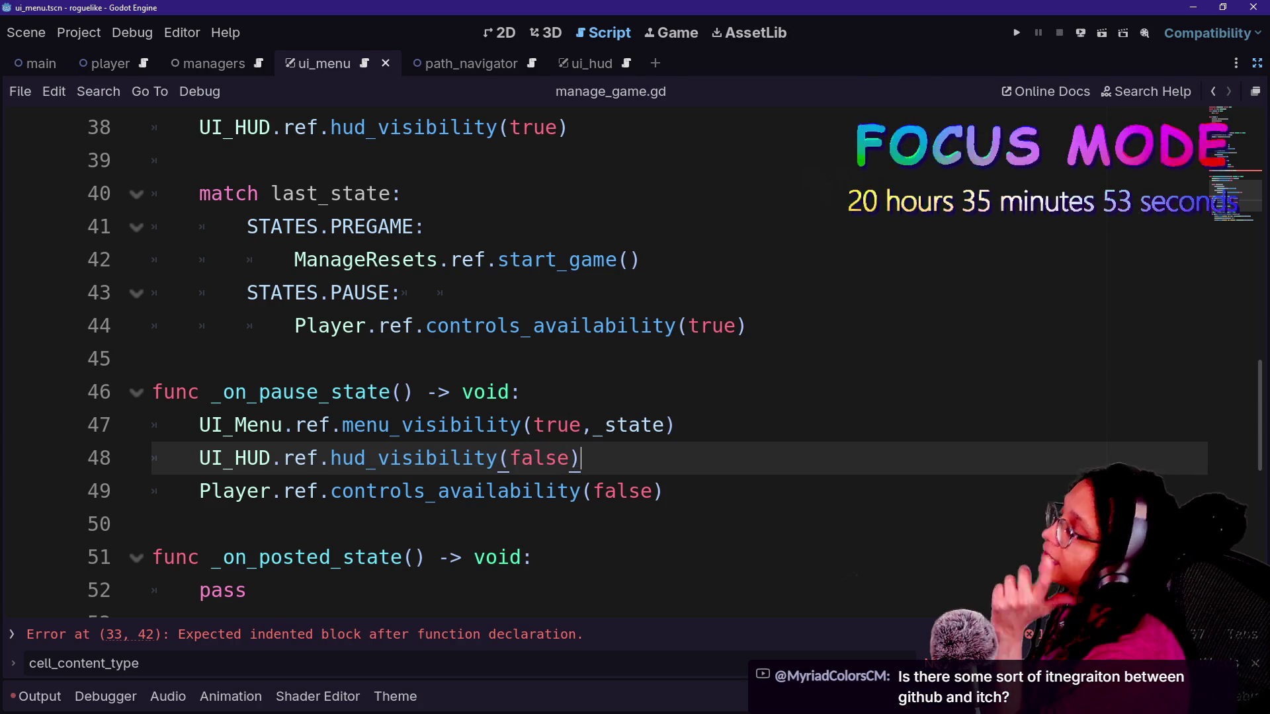
{"action": "key", "text": "shift+Up"}
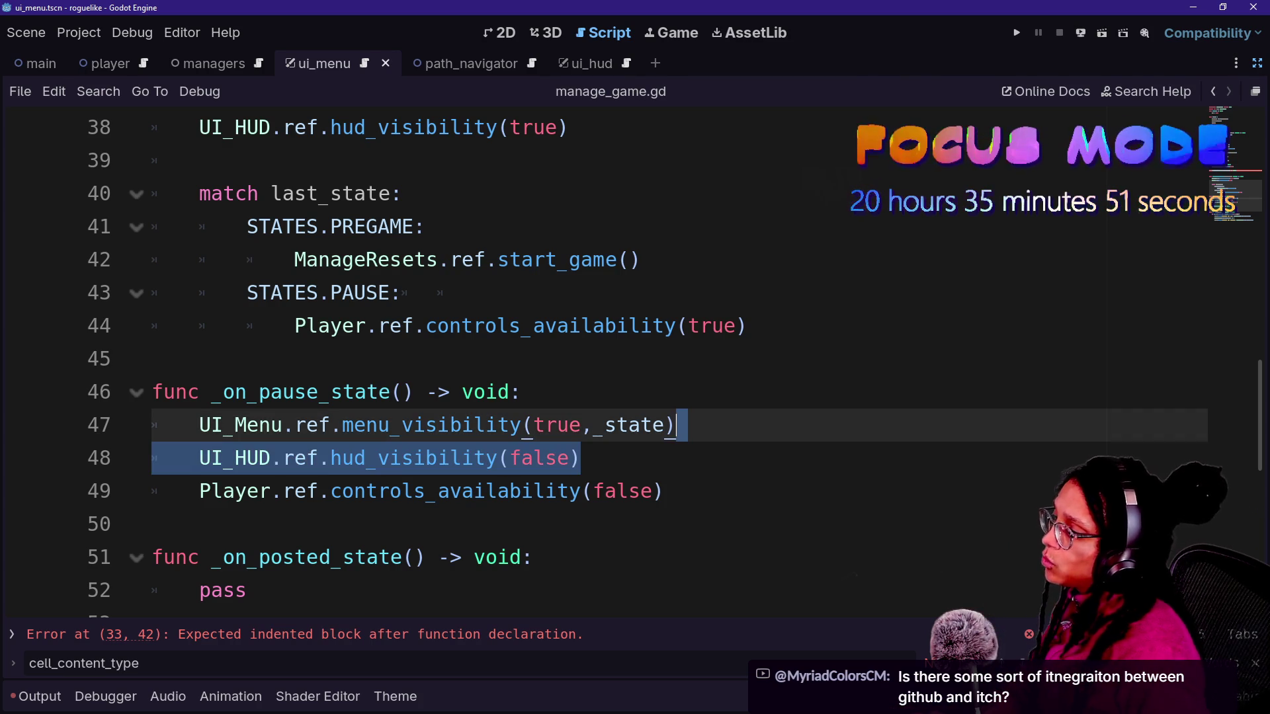
- Paste the HUD-hiding line into _on_choose_platform_state, then cut it out again
{"action": "scroll", "coordinate": [595, 364], "scroll_direction": "up", "scroll_amount": 4}
{"action": "left_click", "coordinate": [199, 392]}
{"action": "key", "text": "ctrl+v"}
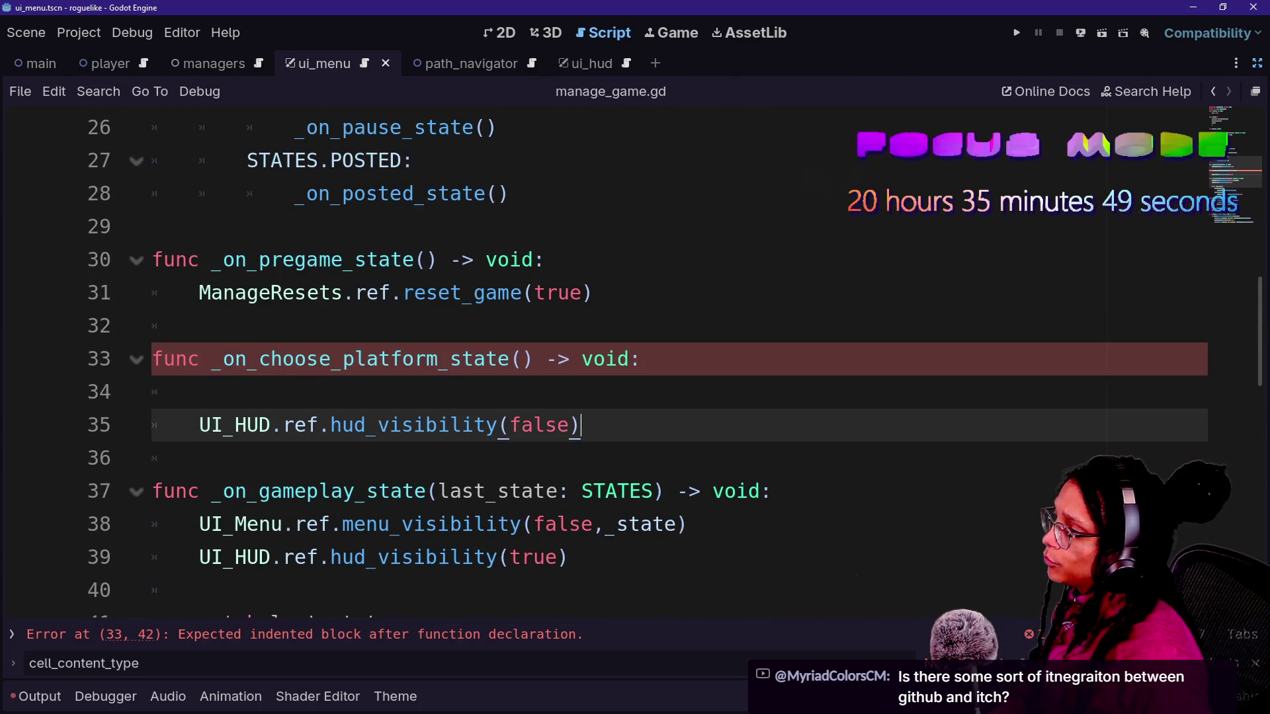
{"action": "key", "text": "Up"}
{"action": "key", "text": "BackSpace"}
{"action": "left_click", "coordinate": [581, 392]}
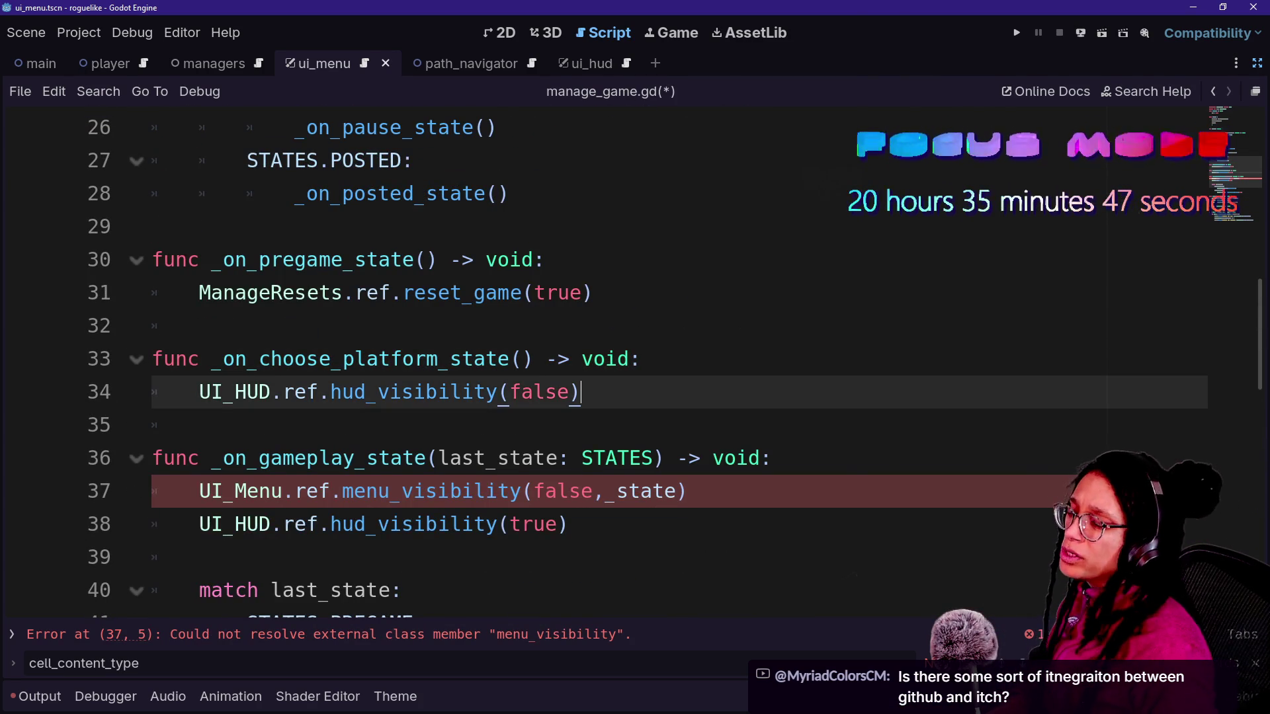
{"action": "key", "text": "Up"}
{"action": "key", "text": "End"}
{"action": "key", "text": "shift+Down"}
{"action": "key", "text": "ctrl+x"}
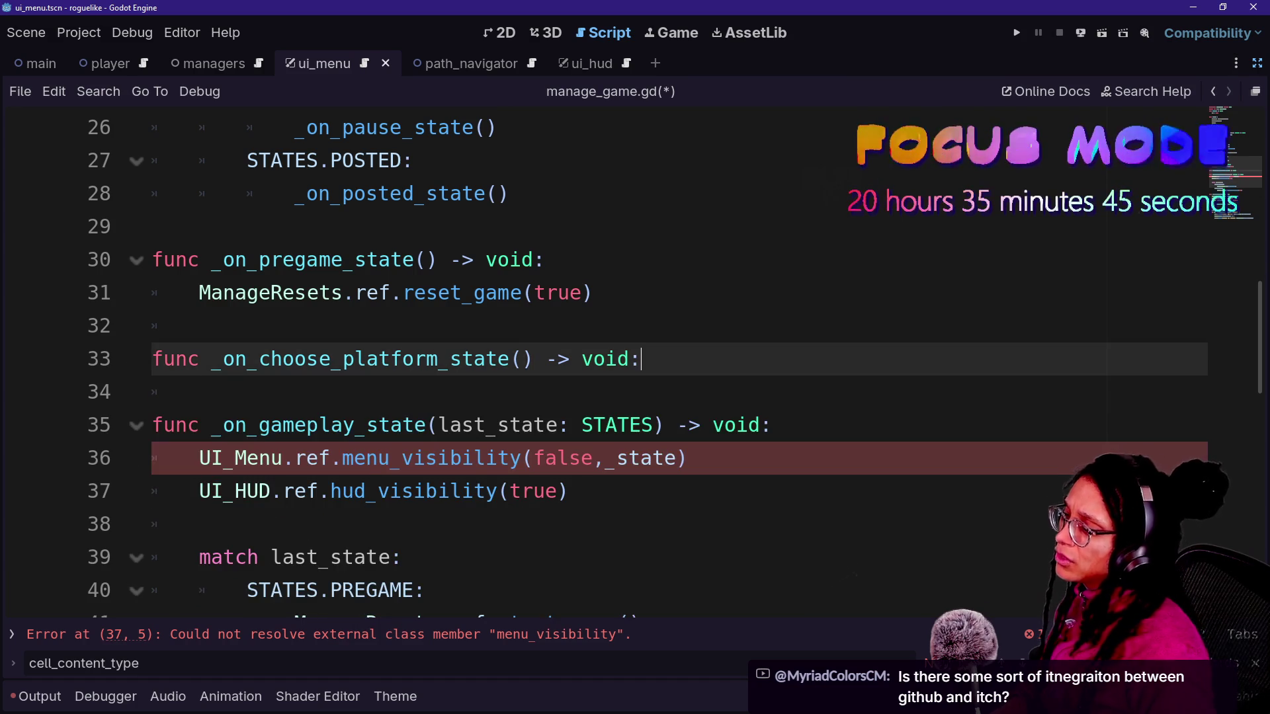
- Leave an empty blank line in the _on_choose_platform_state body
{"action": "scroll", "coordinate": [595, 364], "scroll_direction": "down", "scroll_amount": 2}
{"action": "scroll", "coordinate": [596, 364], "scroll_direction": "down", "scroll_amount": 4}
{"action": "left_click", "coordinate": [437, 260]}
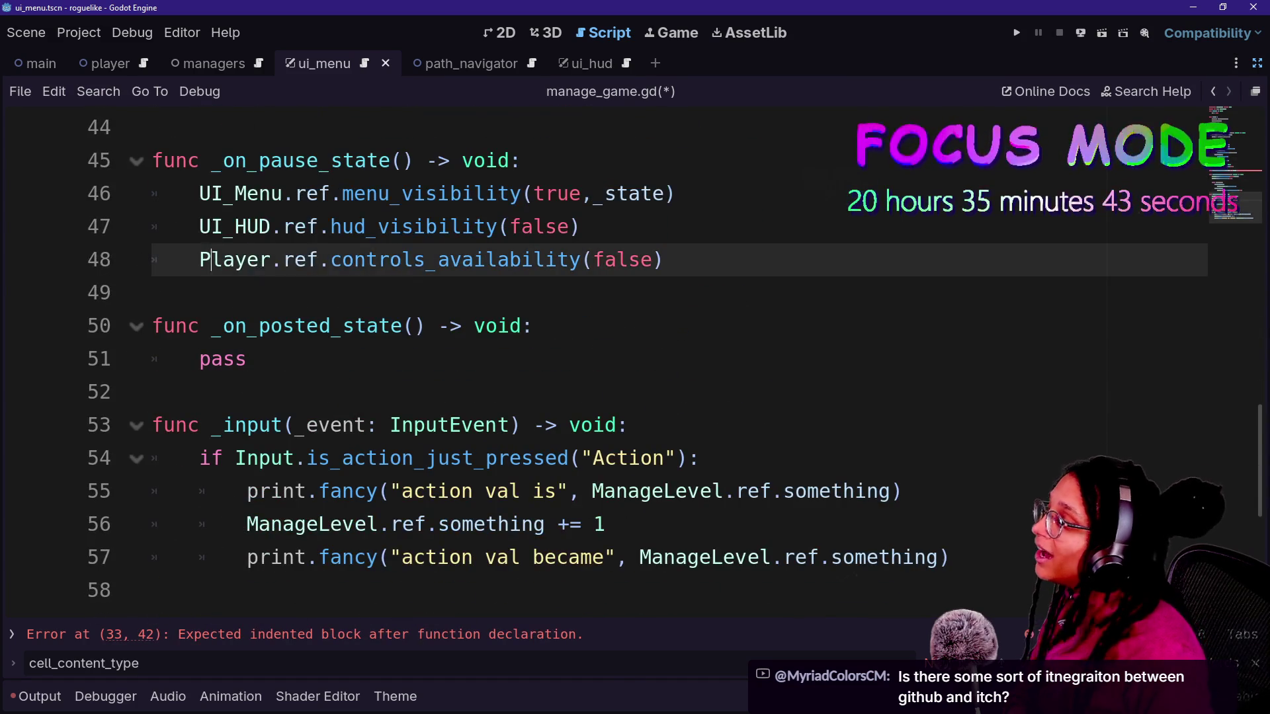
{"action": "key", "text": "End"}
{"action": "scroll", "coordinate": [595, 364], "scroll_direction": "up", "scroll_amount": 5}
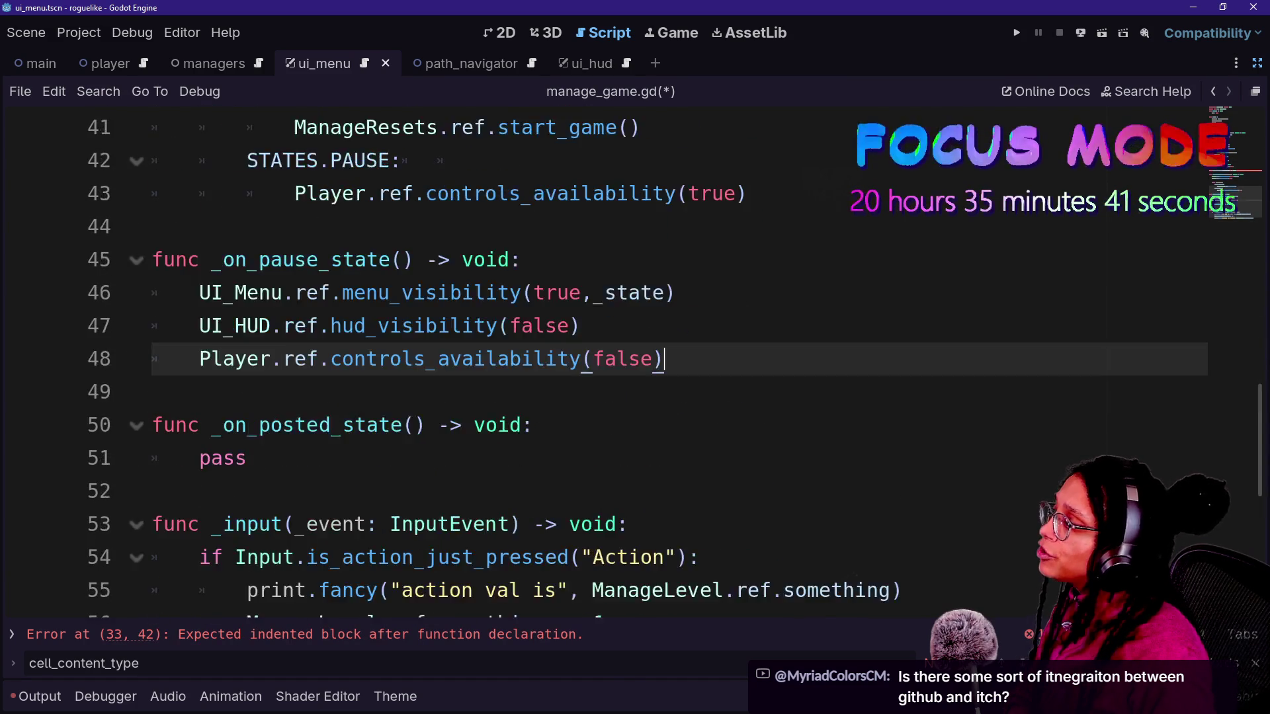
{"action": "left_click", "coordinate": [199, 292]}
{"action": "key", "text": "Return"}
{"action": "key", "text": "Up"}
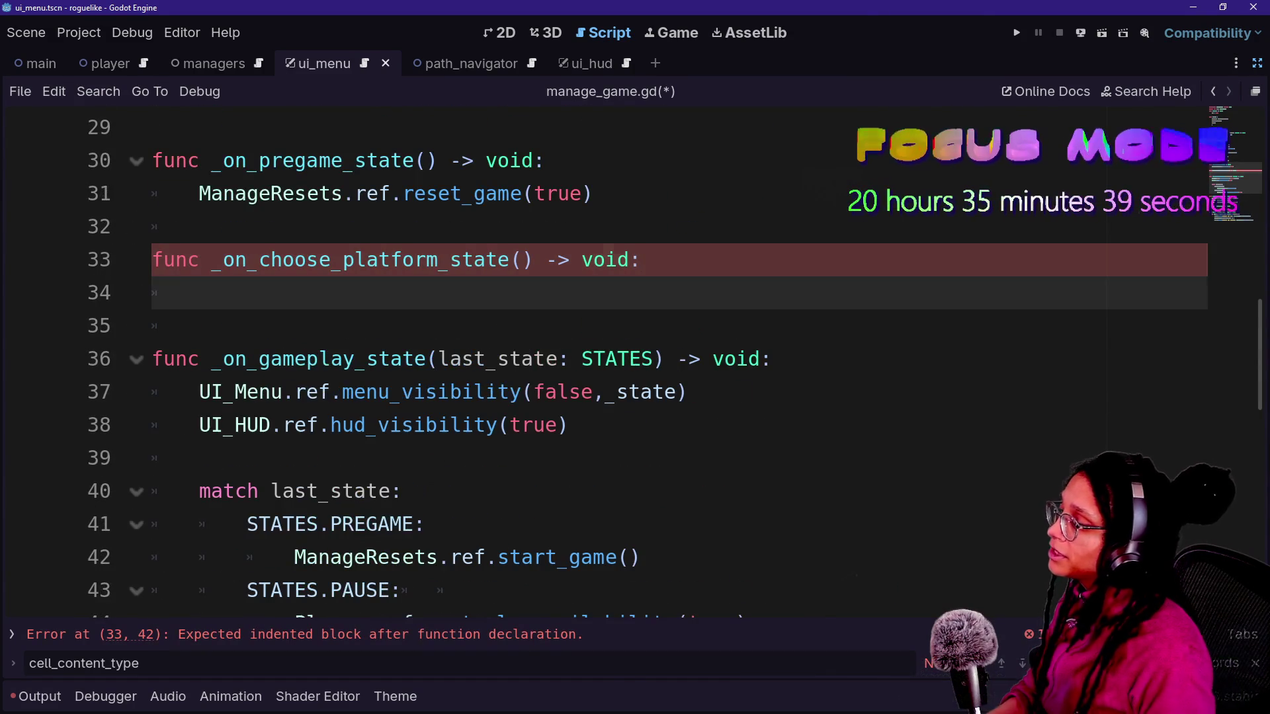
- Type UI_Menu.ref.platform_menu_visibility( on line 34 using autocompletion
{"action": "type", "text": "UI"}
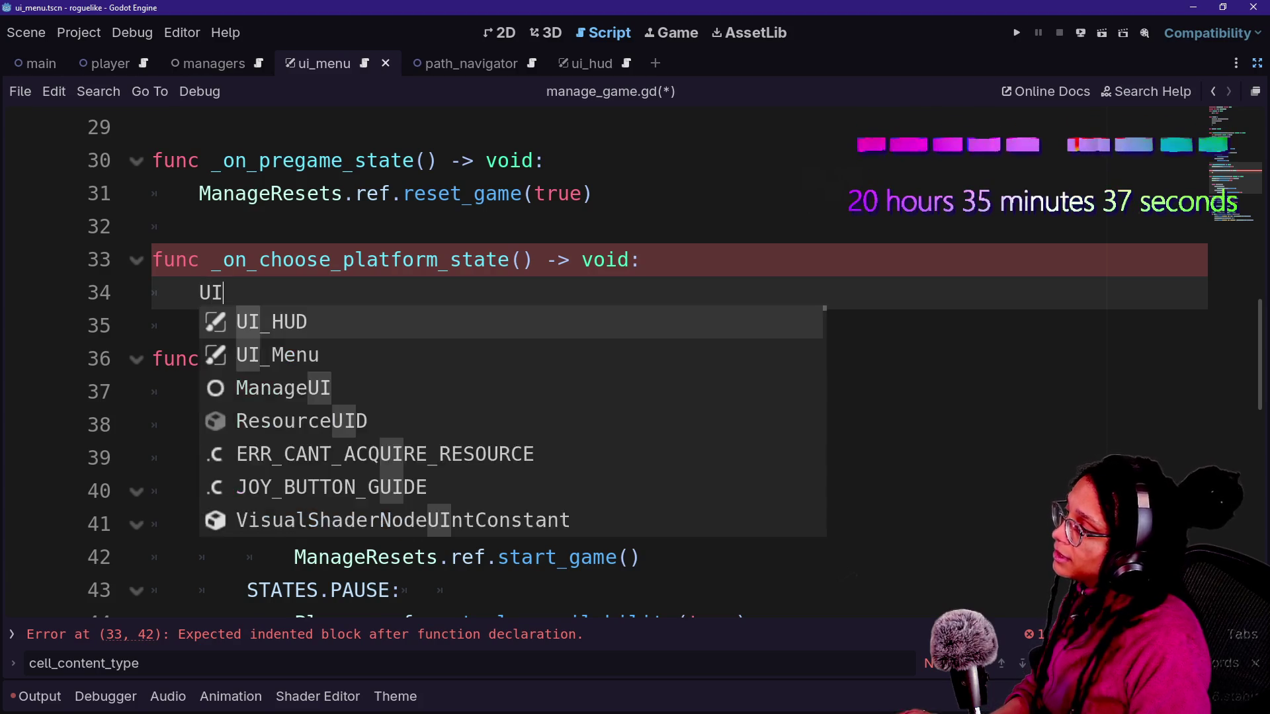
{"action": "type", "text": "_"}
{"action": "key", "text": "Down"}
{"action": "key", "text": "Return"}
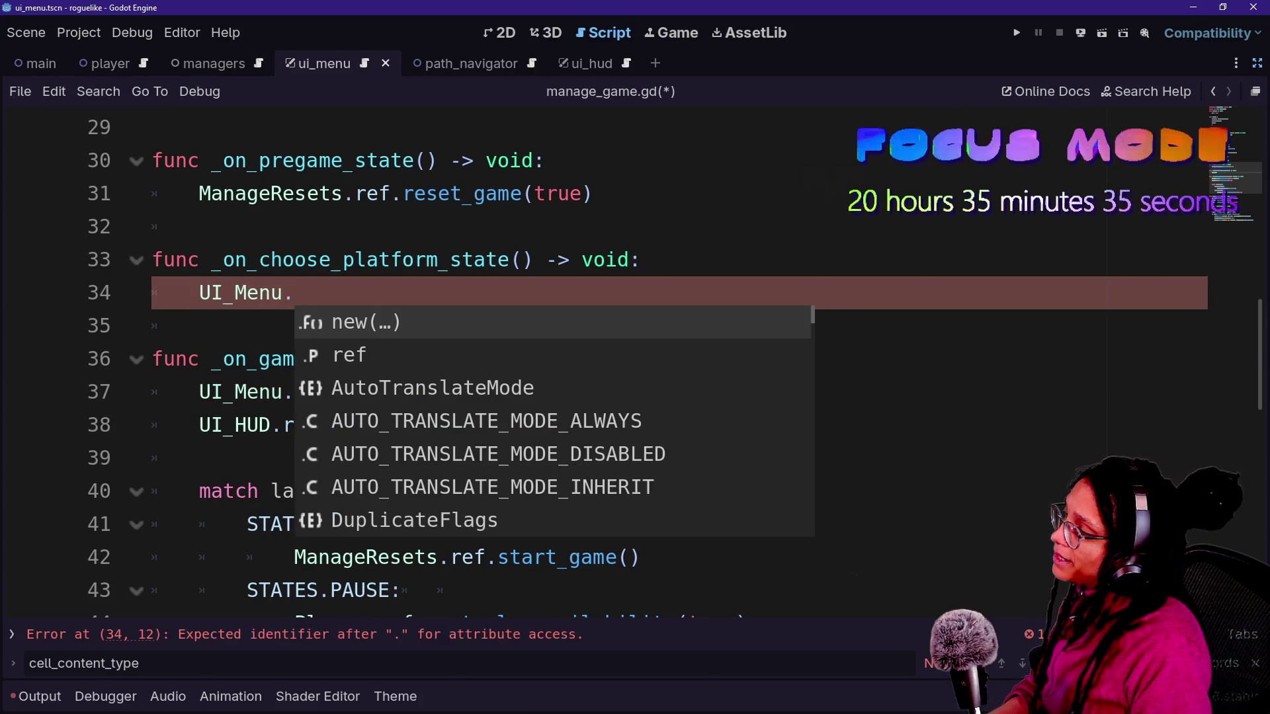
{"action": "type", "text": "v"}
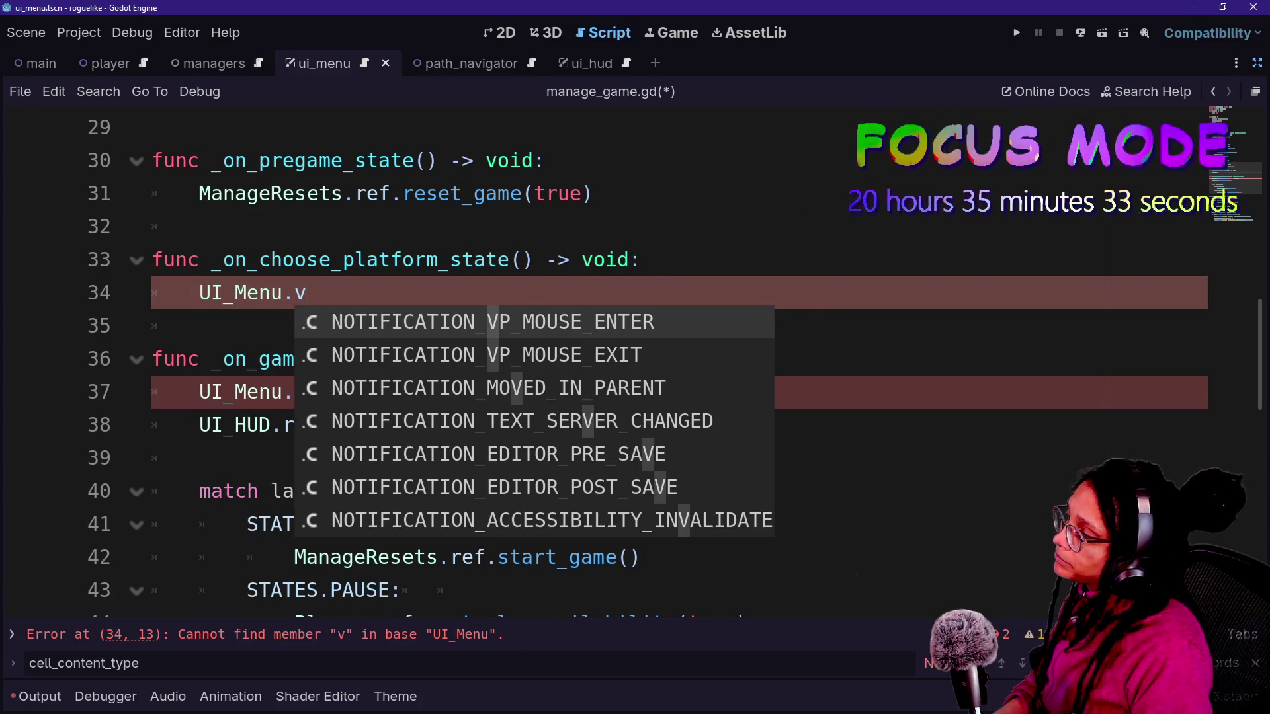
{"action": "key", "text": "BackSpace"}
{"action": "type", "text": "pla"}
{"action": "key", "text": "BackSpace"}
{"action": "key", "text": "BackSpace"}
{"action": "key", "text": "BackSpace"}
{"action": "type", "text": "r"}
{"action": "key", "text": "Return"}
{"action": "type", "text": ".rp"}
{"action": "key", "text": "BackSpace"}
{"action": "key", "text": "BackSpace"}
{"action": "type", "text": "plat"}
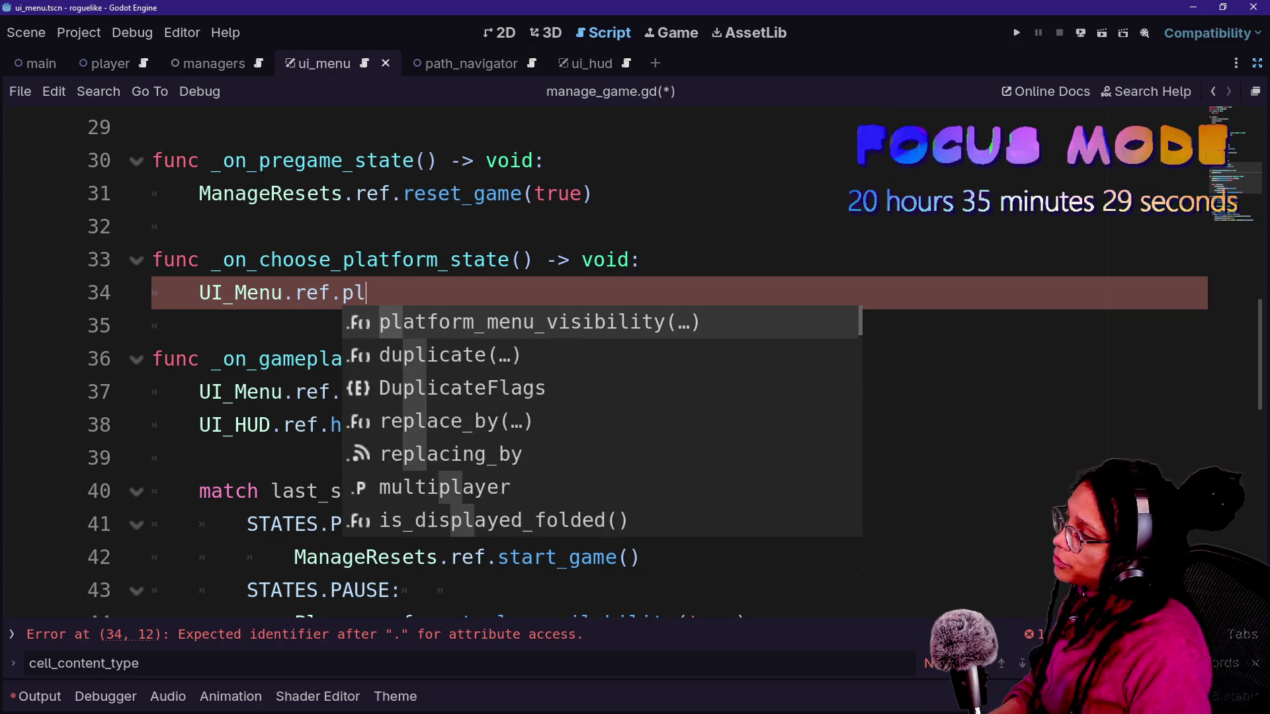
{"action": "key", "text": "Return"}
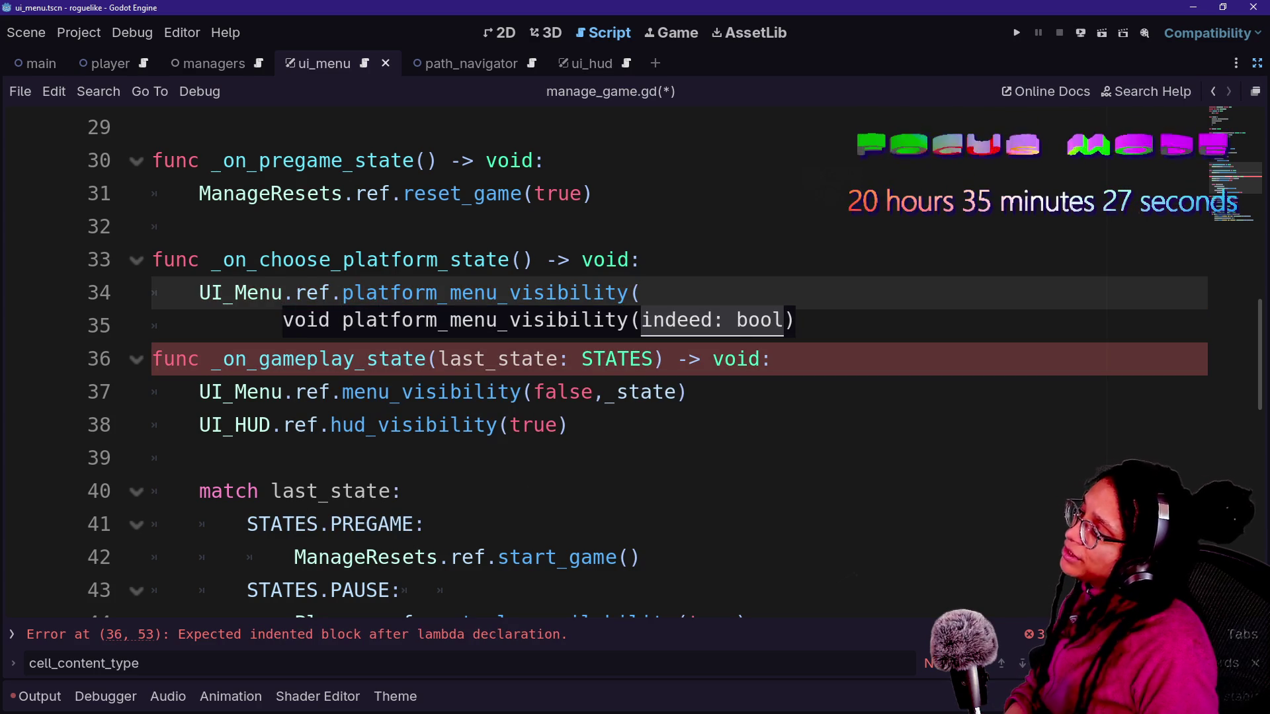
- Delete the unfinished call and jump to the menu_visibility definition in ui_menu.gd
{"action": "left_click", "coordinate": [688, 393]}
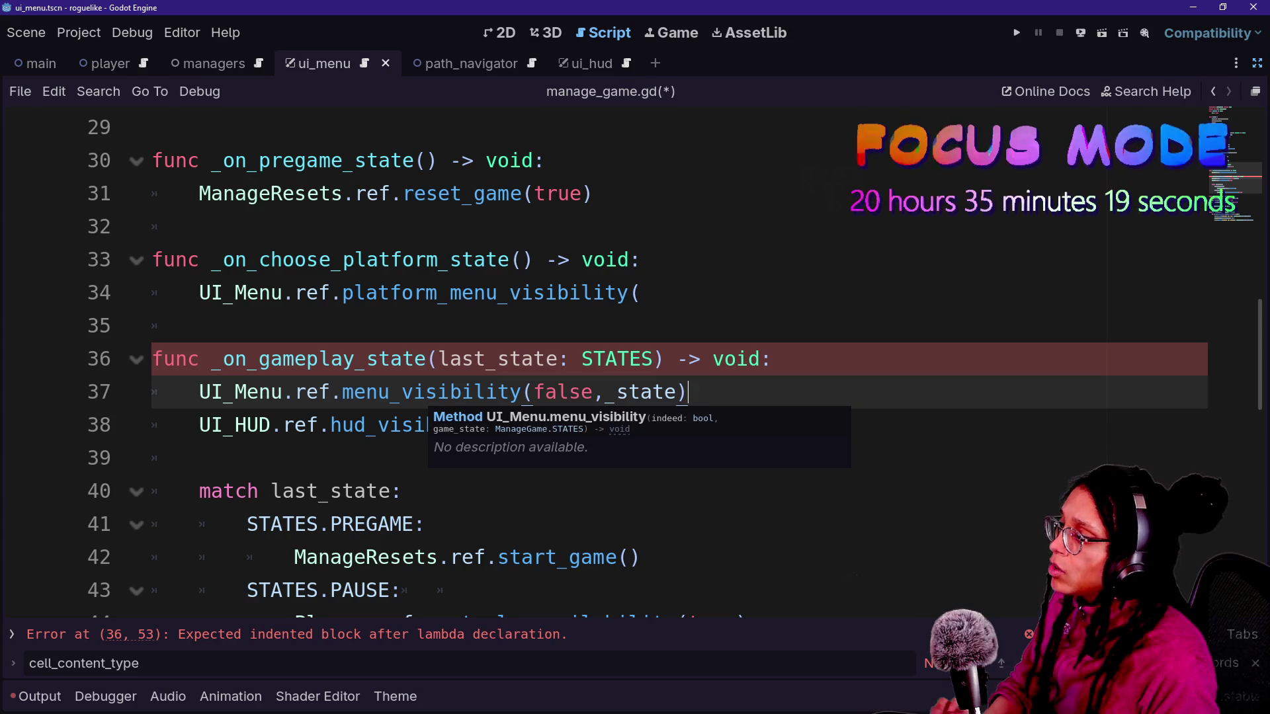
{"action": "key", "text": "Up"}
{"action": "key", "text": "Up"}
{"action": "key", "text": "Up"}
{"action": "key", "text": "shift+Up"}
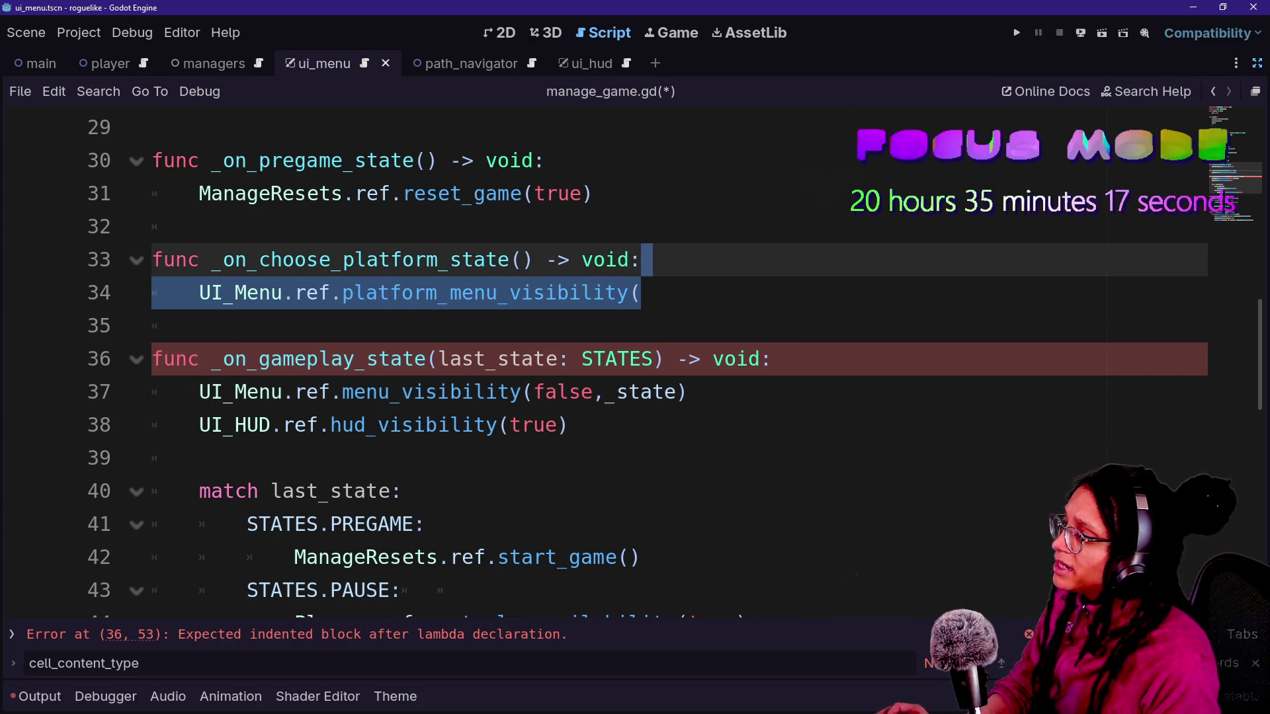
{"action": "key", "text": "BackSpace"}
{"action": "left_click", "coordinate": [457, 360], "text": "ctrl"}
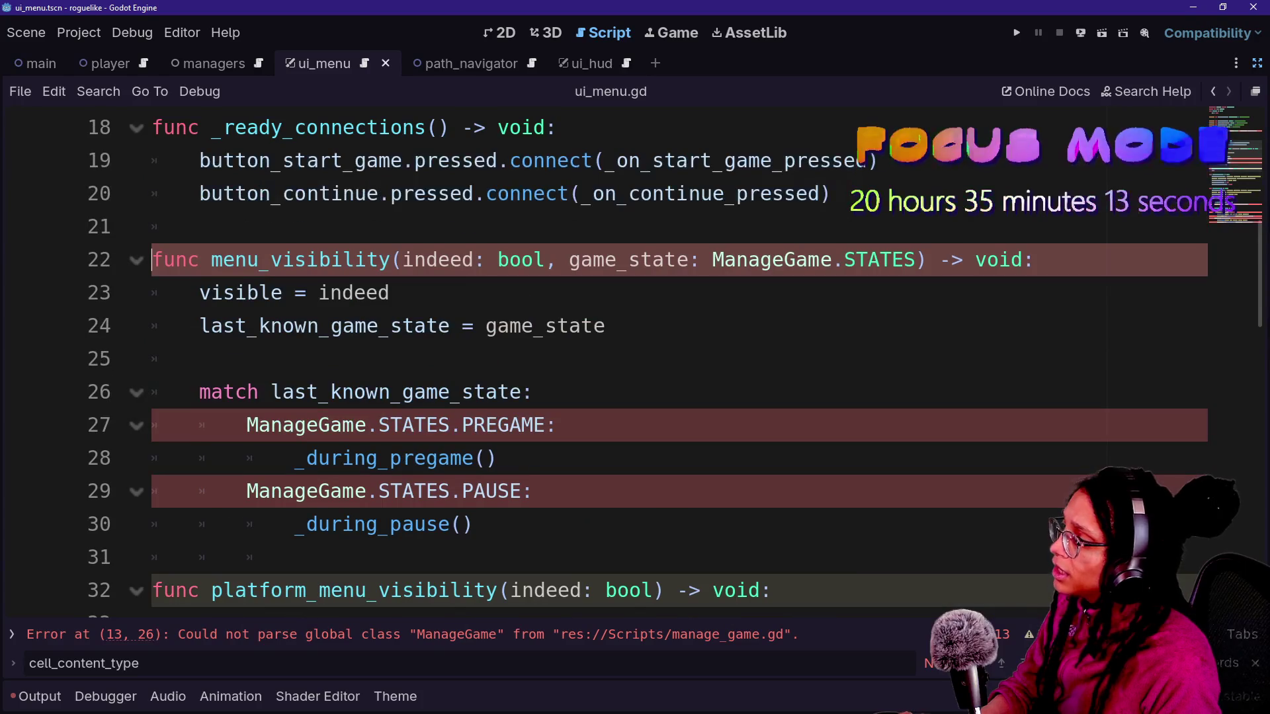
{"action": "left_click", "coordinate": [199, 227]}
{"action": "mouse_move", "coordinate": [199, 227]}
{"action": "left_mouse_down"}
{"action": "mouse_move", "coordinate": [391, 293]}
{"action": "mouse_move", "coordinate": [199, 260]}
{"action": "mouse_move", "coordinate": [605, 326]}
{"action": "mouse_move", "coordinate": [246, 194]}
{"action": "left_mouse_up"}
{"action": "left_click", "coordinate": [581, 326]}
{"action": "left_click", "coordinate": [199, 227]}
{"action": "left_click_drag", "start_coordinate": [153, 193], "coordinate": [391, 293]}
{"action": "left_click", "coordinate": [390, 326]}
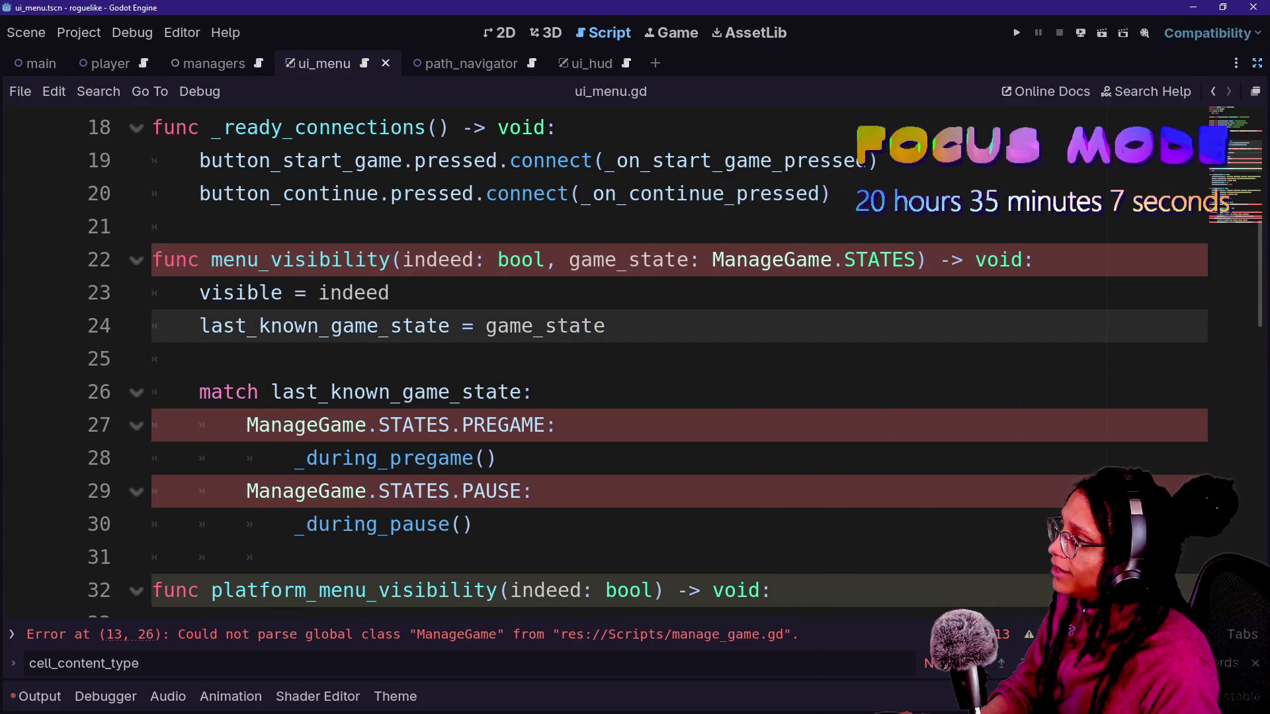
{"action": "scroll", "coordinate": [595, 364], "scroll_direction": "up", "scroll_amount": 3}
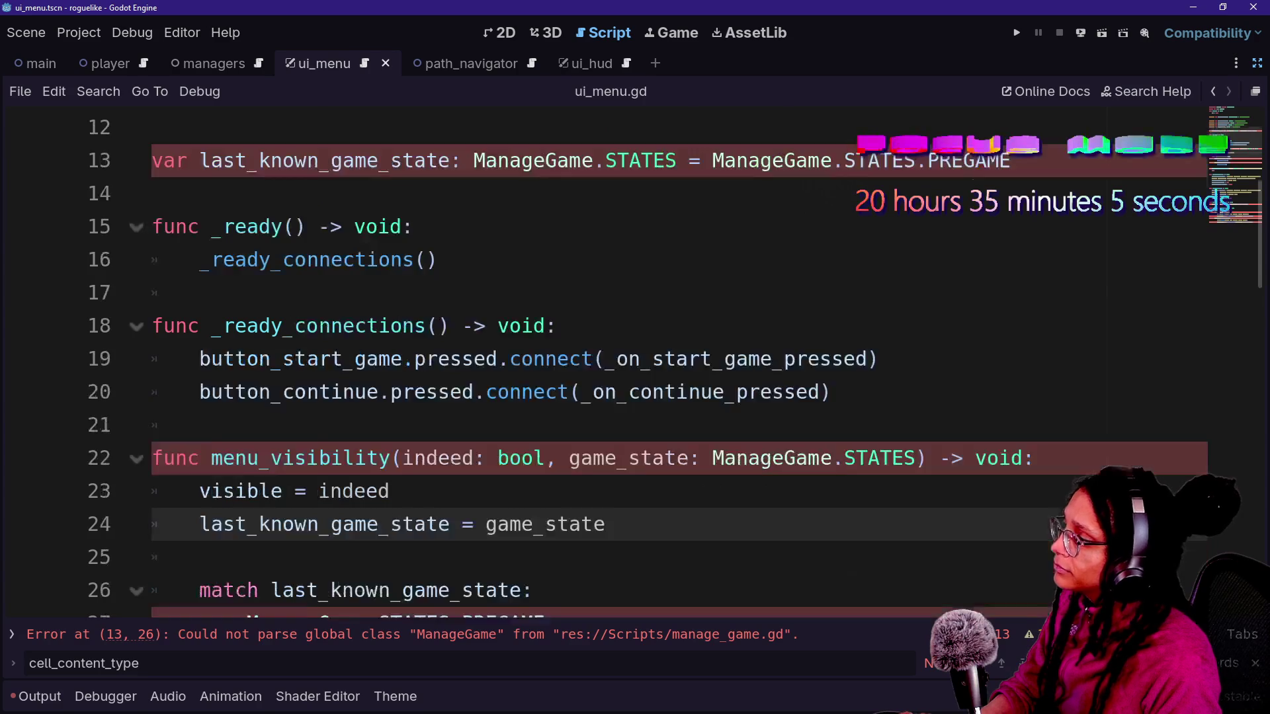
{"action": "scroll", "coordinate": [352, 372], "scroll_direction": "down", "scroll_amount": 3}
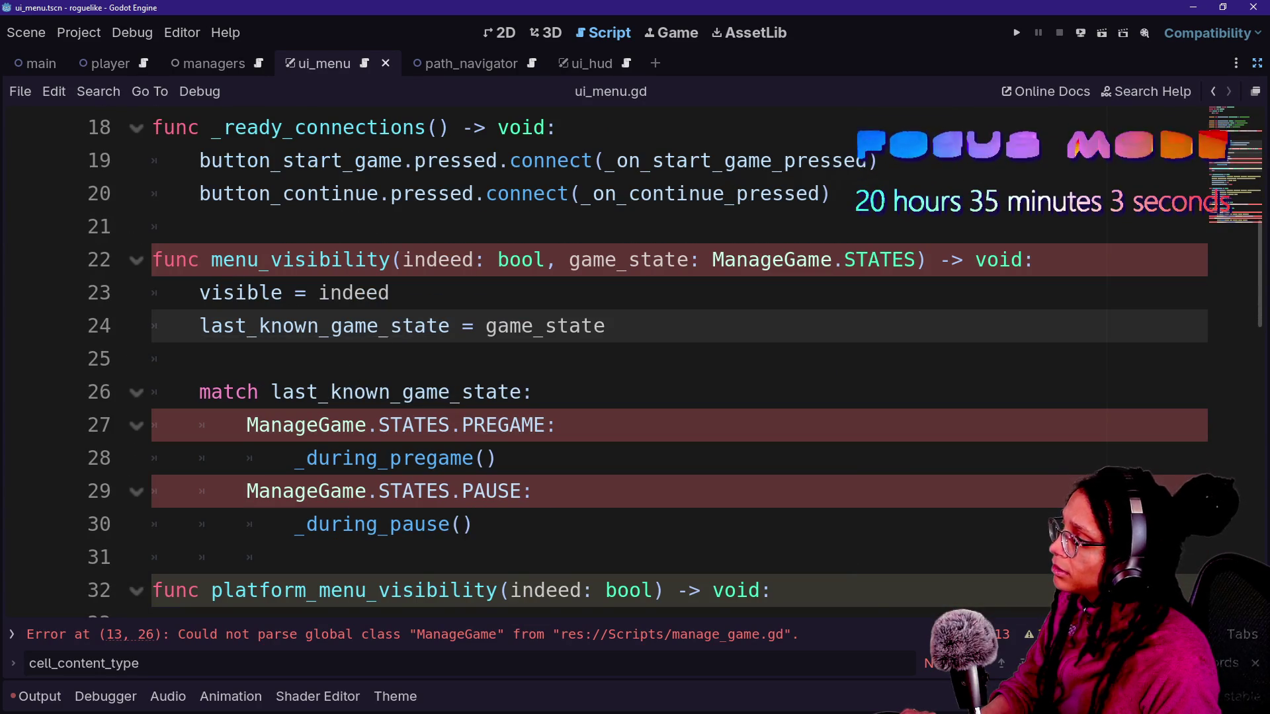
{"action": "left_click", "coordinate": [304, 425], "text": "ctrl"}
{"action": "type", "text": "pass"}
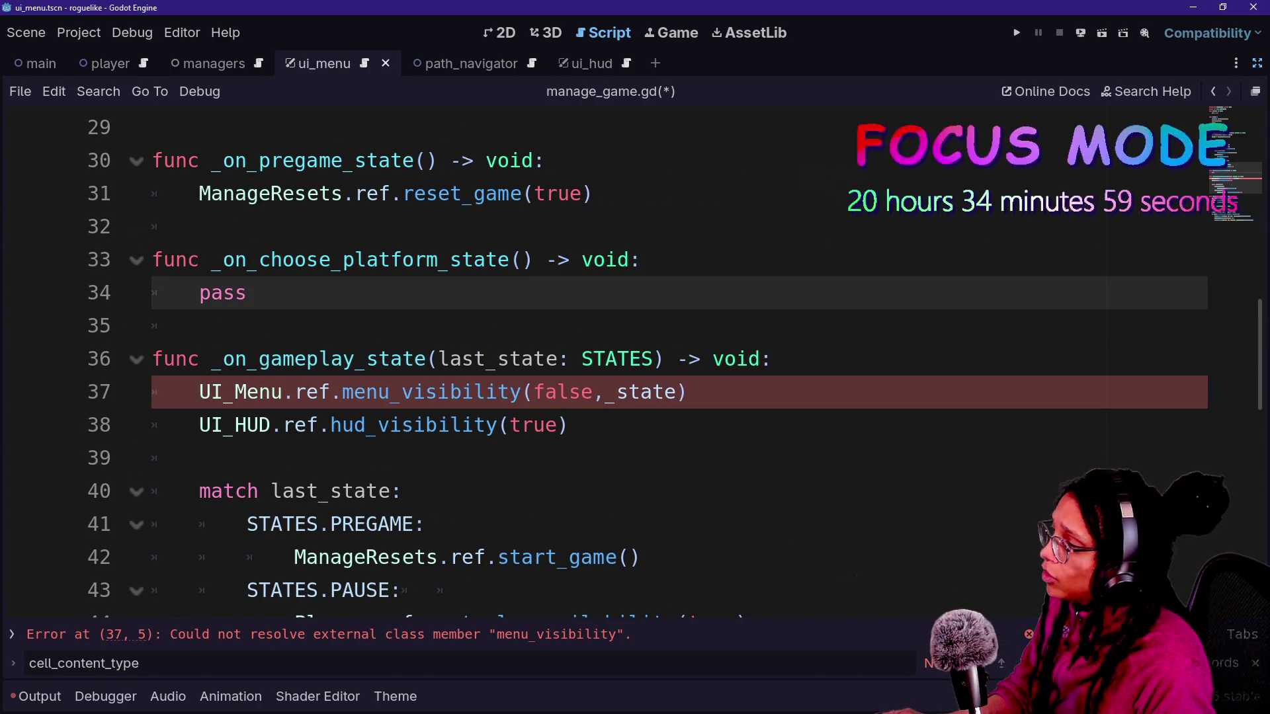
{"action": "key", "text": "ctrl+s"}
{"action": "key", "text": "alt+Left"}
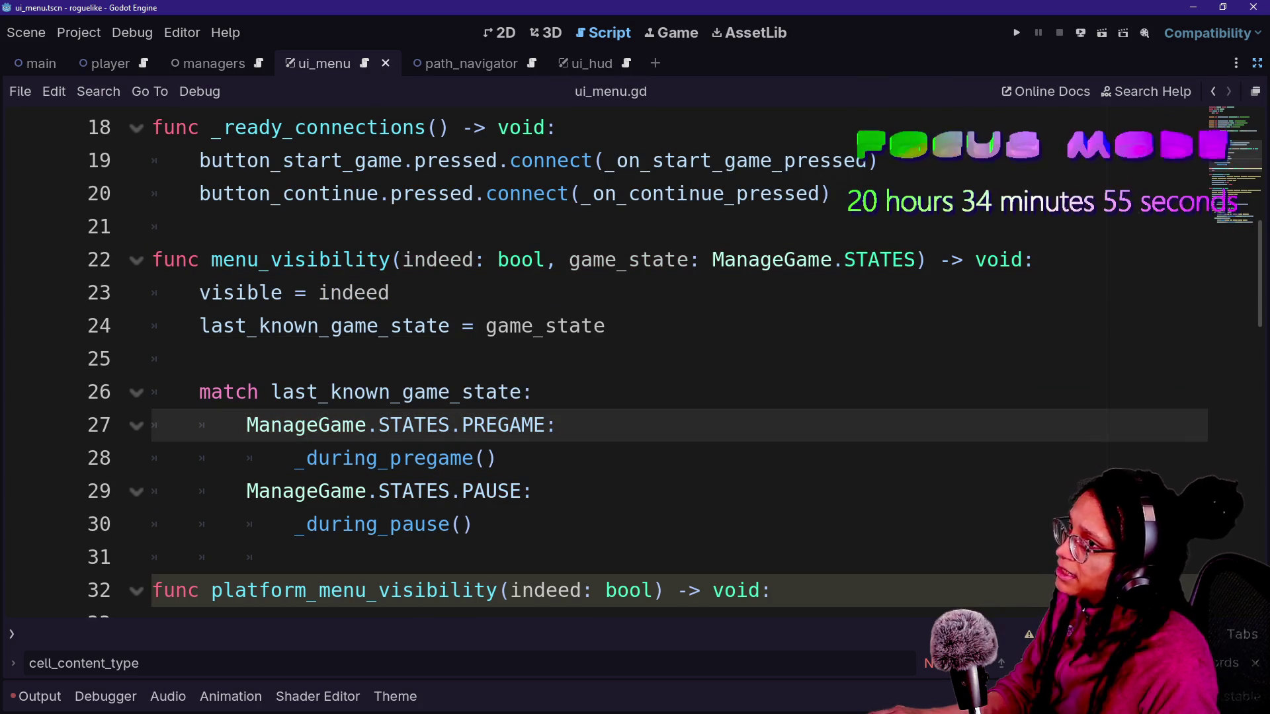
{"action": "left_click", "coordinate": [653, 260]}
{"action": "left_click_drag", "start_coordinate": [271, 260], "coordinate": [199, 359]}
{"action": "left_click", "coordinate": [199, 359]}
{"action": "left_click_drag", "start_coordinate": [569, 260], "coordinate": [904, 260]}
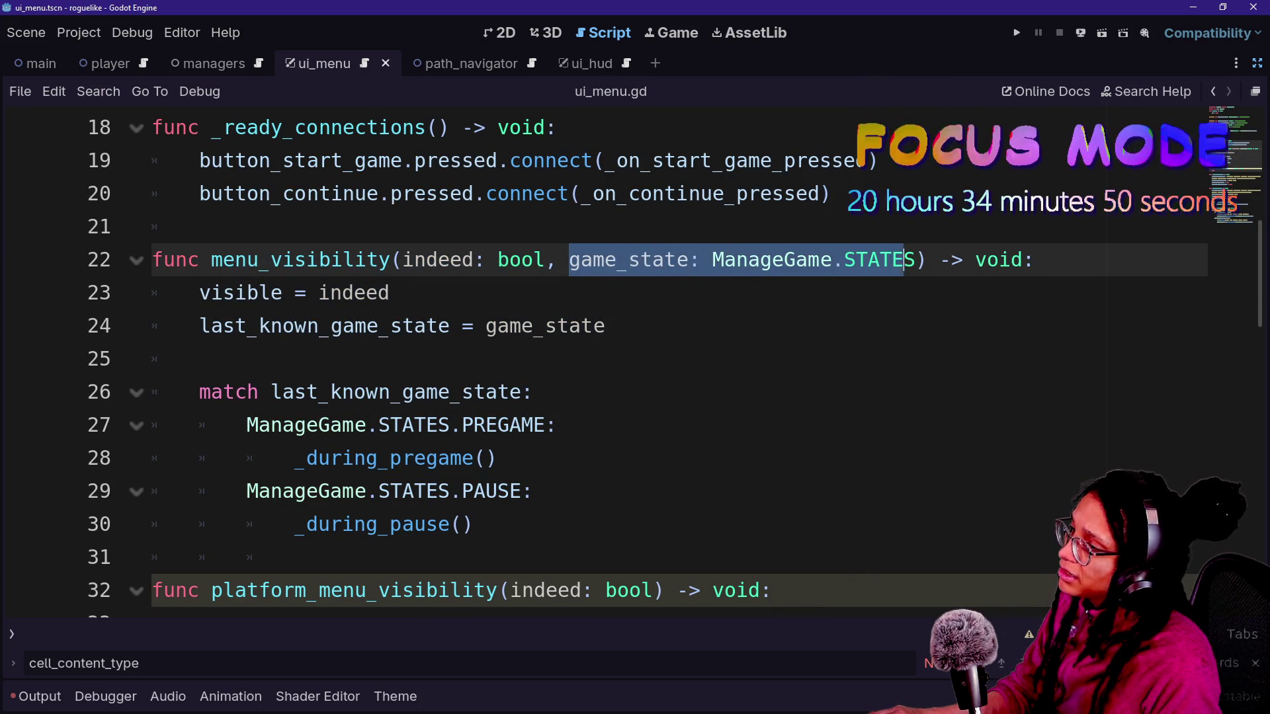
{"action": "left_click", "coordinate": [856, 260]}
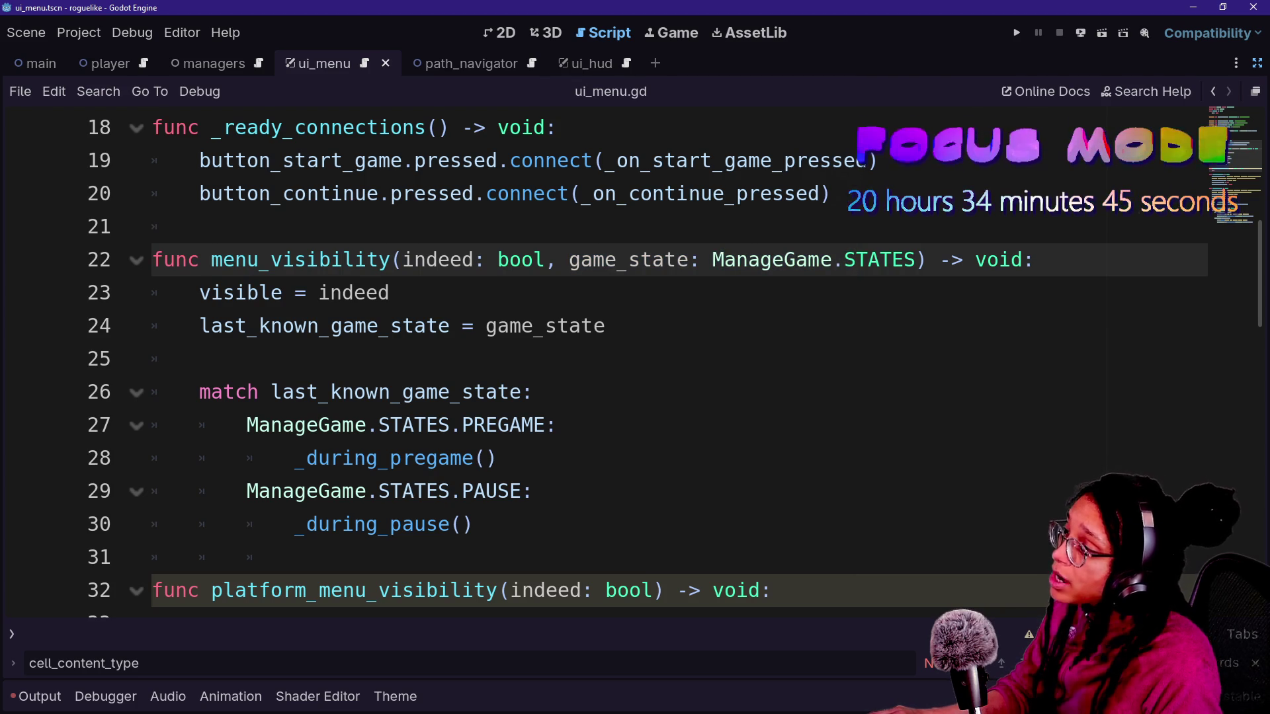
{"action": "left_click_drag", "start_coordinate": [291, 293], "coordinate": [498, 392]}
{"action": "left_click", "coordinate": [498, 392]}
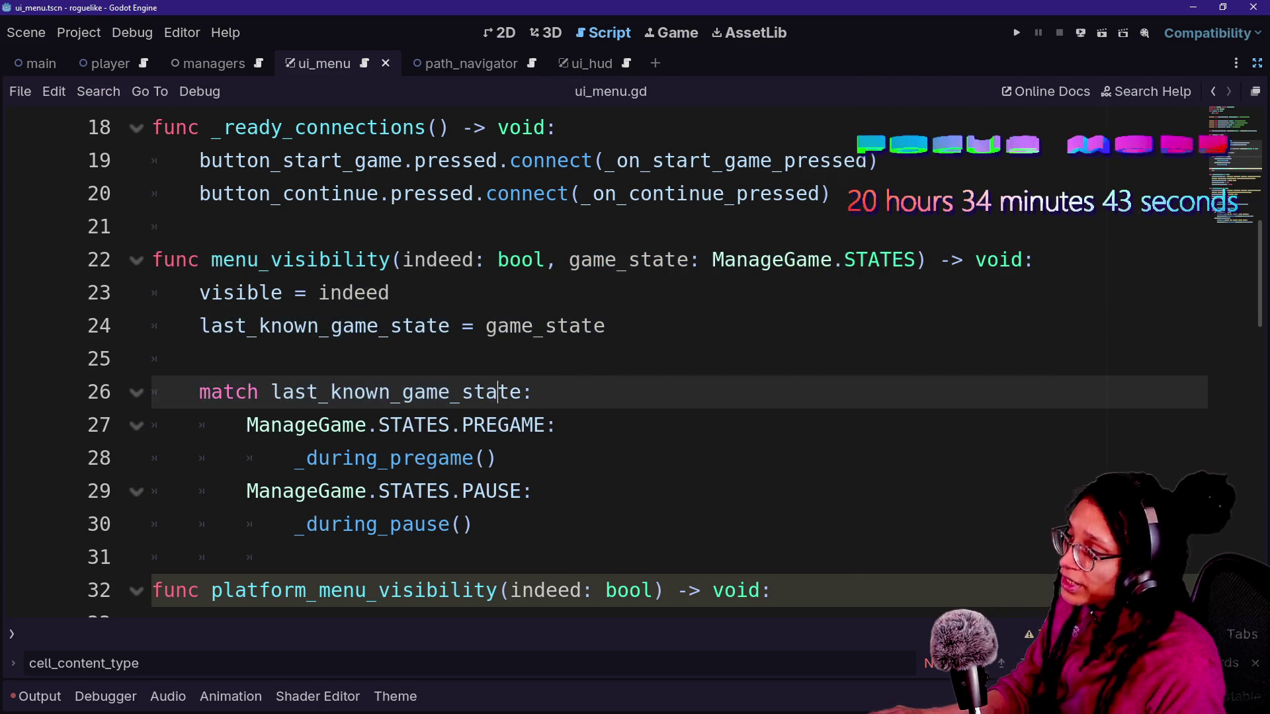
{"action": "left_click_drag", "start_coordinate": [211, 260], "coordinate": [390, 293]}
{"action": "left_click", "coordinate": [390, 293]}
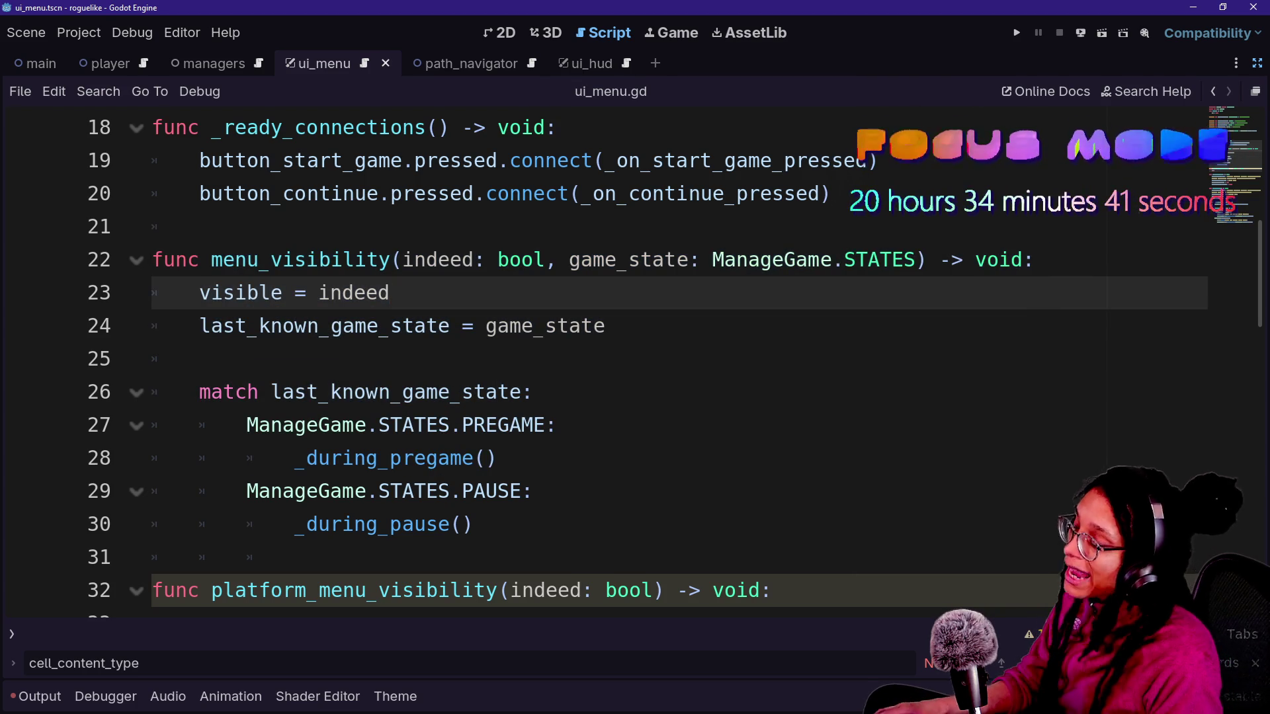
{"action": "left_click_drag", "start_coordinate": [156, 426], "coordinate": [430, 525]}
{"action": "left_click", "coordinate": [430, 525]}
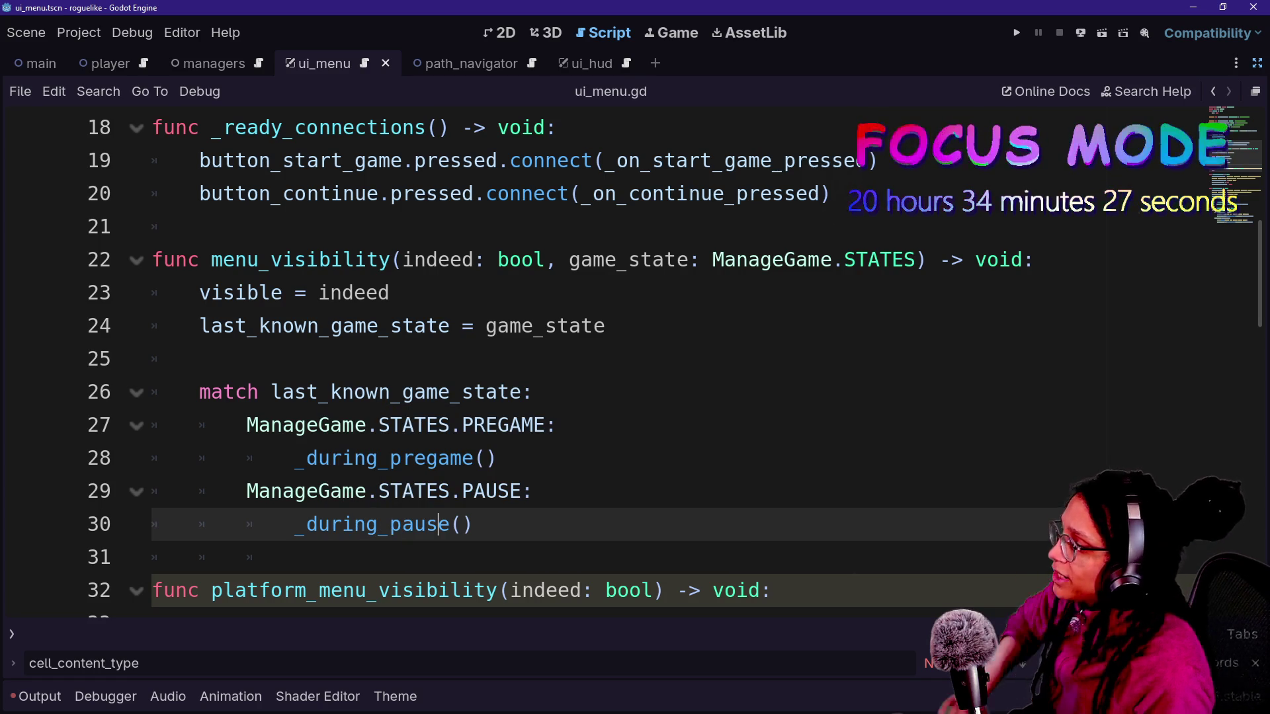
{"action": "mouse_move", "coordinate": [496, 458]}
{"action": "left_mouse_down"}
{"action": "mouse_move", "coordinate": [156, 425]}
{"action": "mouse_move", "coordinate": [532, 392]}
{"action": "left_mouse_up"}
- Duplicate the PREGAME case as CHOOSE_PLATFORM calling _during_choose_platform()
{"action": "key", "text": "ctrl+shift+d"}
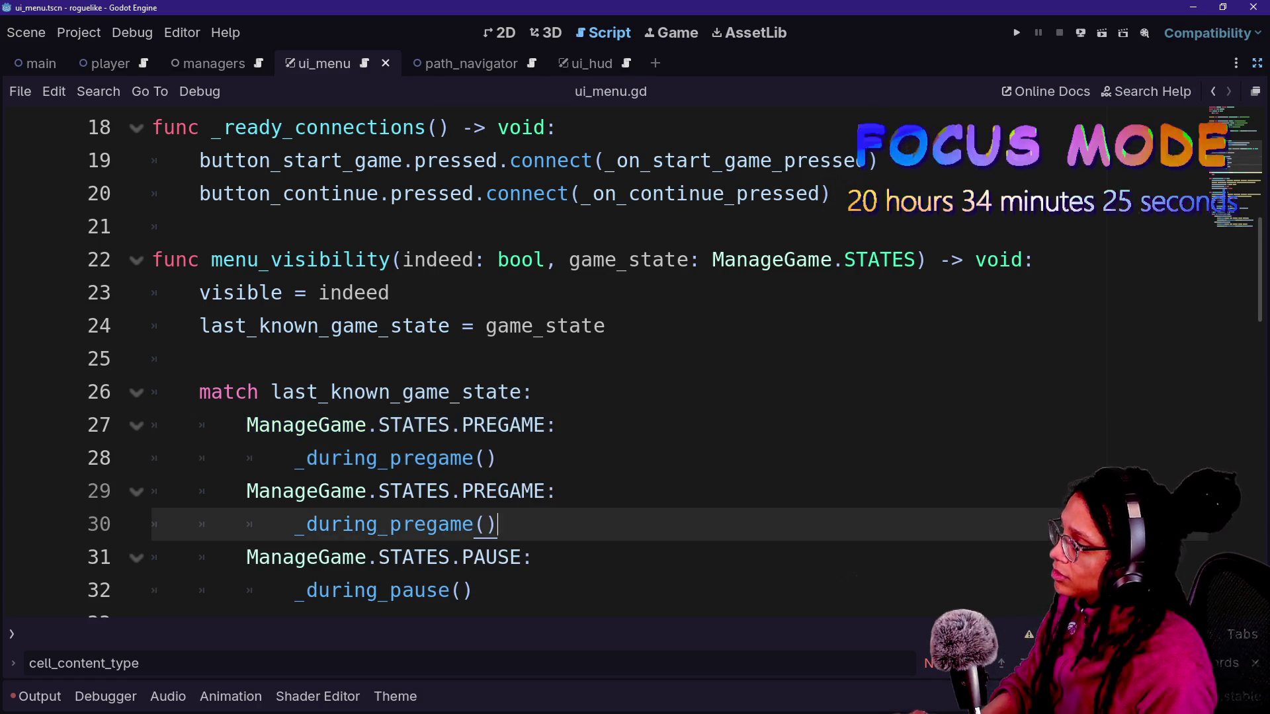
{"action": "double_click", "coordinate": [508, 491]}
{"action": "type", "text": "PLAT"}
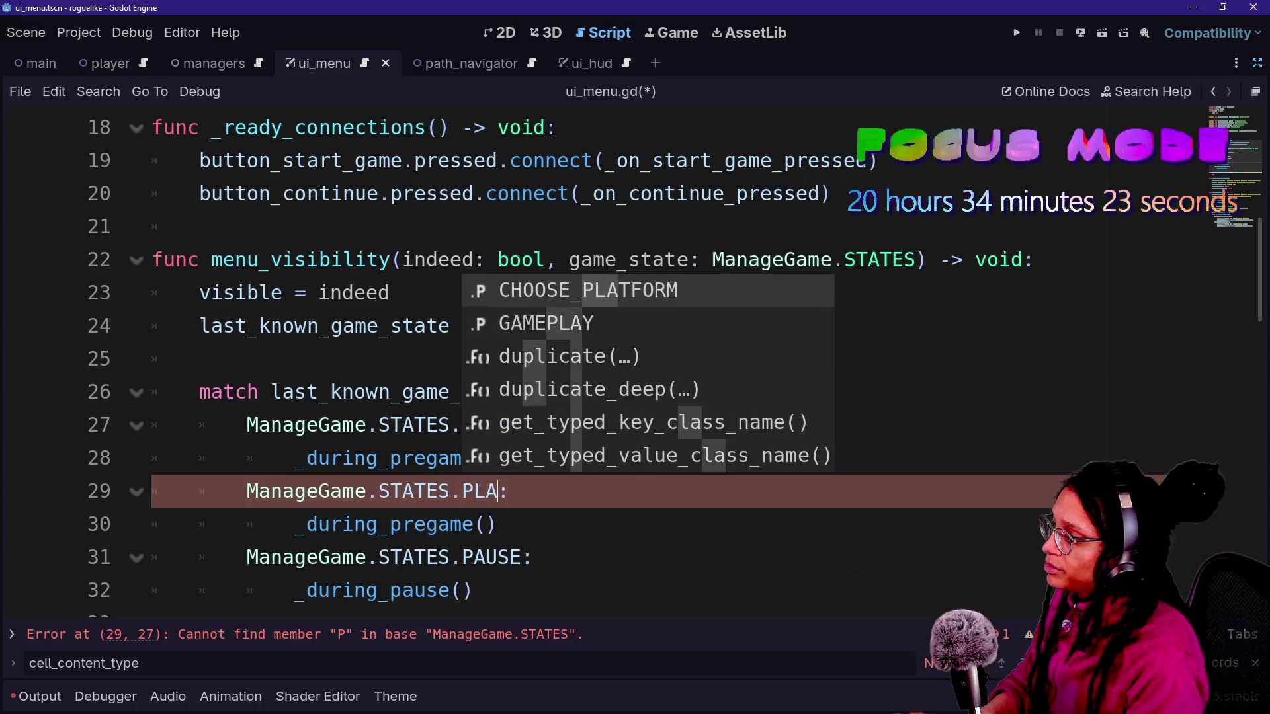
{"action": "key", "text": "Return"}
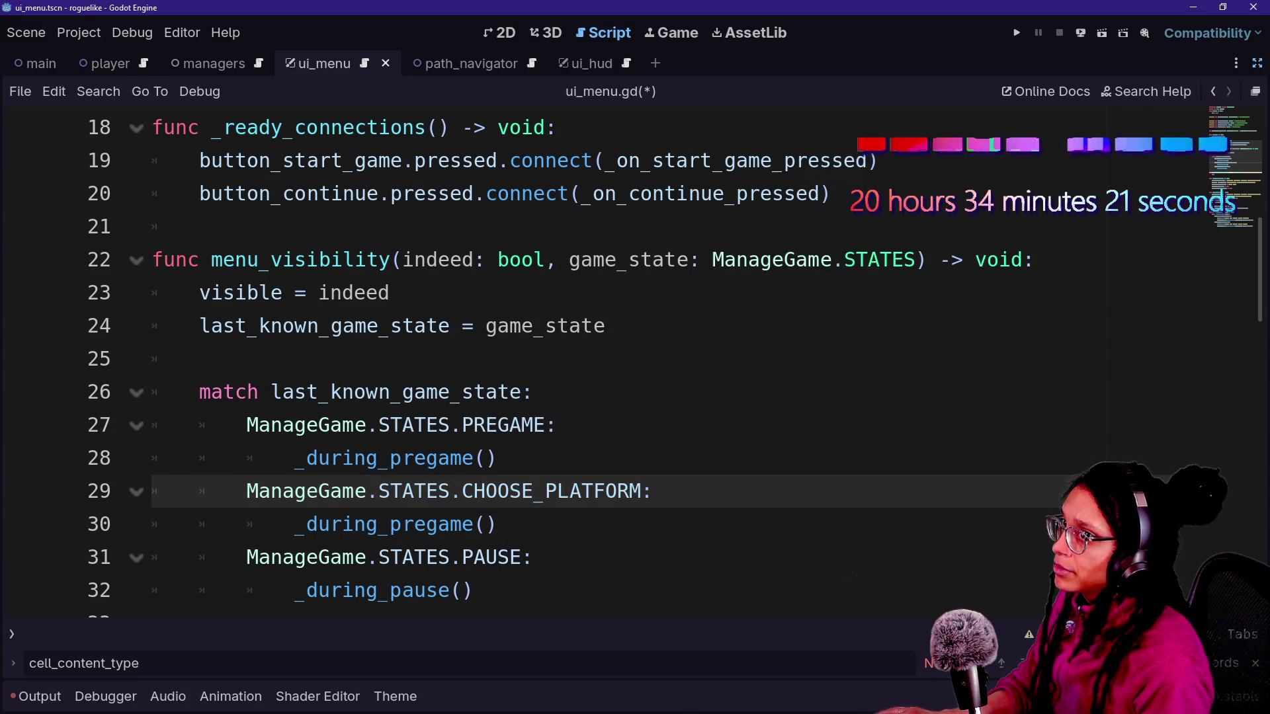
{"action": "double_click", "coordinate": [474, 524]}
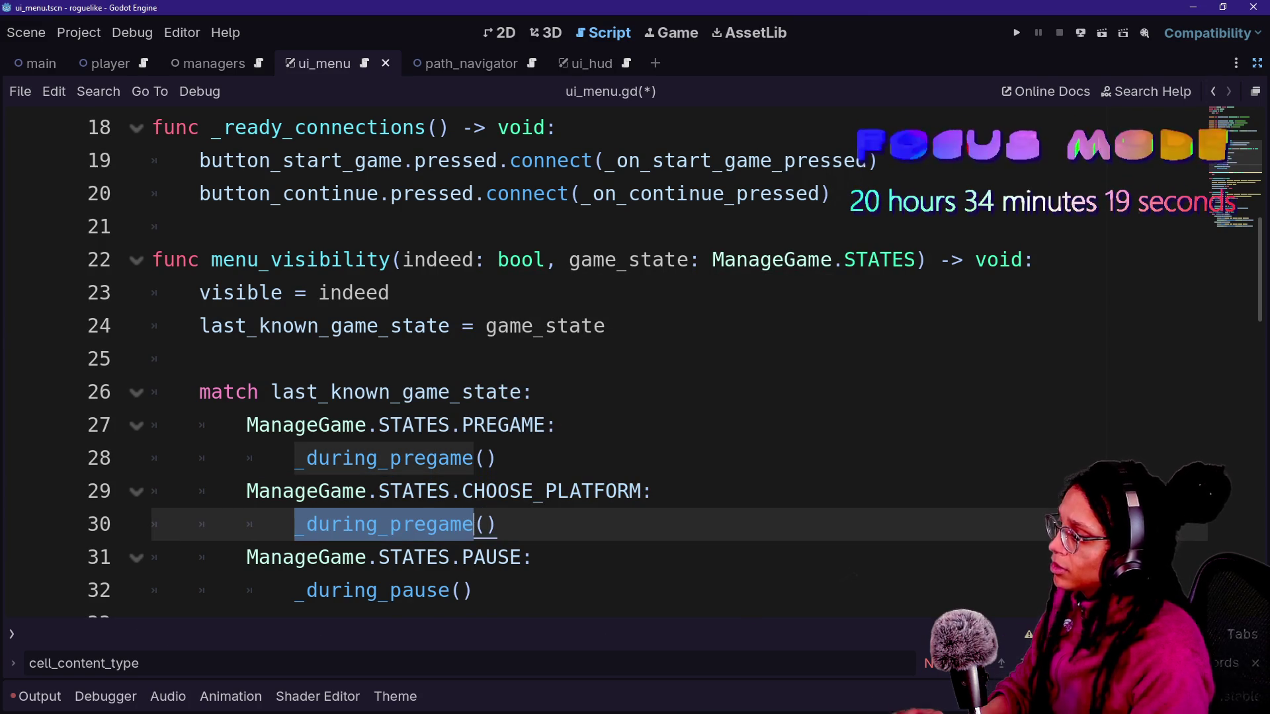
{"action": "left_click", "coordinate": [474, 524]}
{"action": "key", "text": "BackSpace"}
{"action": "key", "text": "BackSpace"}
{"action": "key", "text": "BackSpace"}
{"action": "type", "text": "choose"}
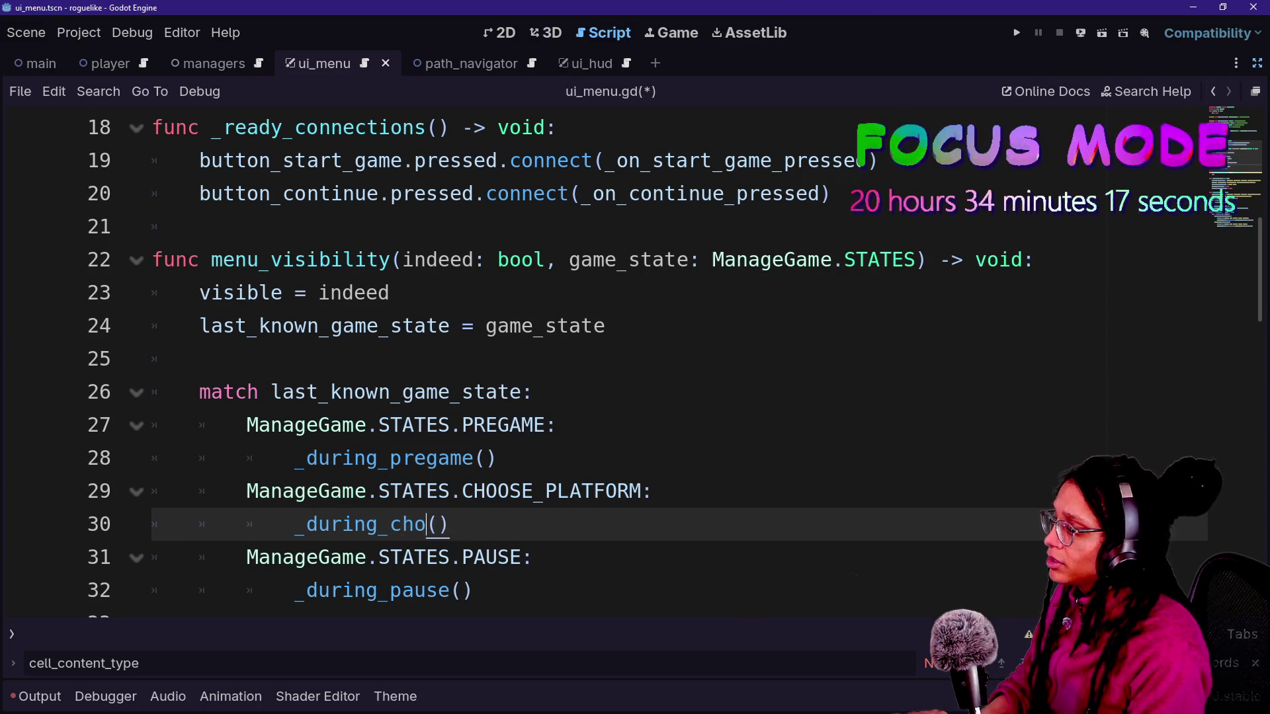
{"action": "type", "text": "_pla"}
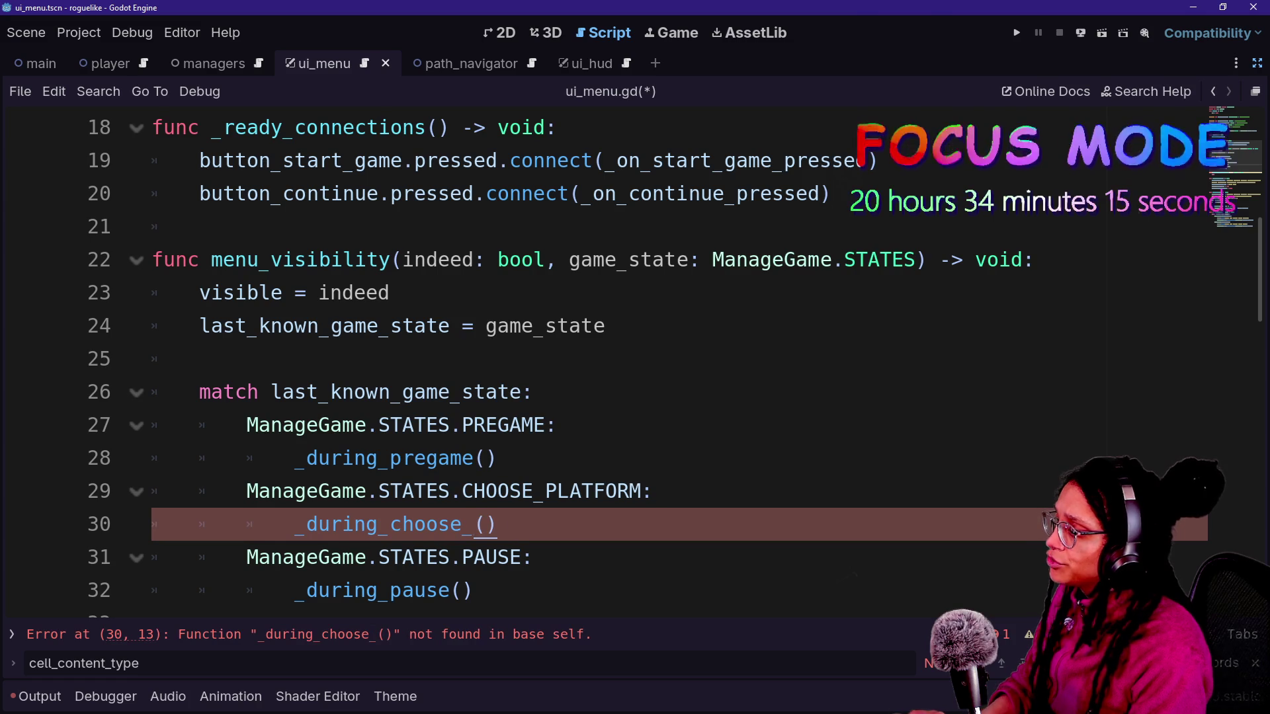
{"action": "type", "text": "tform"}
- Copy the _during_choose_platform() call and delete the platform_menu_visibility function
{"action": "scroll", "coordinate": [596, 357], "scroll_direction": "down", "scroll_amount": 3}
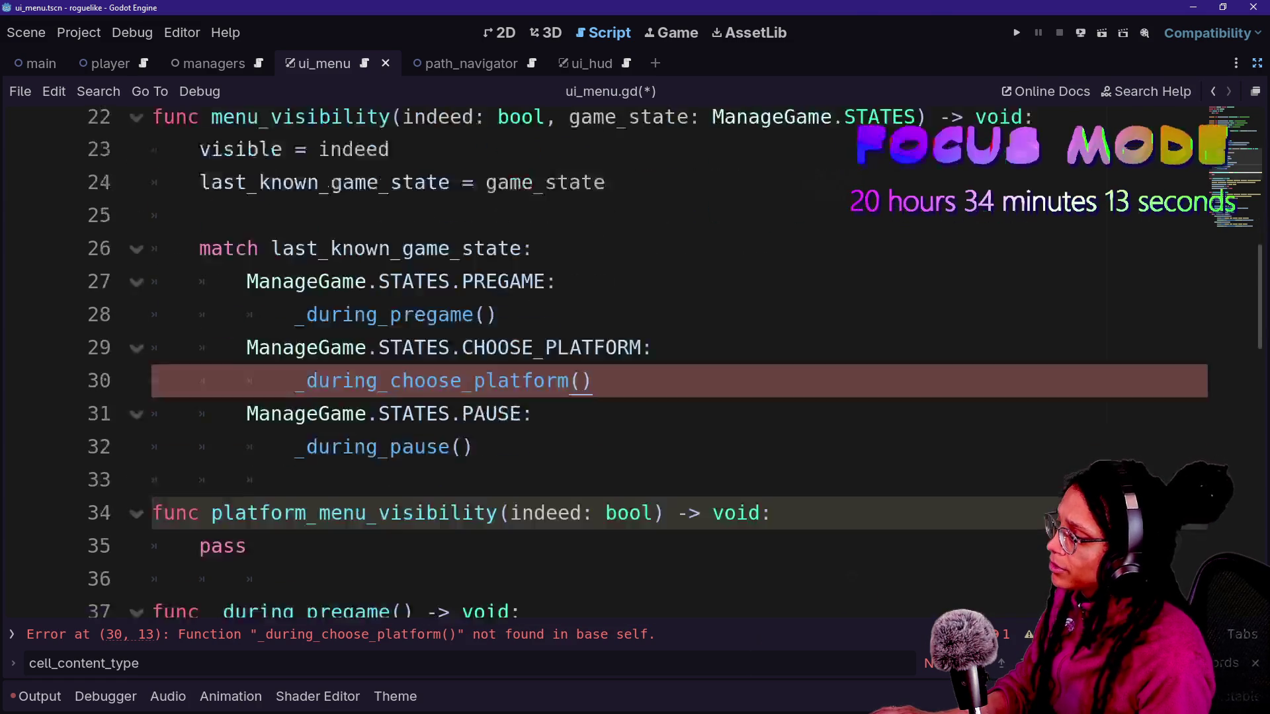
{"action": "key", "text": "shift+Up"}
{"action": "key", "text": "shift+End"}
{"action": "key", "text": "ctrl+c"}
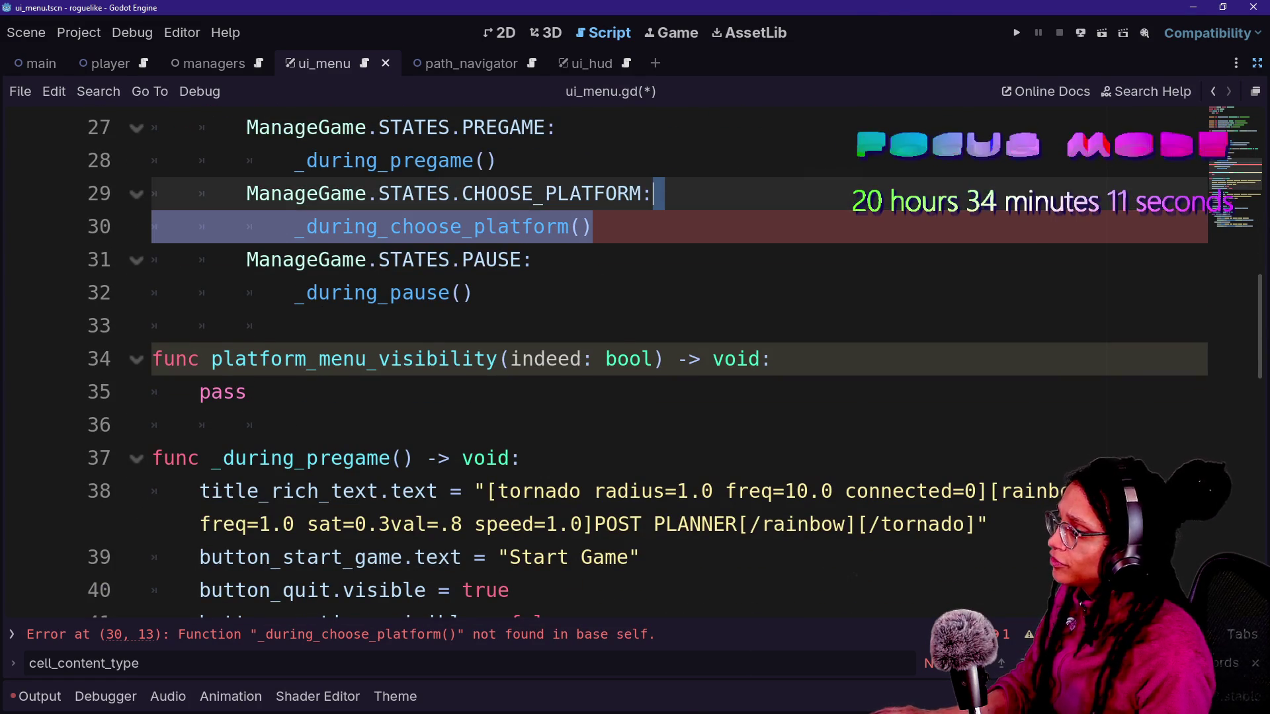
{"action": "left_click_drag", "start_coordinate": [579, 401], "coordinate": [297, 325]}
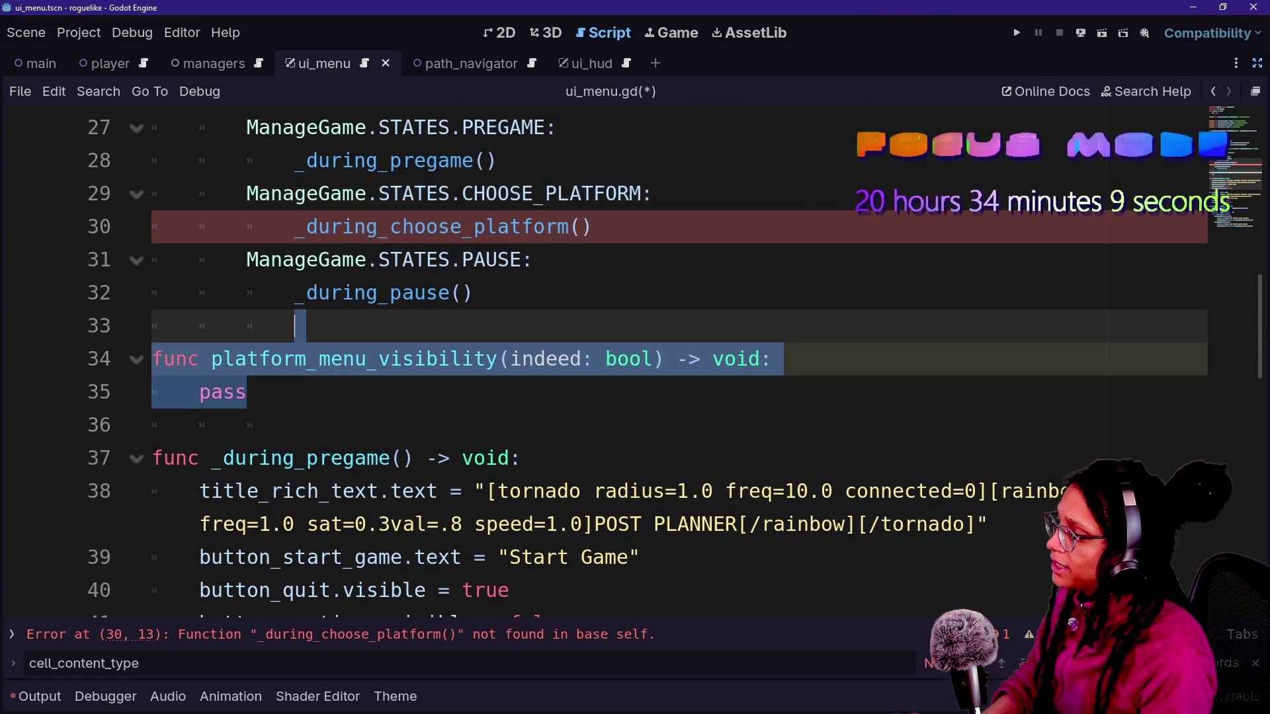
{"action": "key", "text": "BackSpace"}
{"action": "key", "text": "BackSpace"}
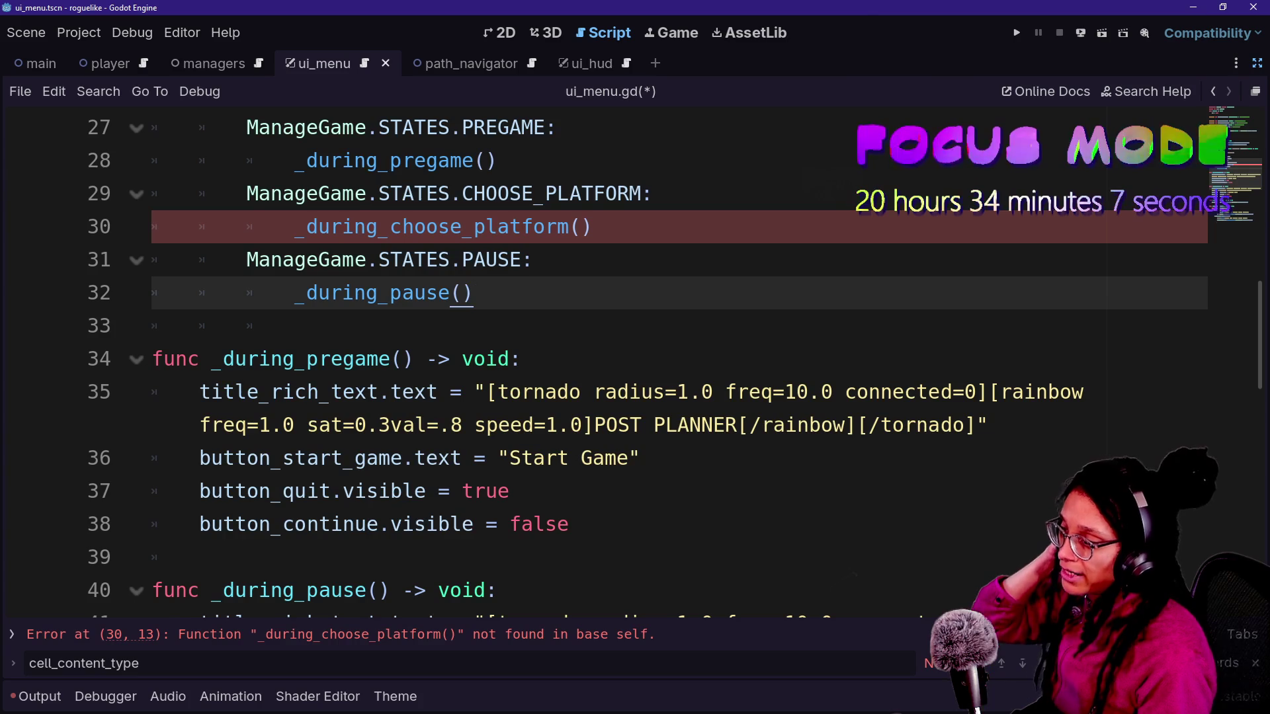
- Paste _during_choose_platform() below _during_pregame and prefix it with func
{"action": "left_click", "coordinate": [569, 524]}
{"action": "key", "text": "Return"}
{"action": "key", "text": "ctrl+v"}
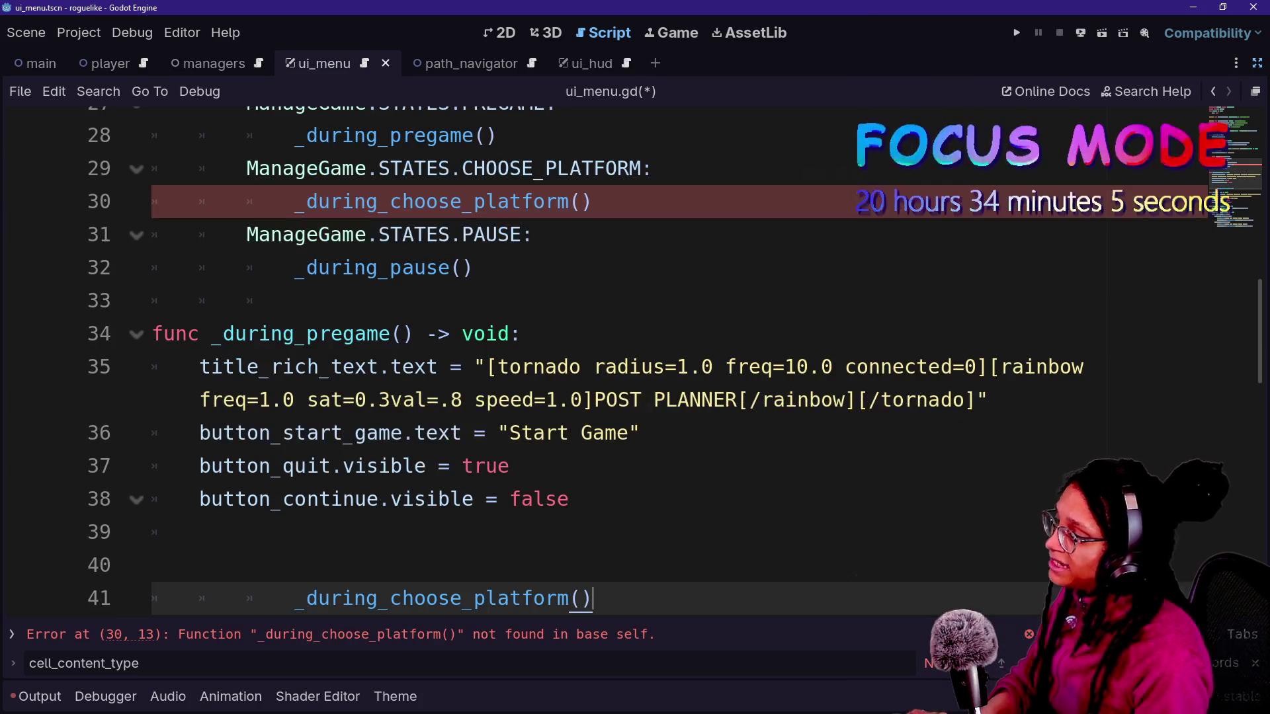
{"action": "left_click", "coordinate": [296, 500]}
{"action": "key", "text": "BackSpace"}
{"action": "key", "text": "BackSpace"}
{"action": "key", "text": "BackSpace"}
{"action": "type", "text": "func"}
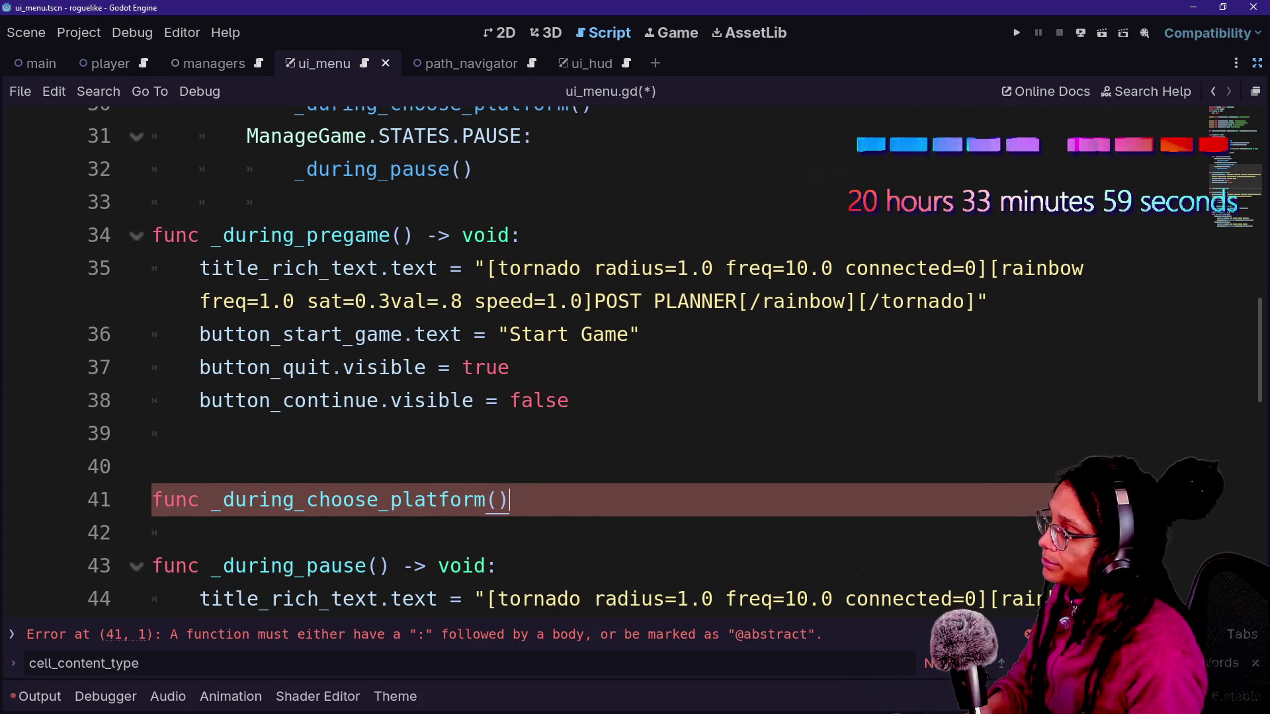
- Give the function a -> void: return type and a pass body, then save ui_menu.gd
{"action": "key", "text": "BackSpace"}
{"action": "type", "text": "od"}
{"action": "key", "text": "BackSpace"}
{"action": "key", "text": "BackSpace"}
{"action": "key", "text": "BackSpace"}
{"action": "key", "text": "BackSpace"}
{"action": "type", "text": "void:"}
{"action": "key", "text": "Return"}
{"action": "type", "text": "pass"}
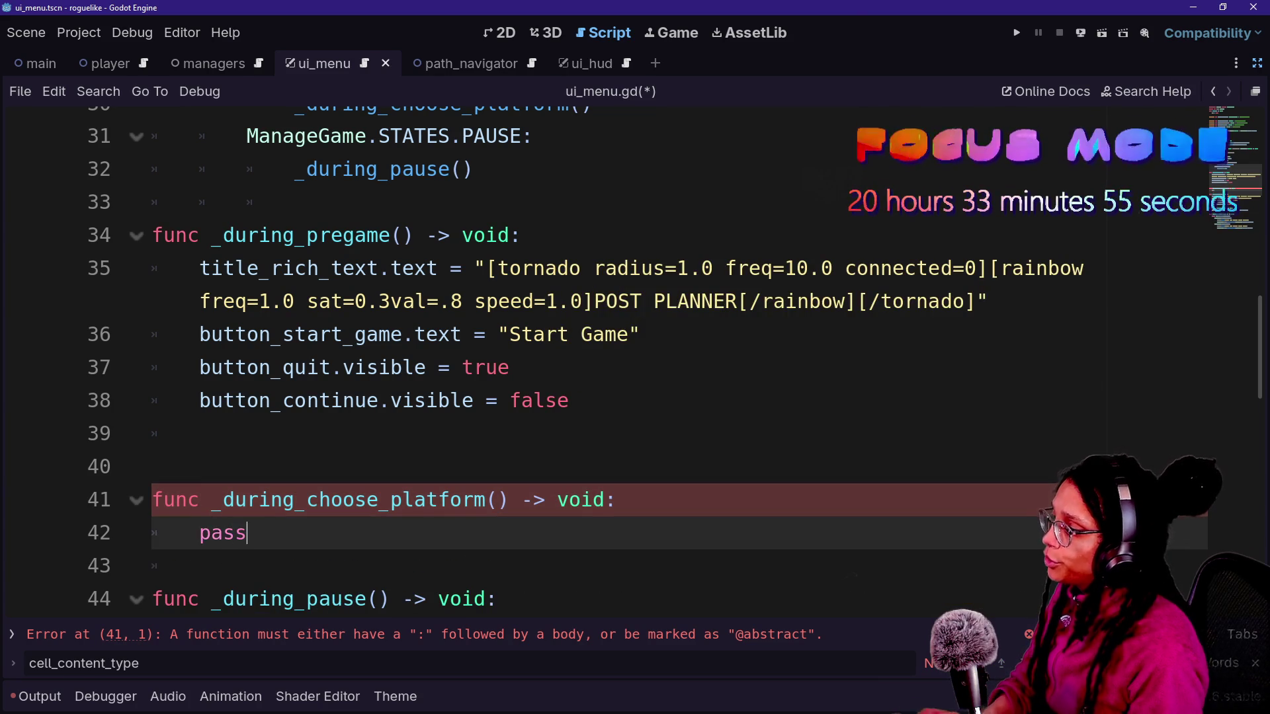
{"action": "scroll", "coordinate": [602, 317], "scroll_direction": "up", "scroll_amount": 4}
{"action": "key", "text": "ctrl+s"}
{"action": "key", "text": "ctrl+alt+o"}
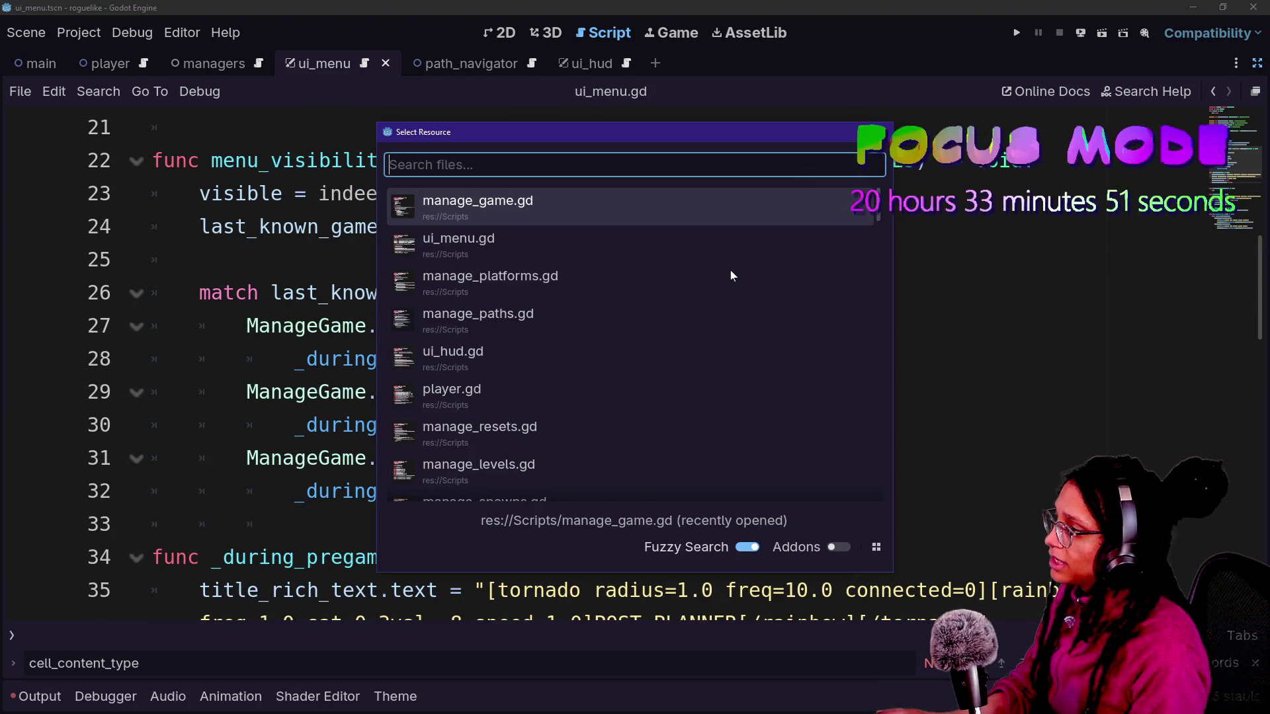
- Open manage_game.gd and copy the menu_visibility(false,_state) line
{"action": "key", "text": "Return"}
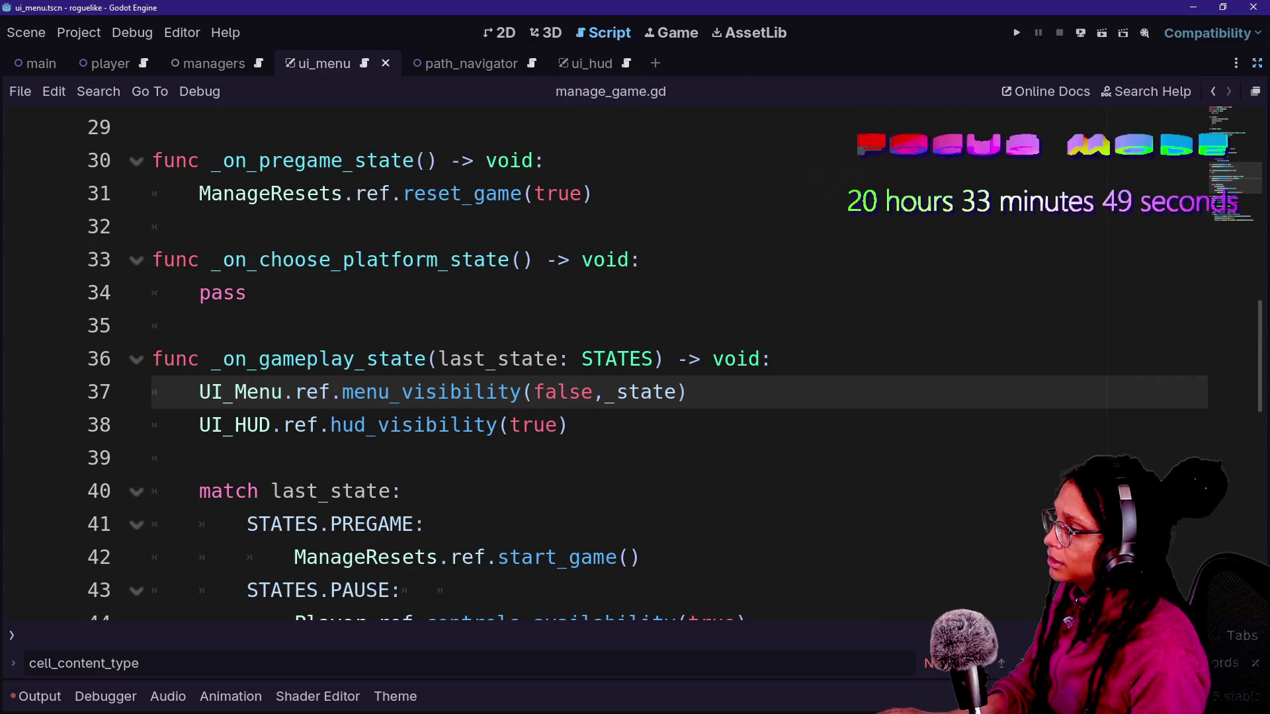
{"action": "key", "text": "shift+Up"}
{"action": "key", "text": "shift+End"}
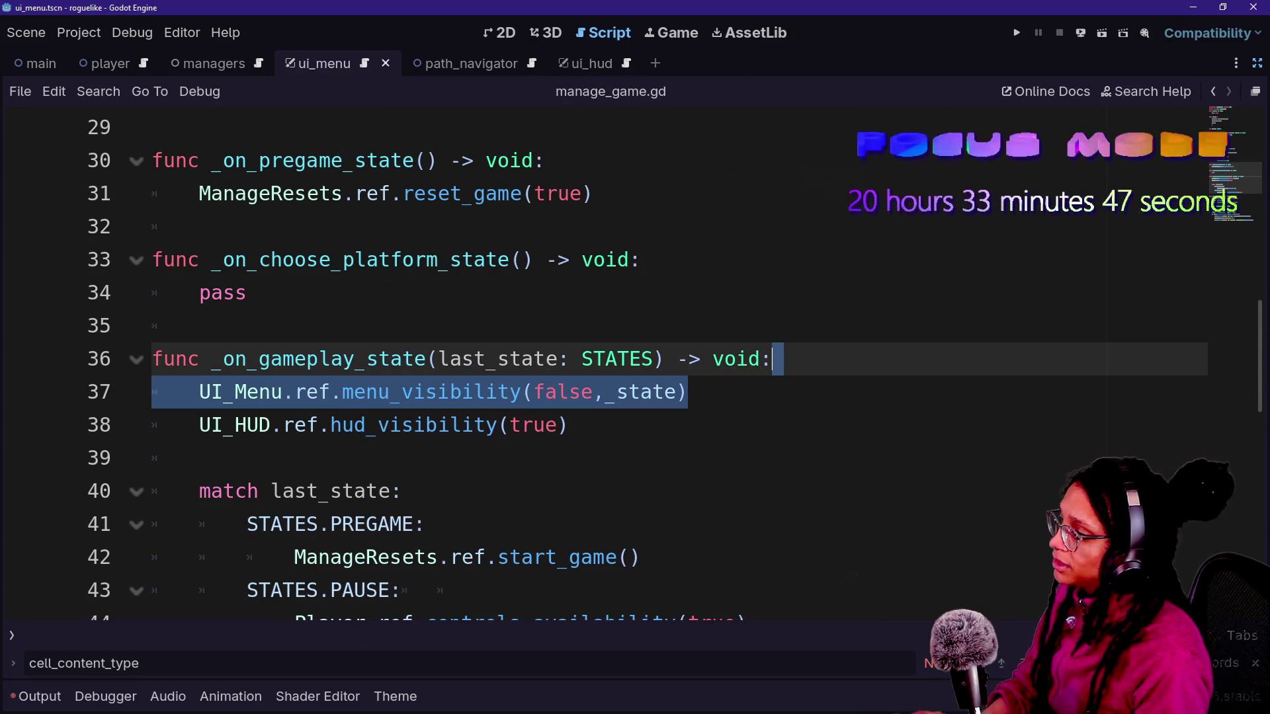
{"action": "key", "text": "ctrl+x"}
{"action": "key", "text": "ctrl+z"}
{"action": "left_click", "coordinate": [246, 293]}
{"action": "key", "text": "shift+Up"}
{"action": "key", "text": "shift+Up"}
{"action": "key", "text": "ctrl+v"}
{"action": "key", "text": "ctrl+z"}
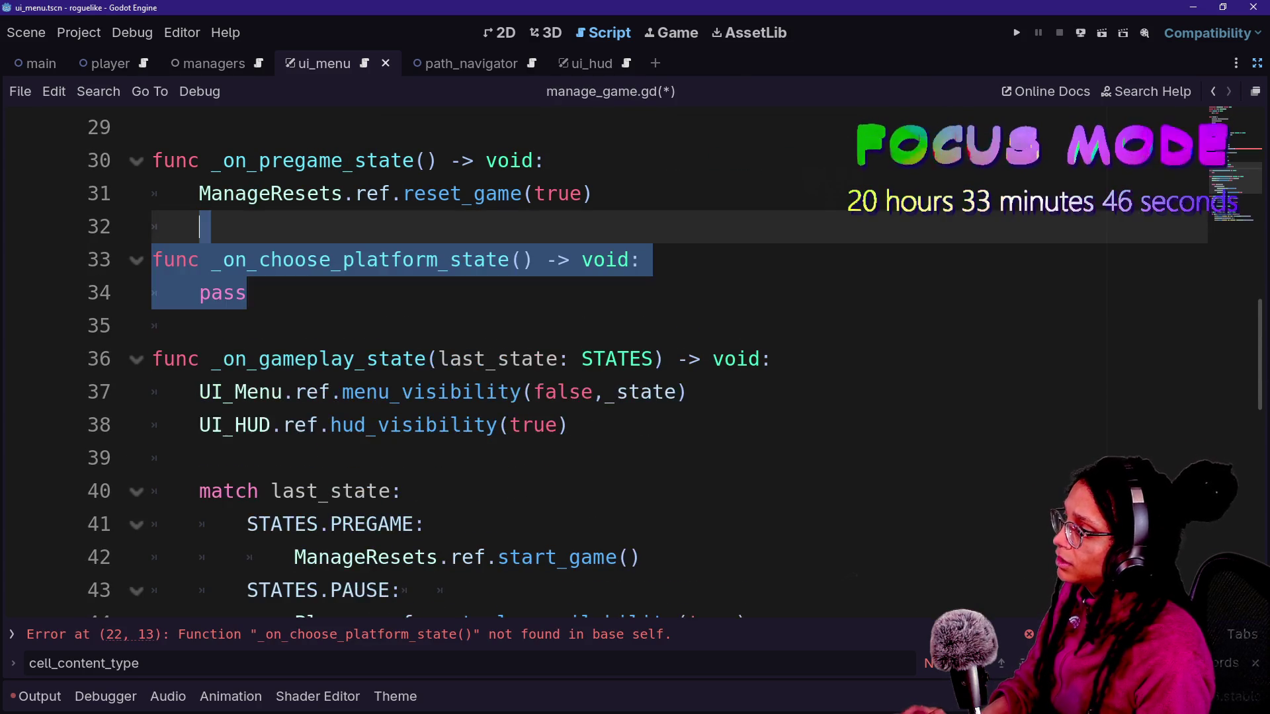
- Replace pass in _on_choose_platform_state with menu_visibility(true,_state) and save the script
{"action": "left_click", "coordinate": [645, 260]}
{"action": "key", "text": "shift+Down"}
{"action": "key", "text": "ctrl+v"}
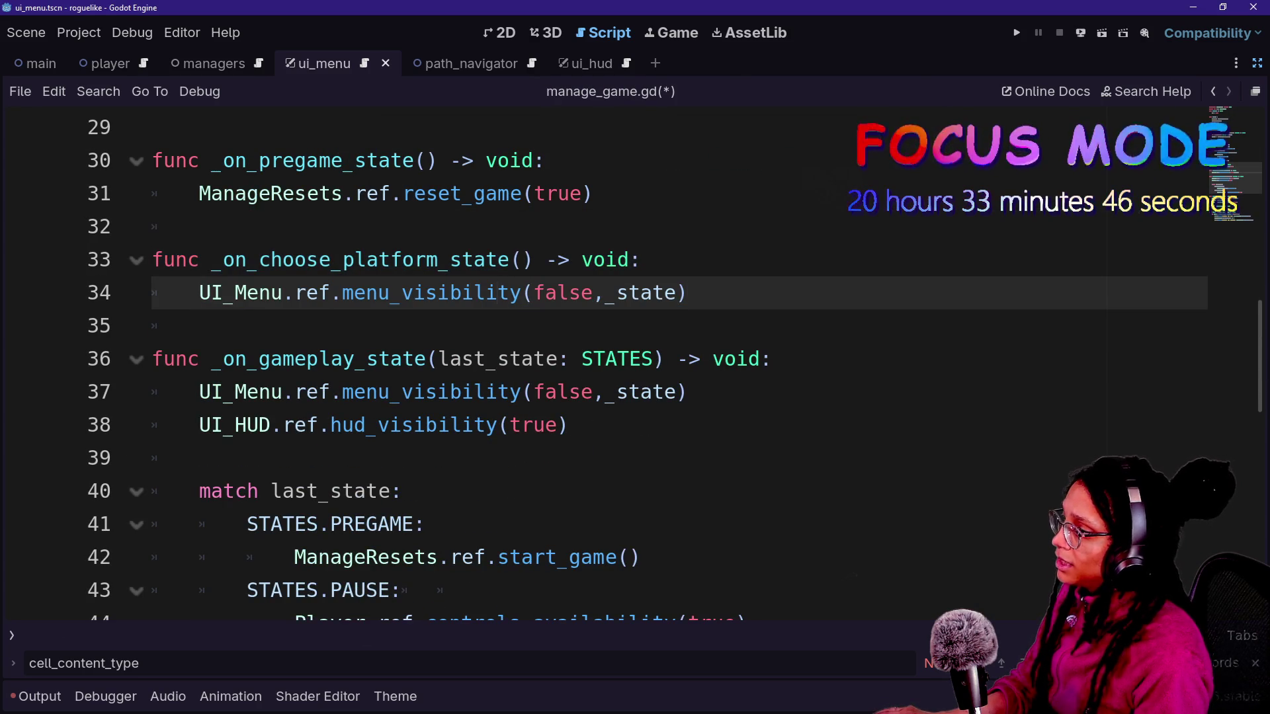
{"action": "double_click", "coordinate": [562, 293]}
{"action": "type", "text": "true"}
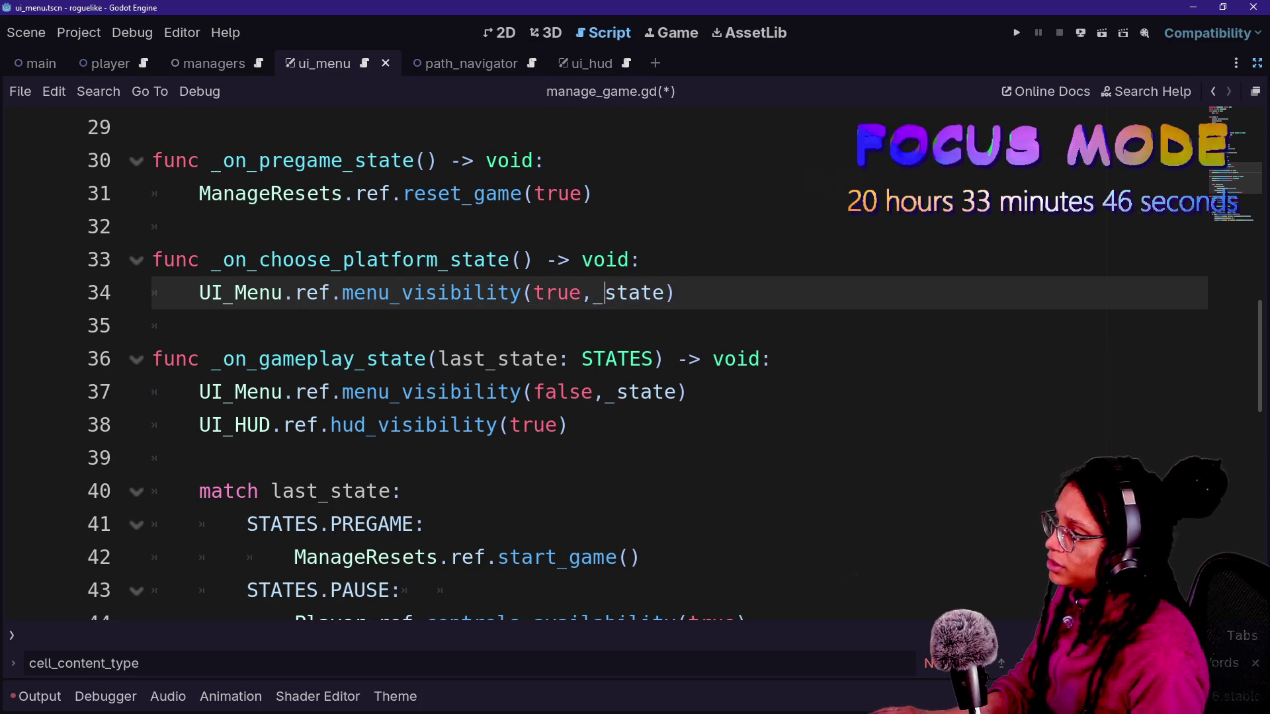
{"action": "left_click", "coordinate": [675, 293]}
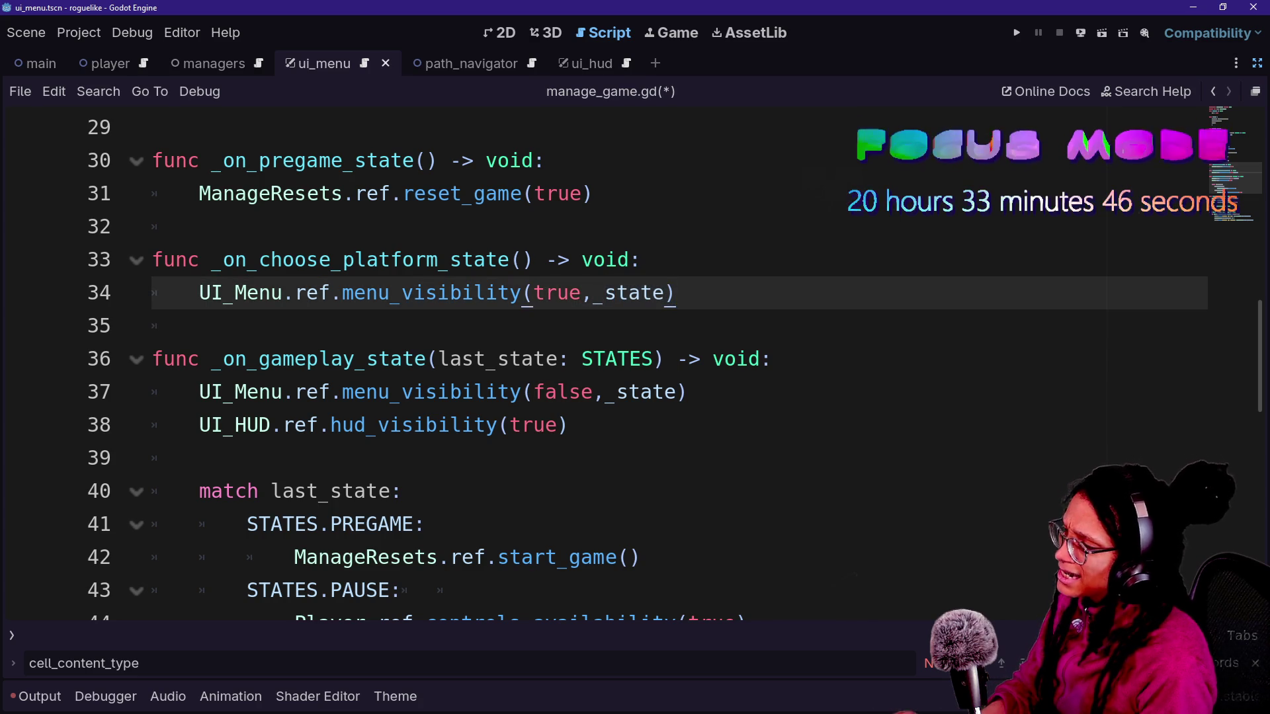
{"action": "scroll", "coordinate": [635, 364], "scroll_direction": "up", "scroll_amount": 2}
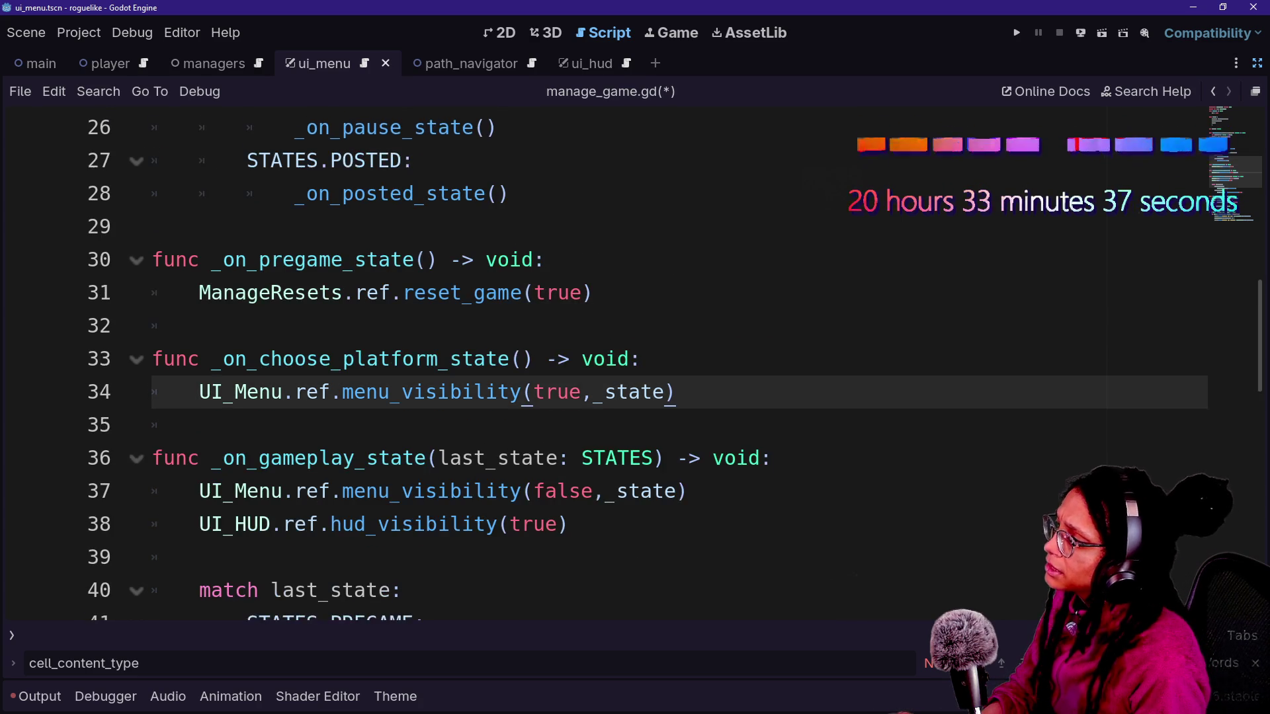
{"action": "left_click_drag", "start_coordinate": [294, 360], "coordinate": [390, 359]}
{"action": "left_click", "coordinate": [582, 359]}
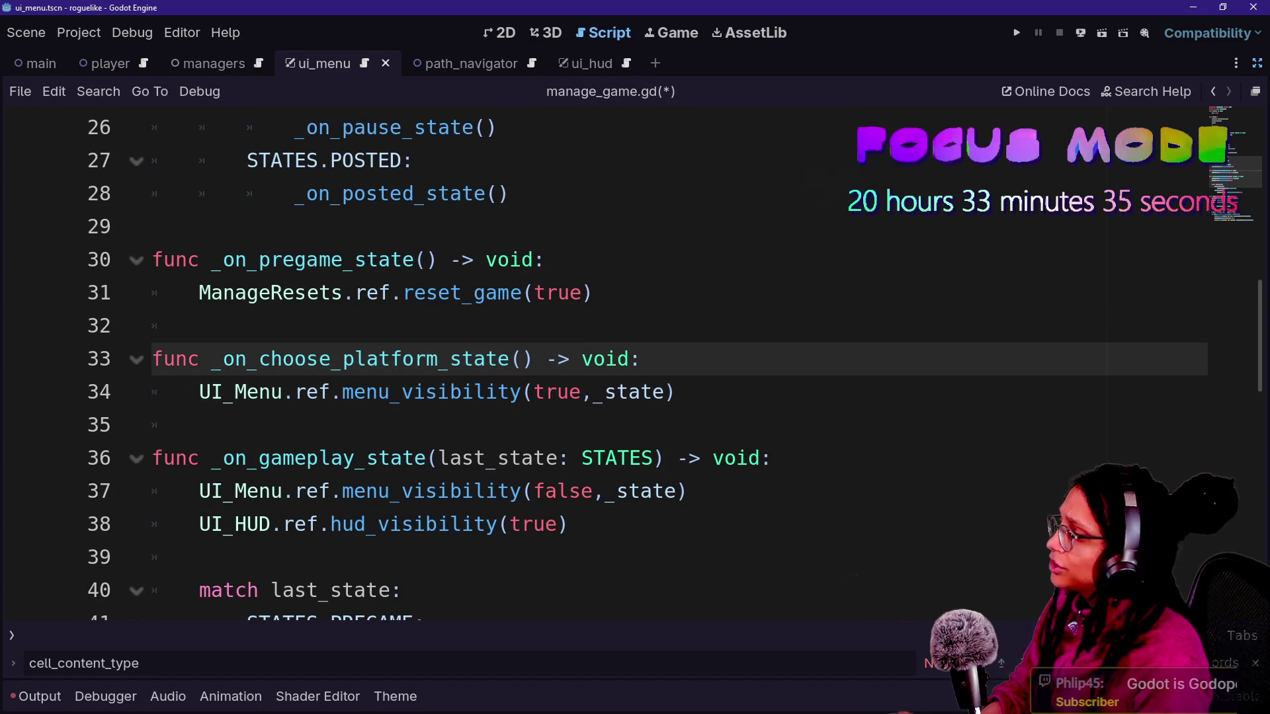
{"action": "left_click_drag", "start_coordinate": [198, 359], "coordinate": [547, 360]}
{"action": "left_click", "coordinate": [557, 359]}
{"action": "key", "text": "ctrl+s"}
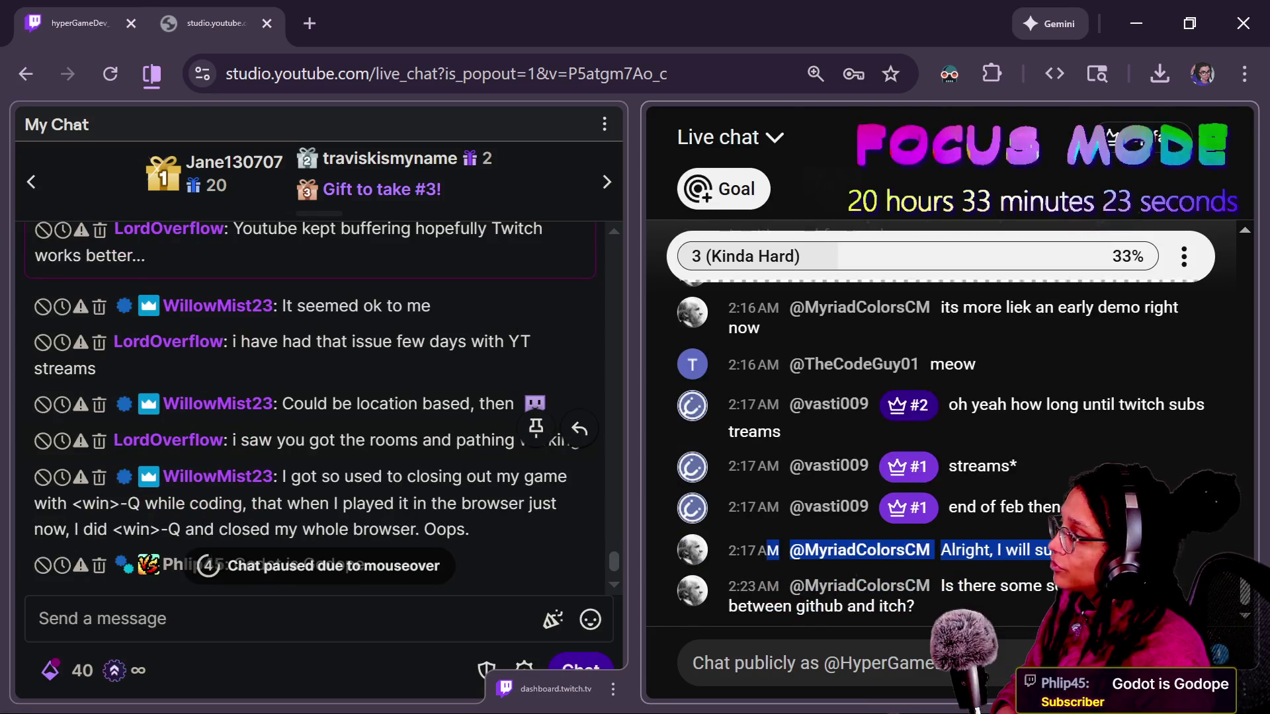
{"action": "left_click", "coordinate": [616, 562]}
{"action": "scroll", "coordinate": [617, 561], "scroll_direction": "up", "scroll_amount": 3}
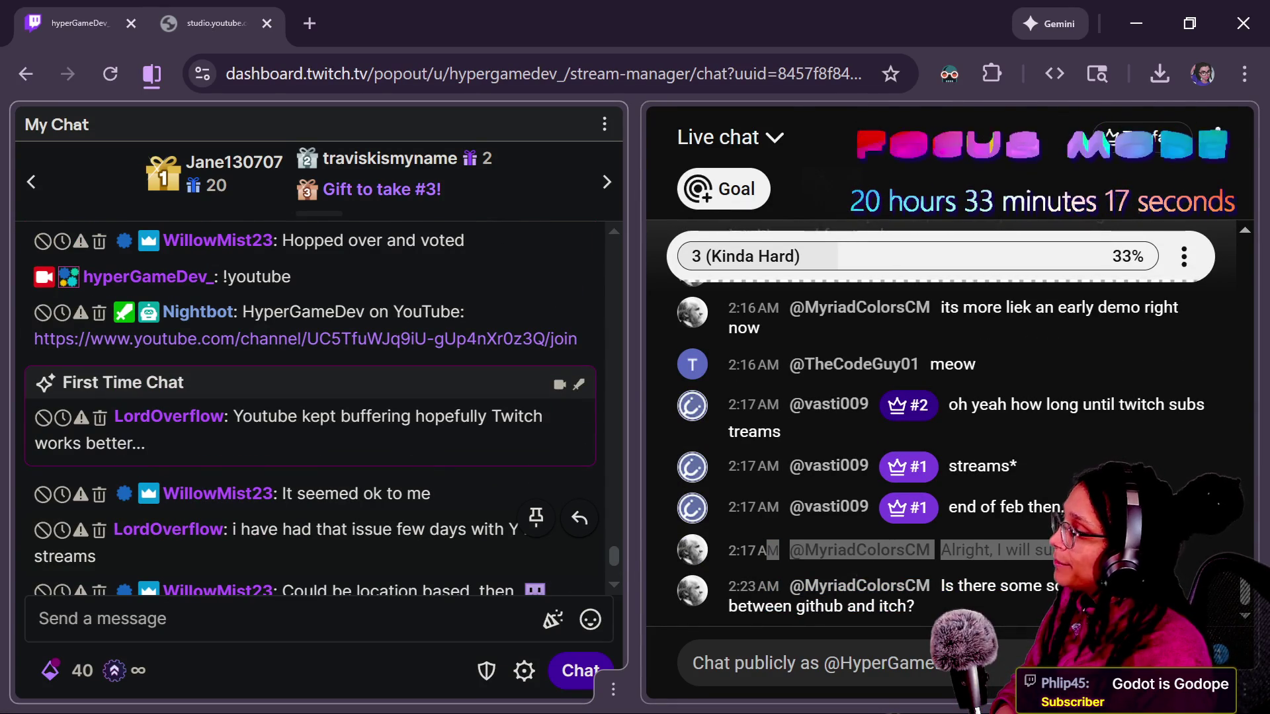
{"action": "scroll", "coordinate": [615, 570], "scroll_direction": "down", "scroll_amount": 3}
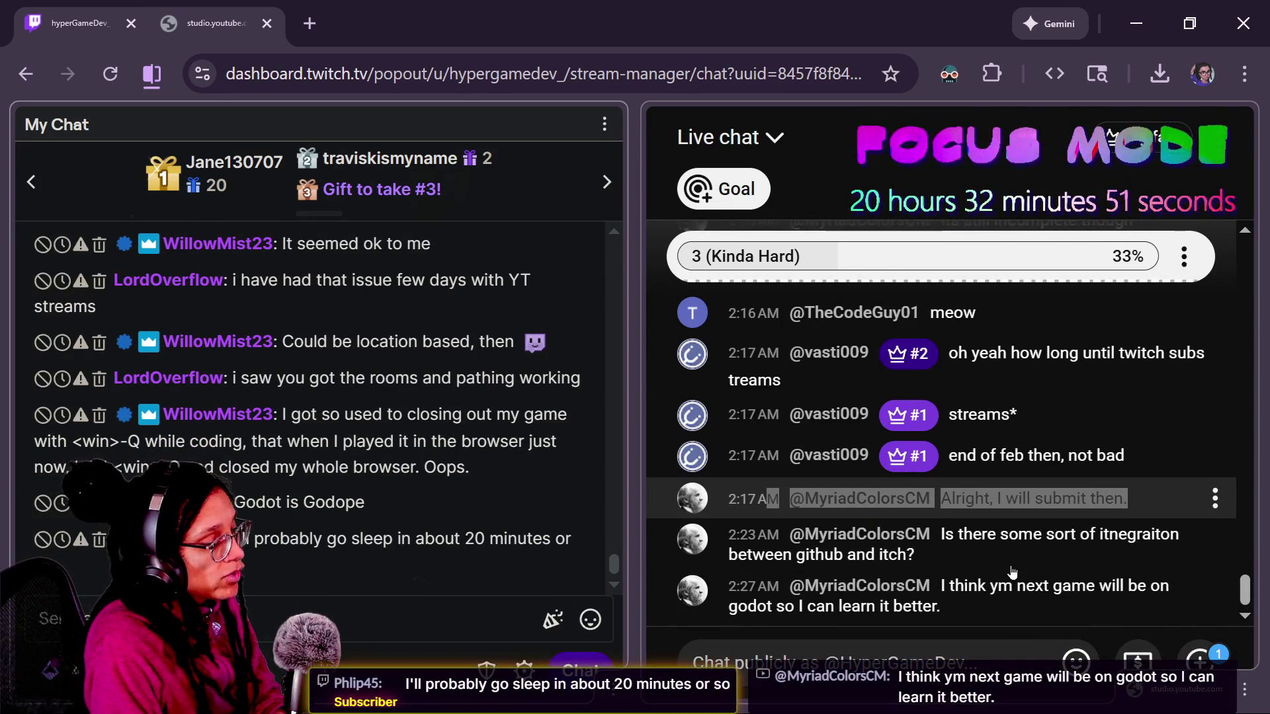
{"action": "left_click", "coordinate": [693, 661]}
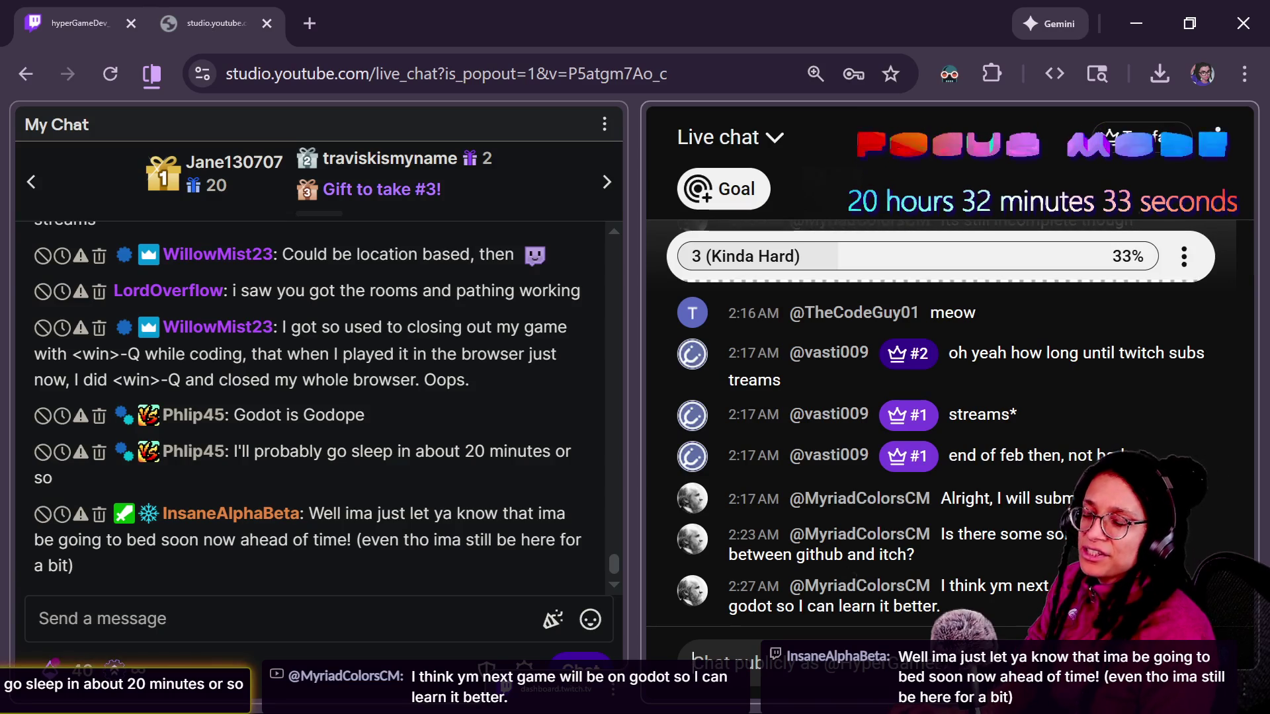
{"action": "key", "text": "alt+Tab"}
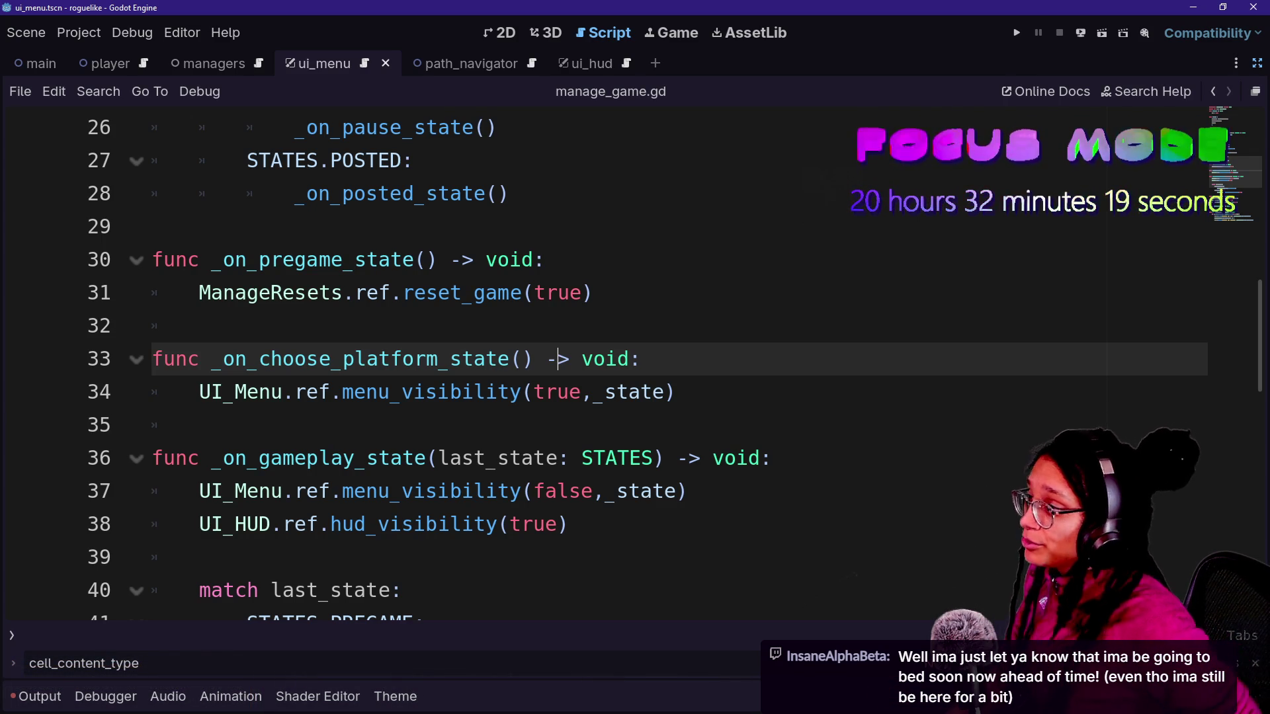
{"action": "key", "text": "alt+Tab"}
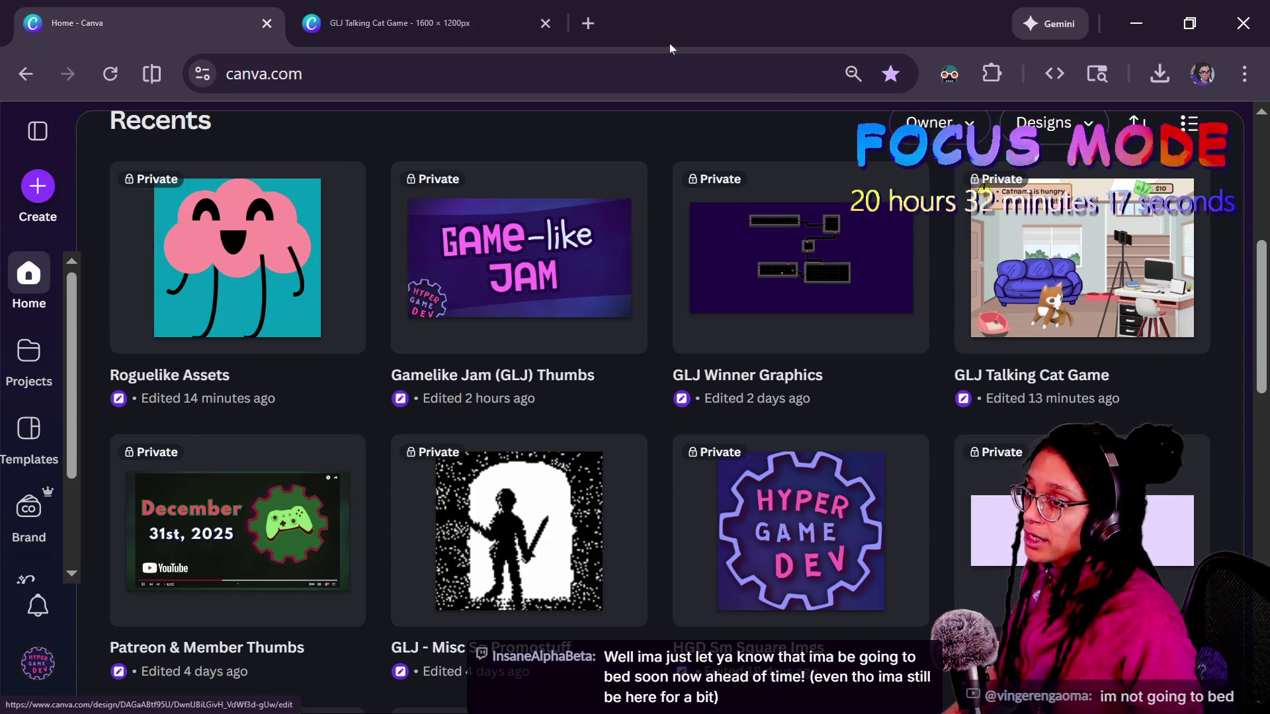
- Search Startpage for 'butler itch' in a new tab and open the butler manual
{"action": "left_click", "coordinate": [588, 23]}
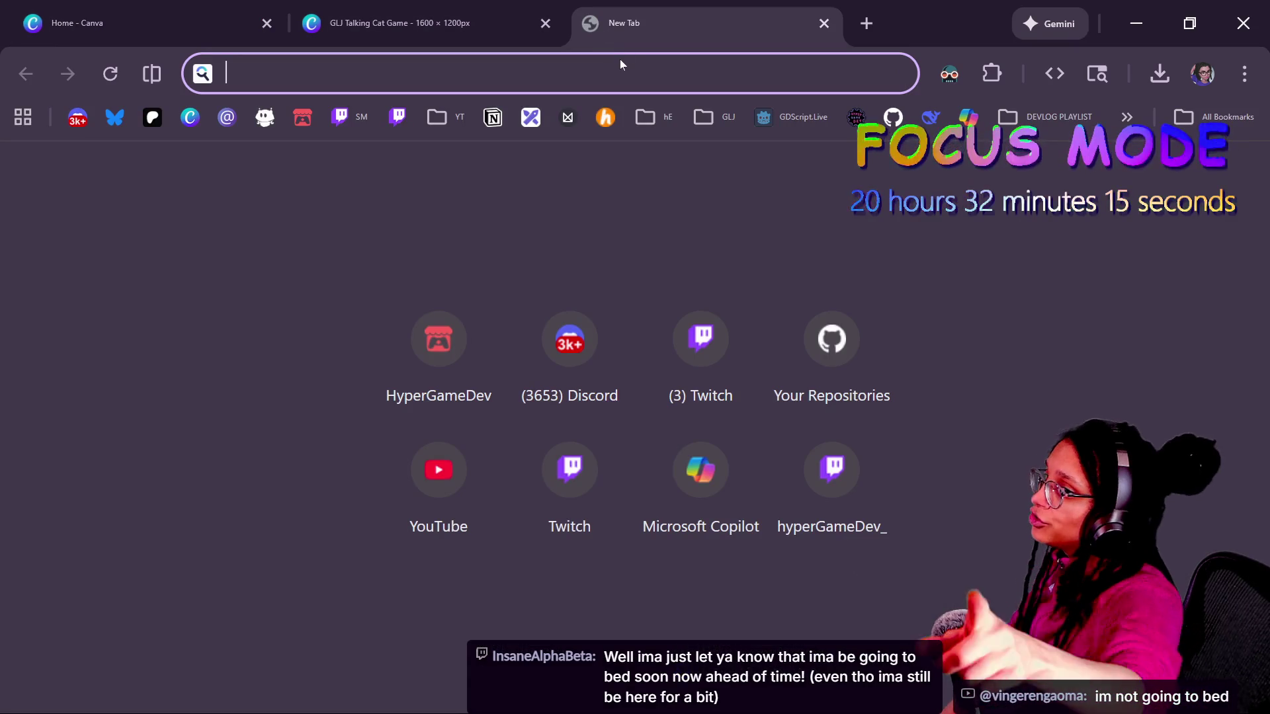
{"action": "type", "text": "butler"}
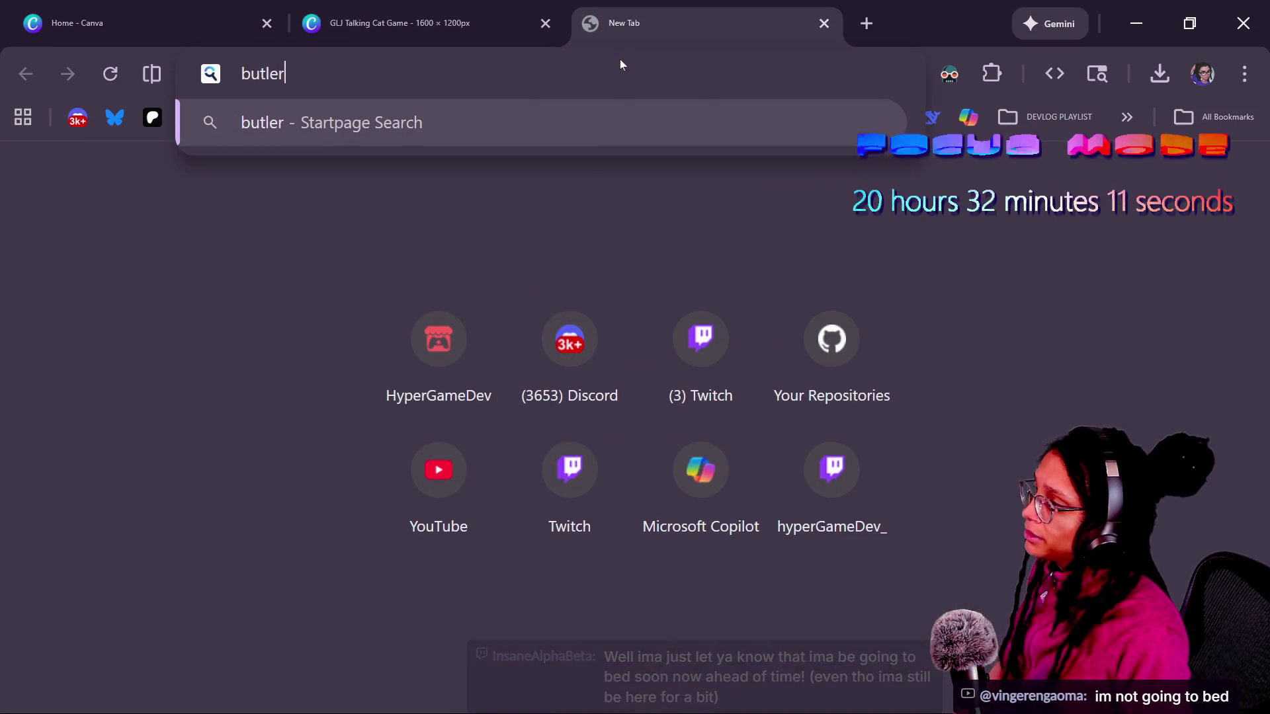
{"action": "type", "text": " itch"}
{"action": "key", "text": "Return"}
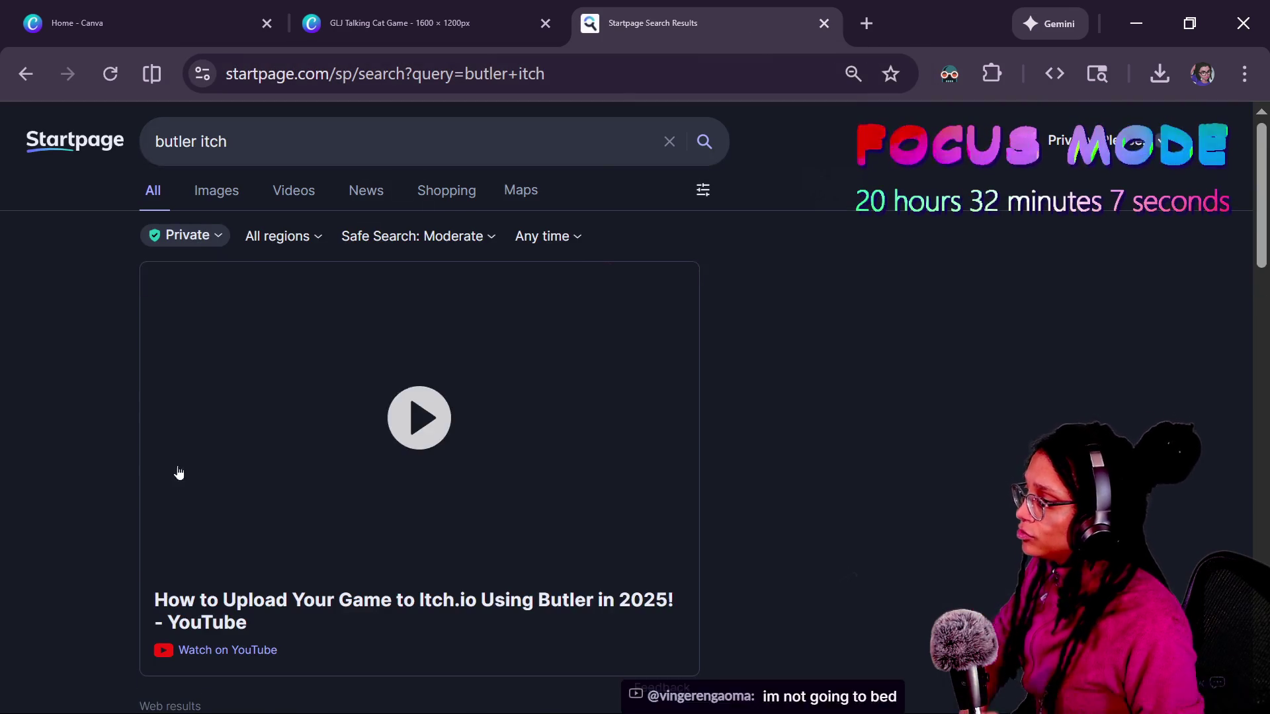
{"action": "scroll", "coordinate": [196, 463], "scroll_direction": "down", "scroll_amount": 5}
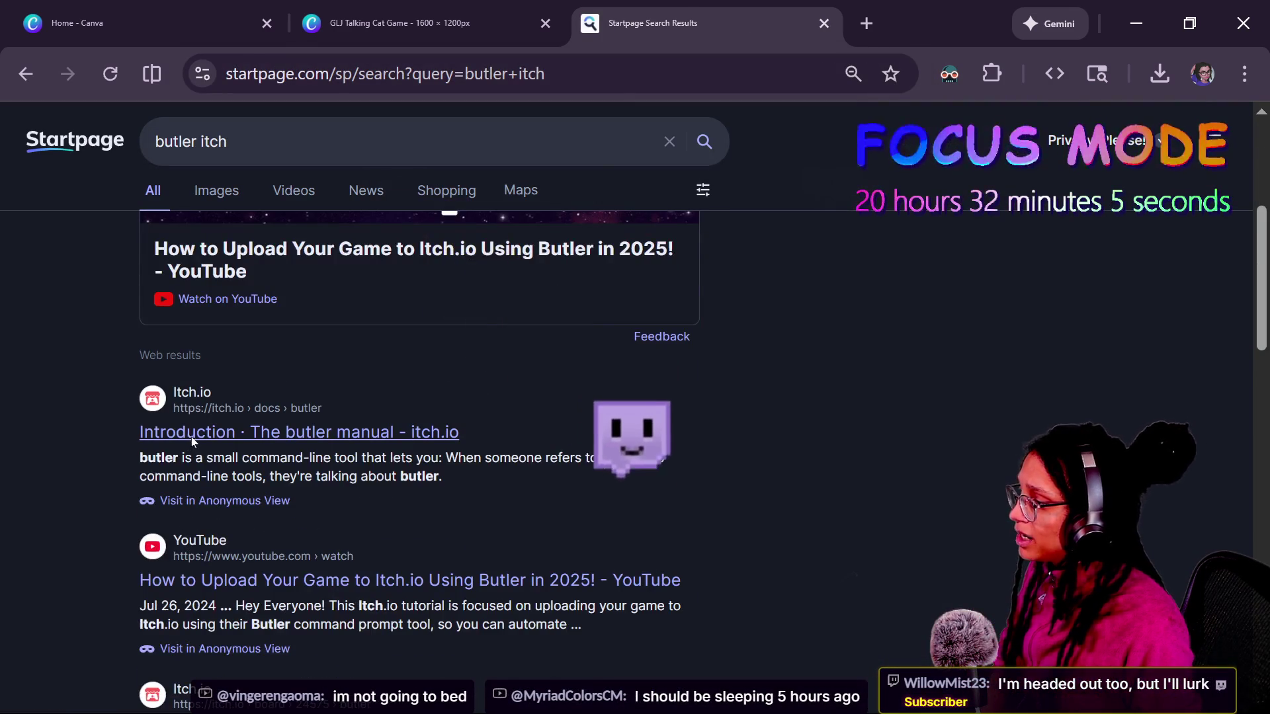
{"action": "left_click", "coordinate": [191, 435]}
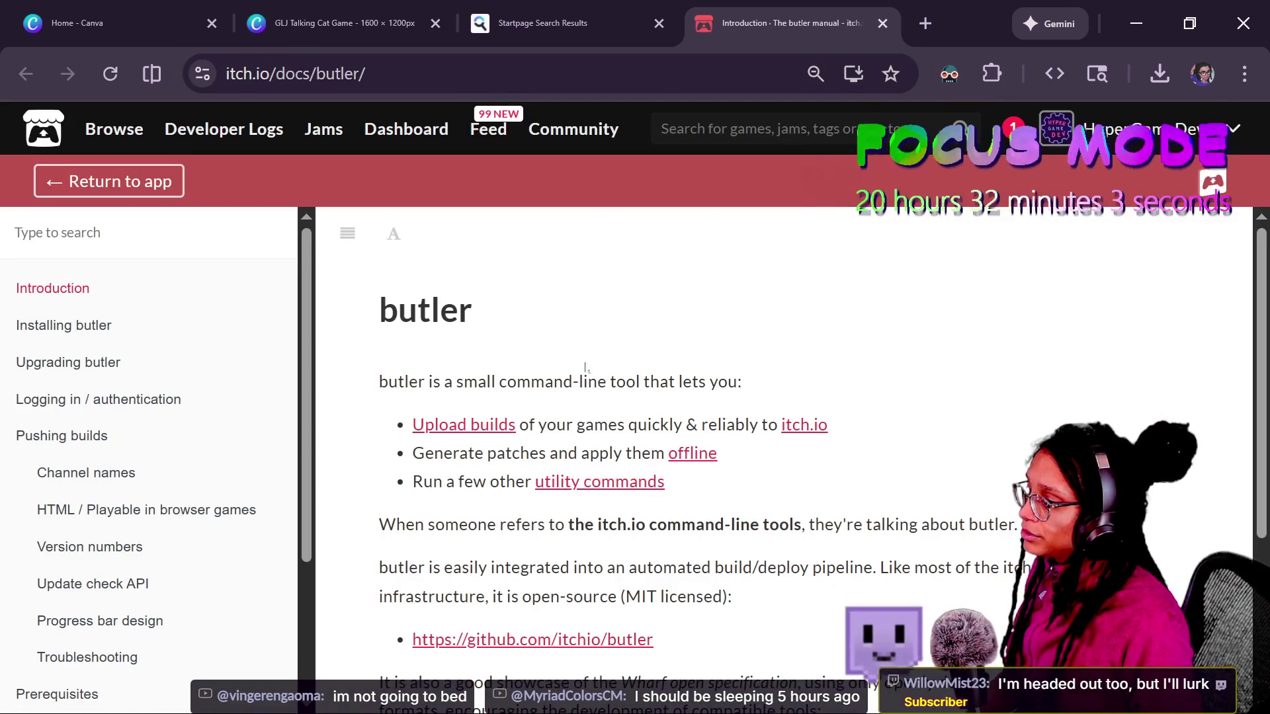
- Turn on Dark Reader dark mode for the itch.io butler manual page
{"action": "left_click", "coordinate": [949, 74]}
{"action": "left_click", "coordinate": [723, 170]}
{"action": "left_click", "coordinate": [522, 317]}
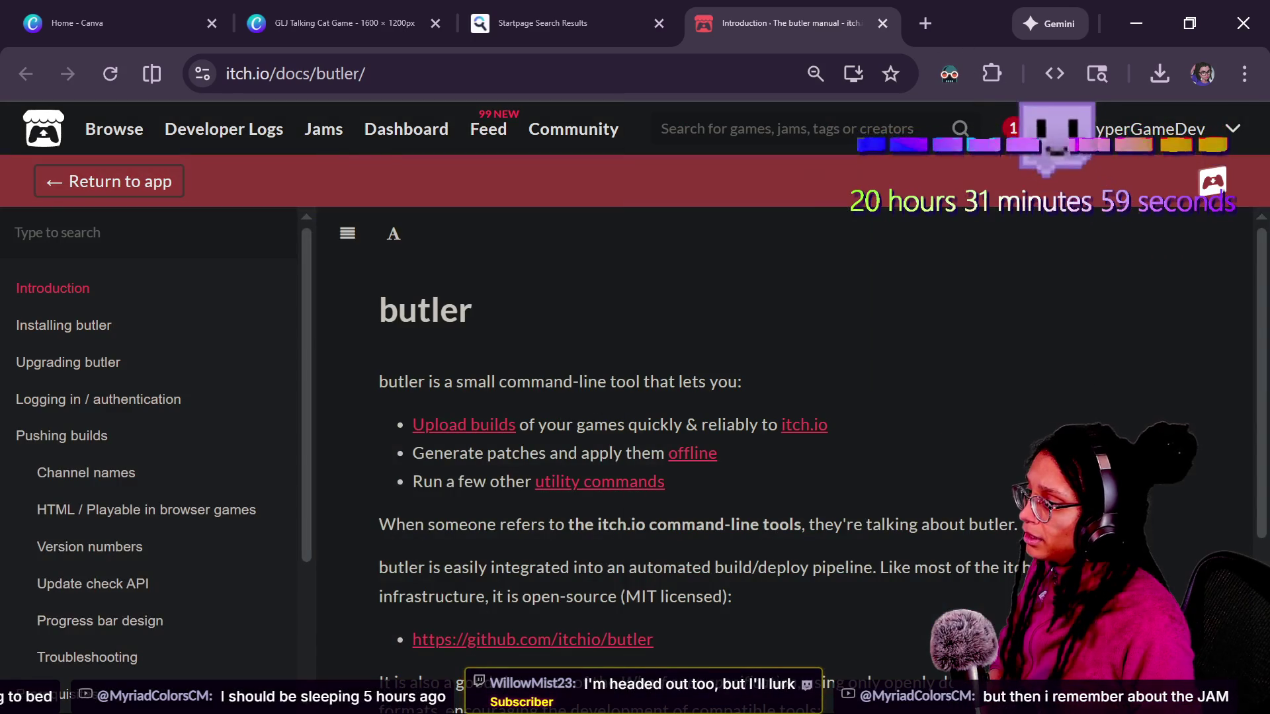
{"action": "scroll", "coordinate": [831, 360], "scroll_direction": "down", "scroll_amount": 2}
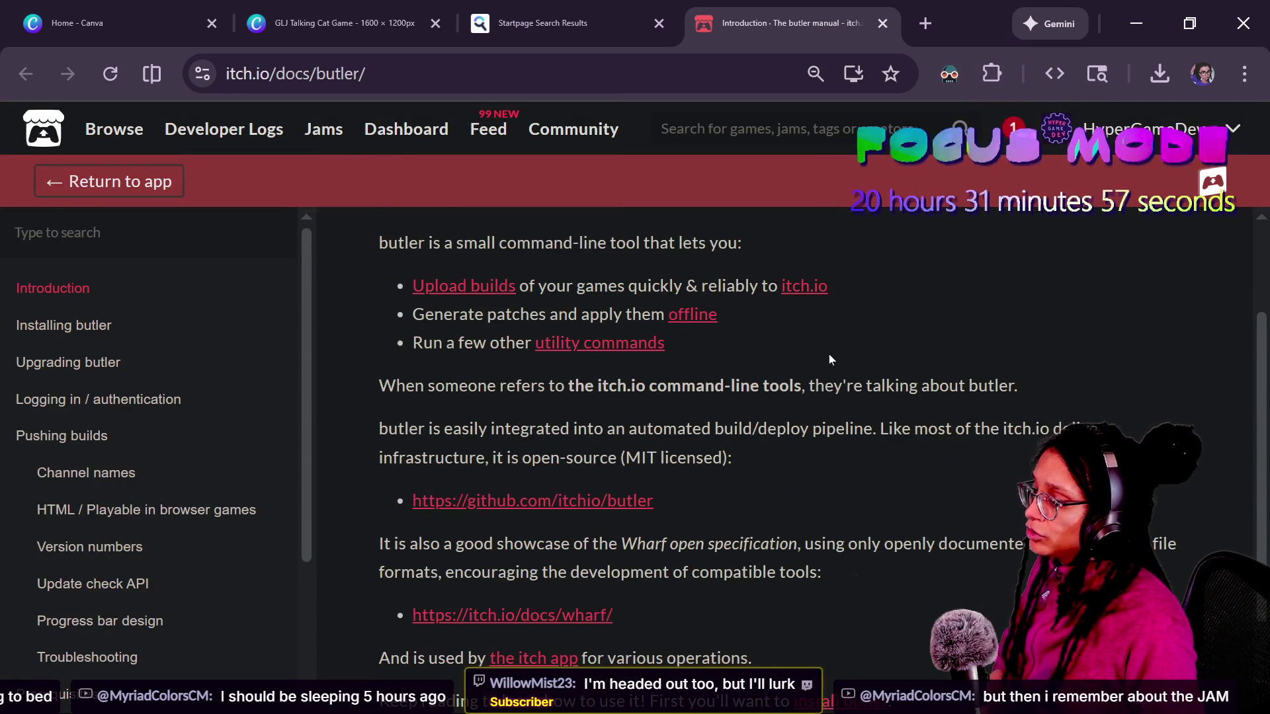
{"action": "left_click_drag", "start_coordinate": [672, 283], "coordinate": [1023, 306]}
{"action": "left_click", "coordinate": [1012, 303]}
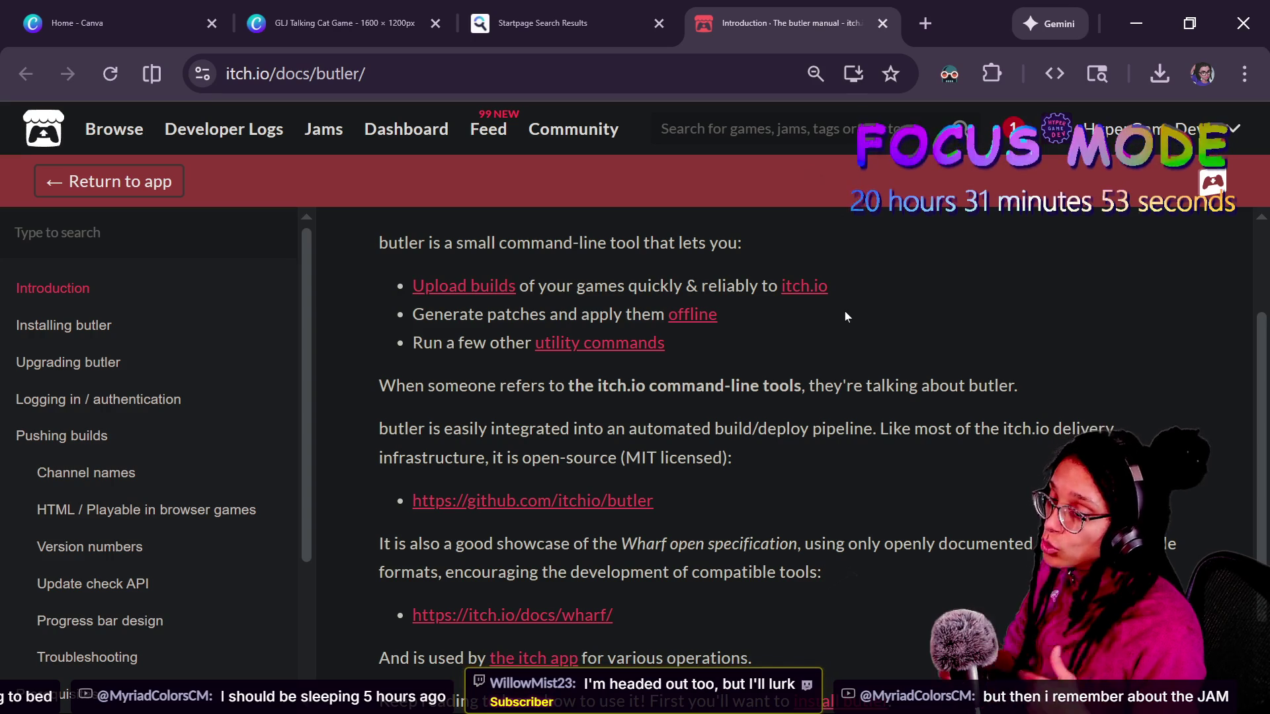
- Share the butler manual's URL in stream chat and return to the search results
{"action": "left_click", "coordinate": [410, 73]}
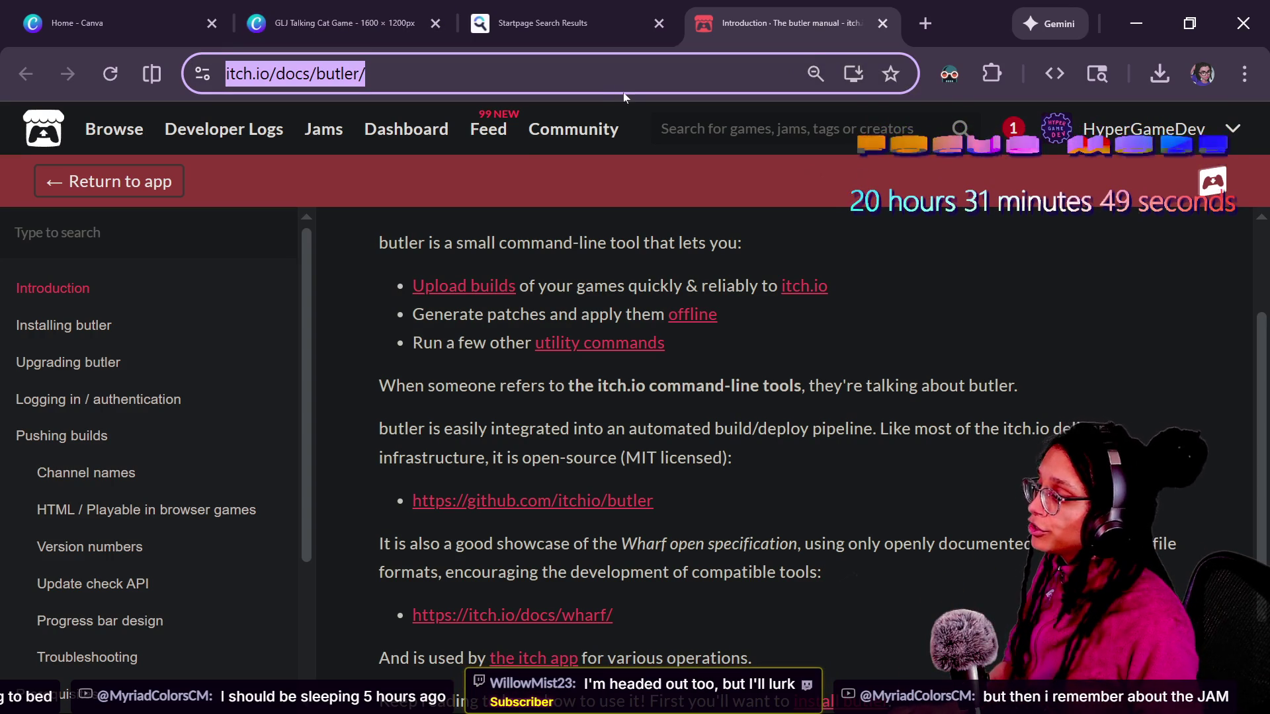
{"action": "key", "text": "alt+Tab"}
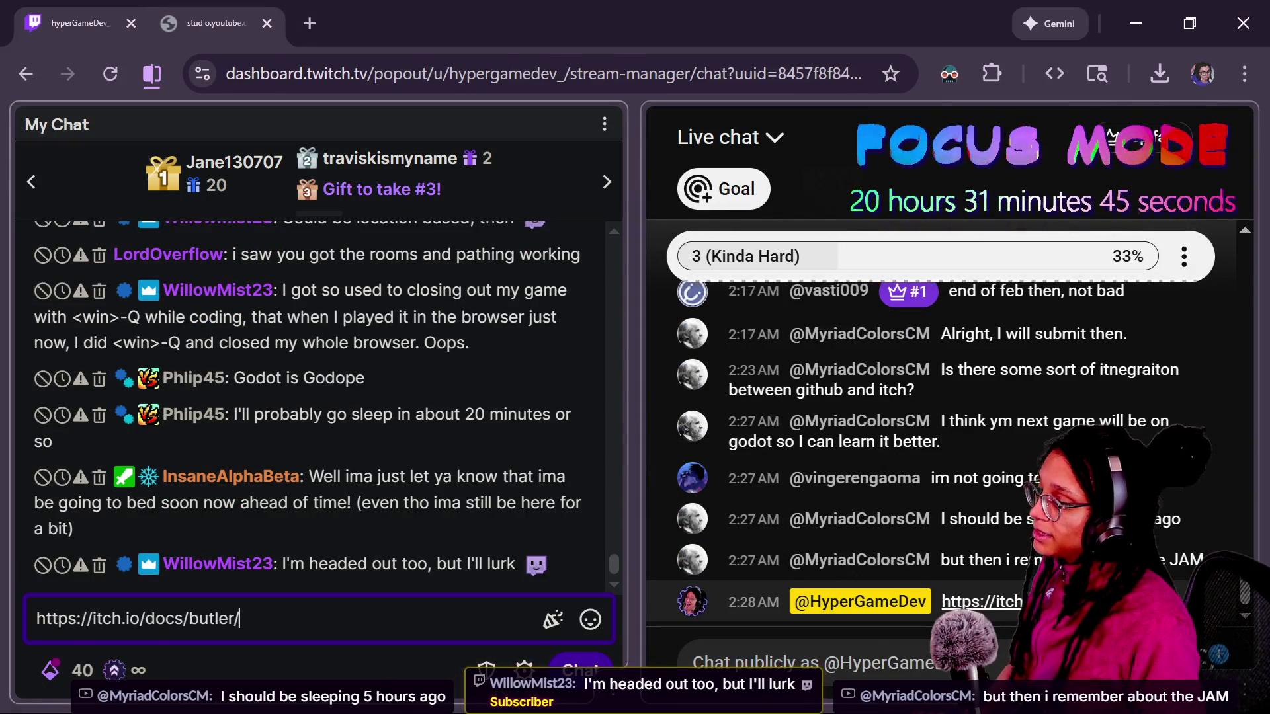
{"action": "key", "text": "alt+Tab"}
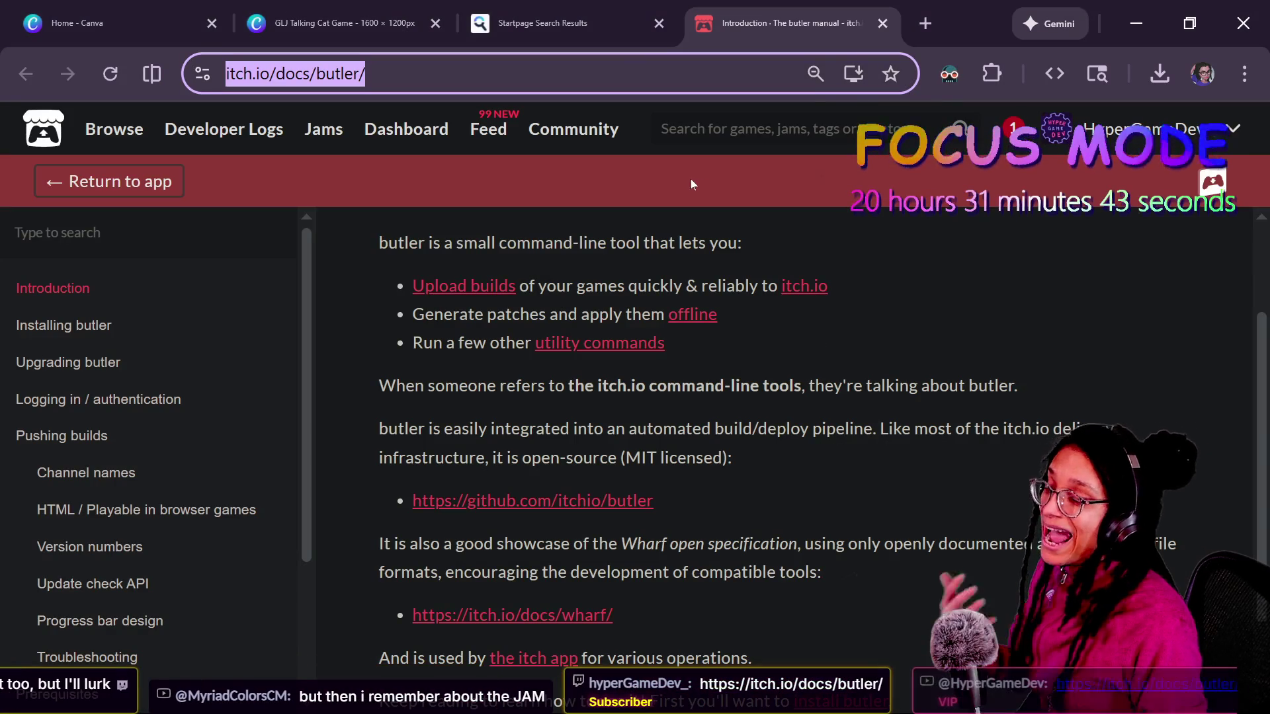
{"action": "left_click", "coordinate": [559, 16]}
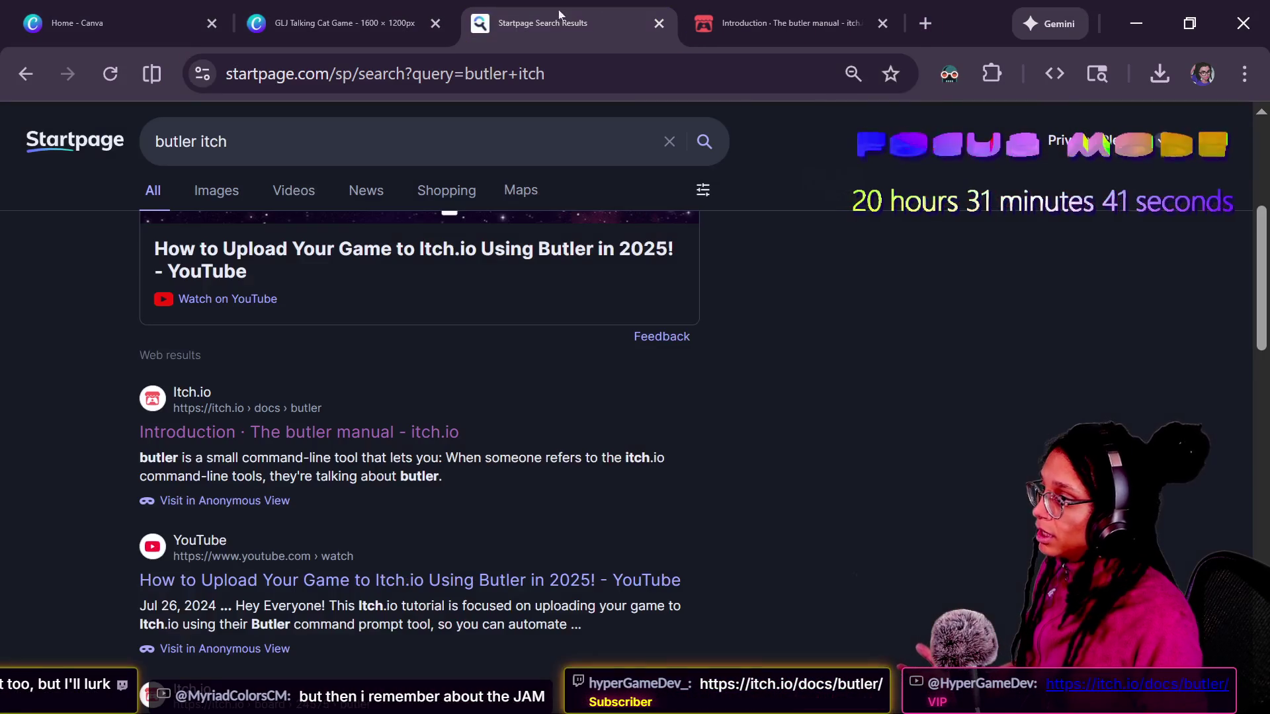
- Search for 'butler itch github actions' and open the Butler to Itch result
{"action": "left_click", "coordinate": [398, 123]}
{"action": "type", "text": "github ac"}
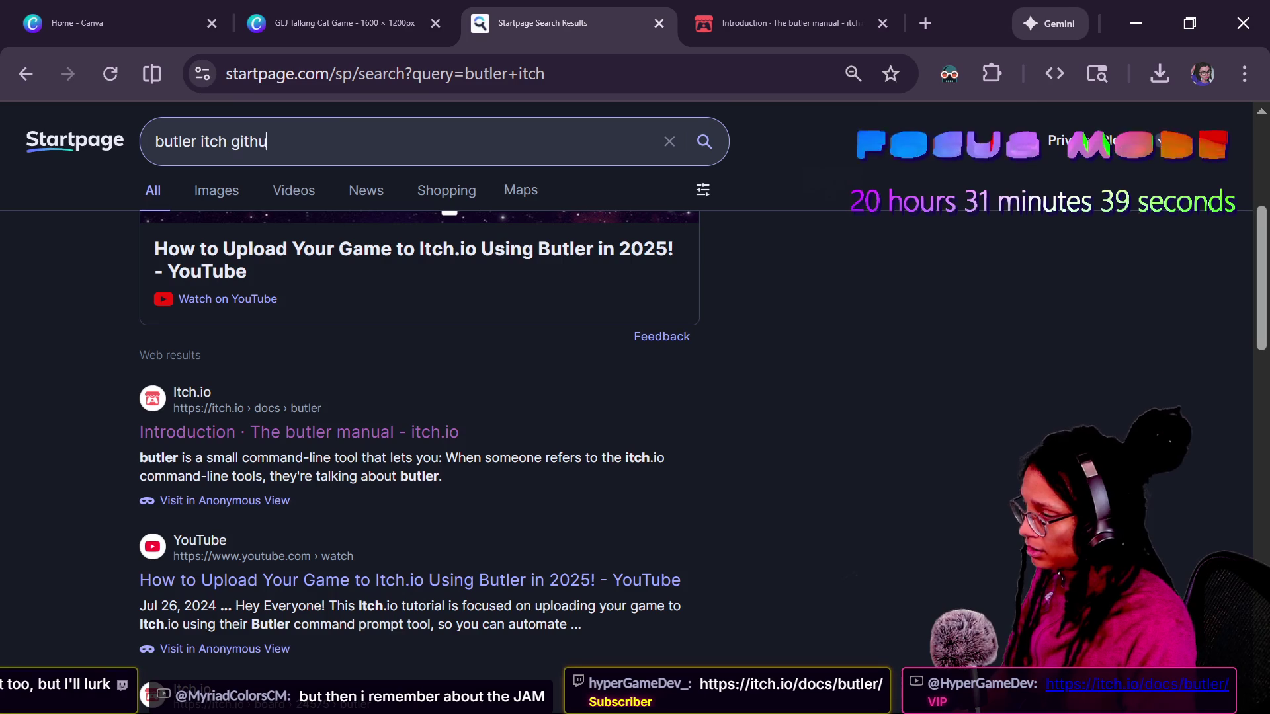
{"action": "type", "text": "tions"}
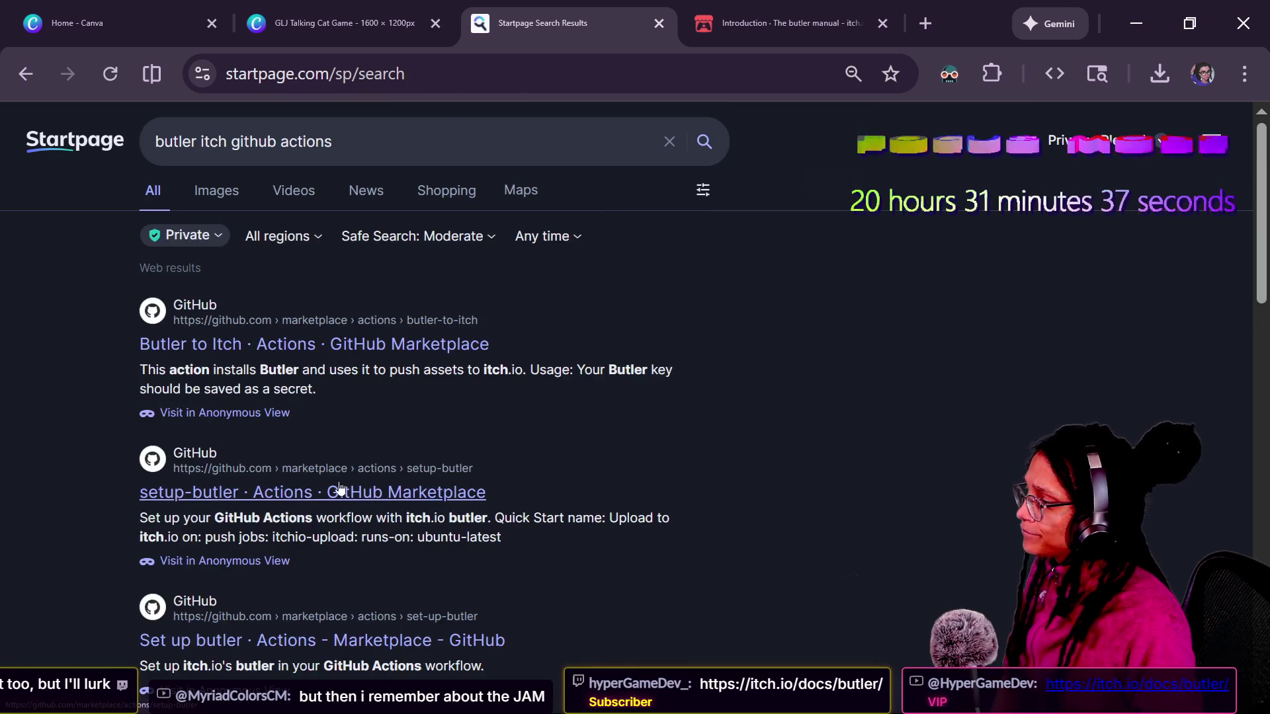
{"action": "scroll", "coordinate": [310, 389], "scroll_direction": "down", "scroll_amount": 2}
{"action": "scroll", "coordinate": [310, 389], "scroll_direction": "up", "scroll_amount": 2}
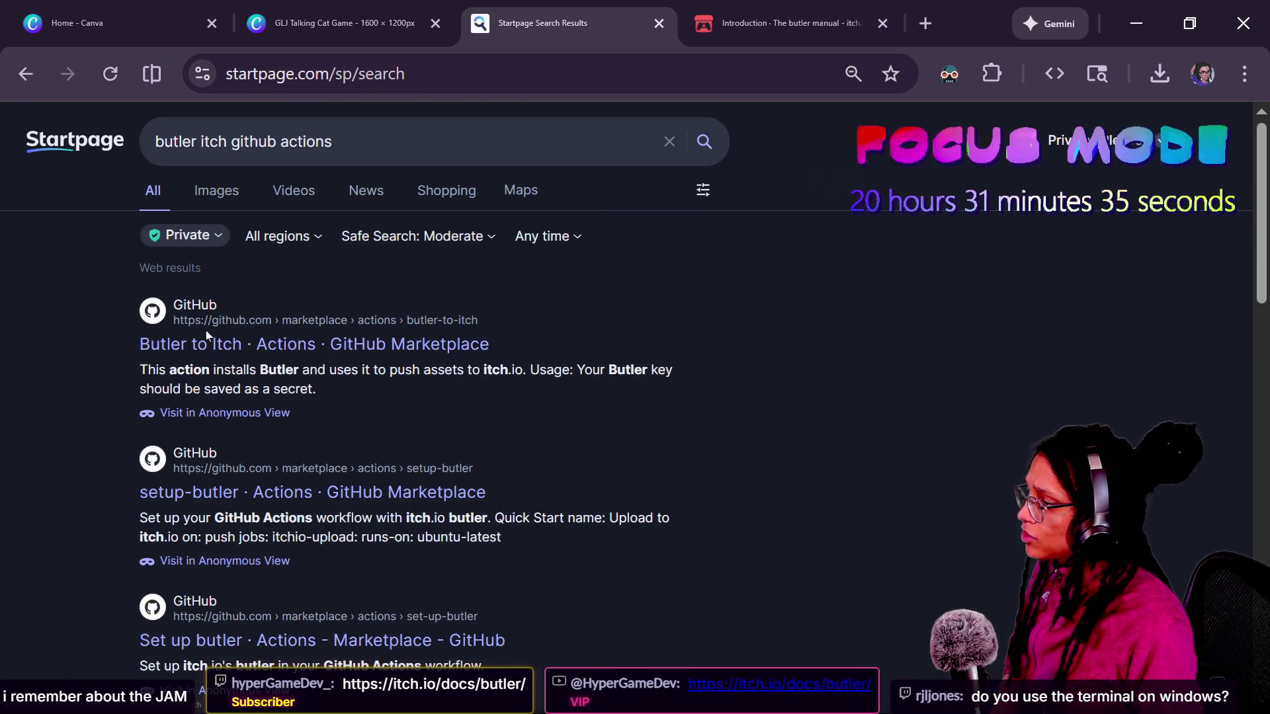
{"action": "left_click_drag", "start_coordinate": [126, 331], "coordinate": [464, 372]}
{"action": "left_click", "coordinate": [451, 350]}
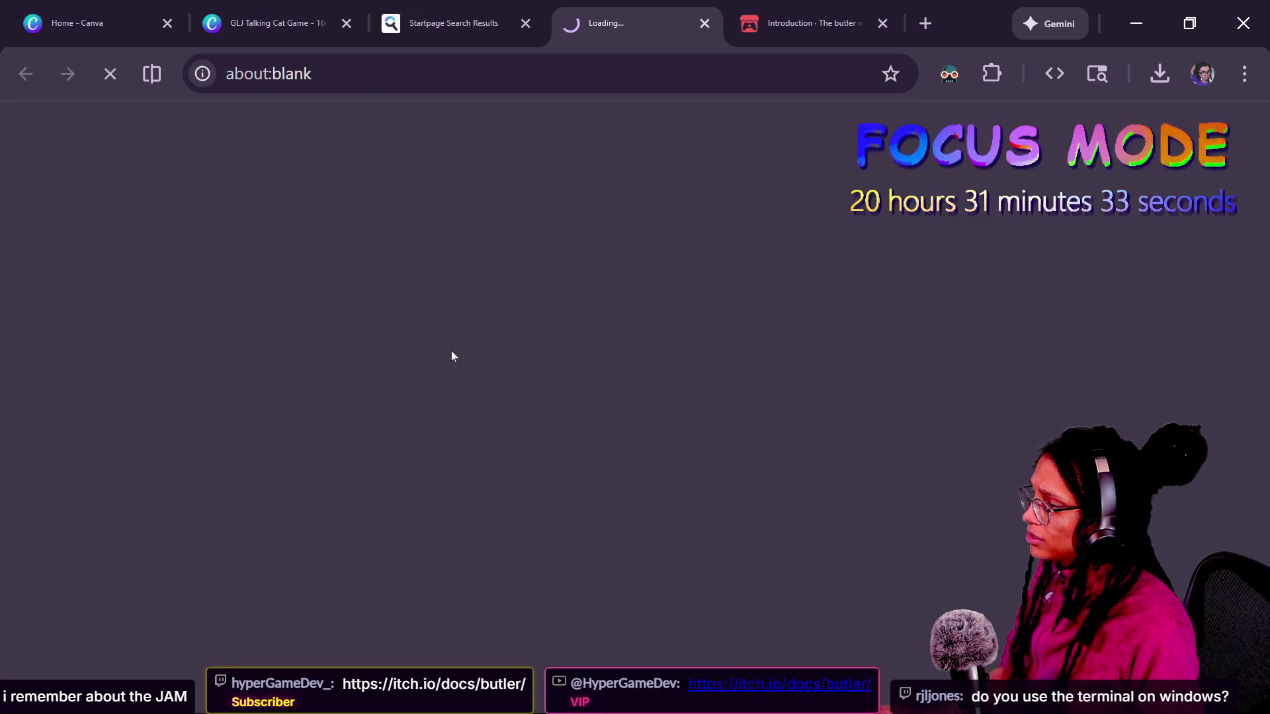
- Post the Butler to Itch page link in Twitch chat, then close its tab
{"action": "left_click", "coordinate": [397, 88]}
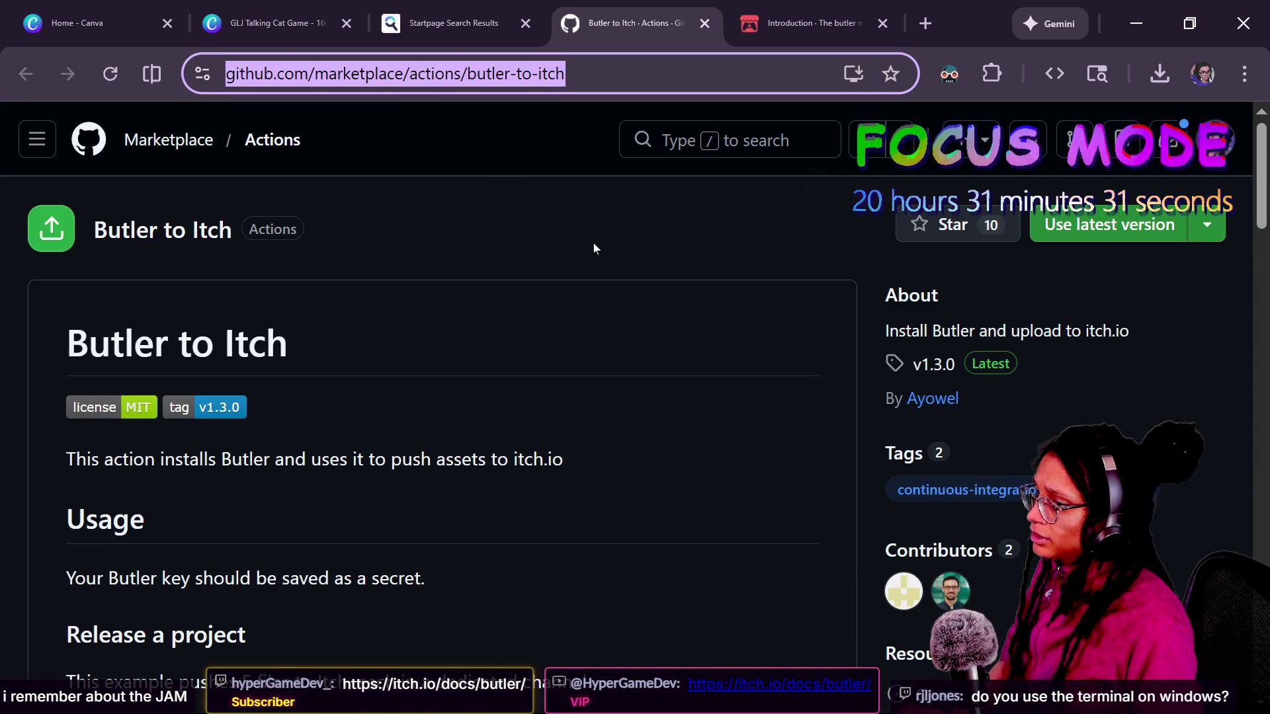
{"action": "scroll", "coordinate": [535, 310], "scroll_direction": "down", "scroll_amount": 2}
{"action": "scroll", "coordinate": [536, 310], "scroll_direction": "up", "scroll_amount": 2}
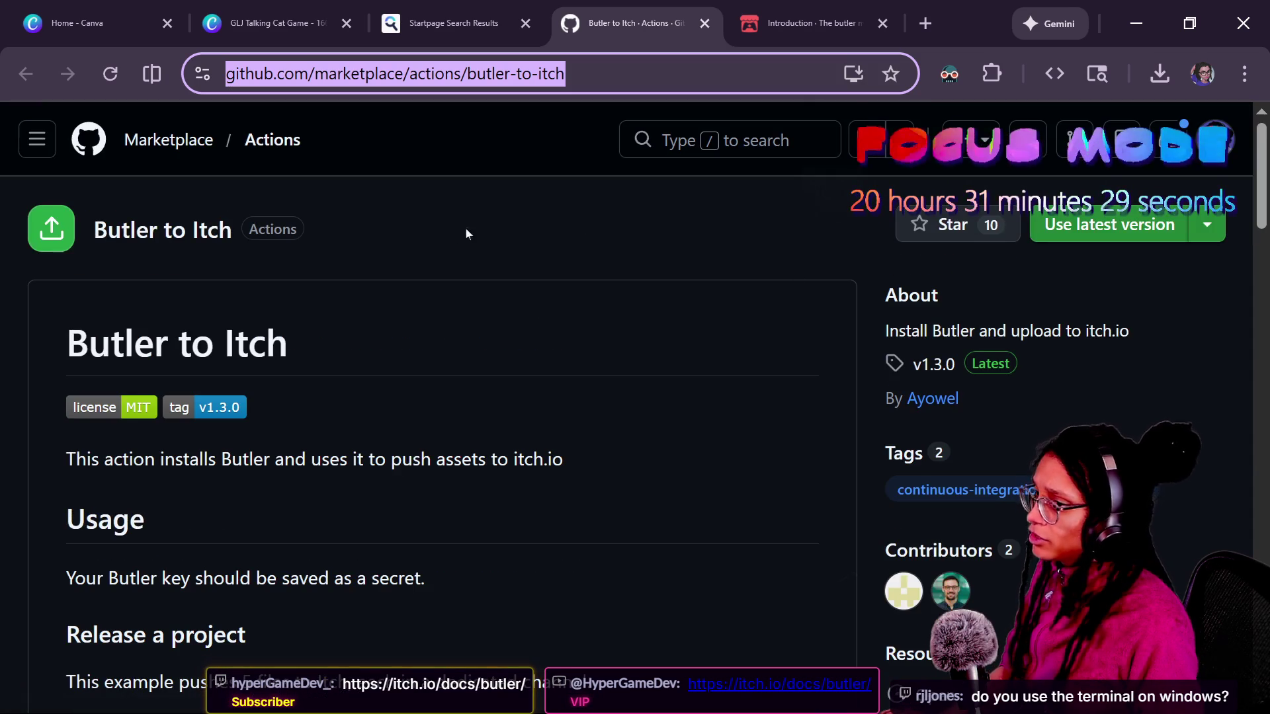
{"action": "key", "text": "alt+Tab"}
{"action": "key", "text": "alt+Tab"}
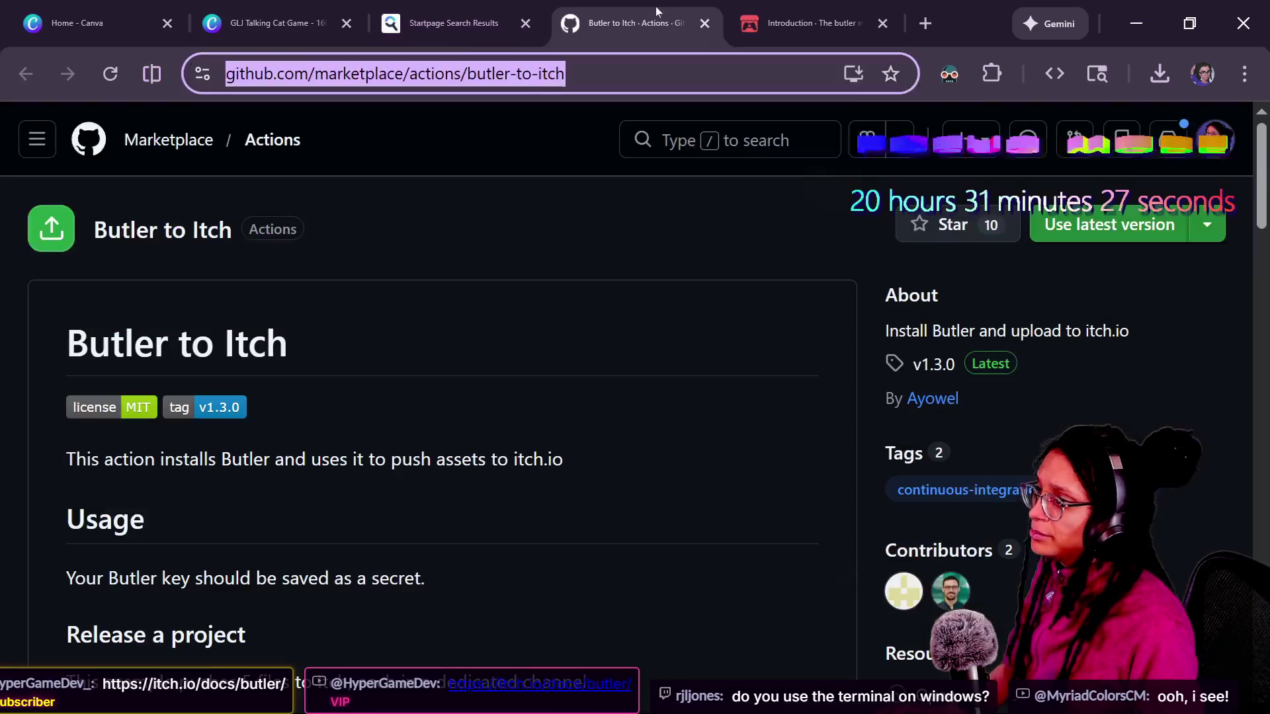
{"action": "key", "text": "alt+Tab"}
{"action": "left_click", "coordinate": [794, 598]}
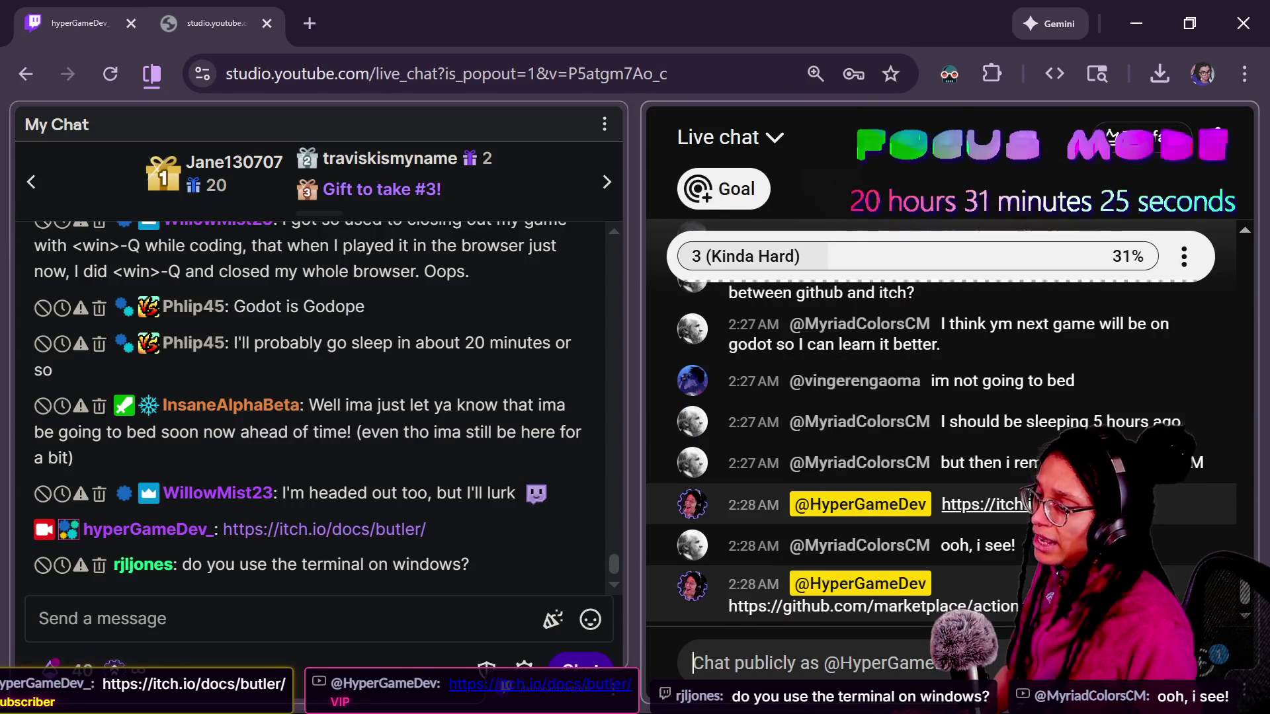
{"action": "left_click", "coordinate": [265, 618]}
{"action": "type", "text": "https://github.com/marketplace/actions/butler-to-itch"}
{"action": "key", "text": "Return"}
{"action": "key", "text": "alt+Tab"}
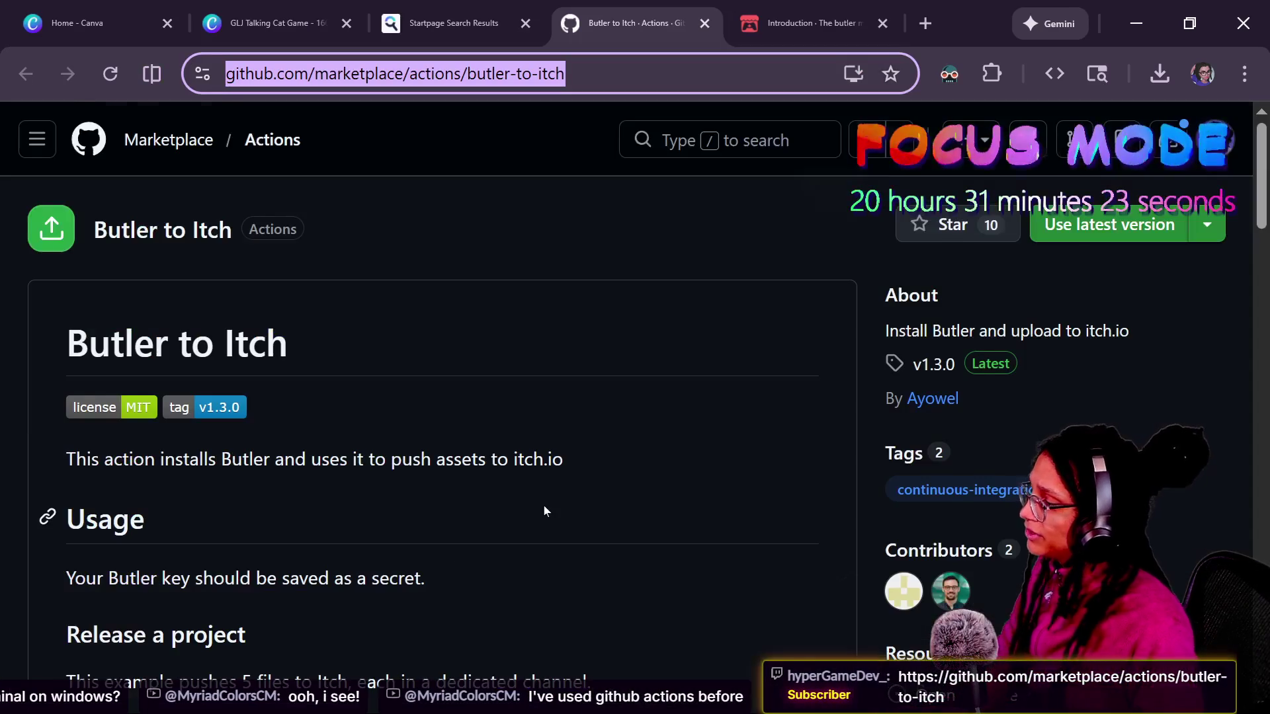
{"action": "left_click", "coordinate": [706, 23]}
{"action": "scroll", "coordinate": [414, 367], "scroll_direction": "down", "scroll_amount": 2}
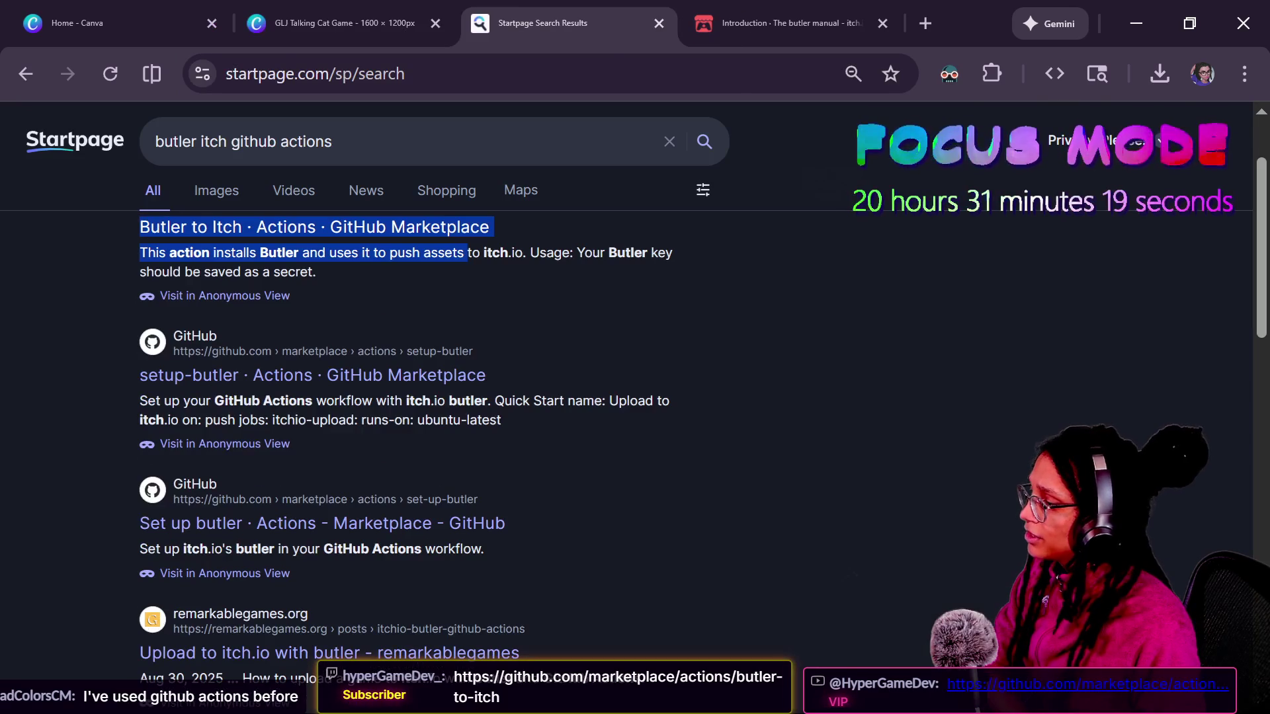
- Open the 'Set up butler' action and post its URL in Twitch chat
{"action": "left_click", "coordinate": [261, 522]}
{"action": "key", "text": "ctrl+l"}
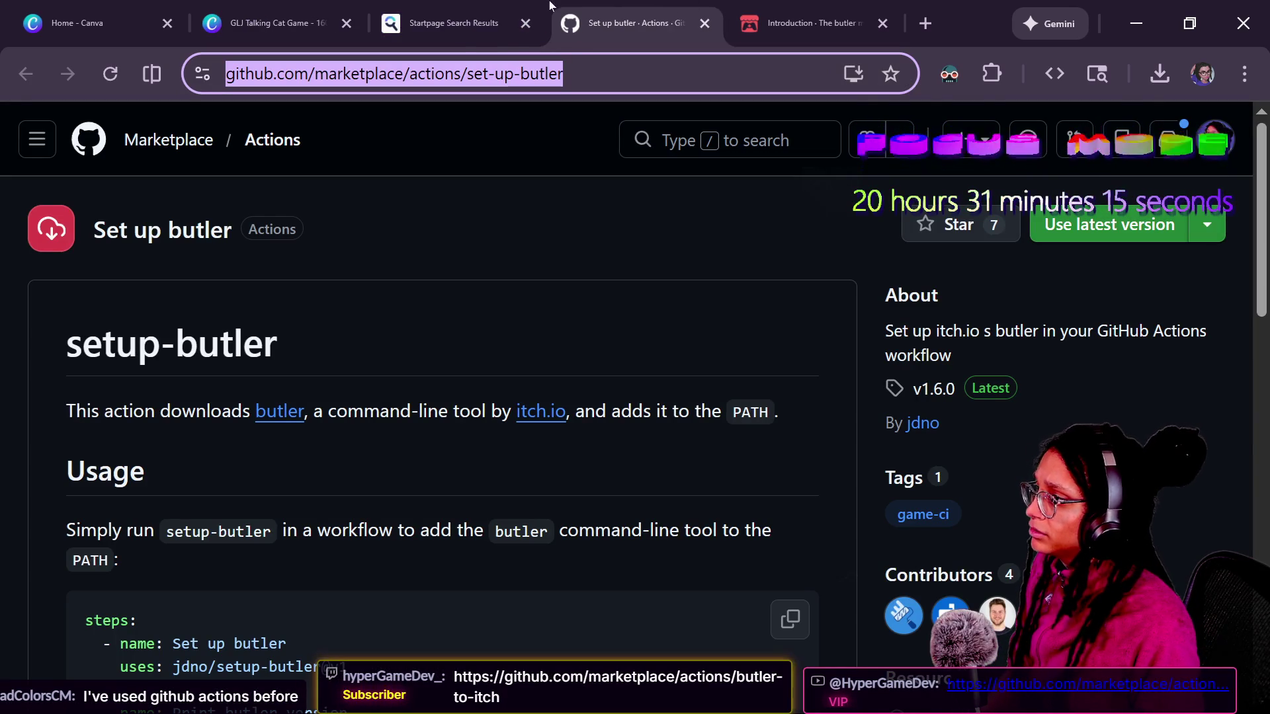
{"action": "key", "text": "alt+Tab"}
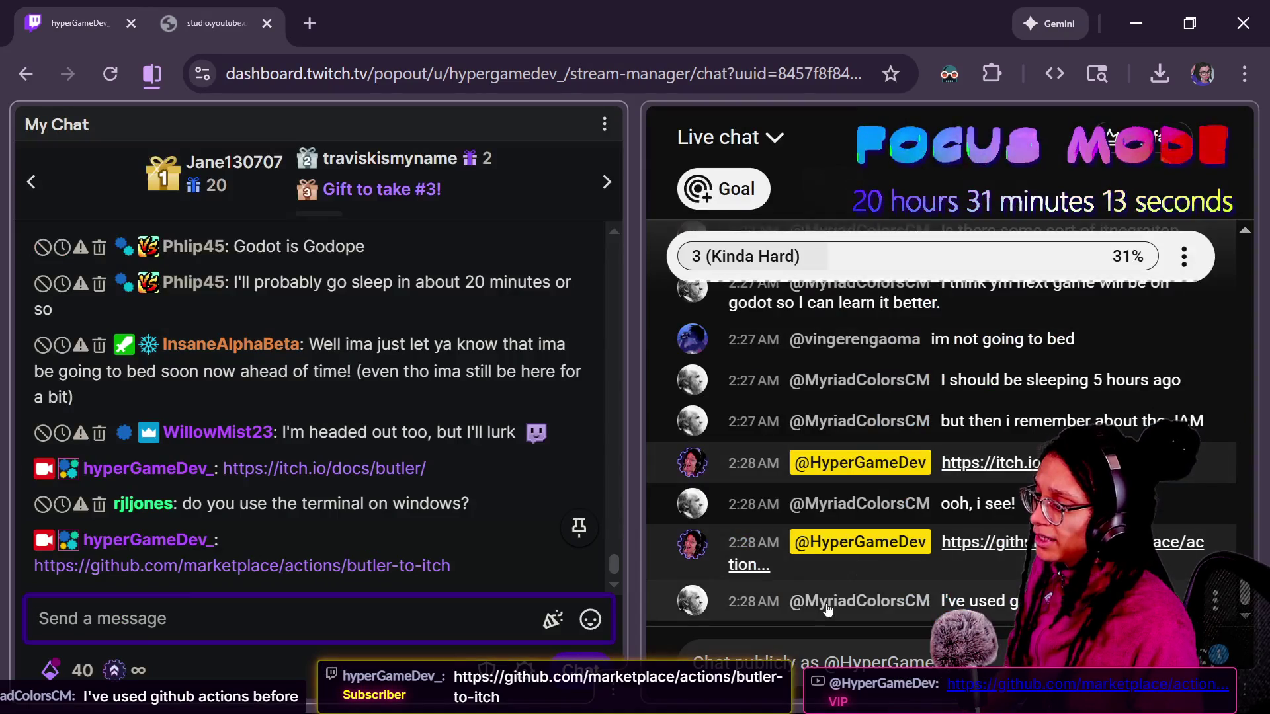
{"action": "type", "text": "https://github.com/marketplace/actions/set-up-butler"}
{"action": "key", "text": "Return"}
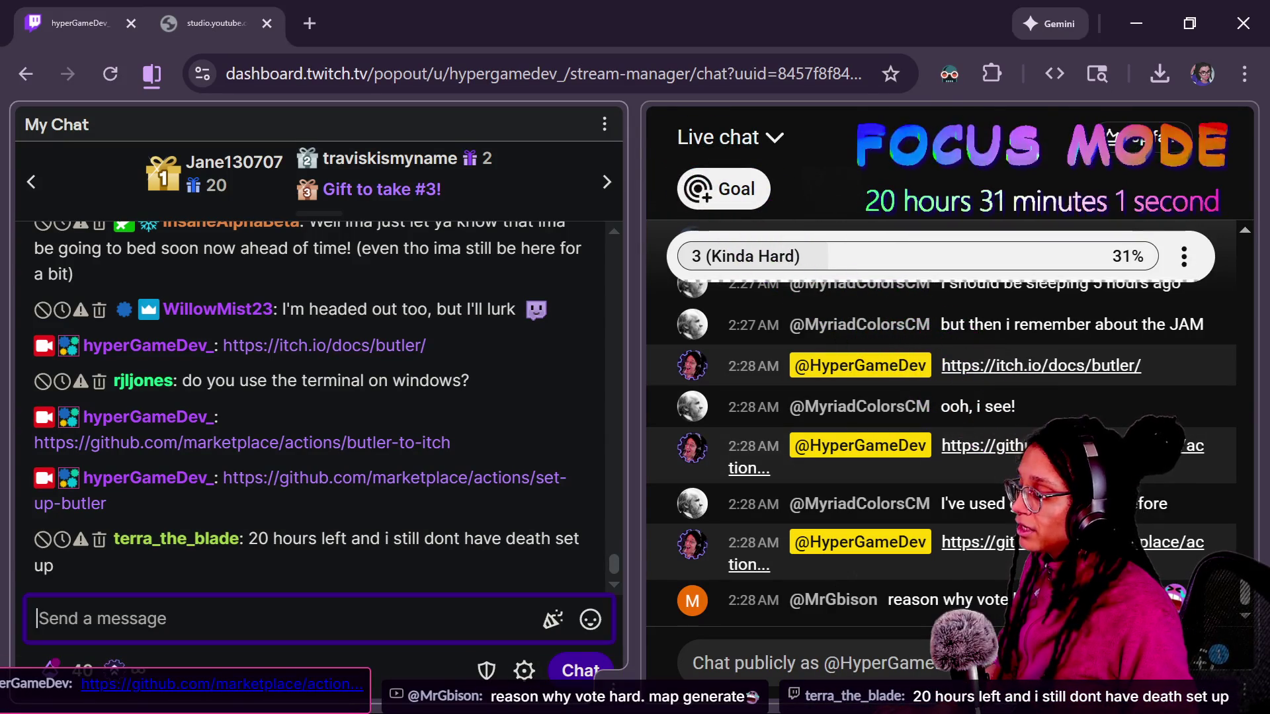
{"action": "key", "text": "alt+Tab"}
- Highlight the setup-butler usage sentence, then return to the Godot script editor
{"action": "left_click_drag", "start_coordinate": [594, 530], "coordinate": [66, 529]}
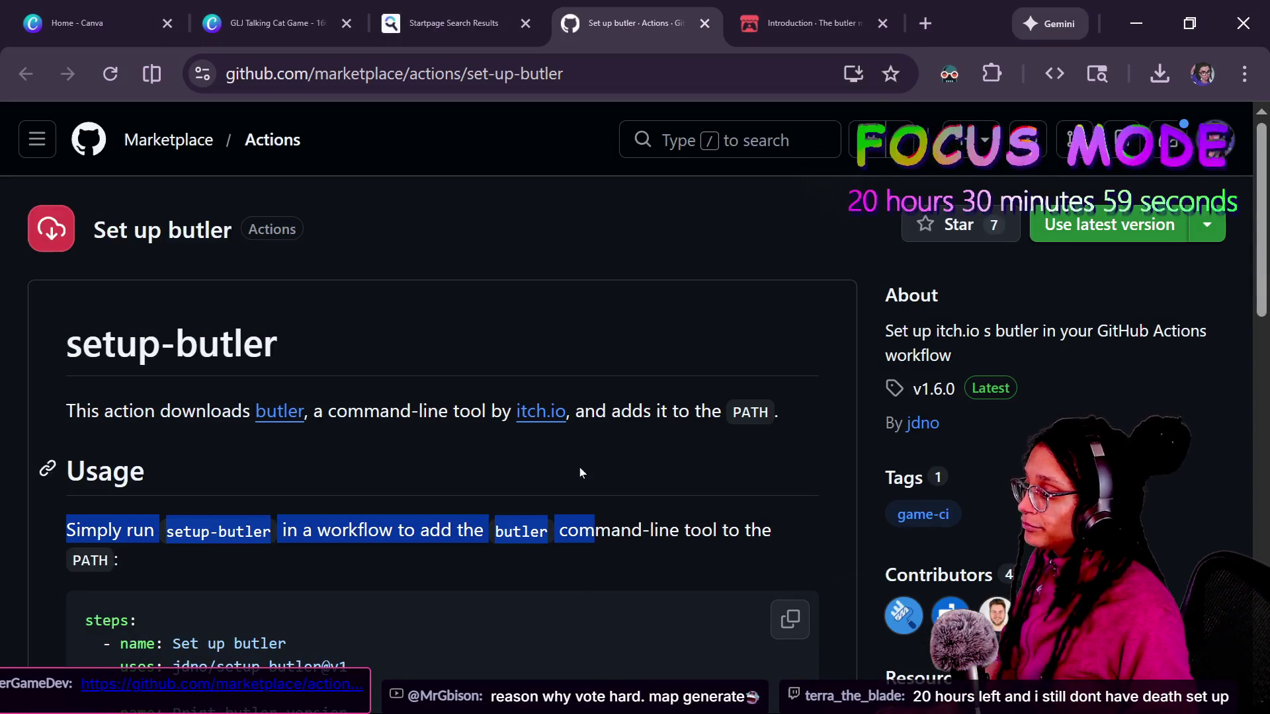
{"action": "key", "text": "alt+Tab"}
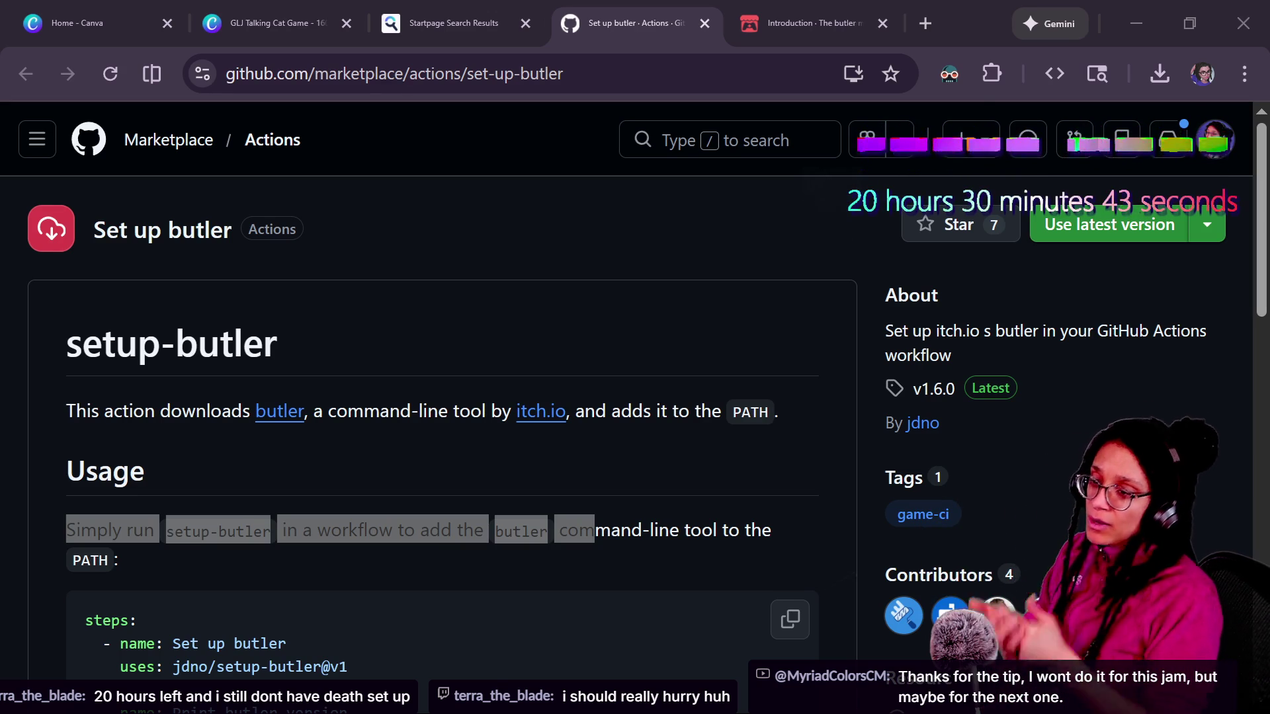
{"action": "key", "text": "alt+Tab"}
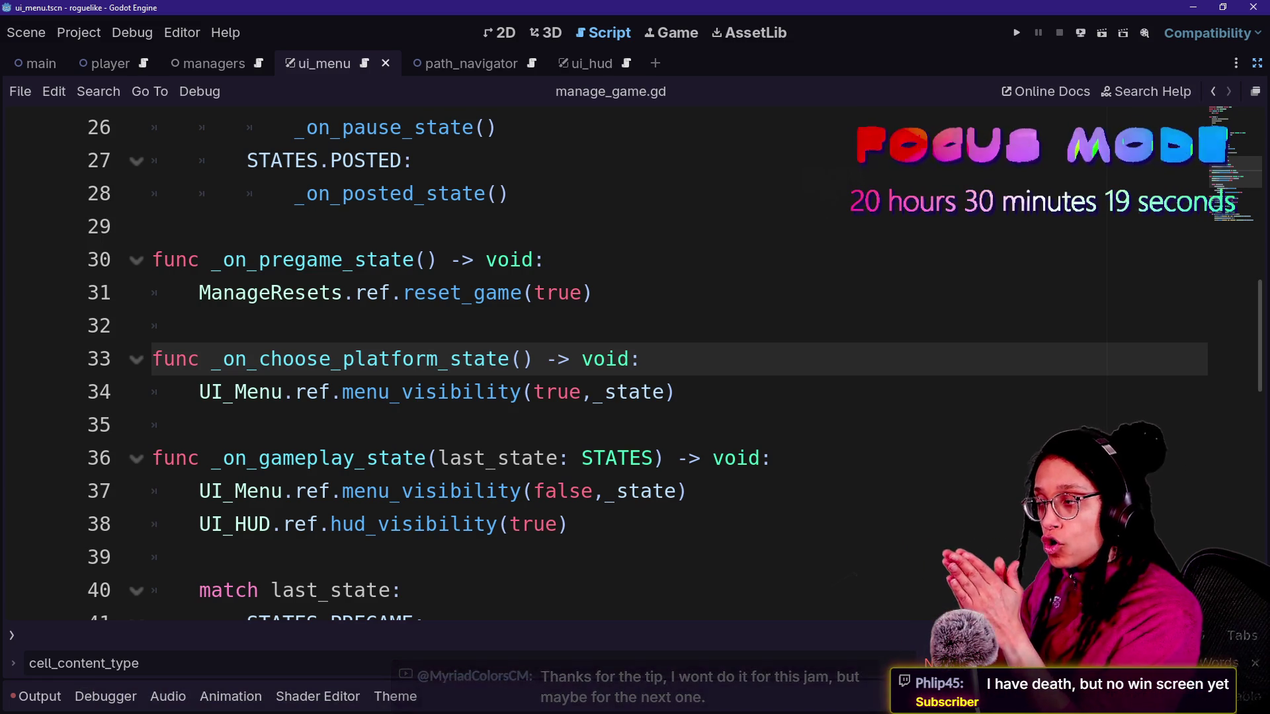
- Quick-open the ui_hud.gd script
{"action": "scroll", "coordinate": [463, 364], "scroll_direction": "up", "scroll_amount": 5}
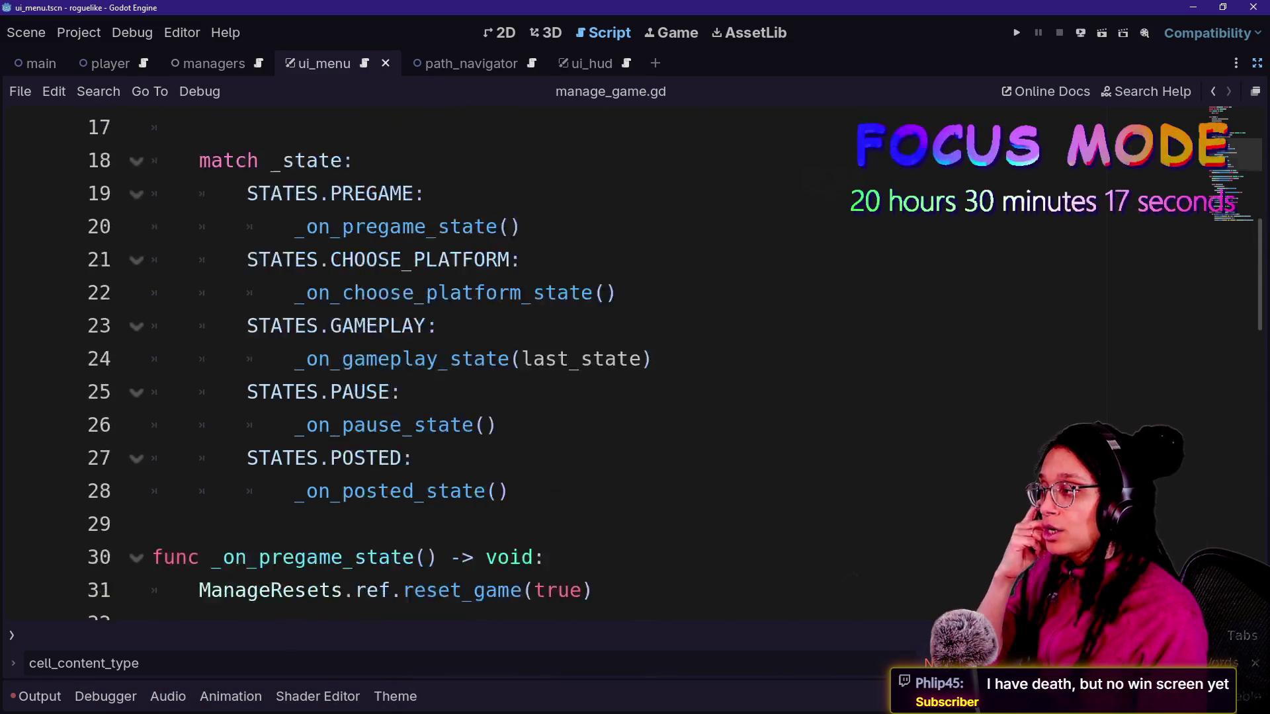
{"action": "scroll", "coordinate": [463, 364], "scroll_direction": "down", "scroll_amount": 9}
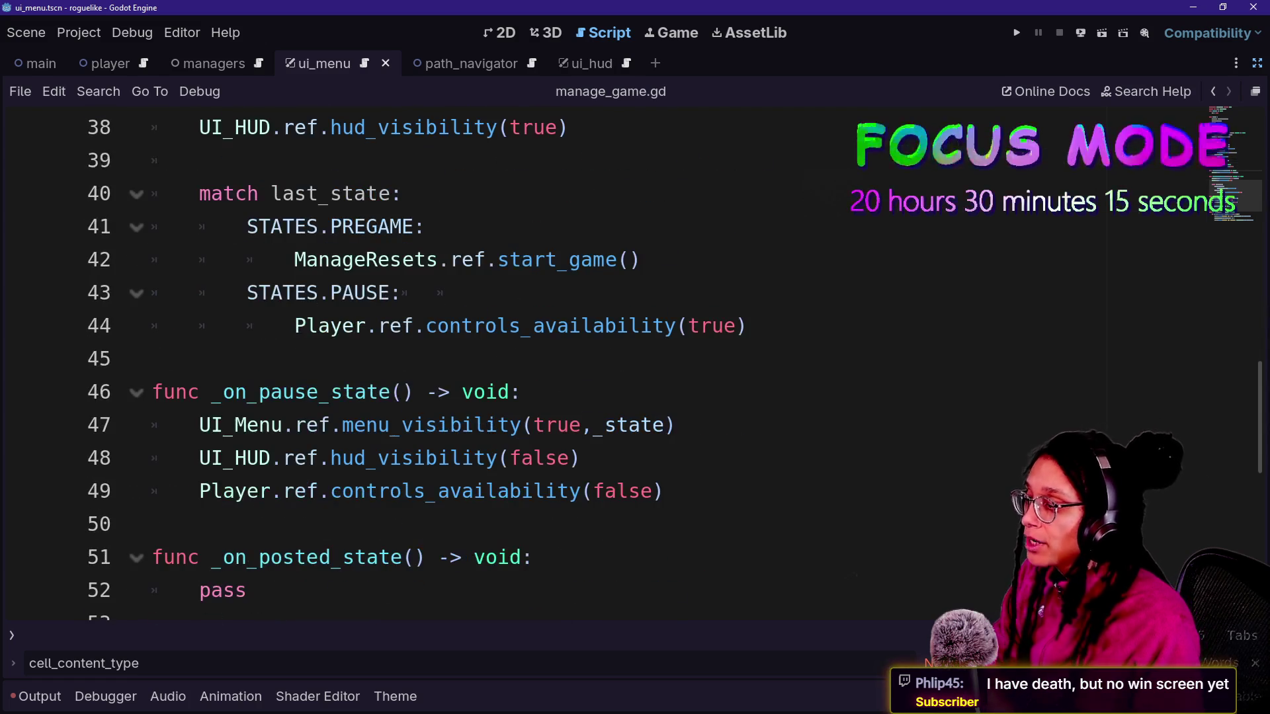
{"action": "key", "text": "ctrl+alt+o"}
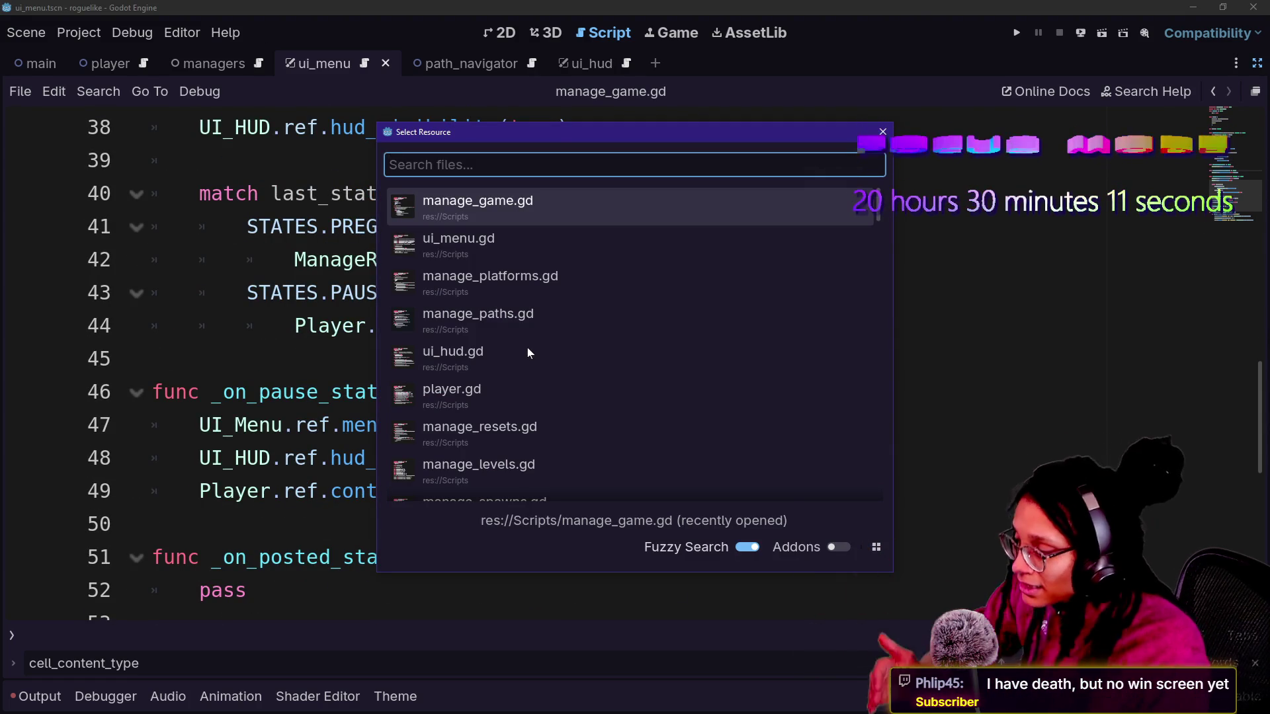
{"action": "left_click", "coordinate": [527, 347]}
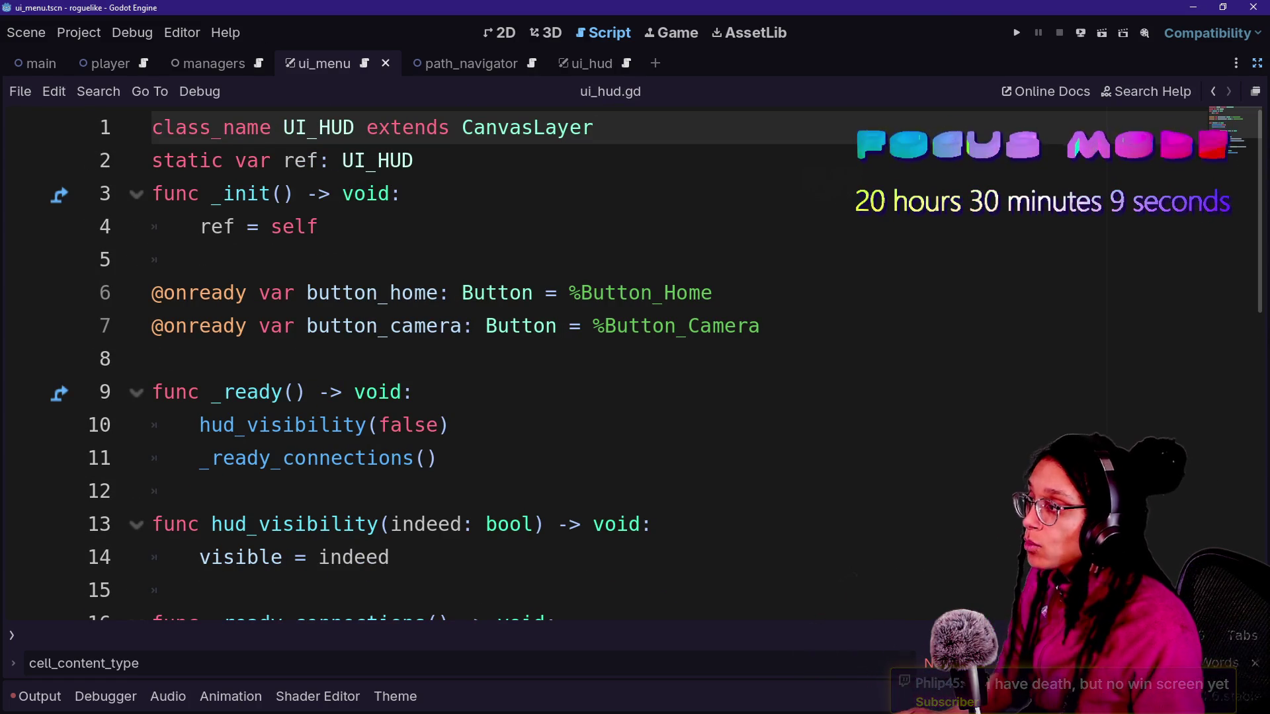
- Quick-open ui_menu.gd and view its _on_start_game_pressed handler around line 47
{"action": "key", "text": "ctrl+alt+o"}
{"action": "key", "text": "Down"}
{"action": "key", "text": "Down"}
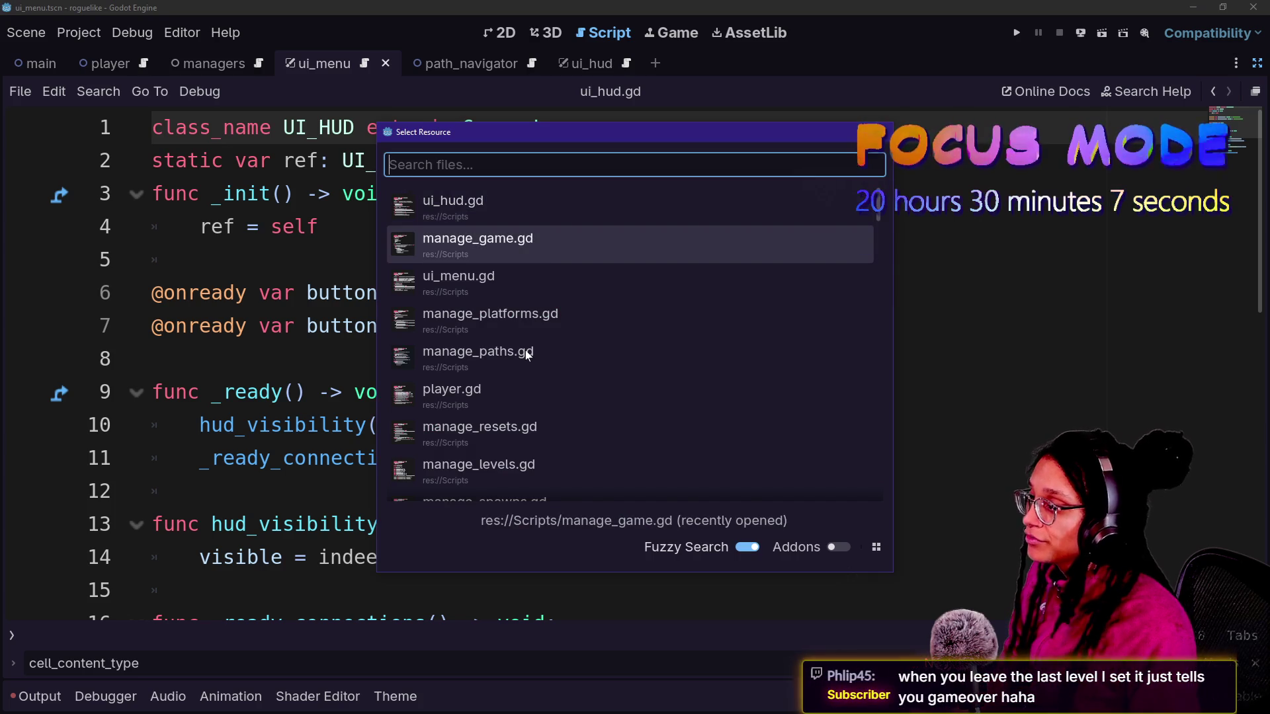
{"action": "key", "text": "Return"}
{"action": "scroll", "coordinate": [527, 354], "scroll_direction": "down", "scroll_amount": 10}
{"action": "scroll", "coordinate": [526, 354], "scroll_direction": "up", "scroll_amount": 3}
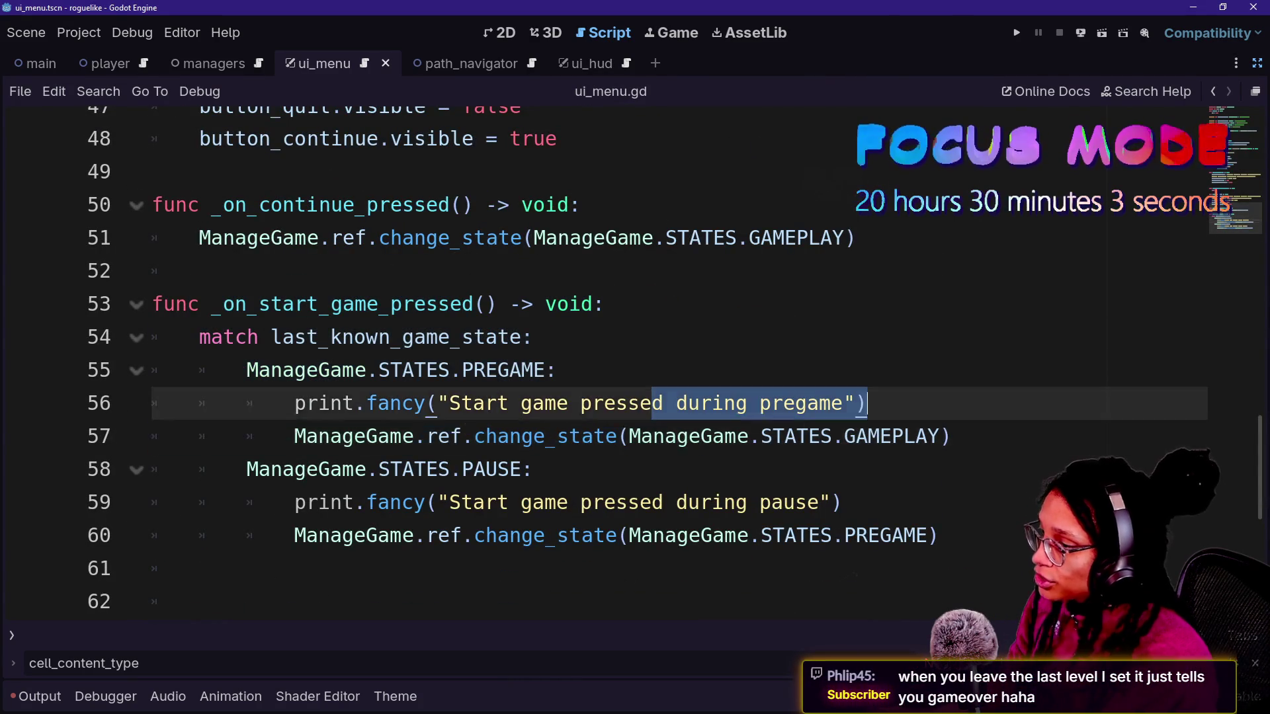
- Replace GAMEPLAY with CHOOSE_PLATFORM on line 57 using autocomplete
{"action": "left_click", "coordinate": [940, 436]}
{"action": "double_click", "coordinate": [893, 437]}
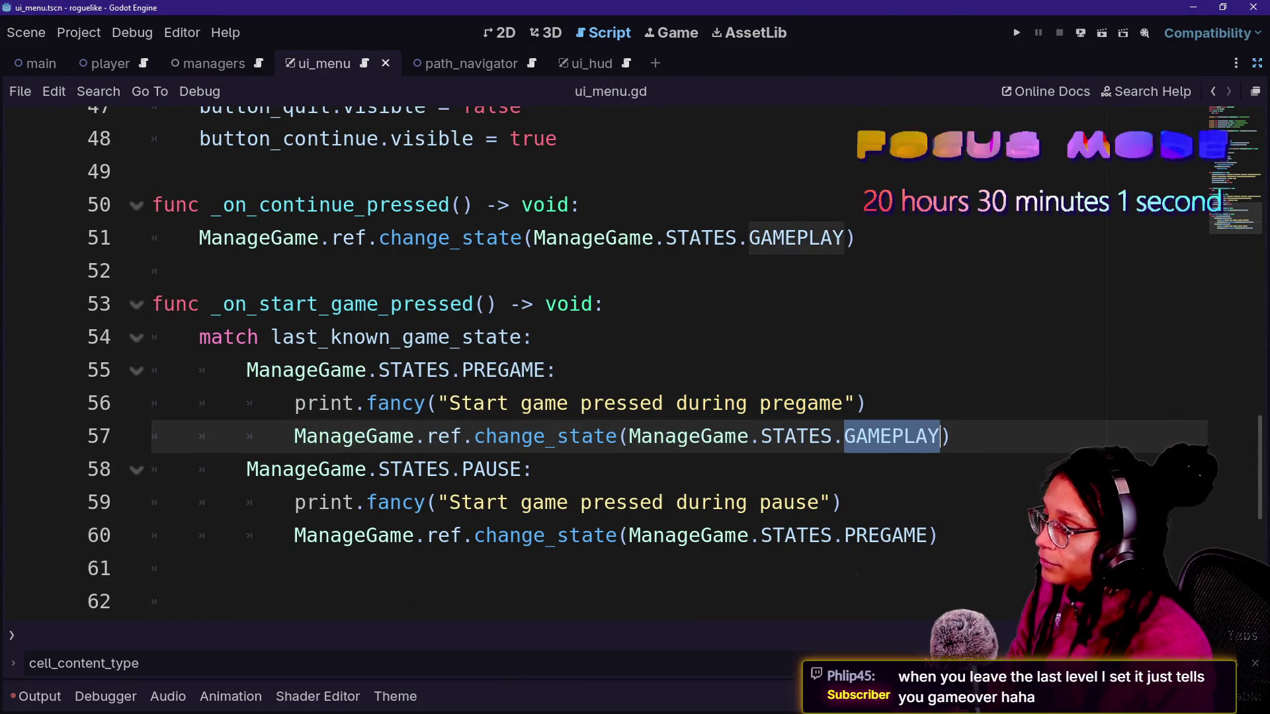
{"action": "key", "text": "BackSpace"}
{"action": "type", "text": "CHO"}
{"action": "key", "text": "Return"}
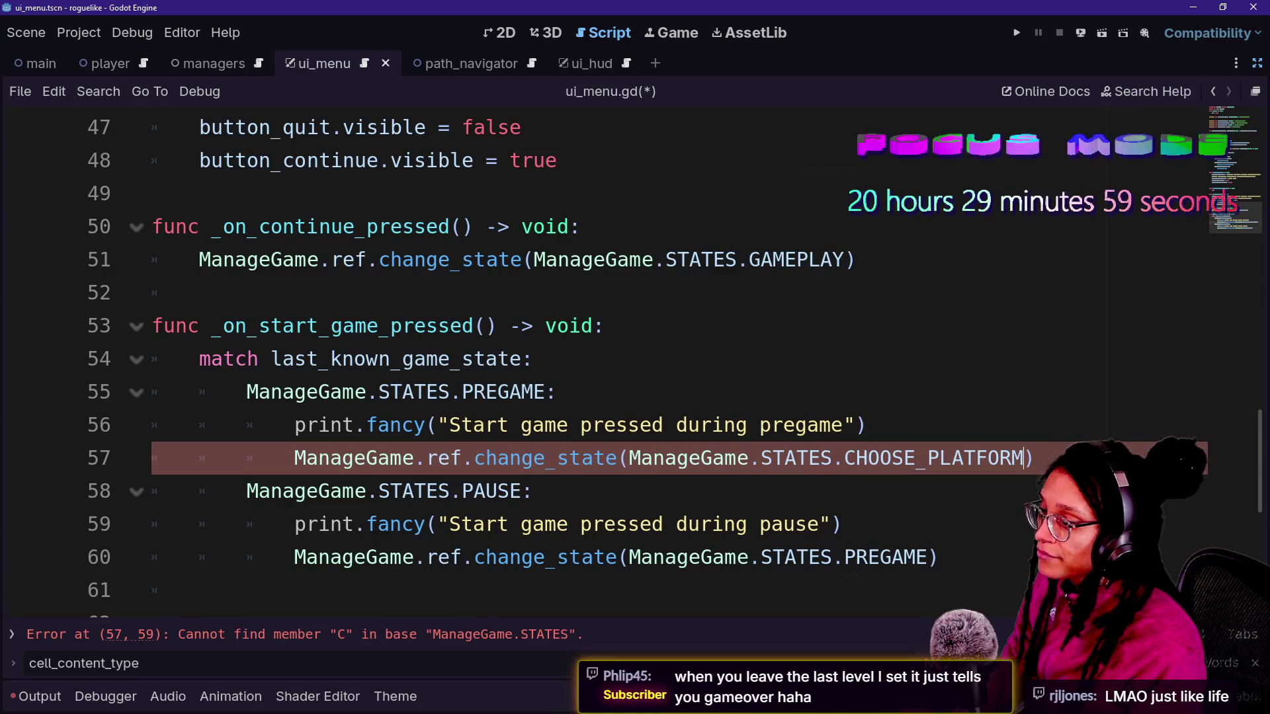
{"action": "left_click_drag", "start_coordinate": [658, 424], "coordinate": [892, 458]}
{"action": "left_click", "coordinate": [893, 458]}
- Save ui_menu.gd and leave distraction-free mode to restore the side docks
{"action": "key", "text": "ctrl+s"}
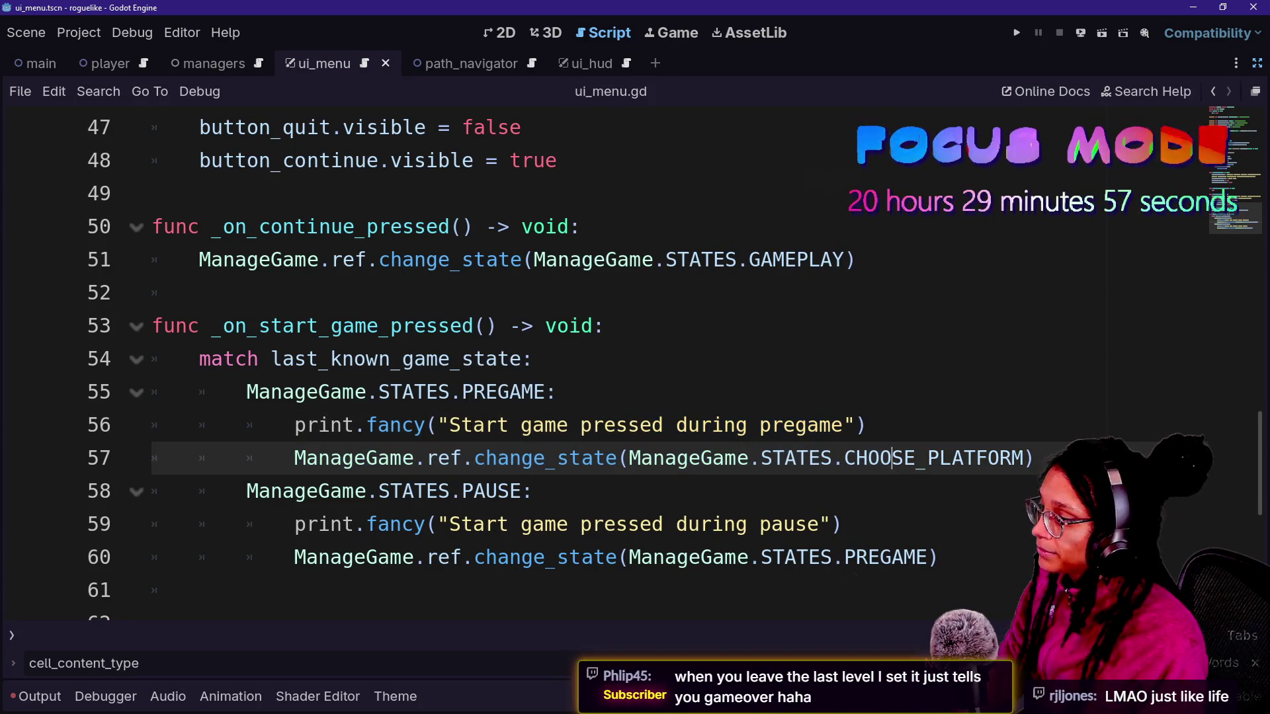
{"action": "scroll", "coordinate": [595, 363], "scroll_direction": "up", "scroll_amount": 8}
{"action": "scroll", "coordinate": [595, 364], "scroll_direction": "up", "scroll_amount": 4}
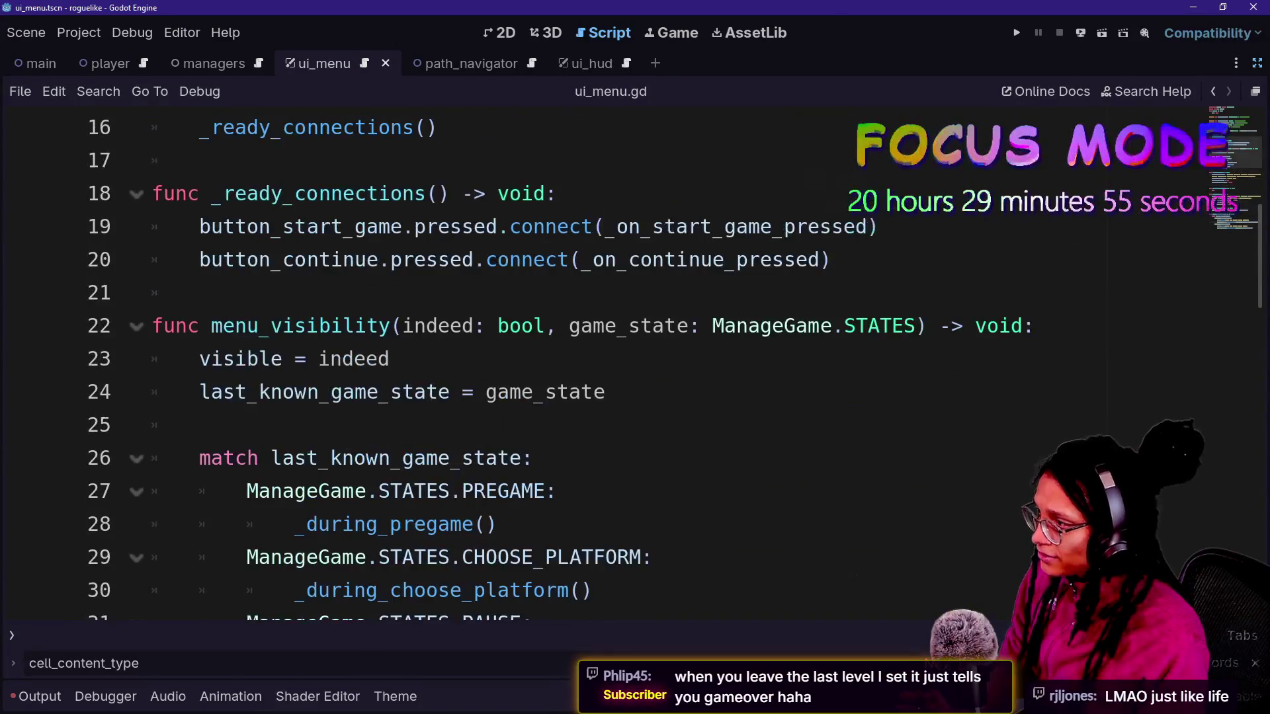
{"action": "scroll", "coordinate": [595, 364], "scroll_direction": "down", "scroll_amount": 4}
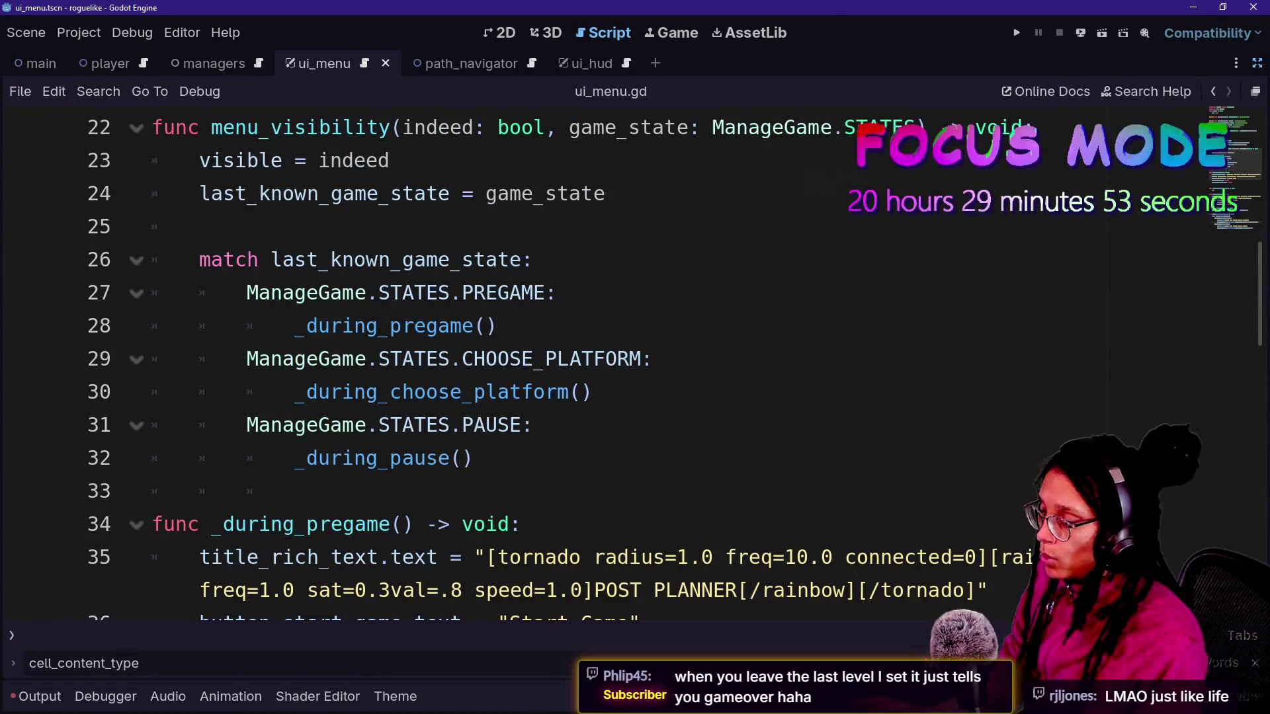
{"action": "left_click", "coordinate": [1256, 64]}
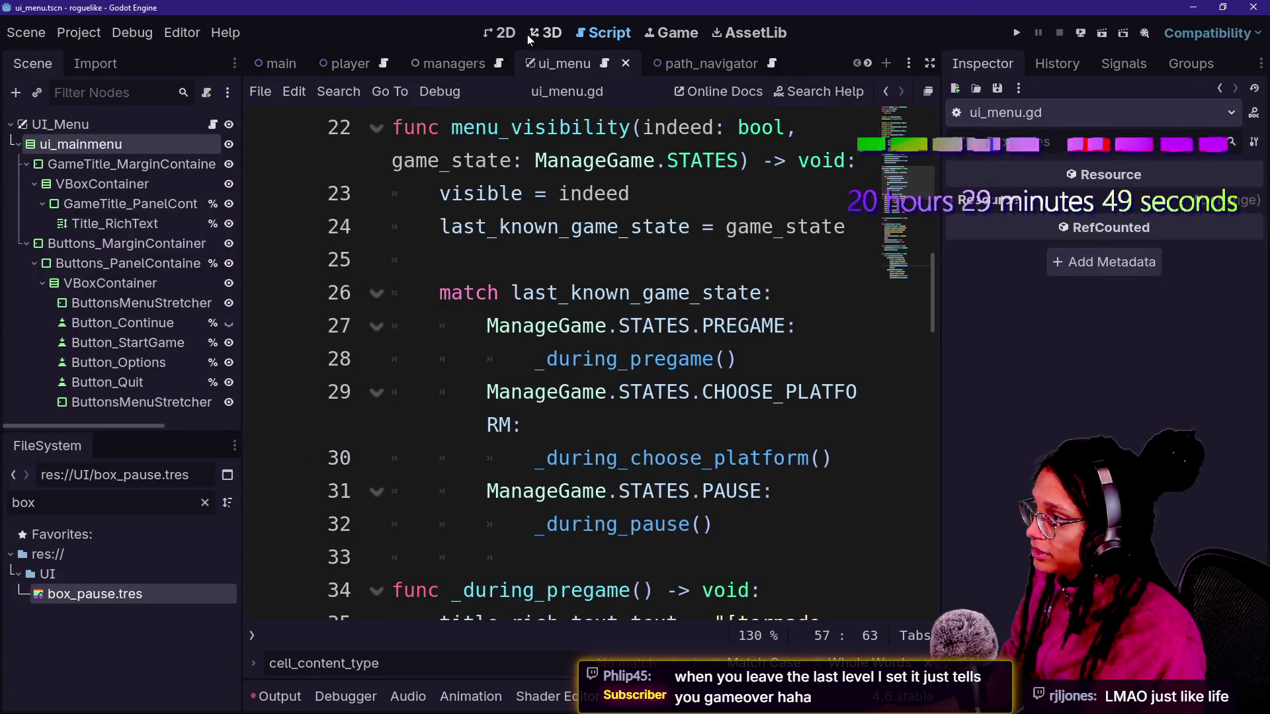
- In the 2D view, locate the VBoxContainer that holds the menu buttons
{"action": "left_click", "coordinate": [507, 32]}
{"action": "scroll", "coordinate": [718, 260], "scroll_direction": "up", "scroll_amount": 2}
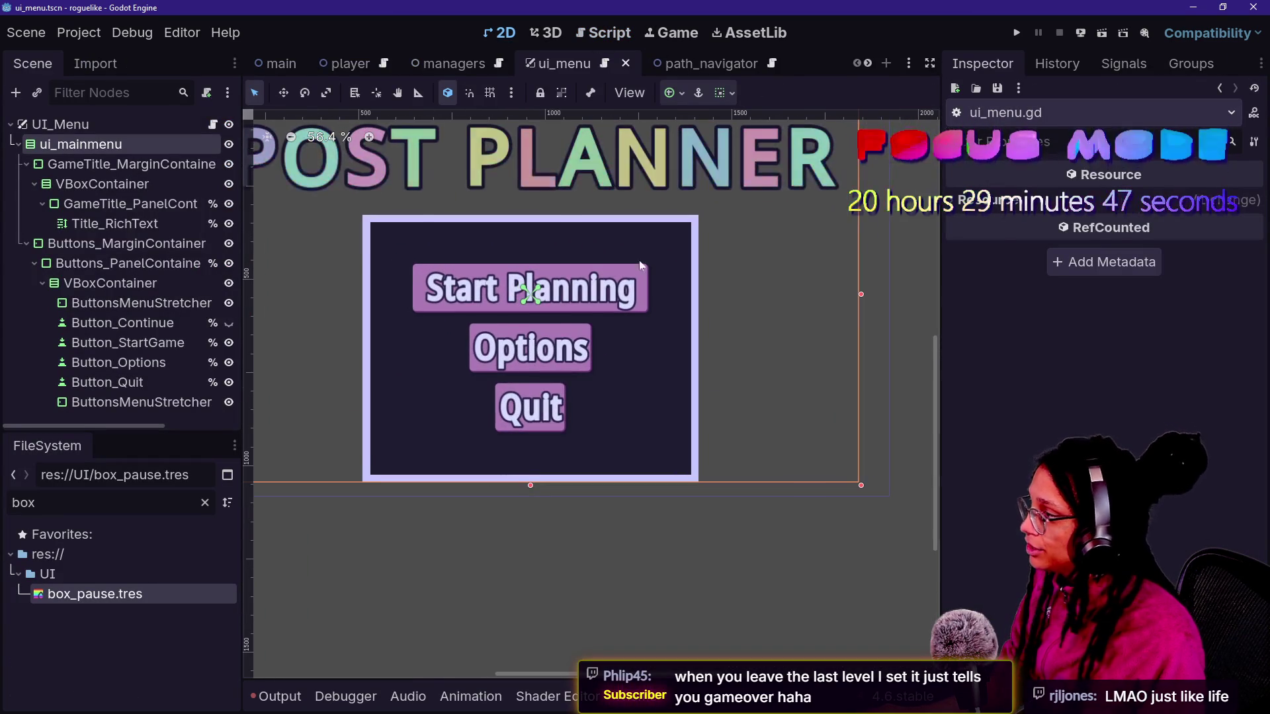
{"action": "left_click", "coordinate": [112, 305]}
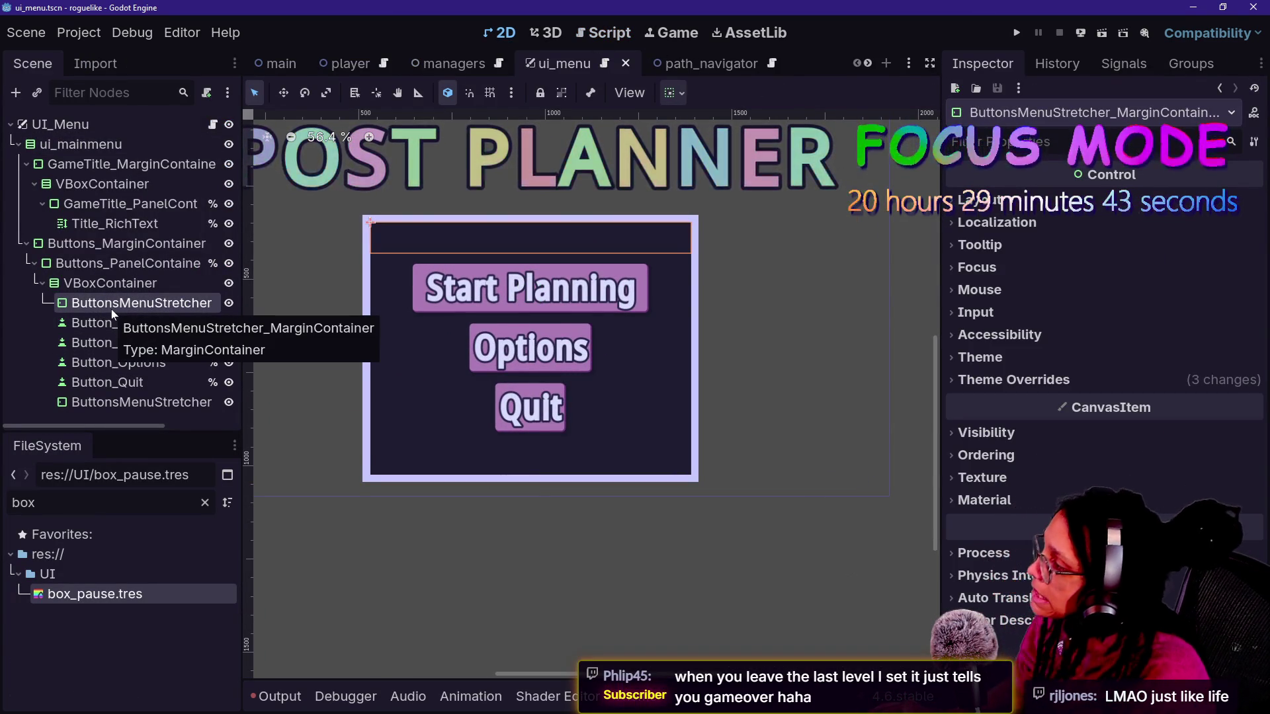
{"action": "left_click", "coordinate": [121, 283]}
{"action": "right_click", "coordinate": [135, 283]}
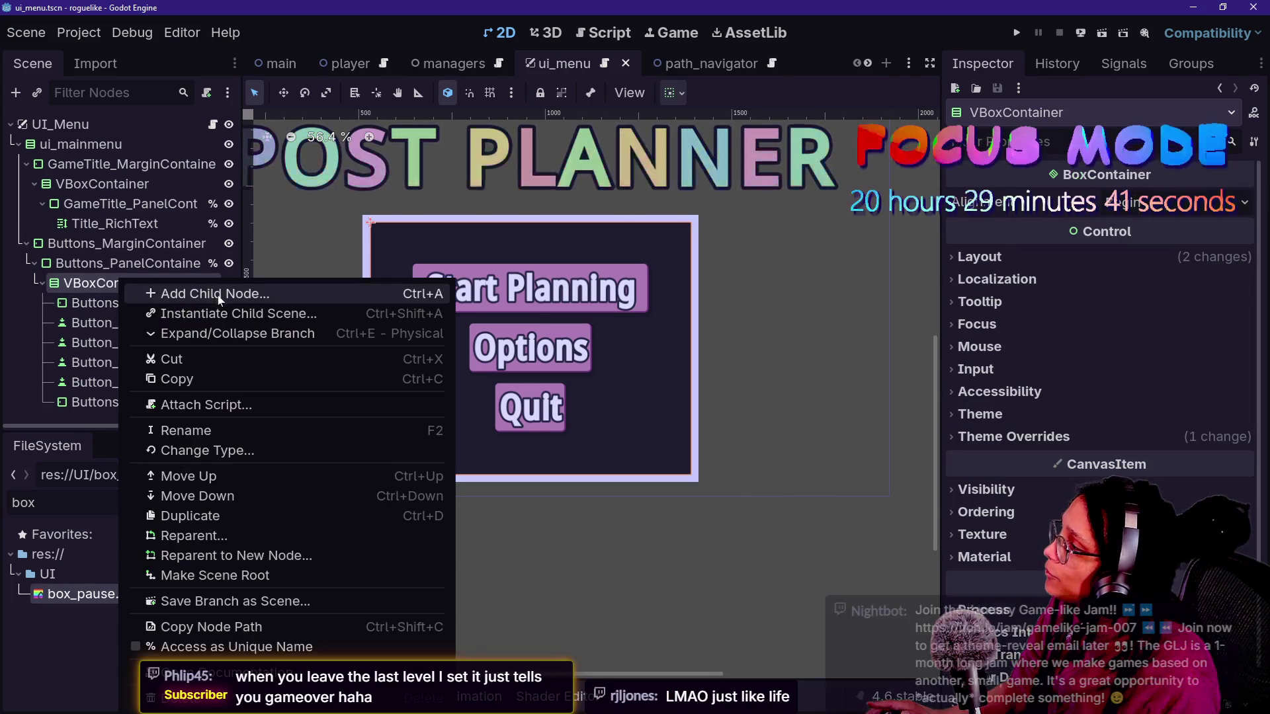
{"action": "left_click", "coordinate": [159, 293]}
{"action": "key", "text": "Escape"}
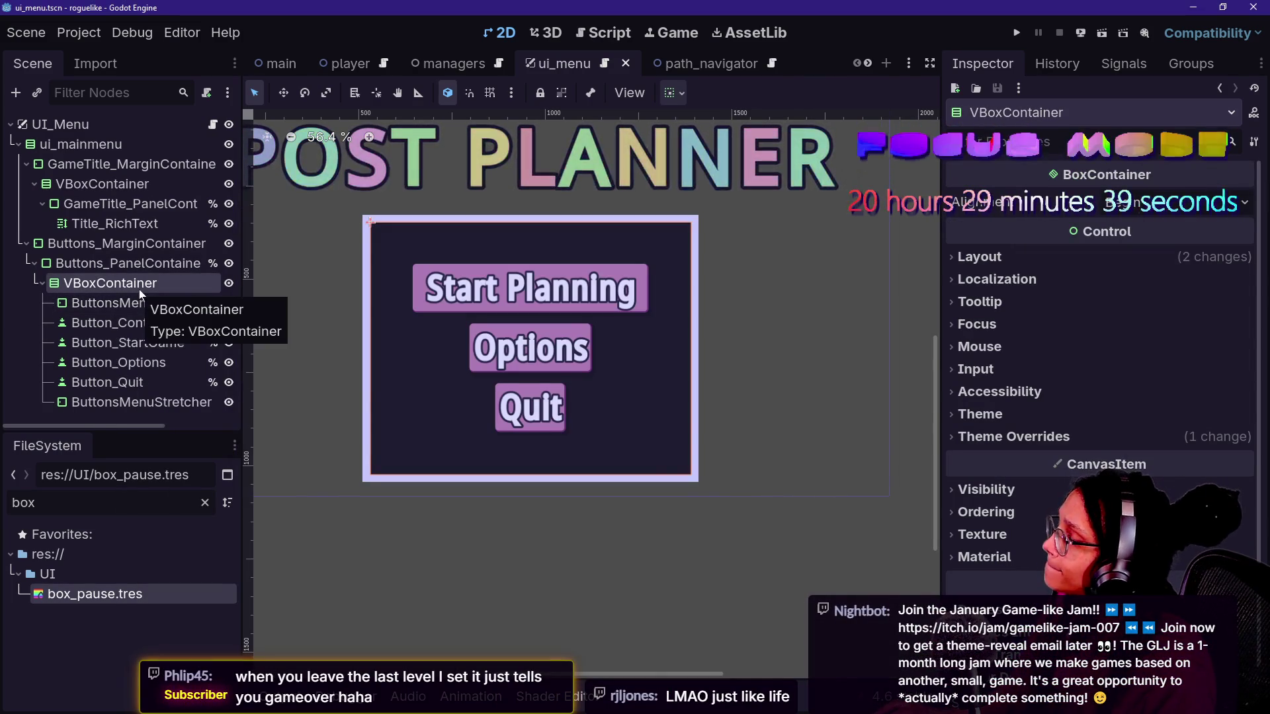
{"action": "left_click", "coordinate": [228, 283]}
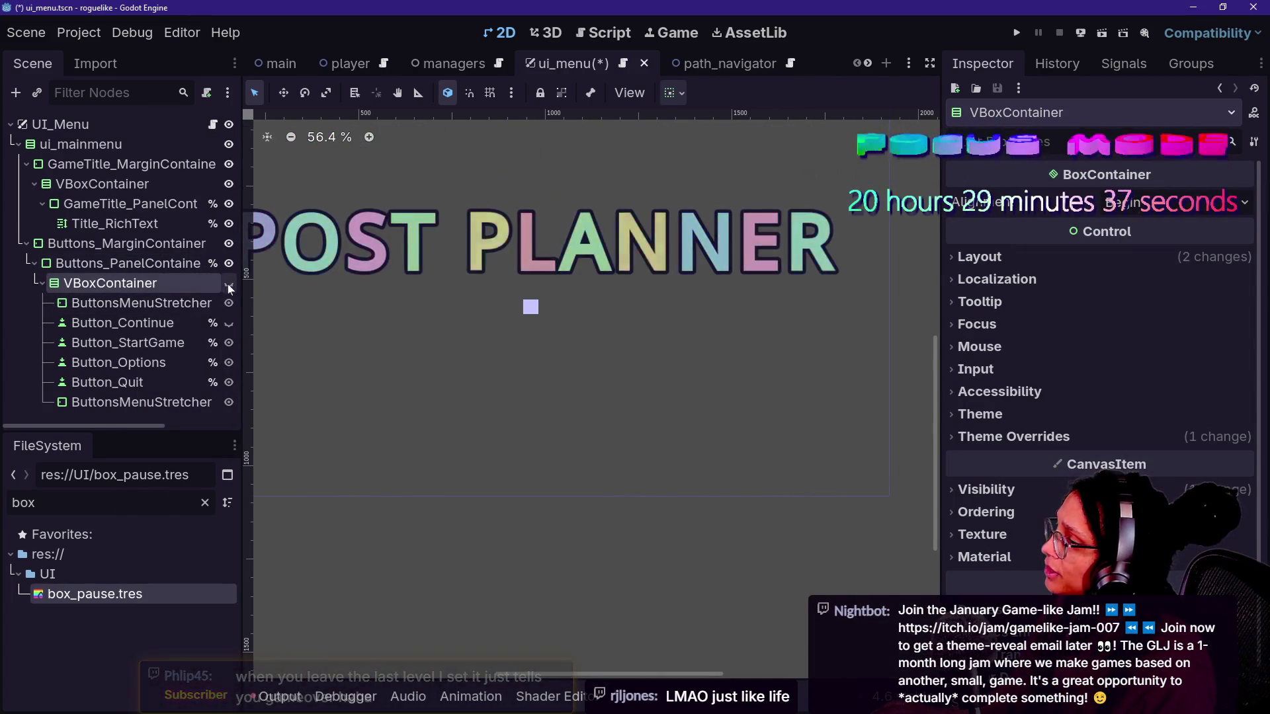
{"action": "left_click", "coordinate": [229, 283]}
- Rename that VBoxContainer to MainMenu_VBox and mark it Access as Unique Name
{"action": "double_click", "coordinate": [129, 285]}
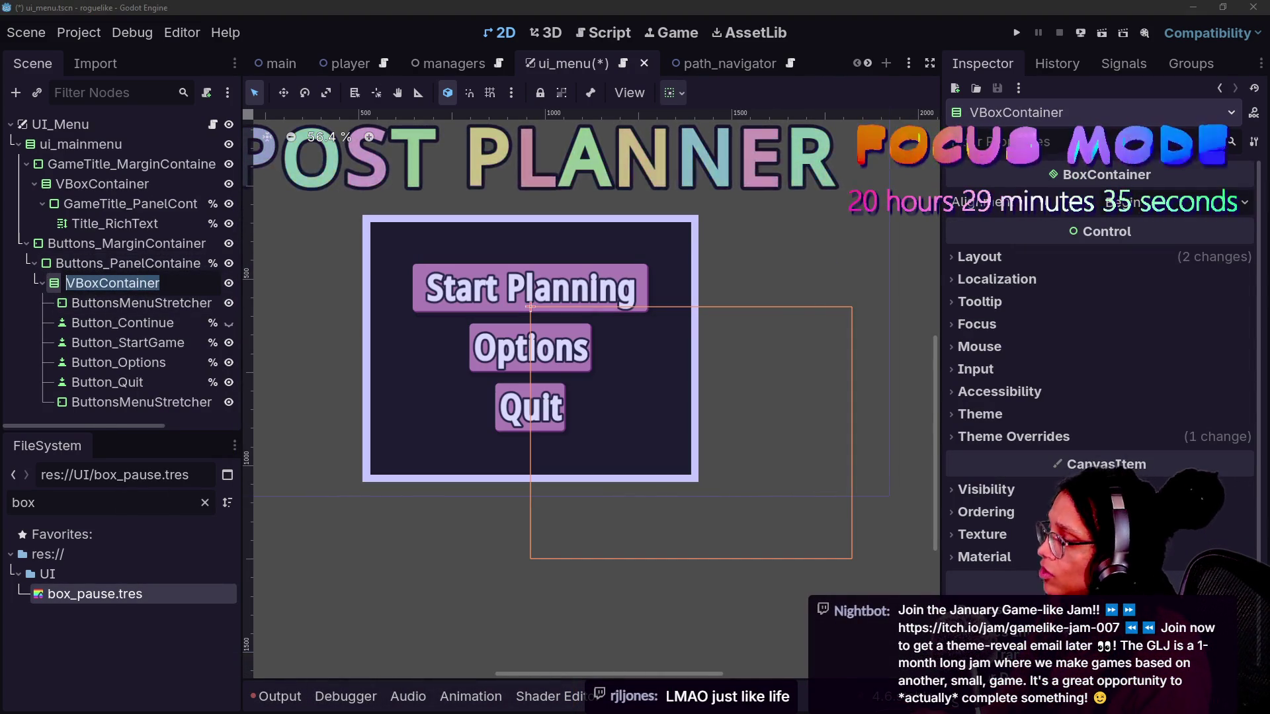
{"action": "type", "text": "MainMenu_VBox"}
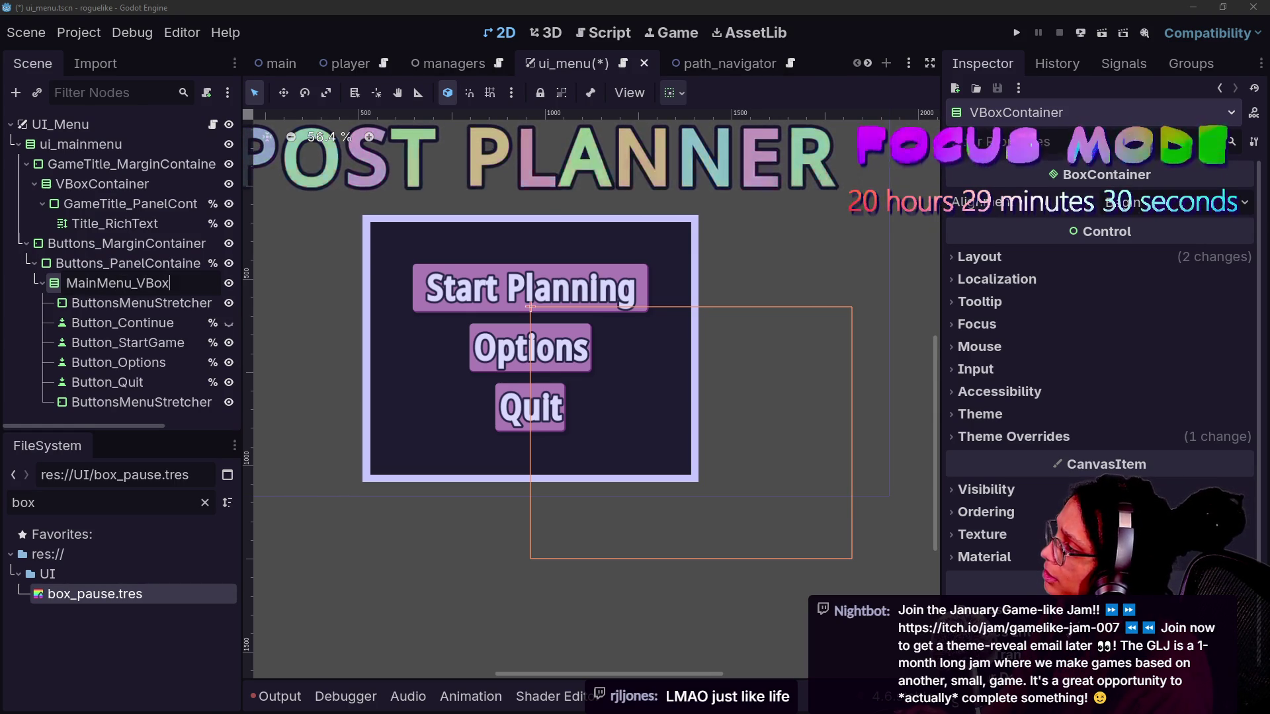
{"action": "key", "text": "Return"}
{"action": "right_click", "coordinate": [137, 283]}
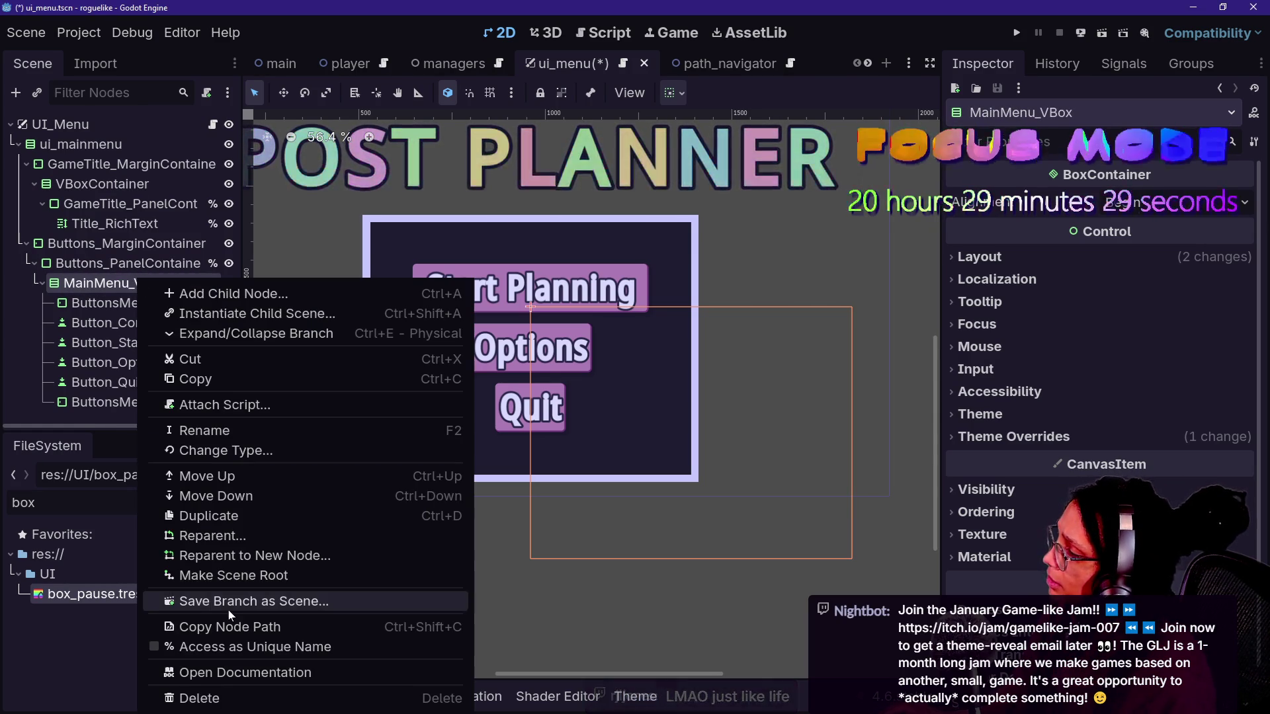
{"action": "left_click", "coordinate": [244, 649]}
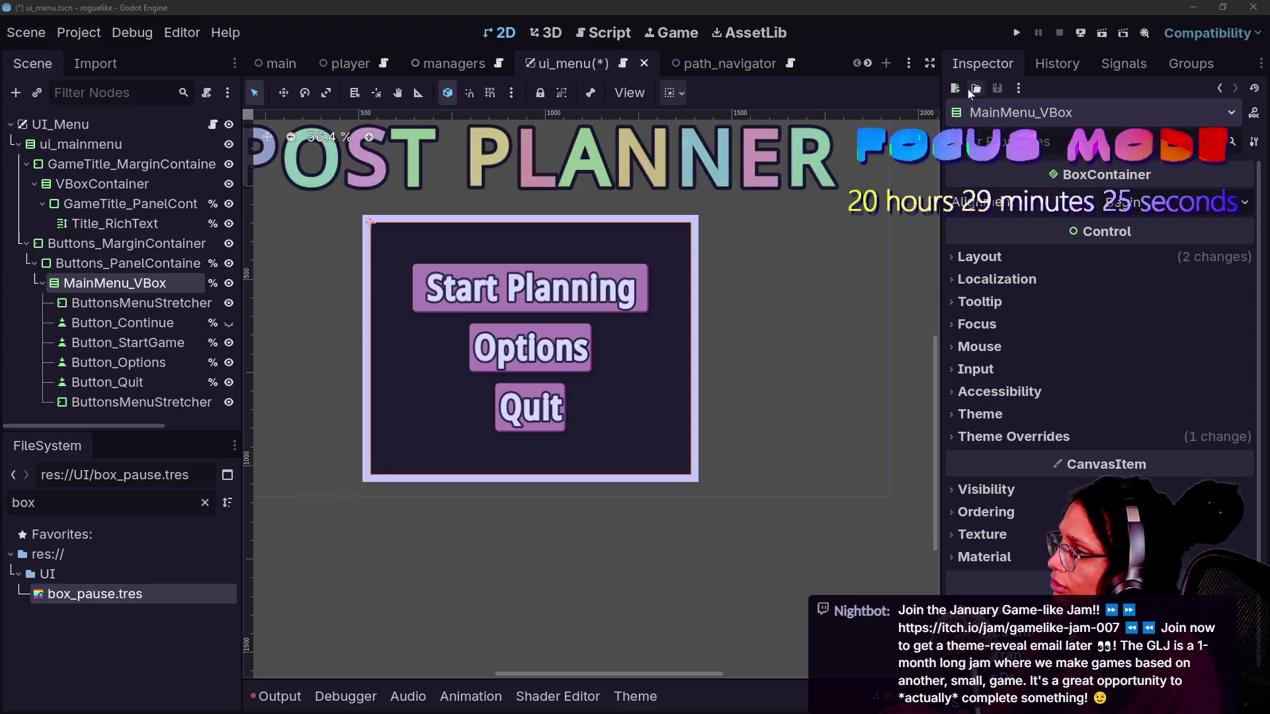
{"action": "left_click", "coordinate": [603, 33]}
{"action": "scroll", "coordinate": [563, 364], "scroll_direction": "up", "scroll_amount": 7}
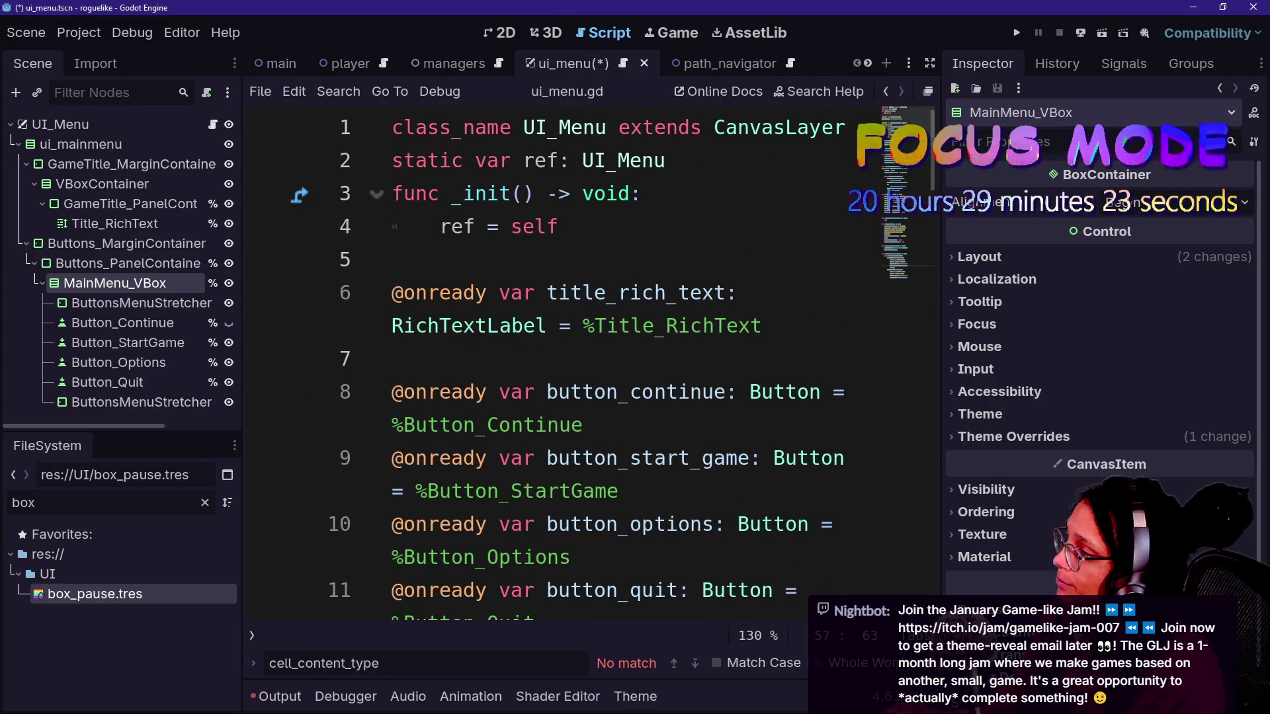
{"action": "scroll", "coordinate": [562, 363], "scroll_direction": "down", "scroll_amount": 2}
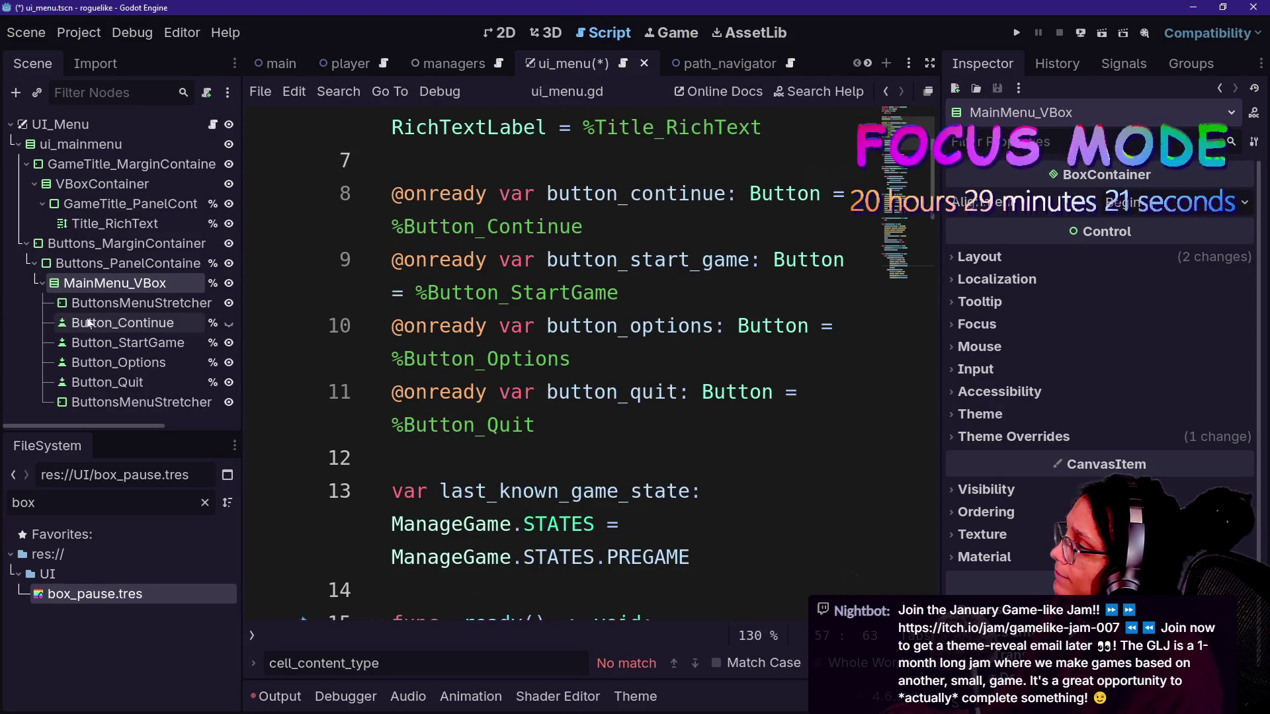
{"action": "mouse_move", "coordinate": [139, 288]}
{"action": "left_mouse_down"}
{"action": "mouse_move", "coordinate": [542, 191]}
{"action": "mouse_move", "coordinate": [562, 162]}
{"action": "left_mouse_up"}
{"action": "left_click", "coordinate": [767, 127]}
{"action": "key", "text": "Return"}
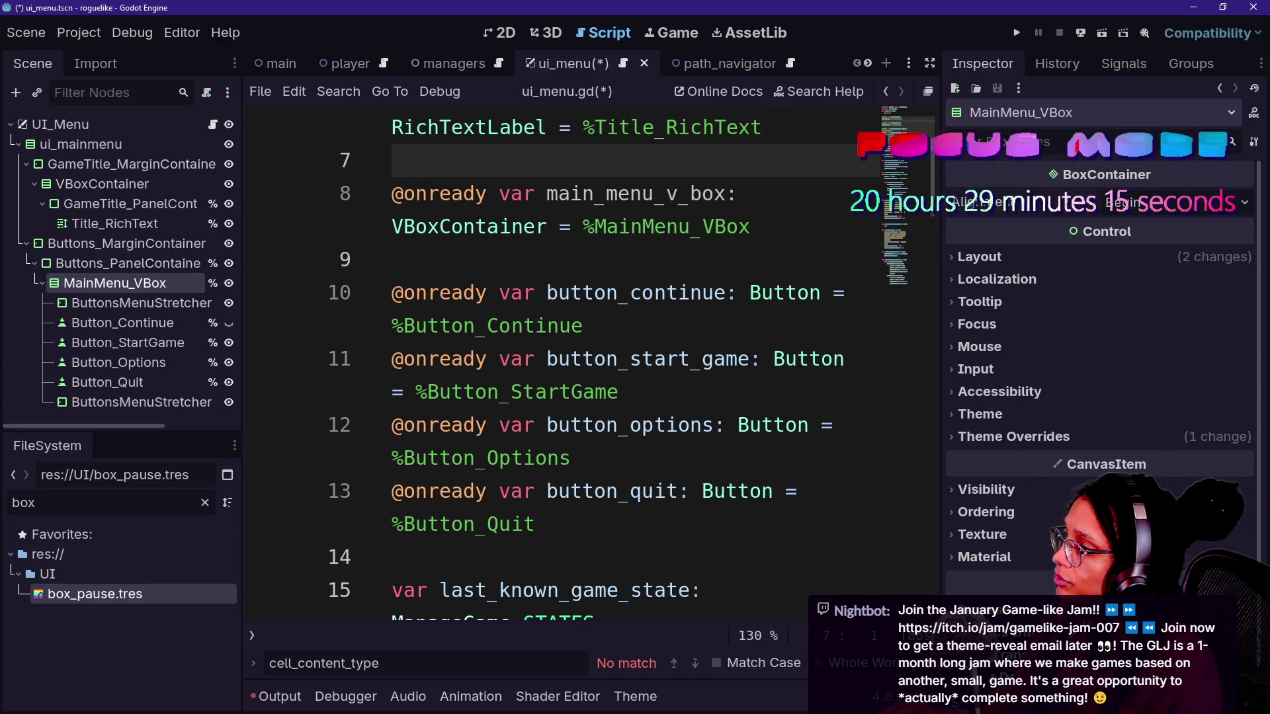
{"action": "left_click_drag", "start_coordinate": [678, 194], "coordinate": [689, 193]}
{"action": "left_click", "coordinate": [619, 227]}
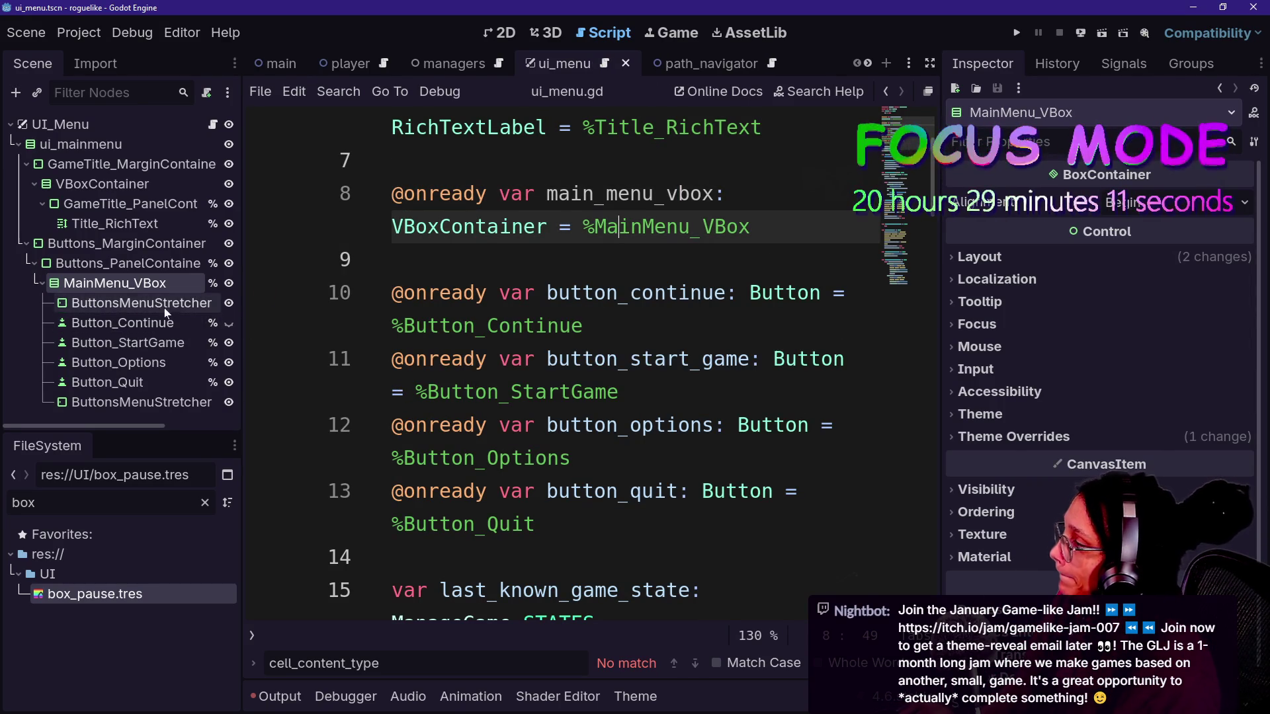
{"action": "key", "text": "ctrl+s"}
{"action": "scroll", "coordinate": [341, 267], "scroll_direction": "down", "scroll_amount": 1}
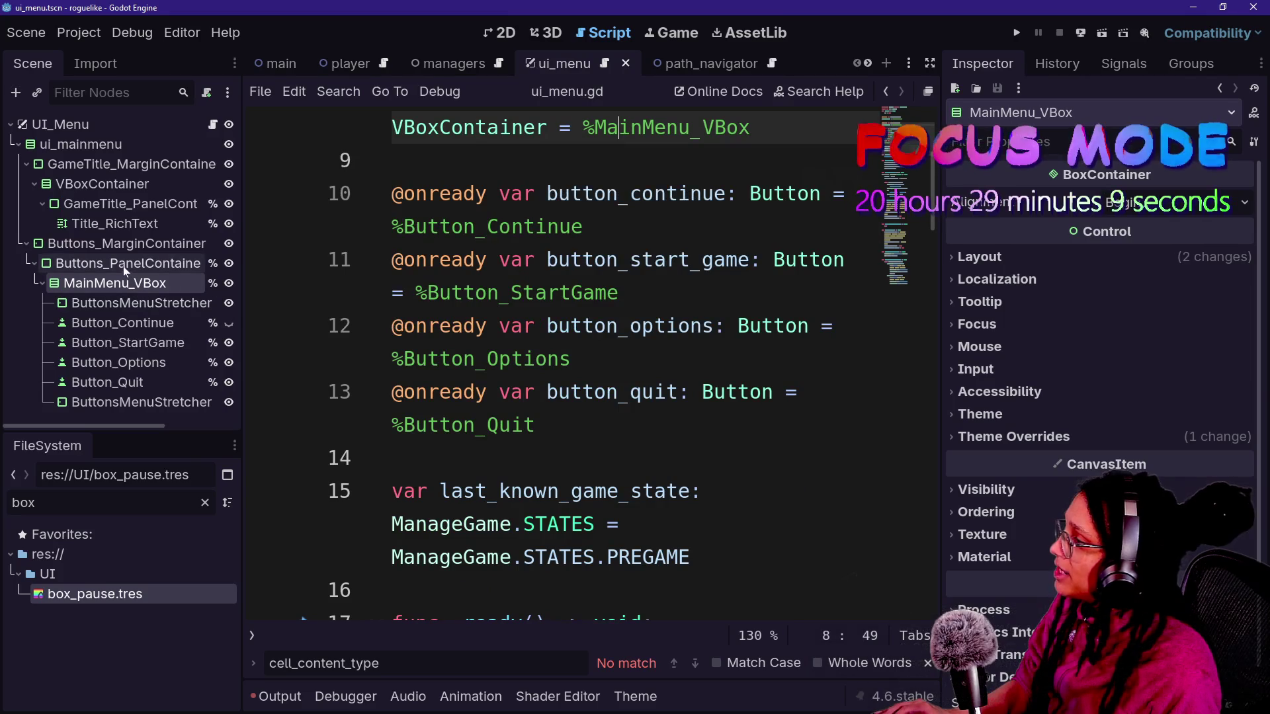
{"action": "left_click", "coordinate": [501, 32]}
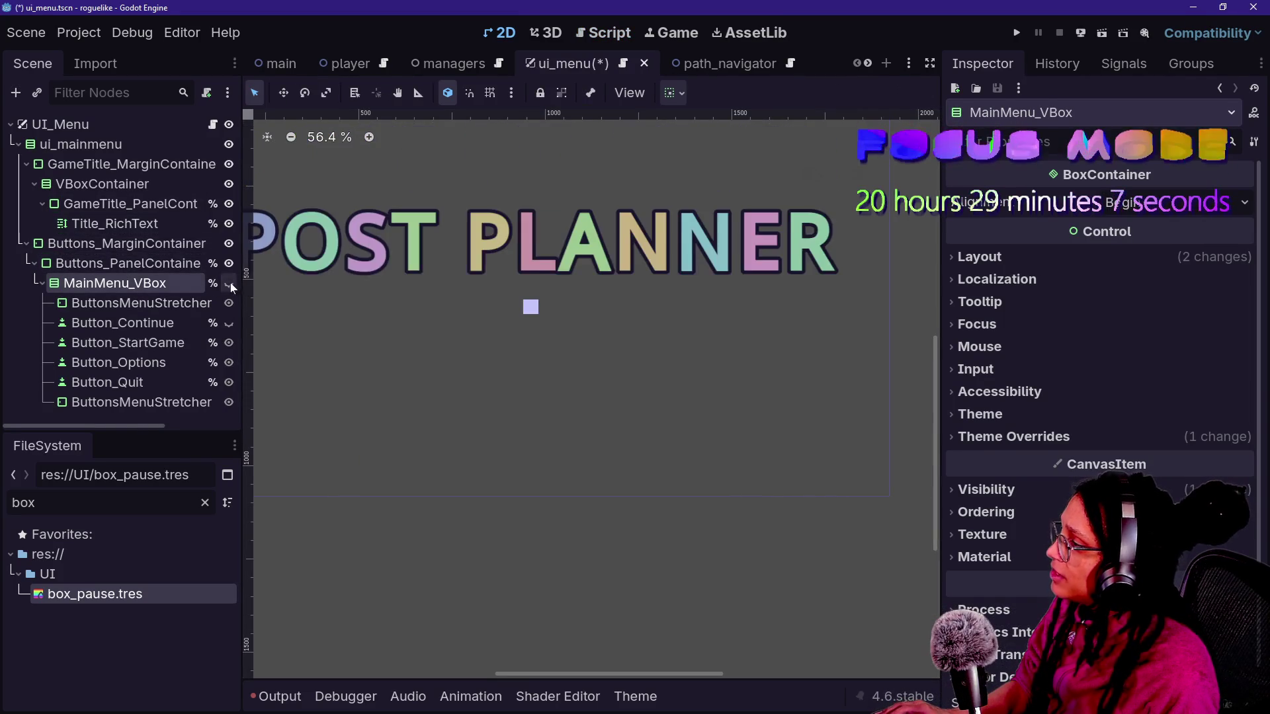
- Add an HFlowContainer child to Buttons_PanelContainer
{"action": "right_click", "coordinate": [153, 263]}
{"action": "left_click", "coordinate": [219, 291]}
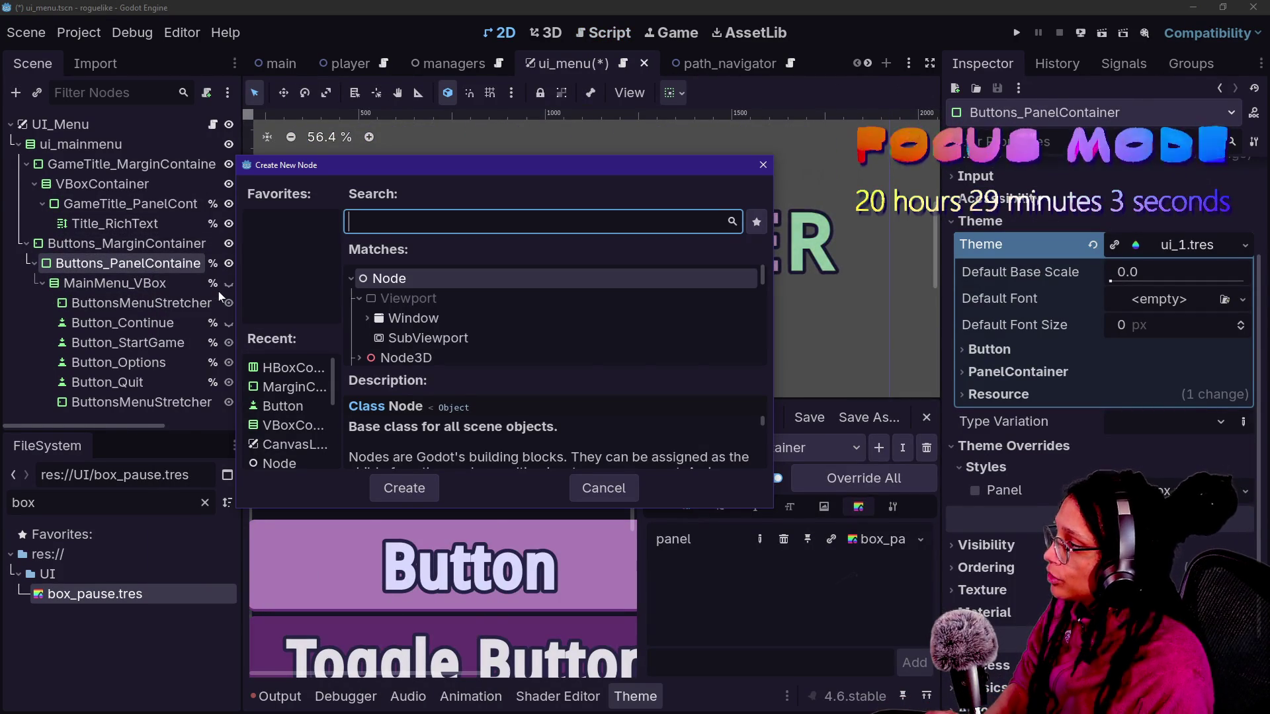
{"action": "type", "text": "Choose"}
{"action": "key", "text": "BackSpace"}
{"action": "key", "text": "BackSpace"}
{"action": "key", "text": "BackSpace"}
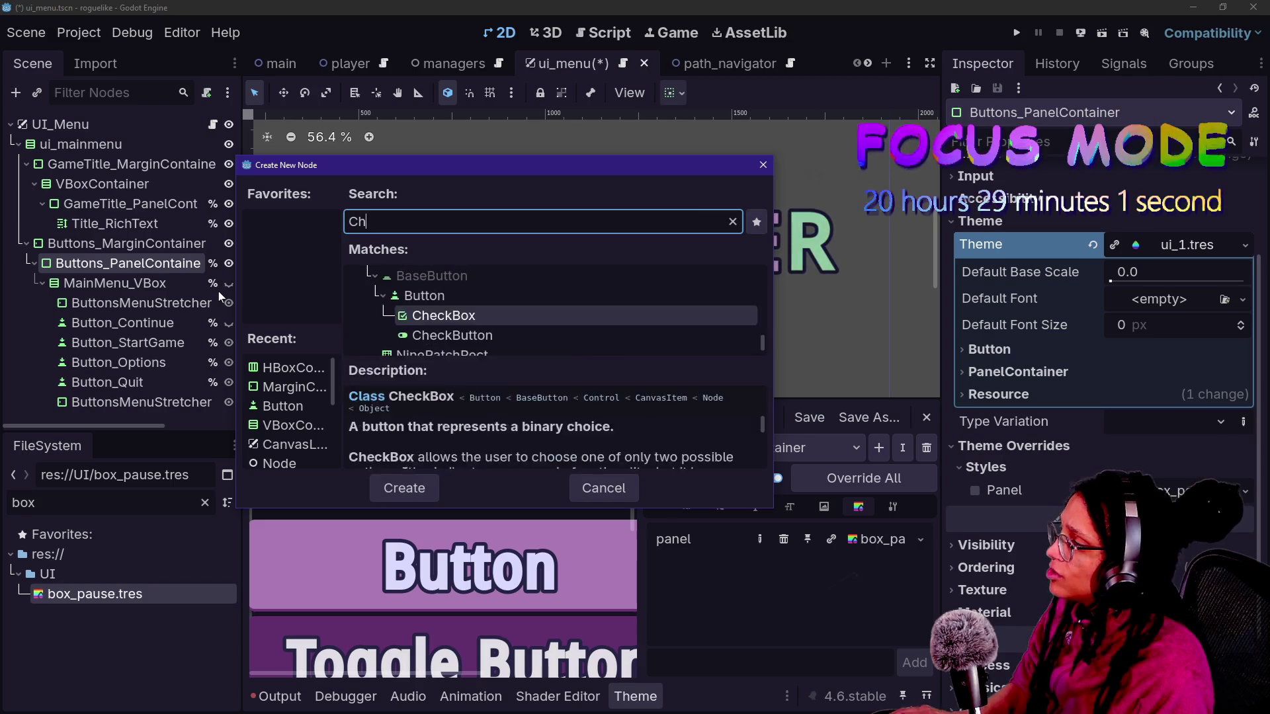
{"action": "type", "text": "flow"}
{"action": "key", "text": "Down"}
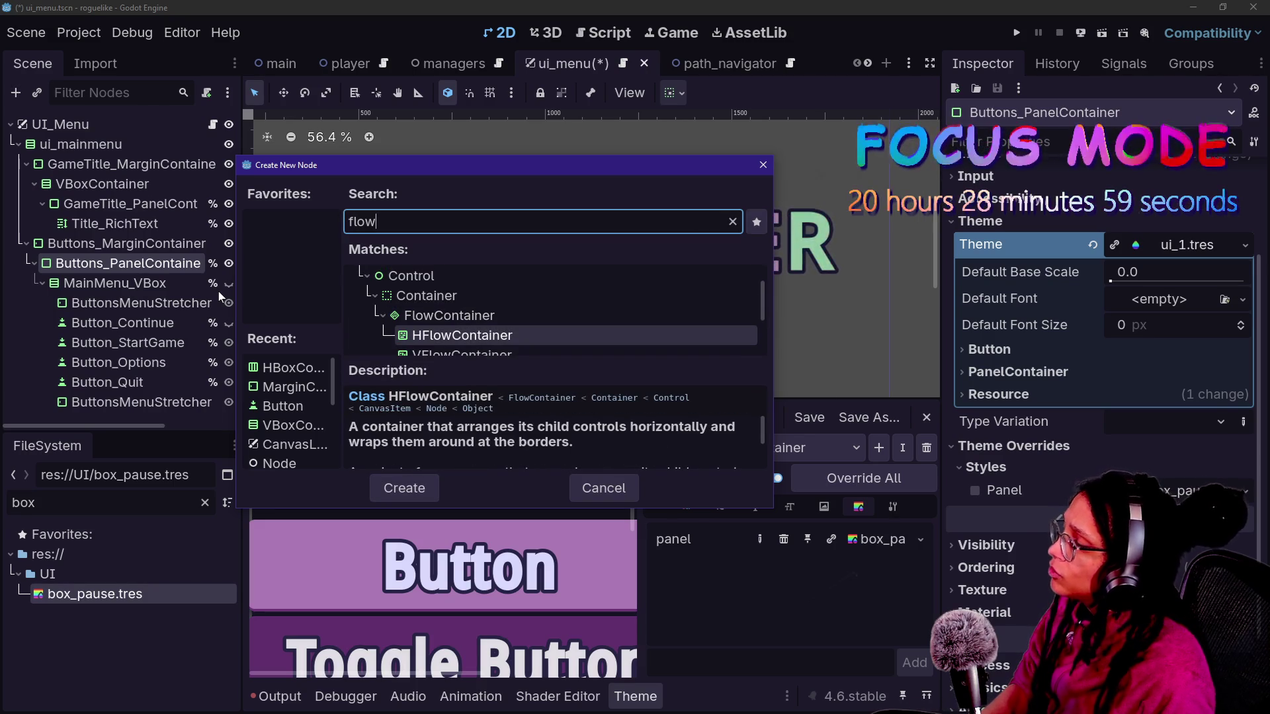
{"action": "key", "text": "Return"}
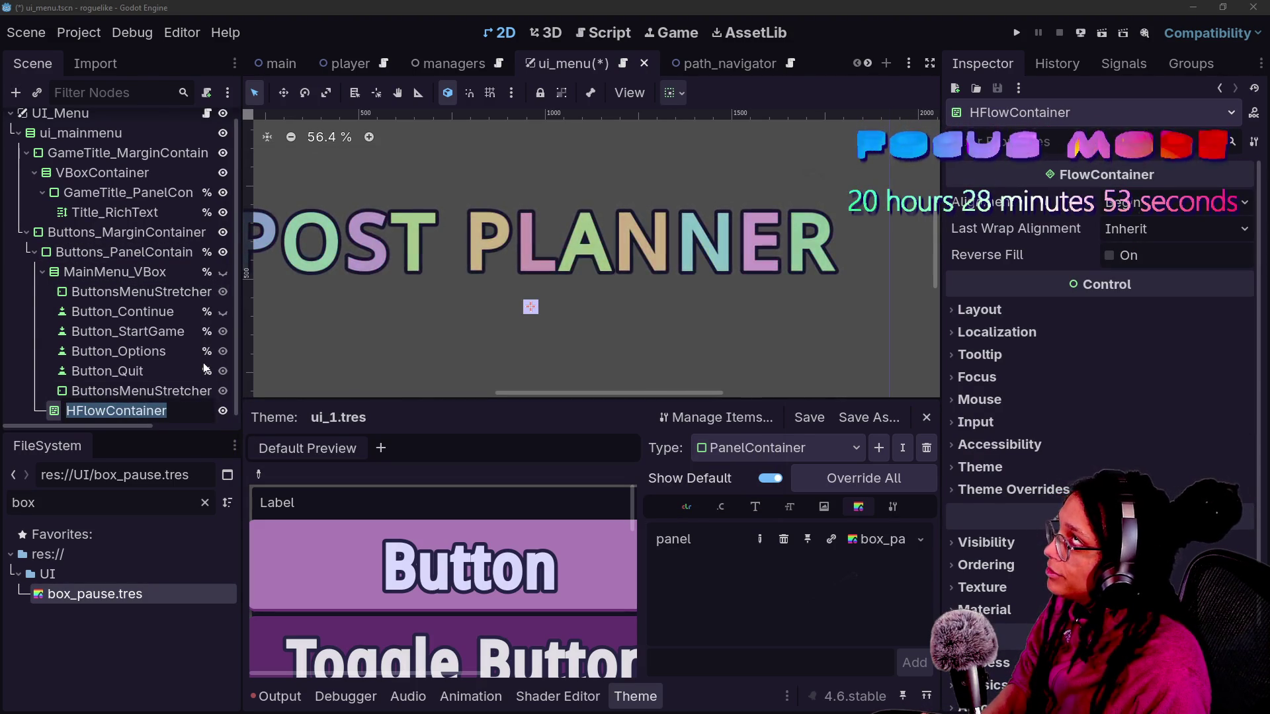
- Add a VBoxContainer above MainMenu_VBox and move the HFlowContainer inside it
{"action": "left_click", "coordinate": [132, 272]}
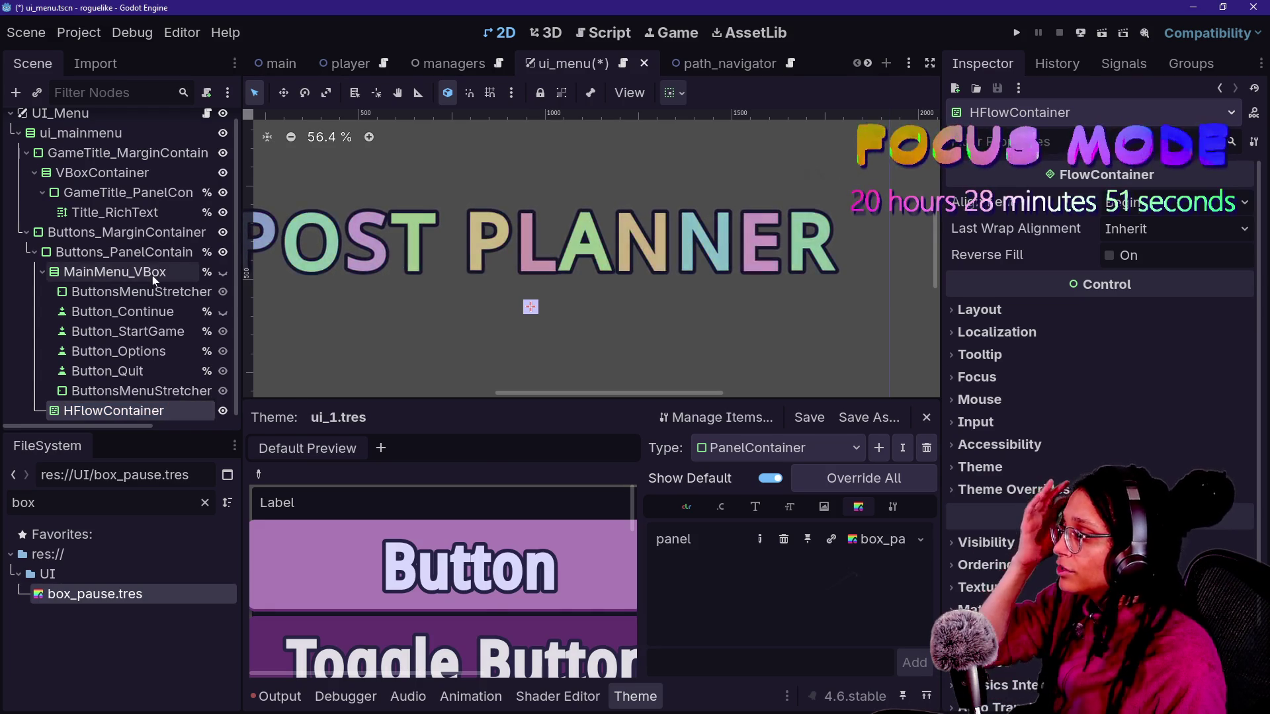
{"action": "right_click", "coordinate": [158, 278]}
{"action": "left_click", "coordinate": [202, 293]}
{"action": "type", "text": "vbox"}
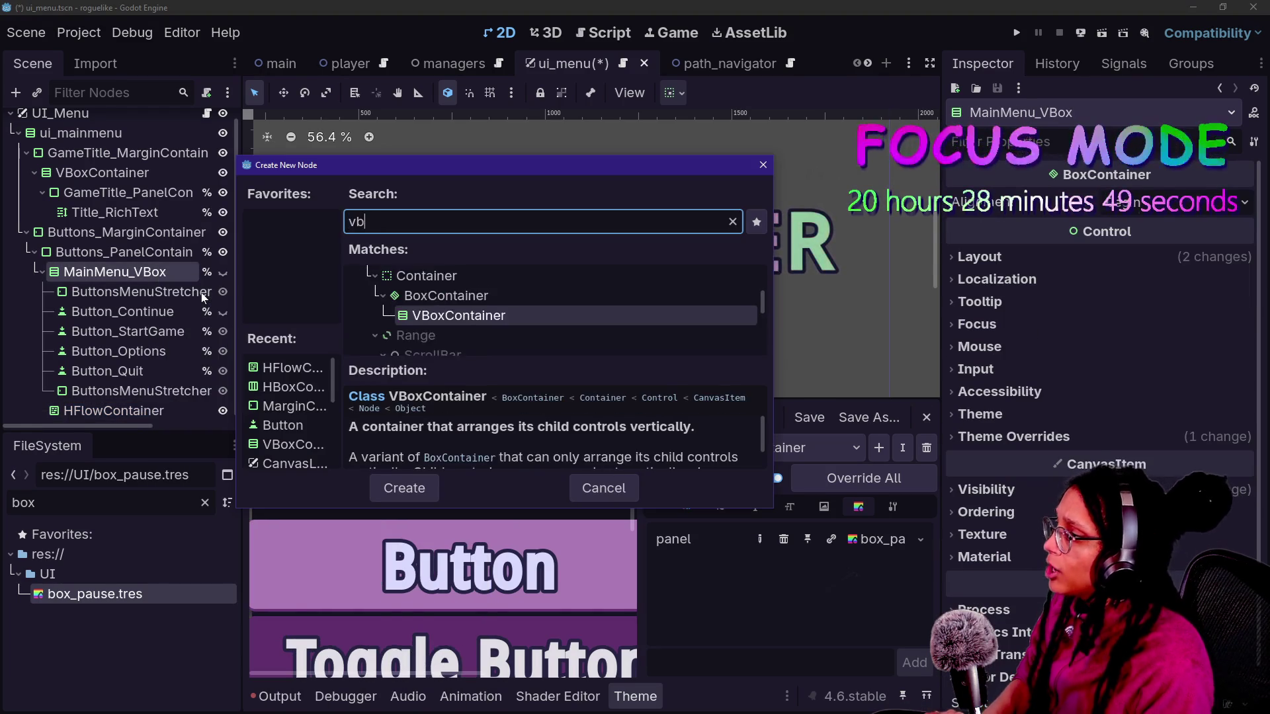
{"action": "key", "text": "Return"}
{"action": "left_click_drag", "start_coordinate": [99, 405], "coordinate": [100, 245]}
{"action": "left_click", "coordinate": [112, 405]}
{"action": "mouse_move", "coordinate": [113, 405]}
{"action": "left_mouse_down"}
{"action": "mouse_move", "coordinate": [106, 231]}
{"action": "mouse_move", "coordinate": [111, 254]}
{"action": "left_mouse_up"}
{"action": "double_click", "coordinate": [111, 248]}
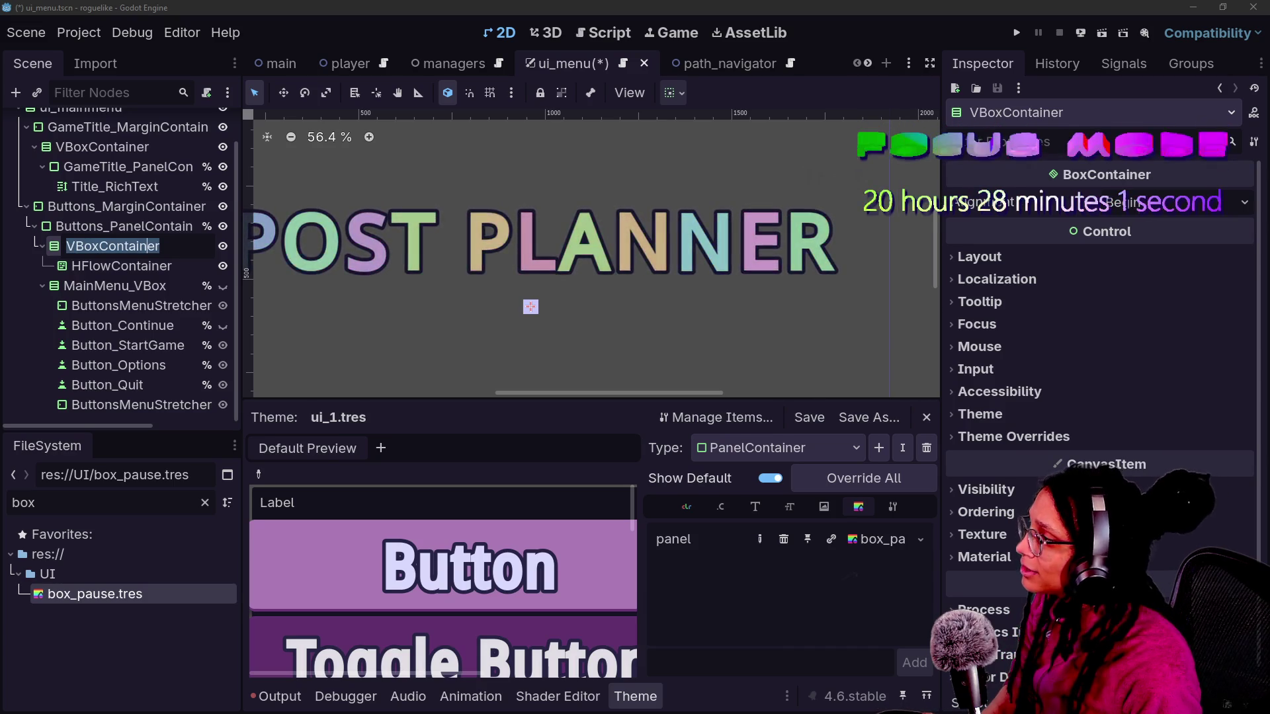
- Rename the new VBoxContainer to Platform_VBox
{"action": "type", "text": "Platform"}
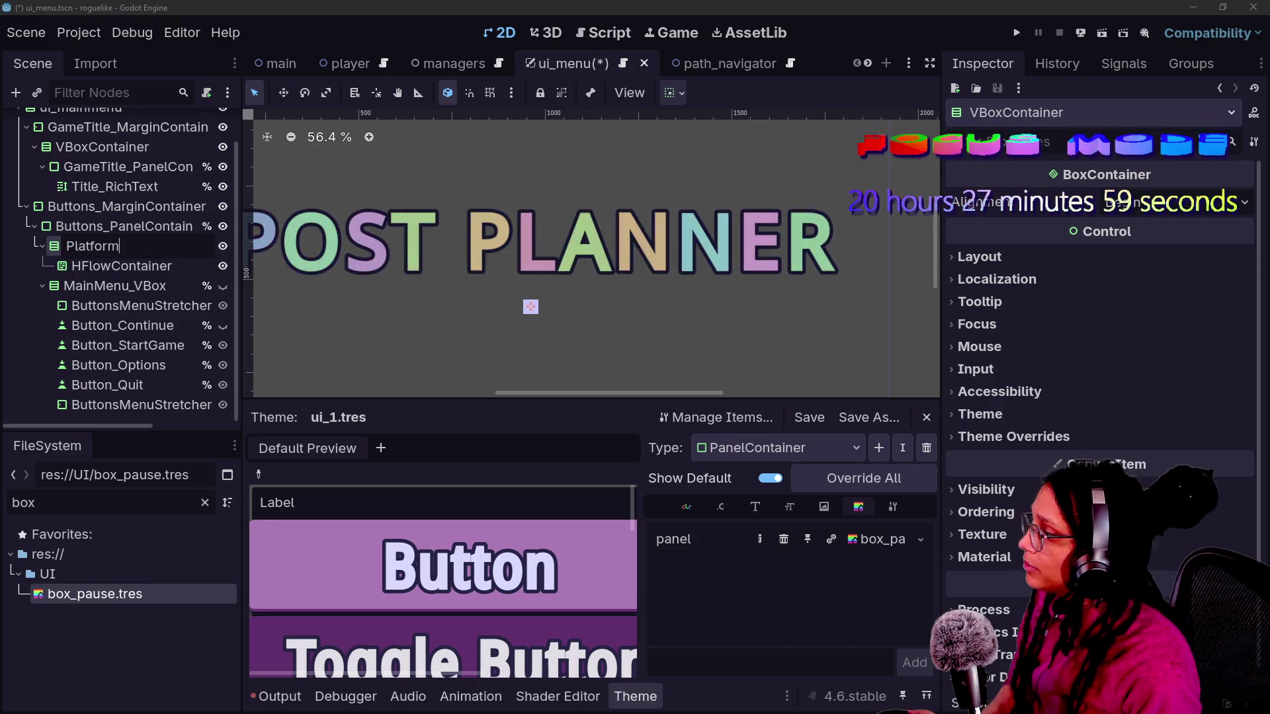
{"action": "type", "text": "_"}
{"action": "key", "text": "BackSpace"}
{"action": "type", "text": "VBox"}
{"action": "key", "text": "Return"}
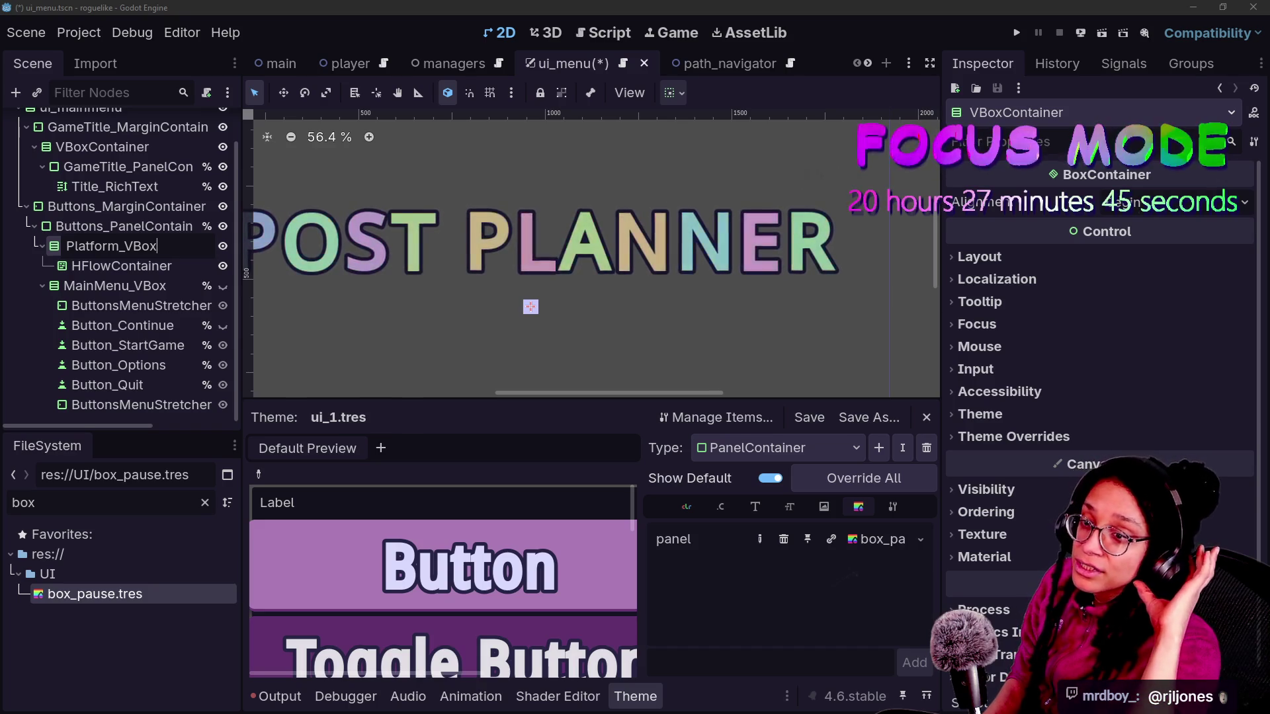
{"action": "key", "text": "Return"}
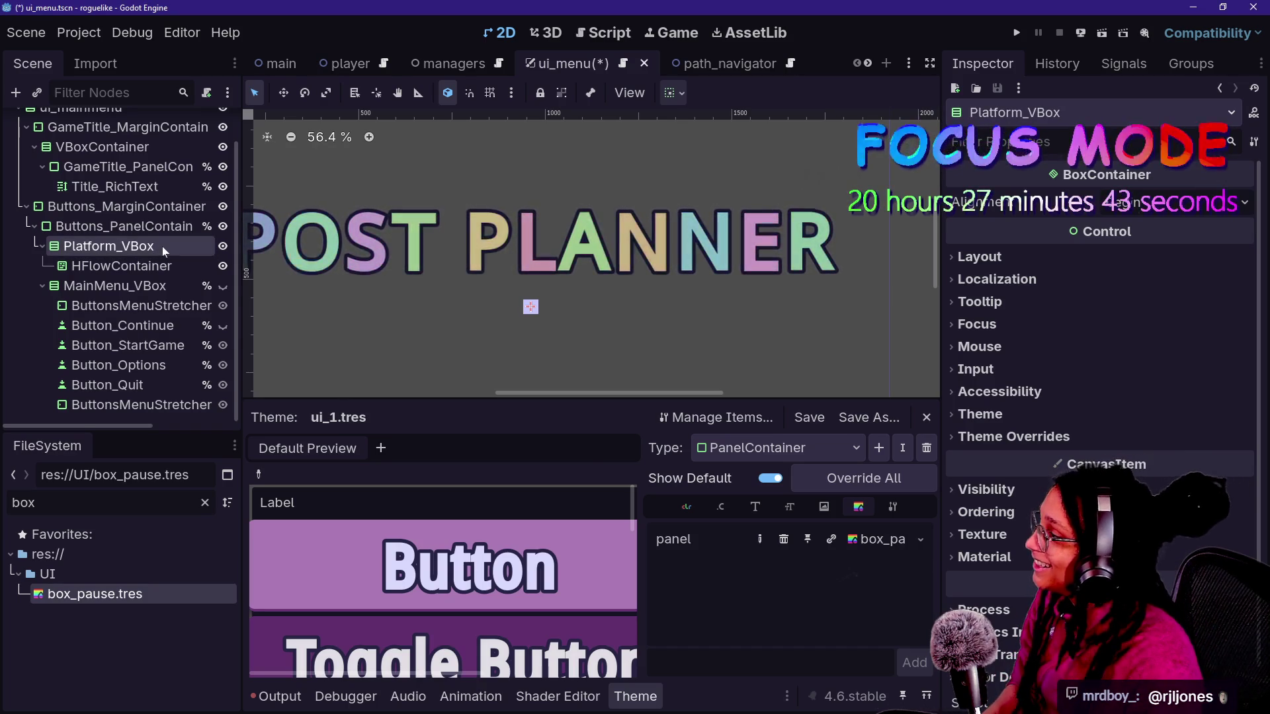
{"action": "double_click", "coordinate": [124, 266]}
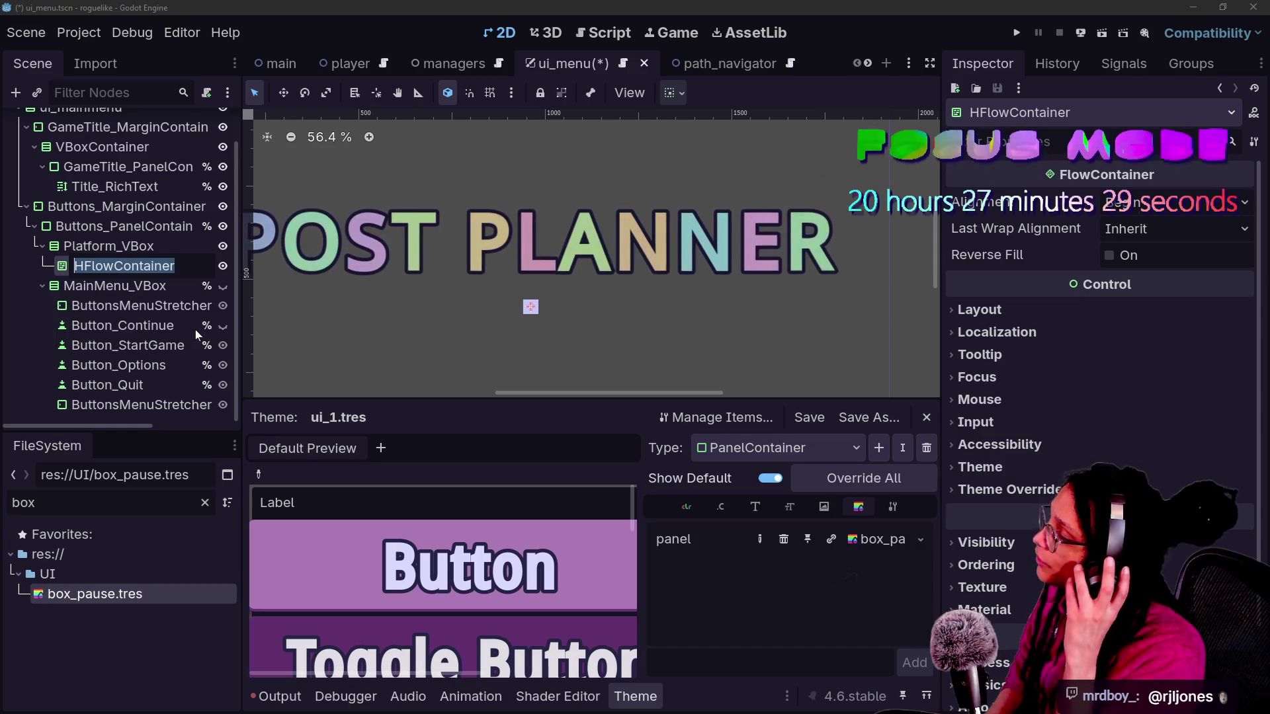
- Mark Platform_VBox as Access as Unique Name
{"action": "right_click", "coordinate": [106, 248]}
{"action": "left_click", "coordinate": [218, 619]}
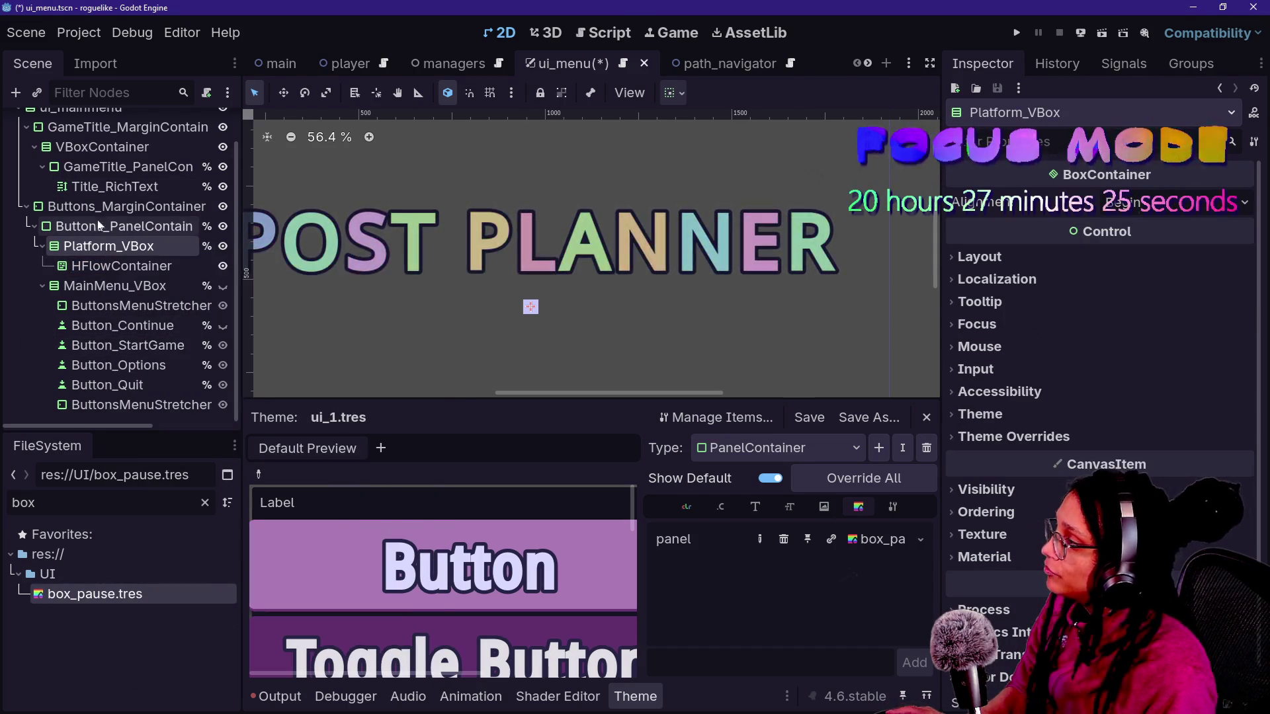
{"action": "left_click", "coordinate": [603, 32]}
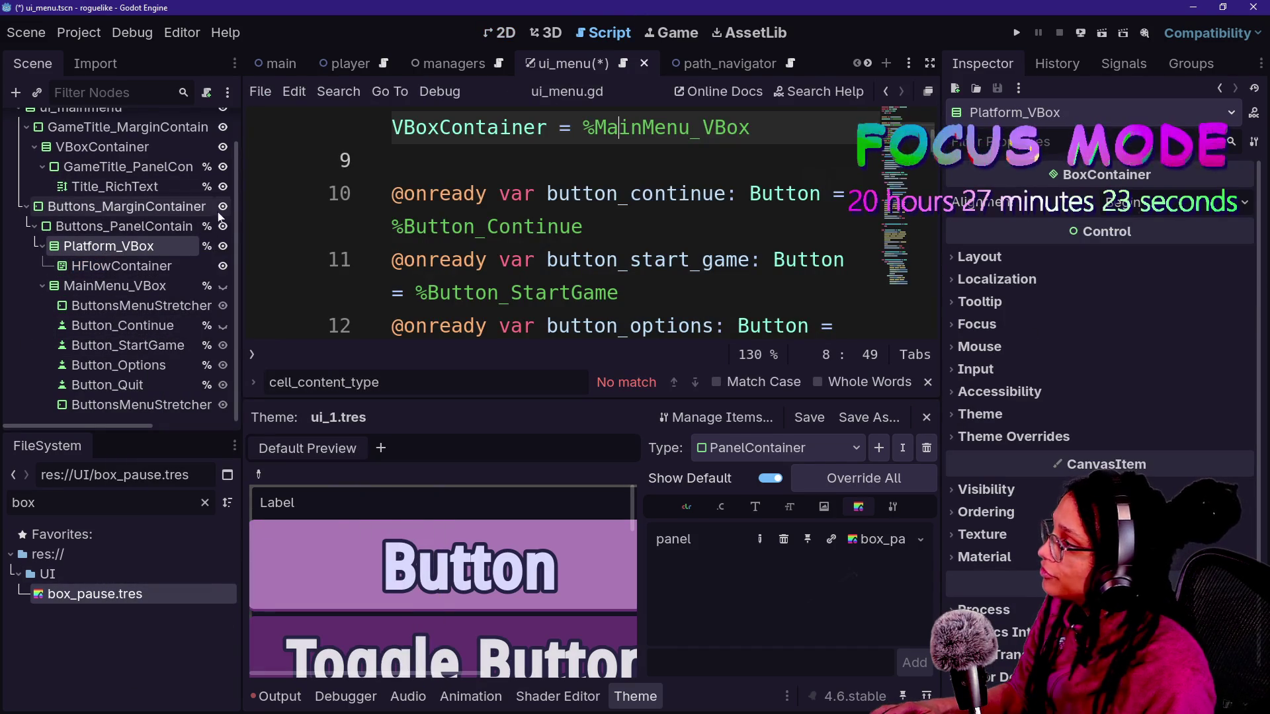
{"action": "scroll", "coordinate": [589, 225], "scroll_direction": "up", "scroll_amount": 2}
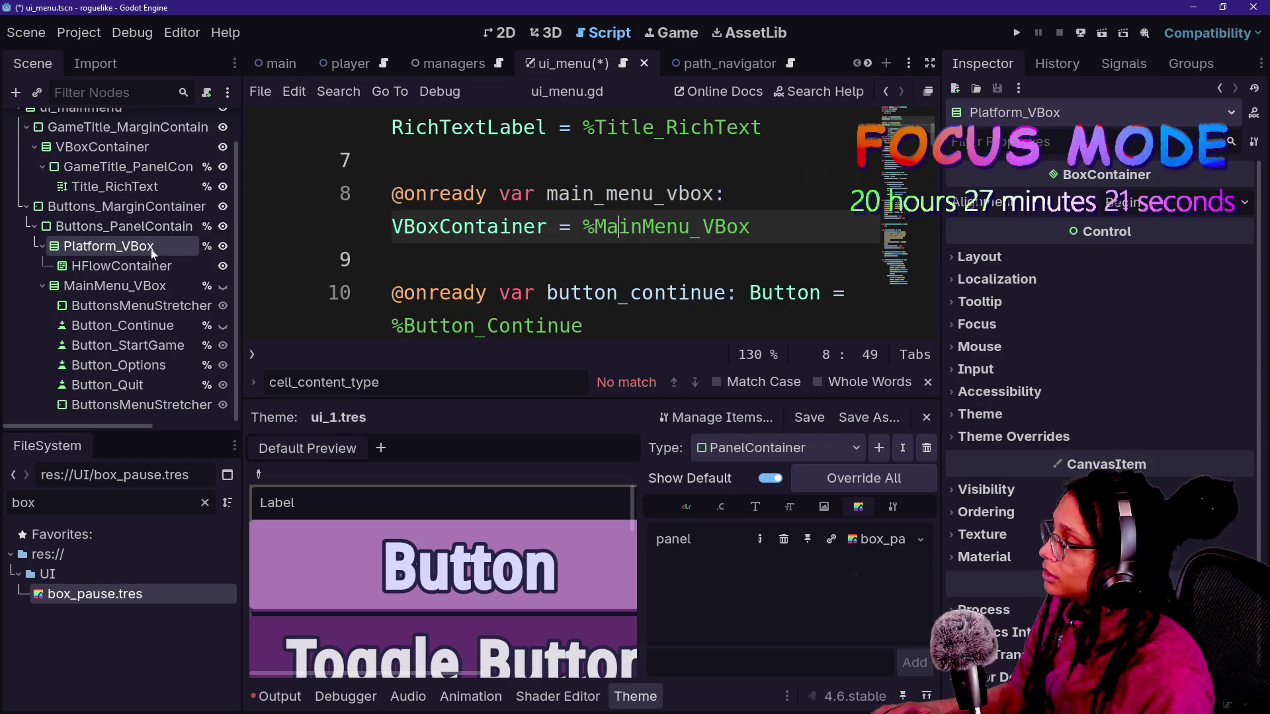
{"action": "left_click_drag", "start_coordinate": [83, 247], "coordinate": [509, 260]}
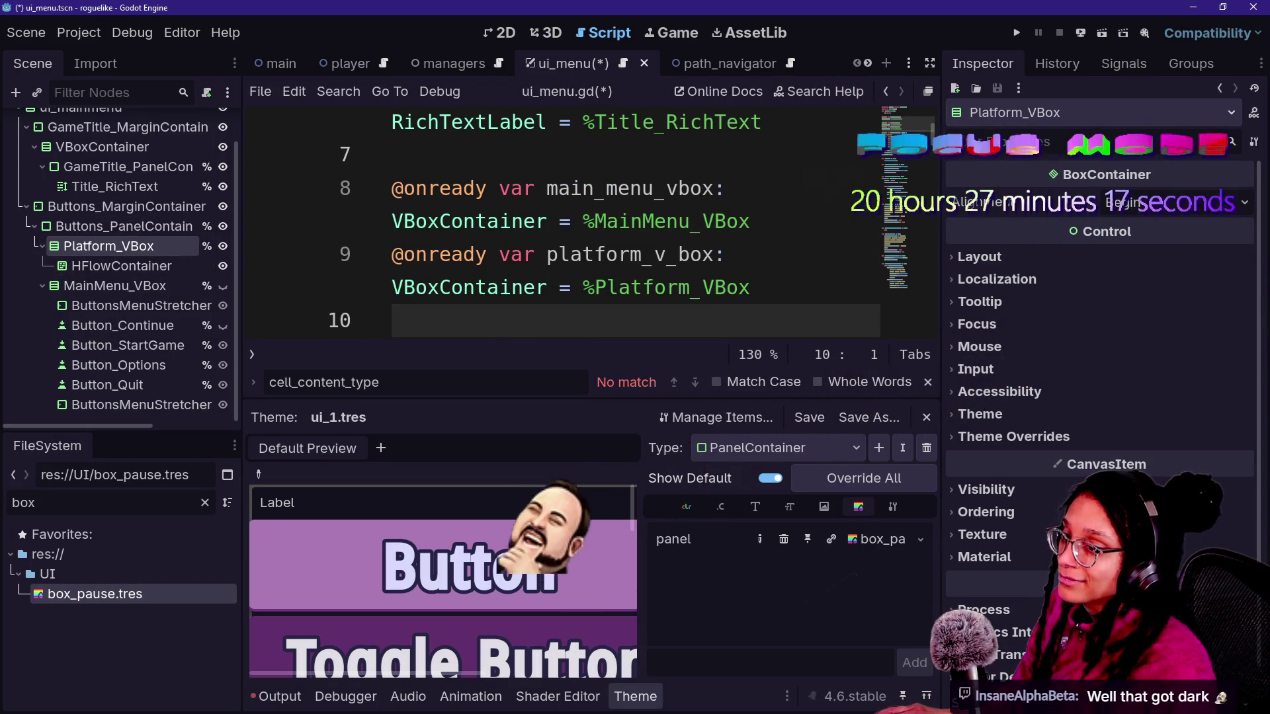
{"action": "left_click", "coordinate": [678, 255]}
{"action": "key", "text": "BackSpace"}
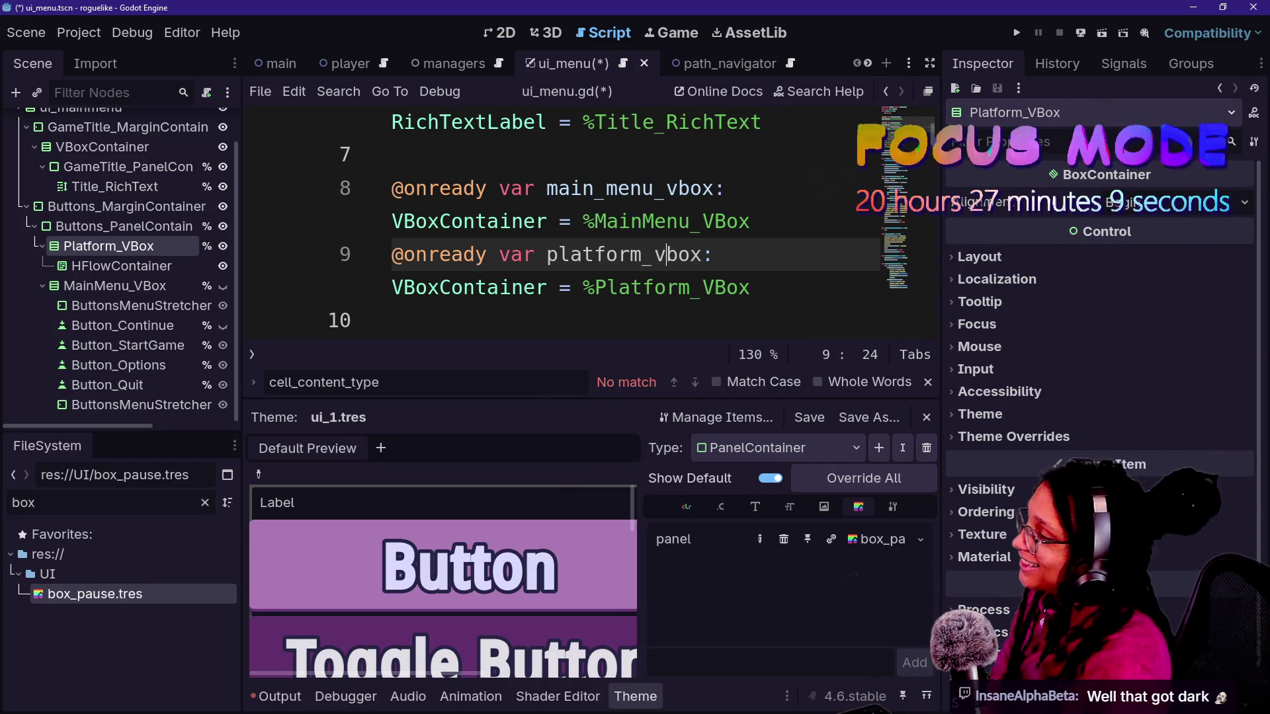
{"action": "left_click", "coordinate": [644, 39]}
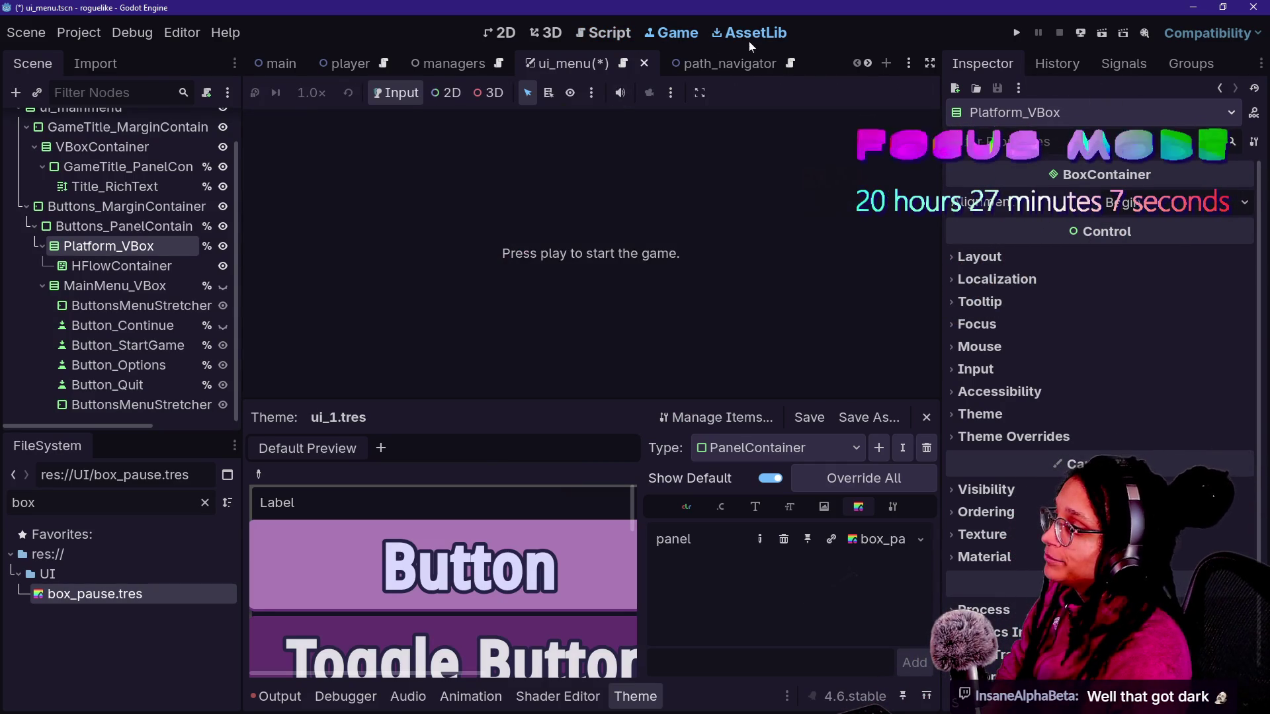
{"action": "left_click", "coordinate": [751, 34]}
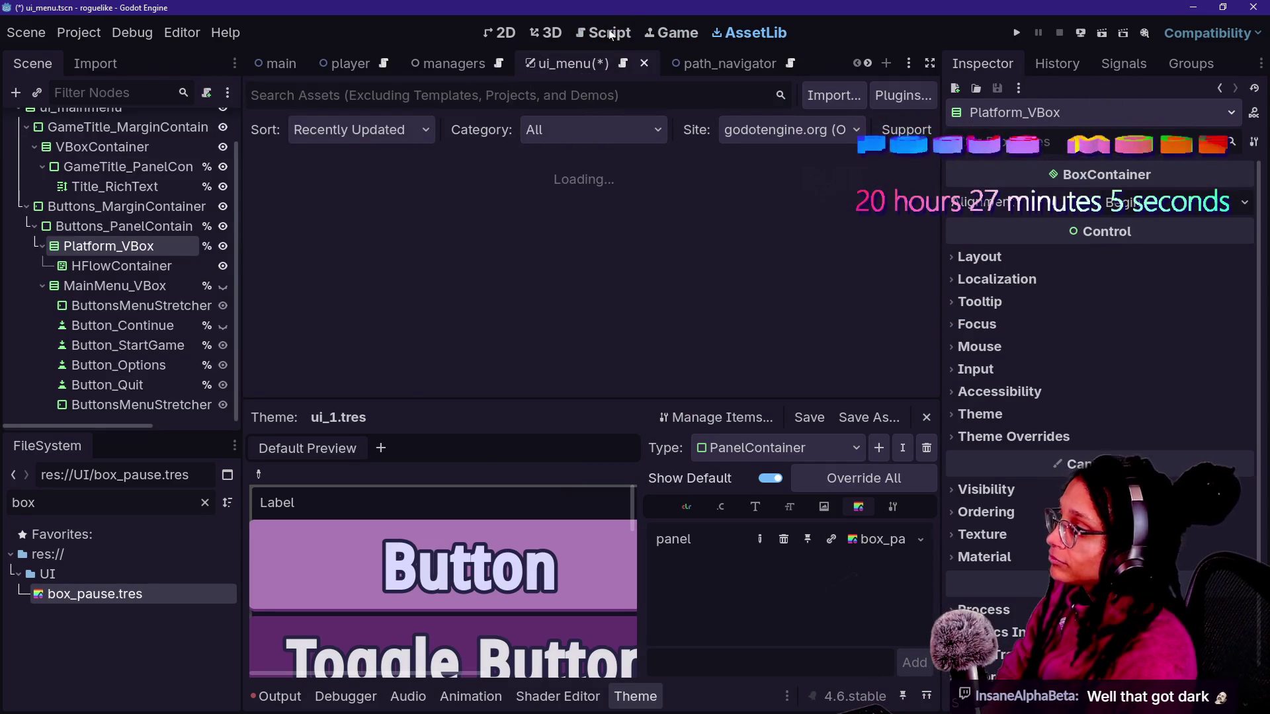
{"action": "left_click", "coordinate": [606, 34]}
{"action": "left_click", "coordinate": [595, 259]}
{"action": "key", "text": "ctrl+s"}
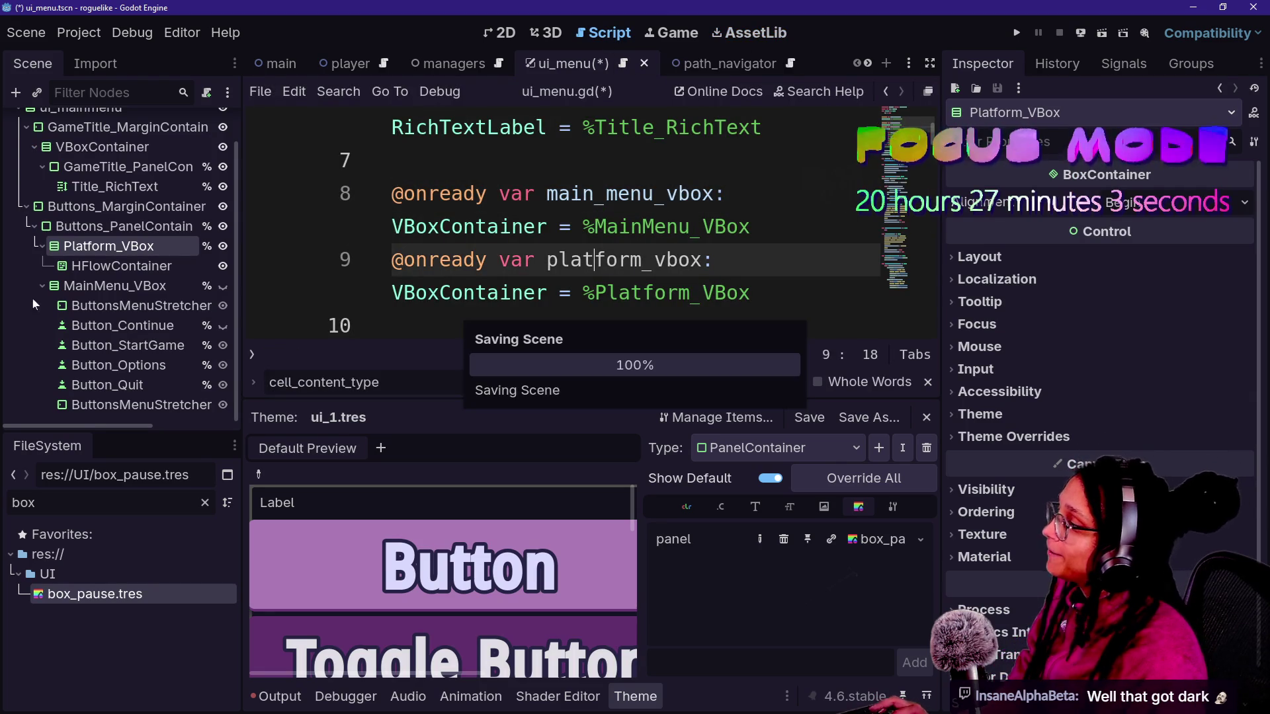
- Select the HFlowContainer in the menu scene, then go to Canva's GLJ Talking Cat Game design
{"action": "left_click", "coordinate": [506, 33]}
{"action": "right_click", "coordinate": [110, 248]}
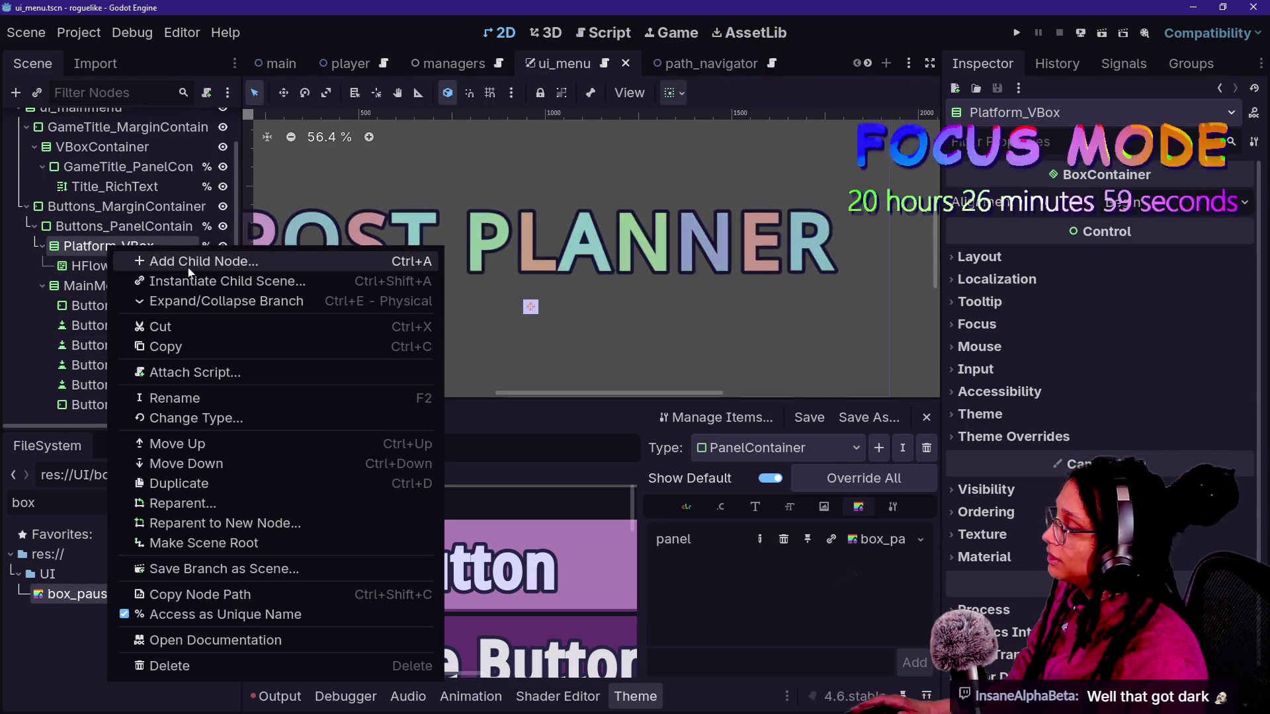
{"action": "left_click", "coordinate": [99, 246]}
{"action": "right_click", "coordinate": [114, 256]}
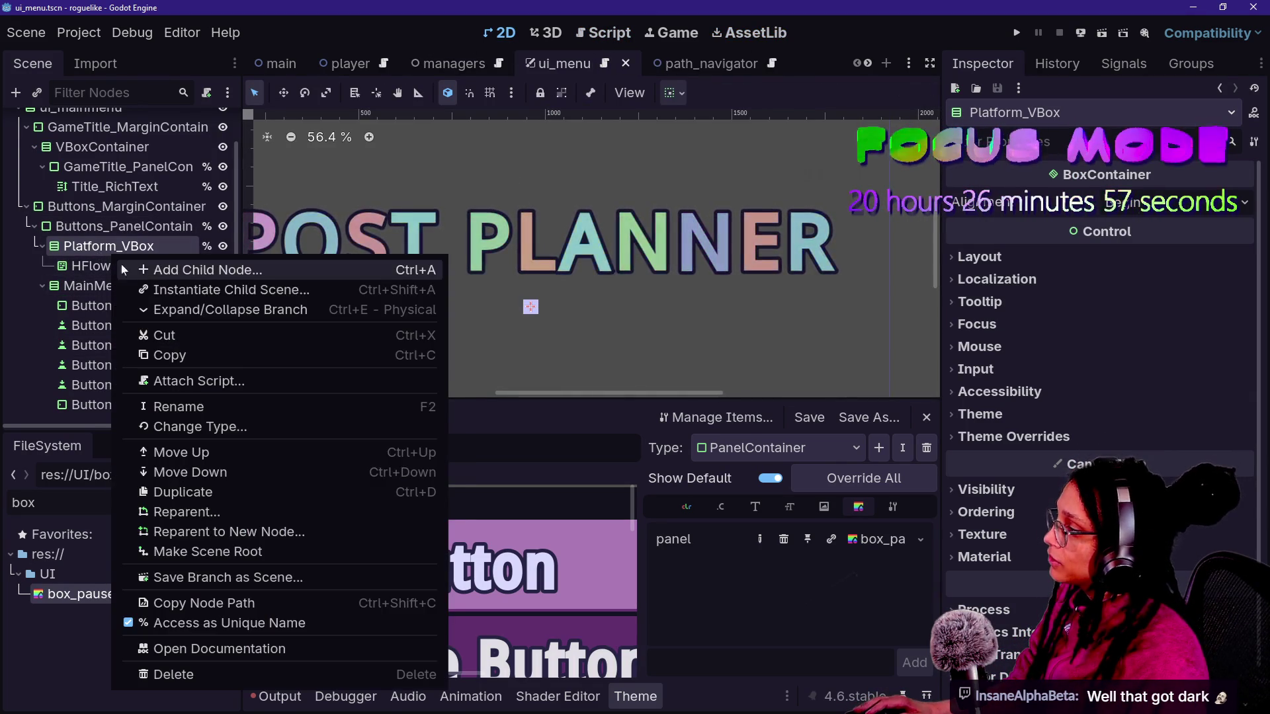
{"action": "left_click", "coordinate": [103, 266]}
{"action": "left_click", "coordinate": [103, 265]}
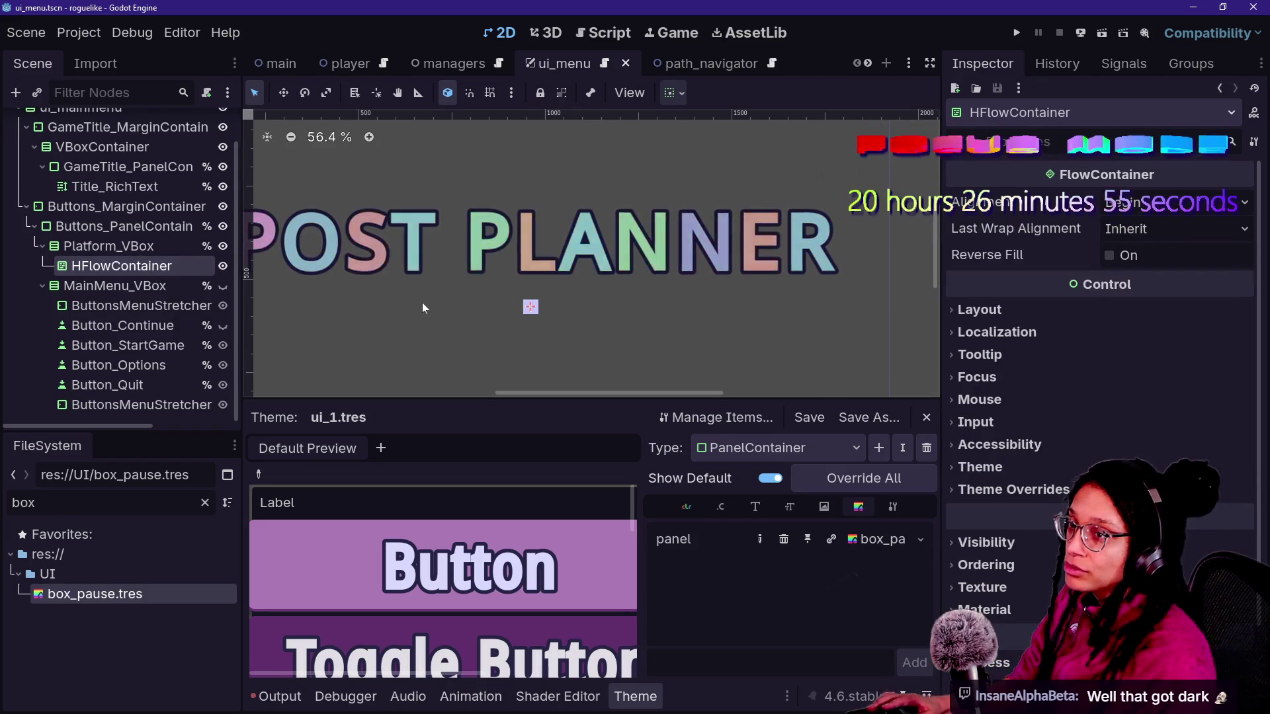
{"action": "key", "text": "alt+Tab"}
{"action": "left_click", "coordinate": [278, 23]}
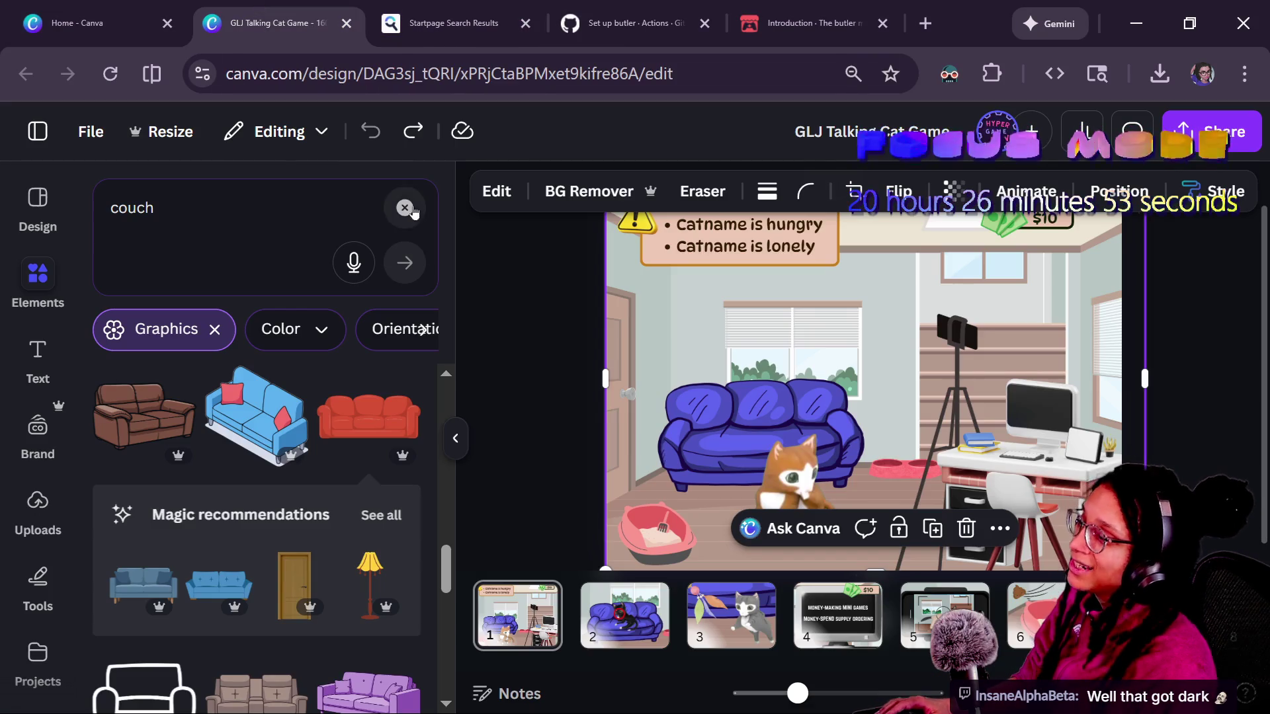
- Show the 'Post to which platform?' page of Canva's Roguelike Assets design, then return to Godot
{"action": "left_click", "coordinate": [114, 7]}
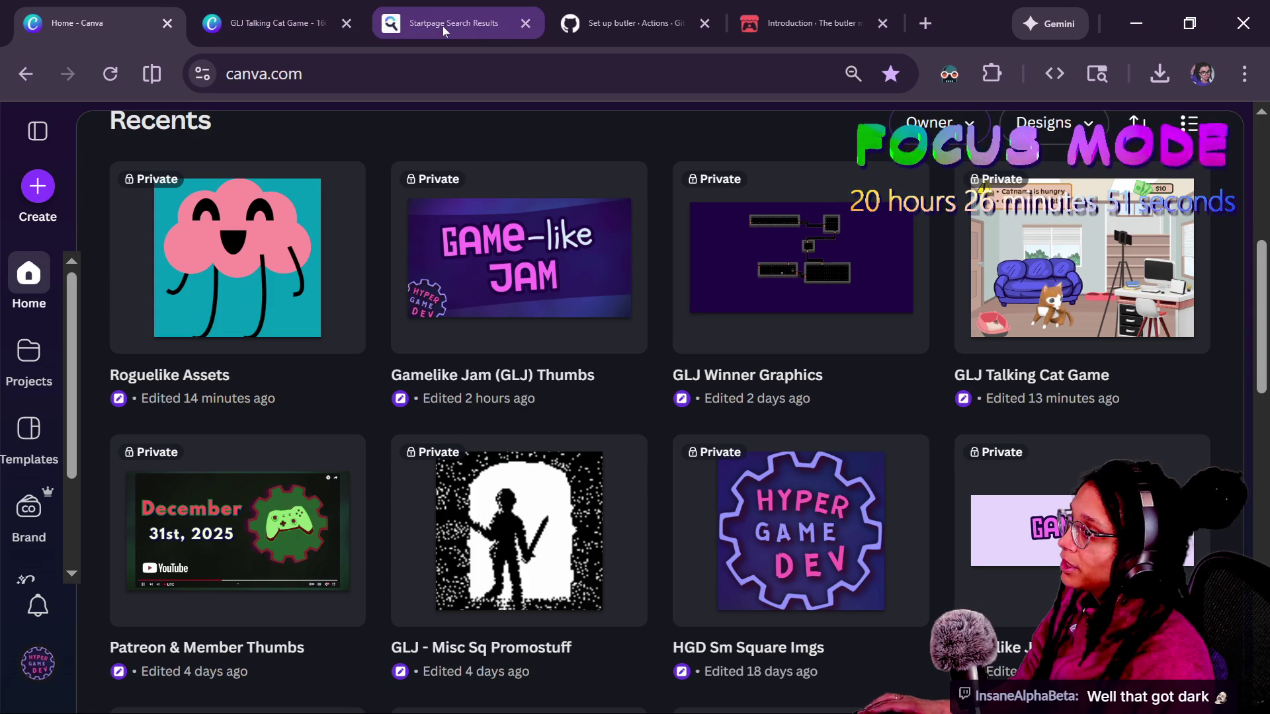
{"action": "left_click", "coordinate": [313, 244]}
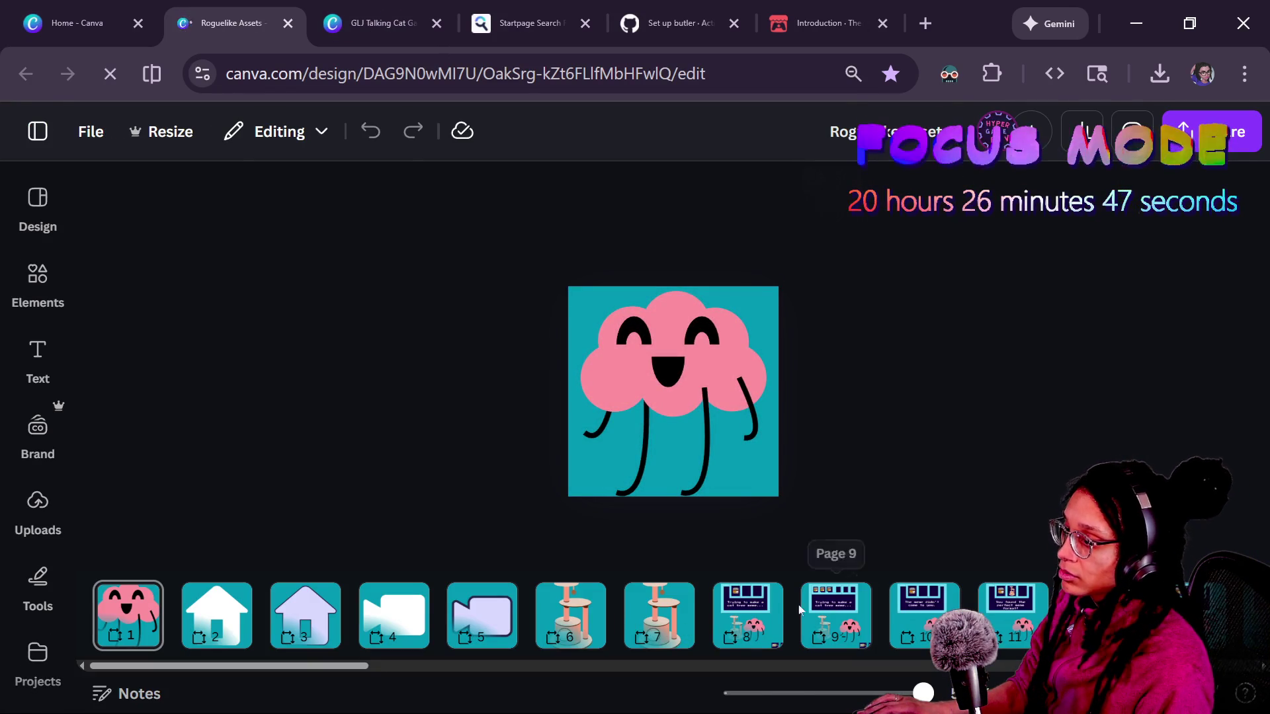
{"action": "scroll", "coordinate": [821, 609], "scroll_direction": "right", "scroll_amount": 10}
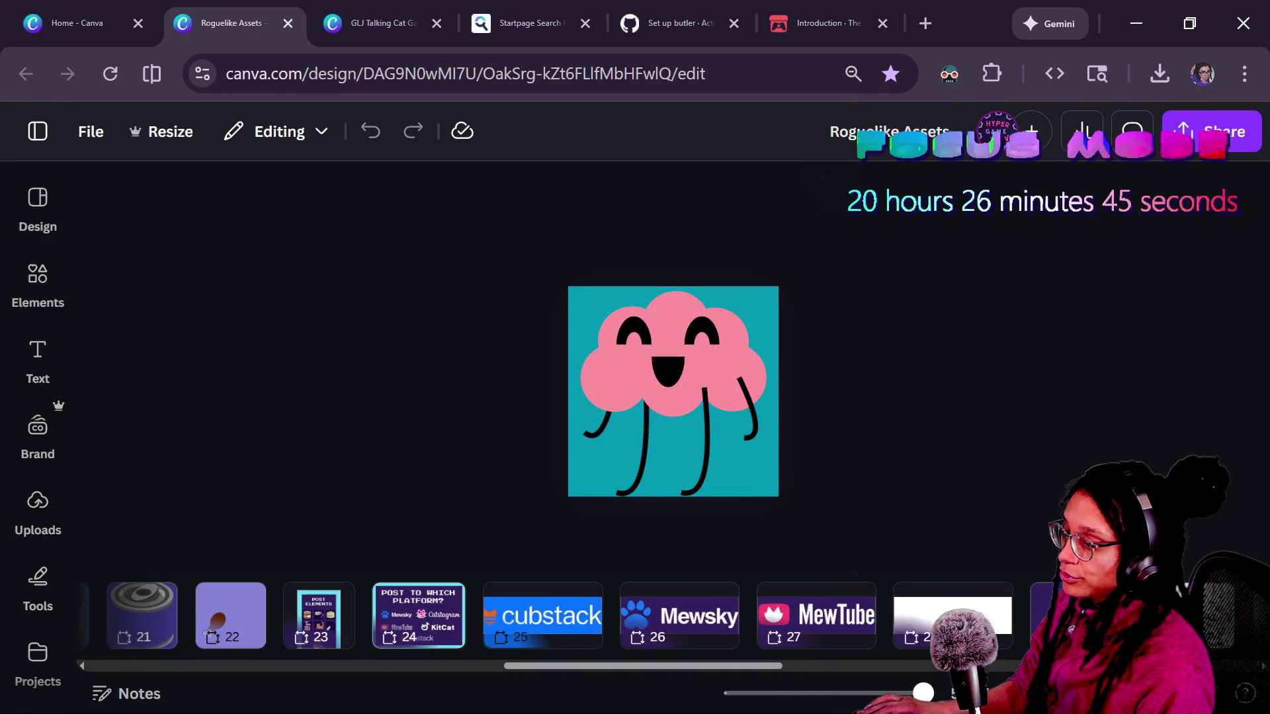
{"action": "left_click", "coordinate": [459, 628]}
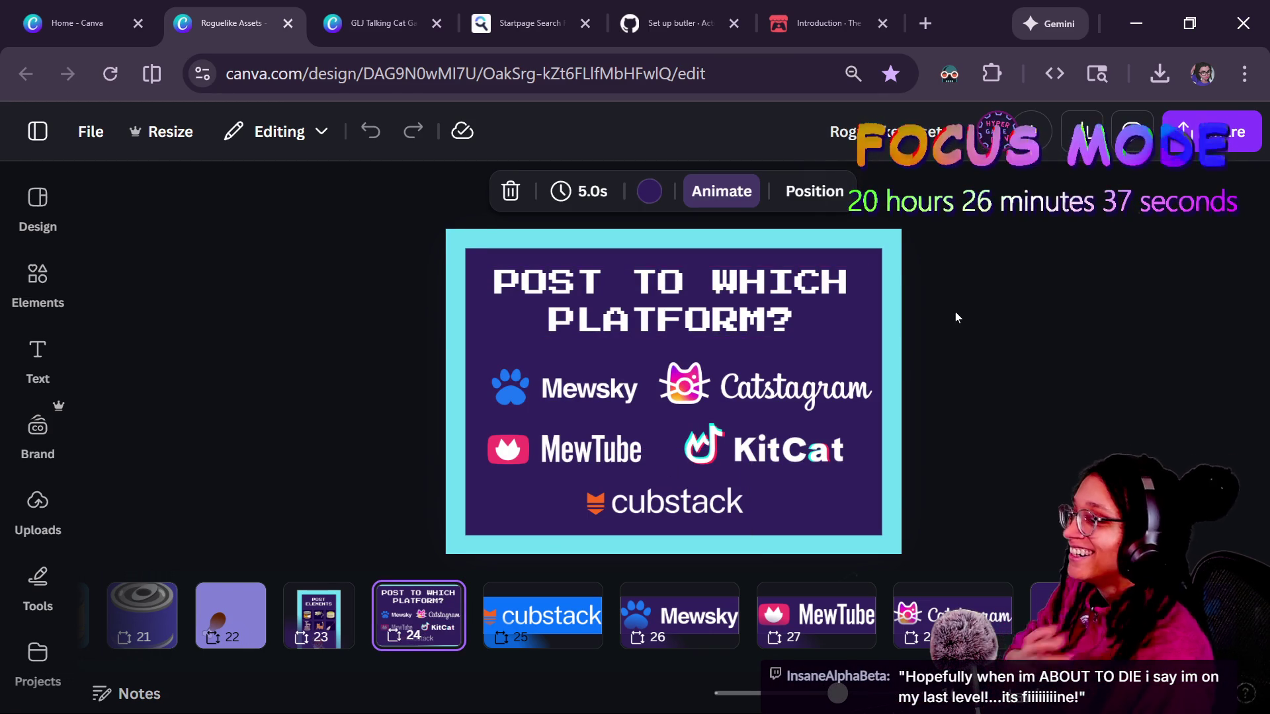
{"action": "key", "text": "alt+Tab"}
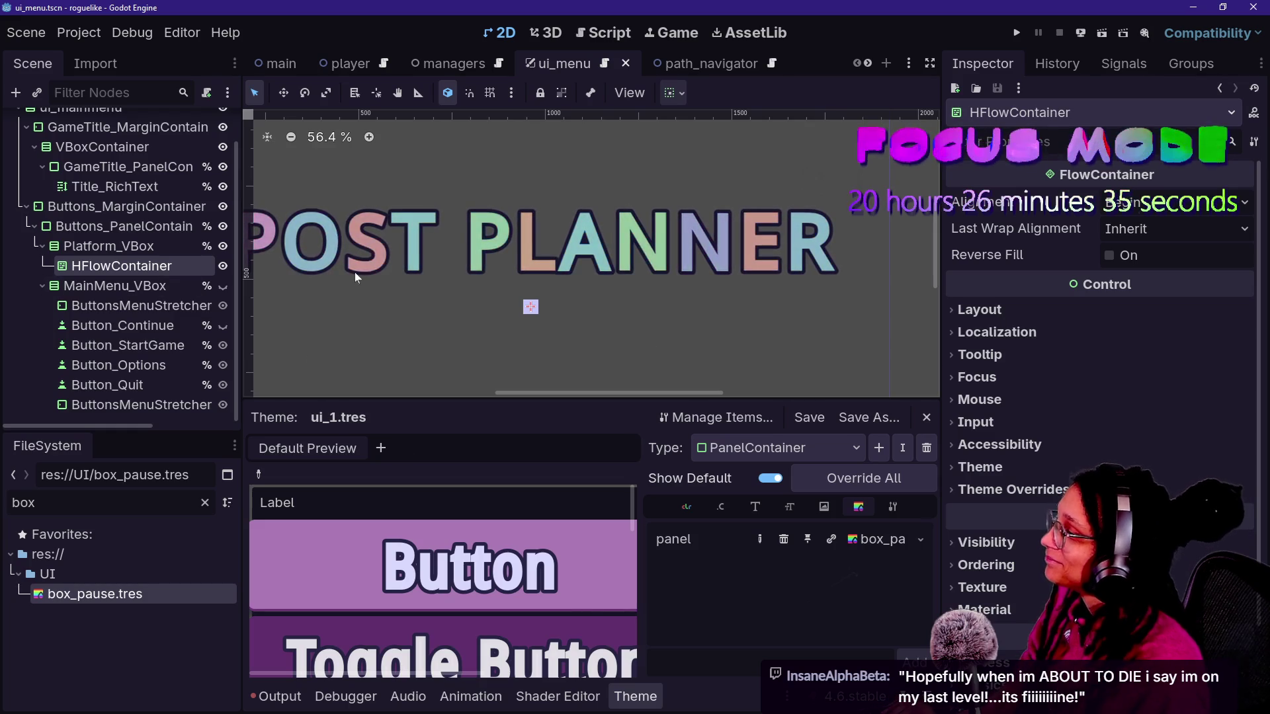
{"action": "left_click", "coordinate": [355, 272]}
{"action": "left_click", "coordinate": [124, 226]}
{"action": "left_click", "coordinate": [118, 186]}
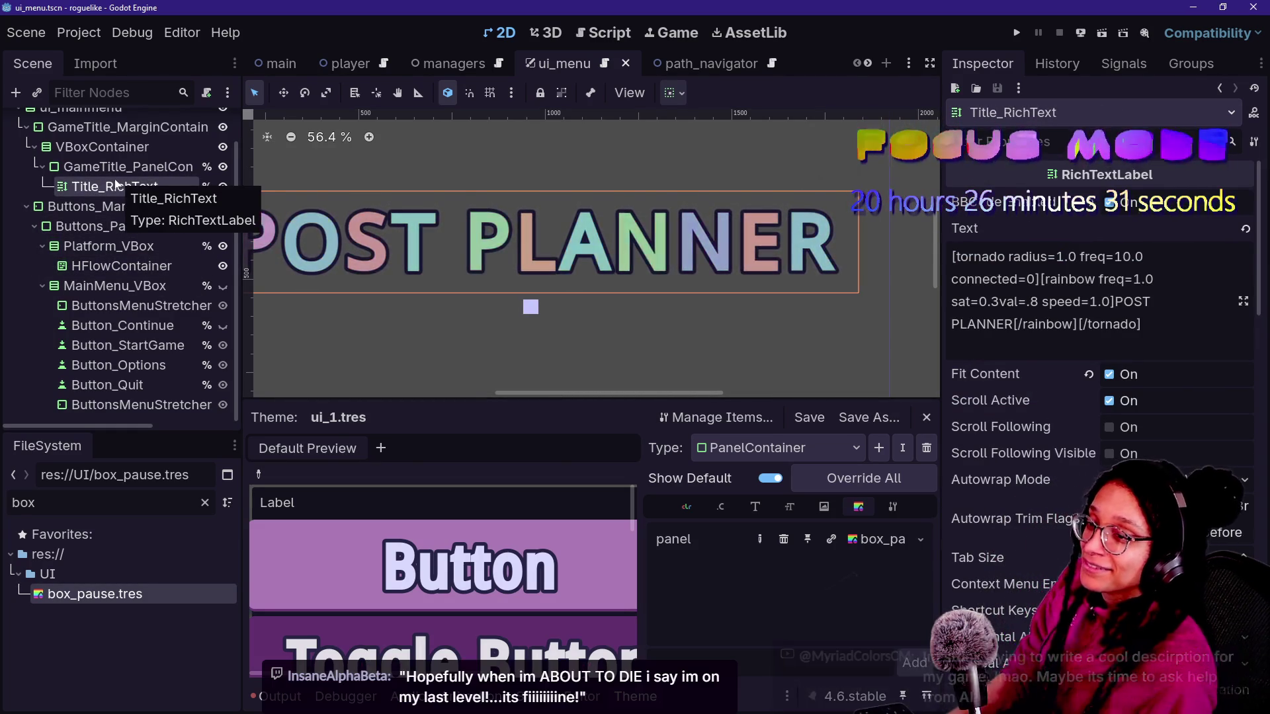
{"action": "double_click", "coordinate": [117, 180]}
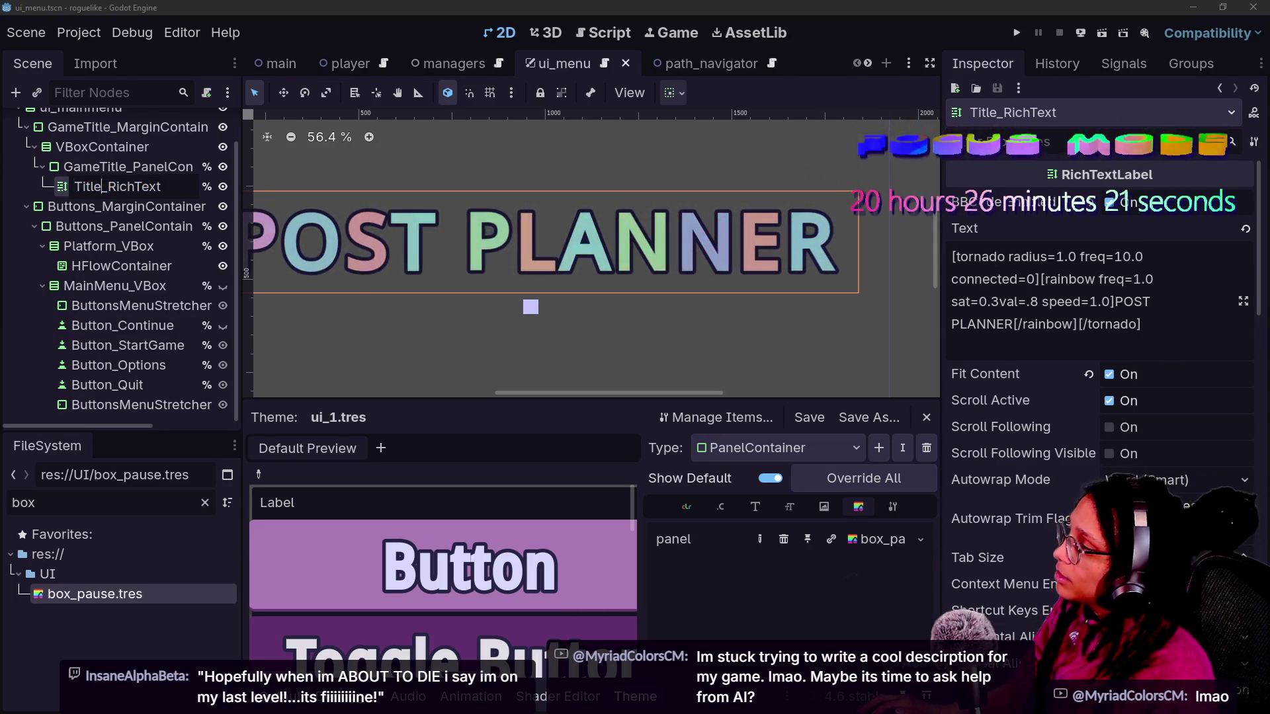
{"action": "key", "text": "Escape"}
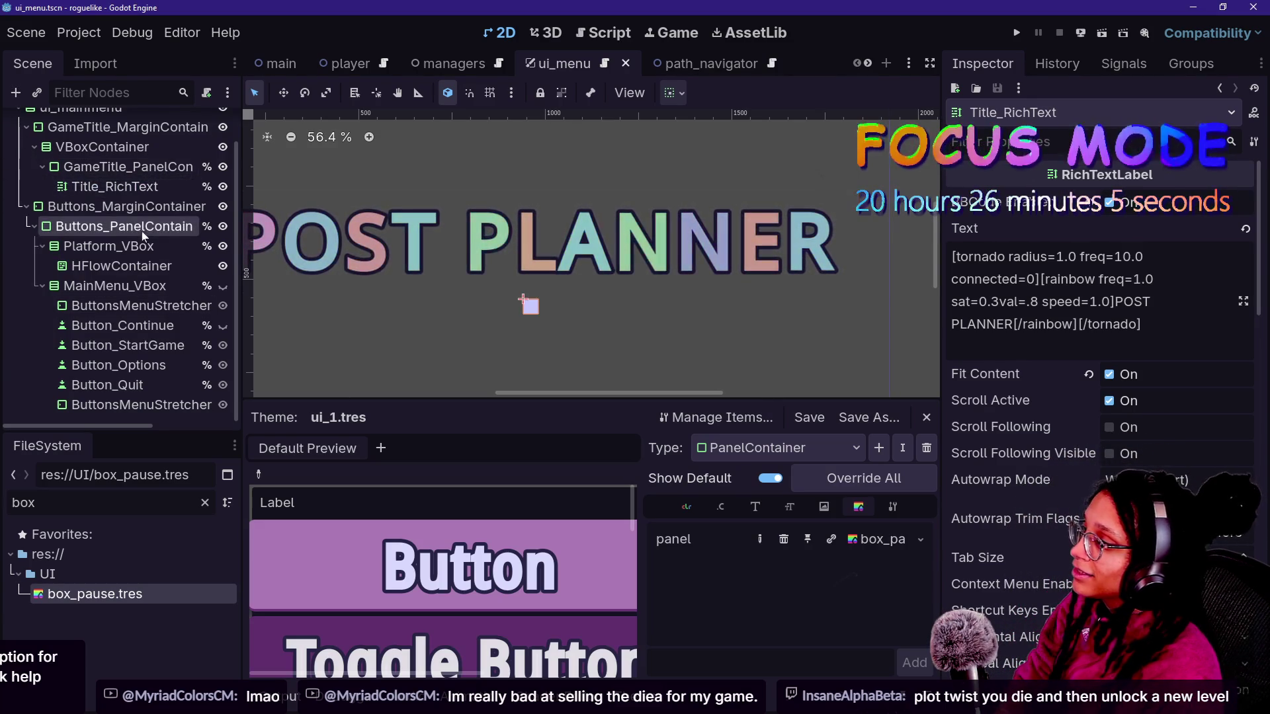
{"action": "left_click", "coordinate": [126, 206]}
{"action": "left_click", "coordinate": [160, 188]}
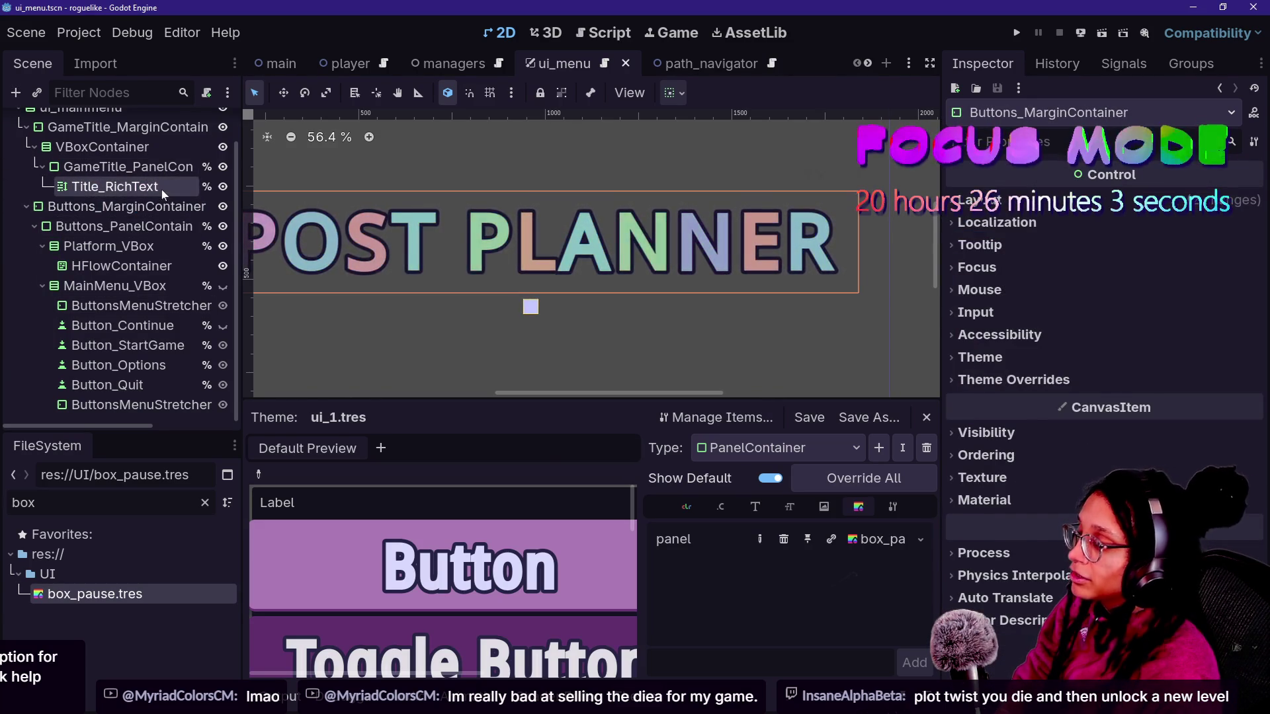
{"action": "left_click", "coordinate": [171, 168]}
{"action": "left_click", "coordinate": [170, 188]}
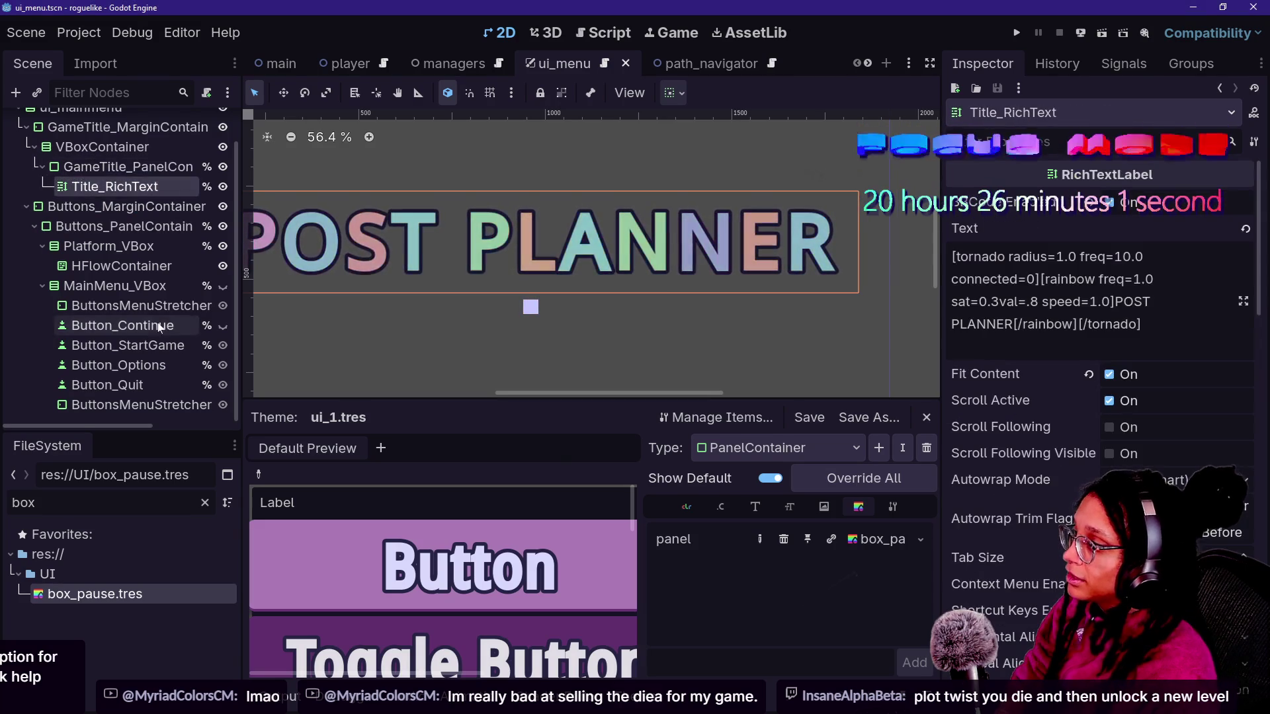
{"action": "left_click", "coordinate": [122, 325]}
{"action": "left_click", "coordinate": [183, 207]}
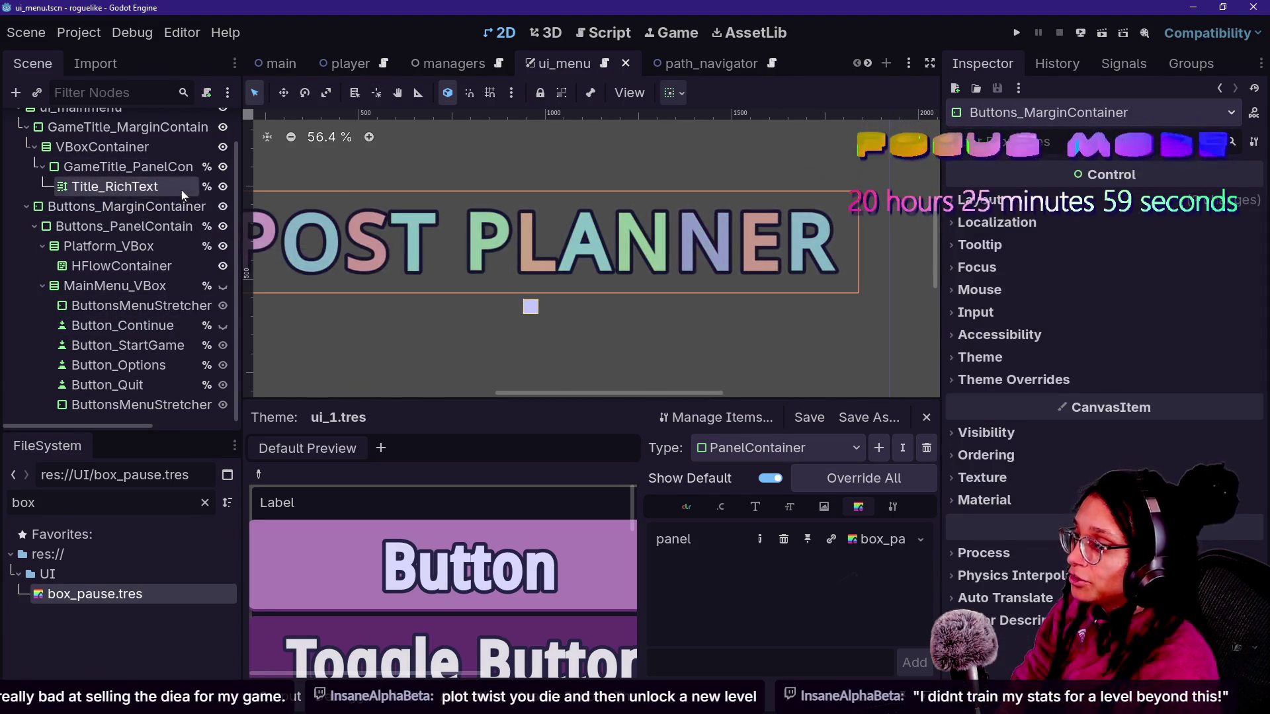
{"action": "left_click", "coordinate": [181, 189]}
{"action": "left_click", "coordinate": [149, 284]}
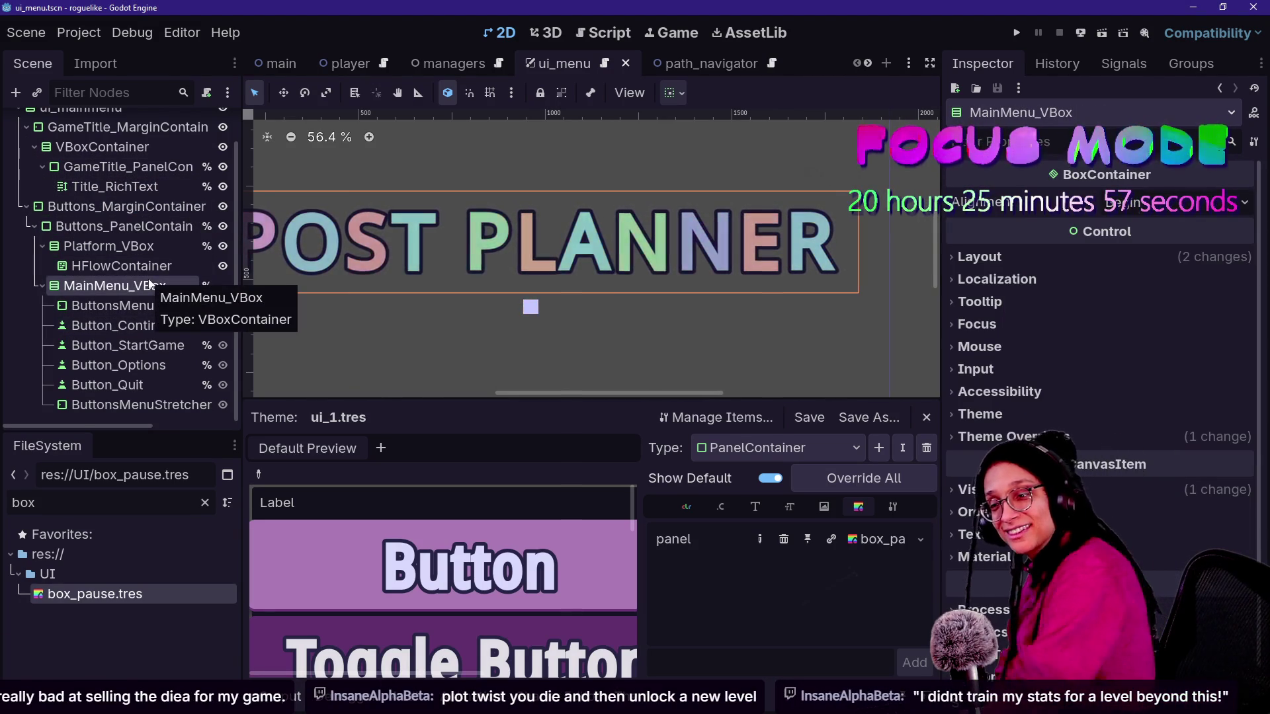
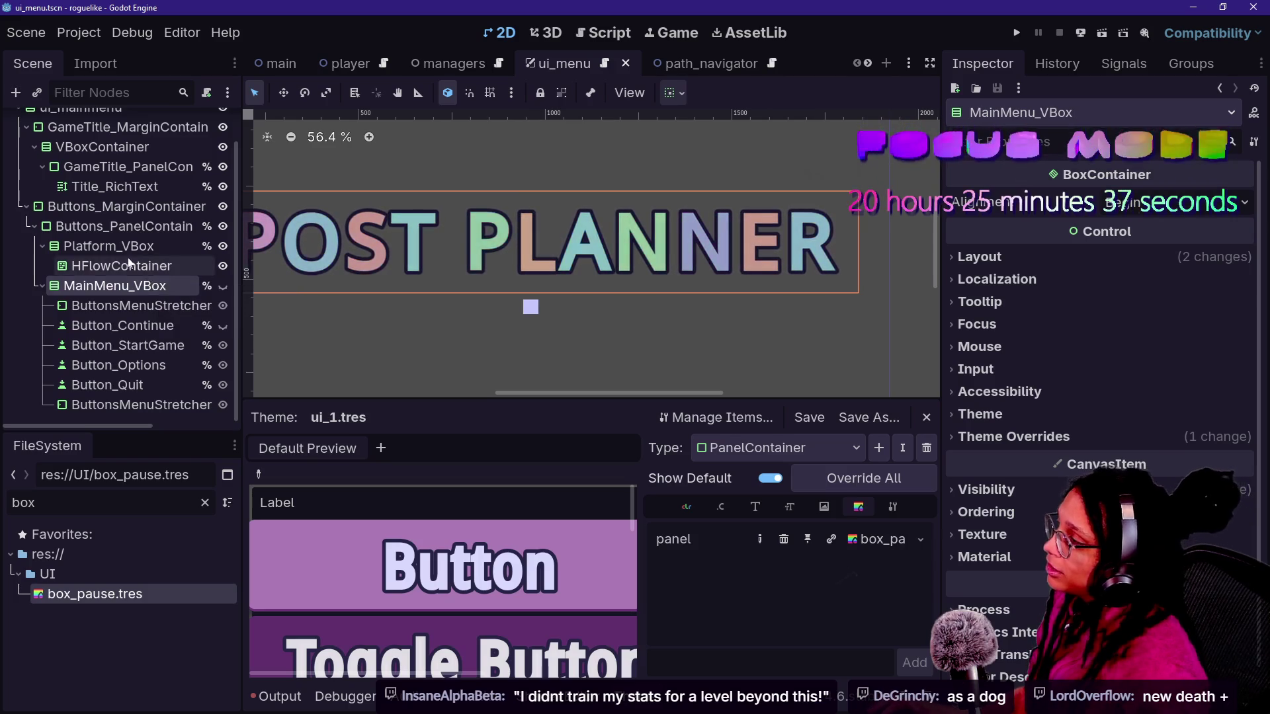
- Inspect the HFlowContainer and Platform_VBox nodes in the Scene dock
{"action": "left_click", "coordinate": [126, 266]}
{"action": "left_click", "coordinate": [75, 286]}
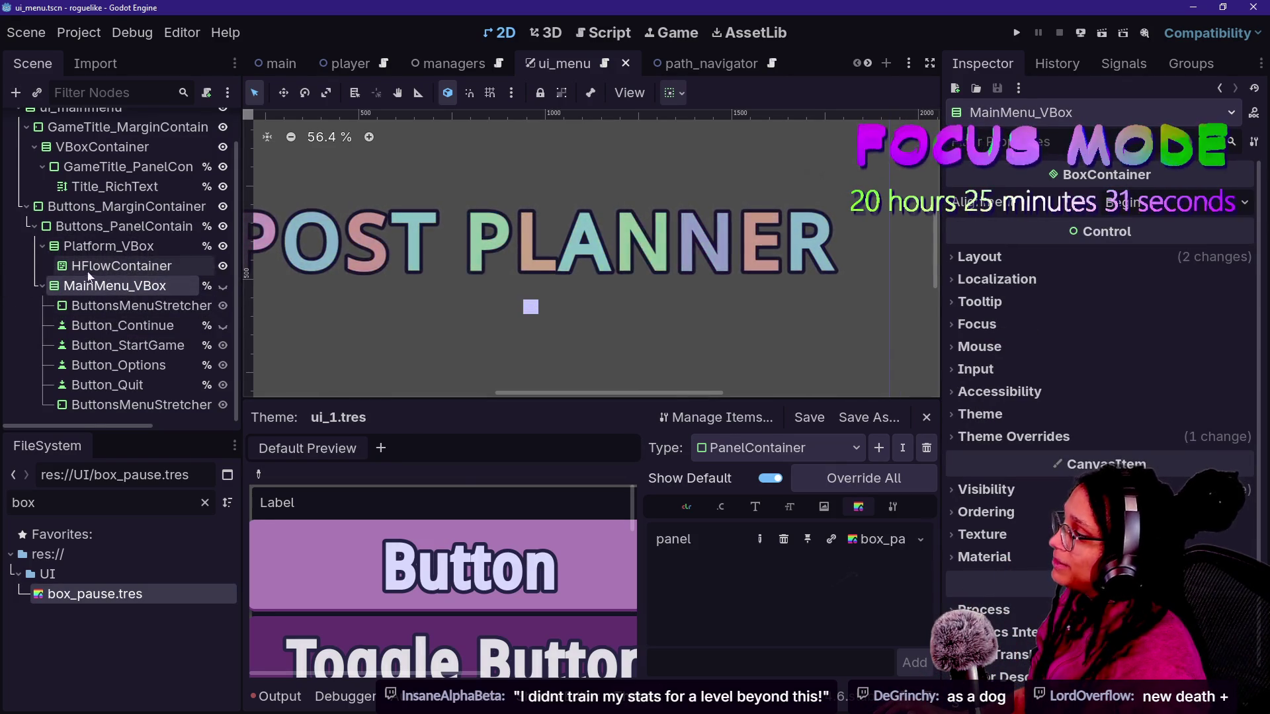
{"action": "left_click", "coordinate": [119, 246]}
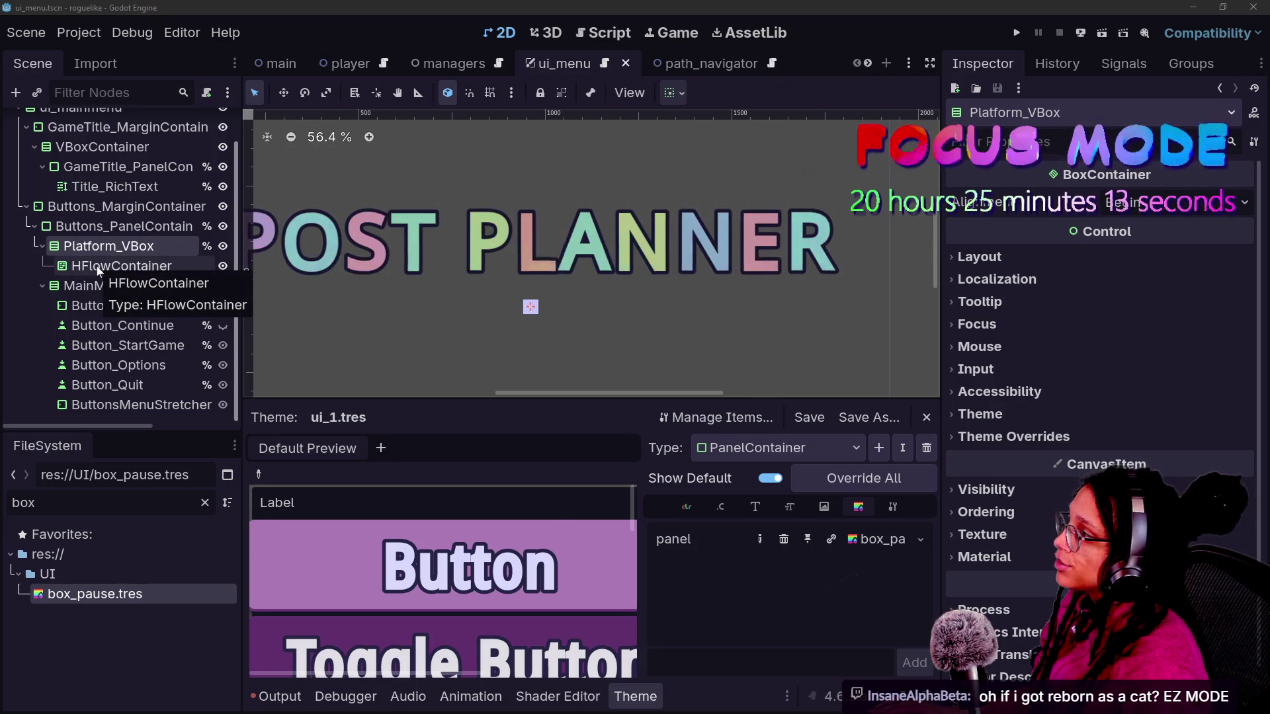
- Duplicate the POST PLANNER title label and drop Title_RichText2 into Platform_VBox above HFlowContainer
{"action": "left_click", "coordinate": [146, 191]}
{"action": "key", "text": "ctrl+d"}
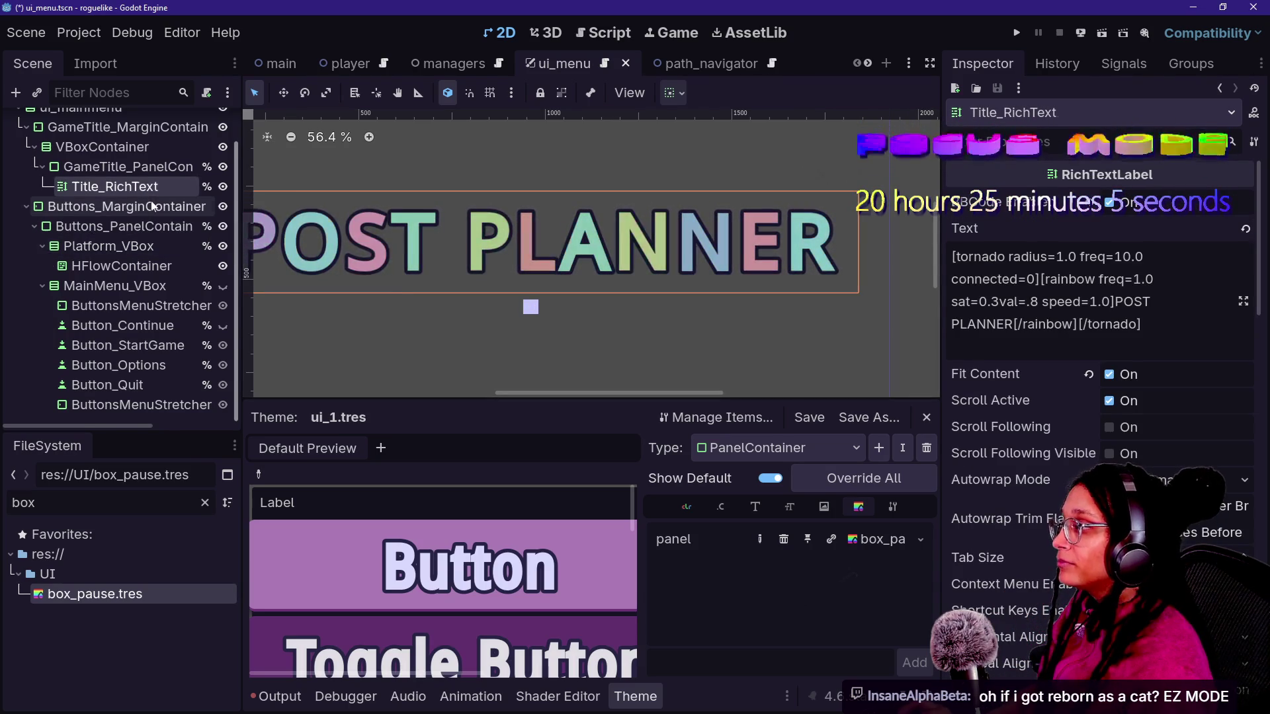
{"action": "left_click_drag", "start_coordinate": [147, 215], "coordinate": [171, 281]}
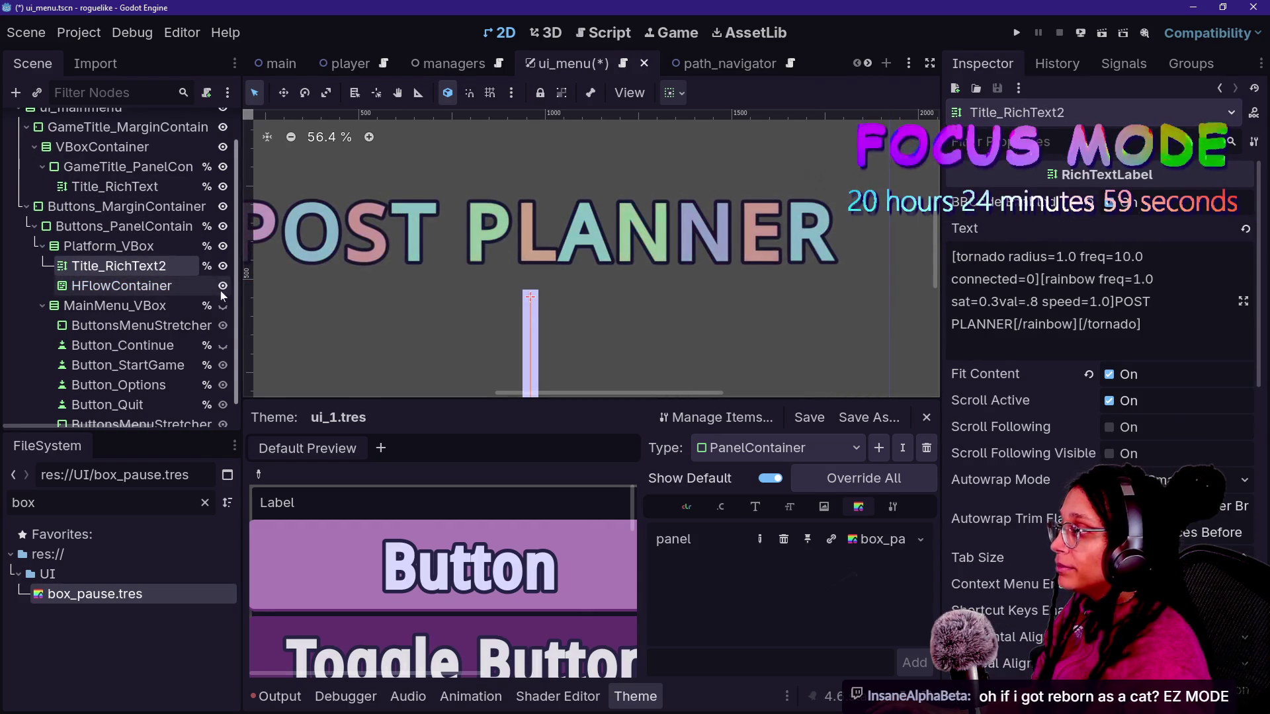
{"action": "scroll", "coordinate": [628, 283], "scroll_direction": "down", "scroll_amount": 2}
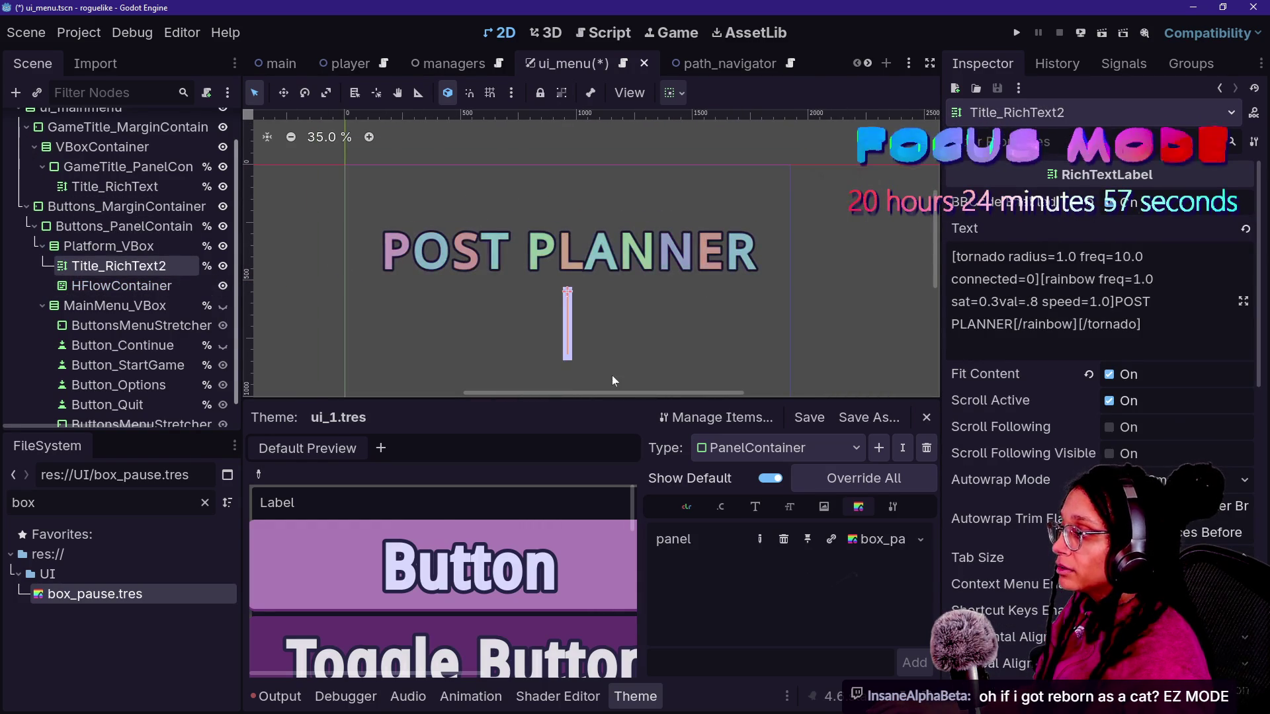
{"action": "scroll", "coordinate": [612, 381], "scroll_direction": "up", "scroll_amount": 2}
{"action": "left_click", "coordinate": [108, 246]}
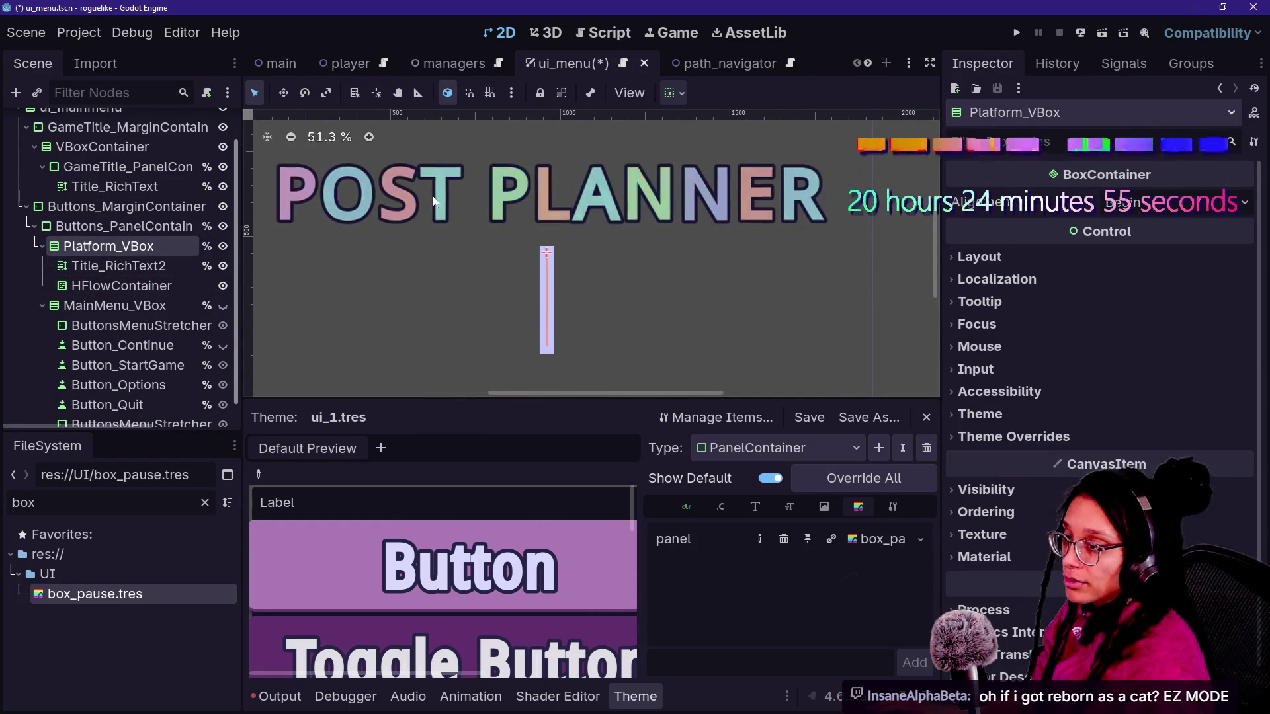
- Review Platform_VBox's Container Sizing, keeping Horizontal at Fill
{"action": "left_click", "coordinate": [1010, 255]}
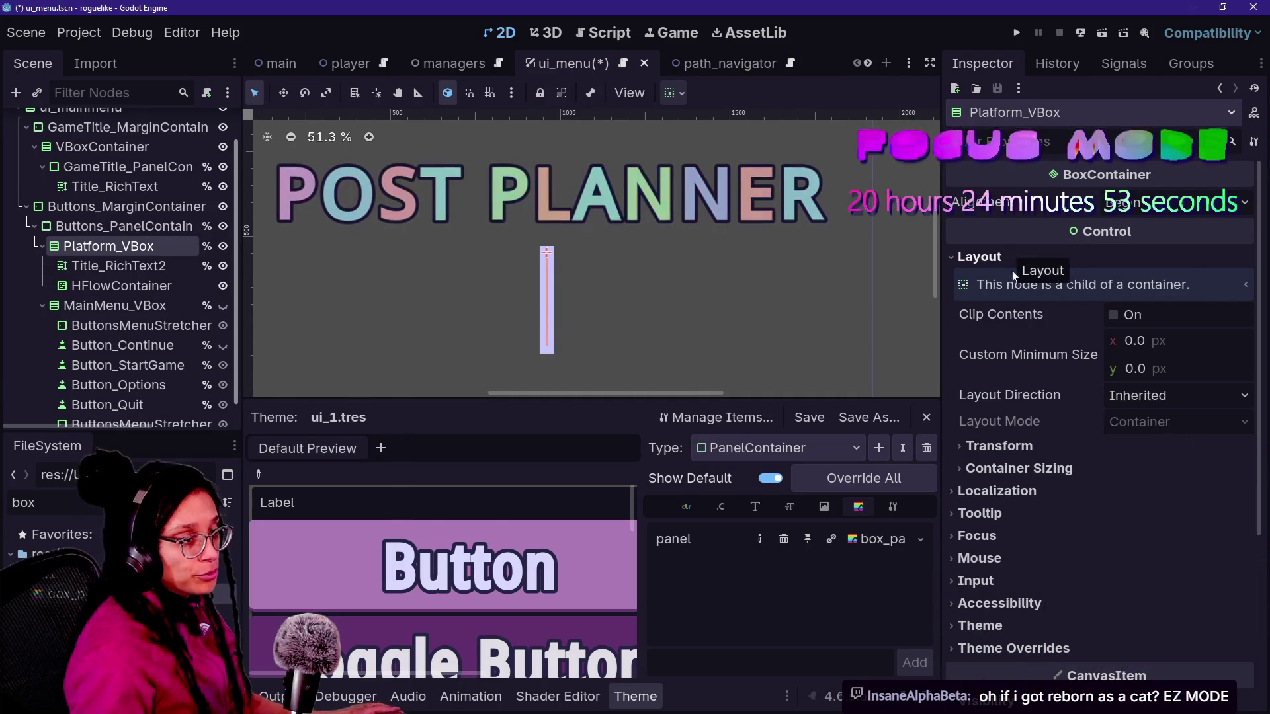
{"action": "left_click", "coordinate": [1054, 469]}
{"action": "left_click", "coordinate": [1140, 492]}
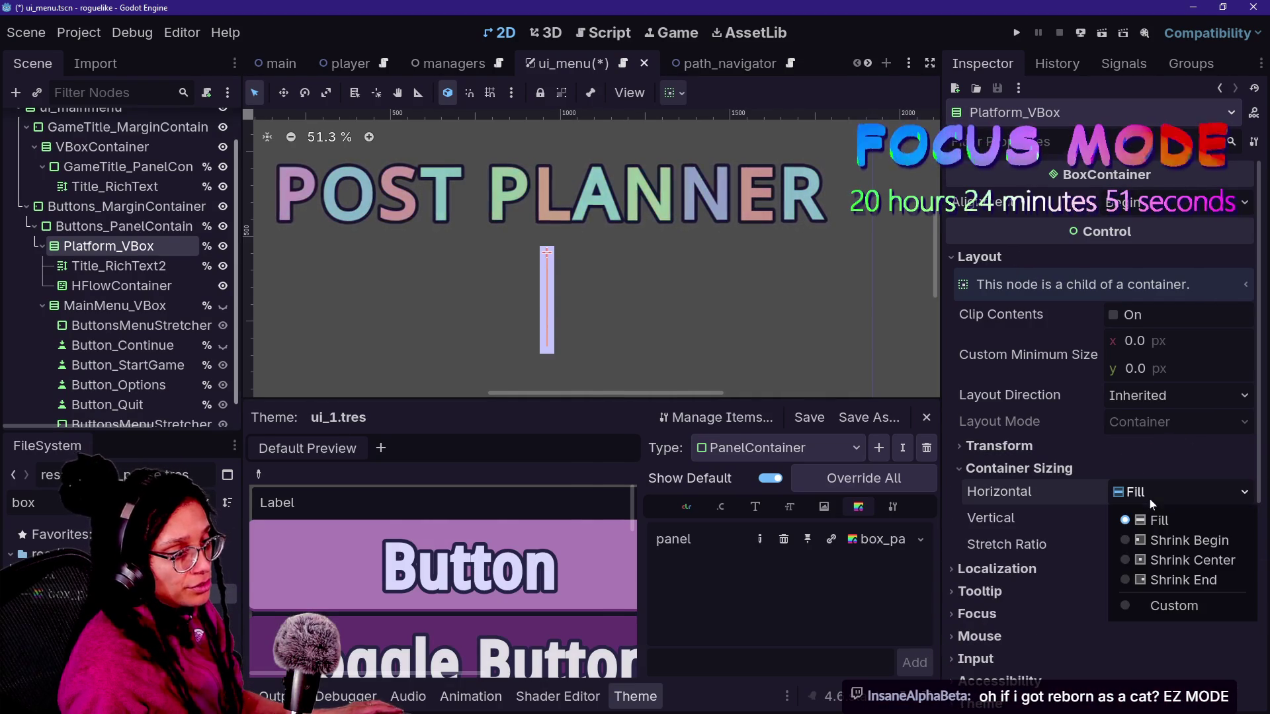
{"action": "left_click", "coordinate": [1138, 518]}
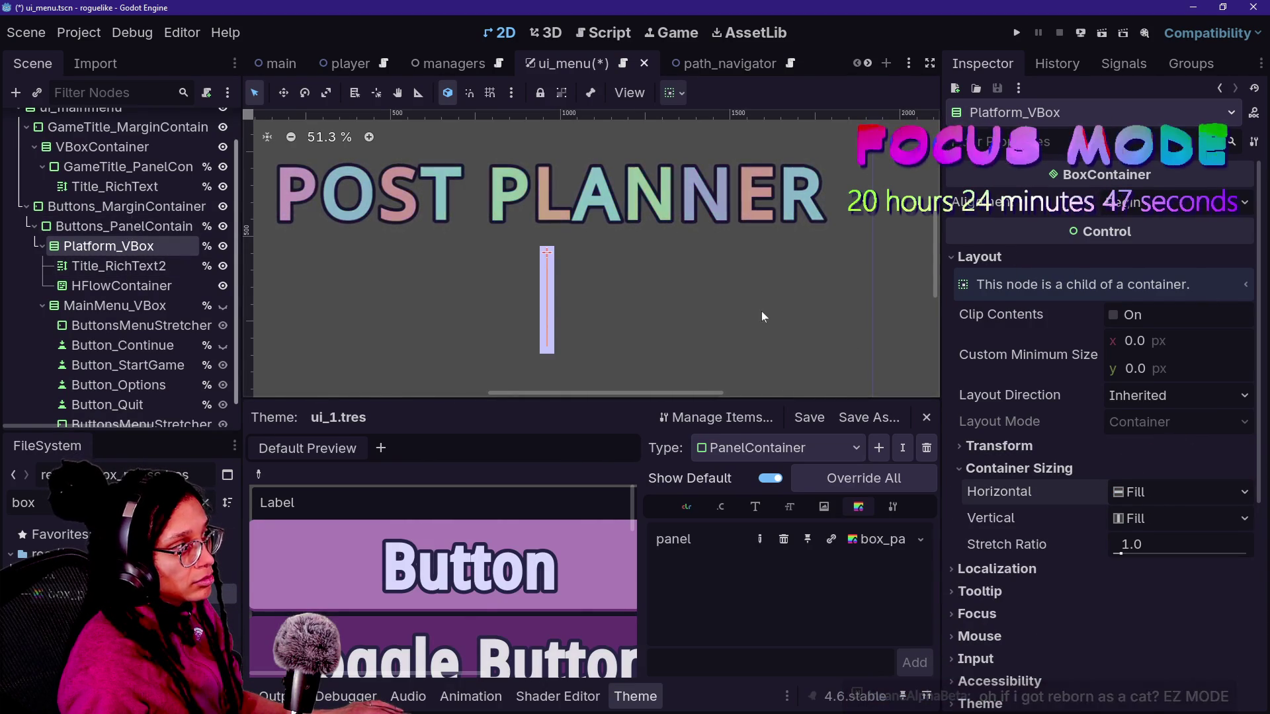
- Tick Vertical Expand in Title_RichText2's Container Sizing
{"action": "left_click", "coordinate": [121, 285]}
{"action": "left_click", "coordinate": [119, 266]}
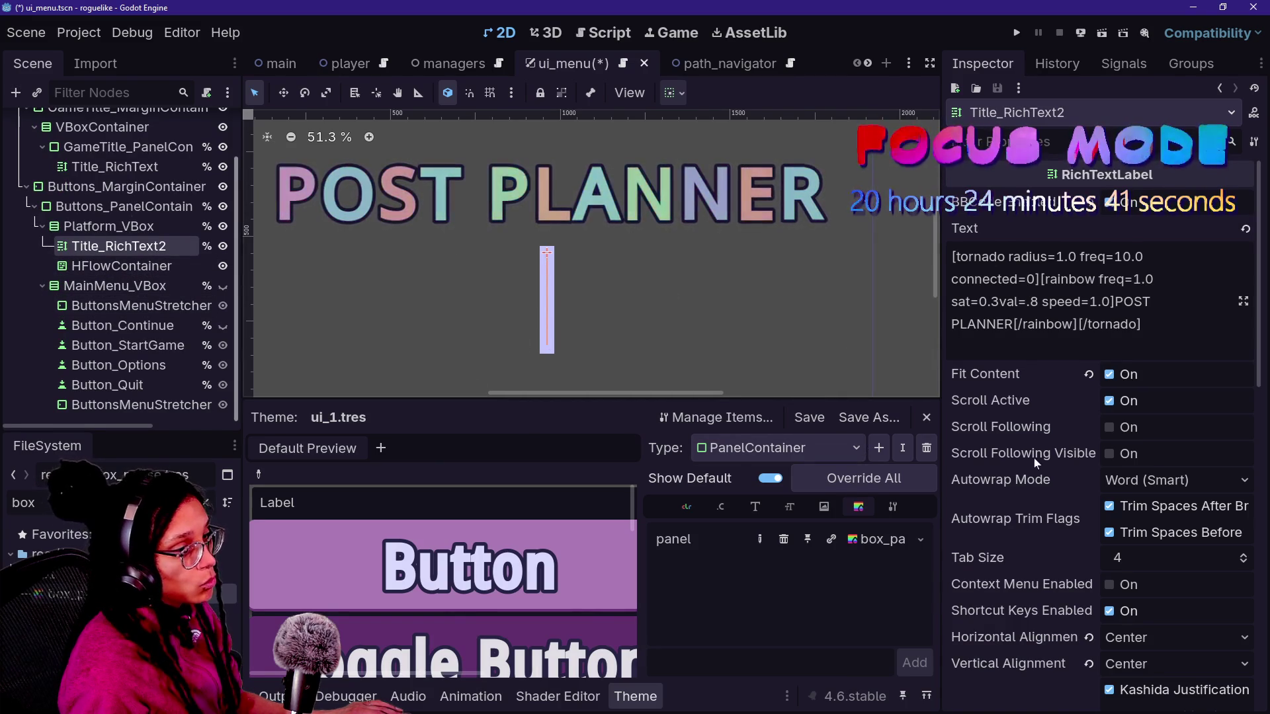
{"action": "left_click", "coordinate": [1115, 375]}
{"action": "left_click", "coordinate": [1115, 375]}
{"action": "scroll", "coordinate": [1023, 425], "scroll_direction": "down", "scroll_amount": 15}
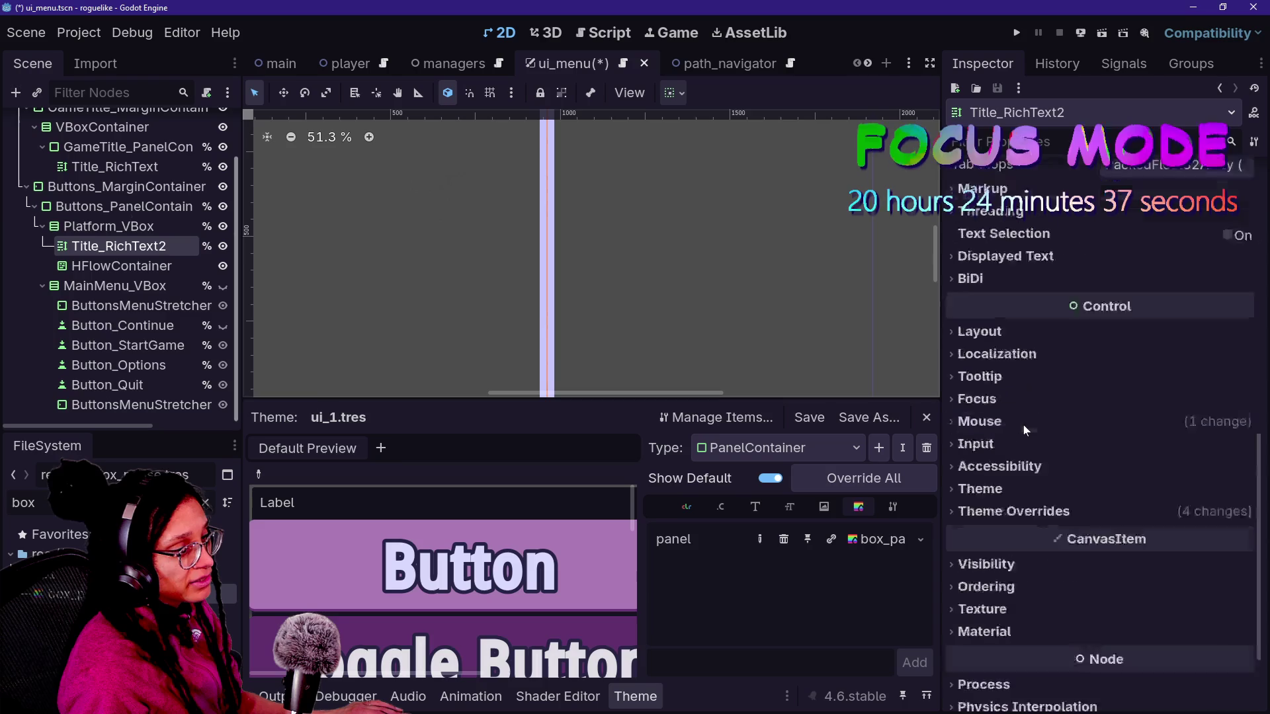
{"action": "scroll", "coordinate": [999, 221], "scroll_direction": "up", "scroll_amount": 3}
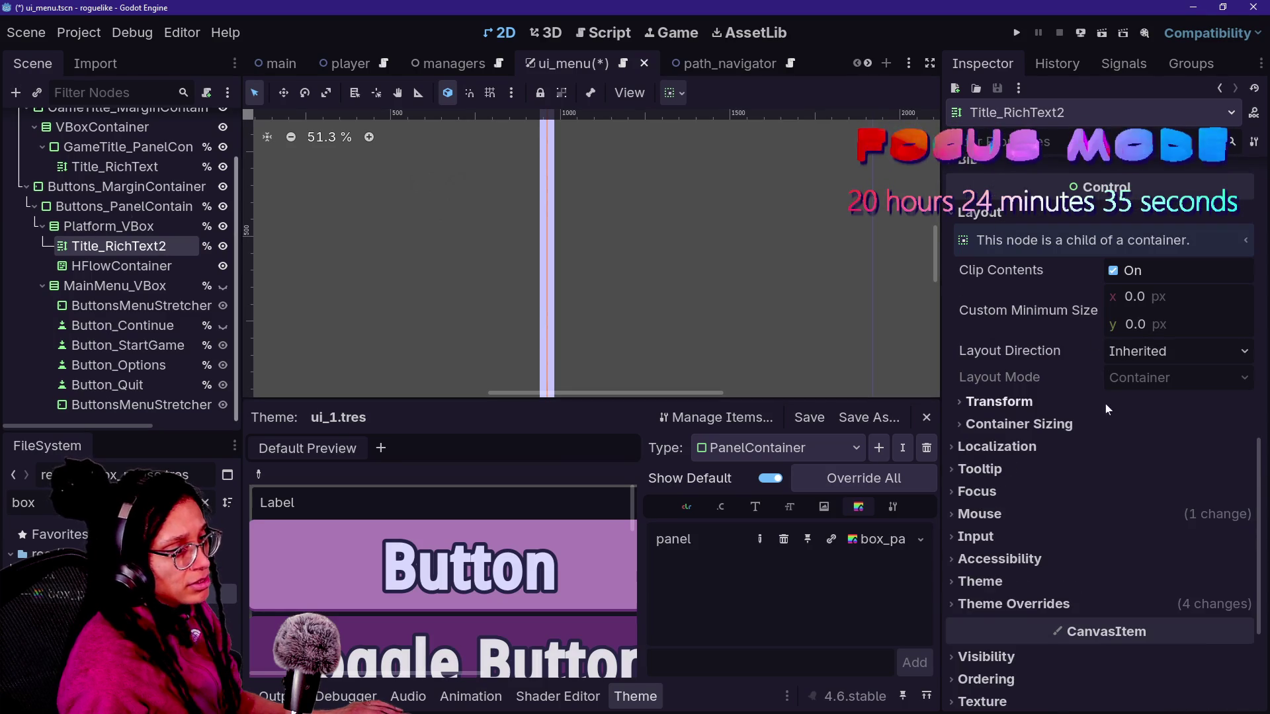
{"action": "left_click", "coordinate": [1109, 424]}
{"action": "left_click", "coordinate": [1155, 502]}
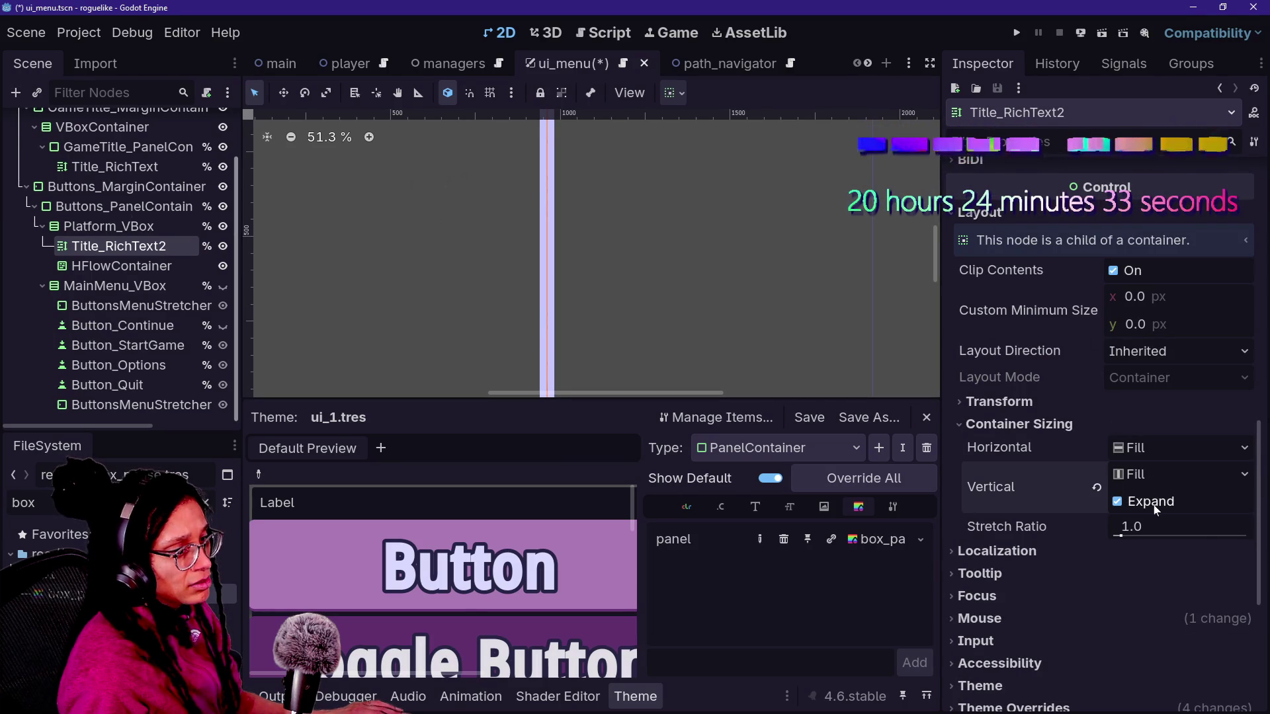
{"action": "scroll", "coordinate": [832, 359], "scroll_direction": "down", "scroll_amount": 8}
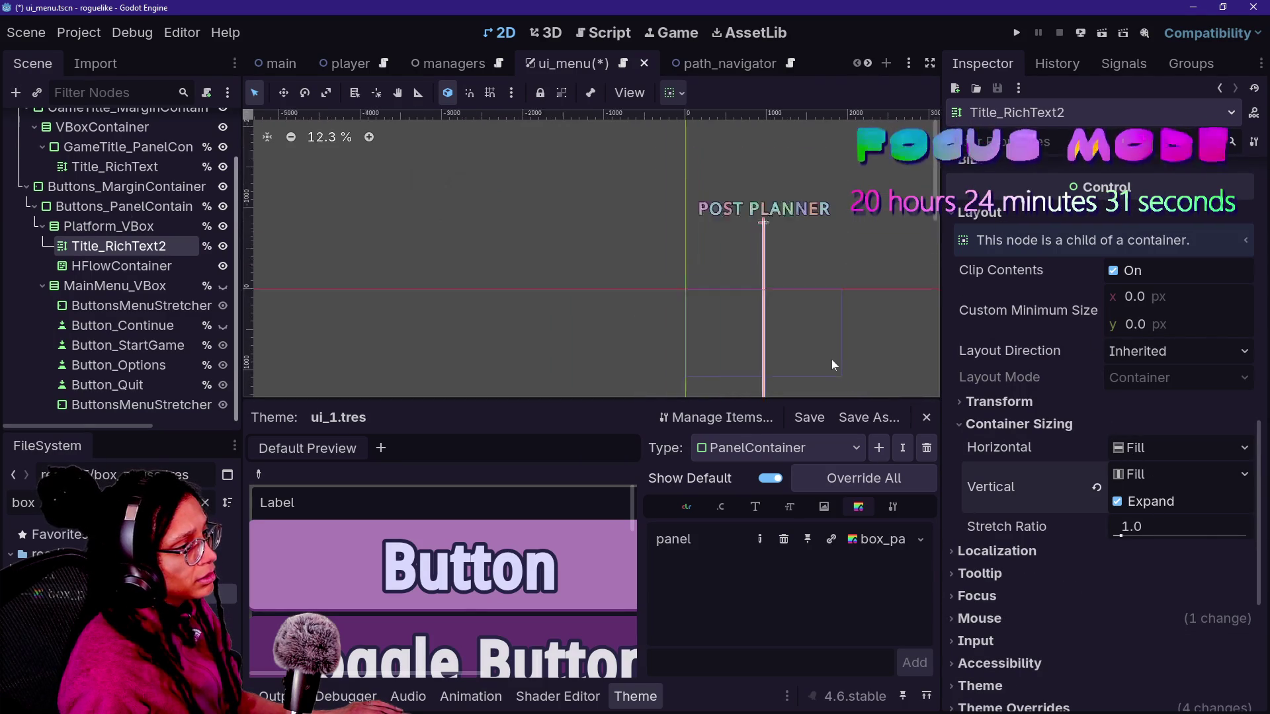
{"action": "scroll", "coordinate": [832, 359], "scroll_direction": "up", "scroll_amount": 3}
{"action": "scroll", "coordinate": [832, 359], "scroll_direction": "up", "scroll_amount": 1}
{"action": "scroll", "coordinate": [132, 264], "scroll_direction": "up", "scroll_amount": 3}
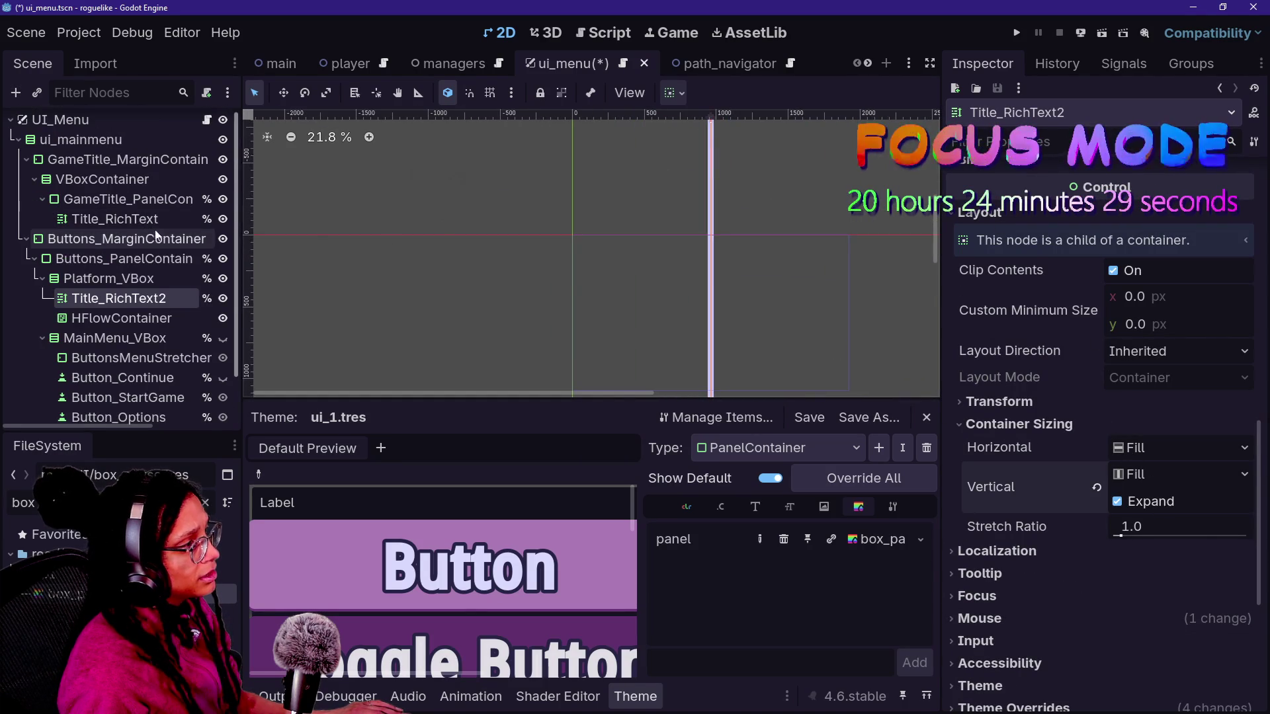
- Recheck the sizing of Platform_VBox and HFlowContainer
{"action": "left_click", "coordinate": [146, 283]}
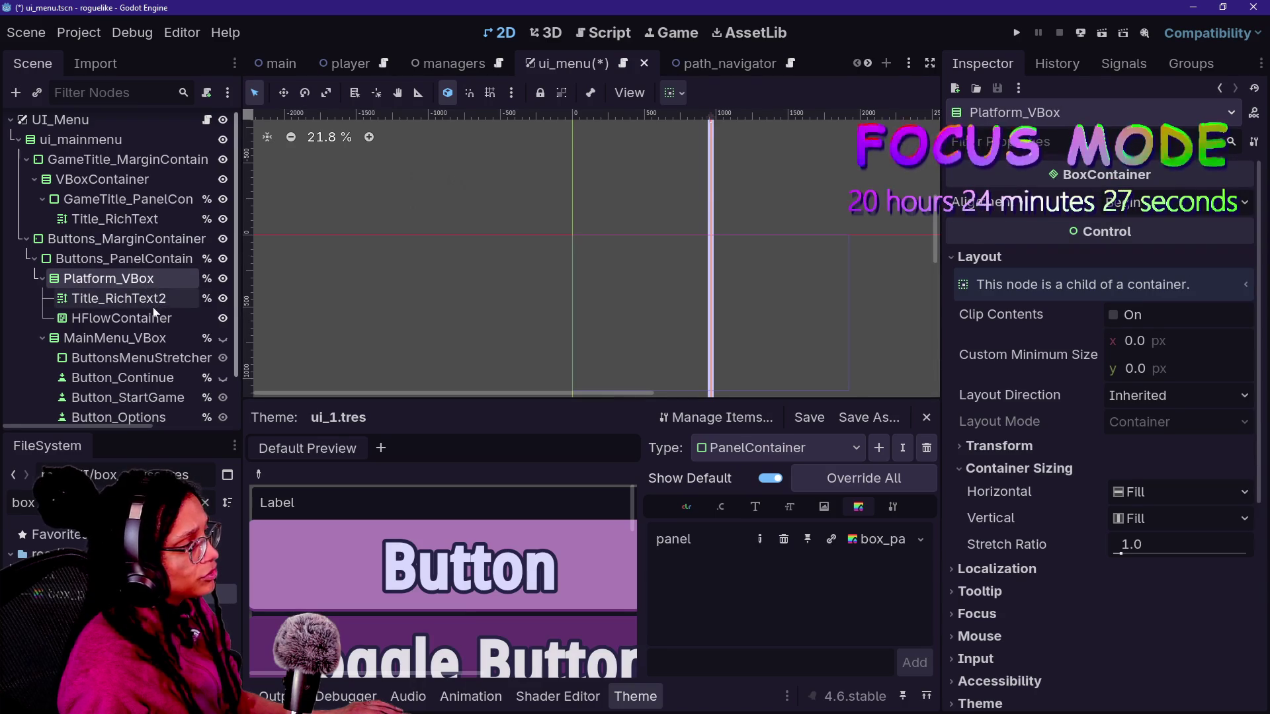
{"action": "left_click", "coordinate": [154, 317]}
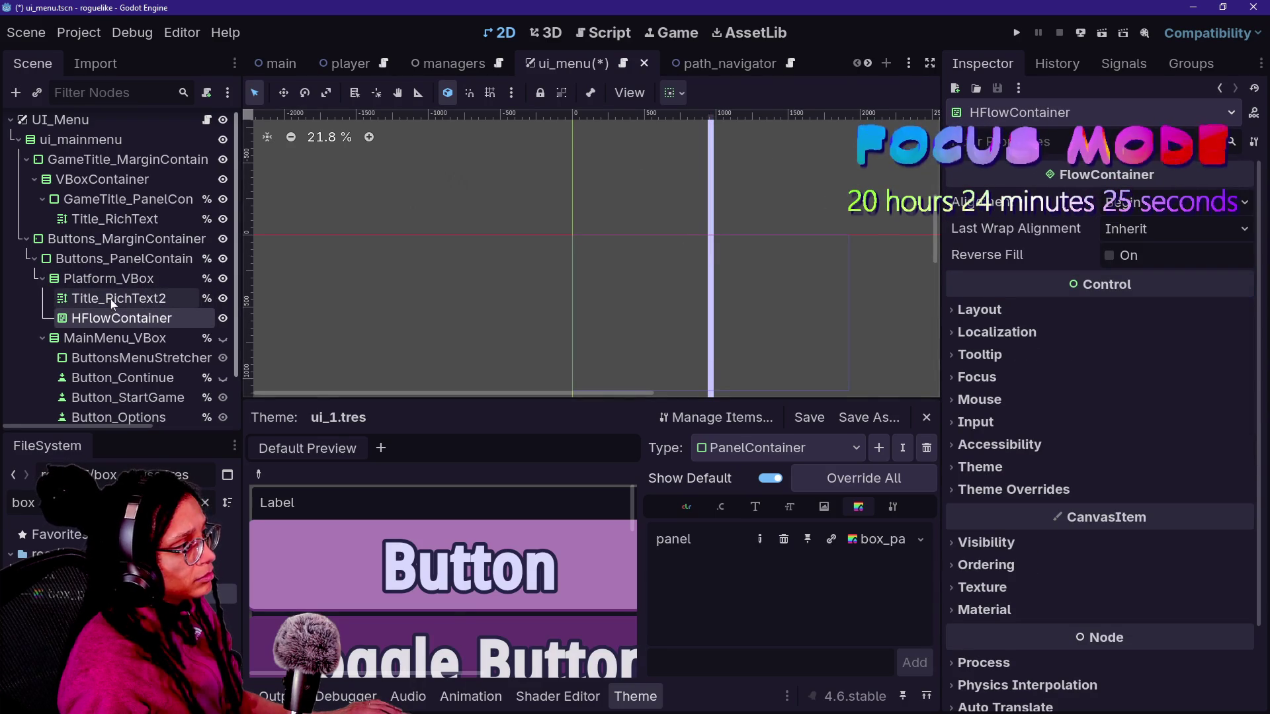
{"action": "left_click", "coordinate": [109, 278]}
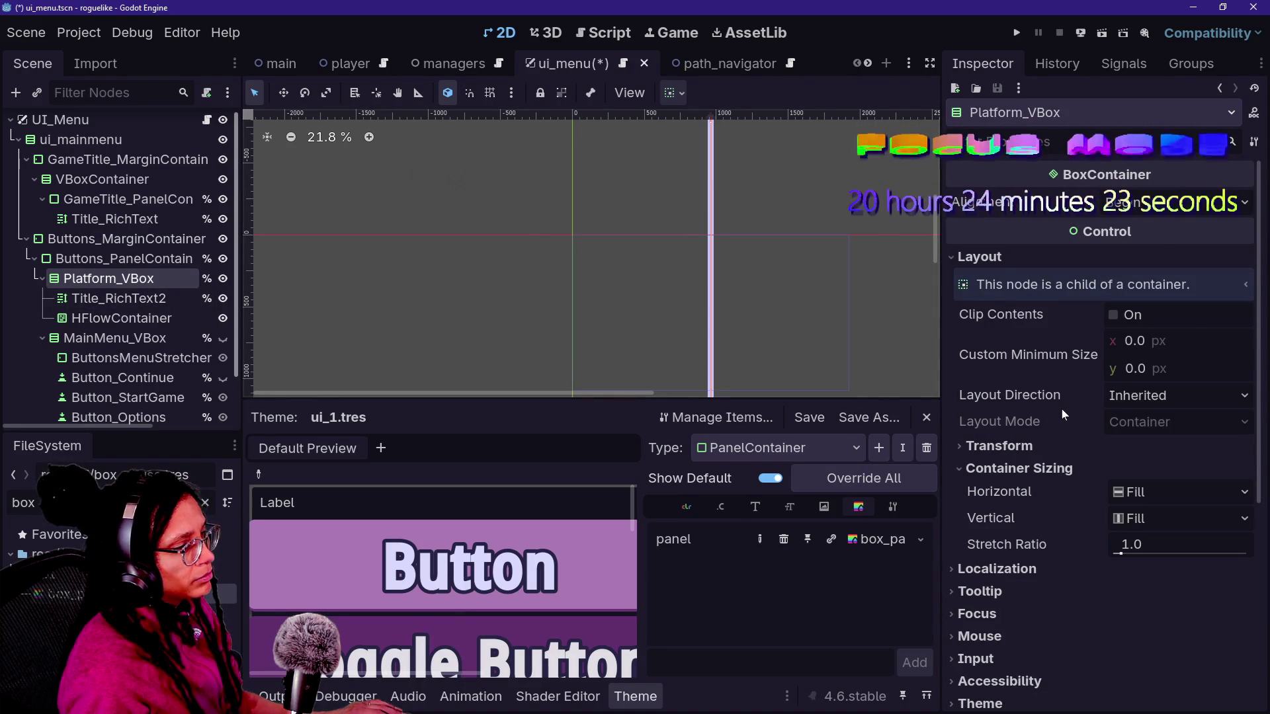
{"action": "scroll", "coordinate": [1062, 409], "scroll_direction": "down", "scroll_amount": 4}
{"action": "scroll", "coordinate": [1133, 356], "scroll_direction": "up", "scroll_amount": 2}
{"action": "scroll", "coordinate": [233, 361], "scroll_direction": "down", "scroll_amount": 2}
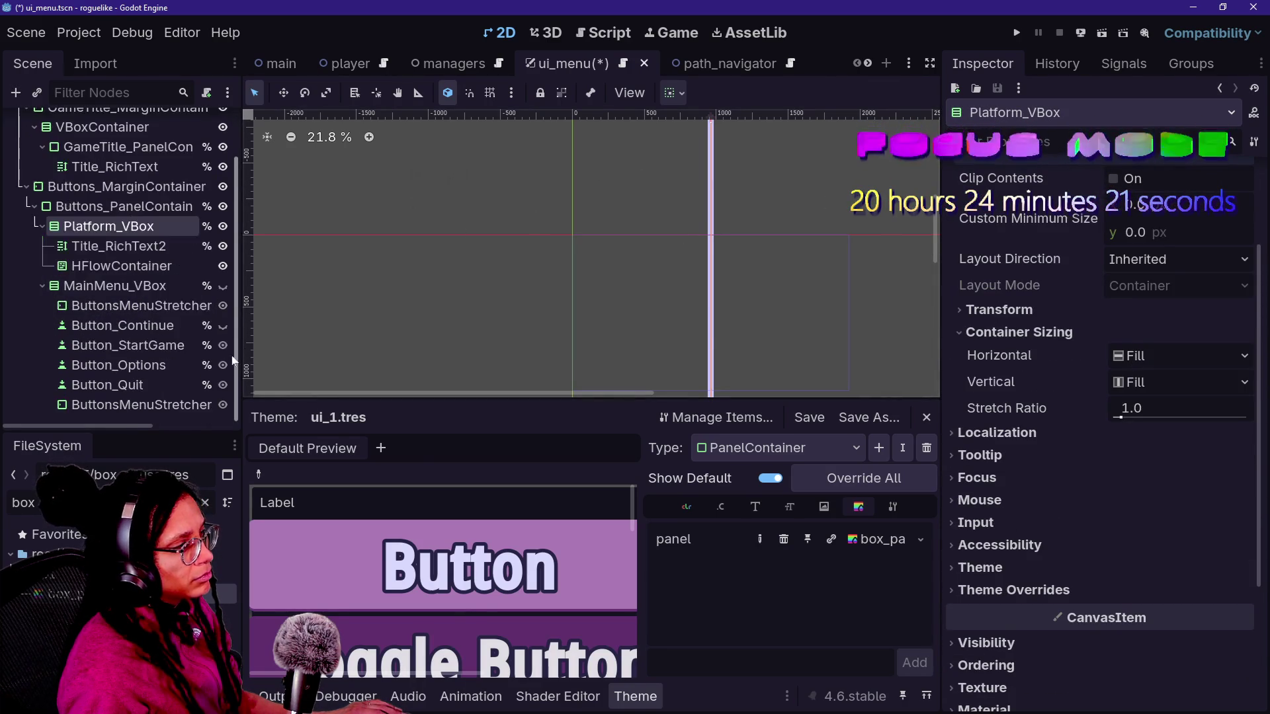
{"action": "right_click", "coordinate": [198, 246]}
- Begin adding a child node to Platform_VBox, then cancel it
{"action": "right_click", "coordinate": [100, 228]}
{"action": "right_click", "coordinate": [100, 228]}
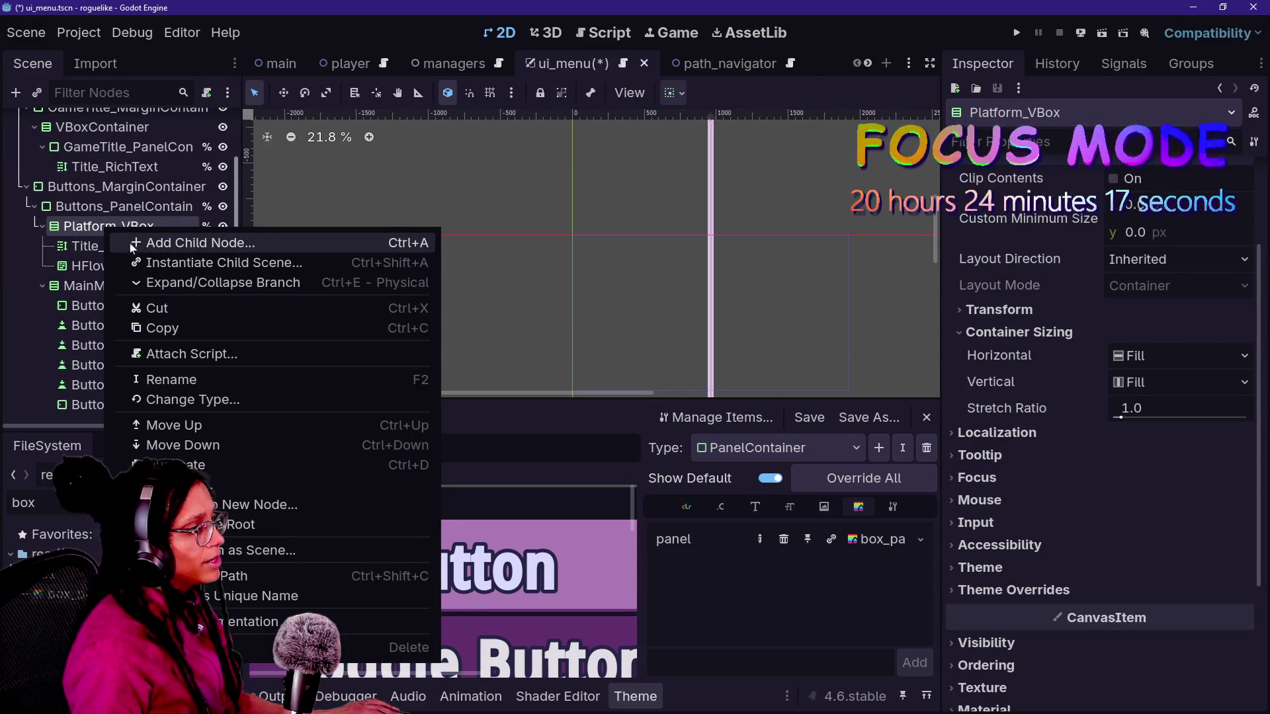
{"action": "left_click", "coordinate": [133, 243]}
{"action": "key", "text": "Escape"}
- Drag Button_Continue from MainMenu_VBox to sit under Title_RichText2 in Platform_VBox
{"action": "mouse_move", "coordinate": [163, 331]}
{"action": "left_mouse_down"}
{"action": "mouse_move", "coordinate": [152, 251]}
{"action": "mouse_move", "coordinate": [179, 281]}
{"action": "mouse_move", "coordinate": [116, 266]}
{"action": "mouse_move", "coordinate": [122, 257]}
{"action": "left_mouse_up"}
{"action": "scroll", "coordinate": [764, 240], "scroll_direction": "down", "scroll_amount": 1}
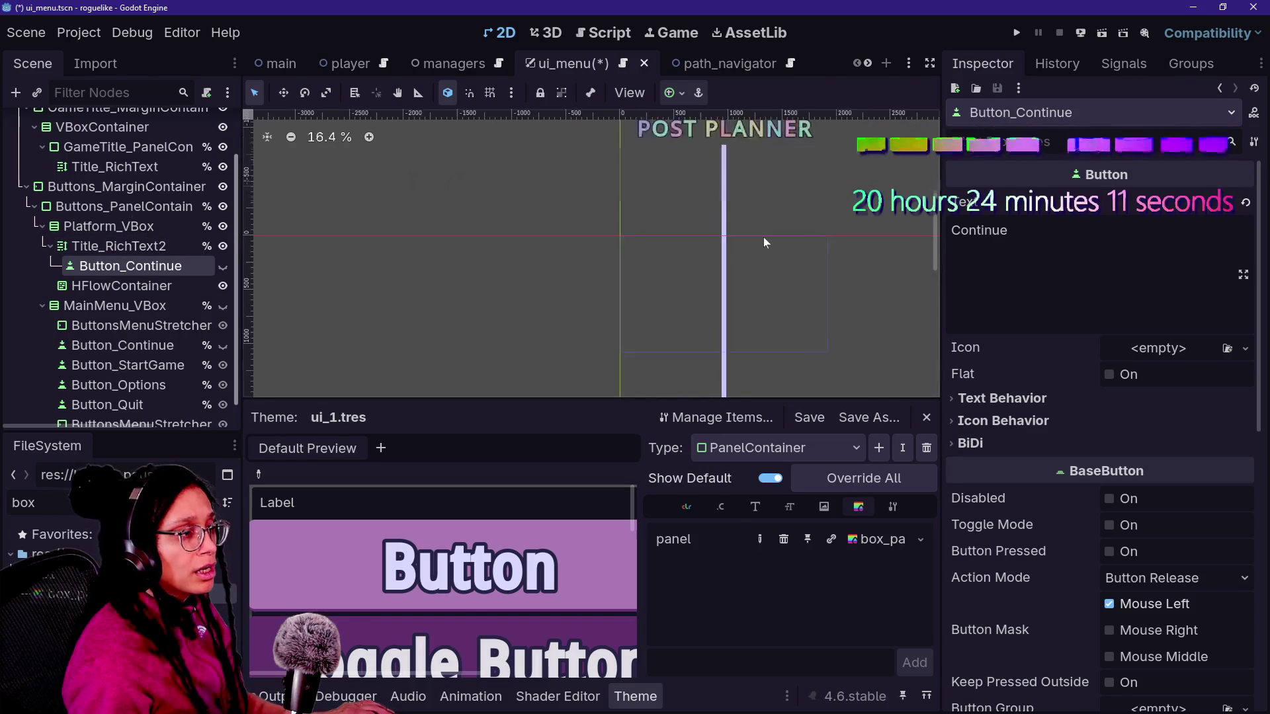
{"action": "scroll", "coordinate": [763, 237], "scroll_direction": "down", "scroll_amount": 5}
{"action": "scroll", "coordinate": [763, 237], "scroll_direction": "up", "scroll_amount": 3}
{"action": "scroll", "coordinate": [772, 224], "scroll_direction": "up", "scroll_amount": 6}
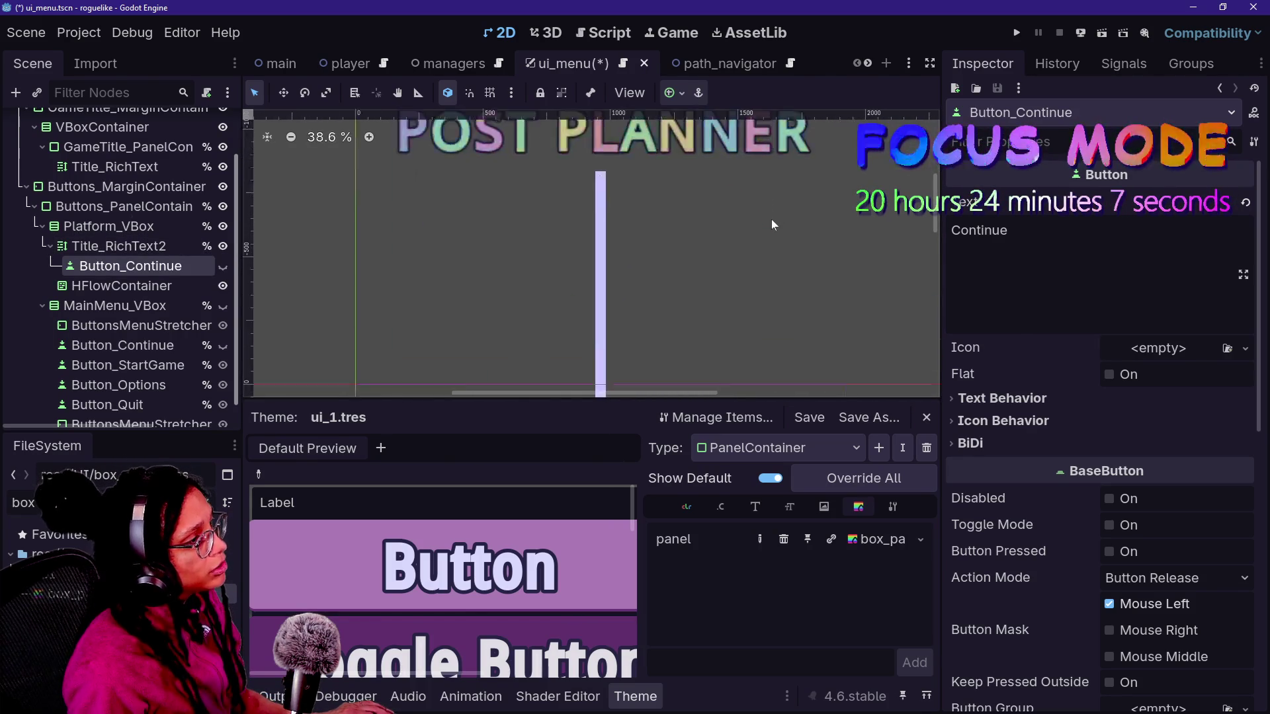
{"action": "scroll", "coordinate": [771, 219], "scroll_direction": "up", "scroll_amount": 2}
{"action": "scroll", "coordinate": [459, 185], "scroll_direction": "up", "scroll_amount": 4}
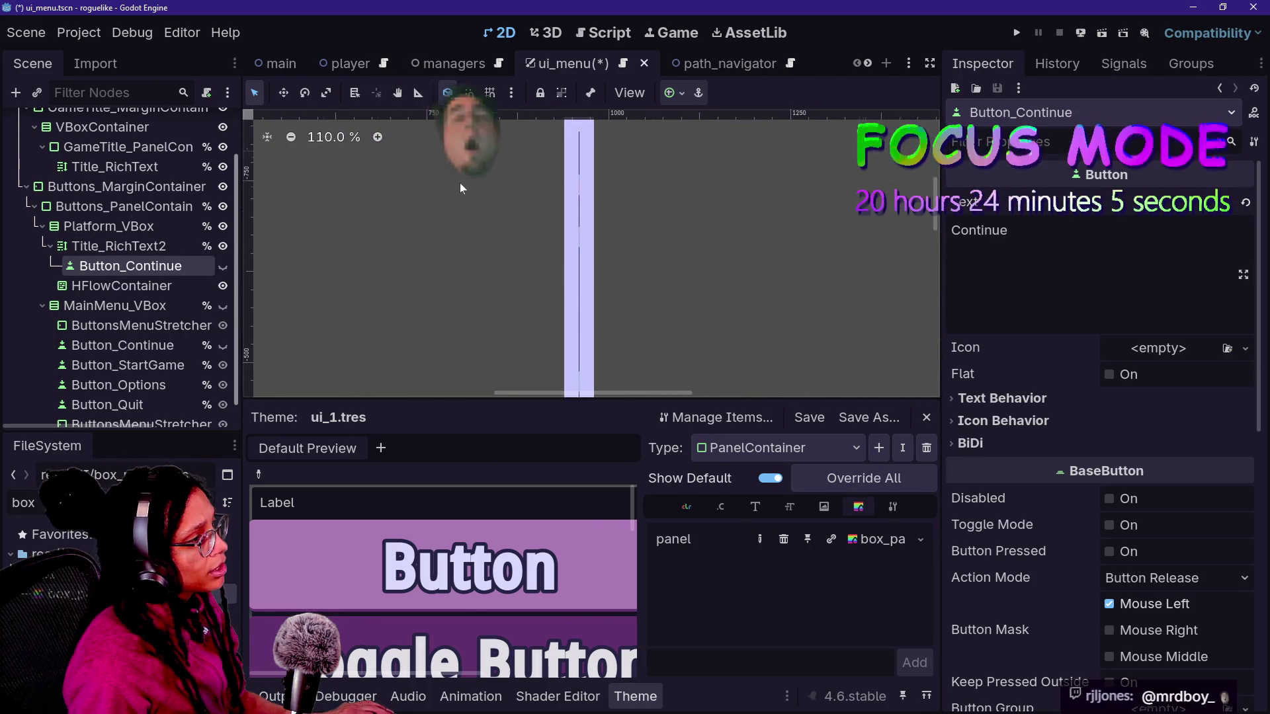
{"action": "scroll", "coordinate": [461, 188], "scroll_direction": "down", "scroll_amount": 3}
{"action": "left_click", "coordinate": [119, 246]}
{"action": "left_click", "coordinate": [108, 226]}
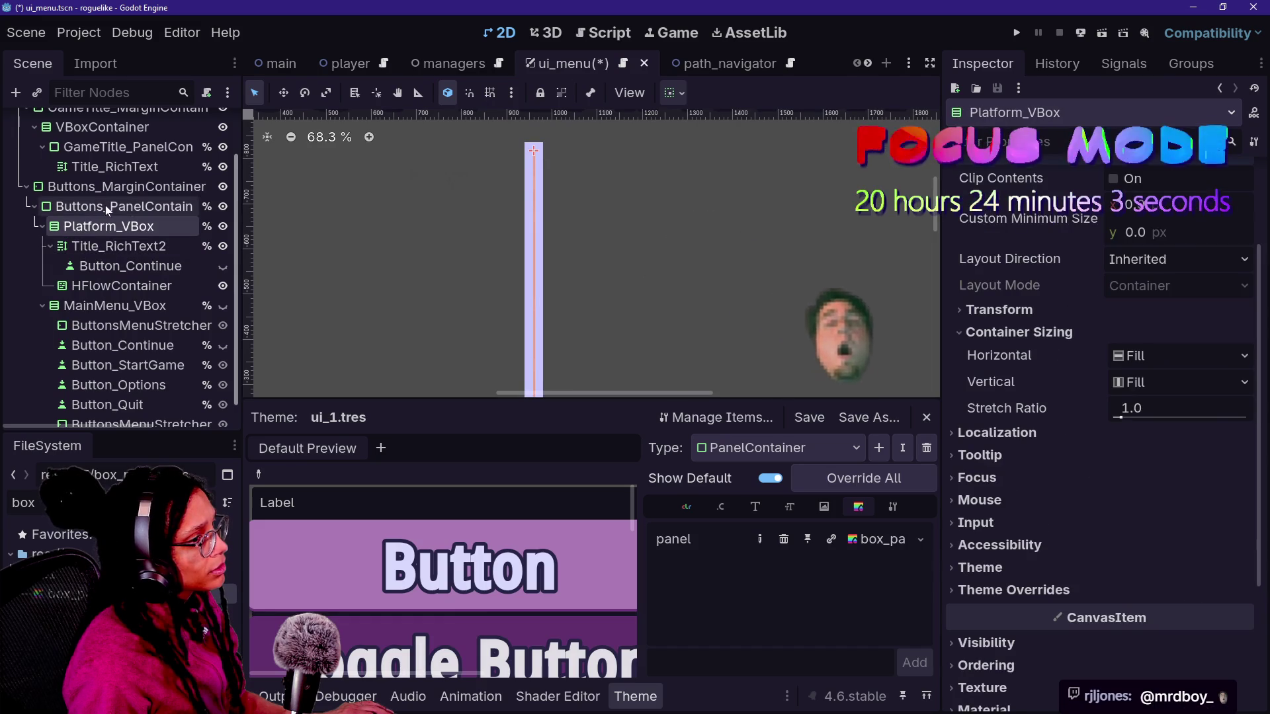
- Try Shrink Center on Buttons_PanelContainer's Horizontal sizing, then revert it to Fill
{"action": "left_click", "coordinate": [105, 205]}
{"action": "scroll", "coordinate": [1023, 442], "scroll_direction": "up", "scroll_amount": 2}
{"action": "scroll", "coordinate": [1022, 442], "scroll_direction": "up", "scroll_amount": 2}
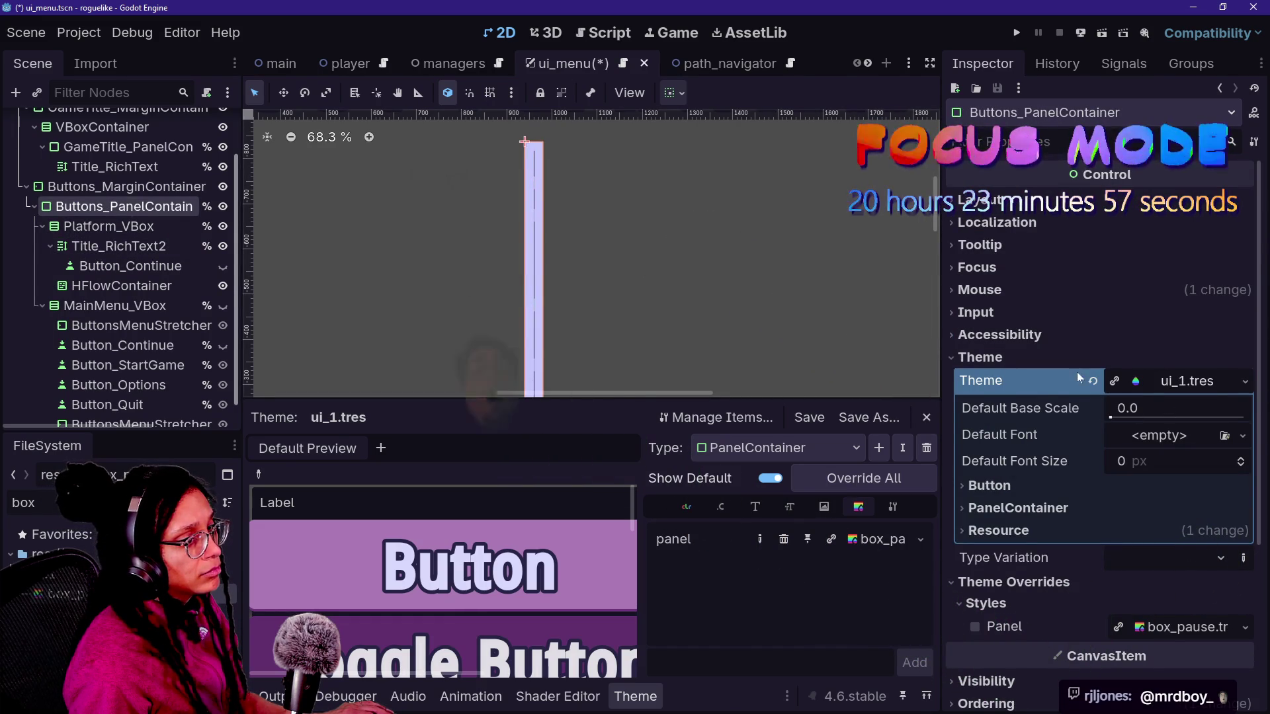
{"action": "left_click", "coordinate": [1034, 209]}
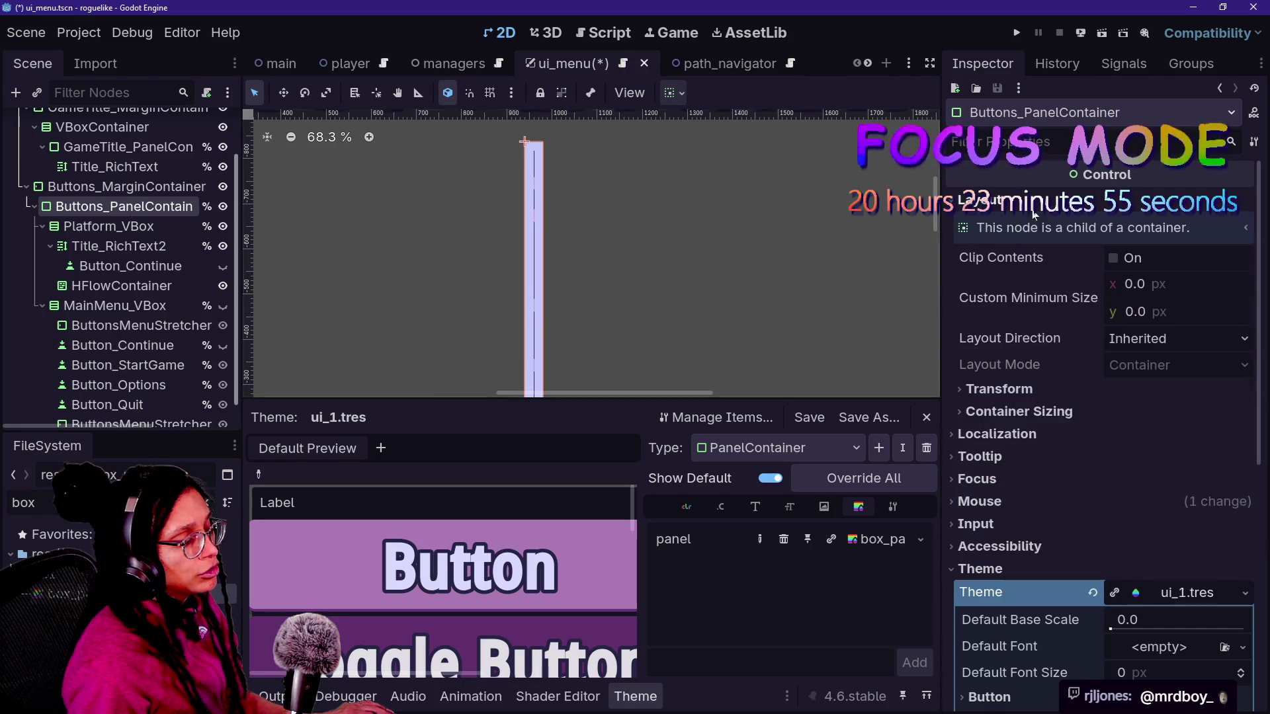
{"action": "left_click", "coordinate": [1028, 413]}
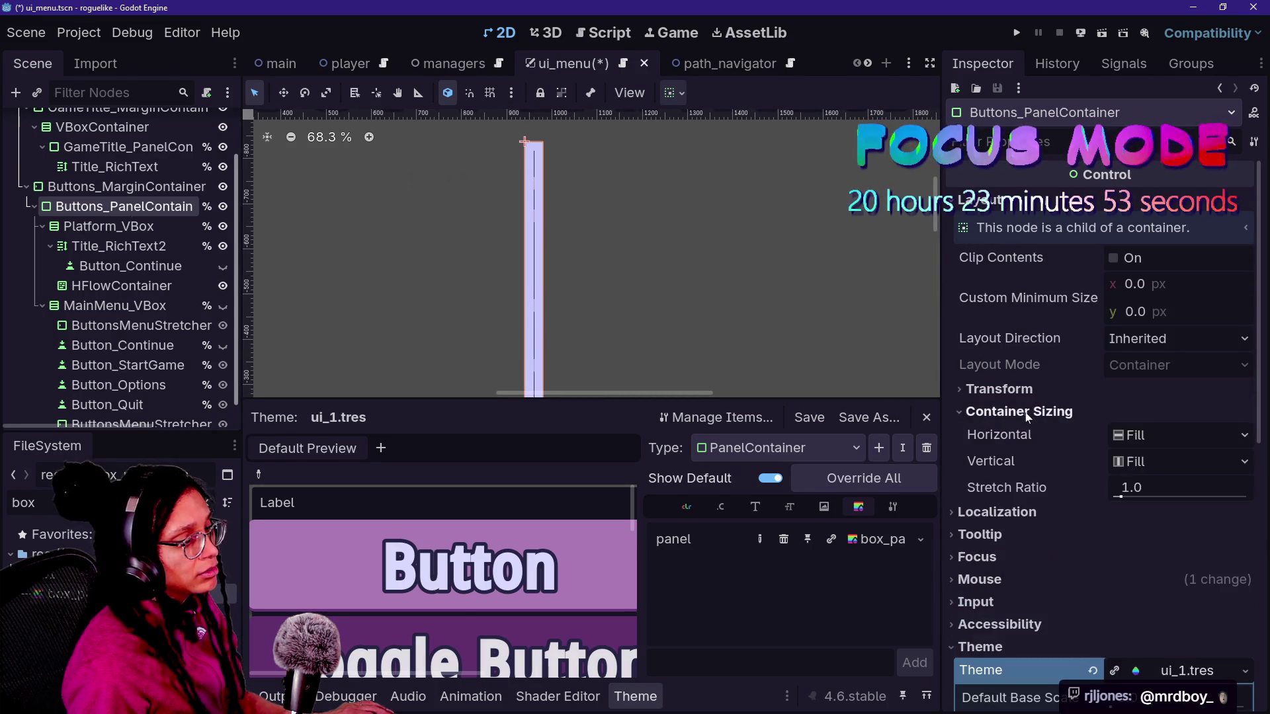
{"action": "left_click", "coordinate": [1144, 439]}
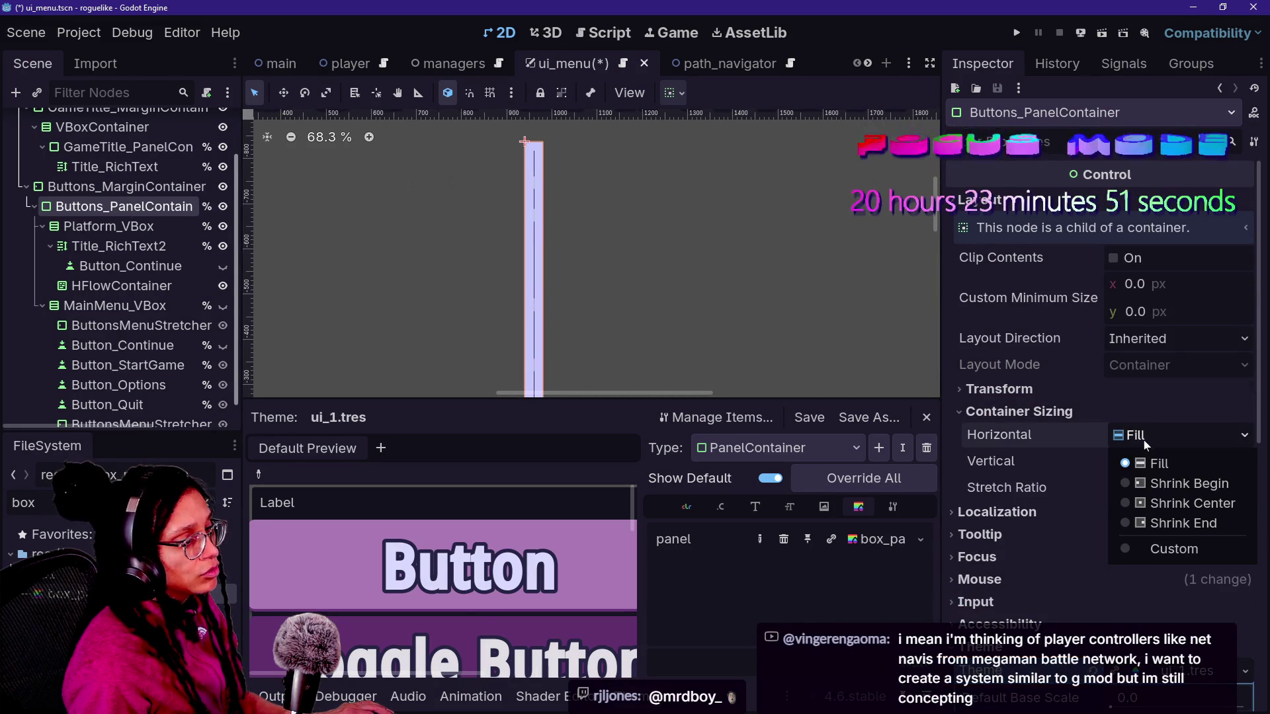
{"action": "left_click", "coordinate": [1145, 506]}
{"action": "left_click", "coordinate": [1097, 436]}
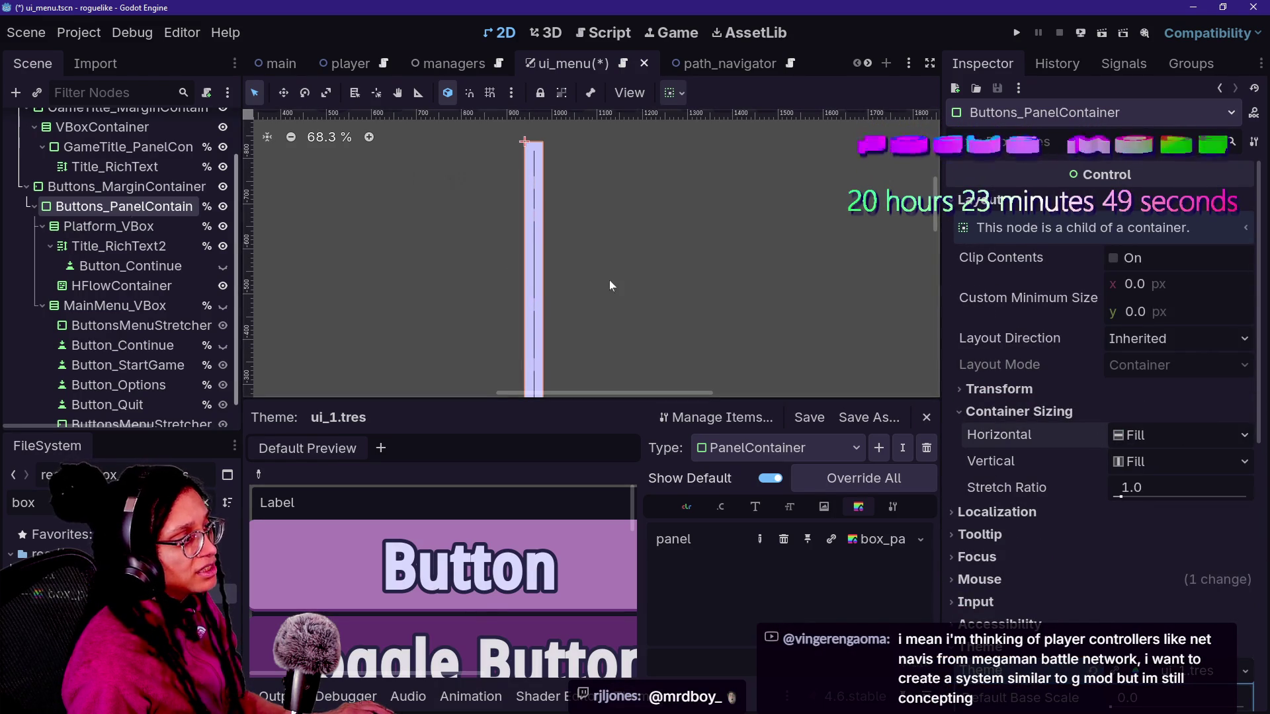
- Give Buttons_MarginContainer Vertical Expand and Horizontal Fill container sizing
{"action": "left_click", "coordinate": [126, 187]}
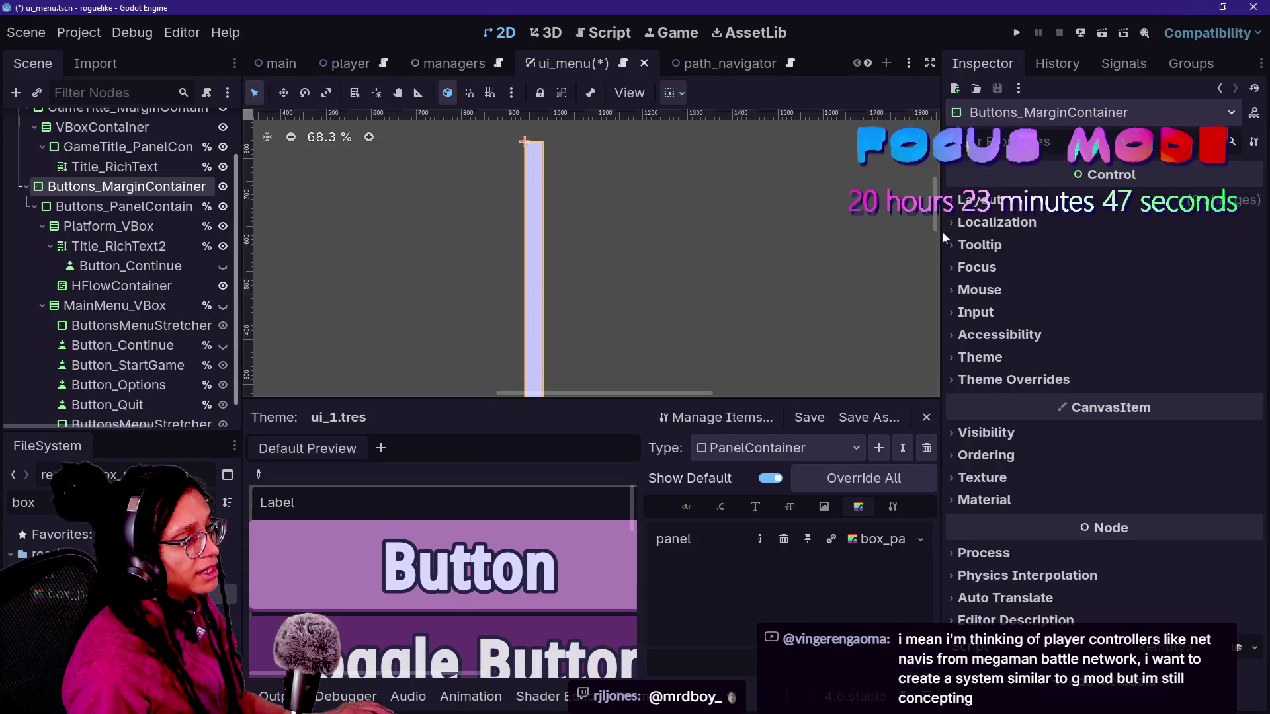
{"action": "left_click", "coordinate": [979, 200]}
{"action": "left_click", "coordinate": [1077, 410]}
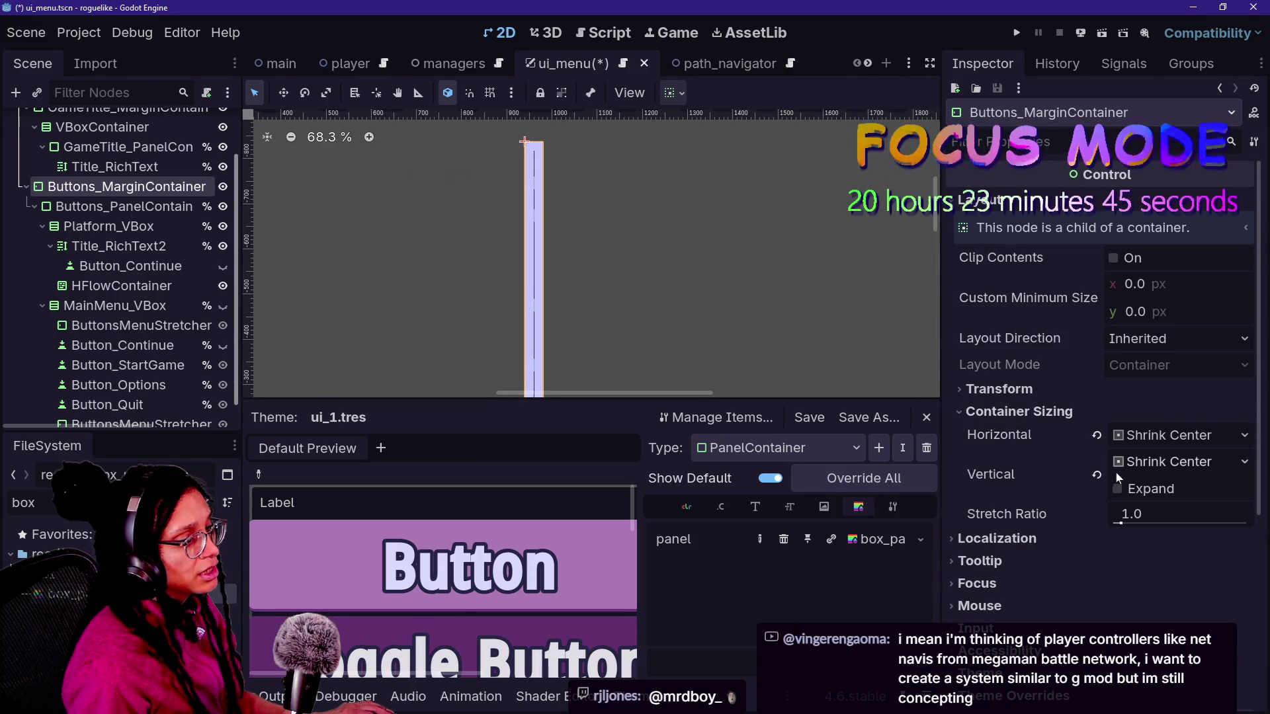
{"action": "left_click", "coordinate": [1134, 492]}
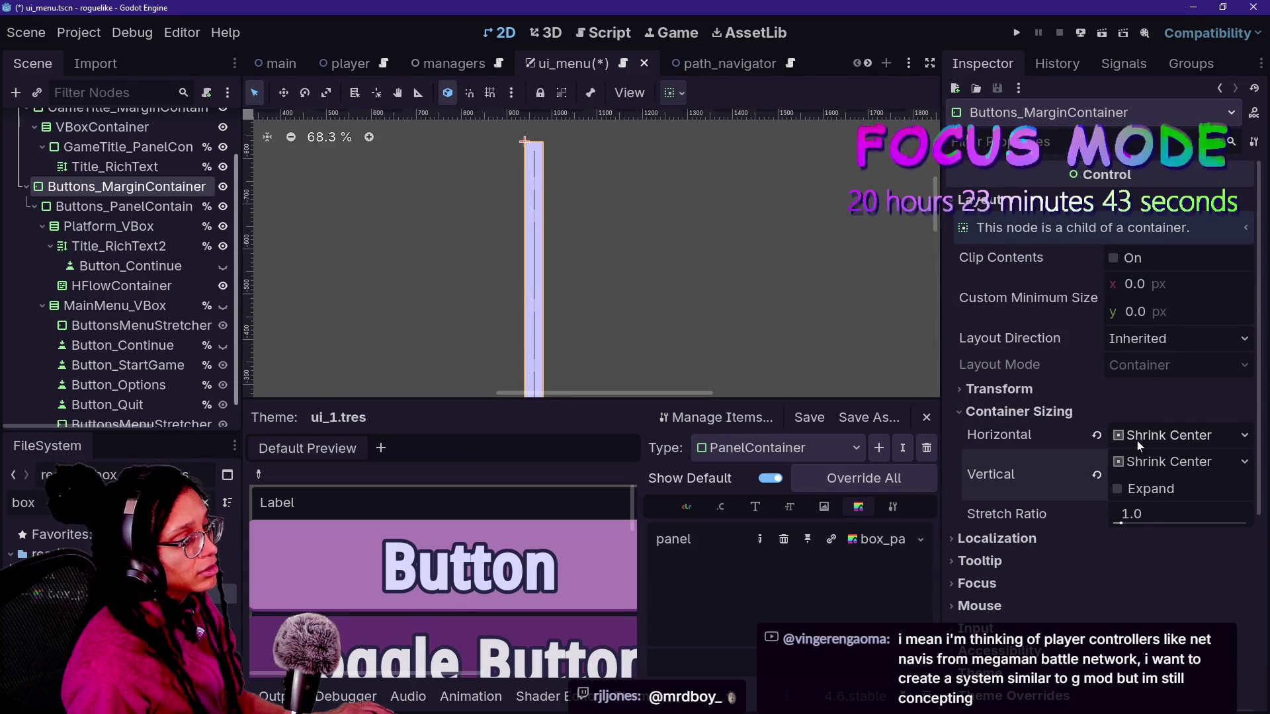
{"action": "left_click", "coordinate": [1137, 441]}
{"action": "left_click", "coordinate": [1147, 466]}
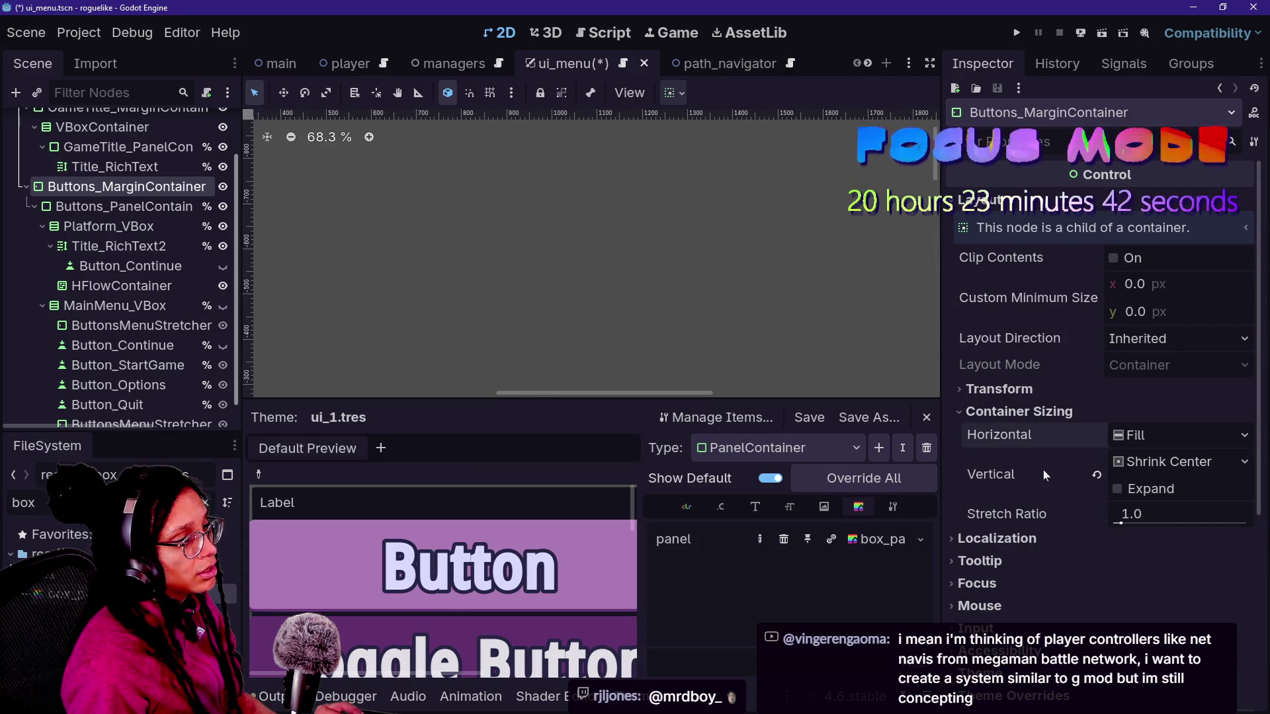
{"action": "scroll", "coordinate": [877, 390], "scroll_direction": "down", "scroll_amount": 8}
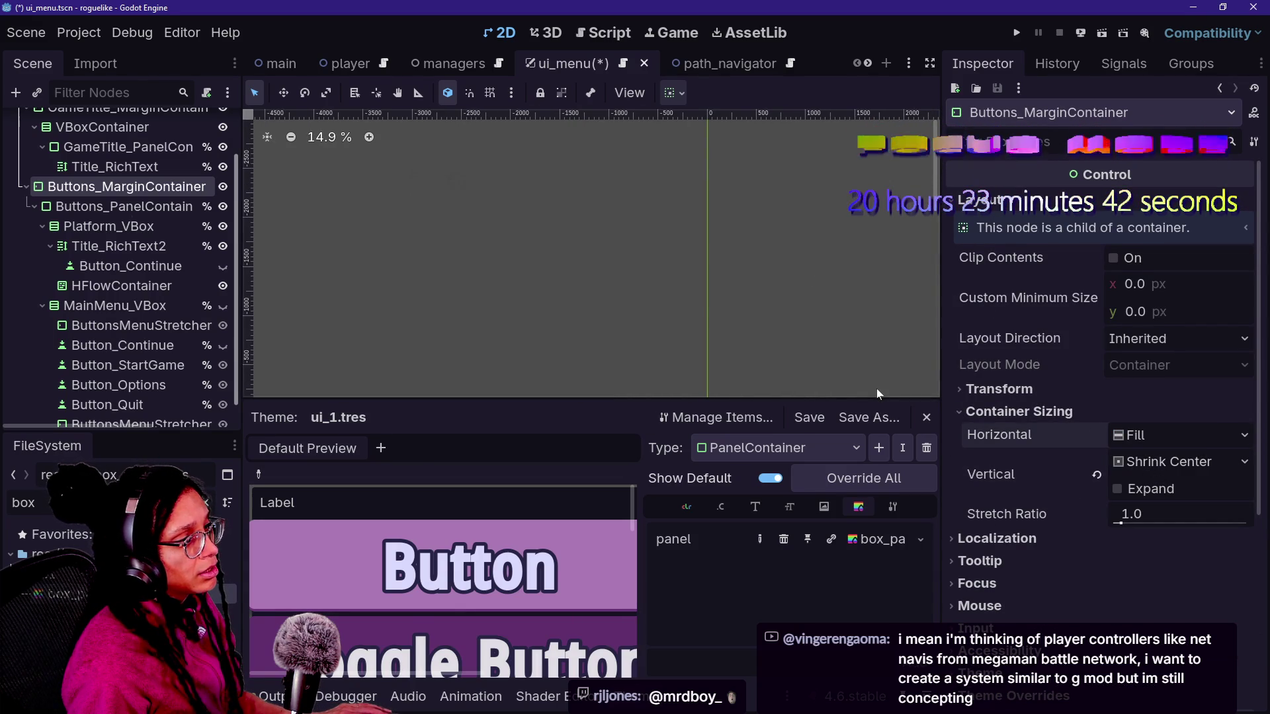
{"action": "scroll", "coordinate": [593, 213], "scroll_direction": "up", "scroll_amount": 3}
- Make Buttons_PanelContainer visible and hide Platform_VBox with the eye icons
{"action": "scroll", "coordinate": [214, 210], "scroll_direction": "down", "scroll_amount": 1}
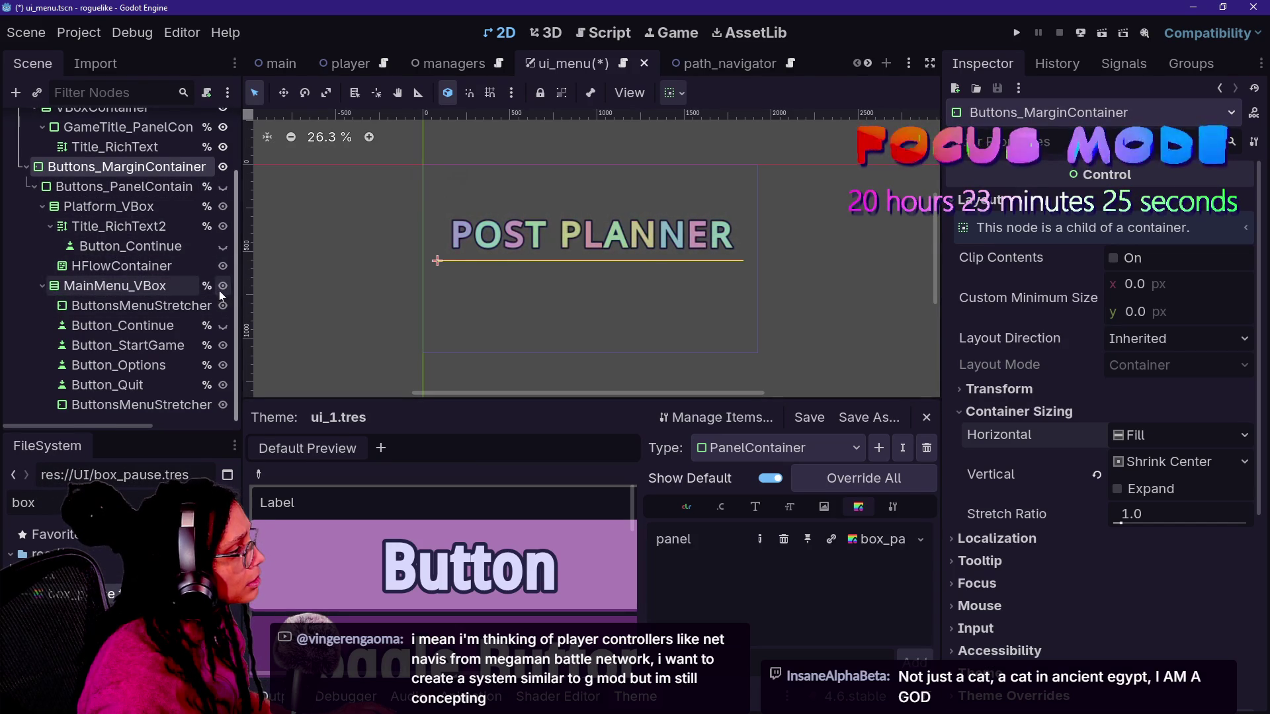
{"action": "left_click", "coordinate": [223, 187]}
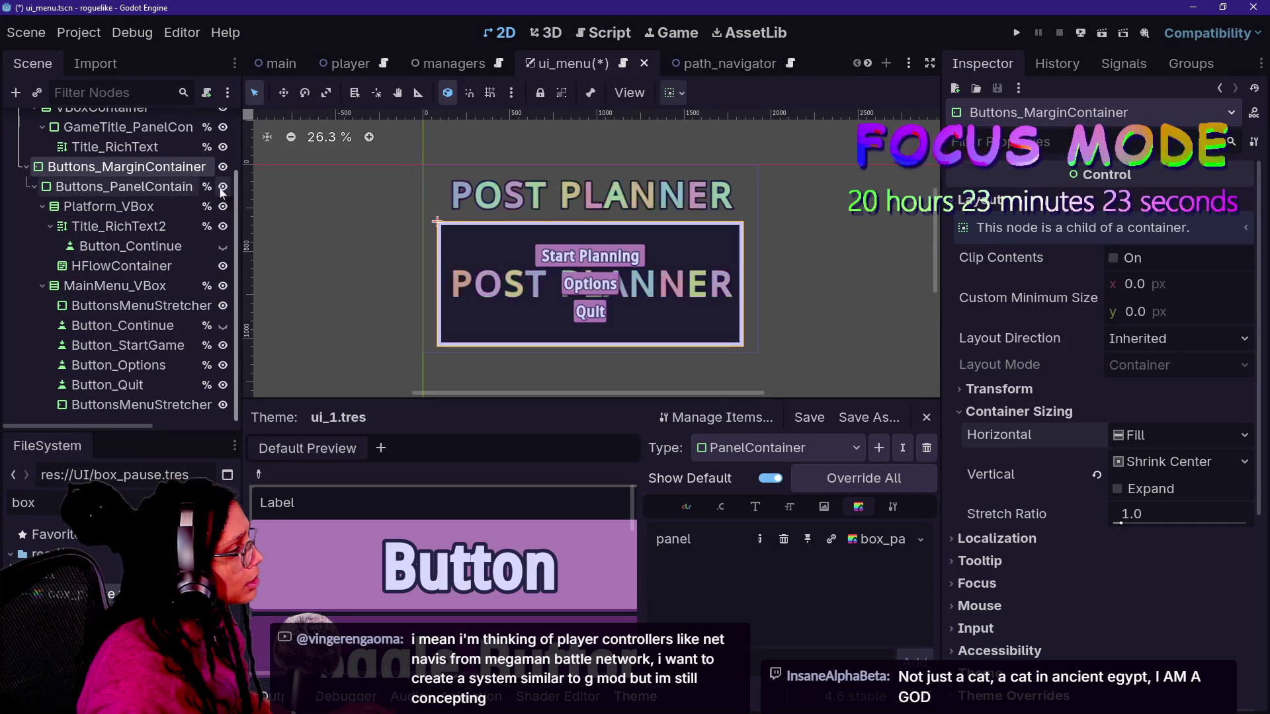
{"action": "left_click", "coordinate": [223, 187]}
{"action": "mouse_move", "coordinate": [116, 286]}
{"action": "left_mouse_down"}
{"action": "mouse_move", "coordinate": [115, 221]}
{"action": "mouse_move", "coordinate": [116, 334]}
{"action": "mouse_move", "coordinate": [107, 282]}
{"action": "left_mouse_up"}
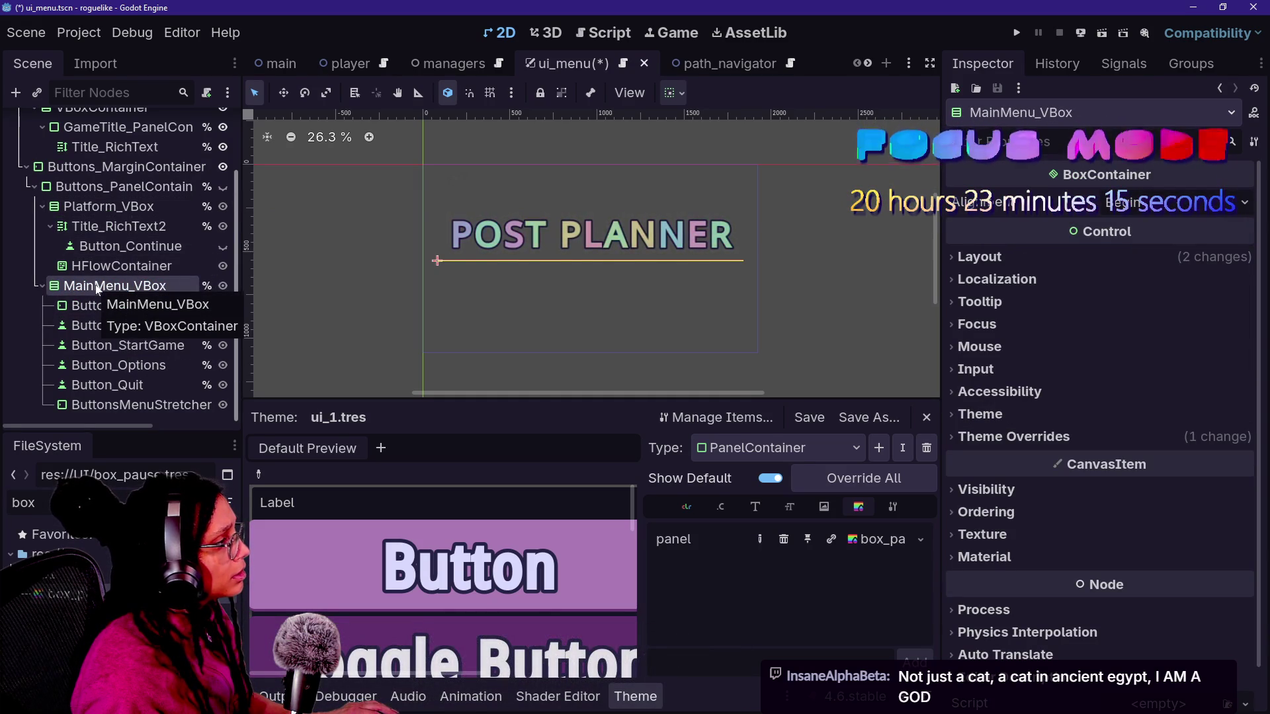
{"action": "left_click", "coordinate": [223, 187]}
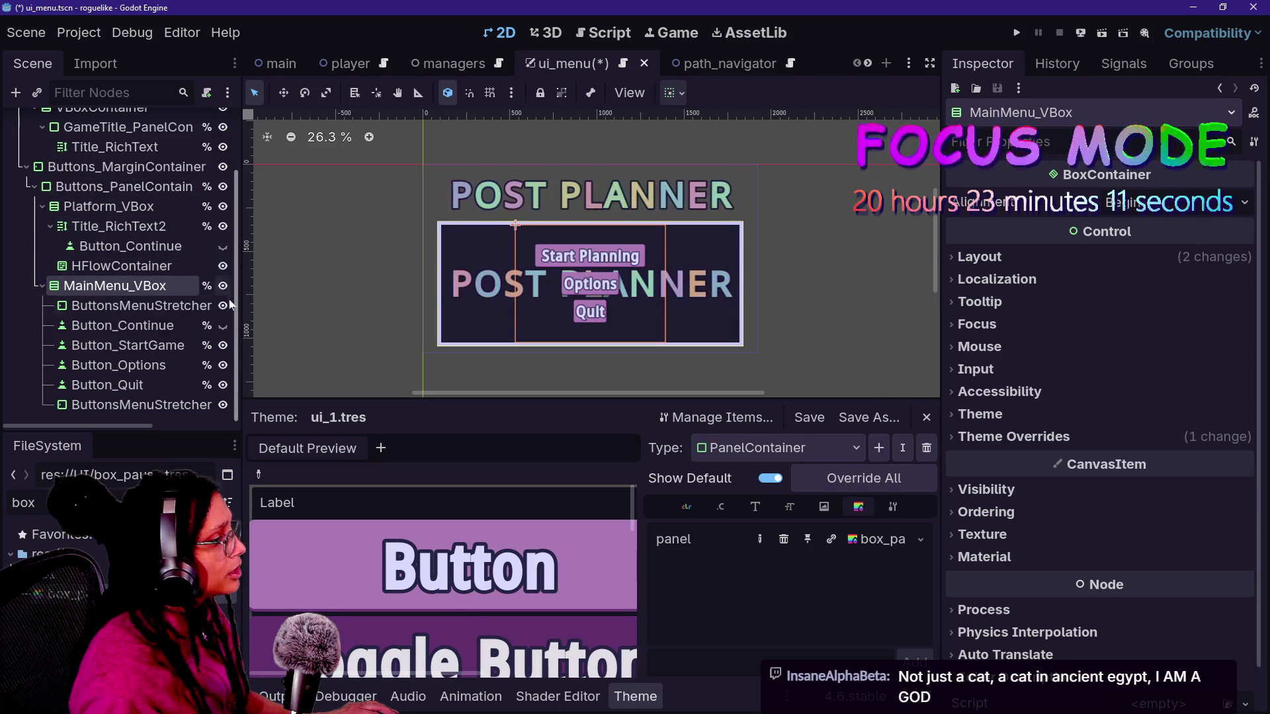
{"action": "left_click", "coordinate": [223, 207]}
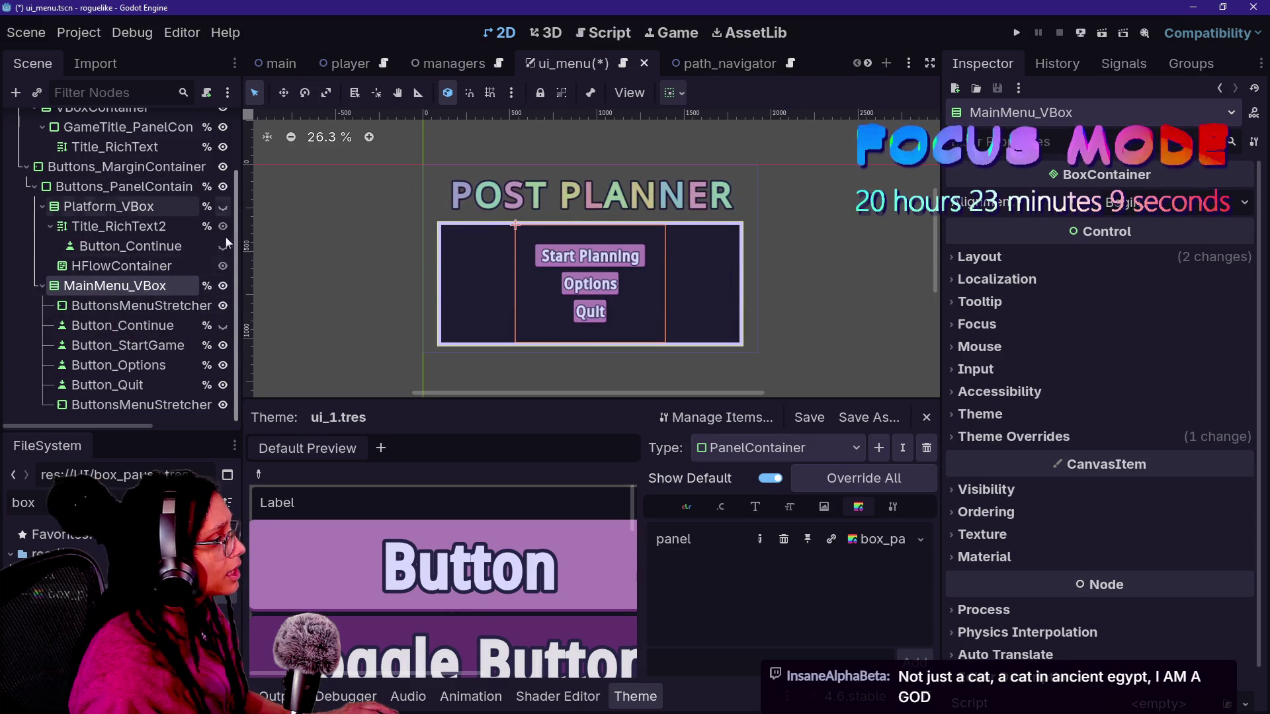
{"action": "scroll", "coordinate": [225, 240], "scroll_direction": "up", "scroll_amount": 1}
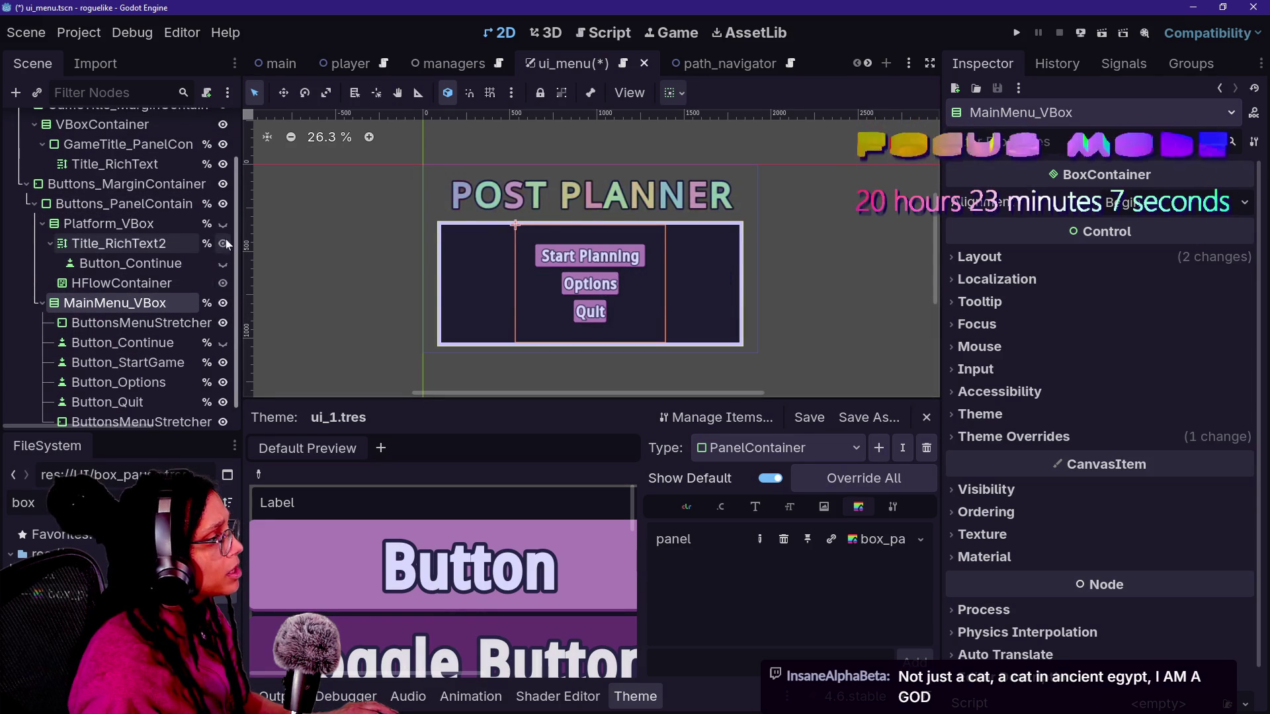
{"action": "left_click", "coordinate": [223, 291]}
{"action": "left_click", "coordinate": [223, 291]}
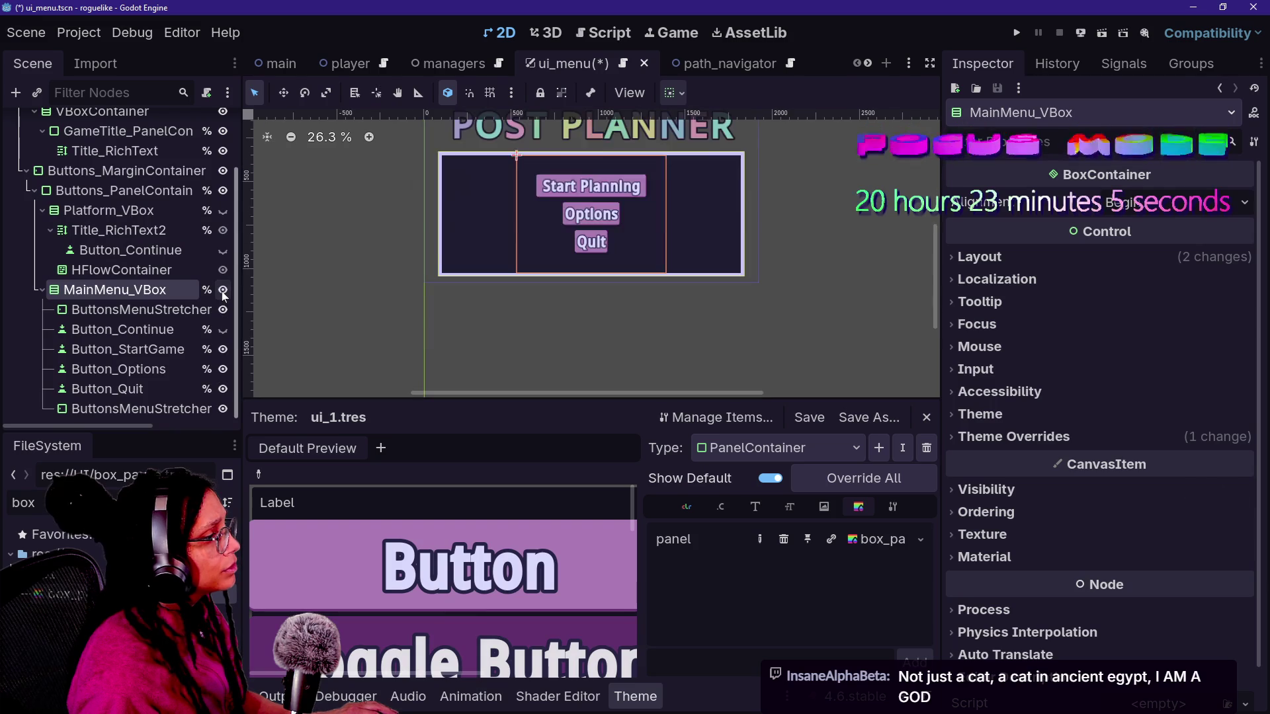
- Inspect MainMenu_VBox and its children: ButtonsMenuStretcher, Button_Continue, Button_StartGame, Button_Options, Button_Quit
{"action": "left_click", "coordinate": [136, 309]}
{"action": "left_click", "coordinate": [139, 331]}
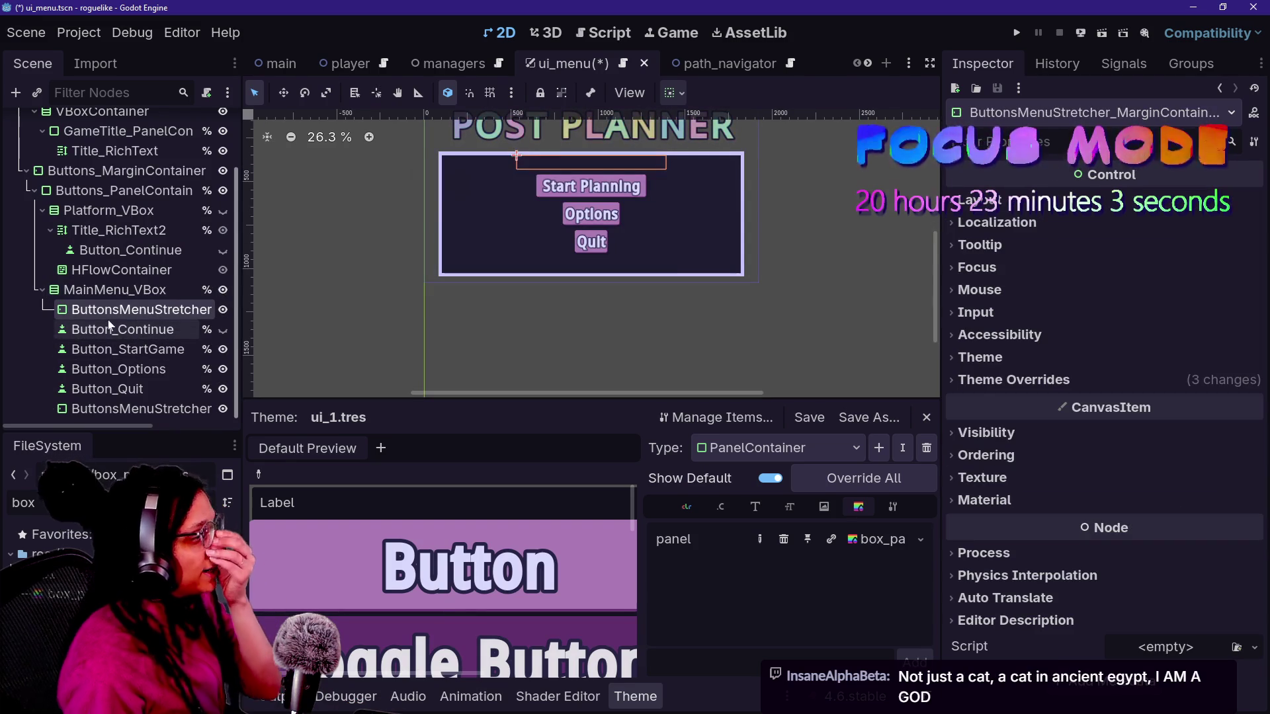
{"action": "left_click", "coordinate": [116, 353]}
{"action": "left_click", "coordinate": [118, 365]}
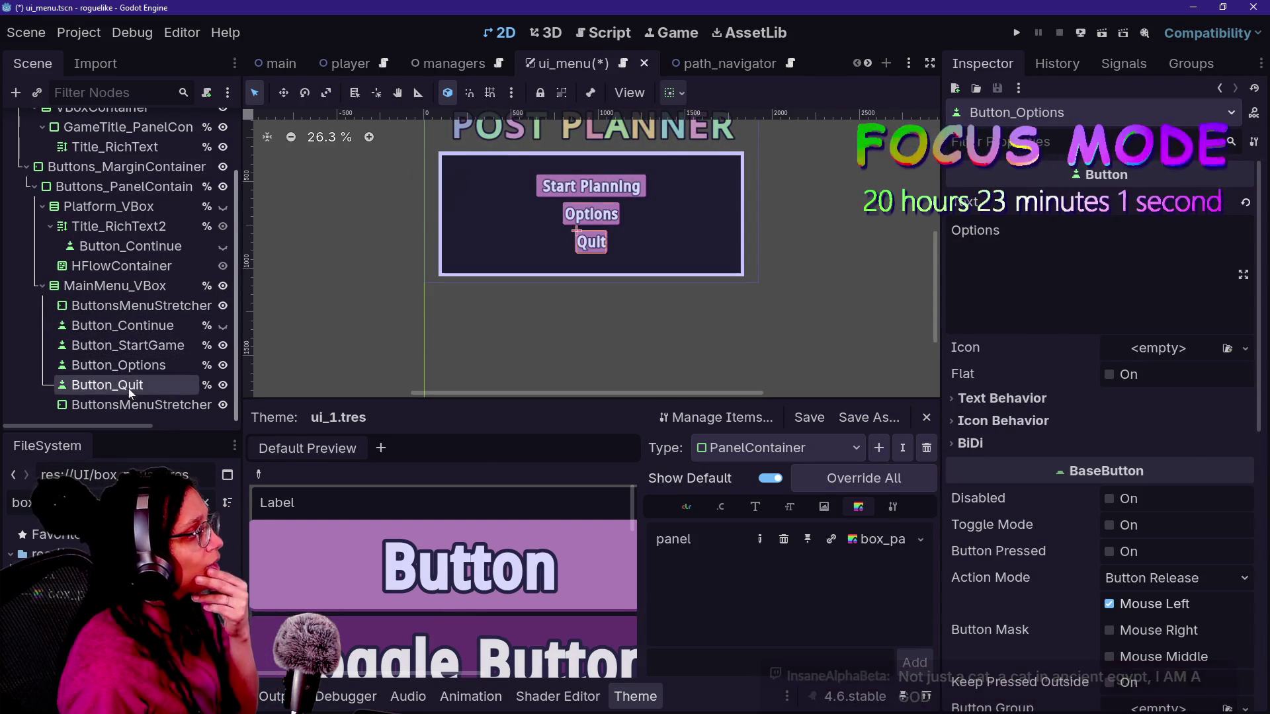
{"action": "left_click", "coordinate": [107, 385]}
{"action": "left_click", "coordinate": [114, 285]}
{"action": "left_click", "coordinate": [141, 306]}
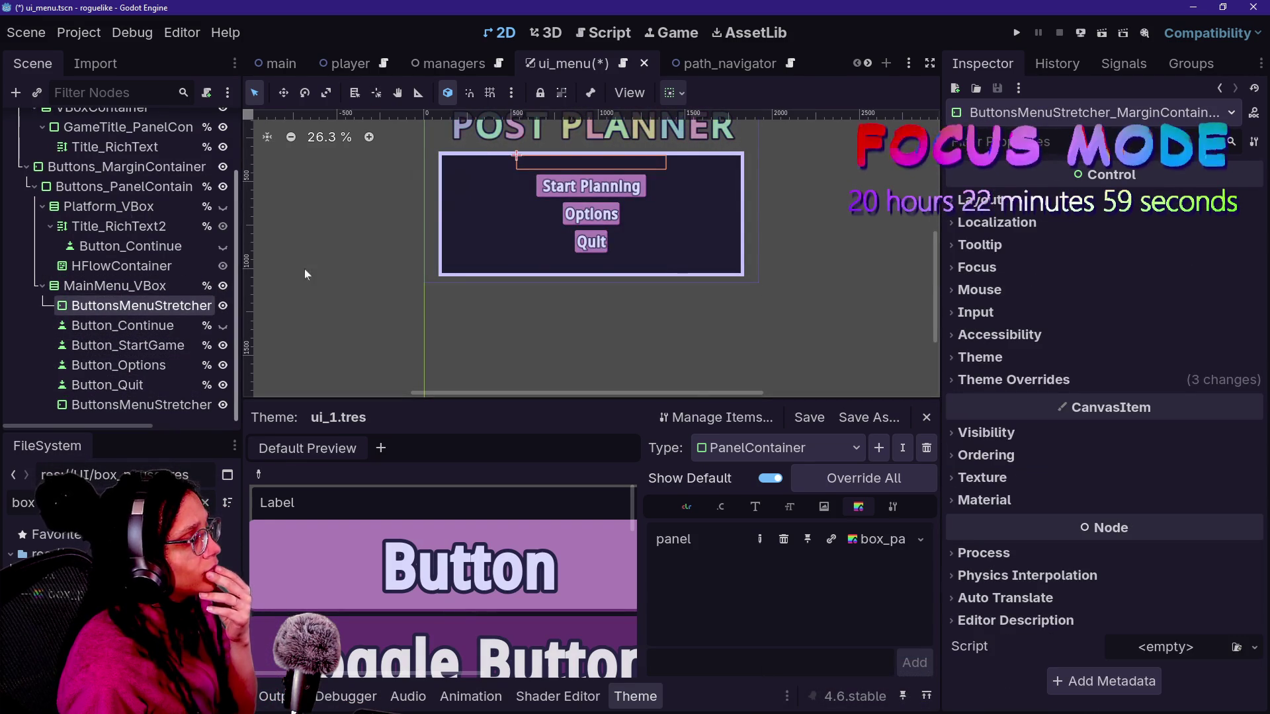
- Turn off Title_RichText2's Vertical Expand and set its Horizontal sizing to Shrink Center
{"action": "left_click", "coordinate": [109, 385]}
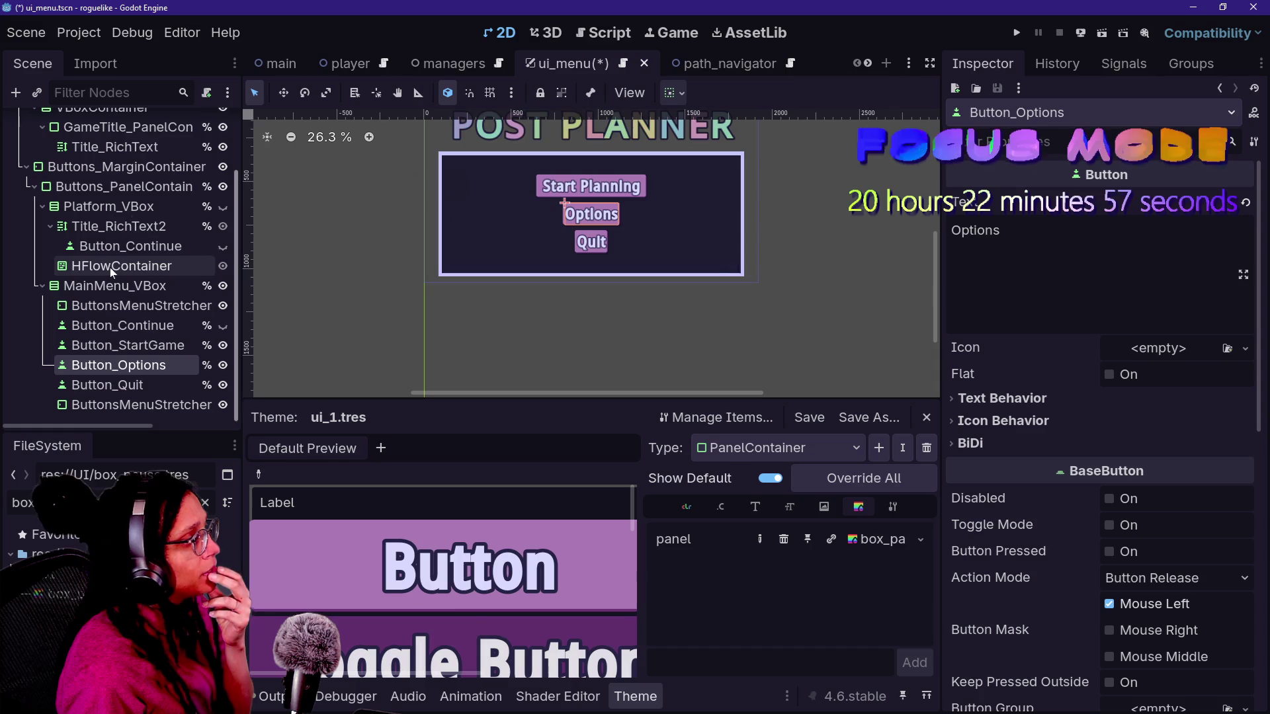
{"action": "double_click", "coordinate": [225, 209]}
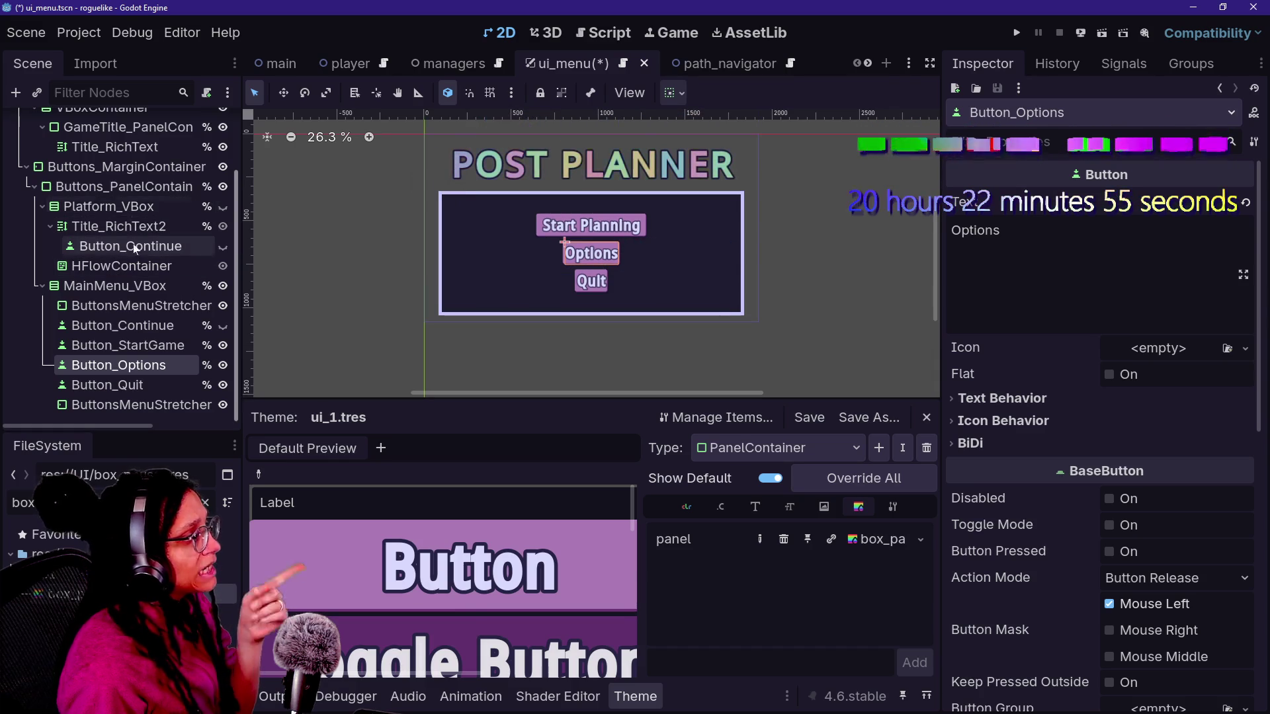
{"action": "left_click", "coordinate": [113, 206]}
{"action": "left_click", "coordinate": [122, 227]}
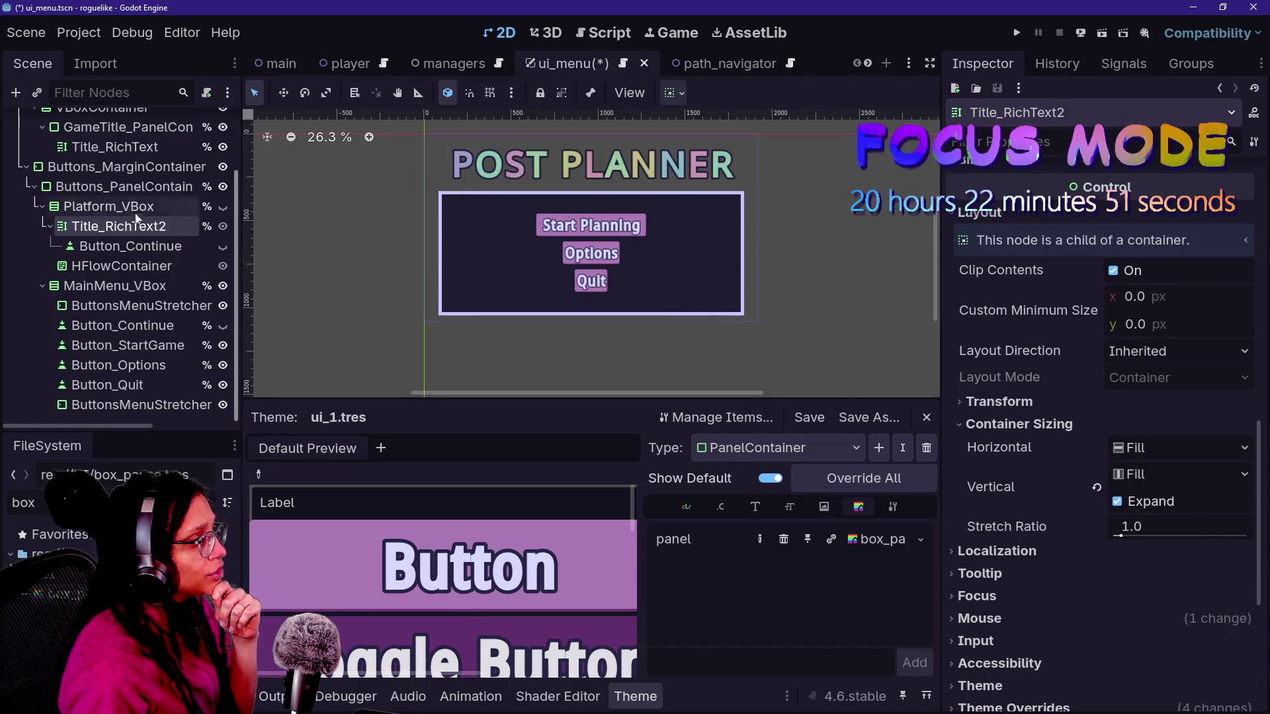
{"action": "left_click", "coordinate": [1118, 502]}
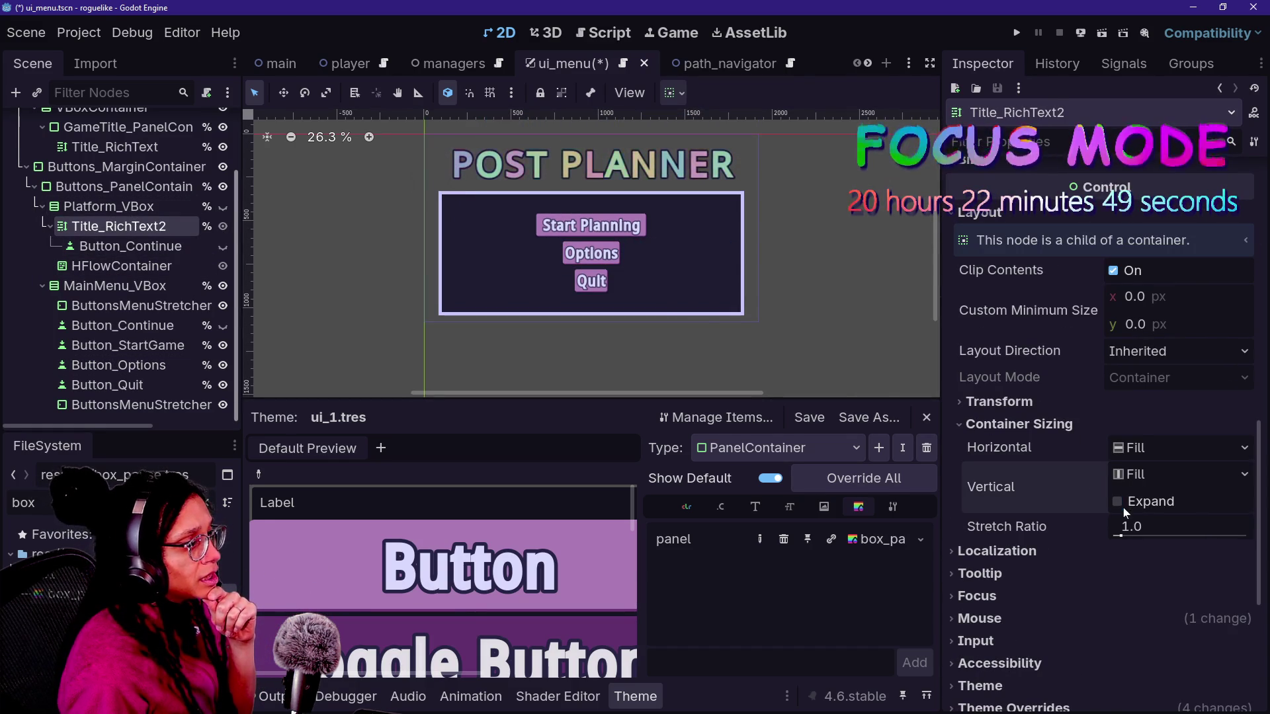
{"action": "left_click", "coordinate": [1128, 456]}
{"action": "left_click", "coordinate": [1142, 510]}
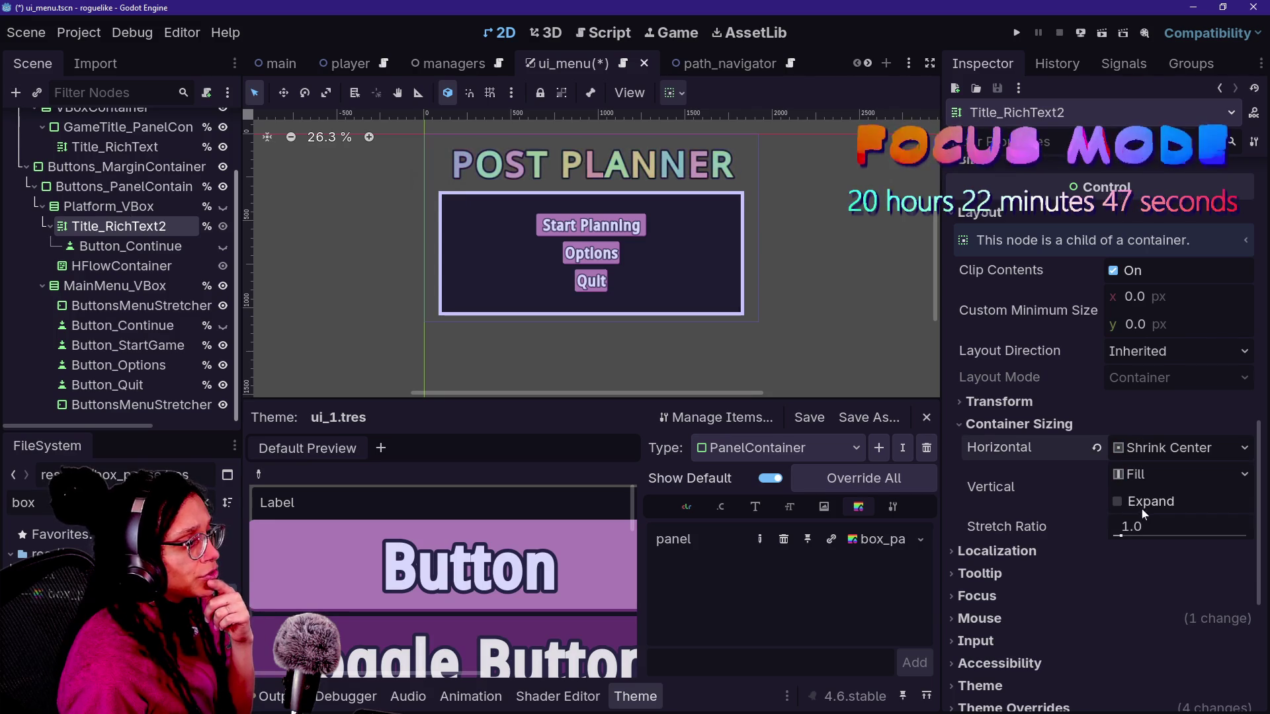
- Set Platform_VBox's Horizontal container sizing to Shrink Center
{"action": "scroll", "coordinate": [209, 207], "scroll_direction": "up", "scroll_amount": 1}
{"action": "left_click", "coordinate": [171, 218]}
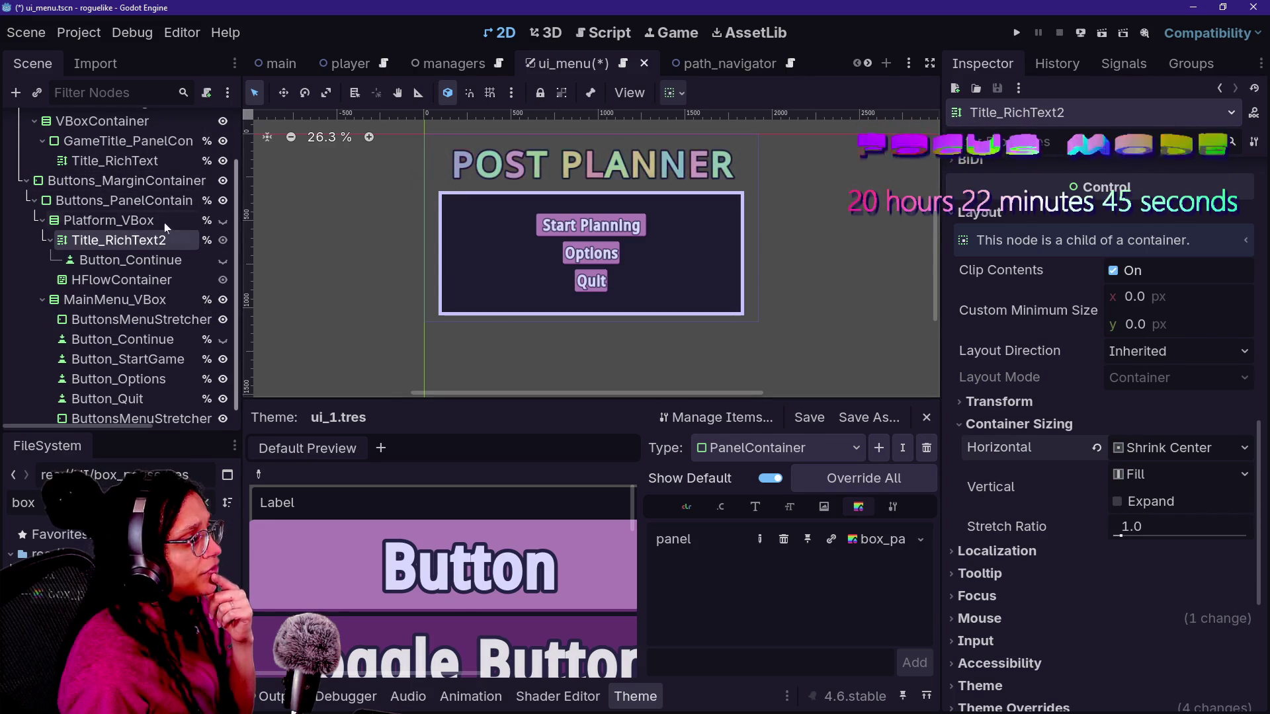
{"action": "left_click", "coordinate": [1132, 357]}
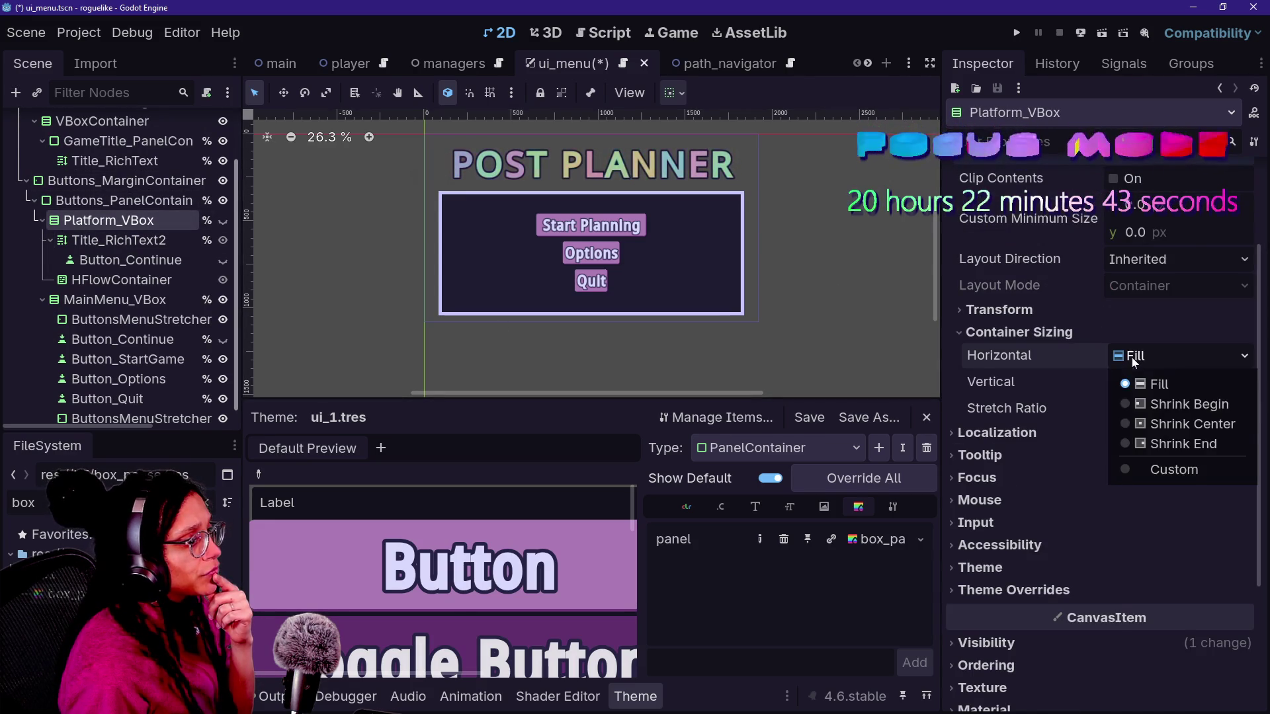
{"action": "left_click", "coordinate": [1147, 425]}
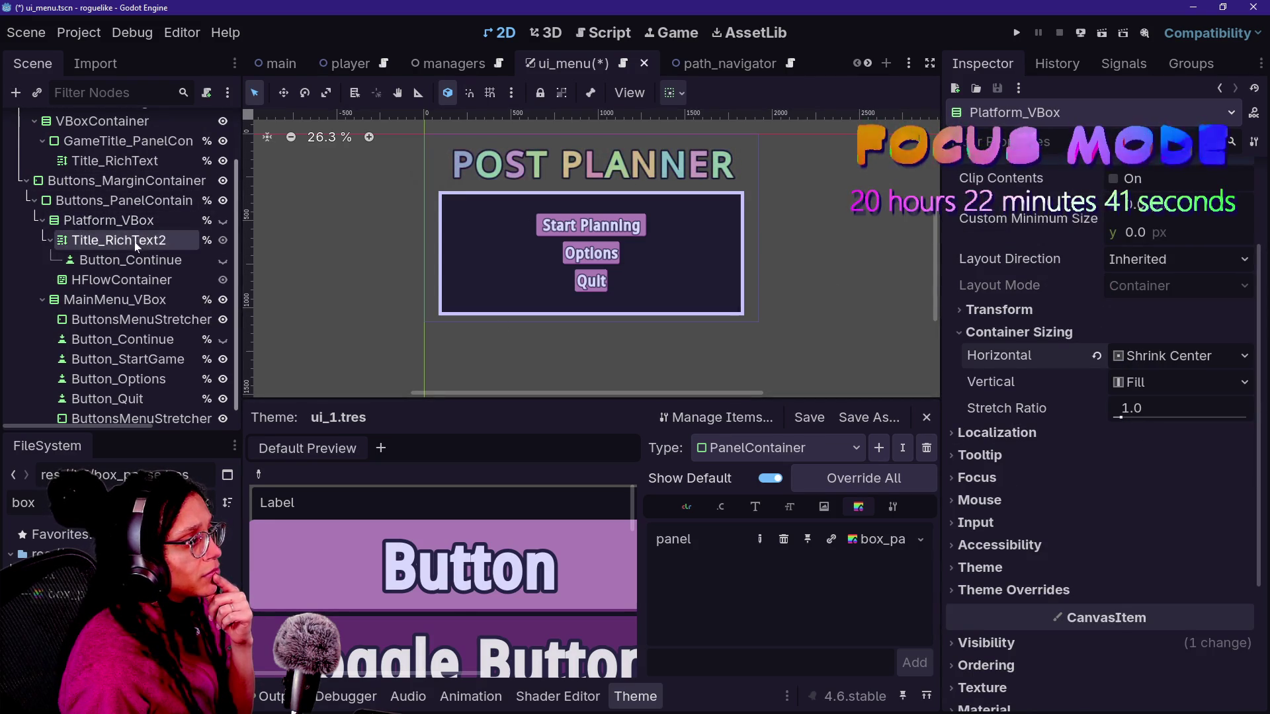
- Undo the accidental deletion of Platform_VBox and its children with Ctrl+Z
{"action": "key", "text": "Delete"}
{"action": "key", "text": "Return"}
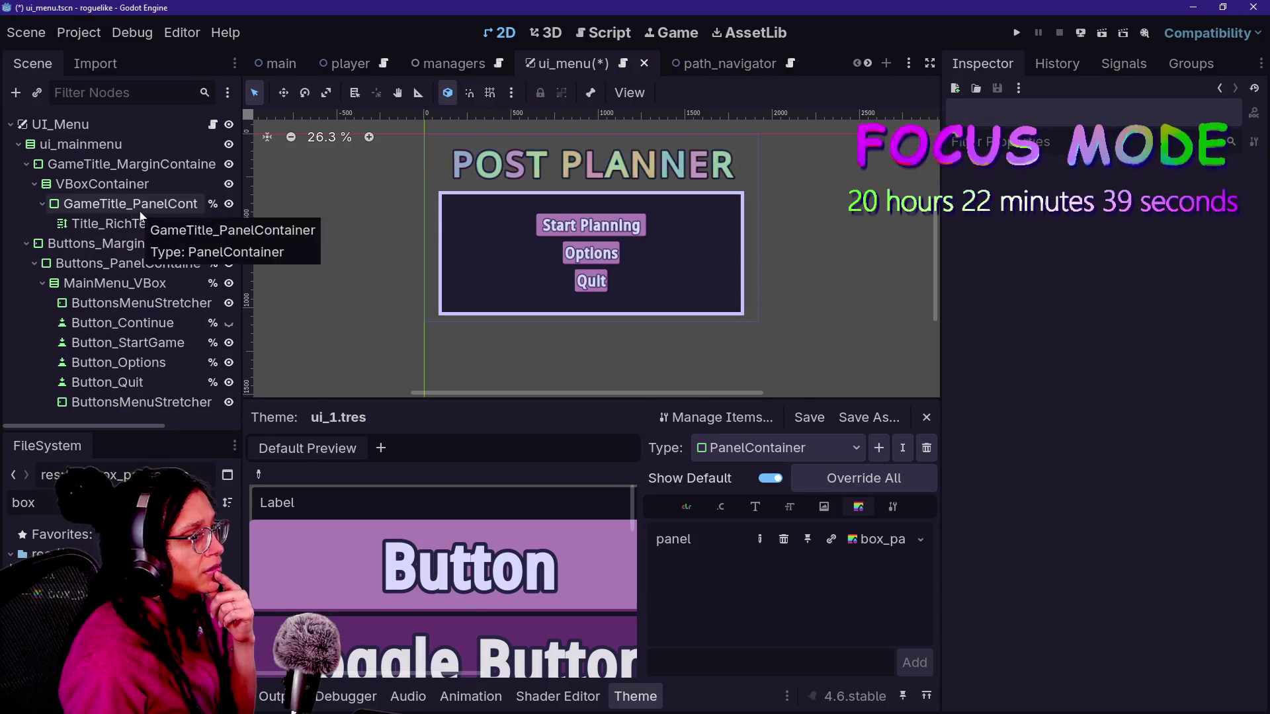
{"action": "left_click", "coordinate": [141, 205]}
{"action": "key", "text": "ctrl+z"}
{"action": "left_click", "coordinate": [109, 288]}
{"action": "left_click", "coordinate": [104, 262]}
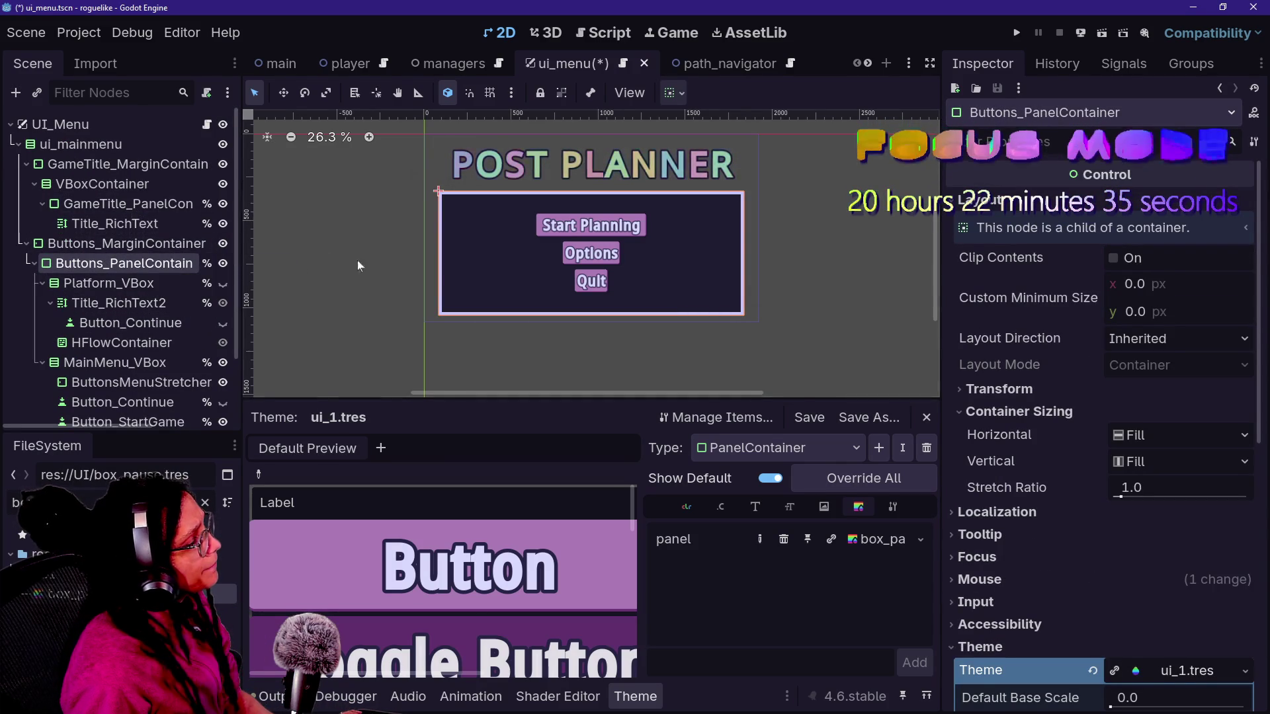
{"action": "scroll", "coordinate": [514, 264], "scroll_direction": "up", "scroll_amount": 3}
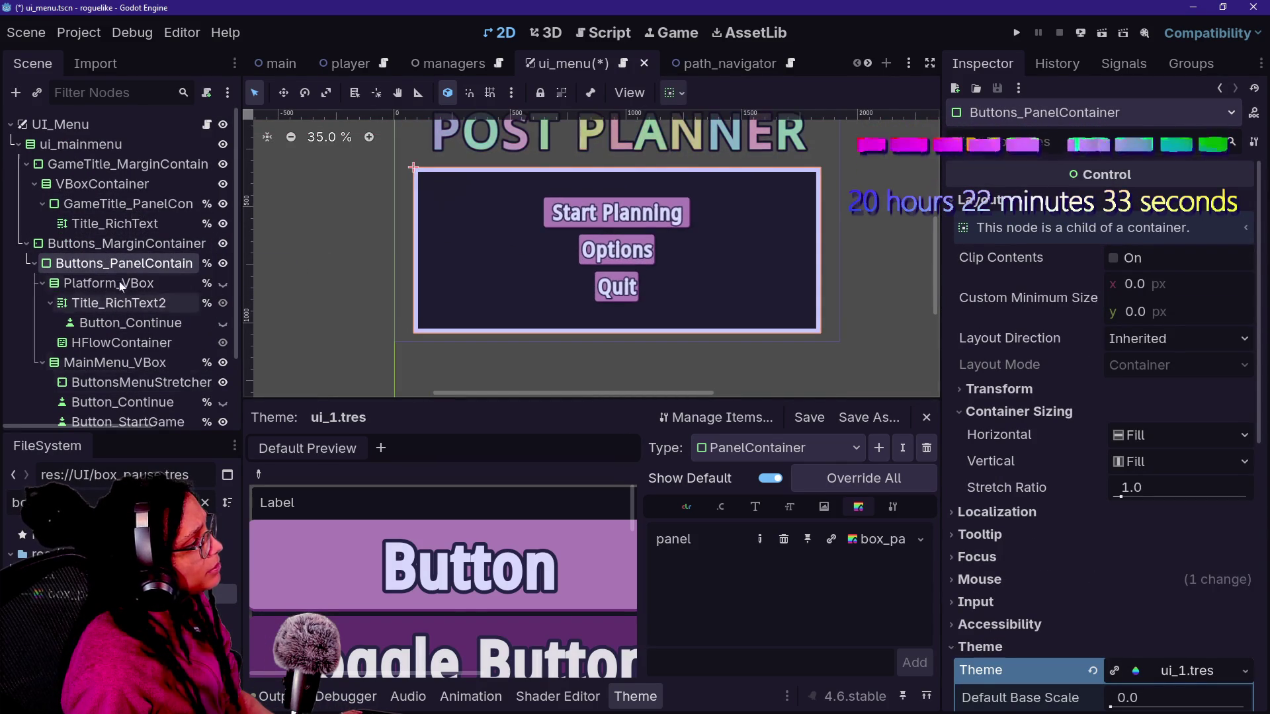
- Check MainMenu_VBox's sizing and try Fill and Shrink Center on Buttons_MarginContainer's Horizontal sizing
{"action": "left_click", "coordinate": [122, 362]}
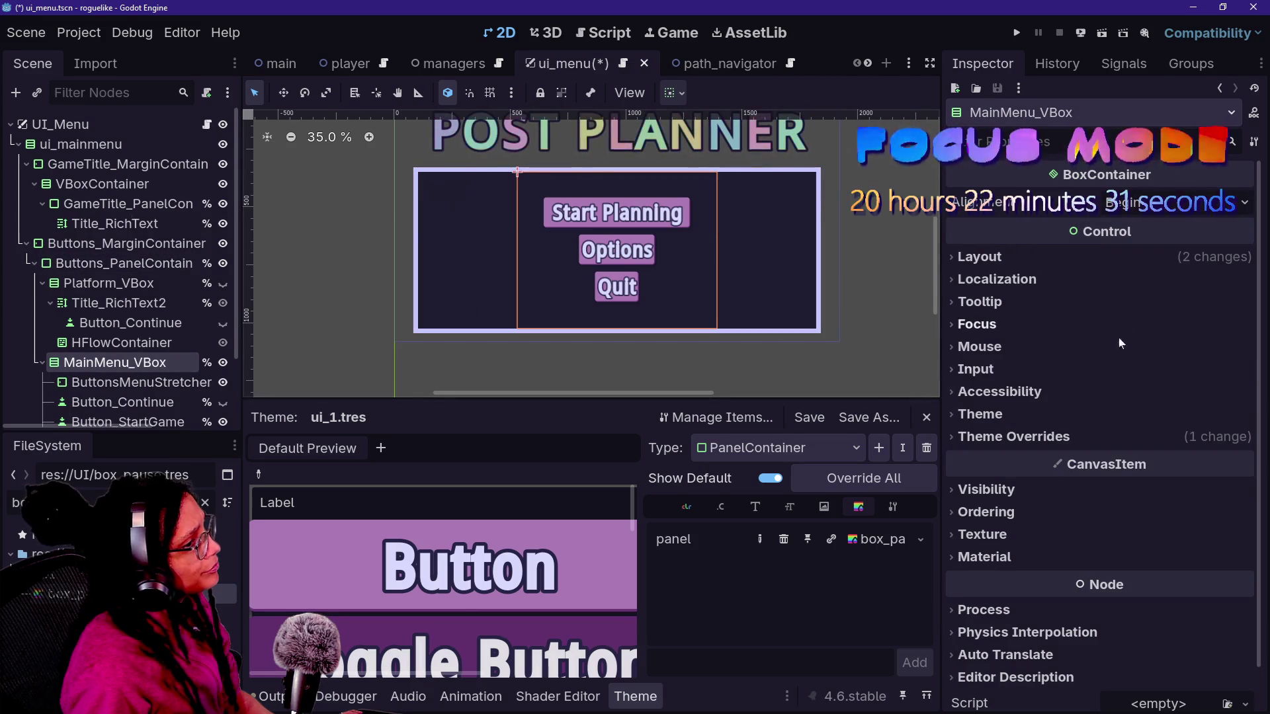
{"action": "left_click", "coordinate": [1057, 258]}
{"action": "left_click", "coordinate": [1084, 468]}
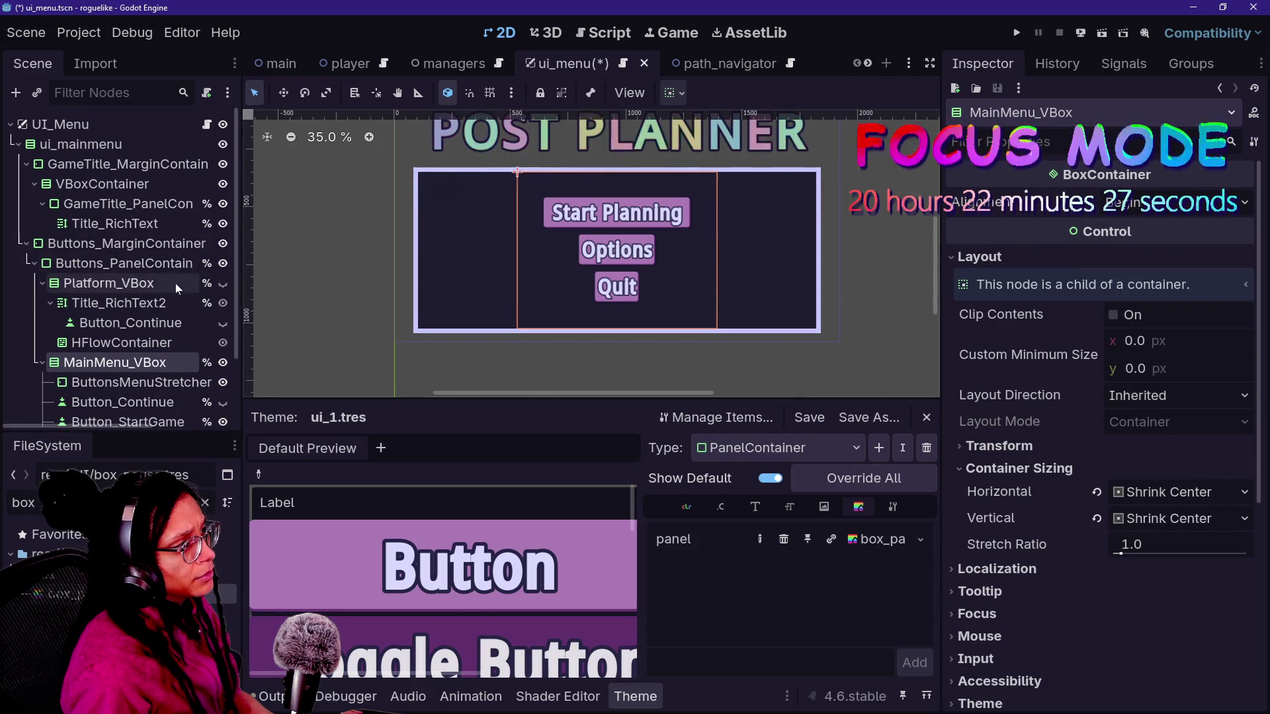
{"action": "left_click", "coordinate": [177, 264]}
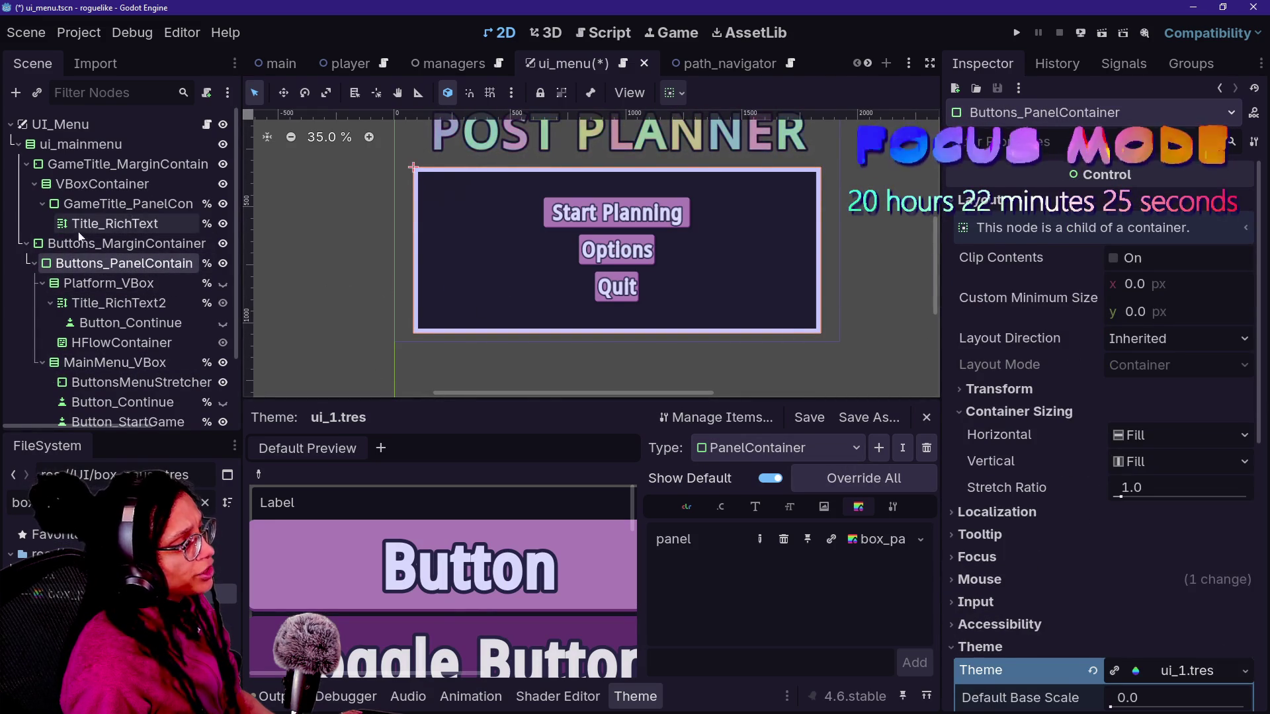
{"action": "left_click", "coordinate": [96, 246]}
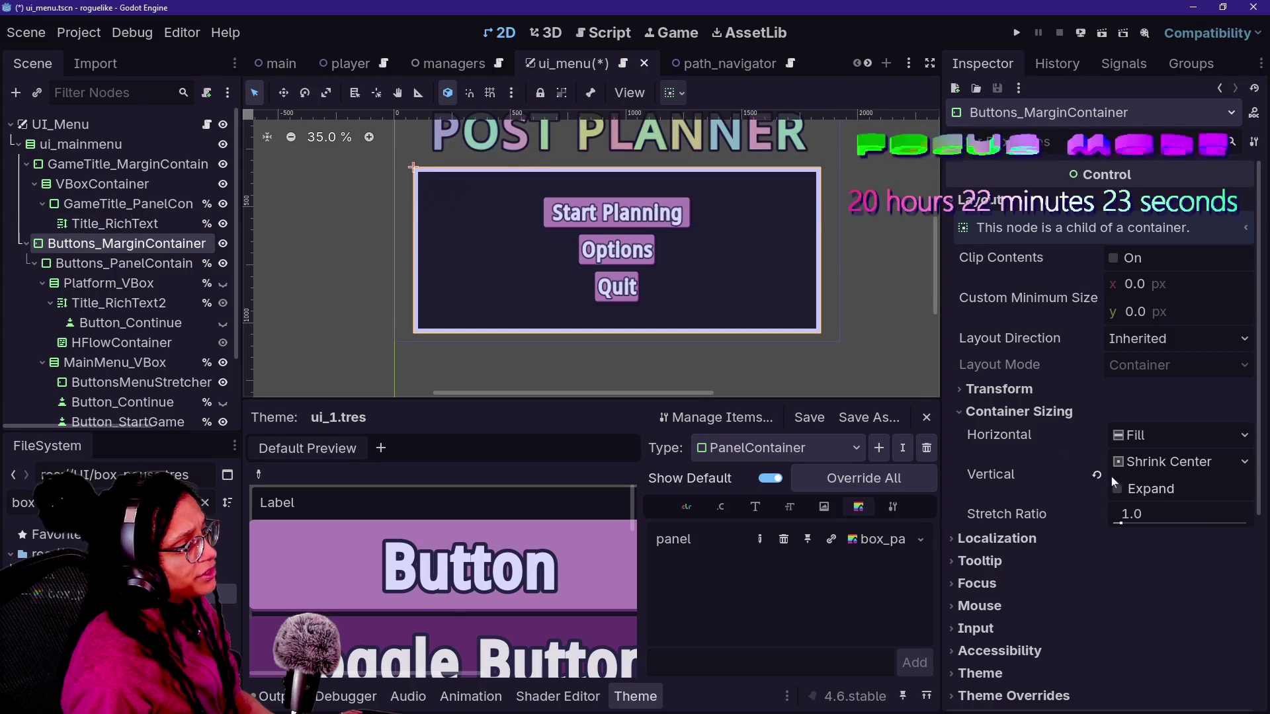
{"action": "left_click", "coordinate": [1132, 438]}
{"action": "left_click", "coordinate": [1152, 505]}
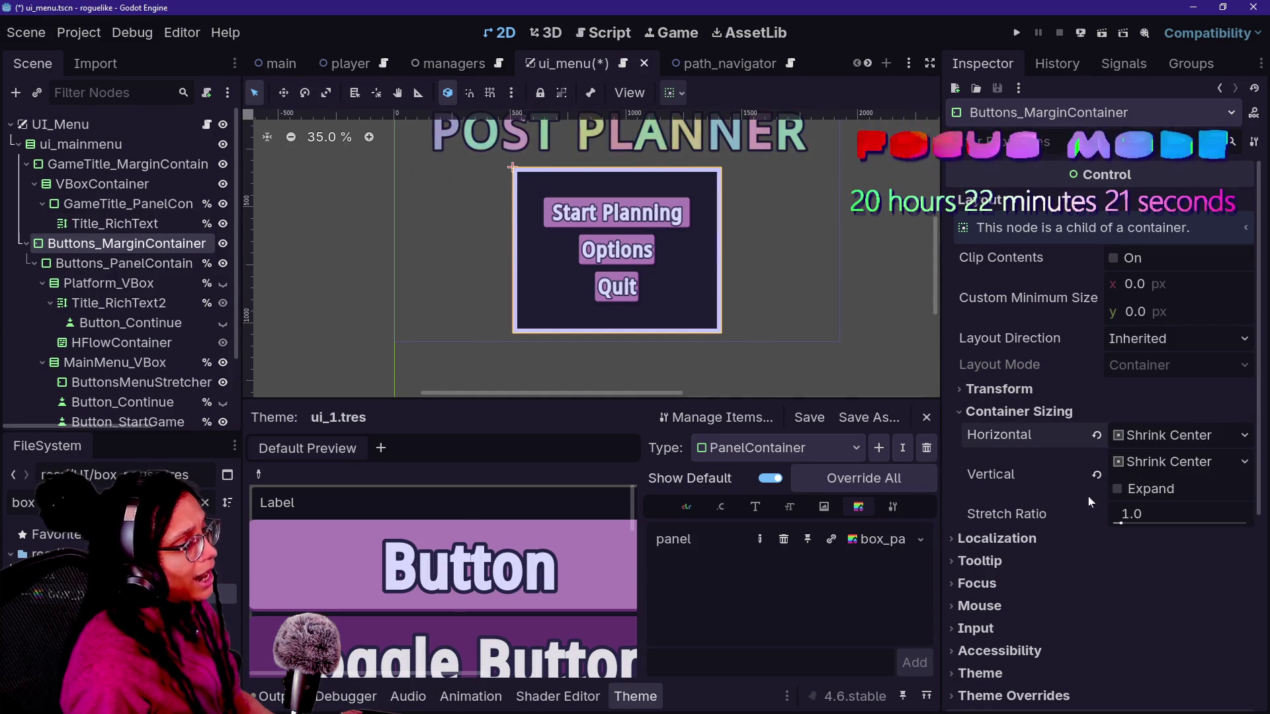
{"action": "left_click", "coordinate": [1130, 437]}
{"action": "left_click", "coordinate": [1134, 461]}
{"action": "left_click", "coordinate": [1128, 438]}
{"action": "left_click", "coordinate": [1184, 504]}
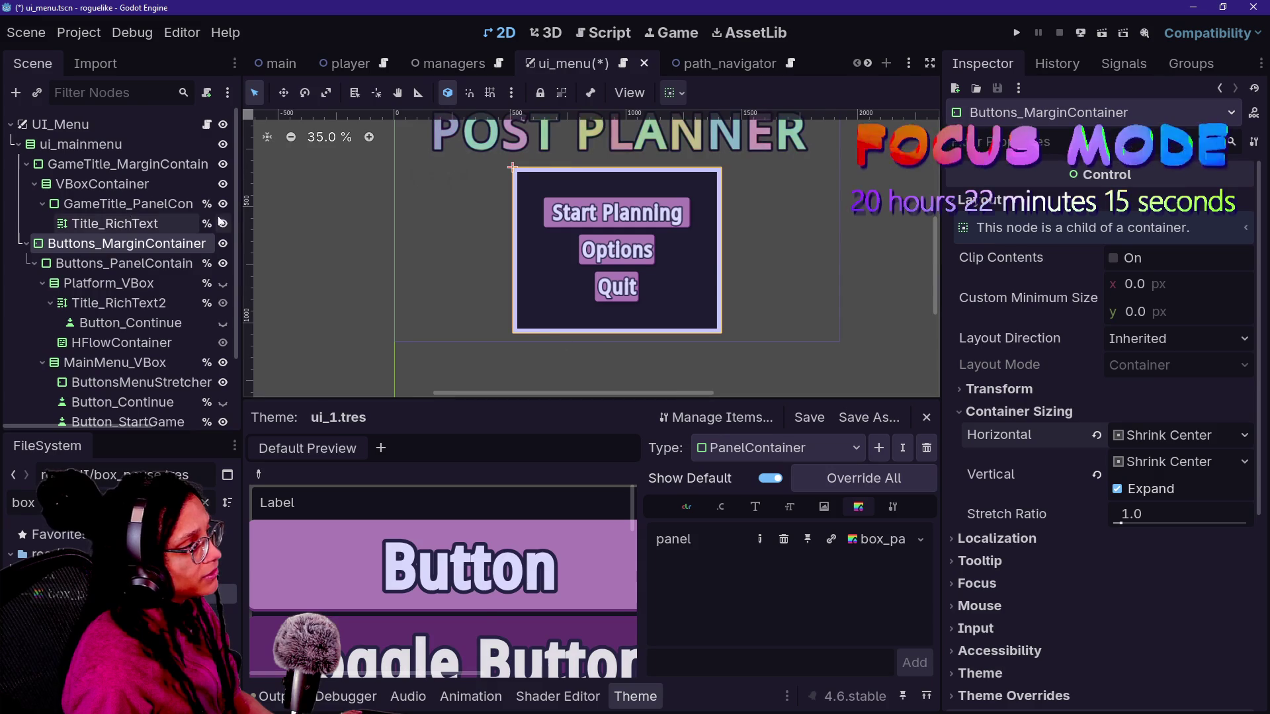
- Hide the main menu buttons group and test Fill on Buttons_MarginContainer, undoing it
{"action": "left_click", "coordinate": [224, 364]}
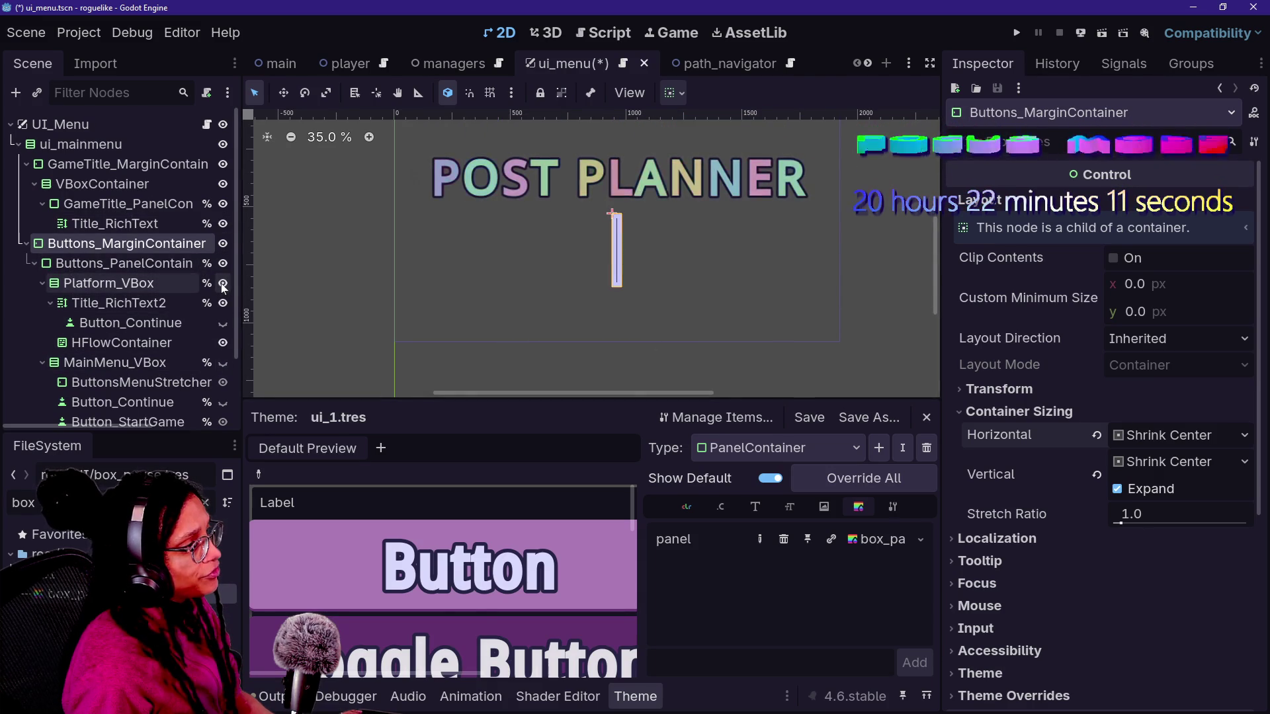
{"action": "left_click", "coordinate": [143, 283]}
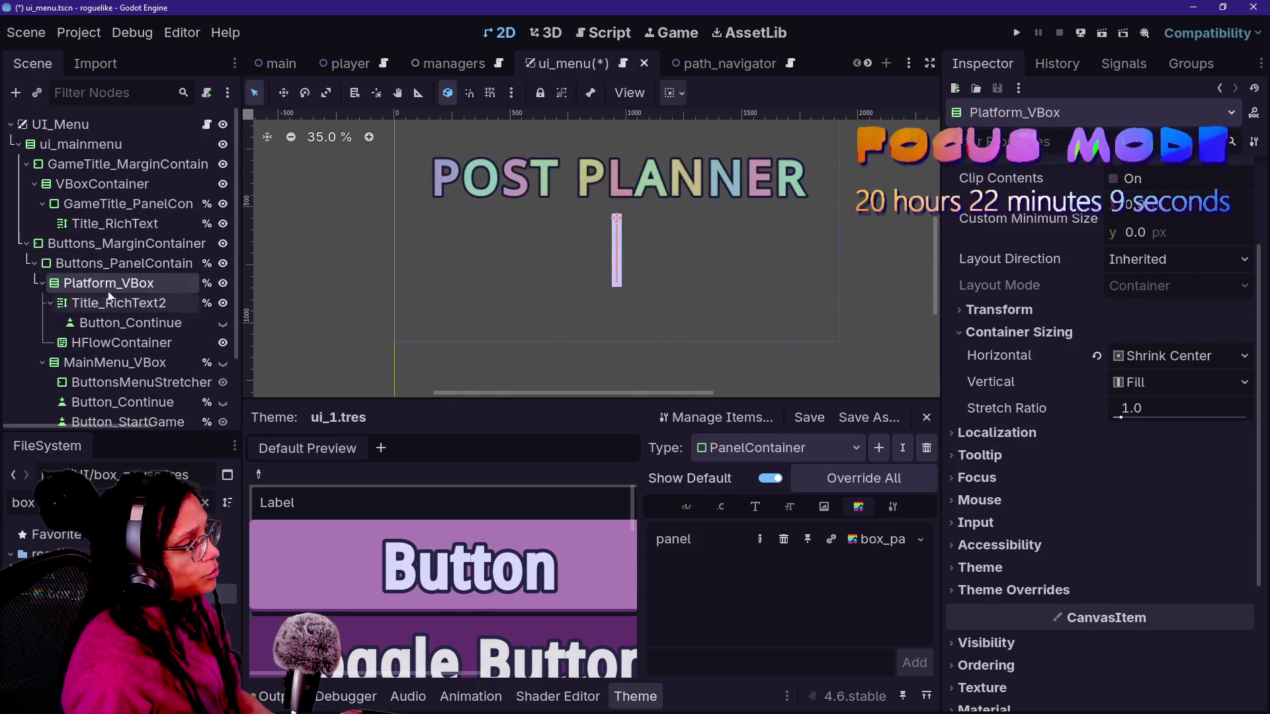
{"action": "left_click", "coordinate": [132, 244]}
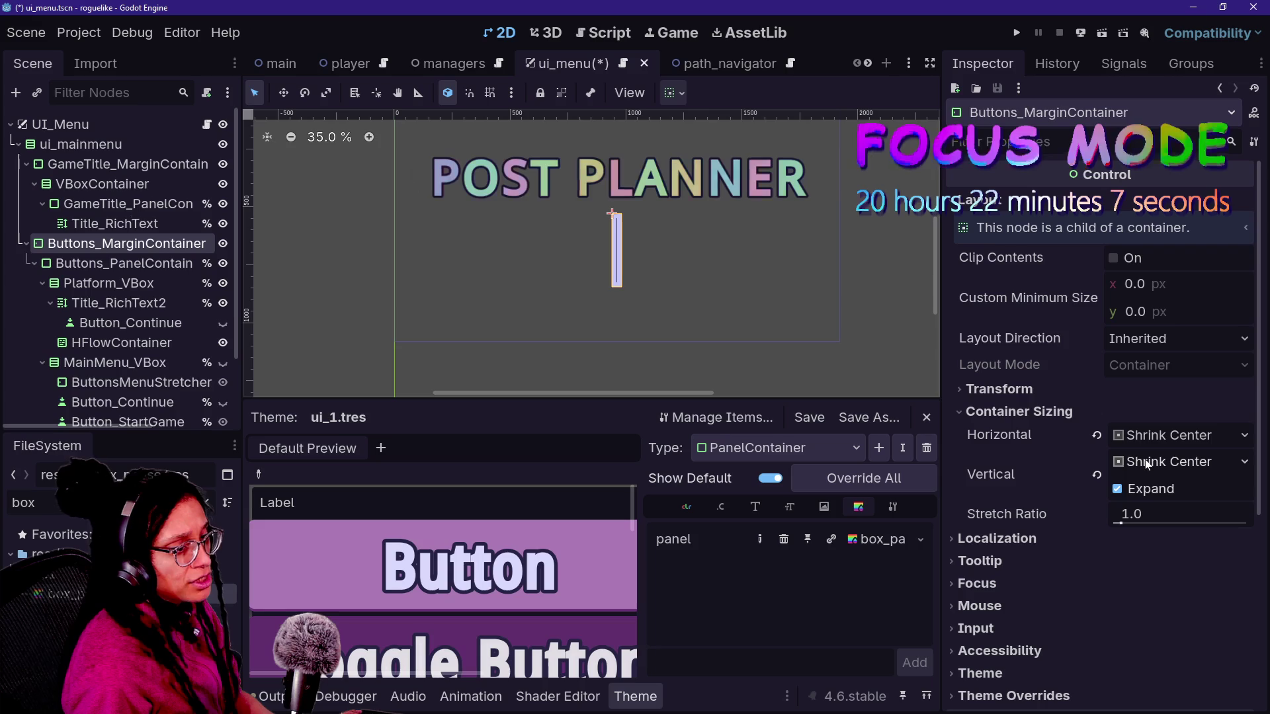
{"action": "left_click", "coordinate": [1161, 436]}
{"action": "left_click", "coordinate": [1156, 463]}
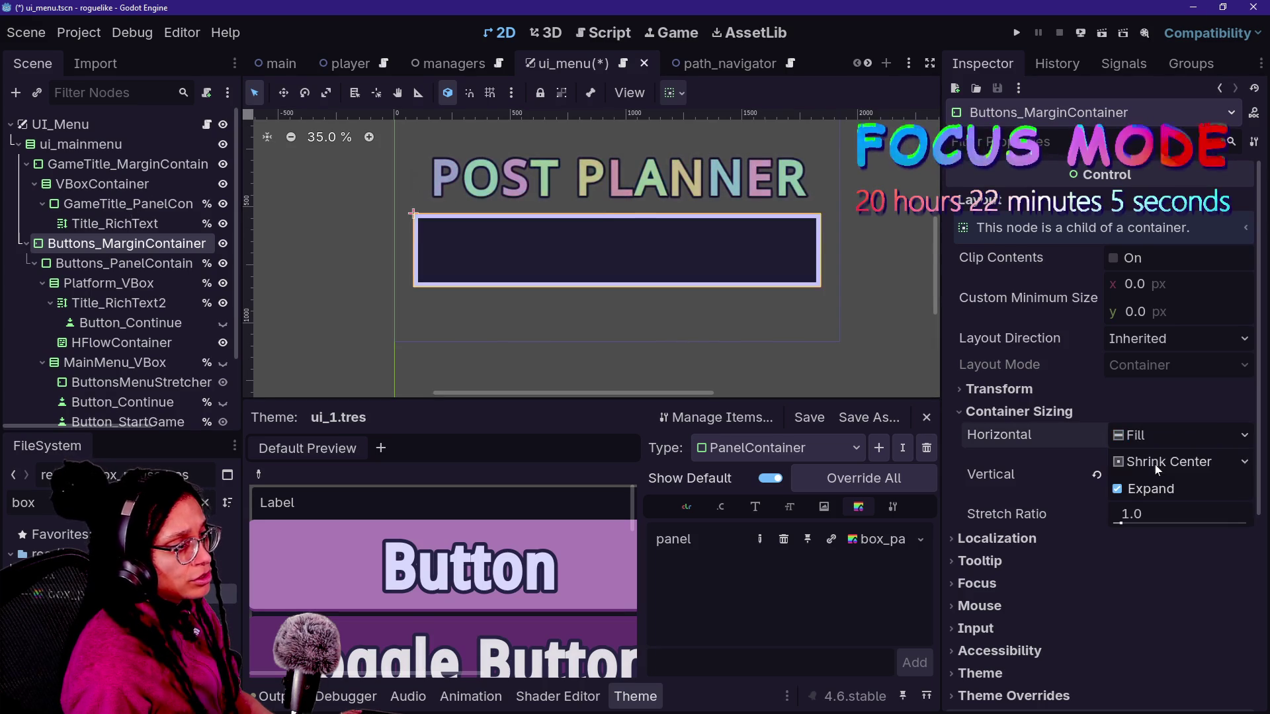
{"action": "key", "text": "ctrl+z"}
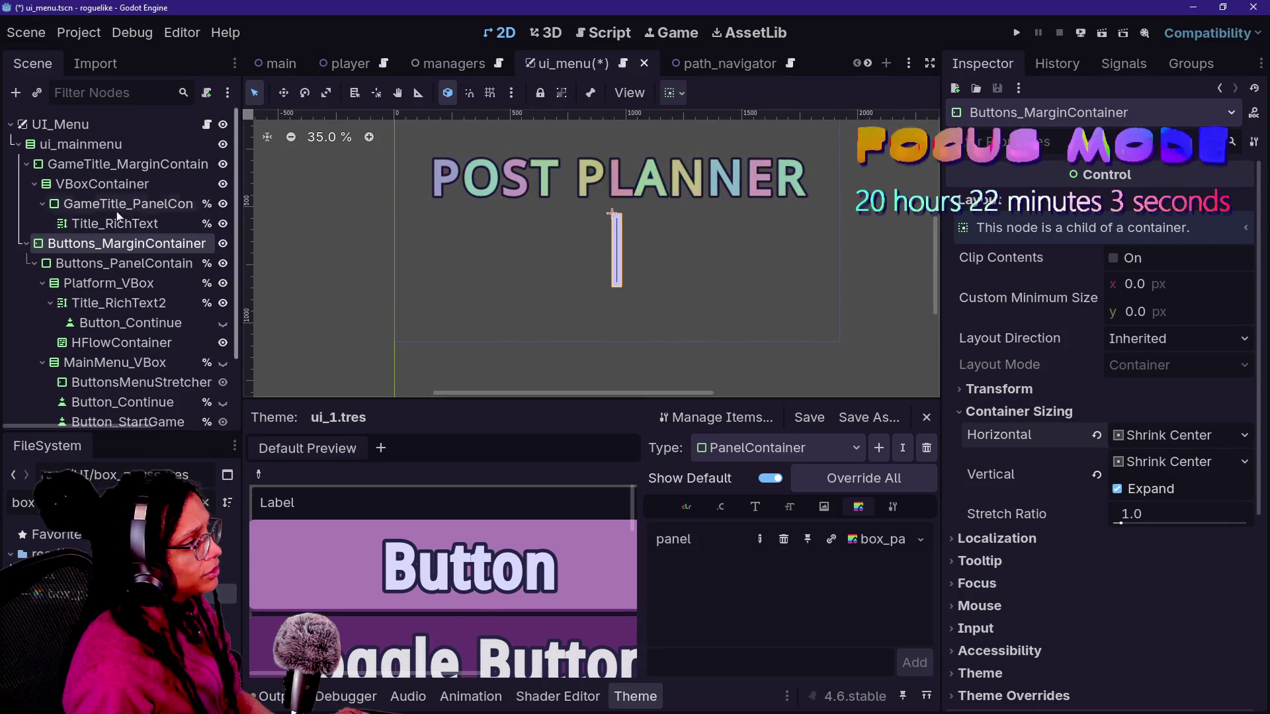
- Set Platform_VBox and Buttons_MarginContainer Horizontal sizing back to Fill
{"action": "left_click", "coordinate": [106, 263]}
{"action": "left_click", "coordinate": [1141, 439]}
{"action": "left_click", "coordinate": [1086, 434]}
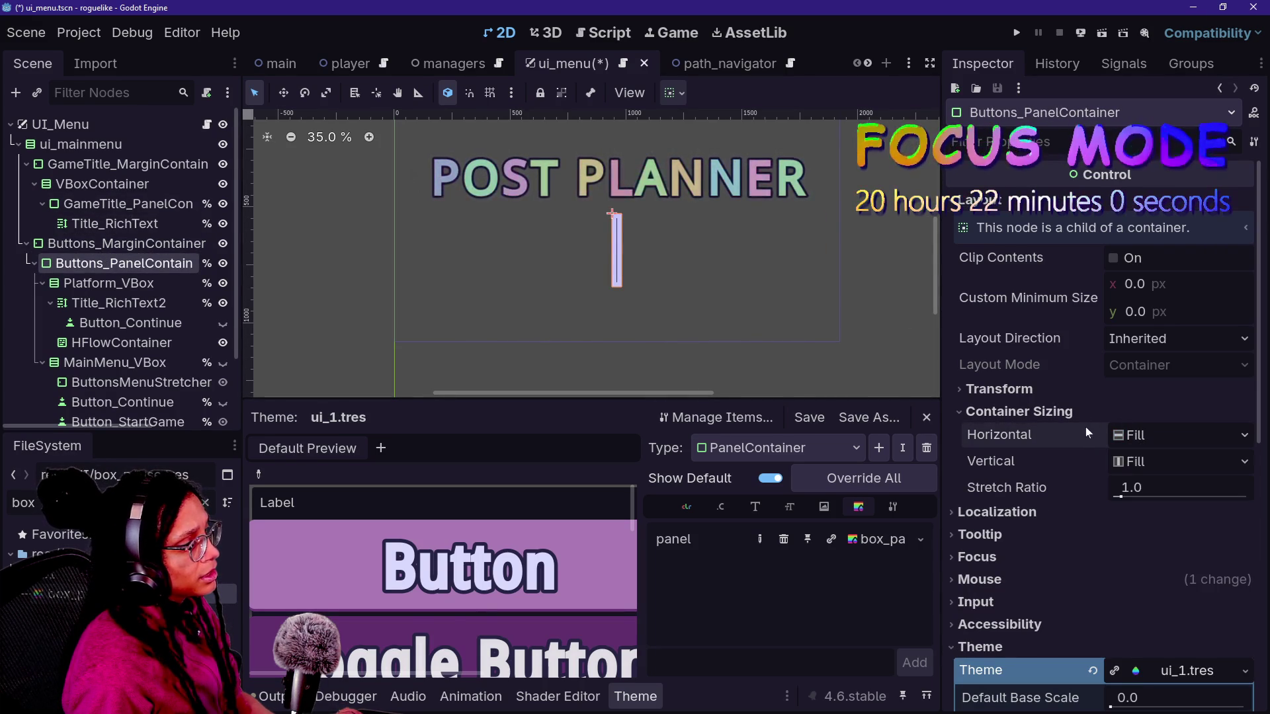
{"action": "left_click", "coordinate": [126, 281]}
{"action": "left_click", "coordinate": [1096, 357]}
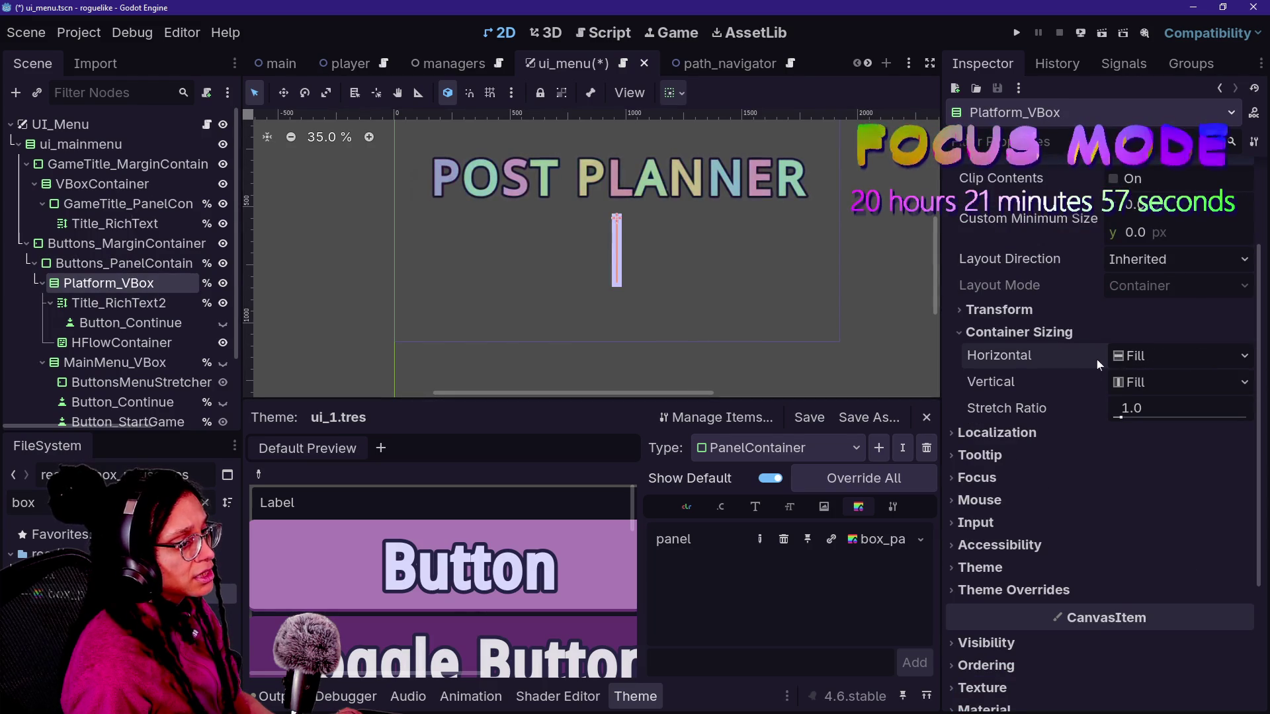
{"action": "left_click", "coordinate": [125, 245]}
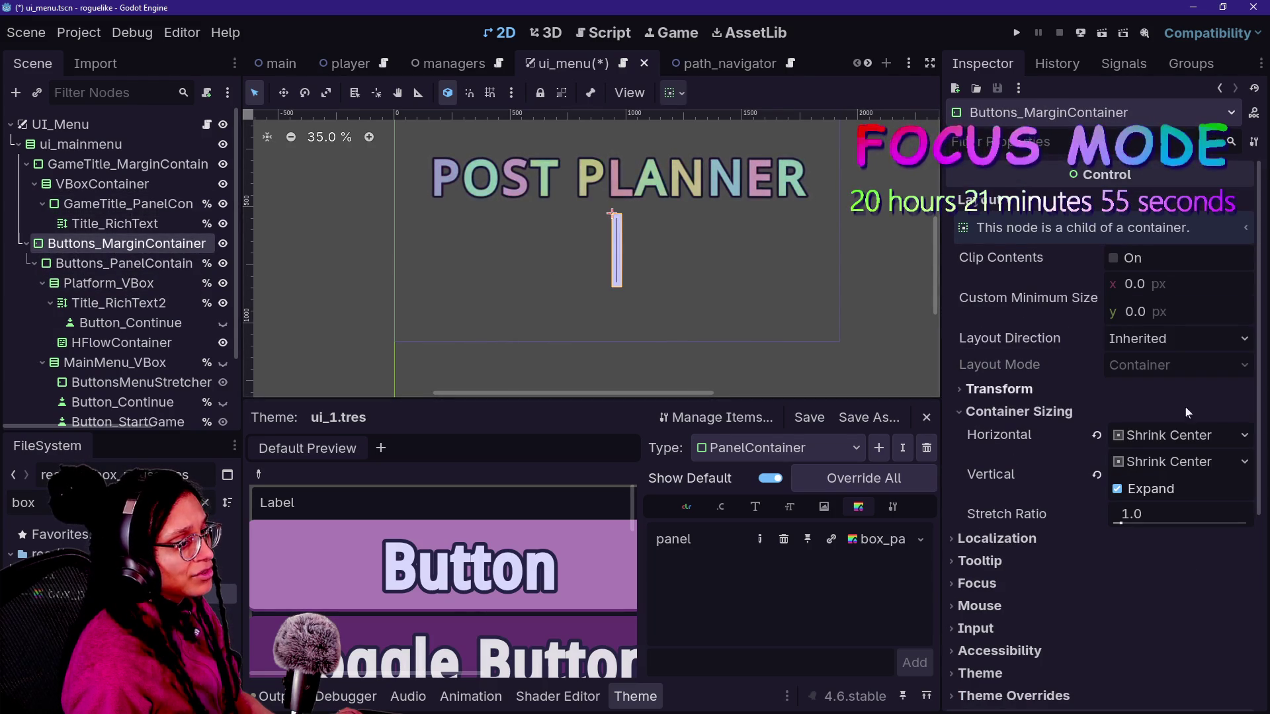
{"action": "left_click", "coordinate": [1096, 437]}
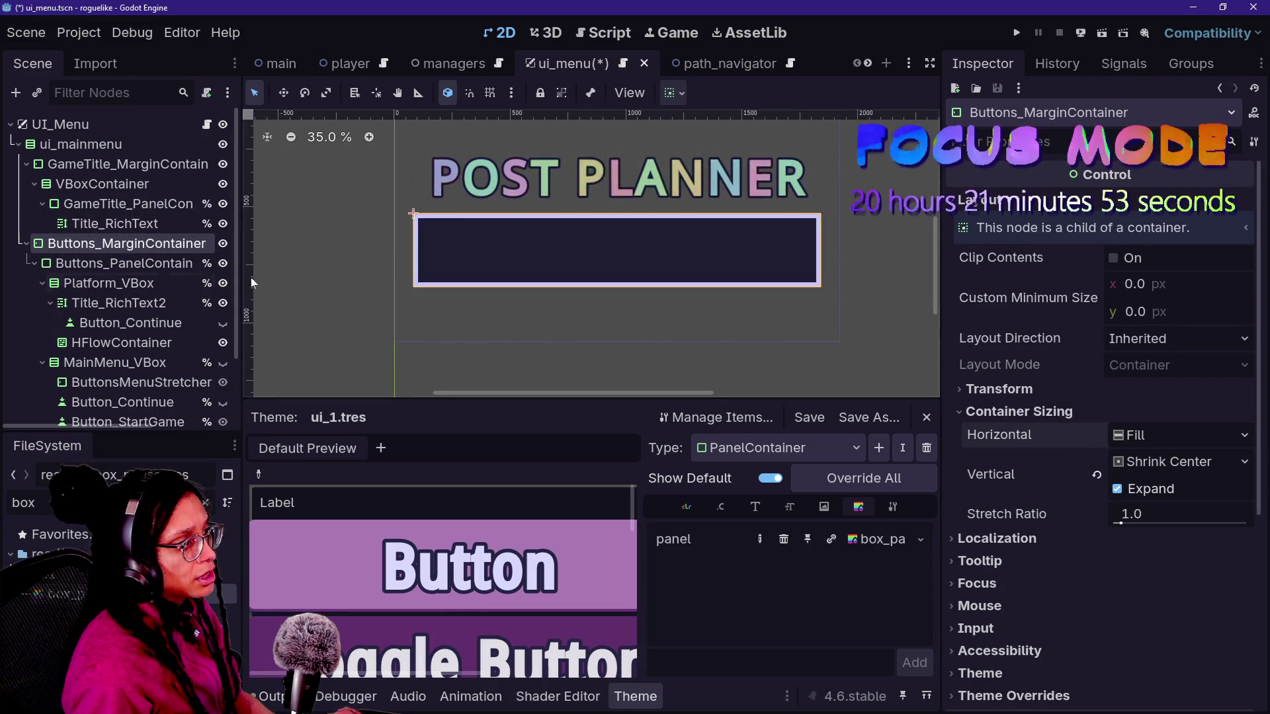
- Stretch Title_RichText2 to fill the platform panel's full width
{"action": "left_click", "coordinate": [161, 292]}
{"action": "left_click", "coordinate": [165, 303]}
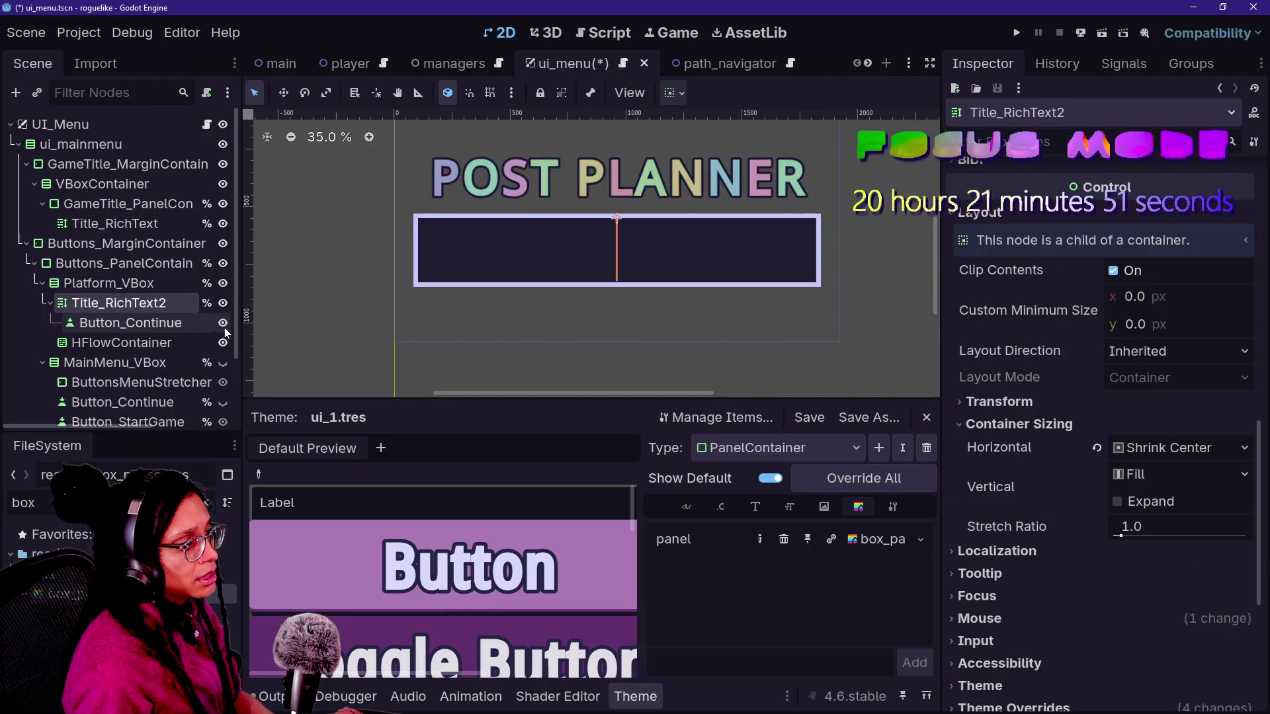
{"action": "left_click", "coordinate": [99, 285]}
{"action": "left_click", "coordinate": [133, 305]}
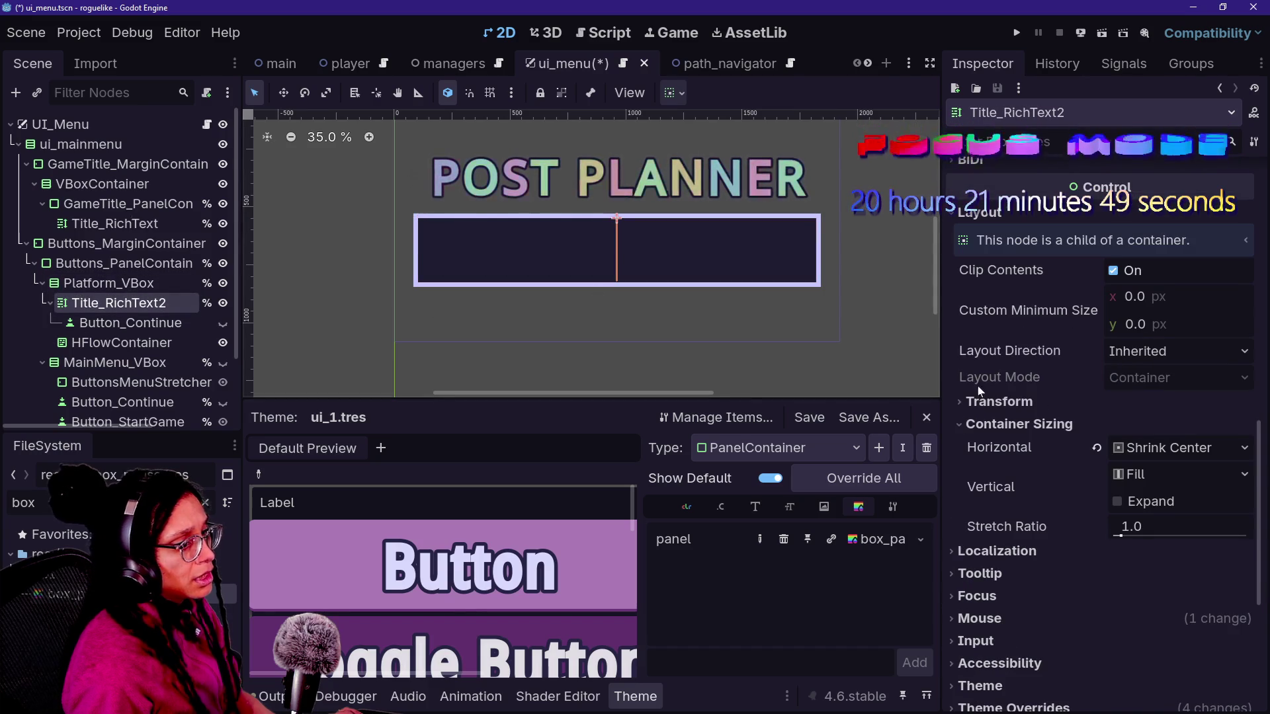
{"action": "left_click", "coordinate": [1098, 448]}
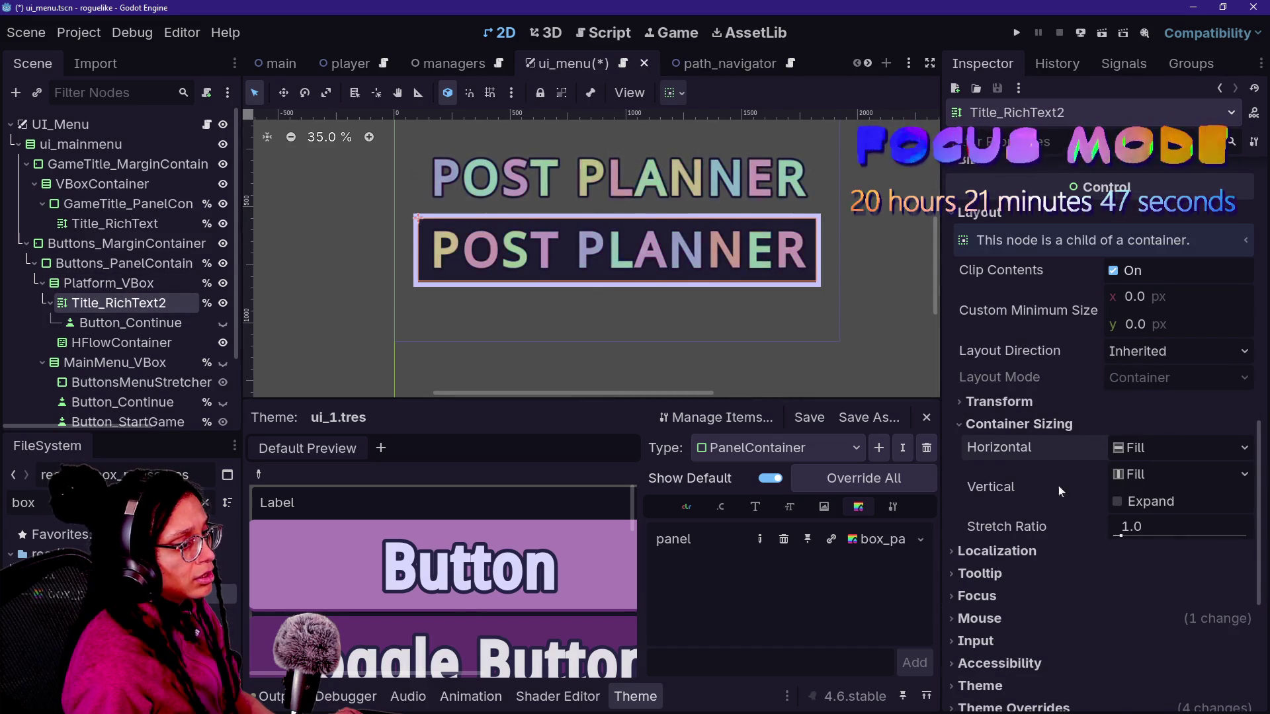
- Let the platform title expand vertically, then toggle buttons panel and main menu visibility
{"action": "left_click", "coordinate": [1117, 501]}
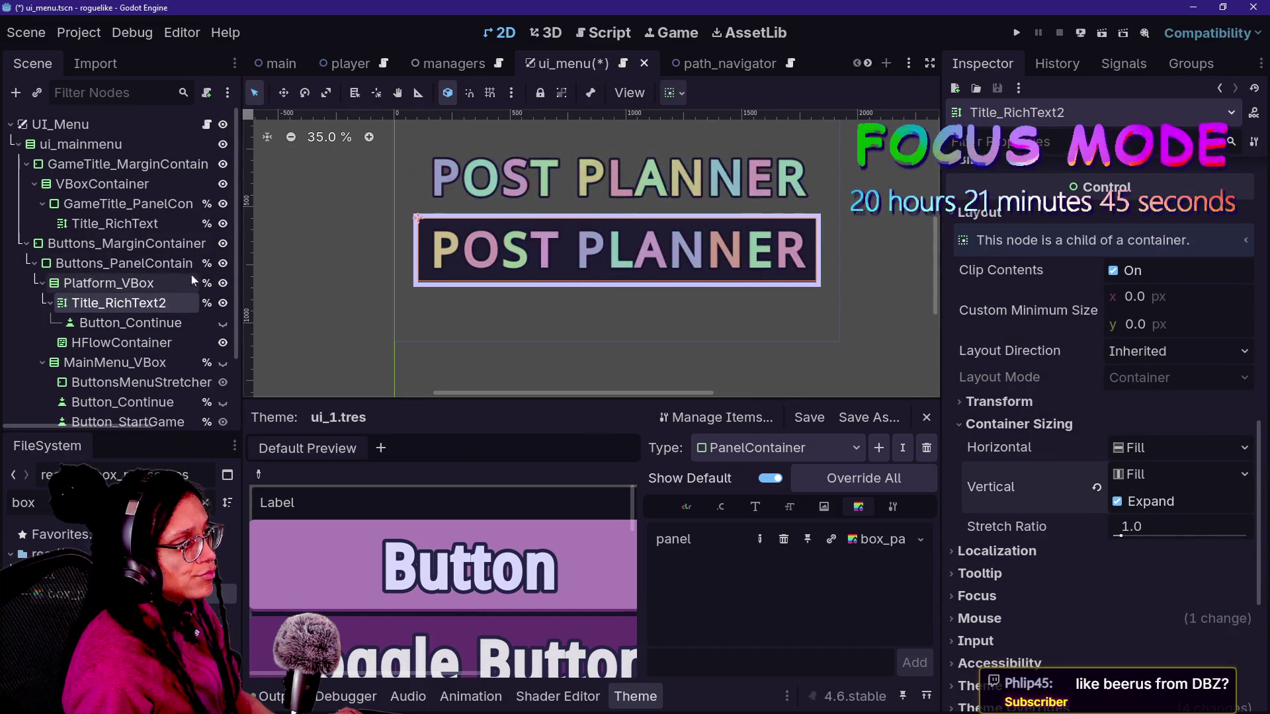
{"action": "left_click", "coordinate": [125, 243]}
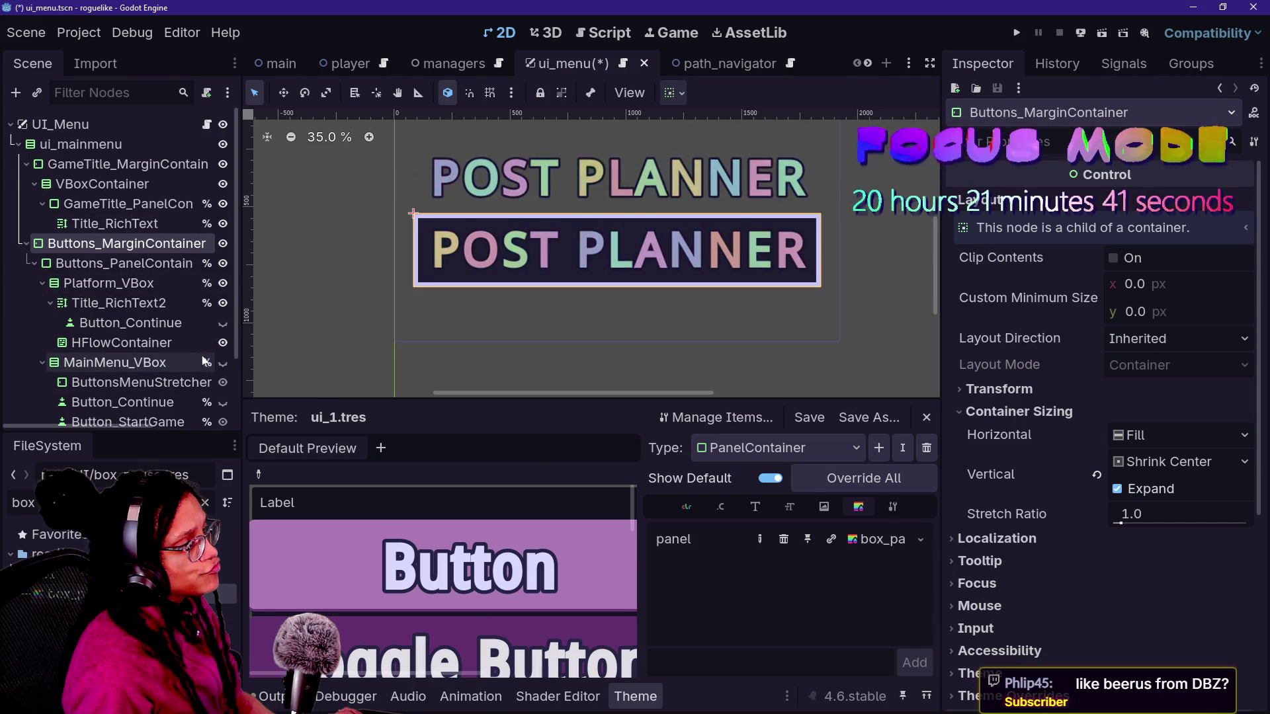
{"action": "left_click", "coordinate": [222, 363]}
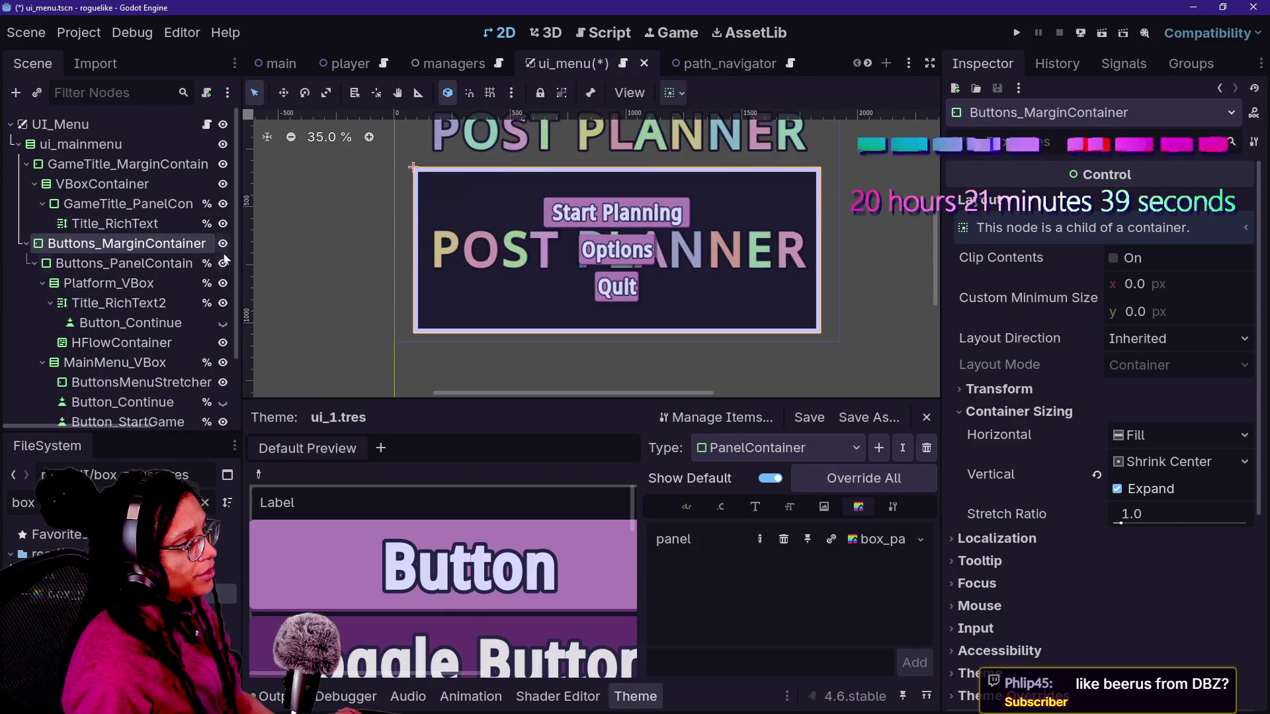
{"action": "left_click", "coordinate": [223, 264]}
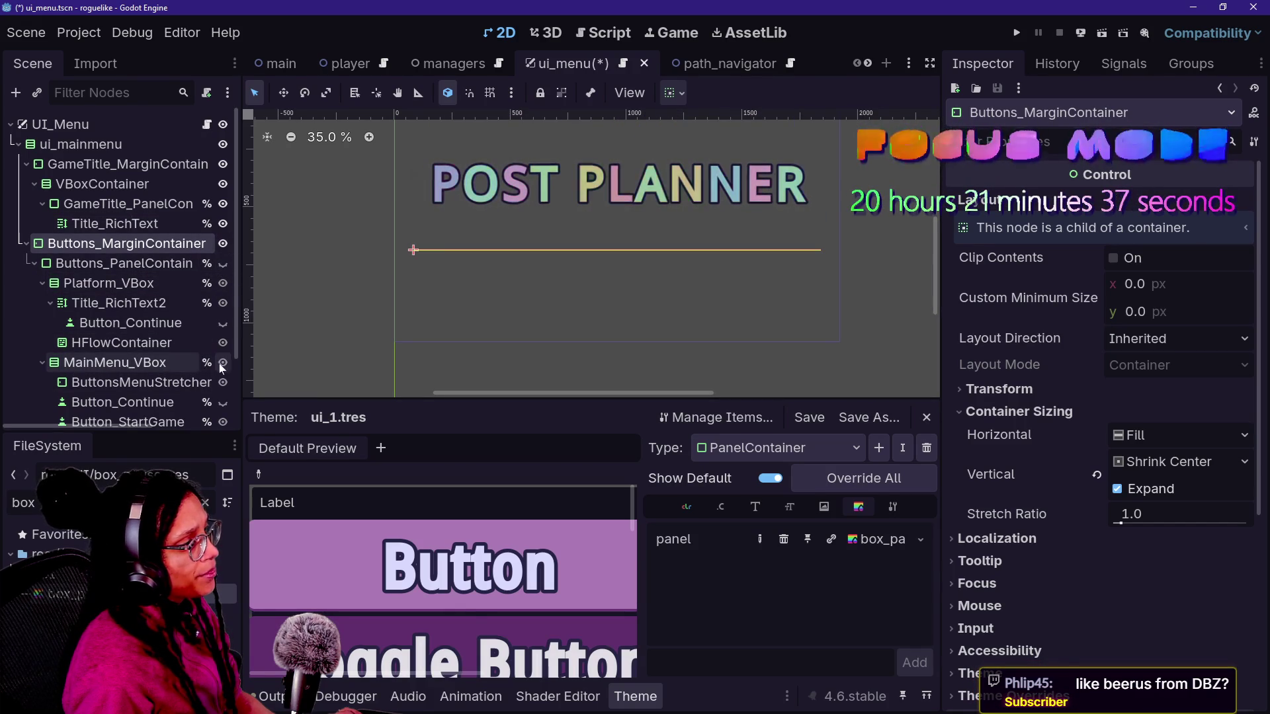
{"action": "left_click", "coordinate": [223, 363]}
{"action": "left_click", "coordinate": [222, 264]}
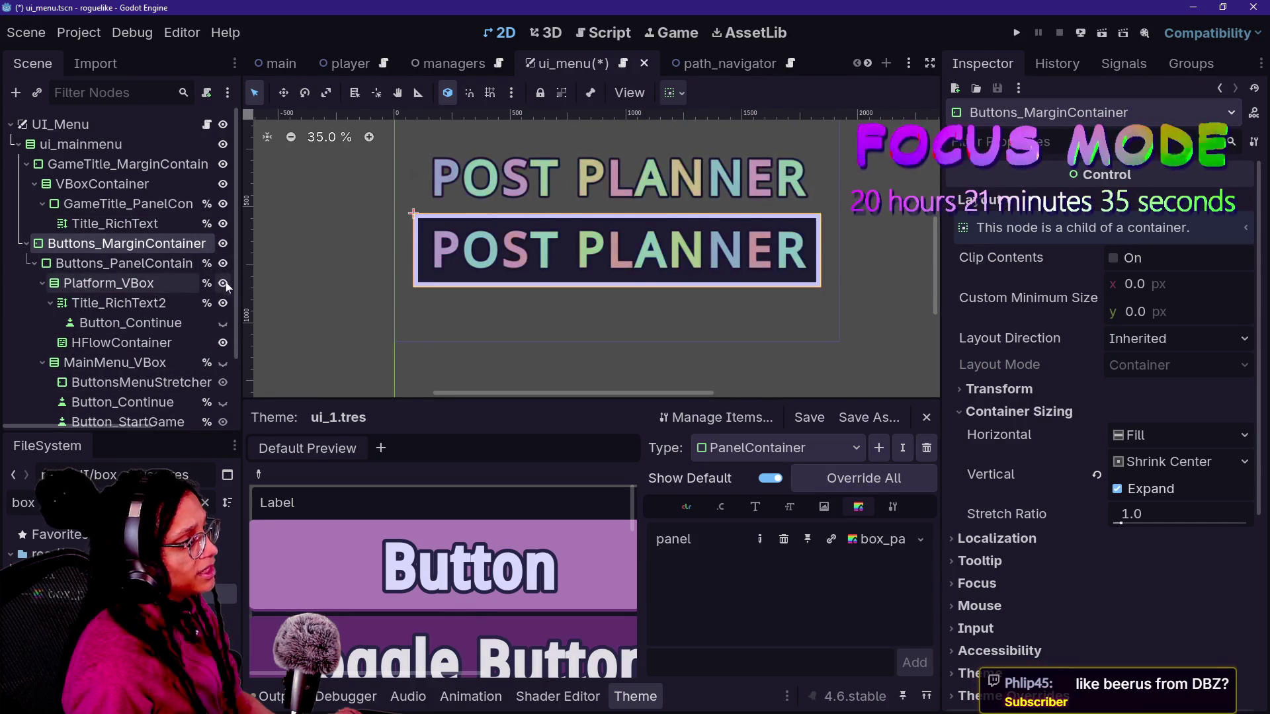
- Set Buttons_PanelContainer's horizontal sizing to Shrink Center
{"action": "key", "text": "Down"}
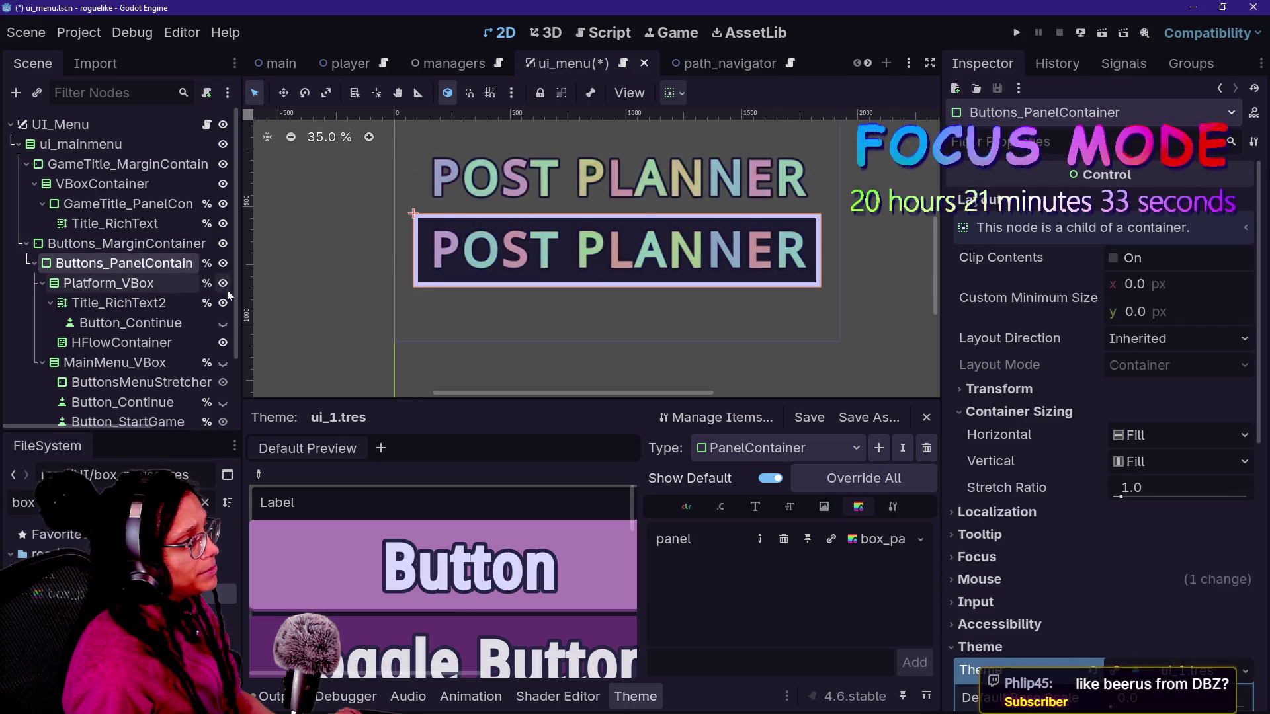
{"action": "left_click", "coordinate": [223, 362]}
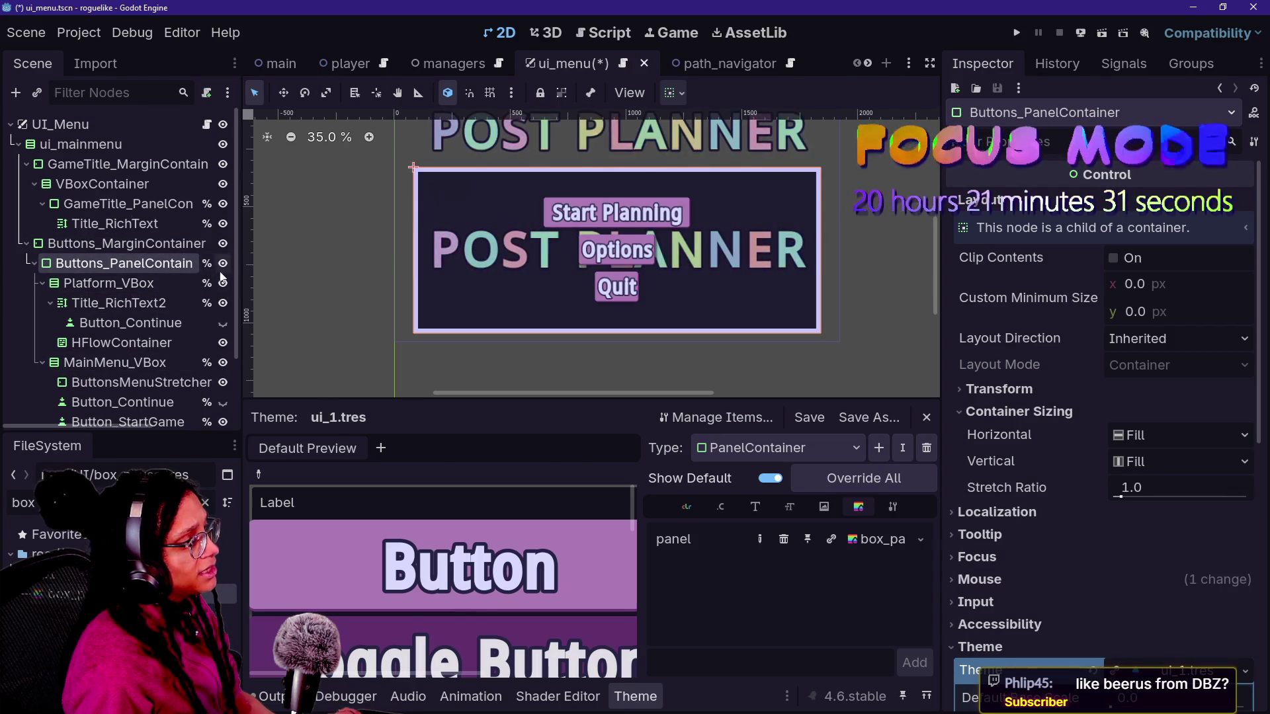
{"action": "key", "text": "Up"}
{"action": "key", "text": "Down"}
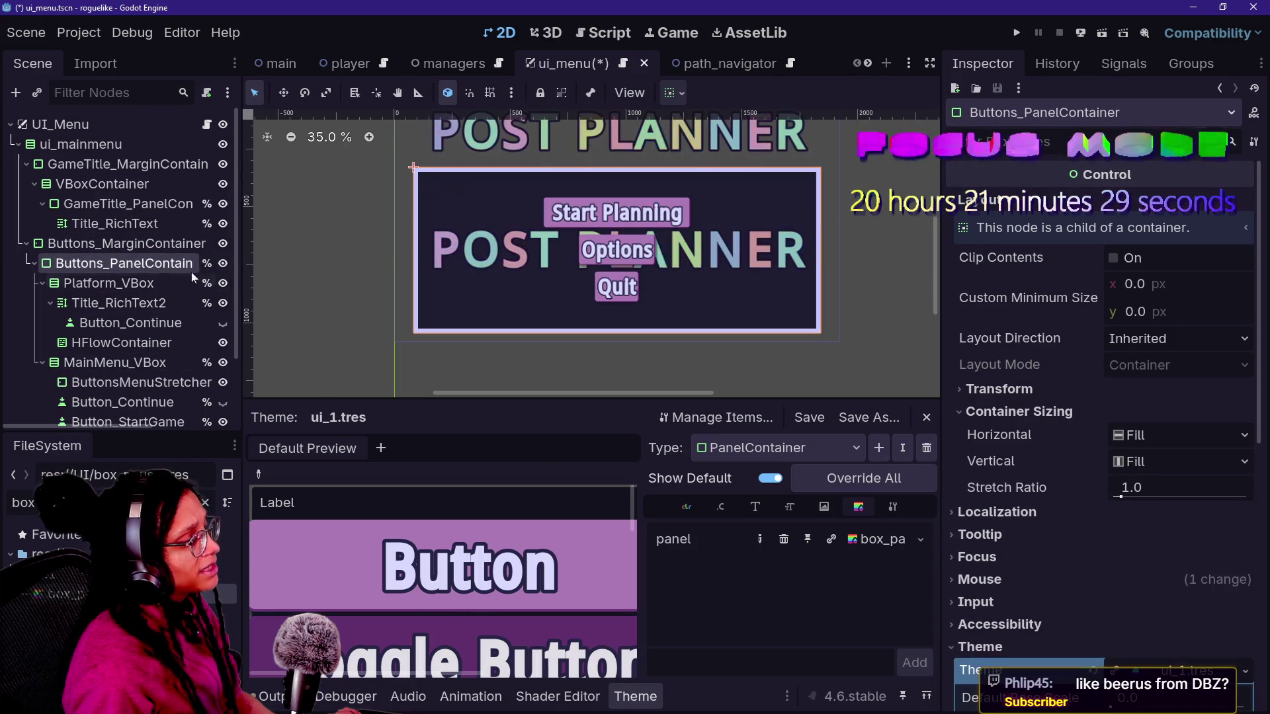
{"action": "left_click", "coordinate": [1141, 438]}
{"action": "left_click", "coordinate": [1141, 506]}
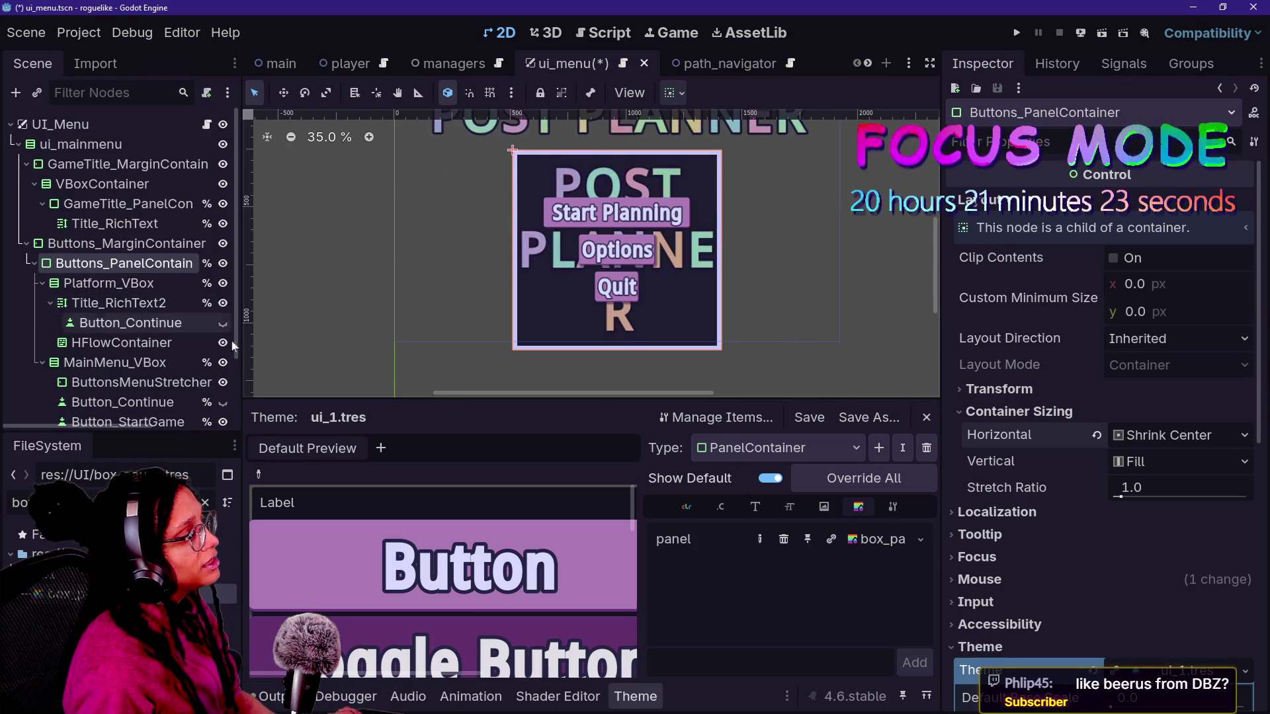
- Compare layouts by toggling the platform group, main menu buttons and buttons panel visibility
{"action": "left_click", "coordinate": [223, 284]}
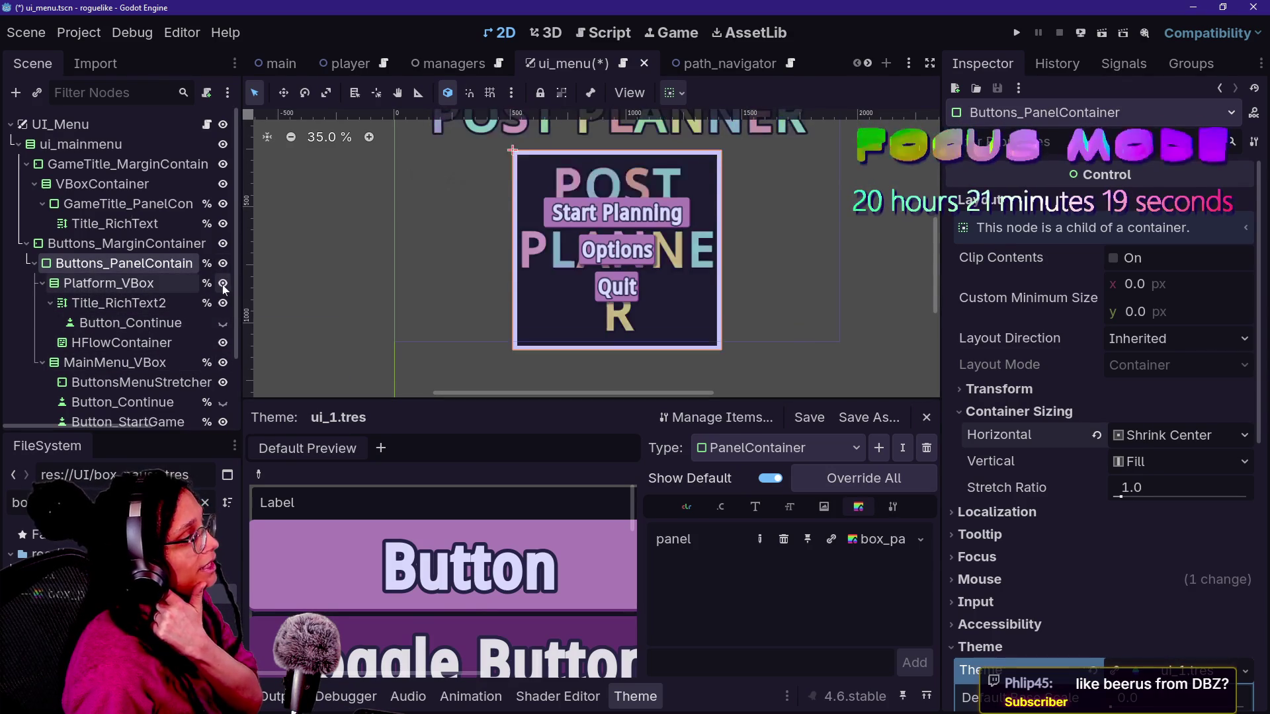
{"action": "left_click", "coordinate": [223, 285]}
{"action": "left_click", "coordinate": [223, 359]}
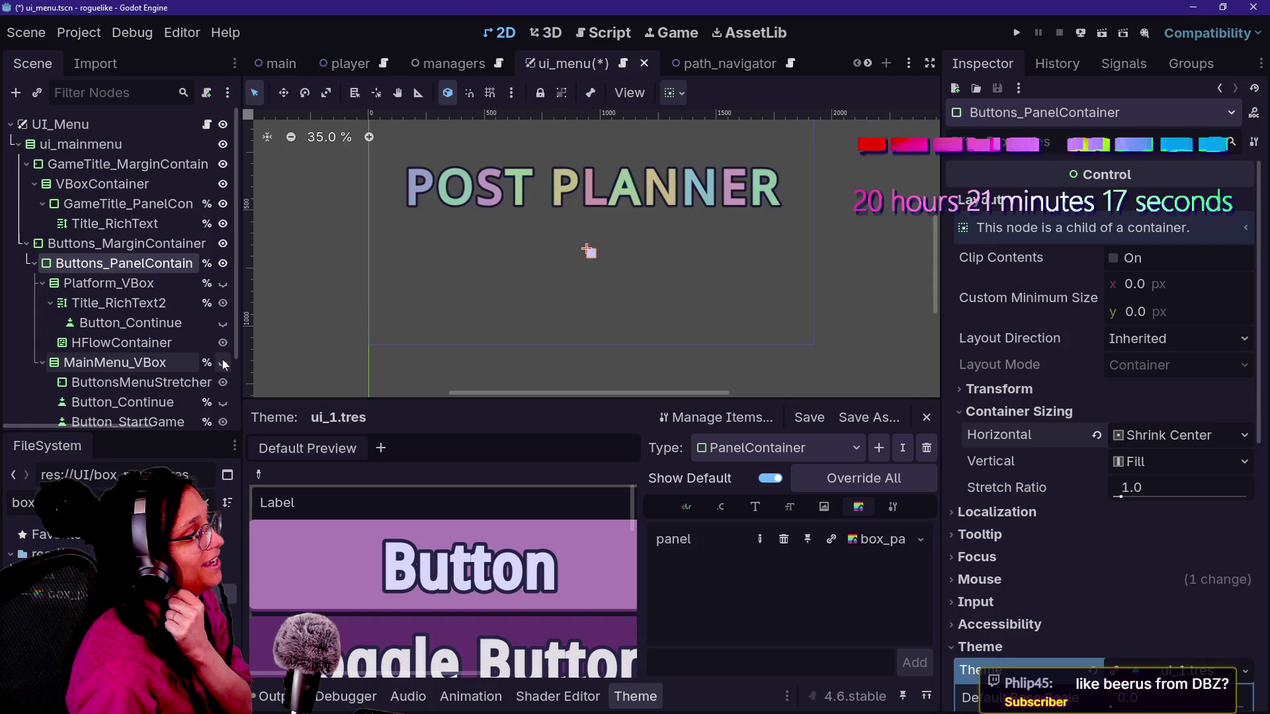
{"action": "left_click", "coordinate": [222, 360]}
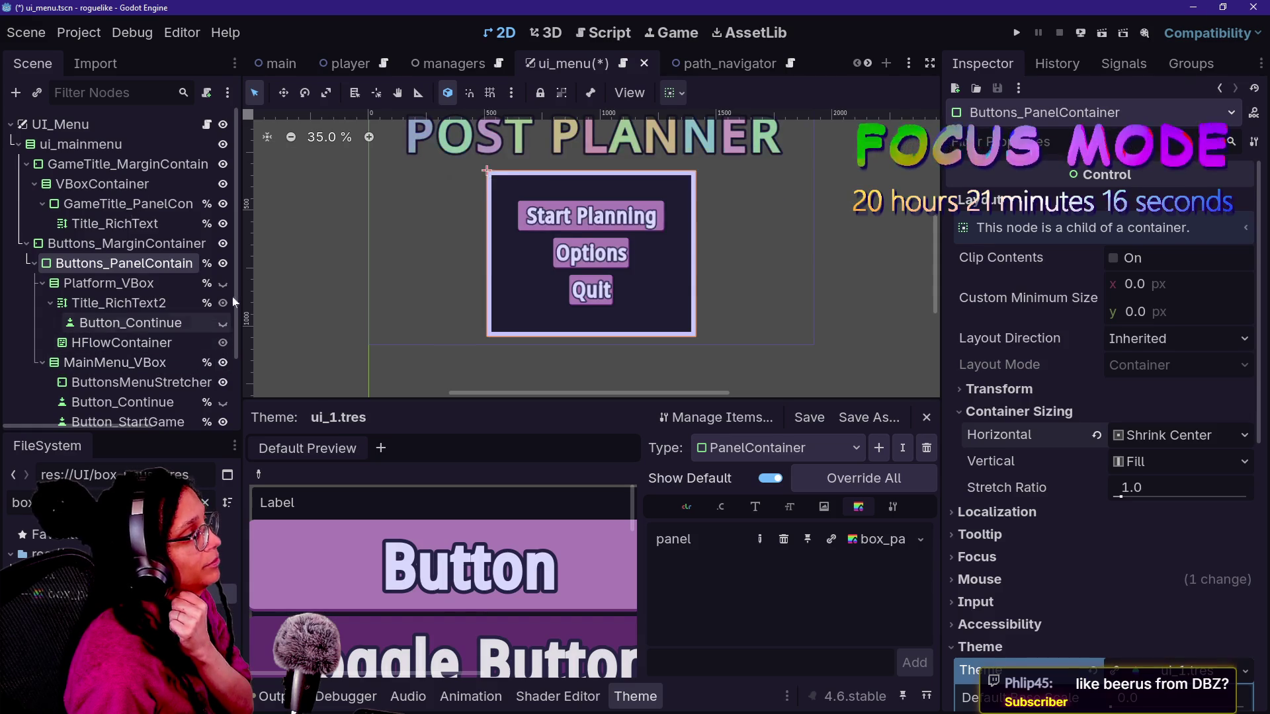
{"action": "left_click", "coordinate": [224, 263]}
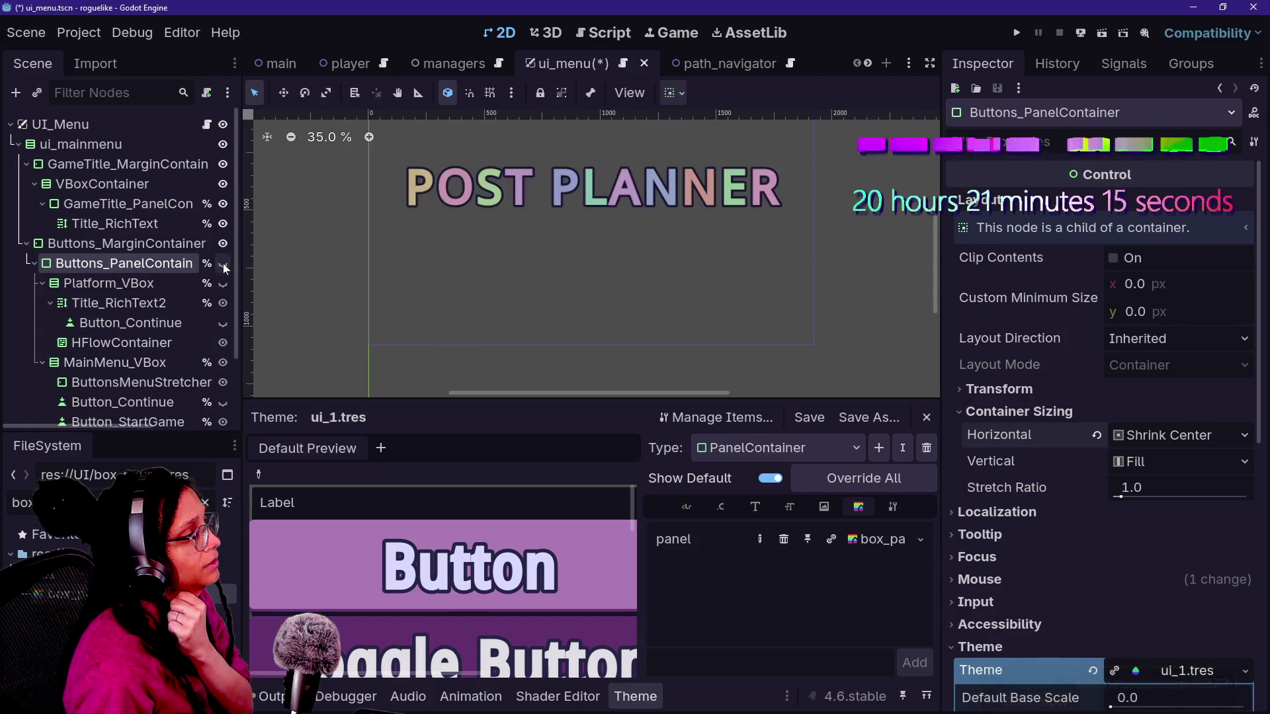
{"action": "left_click", "coordinate": [223, 363]}
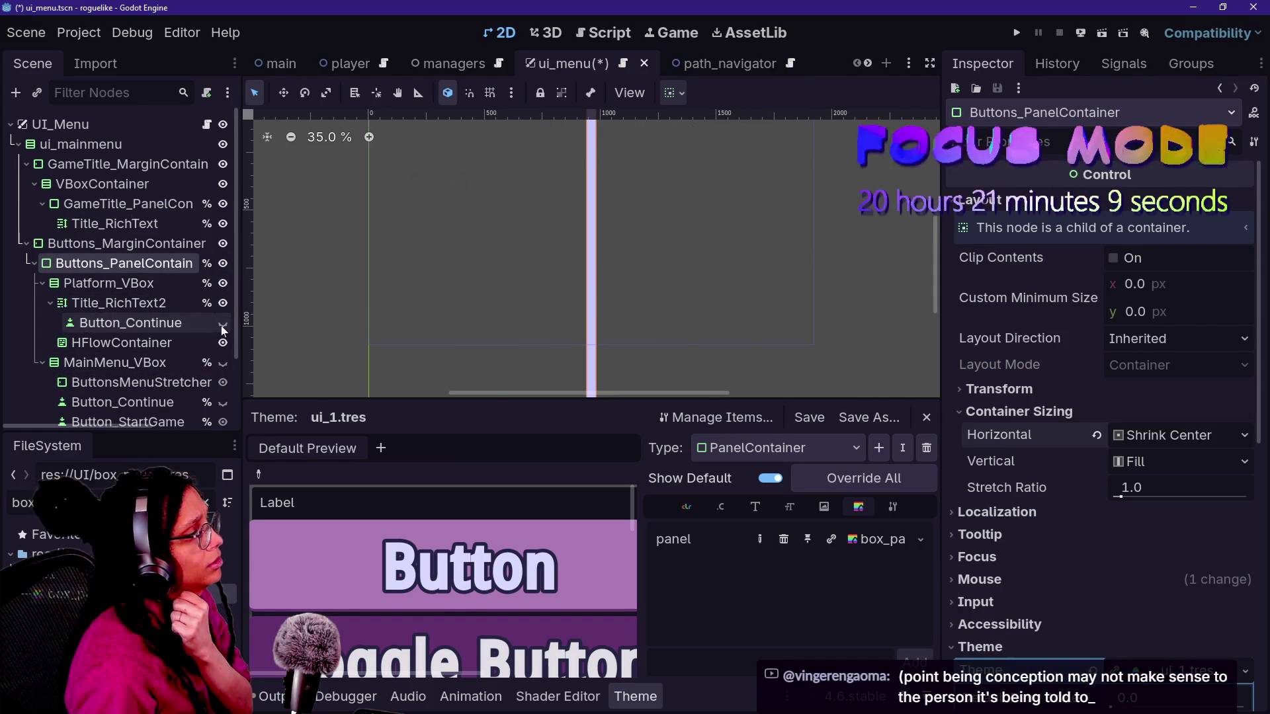
{"action": "left_click", "coordinate": [223, 363]}
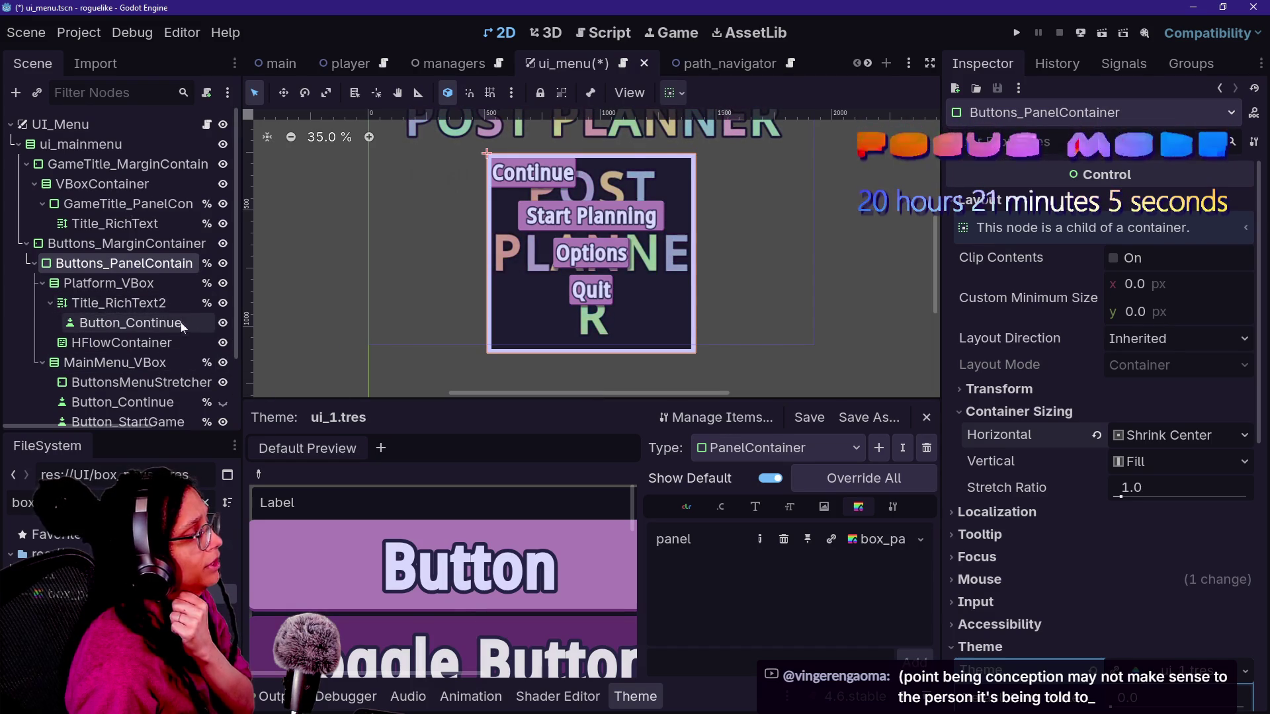
- Hide the main menu buttons and keep Buttons_PanelContainer at Shrink Center width
{"action": "left_click", "coordinate": [223, 363]}
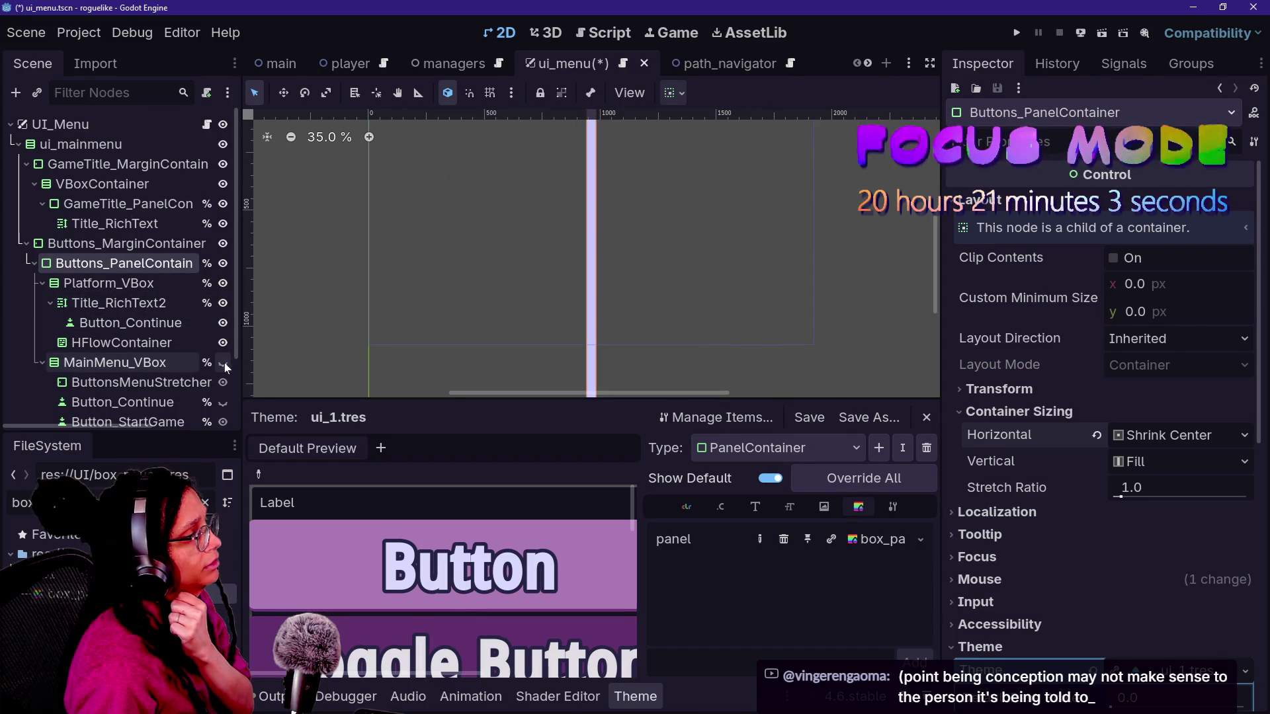
{"action": "left_click", "coordinate": [123, 264]}
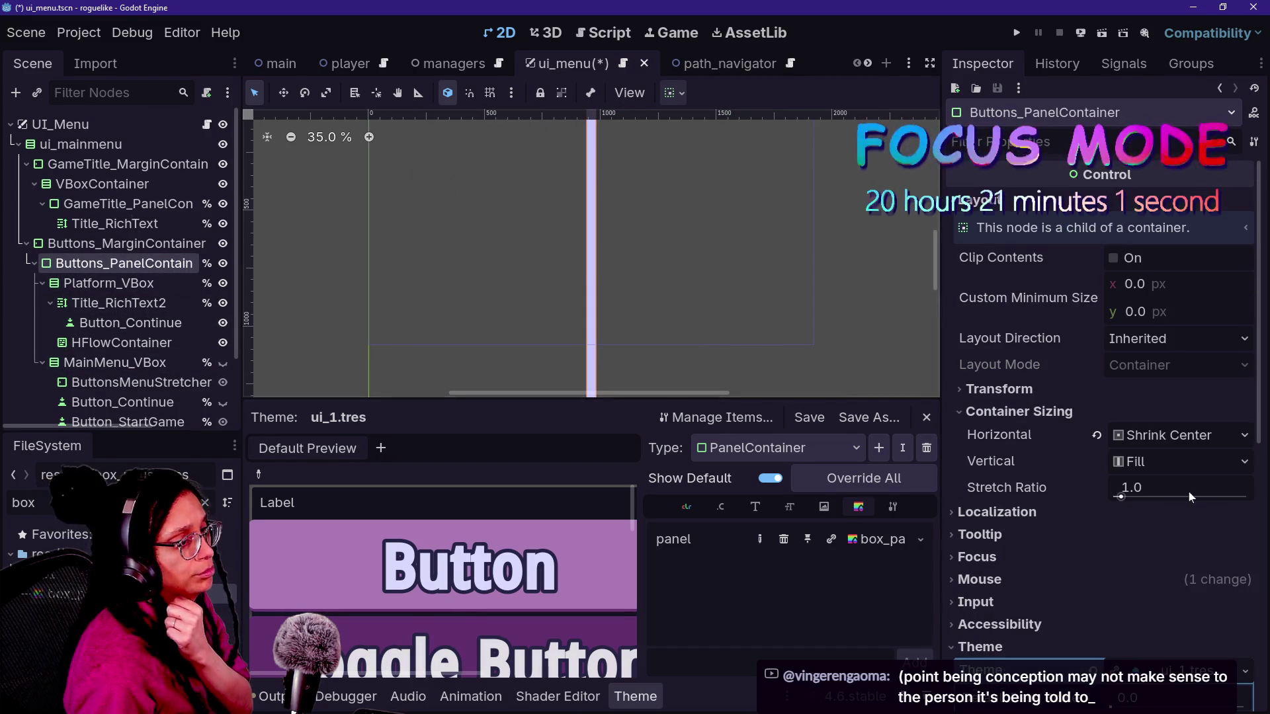
{"action": "left_click", "coordinate": [1097, 435]}
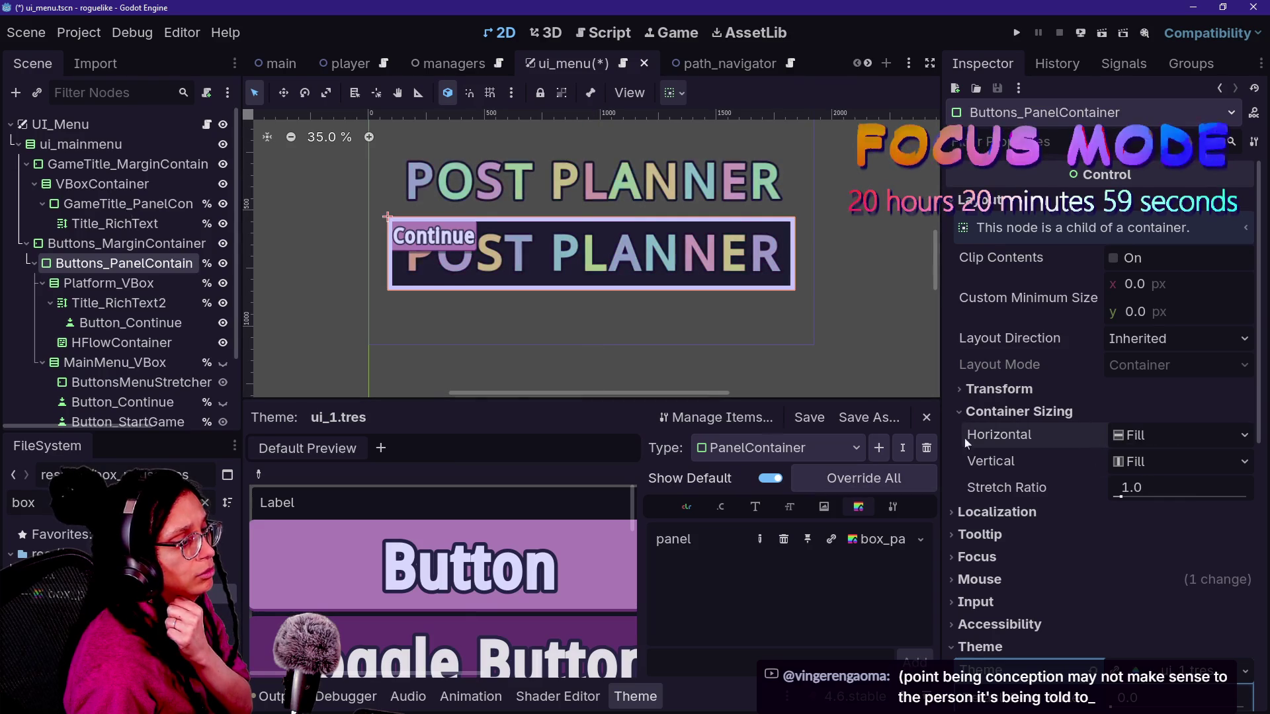
{"action": "left_click", "coordinate": [1111, 436]}
{"action": "left_click", "coordinate": [1132, 502]}
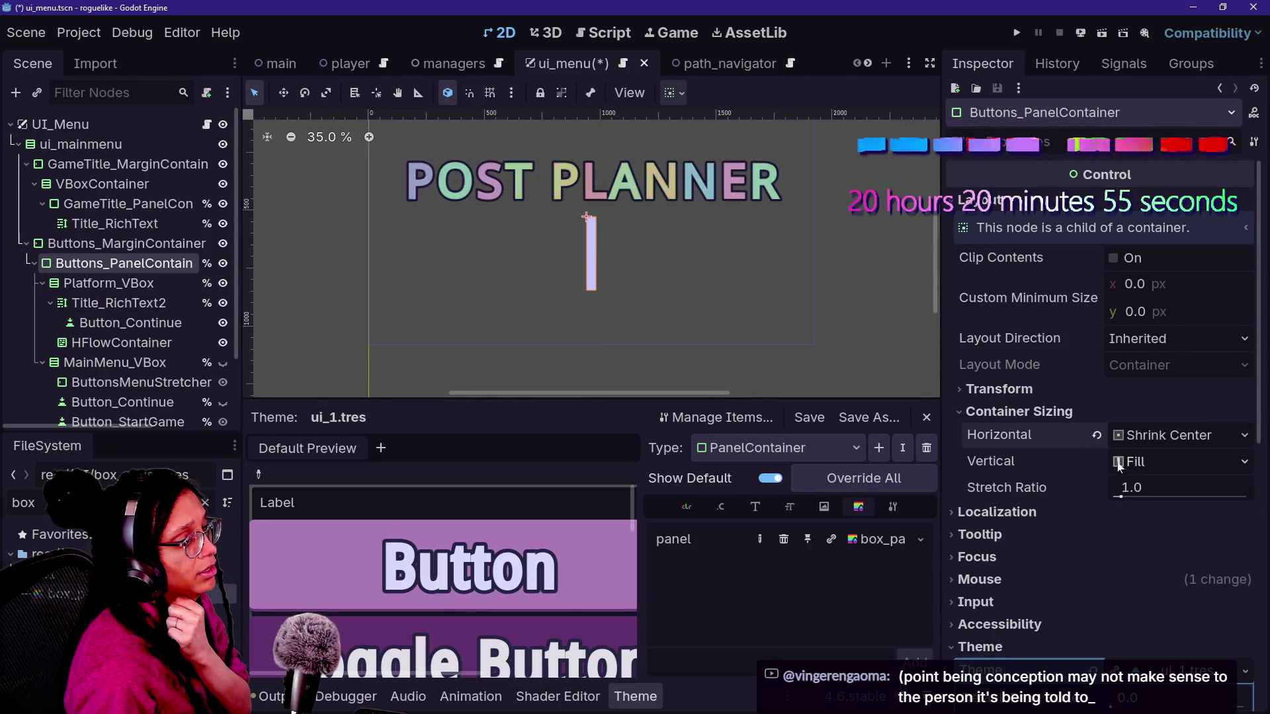
- Drag Button_Continue into Platform_VBox just above Title_RichText2
{"action": "left_click", "coordinate": [188, 288]}
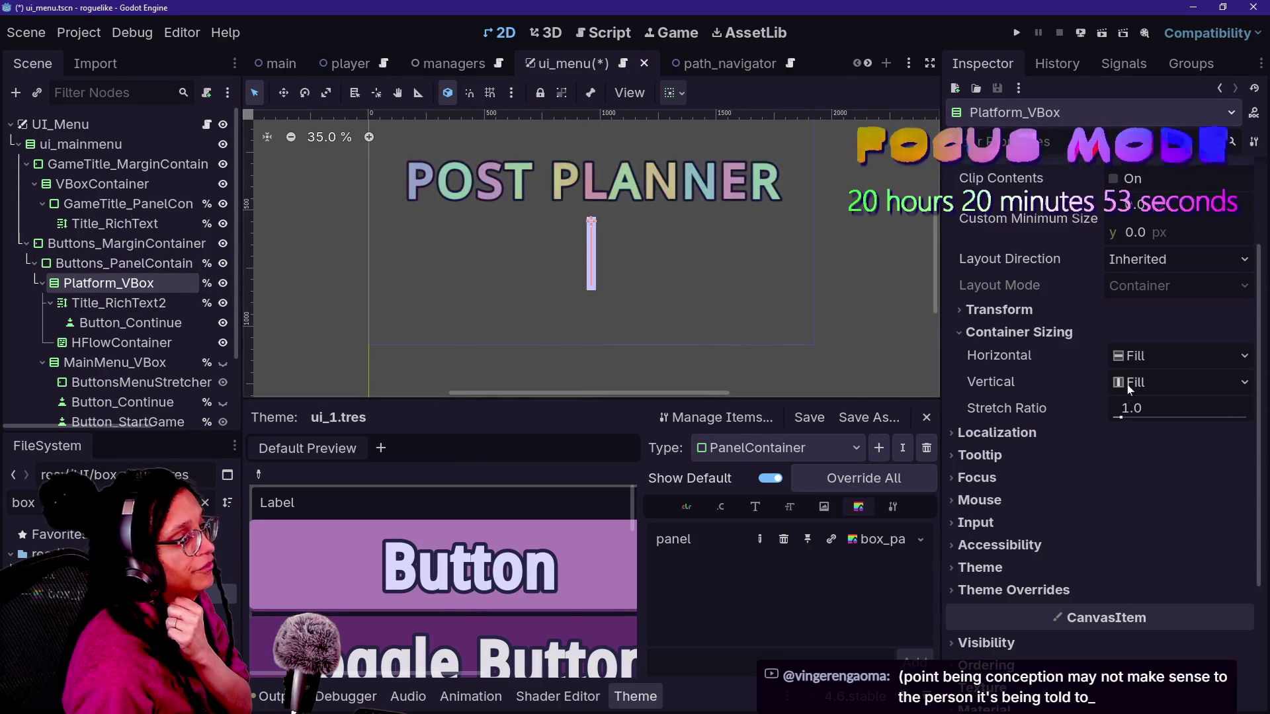
{"action": "left_click", "coordinate": [1133, 362]}
{"action": "left_click", "coordinate": [113, 303]}
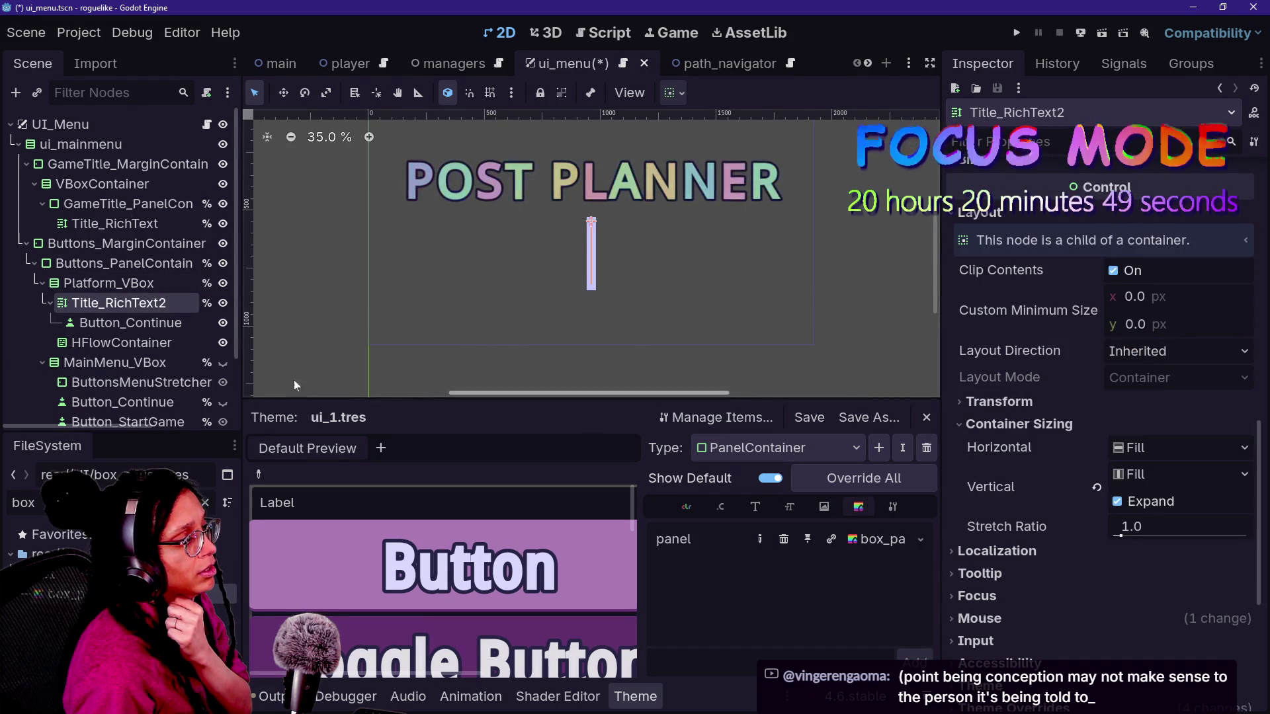
{"action": "left_click", "coordinate": [157, 329]}
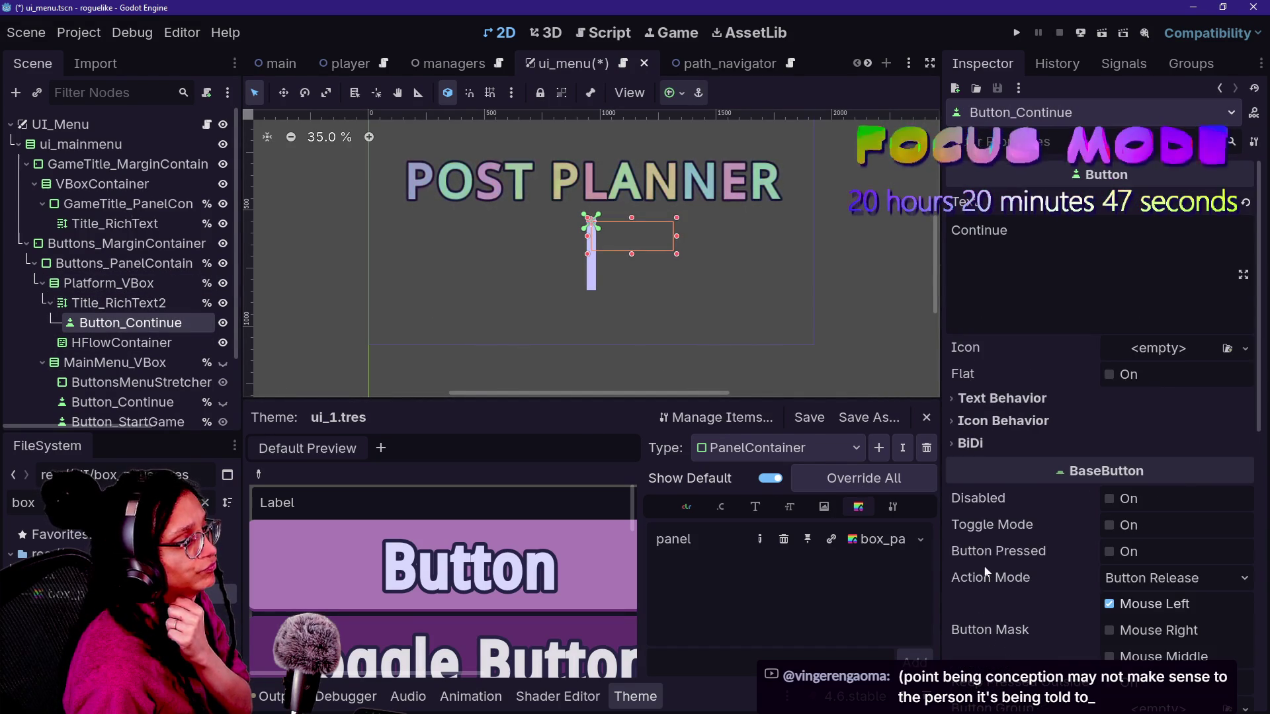
{"action": "scroll", "coordinate": [986, 573], "scroll_direction": "down", "scroll_amount": 5}
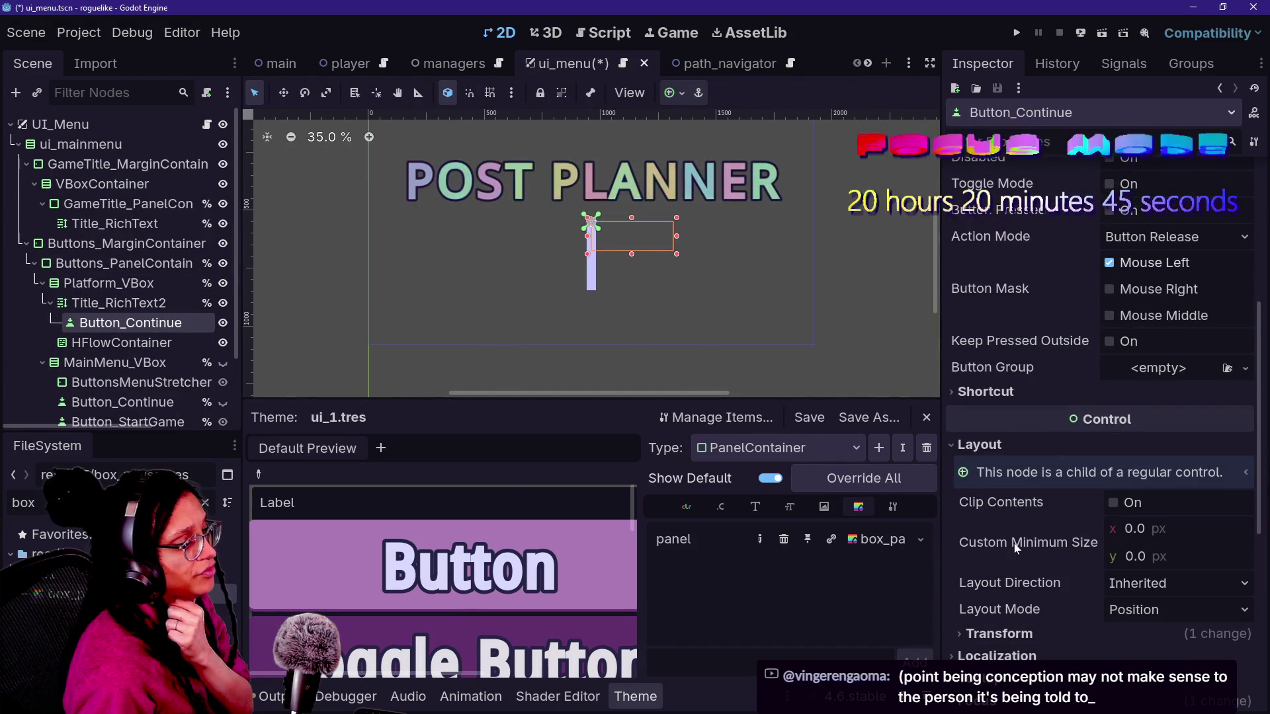
{"action": "scroll", "coordinate": [1016, 547], "scroll_direction": "down", "scroll_amount": 3}
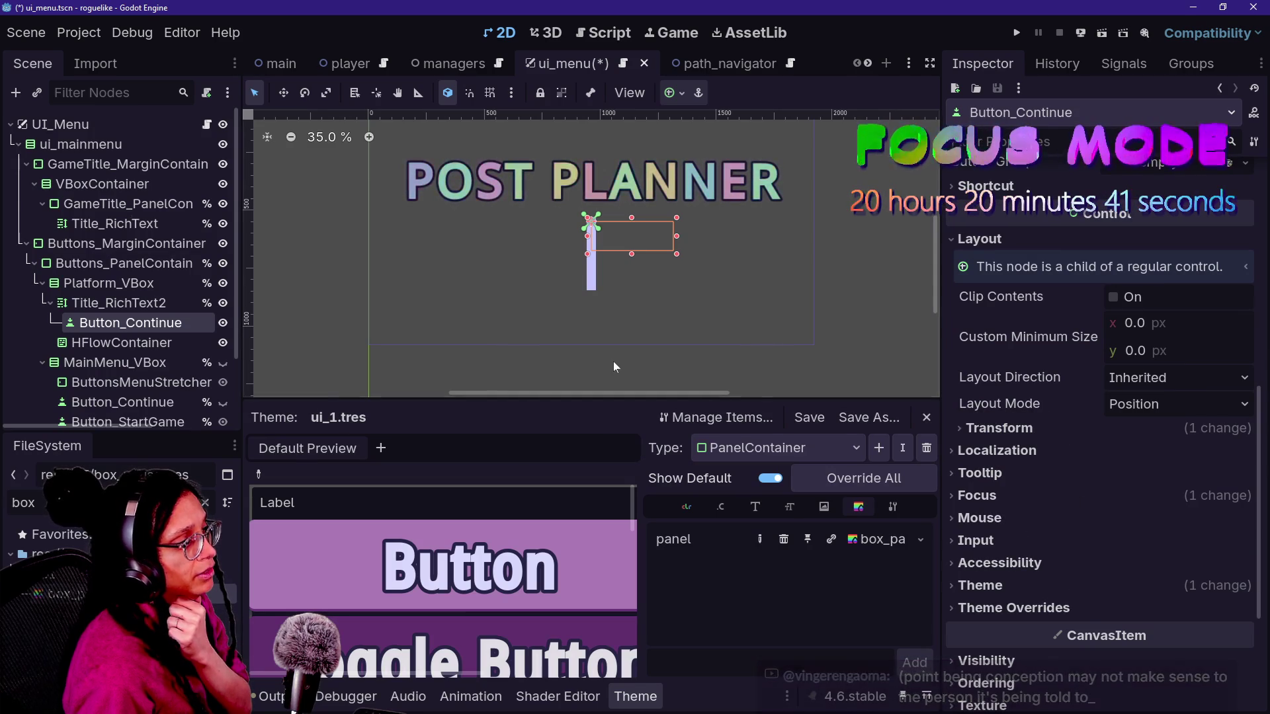
{"action": "left_click_drag", "start_coordinate": [140, 303], "coordinate": [139, 301]}
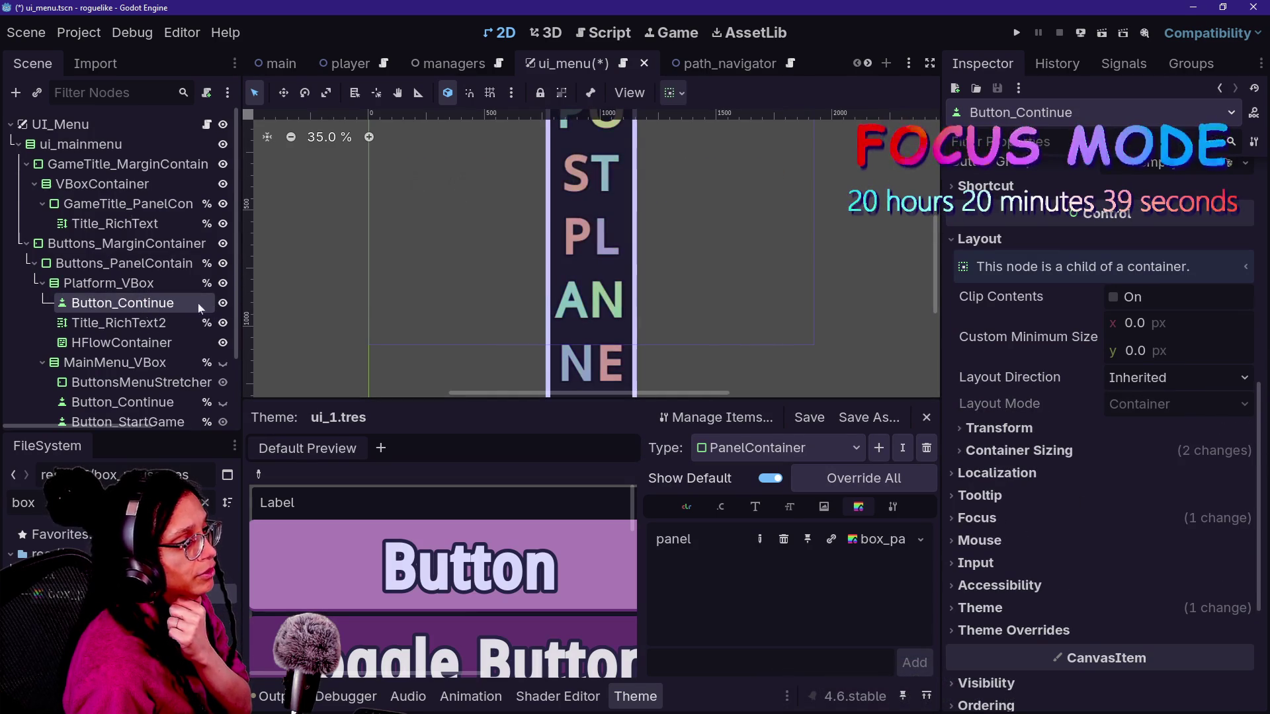
- Tick Vertical Expand for Button_Continue, keeping horizontal sizing at Shrink Center
{"action": "left_click", "coordinate": [1048, 451]}
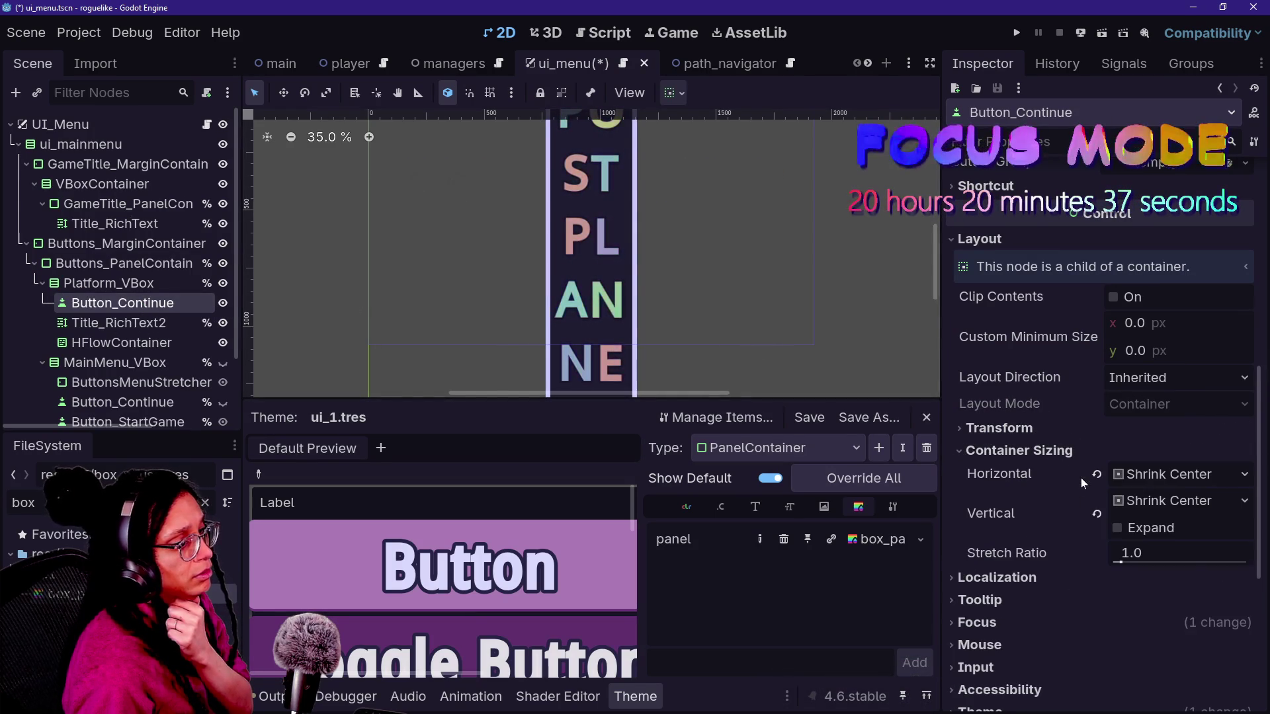
{"action": "left_click", "coordinate": [1132, 476]}
{"action": "left_click", "coordinate": [1105, 490]}
{"action": "left_click", "coordinate": [1134, 478]}
{"action": "left_click", "coordinate": [1153, 543]}
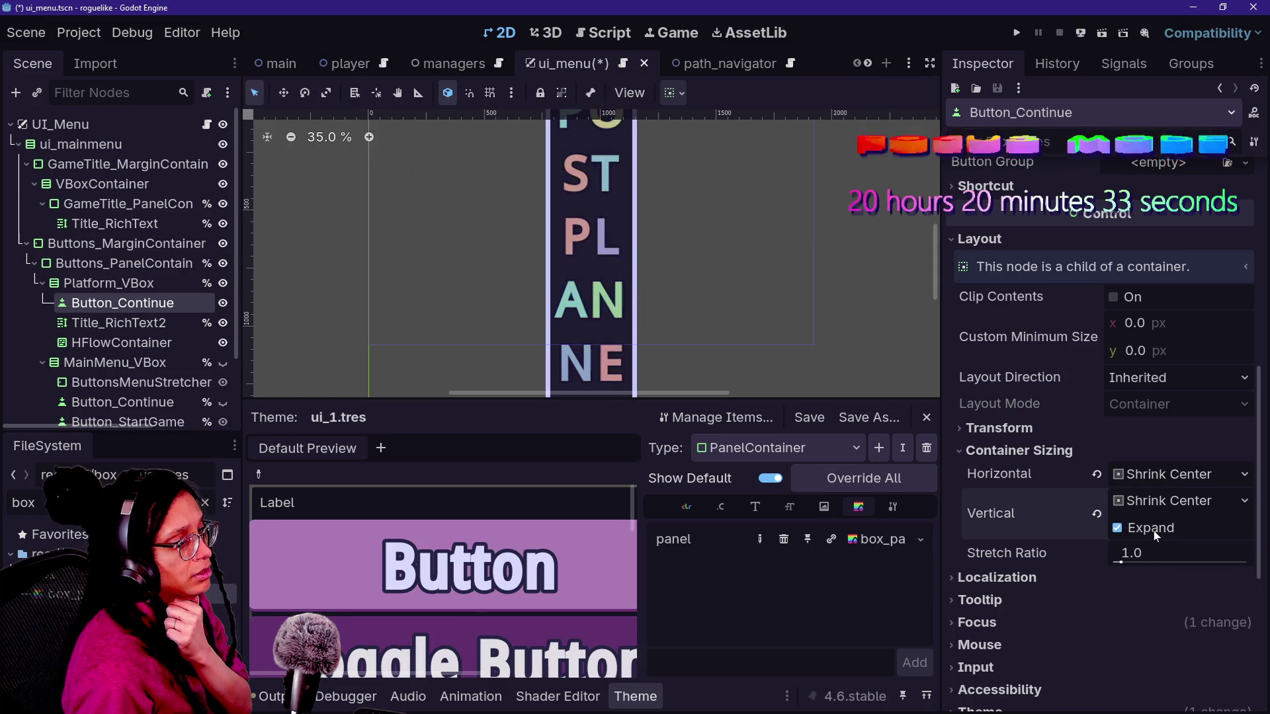
{"action": "left_click", "coordinate": [1151, 533]}
- Drag ButtonsMenuStretcher from MainMenu_VBox to the top of Platform_VBox
{"action": "scroll", "coordinate": [847, 292], "scroll_direction": "down", "scroll_amount": 2}
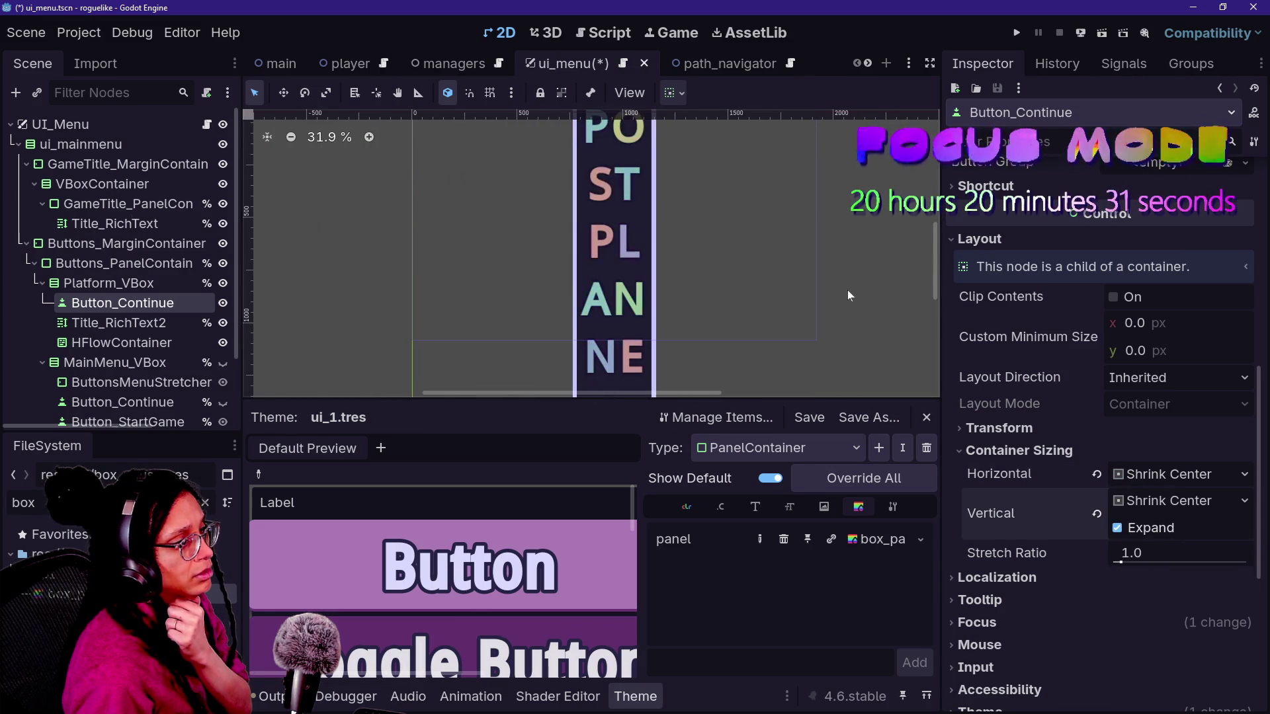
{"action": "scroll", "coordinate": [926, 252], "scroll_direction": "up", "scroll_amount": 3}
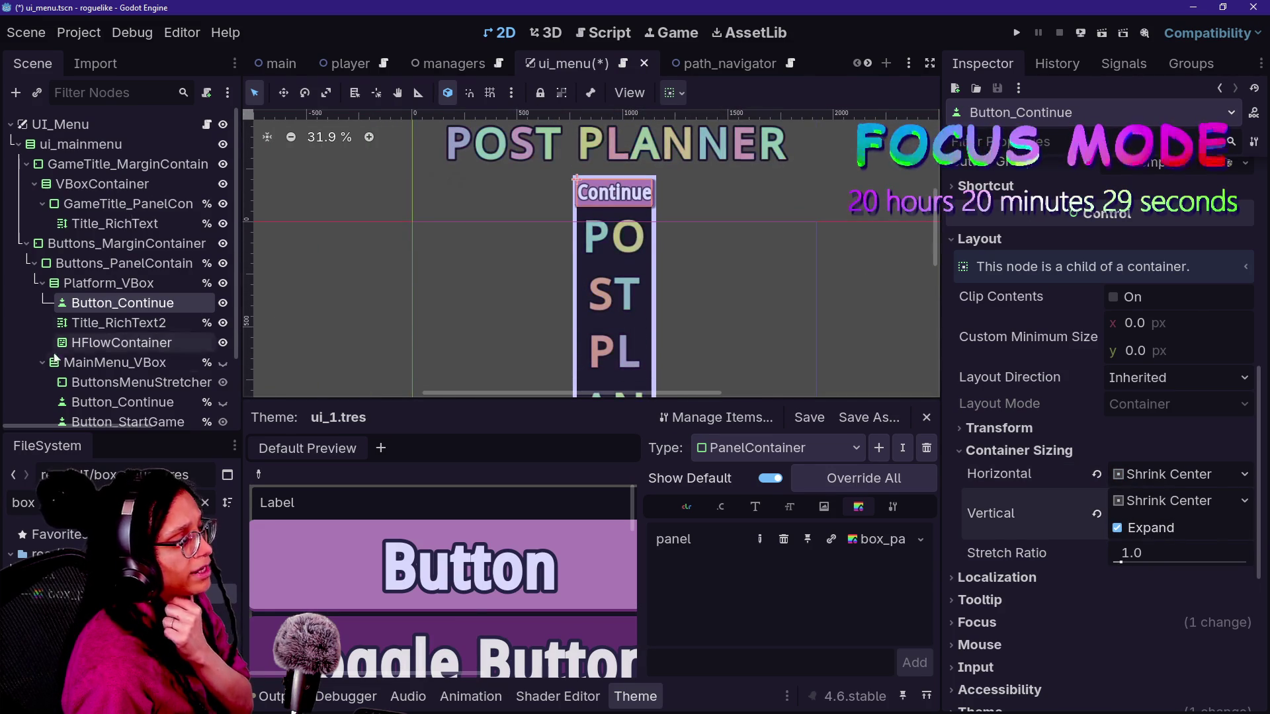
{"action": "scroll", "coordinate": [127, 401], "scroll_direction": "down", "scroll_amount": 2}
{"action": "left_click", "coordinate": [122, 328]}
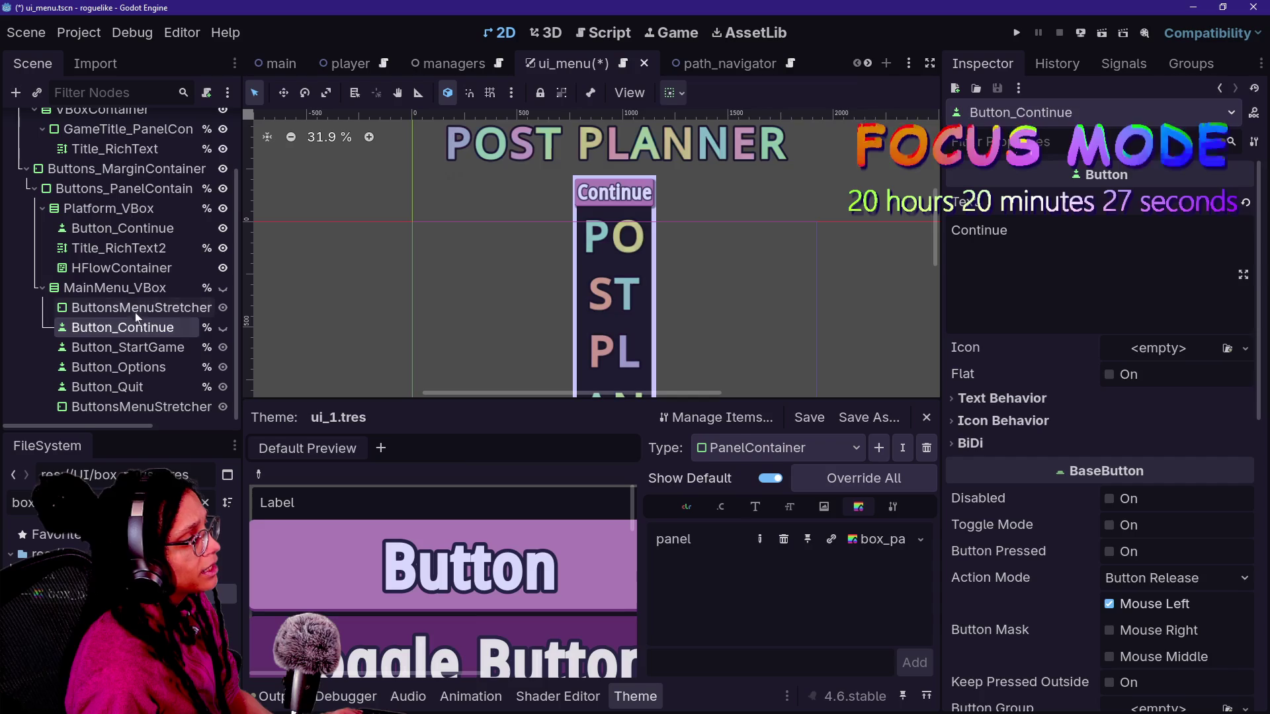
{"action": "left_click", "coordinate": [132, 308]}
{"action": "left_click_drag", "start_coordinate": [130, 276], "coordinate": [126, 208]}
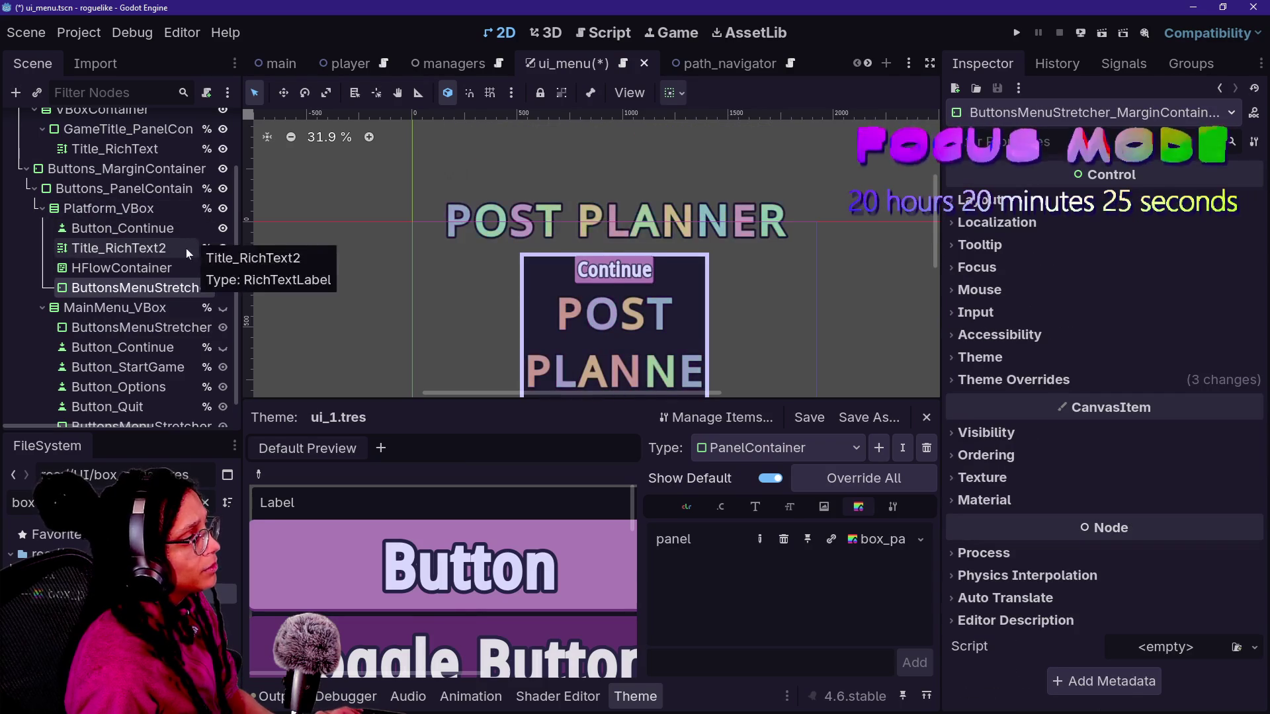
{"action": "left_click_drag", "start_coordinate": [132, 289], "coordinate": [134, 226]}
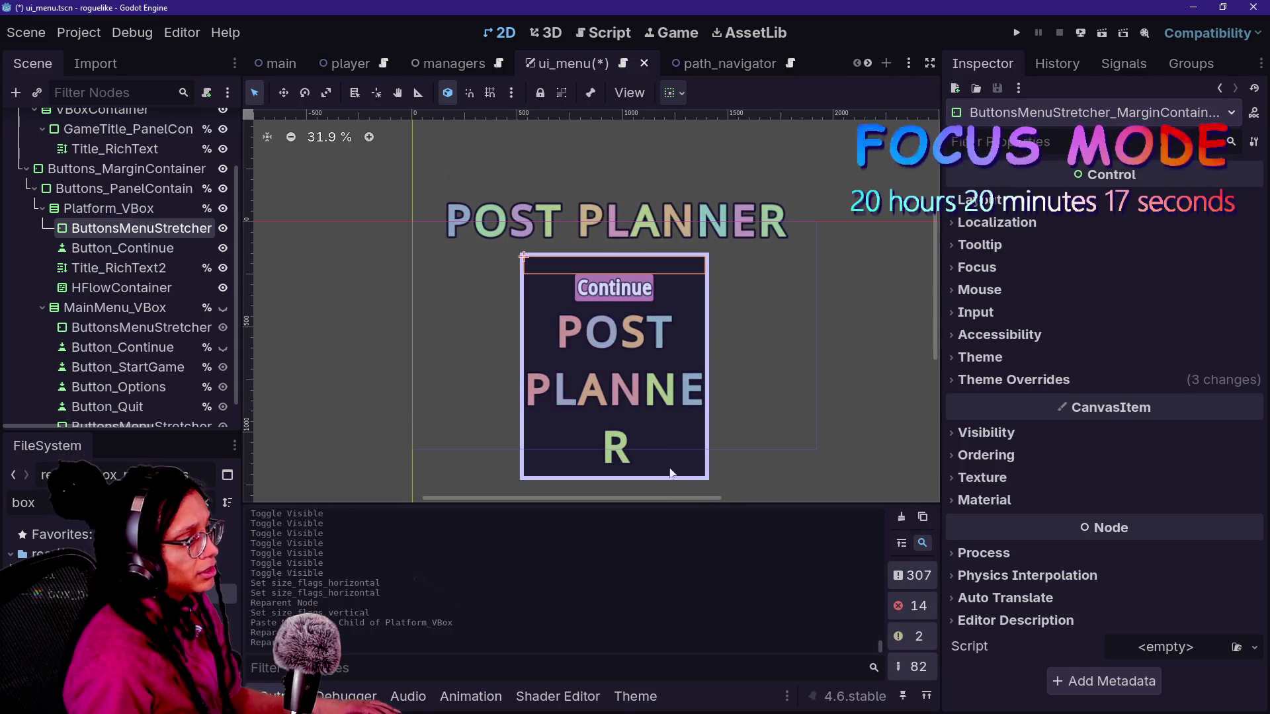
{"action": "scroll", "coordinate": [608, 456], "scroll_direction": "up", "scroll_amount": 3}
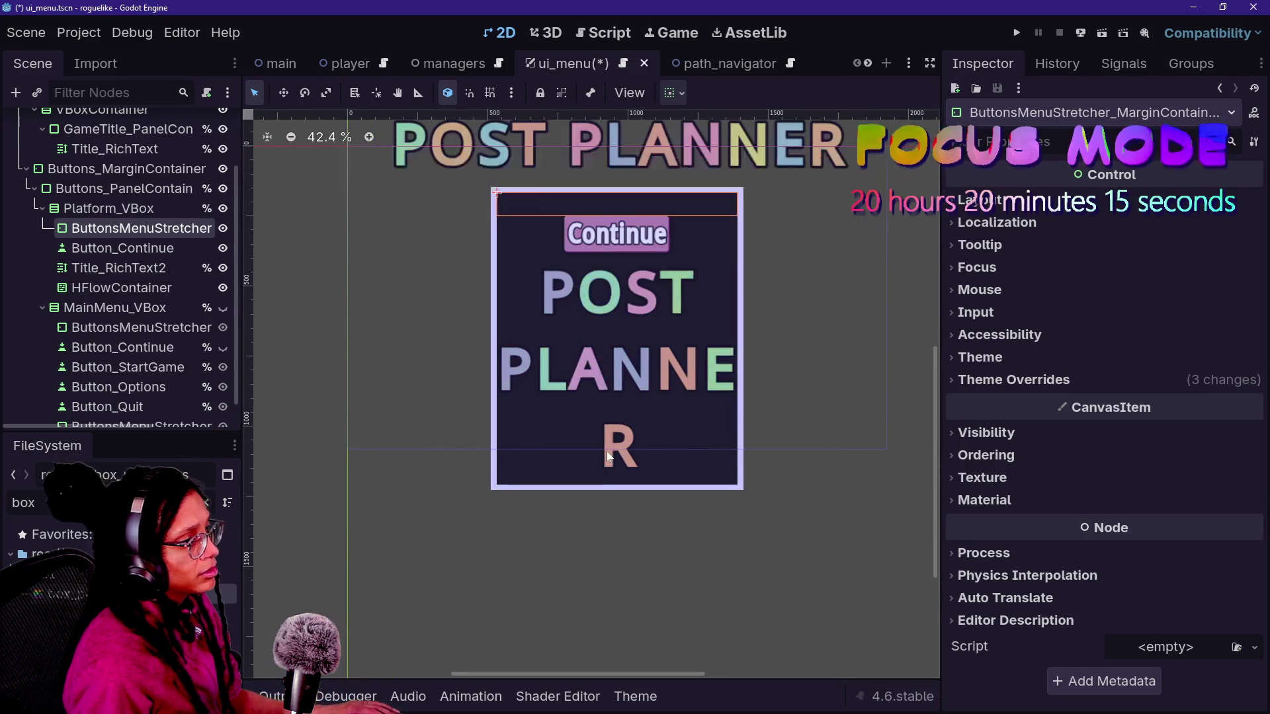
- Rename the top stretcher nodes in Platform_VBox and the main menu to Spacer1
{"action": "left_click_drag", "start_coordinate": [933, 407], "coordinate": [933, 358]}
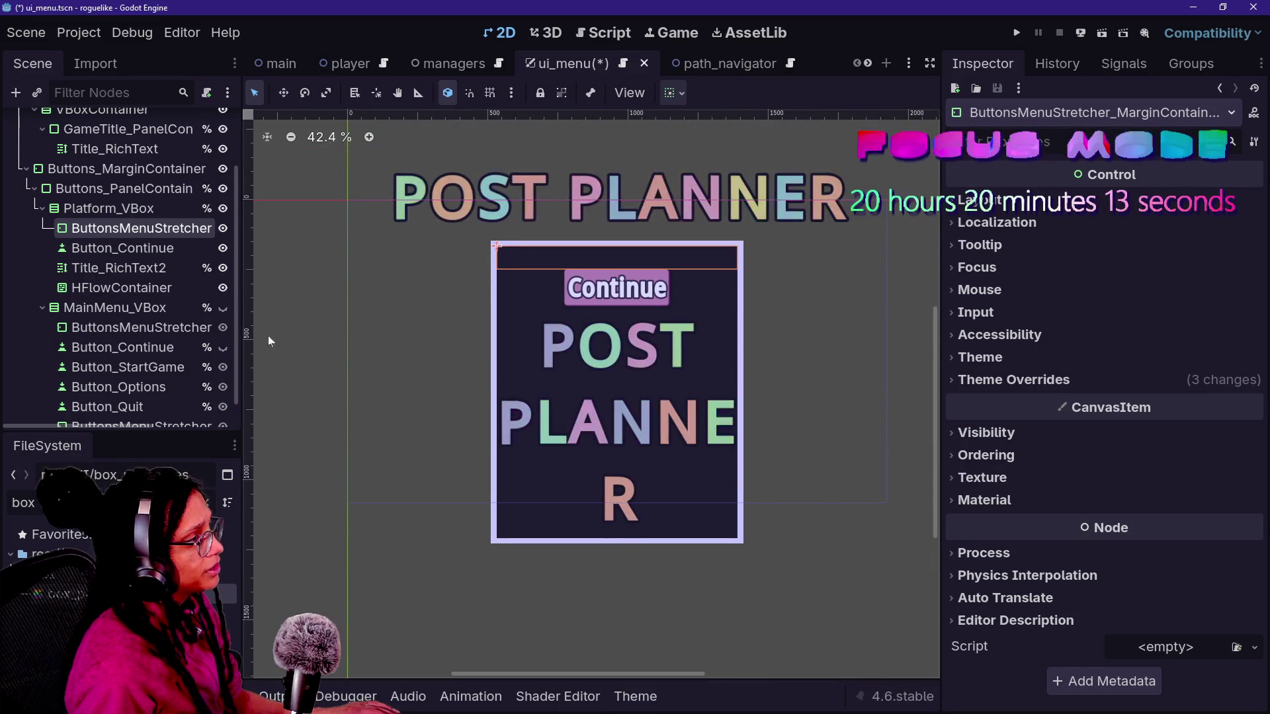
{"action": "double_click", "coordinate": [154, 232]}
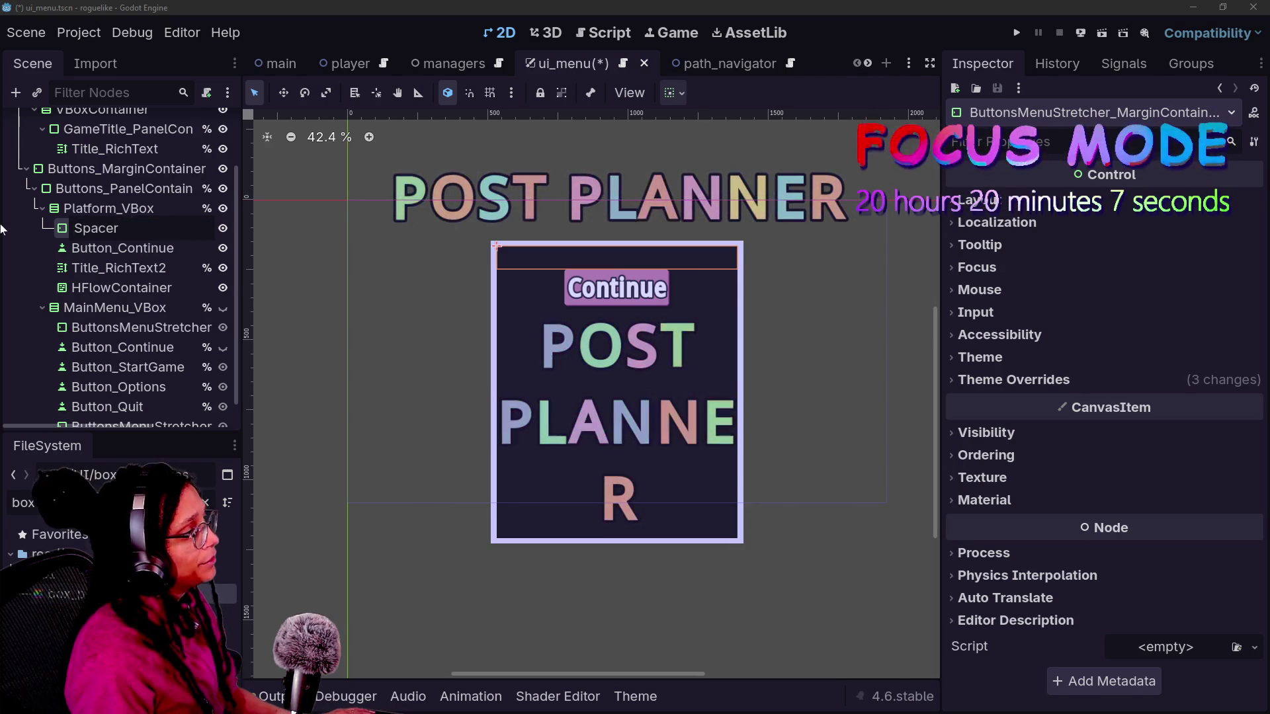
{"action": "key", "text": "Return"}
{"action": "double_click", "coordinate": [139, 347]}
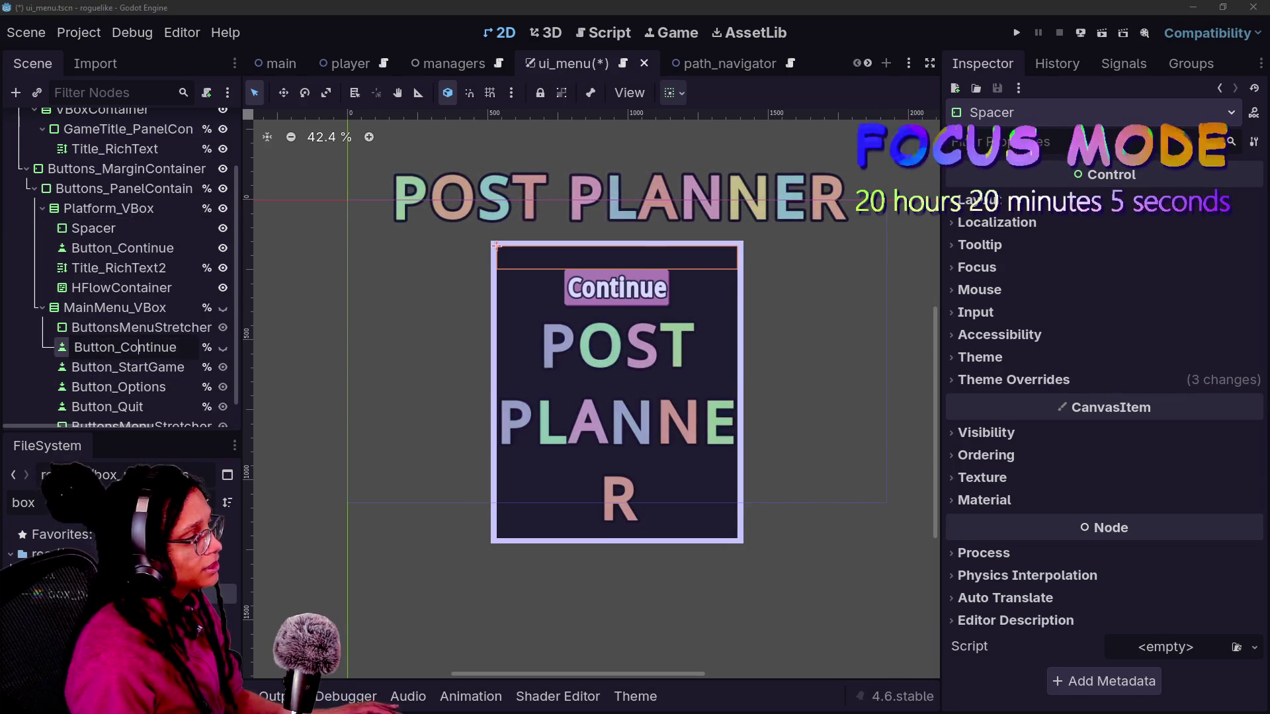
{"action": "double_click", "coordinate": [134, 328]}
{"action": "type", "text": "Spacer"}
{"action": "key", "text": "Return"}
{"action": "left_click", "coordinate": [136, 230]}
{"action": "double_click", "coordinate": [137, 231]}
{"action": "double_click", "coordinate": [144, 327]}
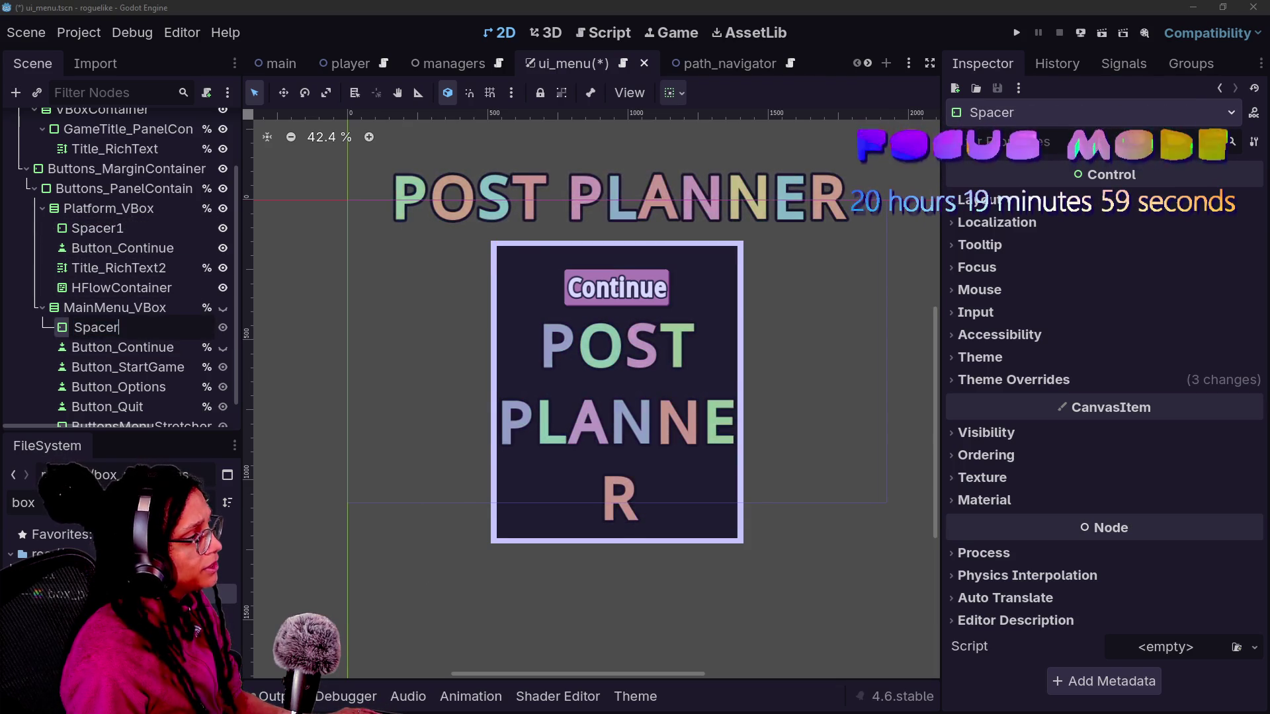
{"action": "type", "text": "1"}
{"action": "key", "text": "Return"}
- Rename the main menu's bottom stretcher to Spacer2
{"action": "scroll", "coordinate": [153, 361], "scroll_direction": "down", "scroll_amount": 1}
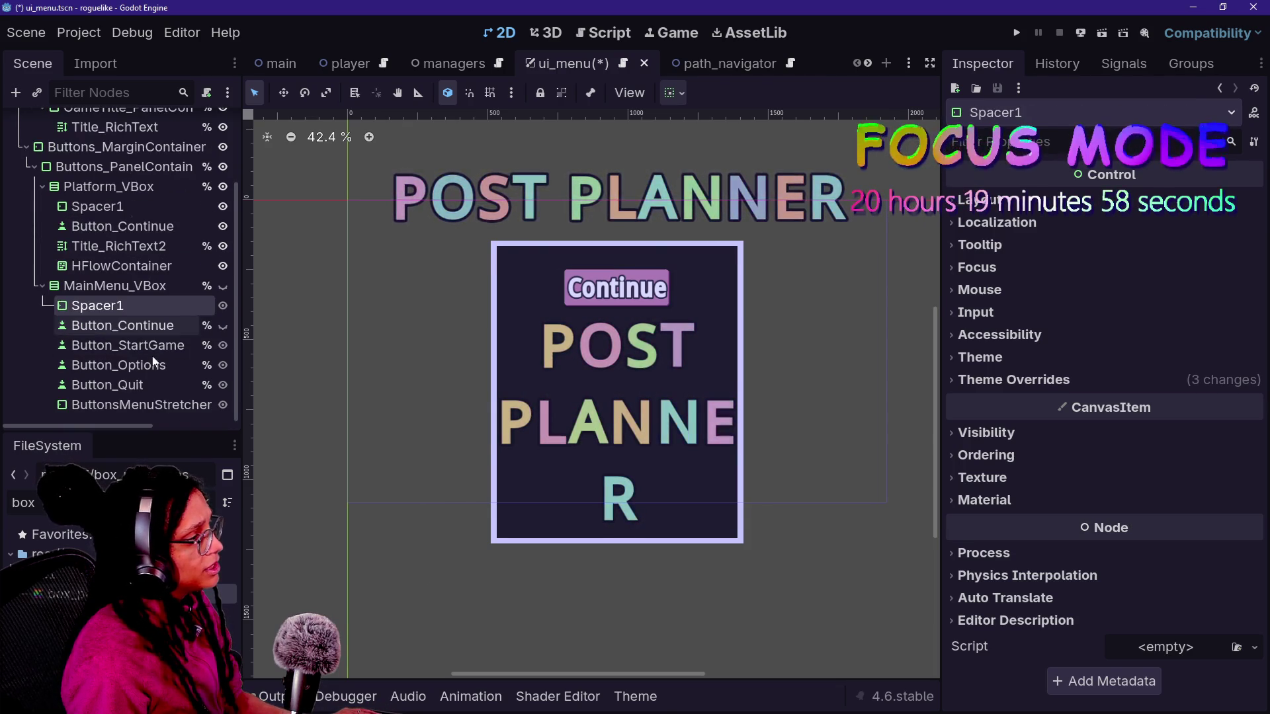
{"action": "double_click", "coordinate": [158, 402]}
{"action": "type", "text": "r2"}
{"action": "key", "text": "Return"}
- Duplicate Spacer1 in Platform_VBox as Spacer2 and move it below HFlowContainer
{"action": "left_click", "coordinate": [208, 307]}
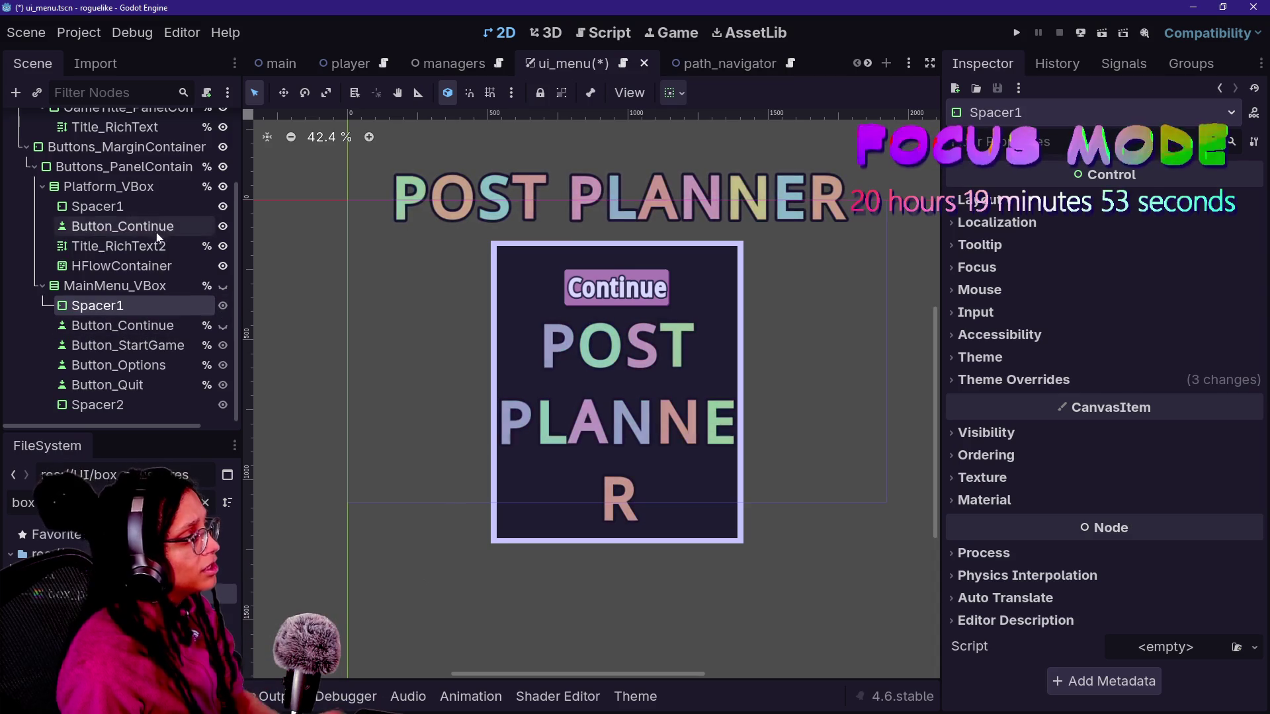
{"action": "left_click", "coordinate": [132, 186]}
{"action": "left_click", "coordinate": [133, 206]}
{"action": "key", "text": "ctrl+d"}
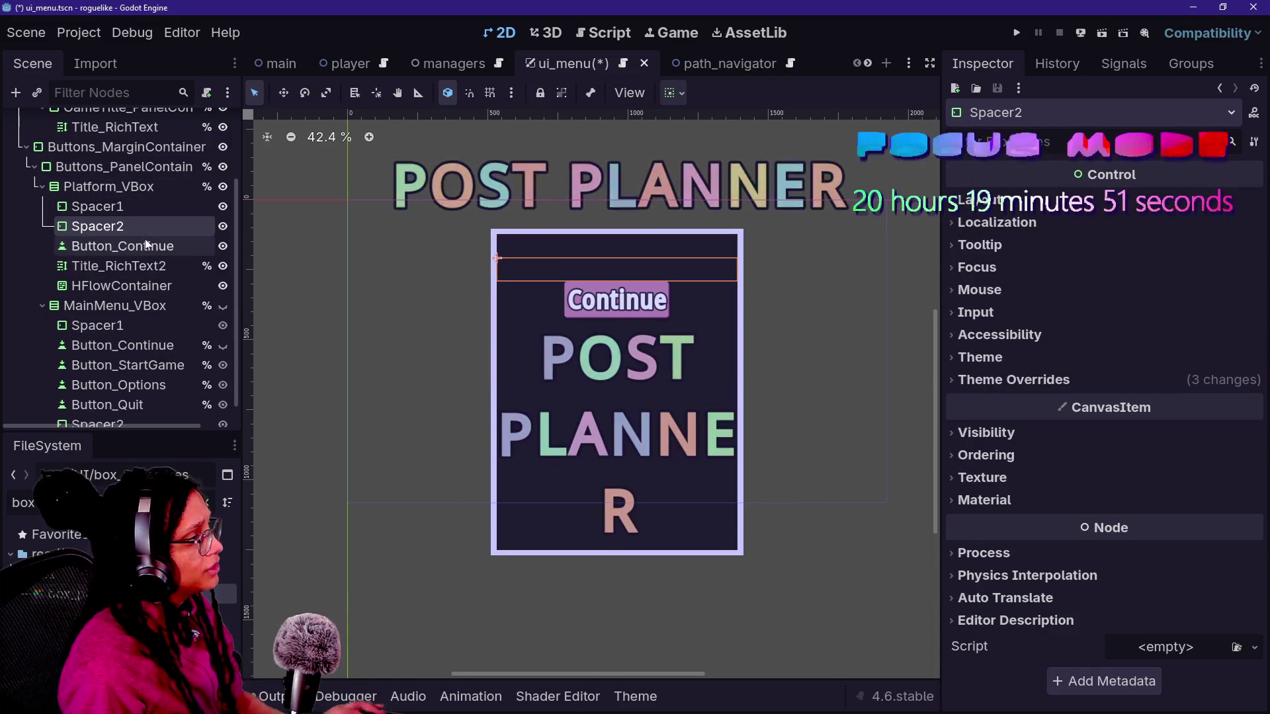
{"action": "key", "text": "ctrl+Down"}
{"action": "key", "text": "ctrl+Down"}
{"action": "key", "text": "ctrl+Down"}
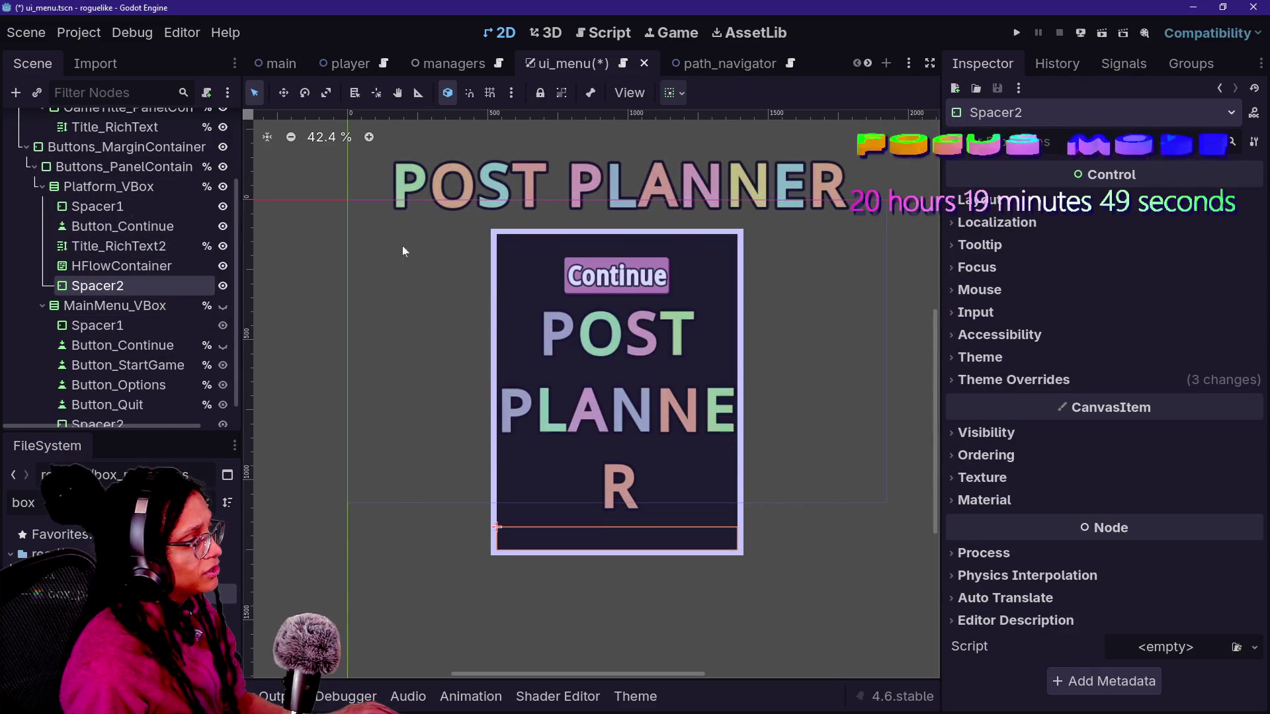
- Drag Button_Continue into HFlowContainer
{"action": "left_click", "coordinate": [133, 206]}
{"action": "left_click", "coordinate": [148, 246]}
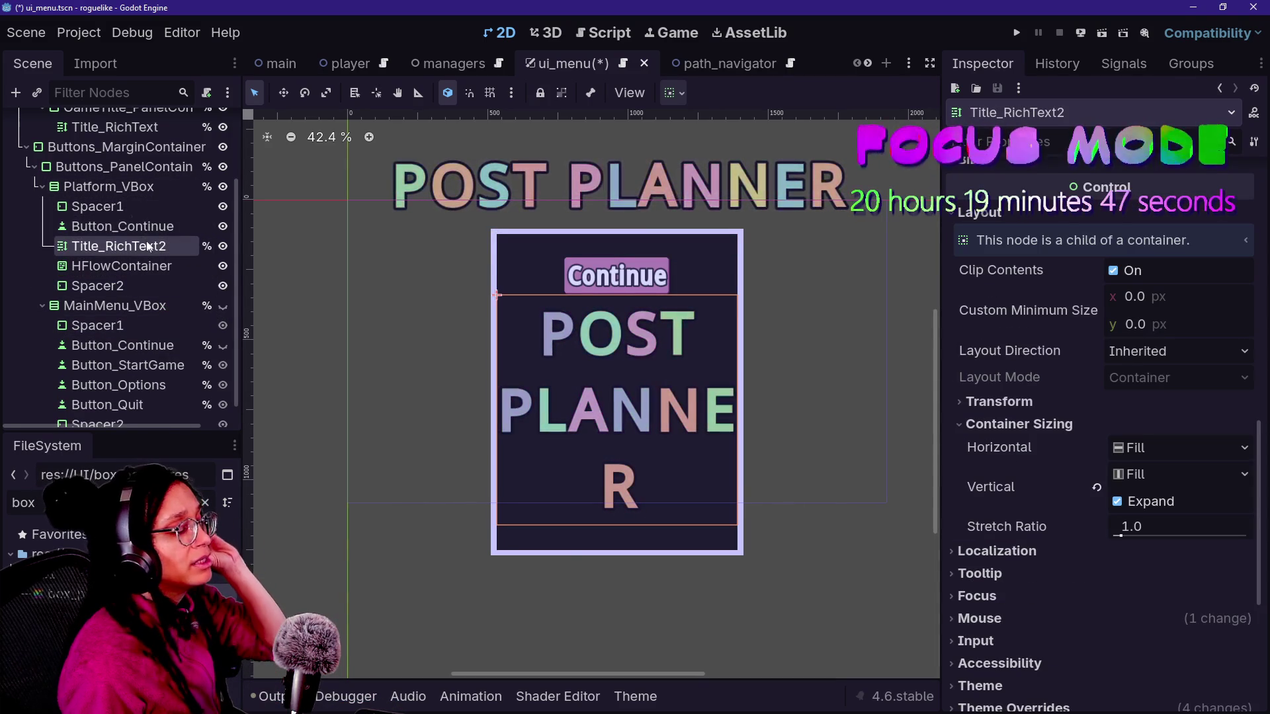
{"action": "mouse_move", "coordinate": [153, 226]}
{"action": "left_mouse_down"}
{"action": "mouse_move", "coordinate": [159, 270]}
{"action": "mouse_move", "coordinate": [148, 271]}
{"action": "left_mouse_up"}
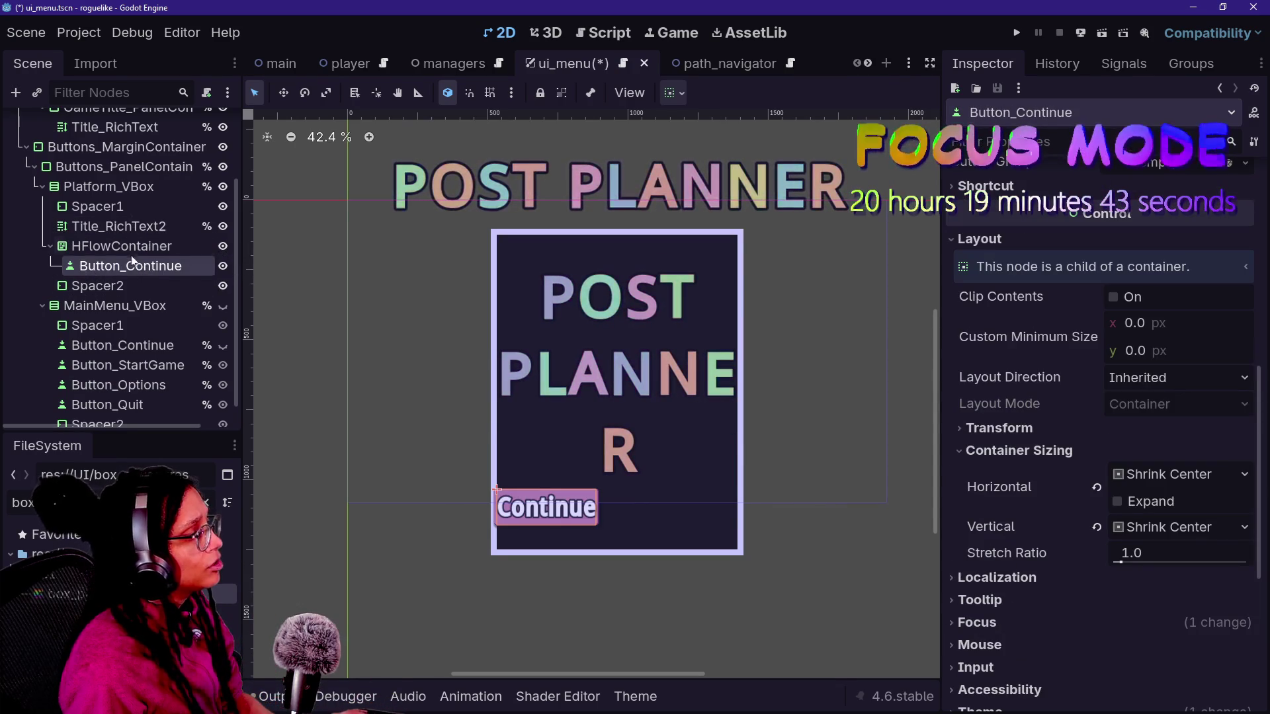
- Inspect HFlowContainer's H and V Separation theme constants
{"action": "left_click", "coordinate": [122, 246]}
{"action": "left_click", "coordinate": [1088, 495]}
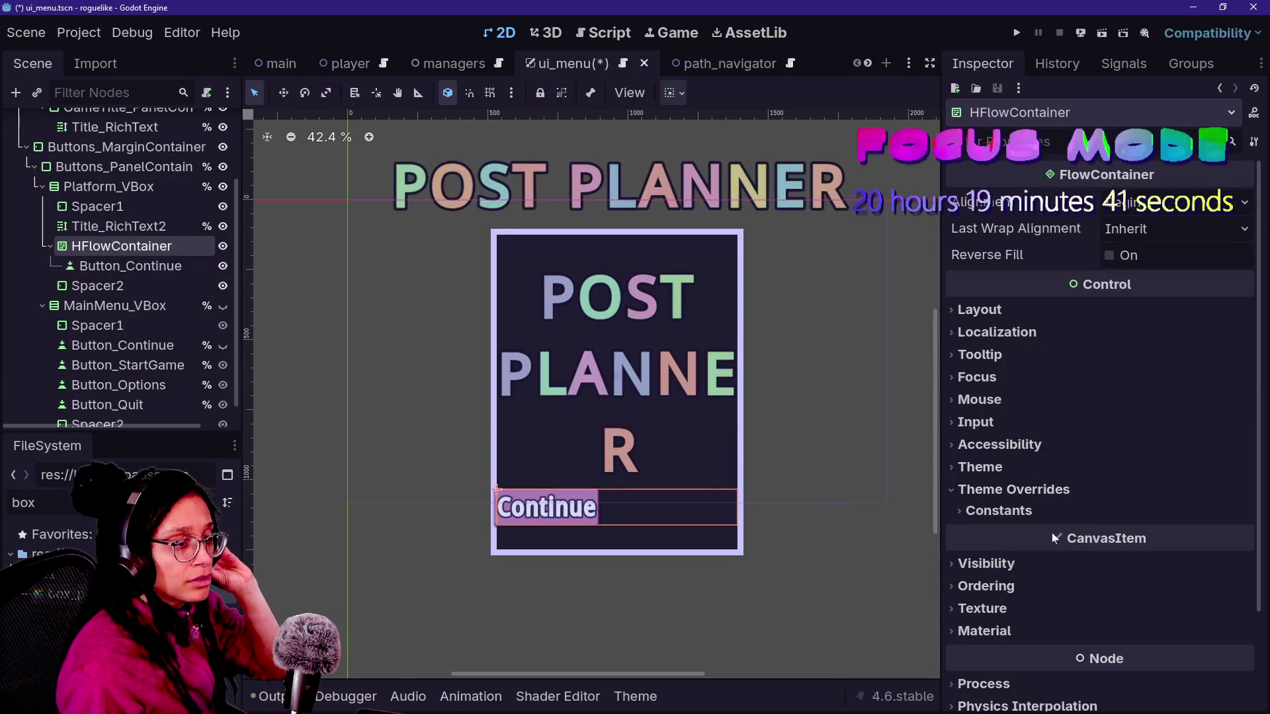
{"action": "left_click", "coordinate": [1047, 520]}
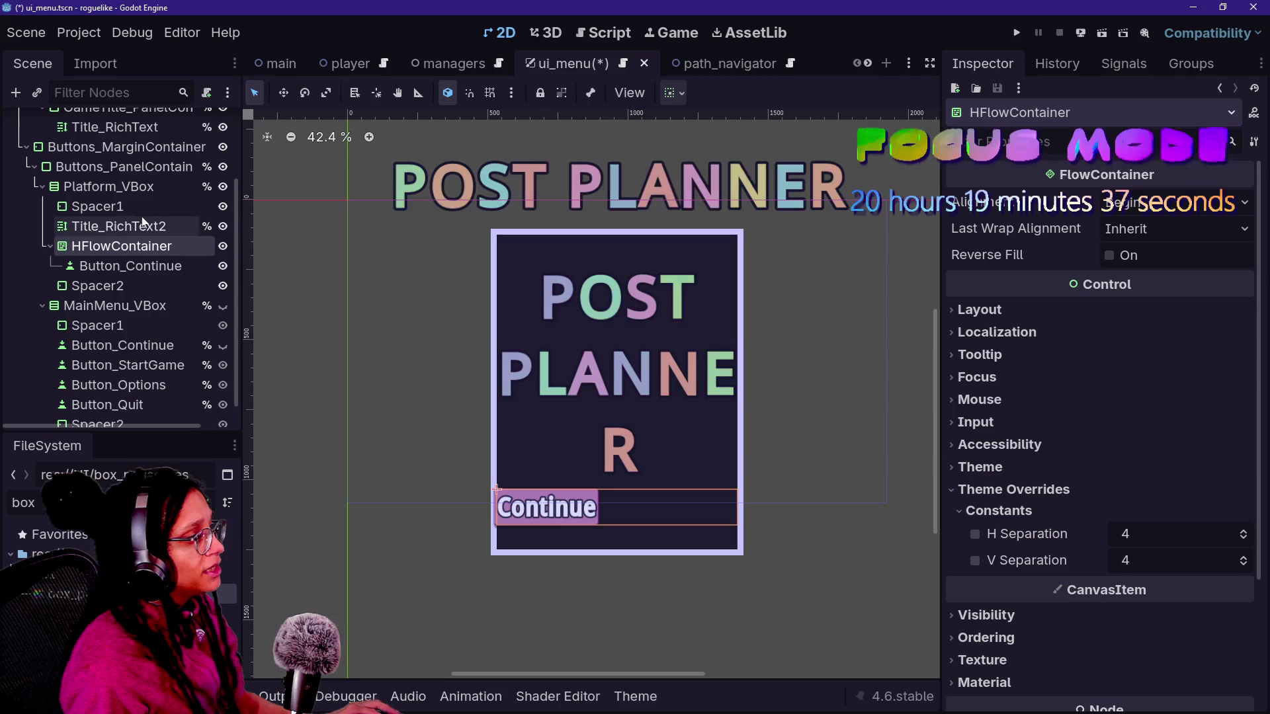
- Add a MarginContainer child to Platform_VBox via the 'marg' node search
{"action": "left_click", "coordinate": [109, 188]}
{"action": "key", "text": "ctrl+a"}
{"action": "type", "text": "marg"}
{"action": "key", "text": "Return"}
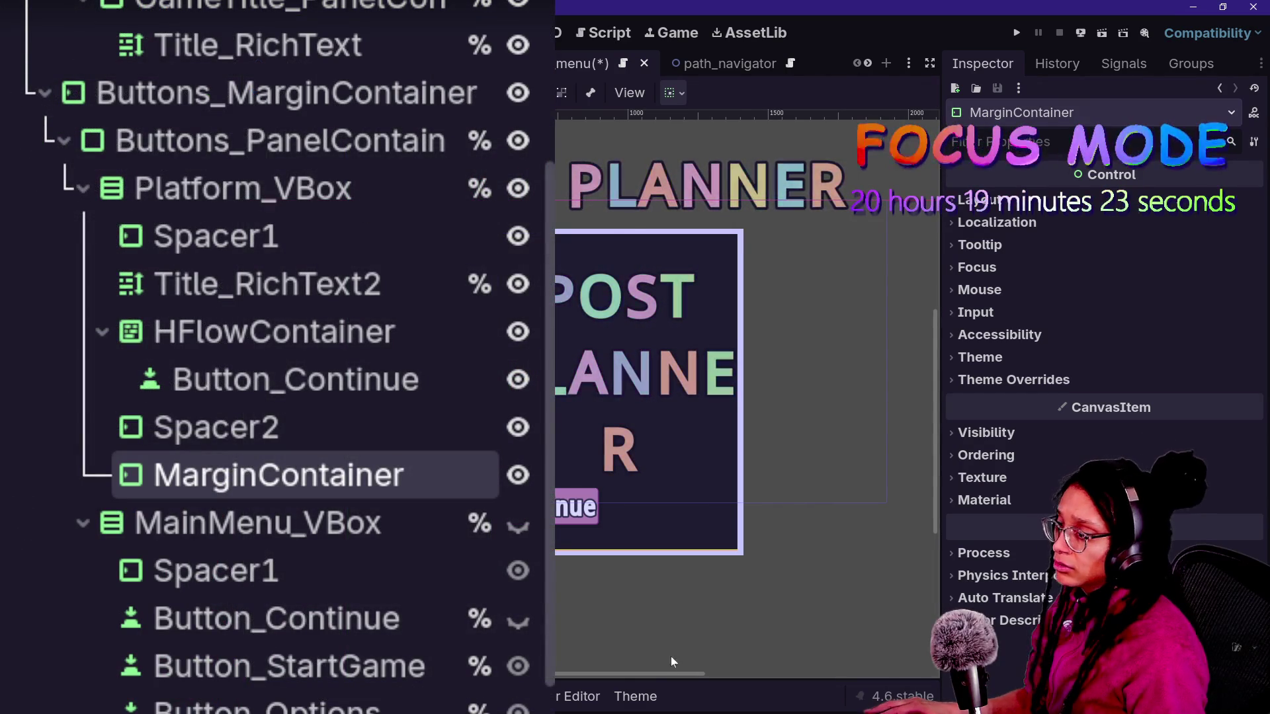
{"action": "left_click_drag", "start_coordinate": [668, 674], "coordinate": [610, 678]}
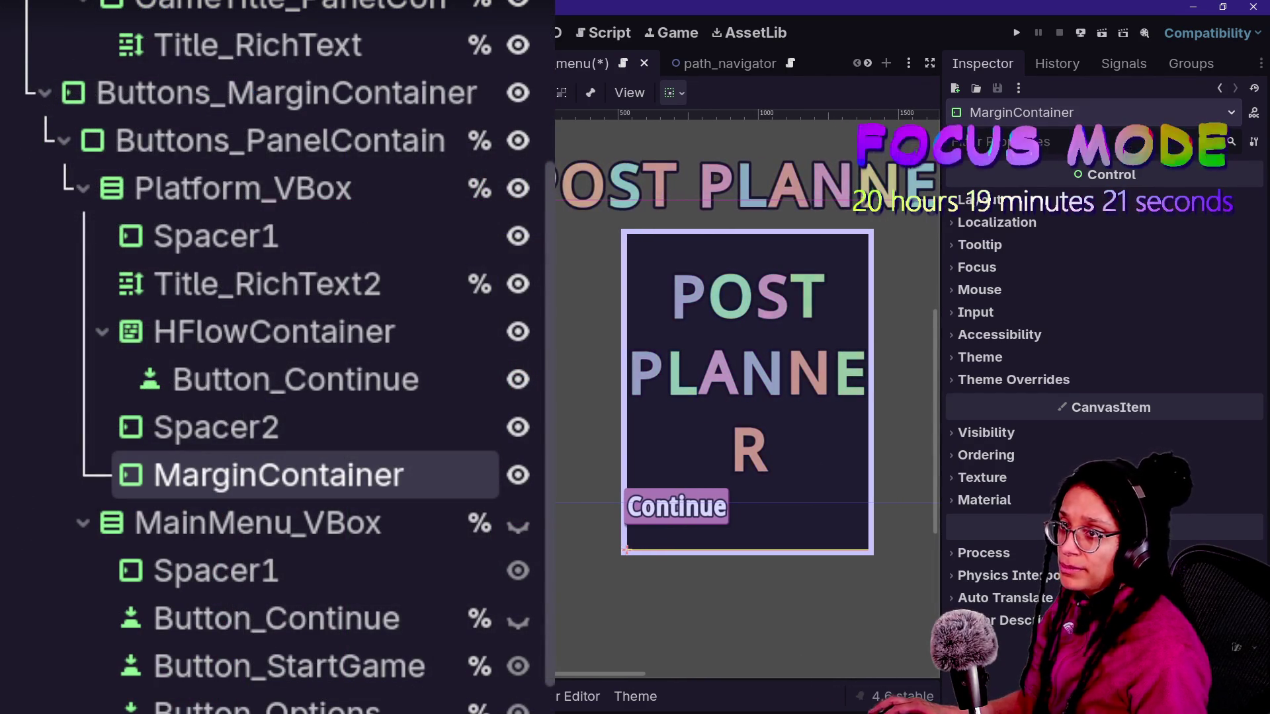
- Move the MarginContainer under the title and nest HFlowContainer inside it
{"action": "left_click", "coordinate": [265, 331]}
{"action": "left_click", "coordinate": [237, 467]}
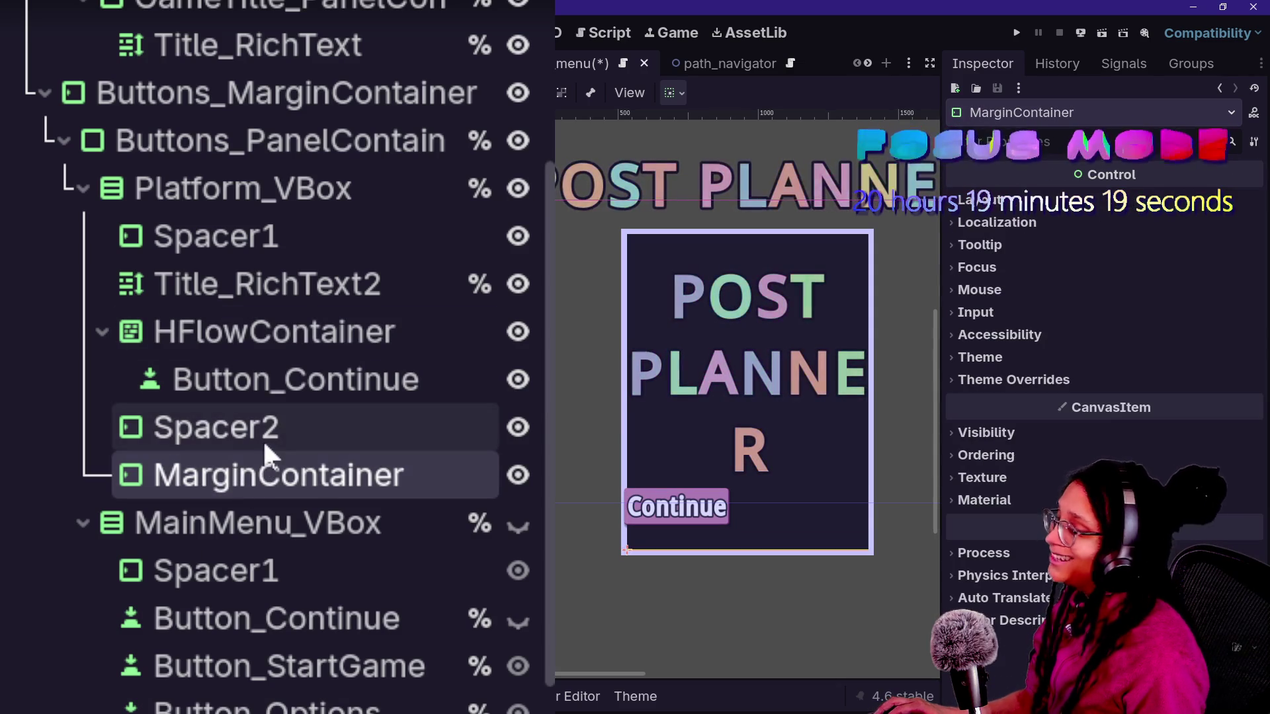
{"action": "mouse_move", "coordinate": [250, 463]}
{"action": "left_mouse_down"}
{"action": "mouse_move", "coordinate": [215, 201]}
{"action": "mouse_move", "coordinate": [225, 217]}
{"action": "mouse_move", "coordinate": [259, 209]}
{"action": "mouse_move", "coordinate": [274, 157]}
{"action": "mouse_move", "coordinate": [292, 238]}
{"action": "mouse_move", "coordinate": [316, 217]}
{"action": "mouse_move", "coordinate": [309, 169]}
{"action": "mouse_move", "coordinate": [358, 389]}
{"action": "mouse_move", "coordinate": [334, 465]}
{"action": "mouse_move", "coordinate": [294, 319]}
{"action": "left_mouse_up"}
{"action": "left_click_drag", "start_coordinate": [296, 371], "coordinate": [291, 334]}
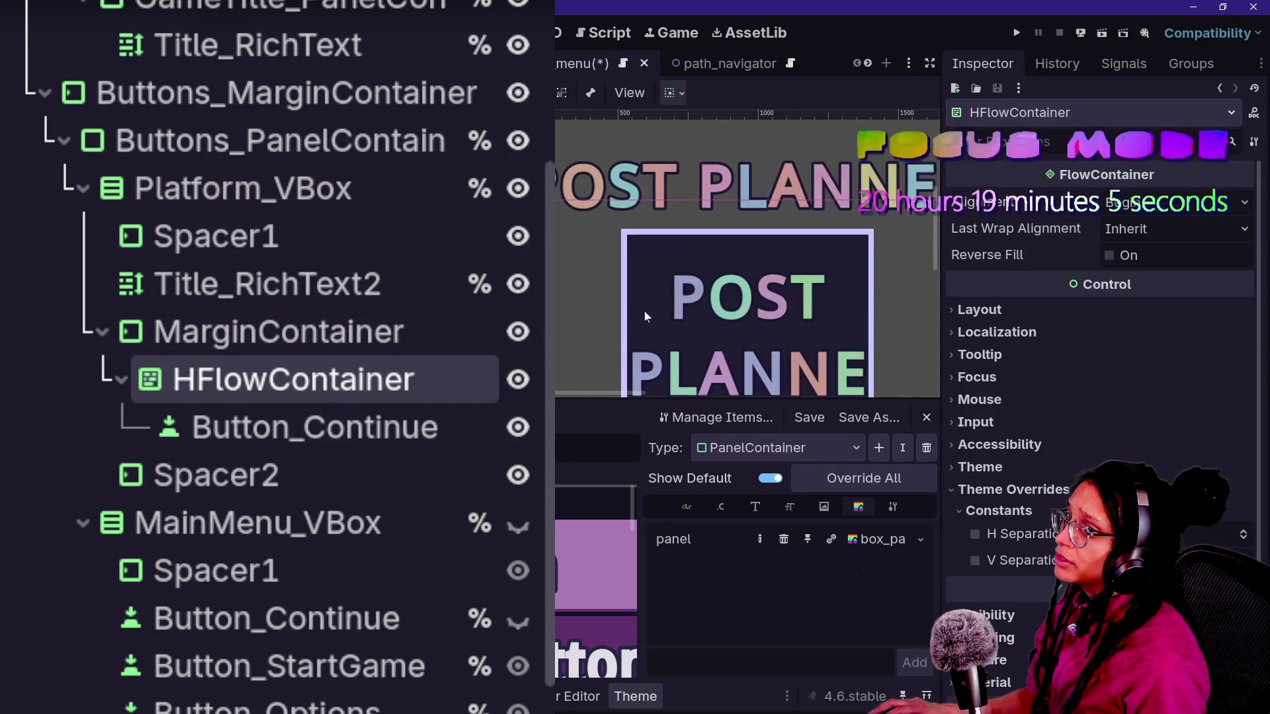
{"action": "key", "text": "ctrl+j"}
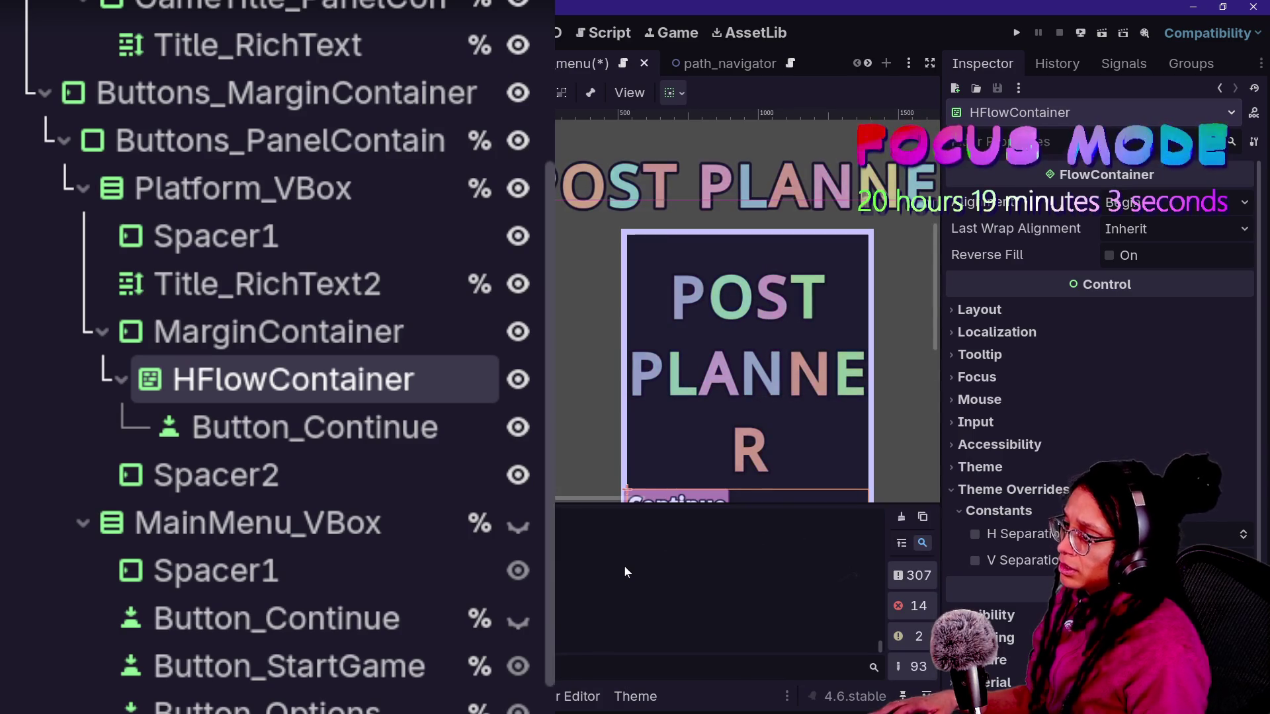
{"action": "scroll", "coordinate": [609, 617], "scroll_direction": "left", "scroll_amount": 5}
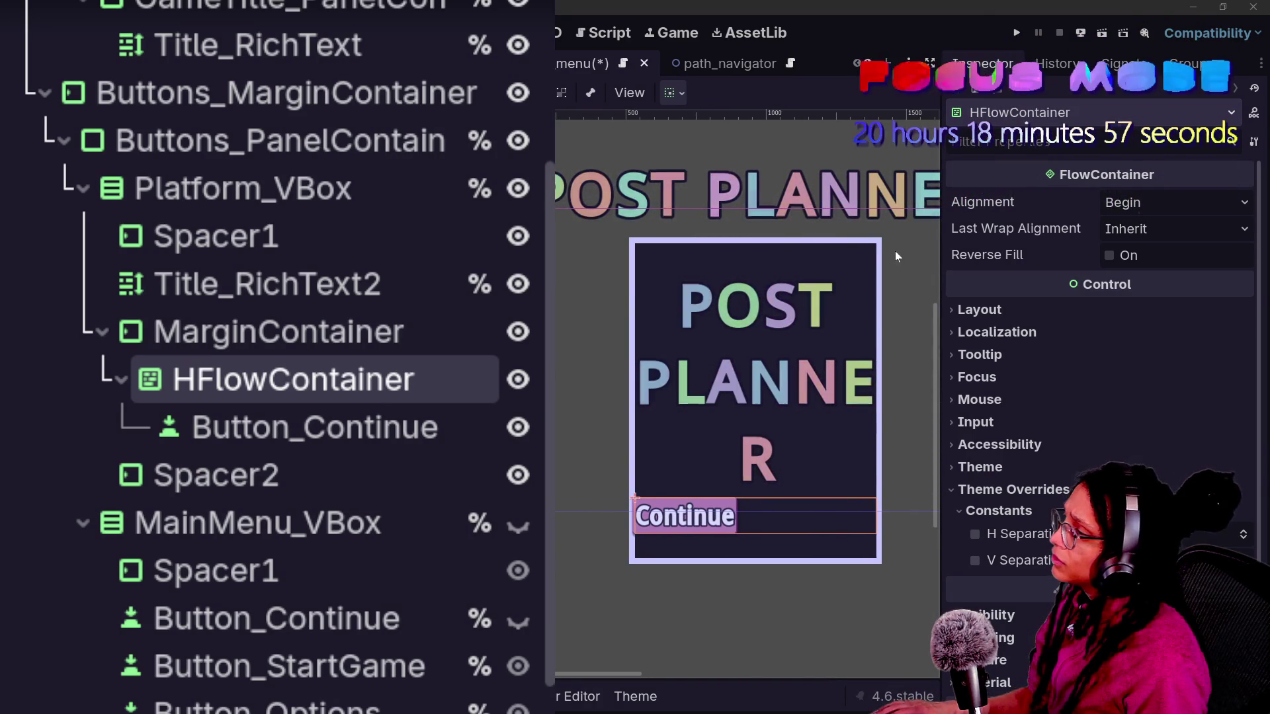
- Duplicate Button_Continue three times to make four buttons
{"action": "left_click", "coordinate": [207, 339]}
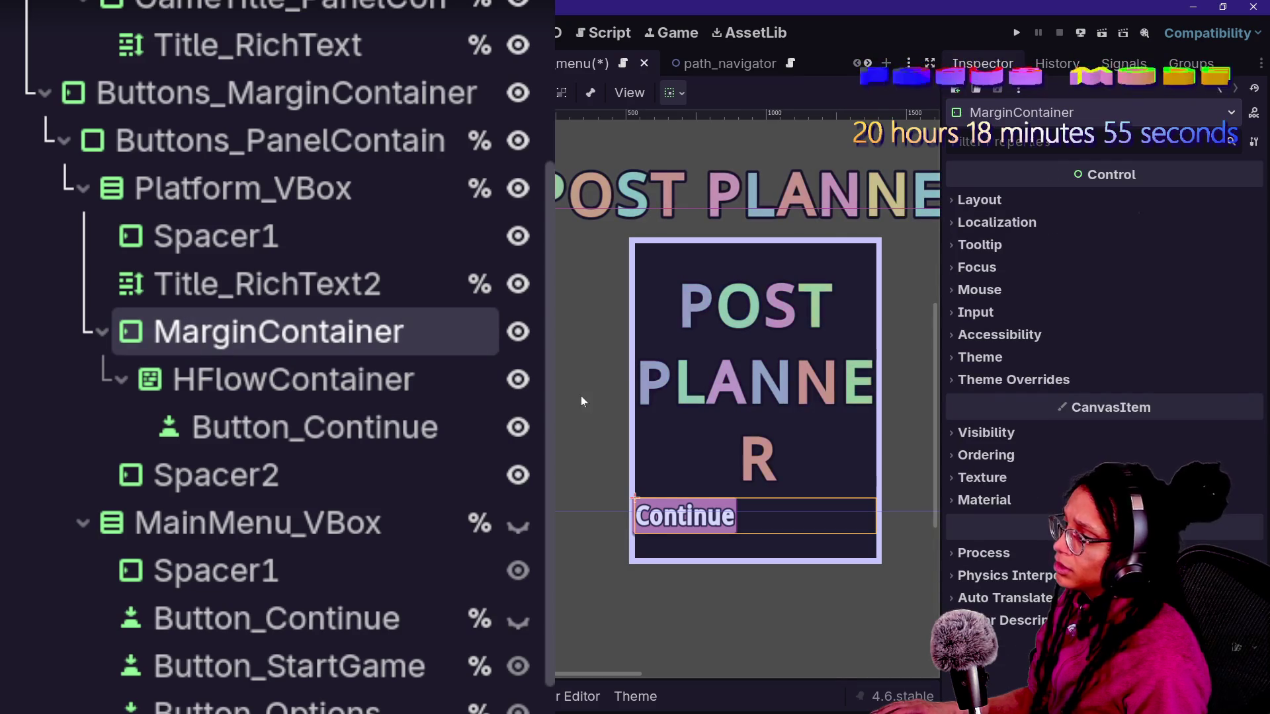
{"action": "left_click", "coordinate": [340, 427]}
{"action": "key", "text": "ctrl+d"}
{"action": "key", "text": "ctrl+d"}
{"action": "key", "text": "ctrl+d"}
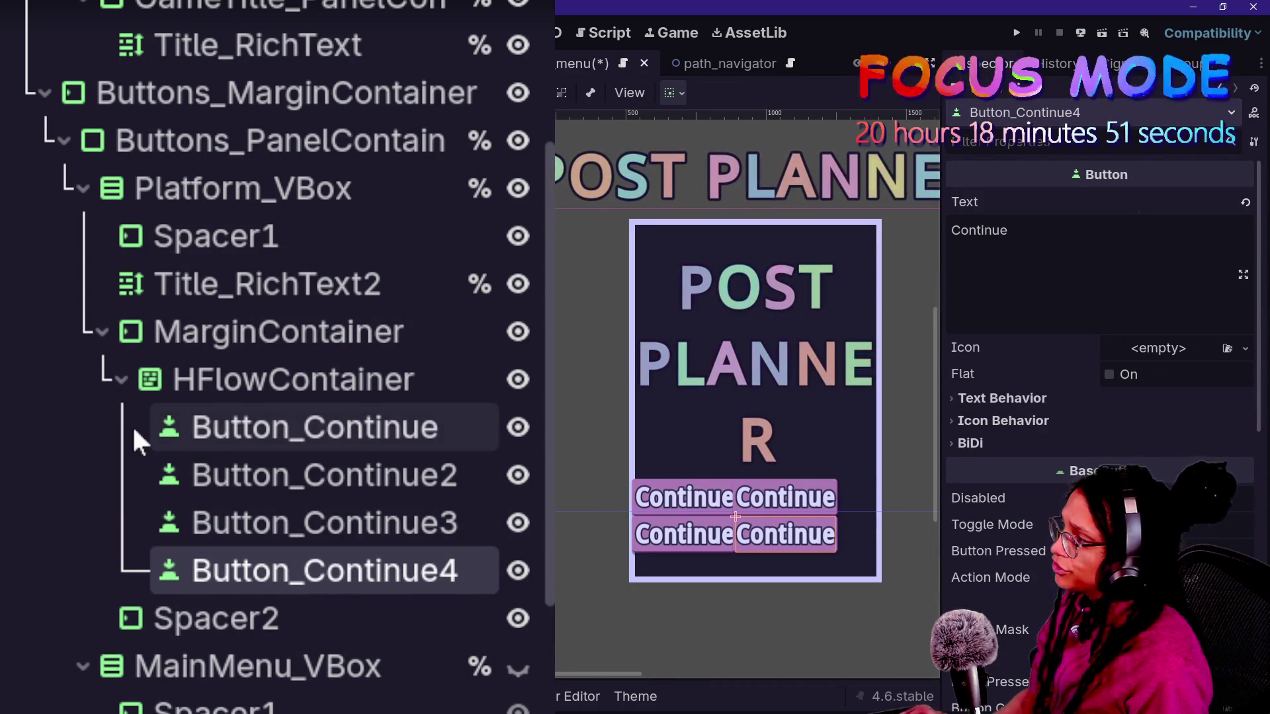
- Set the MarginContainer's Margin Left theme override to 50
{"action": "left_click", "coordinate": [257, 324]}
{"action": "left_click", "coordinate": [278, 373]}
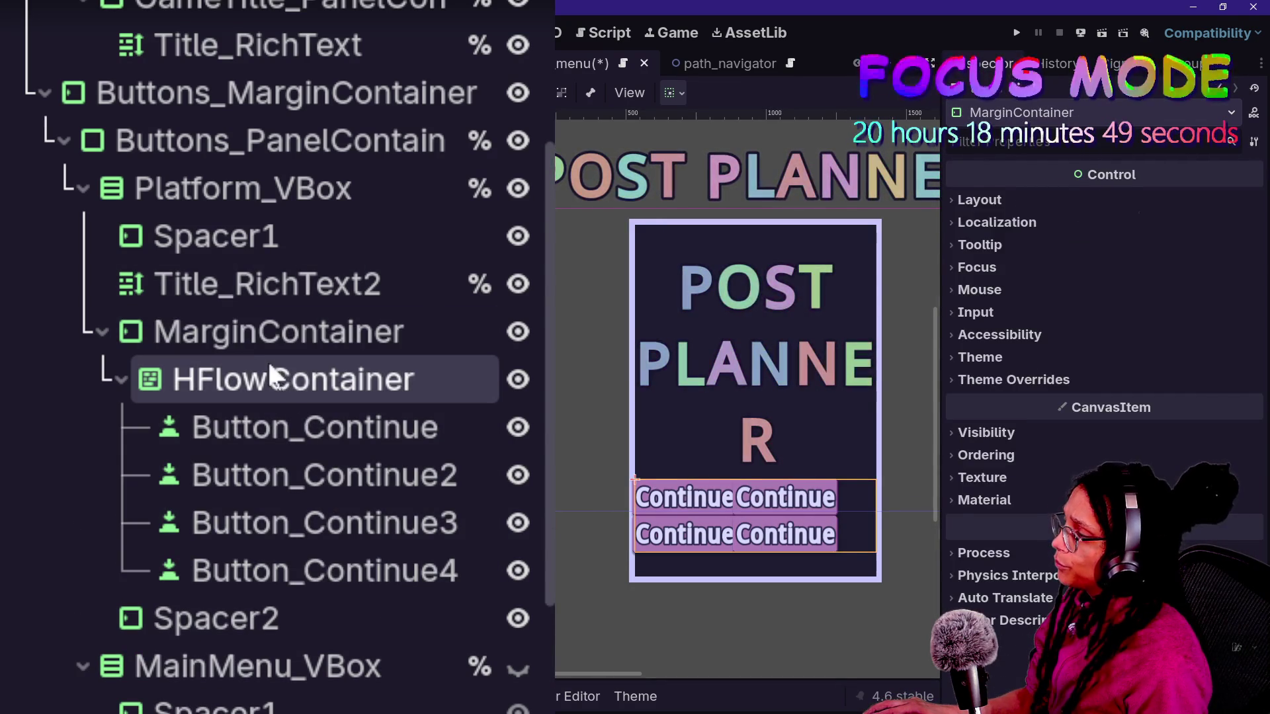
{"action": "left_click", "coordinate": [315, 340]}
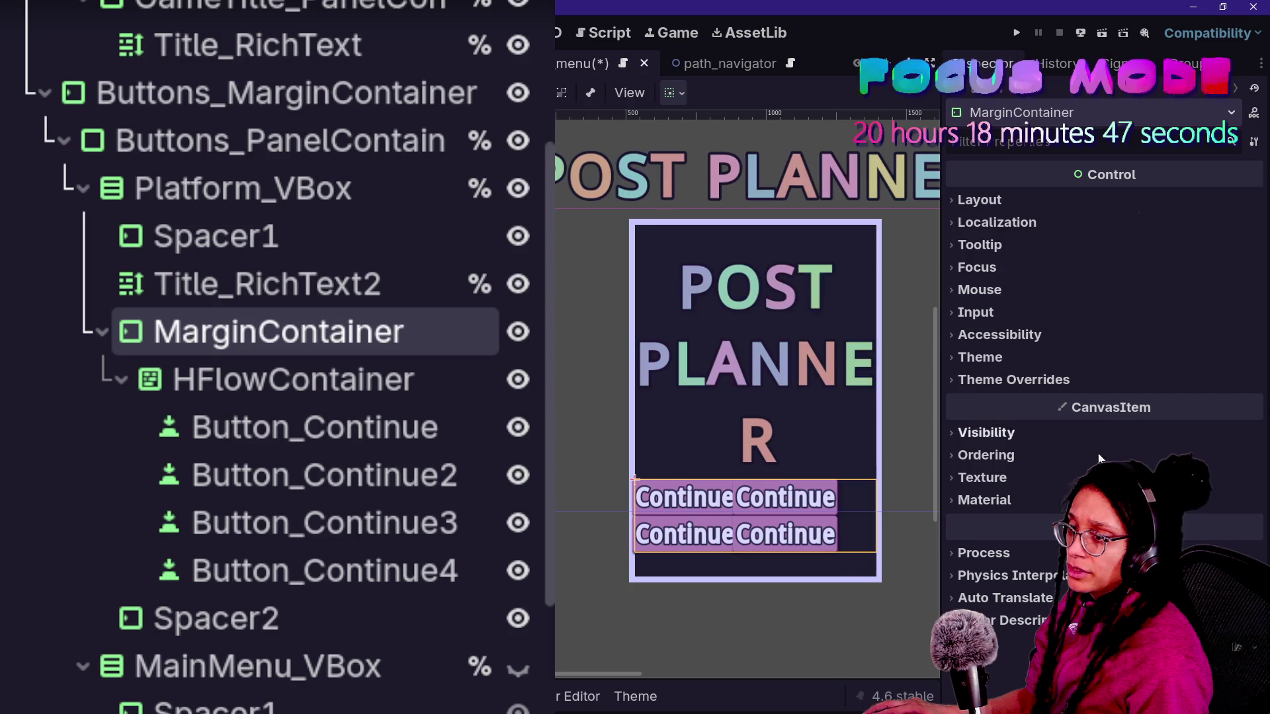
{"action": "left_click", "coordinate": [986, 383]}
{"action": "left_click", "coordinate": [990, 398]}
{"action": "left_click", "coordinate": [975, 416]}
{"action": "mouse_move", "coordinate": [1165, 415]}
{"action": "left_mouse_down"}
{"action": "mouse_move", "coordinate": [1191, 416]}
{"action": "mouse_move", "coordinate": [1163, 415]}
{"action": "left_mouse_up"}
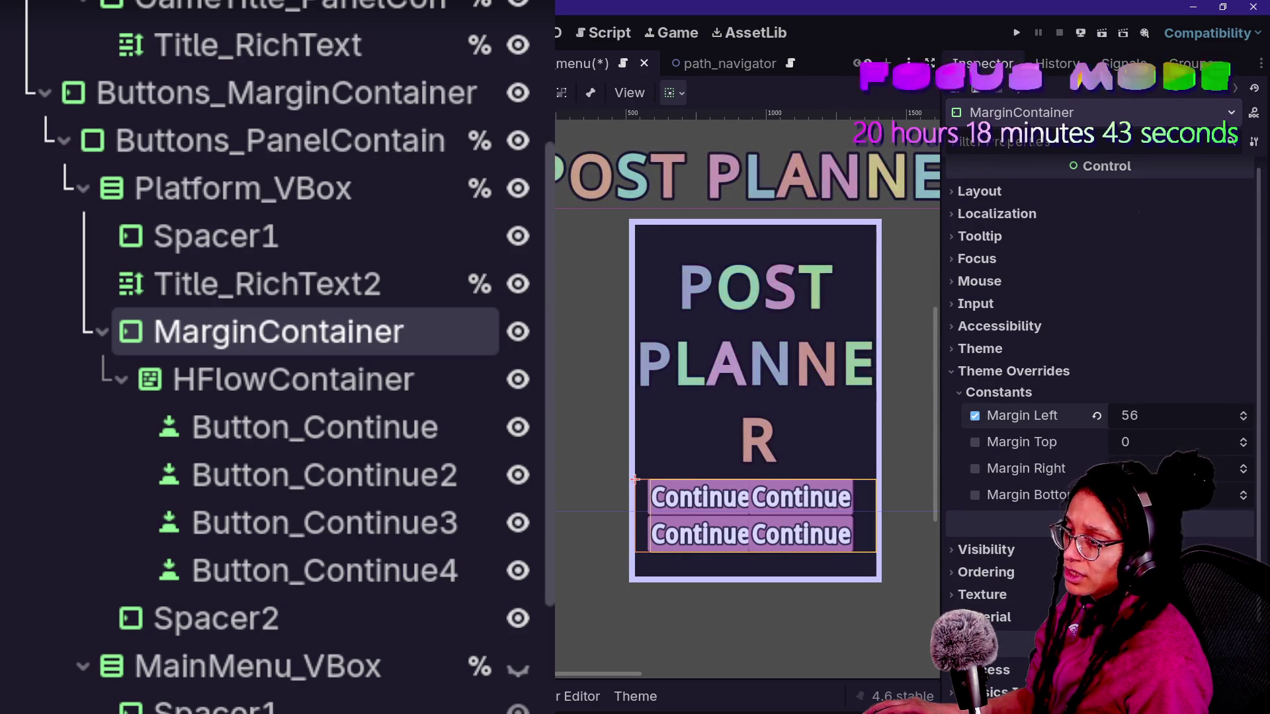
{"action": "left_click", "coordinate": [1135, 417]}
{"action": "type", "text": "50"}
{"action": "key", "text": "Return"}
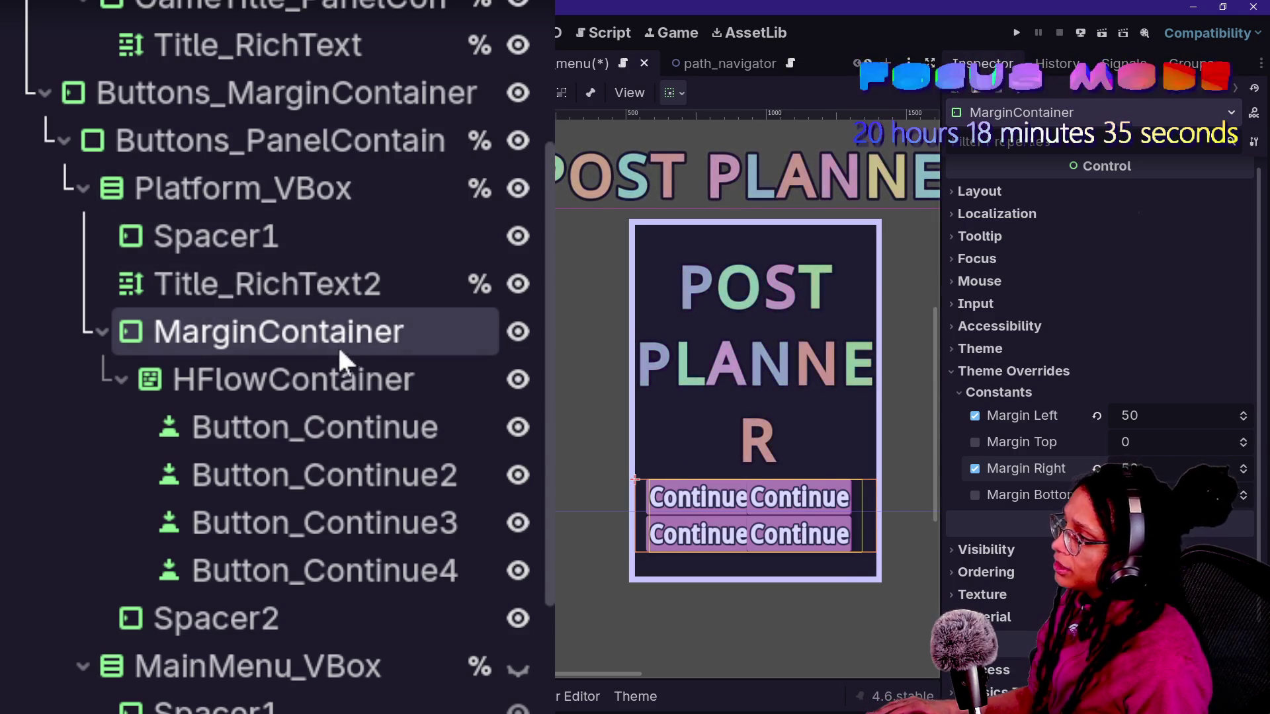
- Raise Margin Left on both Spacer1 and Spacer2 to 1232 to widen the panel
{"action": "left_click", "coordinate": [305, 188]}
{"action": "left_click", "coordinate": [315, 236]}
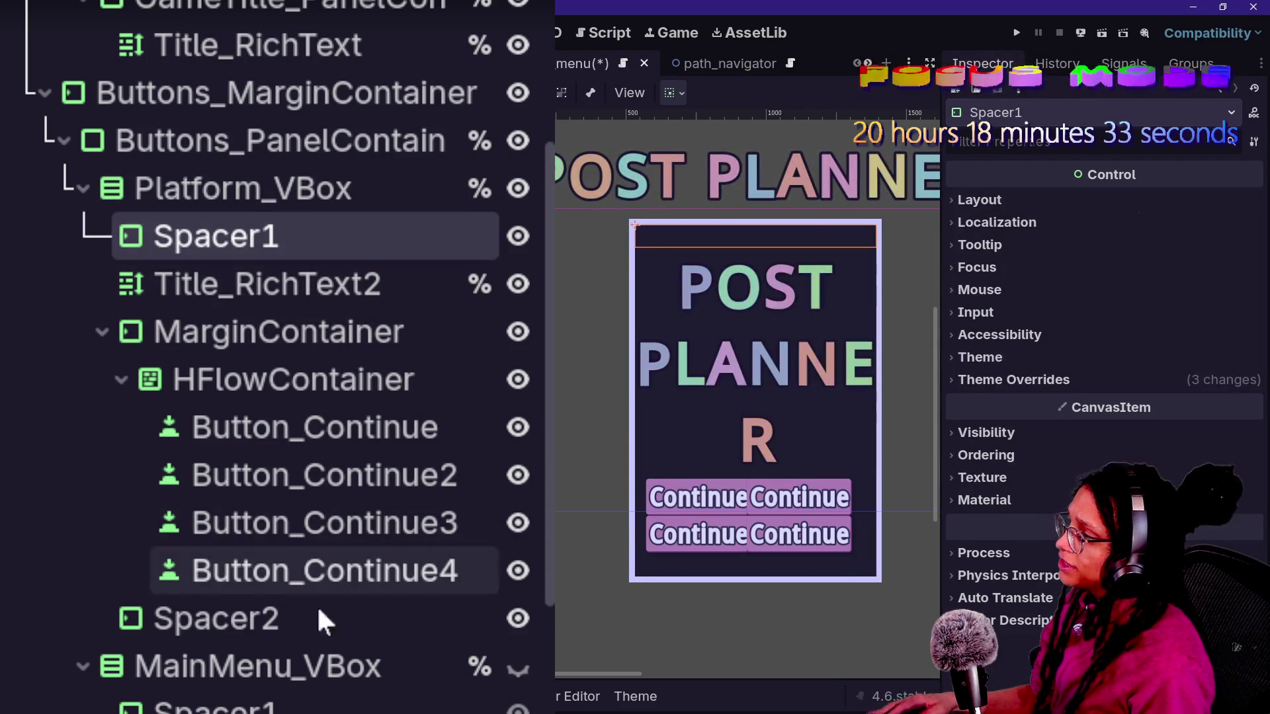
{"action": "left_click", "coordinate": [311, 620], "text": "ctrl"}
{"action": "left_click", "coordinate": [1082, 382]}
{"action": "left_click", "coordinate": [1086, 402]}
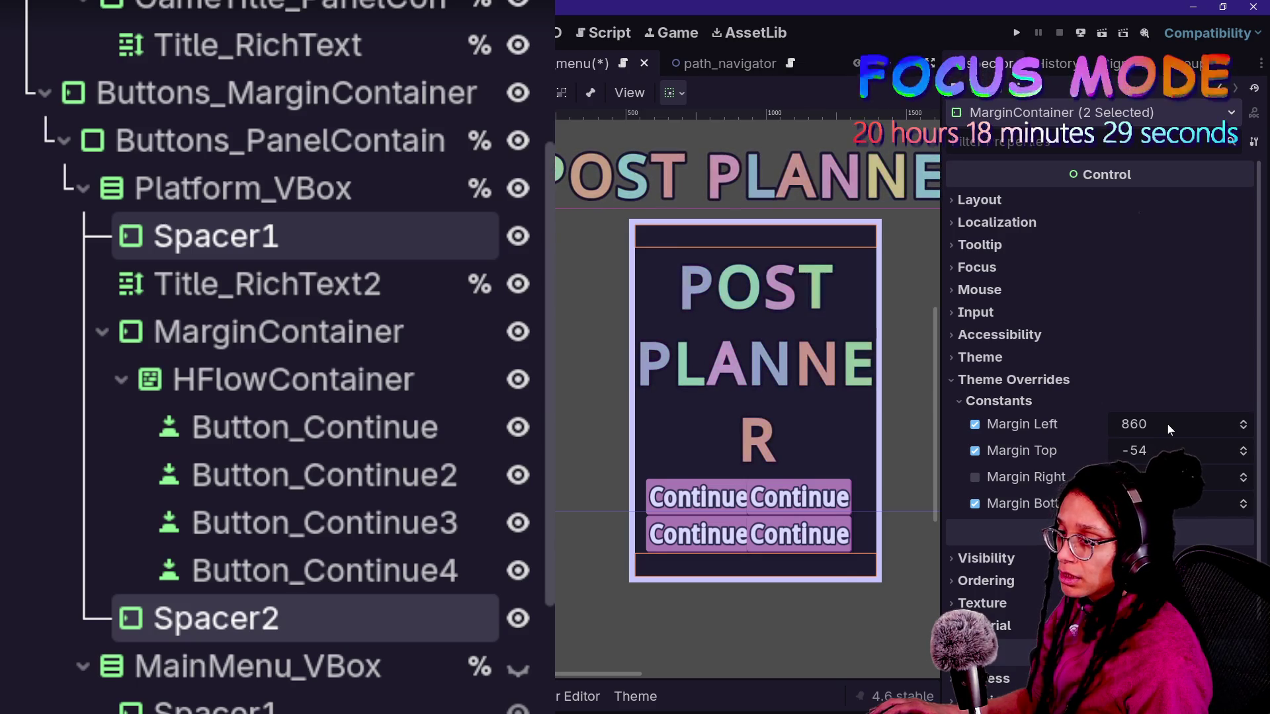
{"action": "mouse_move", "coordinate": [1167, 424]}
{"action": "left_mouse_down"}
{"action": "mouse_move", "coordinate": [1261, 423]}
{"action": "mouse_move", "coordinate": [1232, 423]}
{"action": "left_mouse_up"}
{"action": "left_click", "coordinate": [212, 381]}
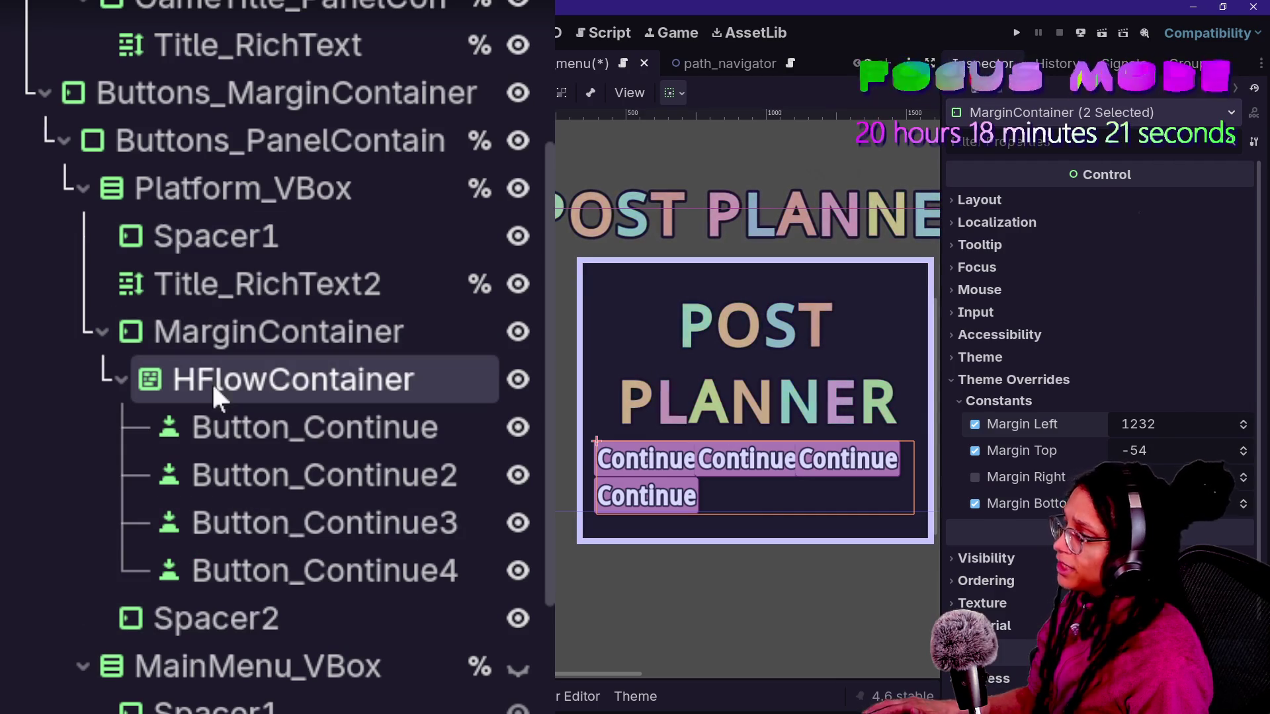
- Set HFlowContainer alignment to Center and widen the button spacing
{"action": "left_click", "coordinate": [1202, 202]}
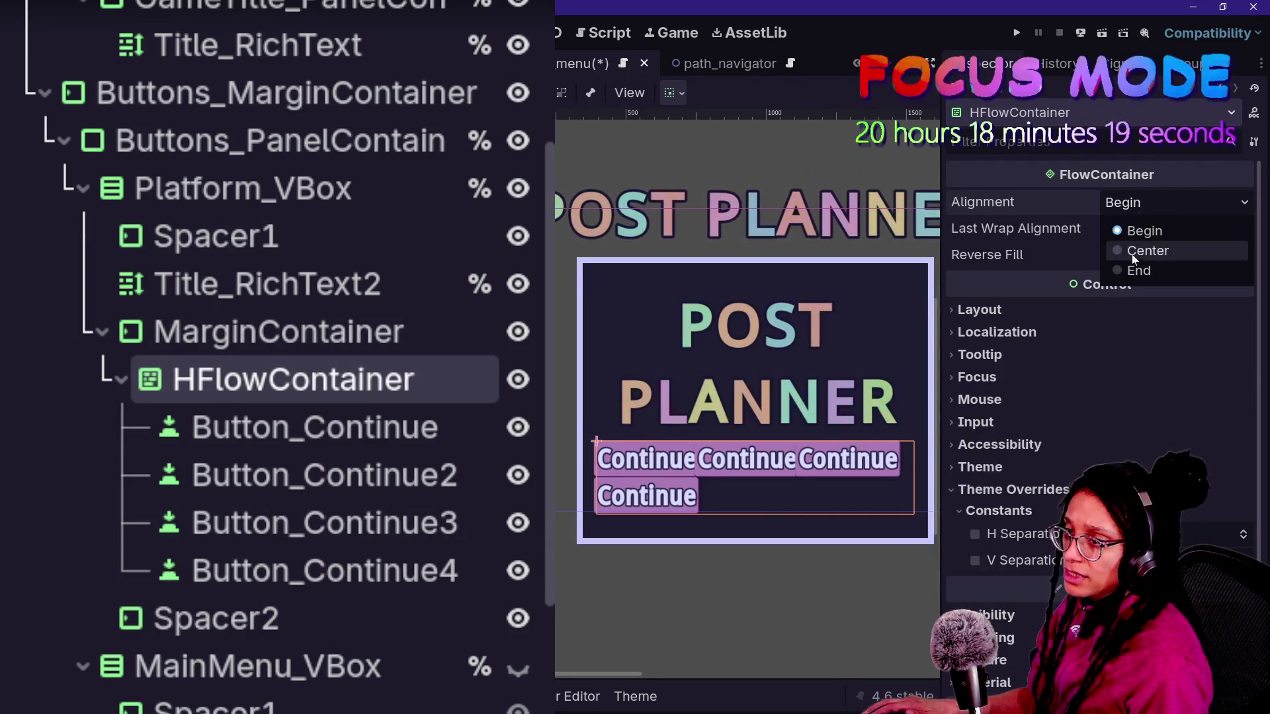
{"action": "left_click", "coordinate": [1138, 250]}
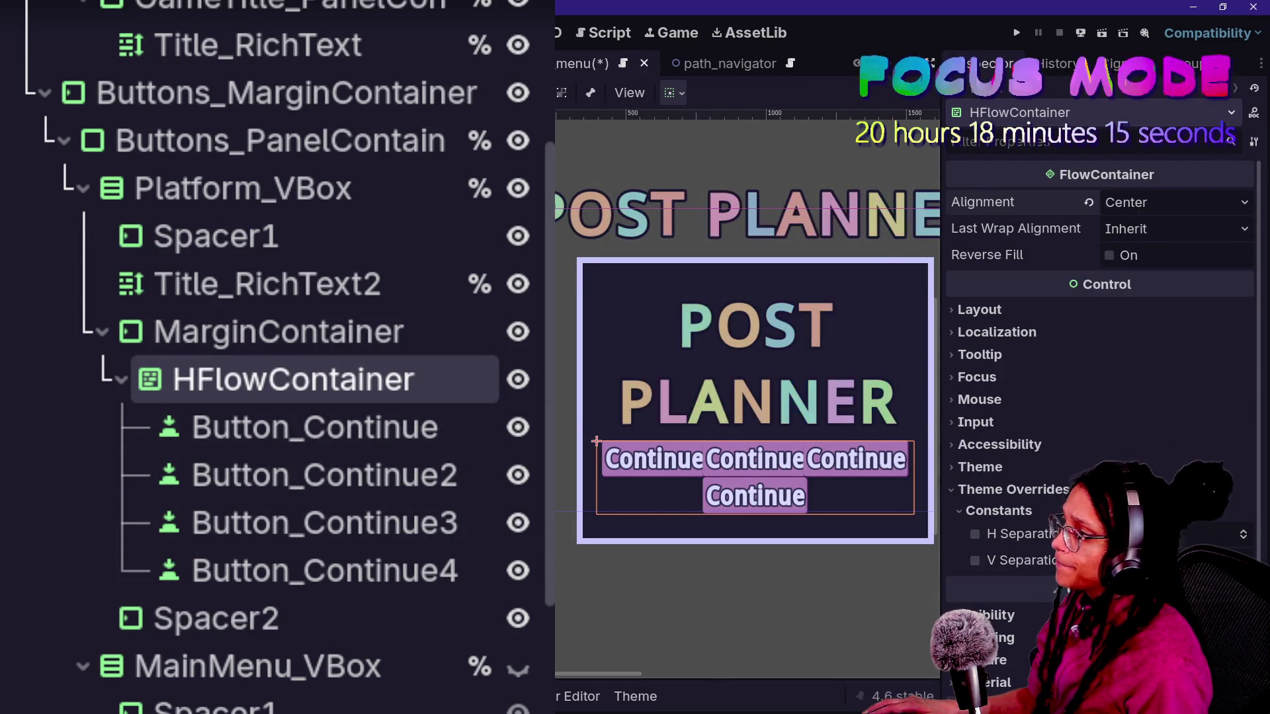
{"action": "scroll", "coordinate": [1098, 397], "scroll_direction": "down", "scroll_amount": 3}
{"action": "mouse_move", "coordinate": [1148, 391]}
{"action": "left_mouse_down"}
{"action": "mouse_move", "coordinate": [1174, 390]}
{"action": "mouse_move", "coordinate": [1148, 367]}
{"action": "left_mouse_up"}
{"action": "mouse_move", "coordinate": [1164, 364]}
{"action": "left_mouse_down"}
{"action": "mouse_move", "coordinate": [1184, 364]}
{"action": "mouse_move", "coordinate": [1171, 364]}
{"action": "mouse_move", "coordinate": [1184, 391]}
{"action": "left_mouse_up"}
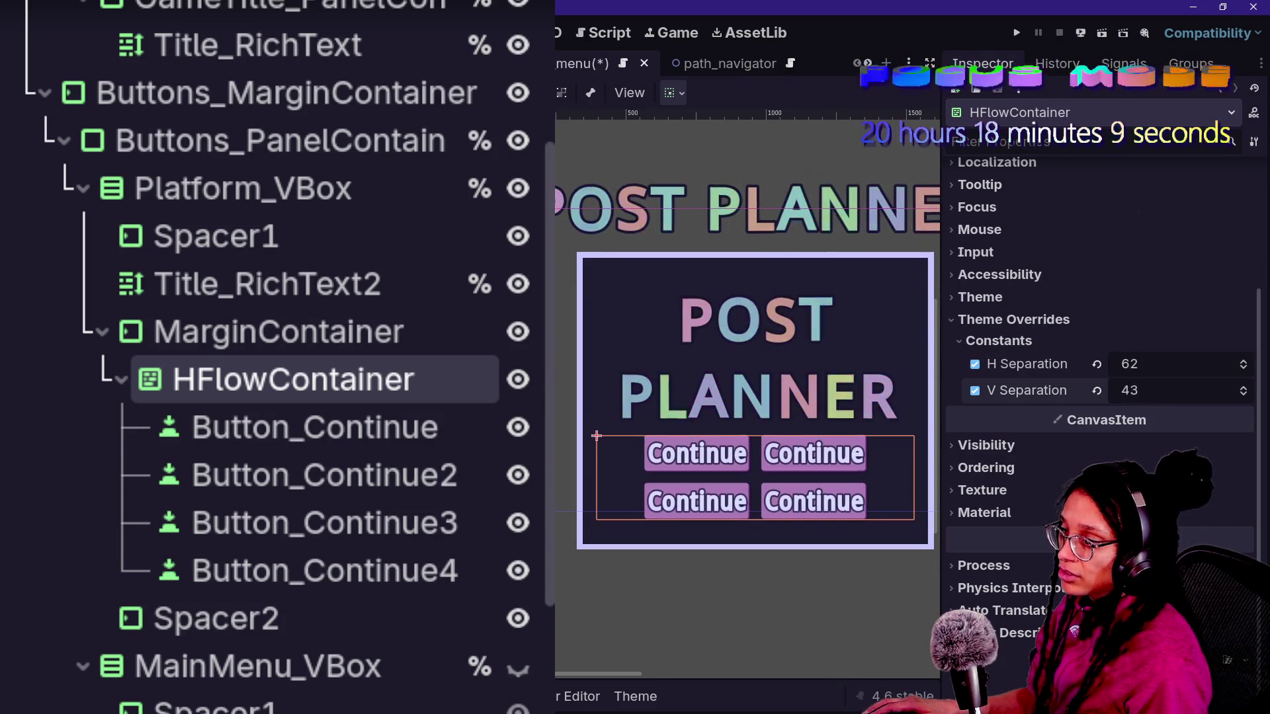
- Set V Separation to 50 and H Separation to 60
{"action": "left_click", "coordinate": [1161, 397]}
{"action": "type", "text": "426"}
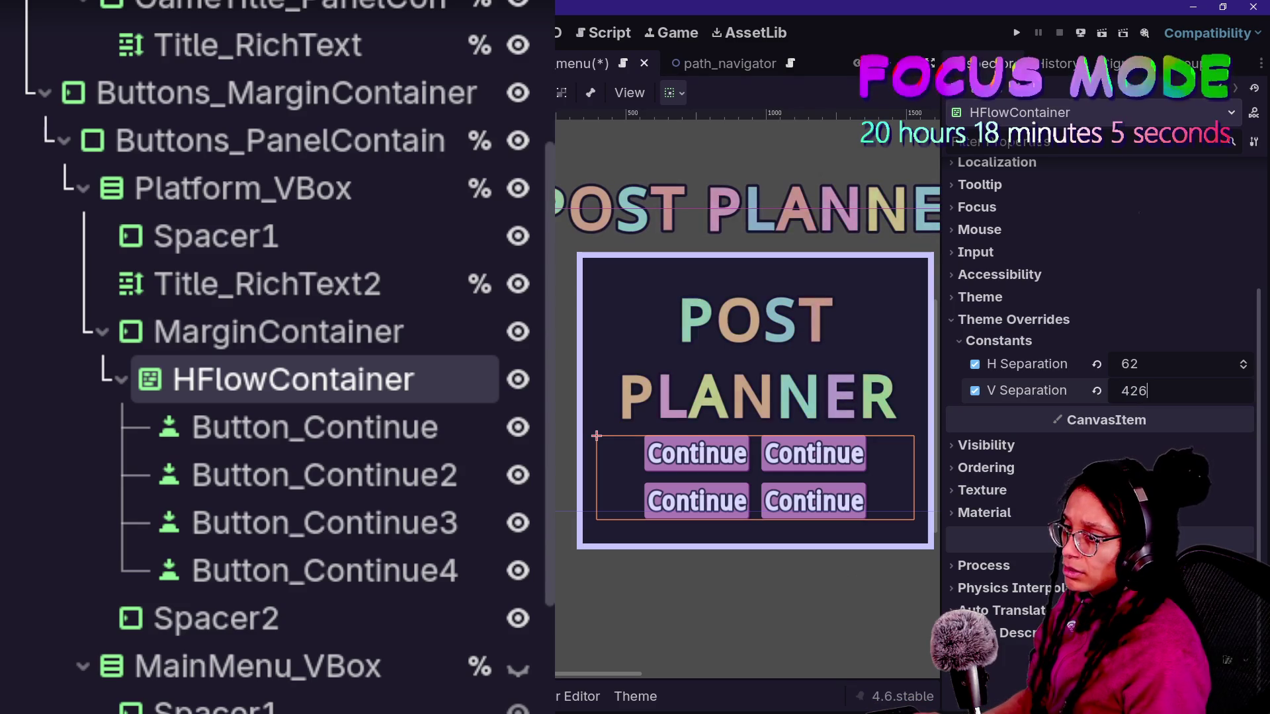
{"action": "key", "text": "Return"}
{"action": "left_click_drag", "start_coordinate": [1152, 370], "coordinate": [1138, 370]}
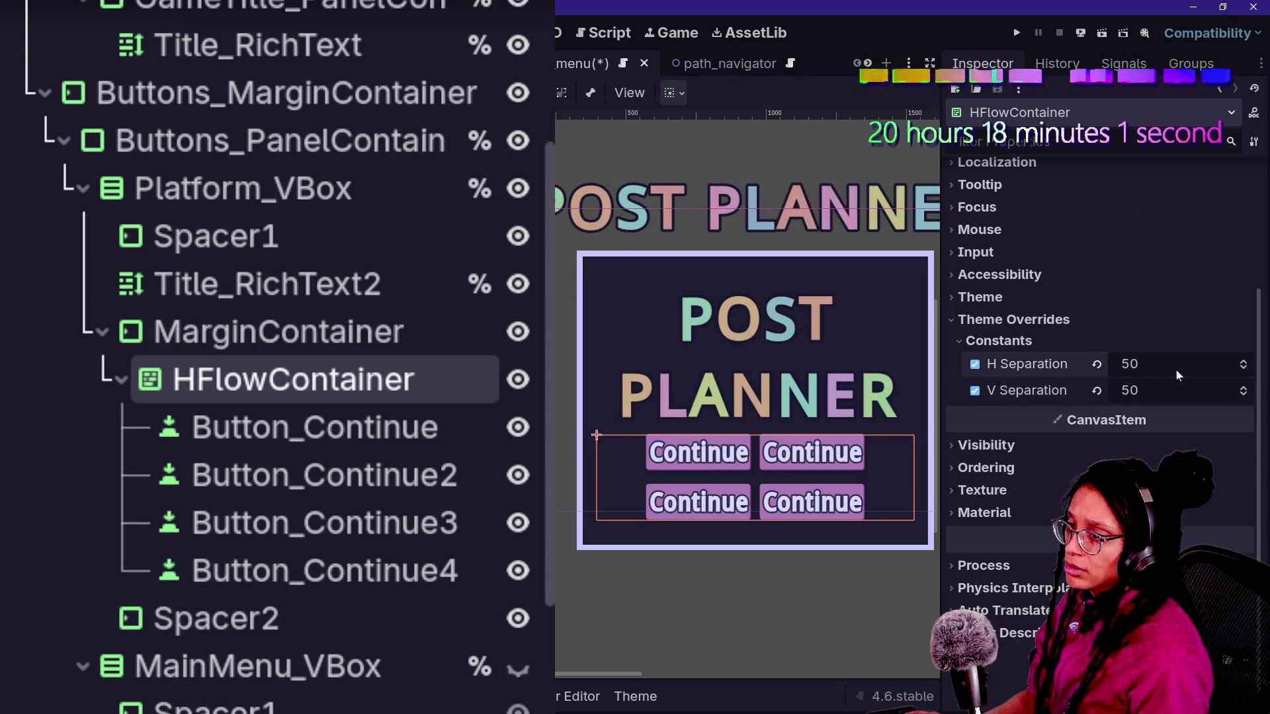
{"action": "type", "text": "0"}
{"action": "key", "text": "Return"}
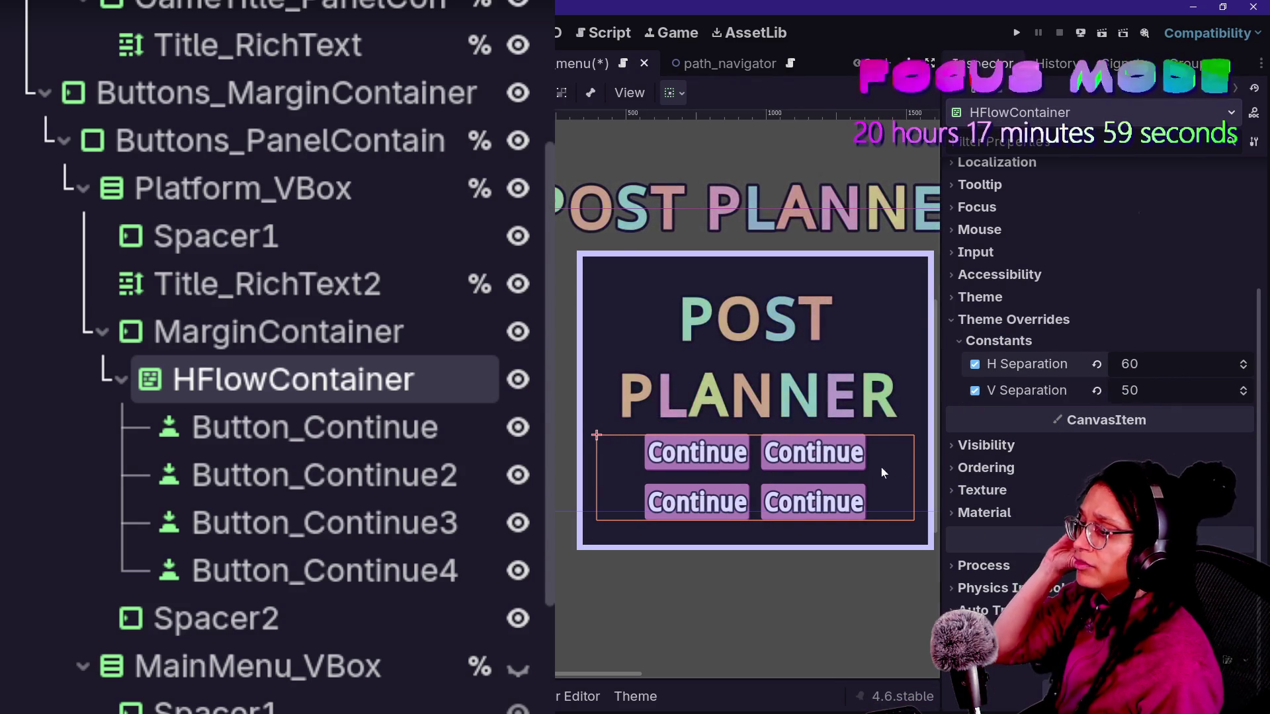
{"action": "left_click", "coordinate": [221, 516]}
- Remove the rainbow effect tags from Title_RichText2's BBCode text
{"action": "left_click", "coordinate": [150, 377]}
{"action": "left_click", "coordinate": [255, 283]}
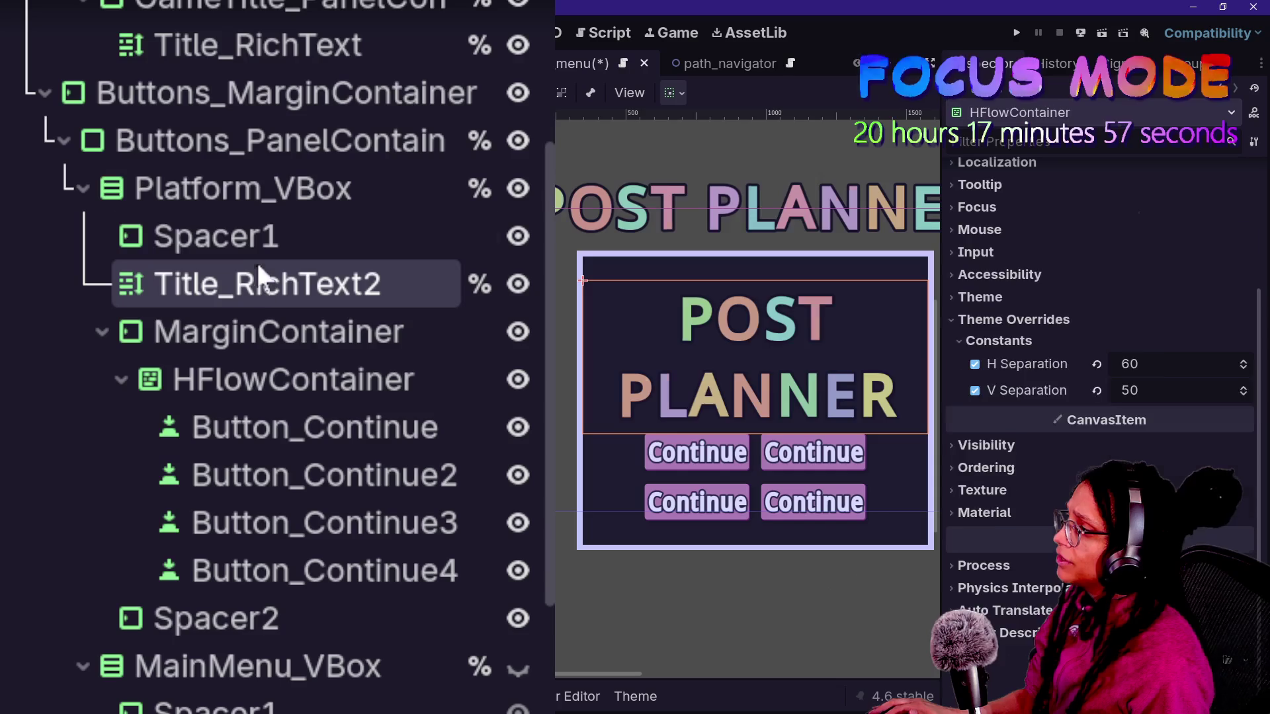
{"action": "scroll", "coordinate": [1011, 356], "scroll_direction": "down", "scroll_amount": 4}
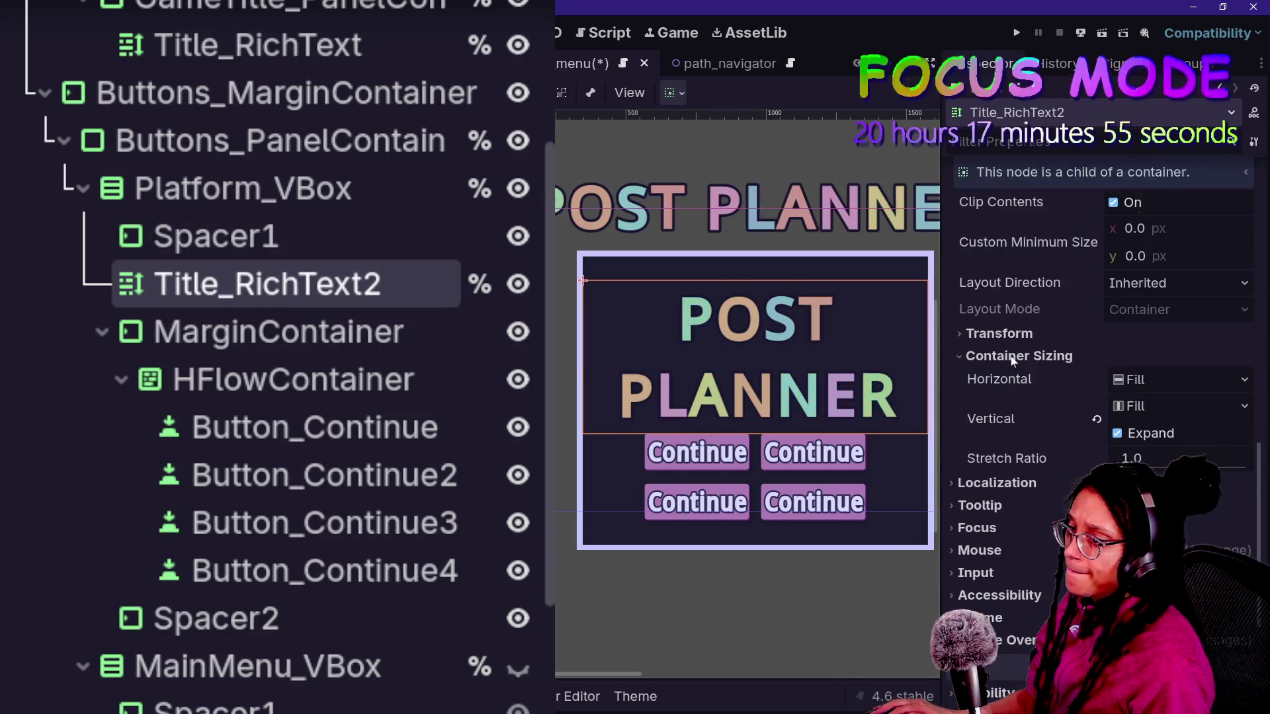
{"action": "scroll", "coordinate": [1025, 396], "scroll_direction": "up", "scroll_amount": 10}
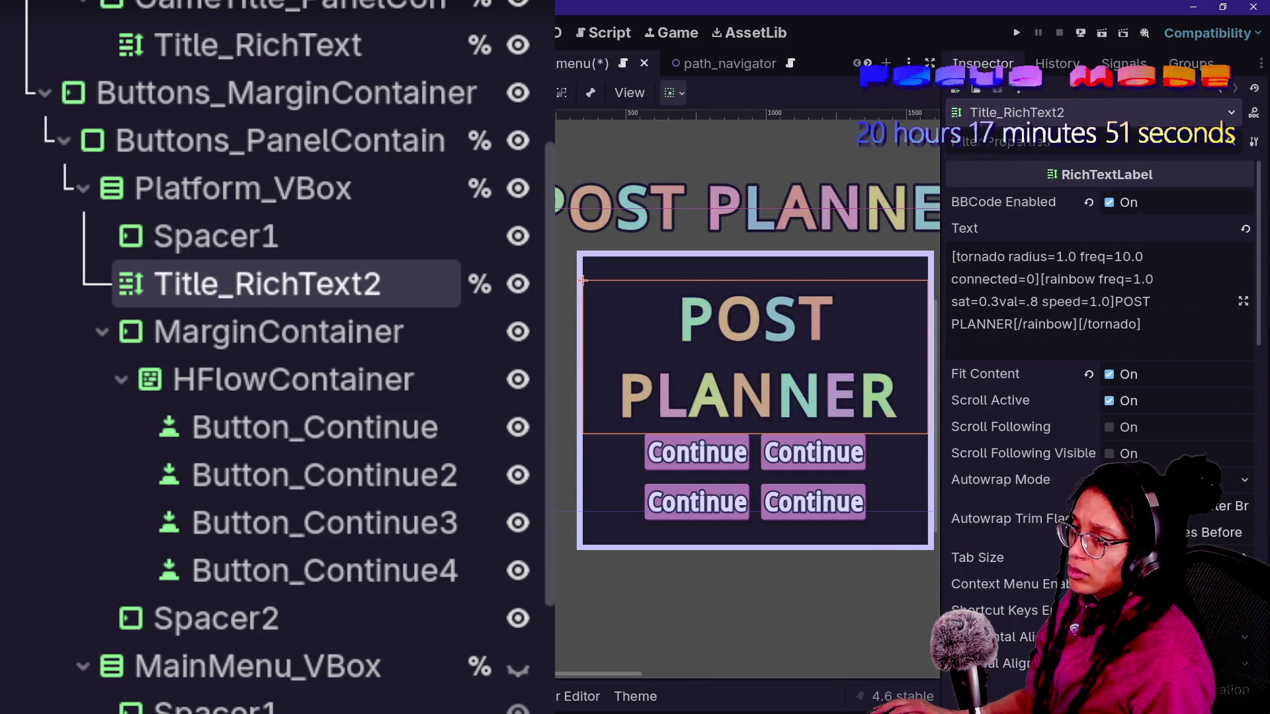
{"action": "left_click_drag", "start_coordinate": [1041, 279], "coordinate": [1072, 301]}
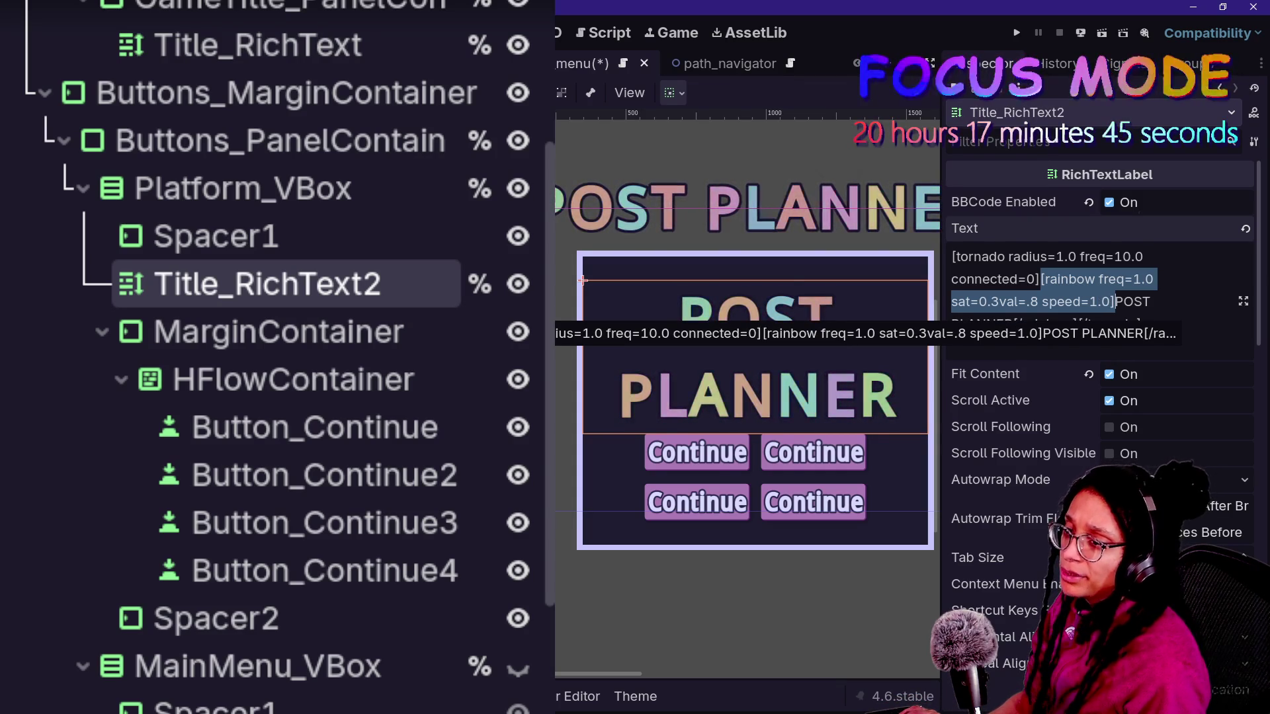
{"action": "key", "text": "BackSpace"}
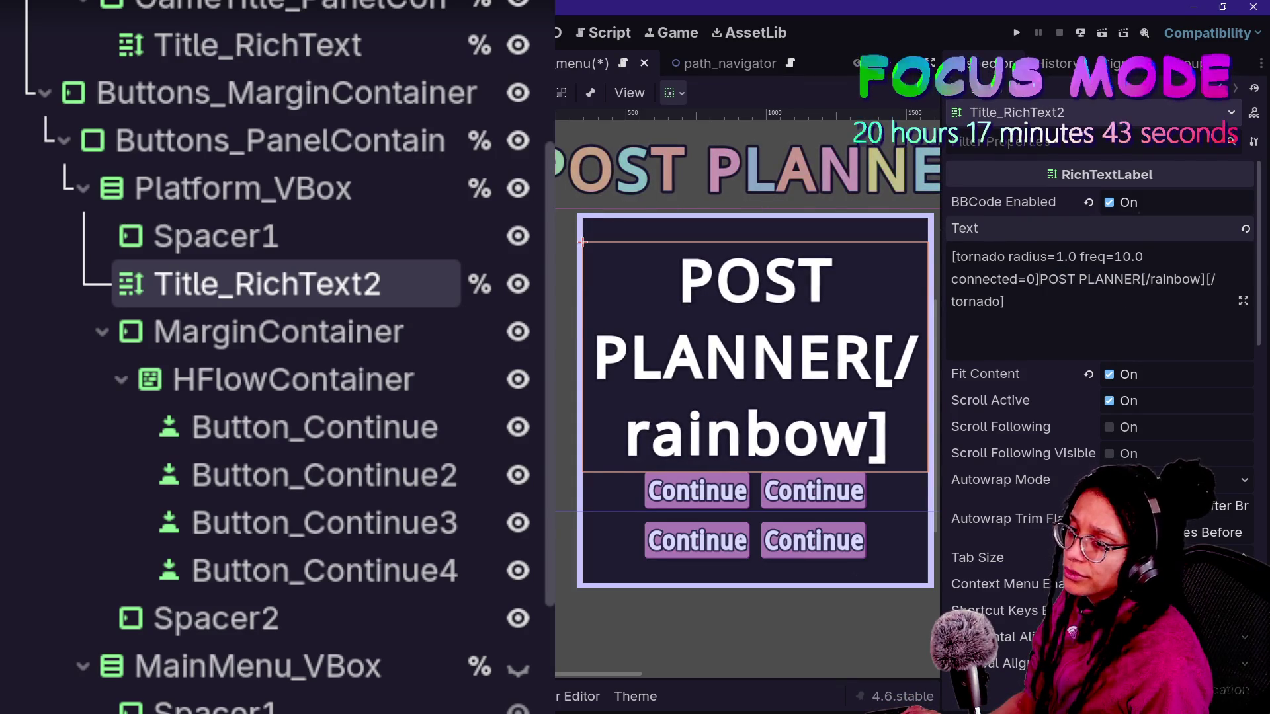
{"action": "key", "text": "BackSpace"}
{"action": "key", "text": "Delete"}
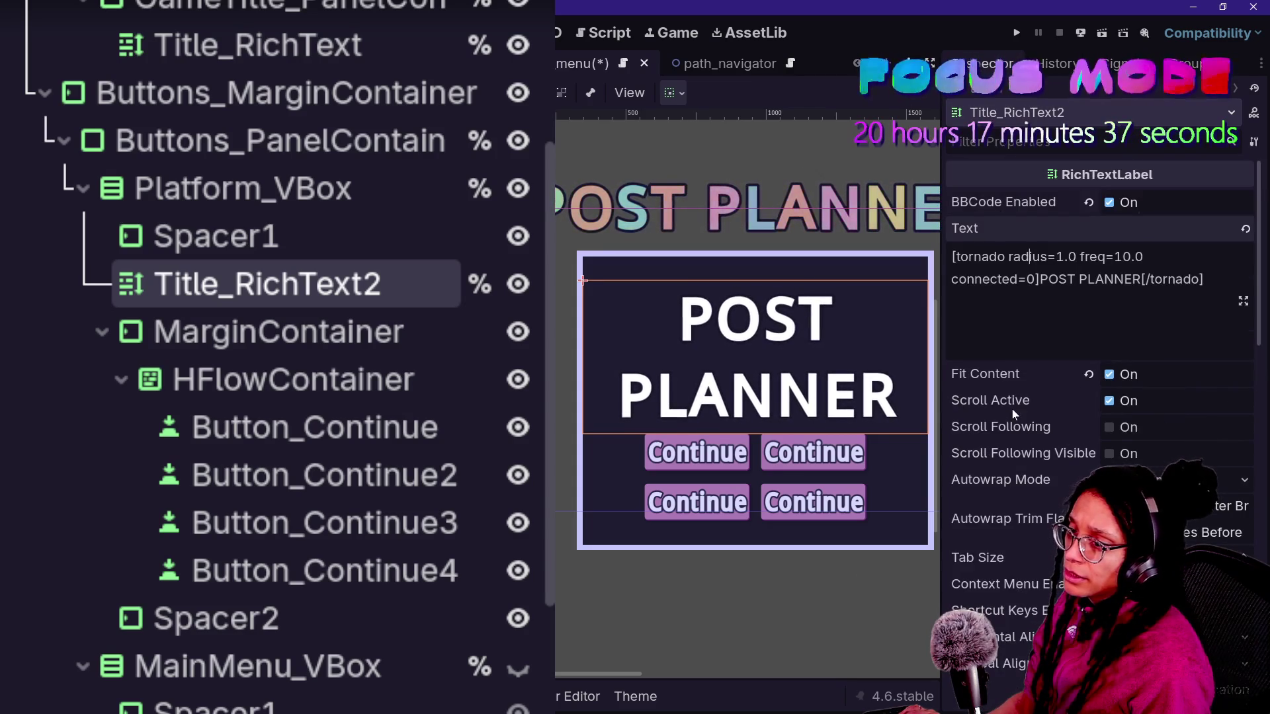
- Set the tornado tag to radius 2.0, freq 10.0 and connected=0
{"action": "key", "text": "BackSpace"}
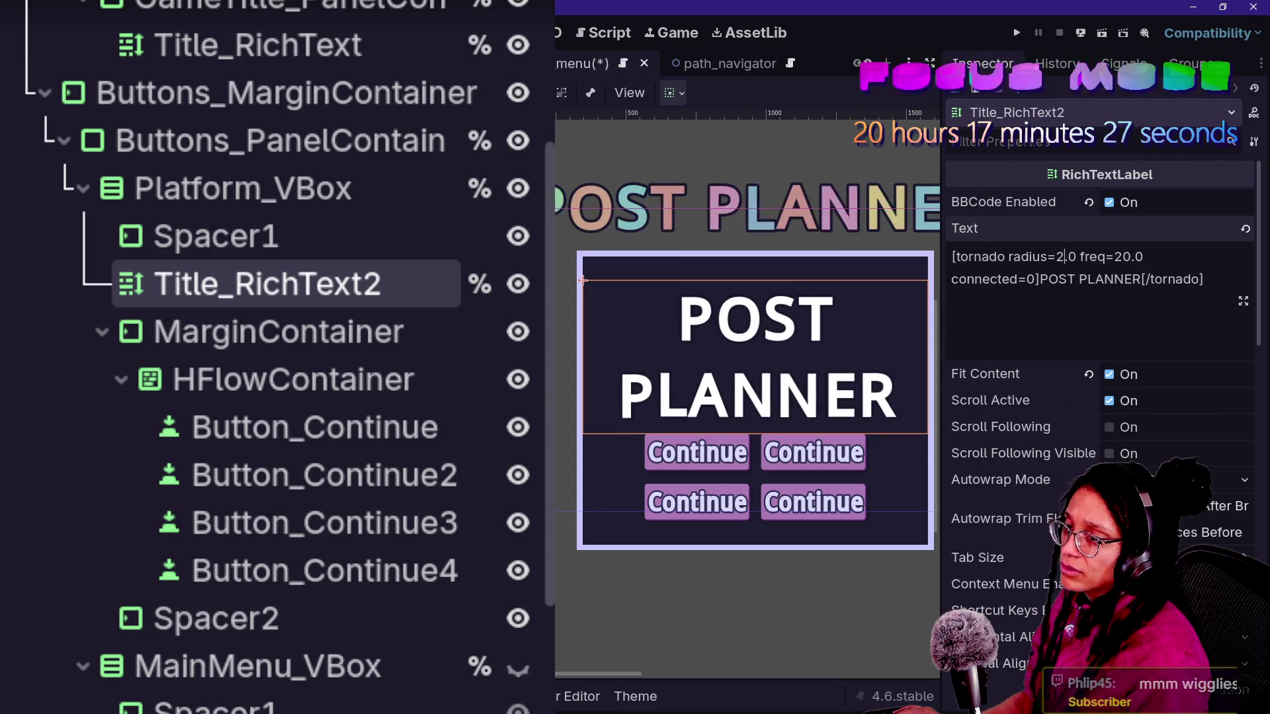
{"action": "left_click", "coordinate": [1131, 257]}
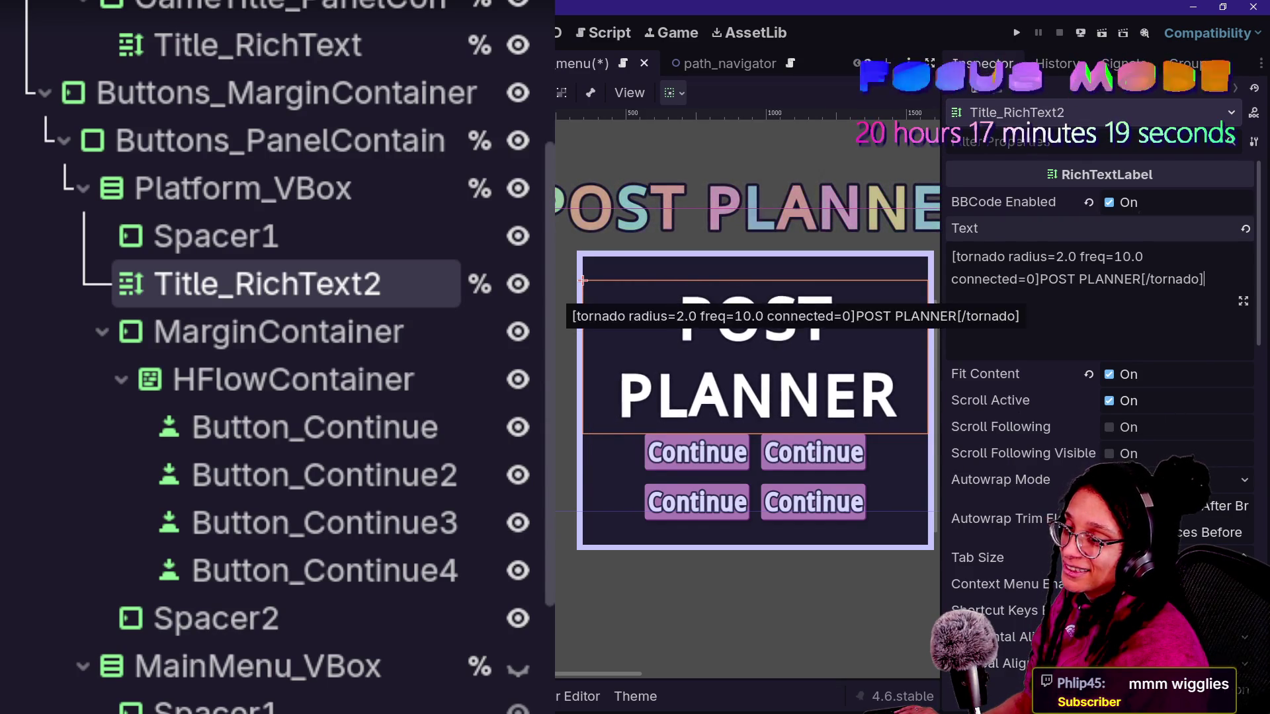
{"action": "double_click", "coordinate": [1034, 279]}
{"action": "type", "text": "1"}
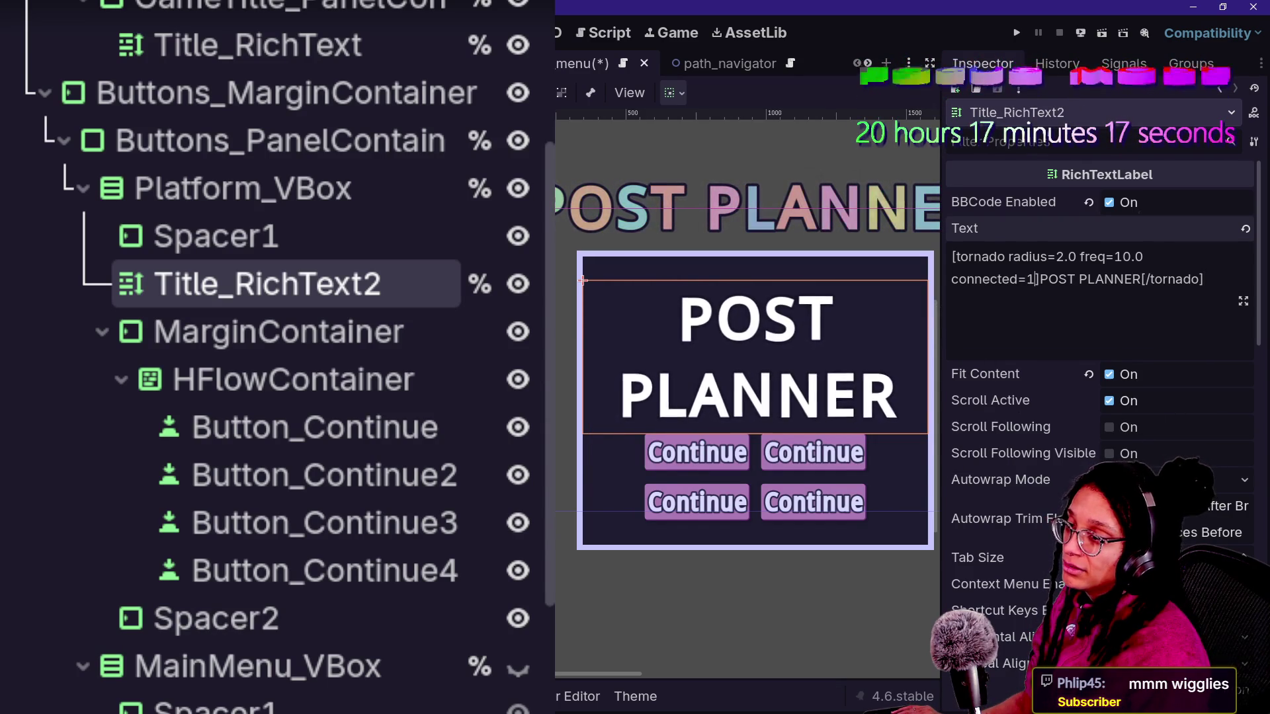
{"action": "key", "text": "End"}
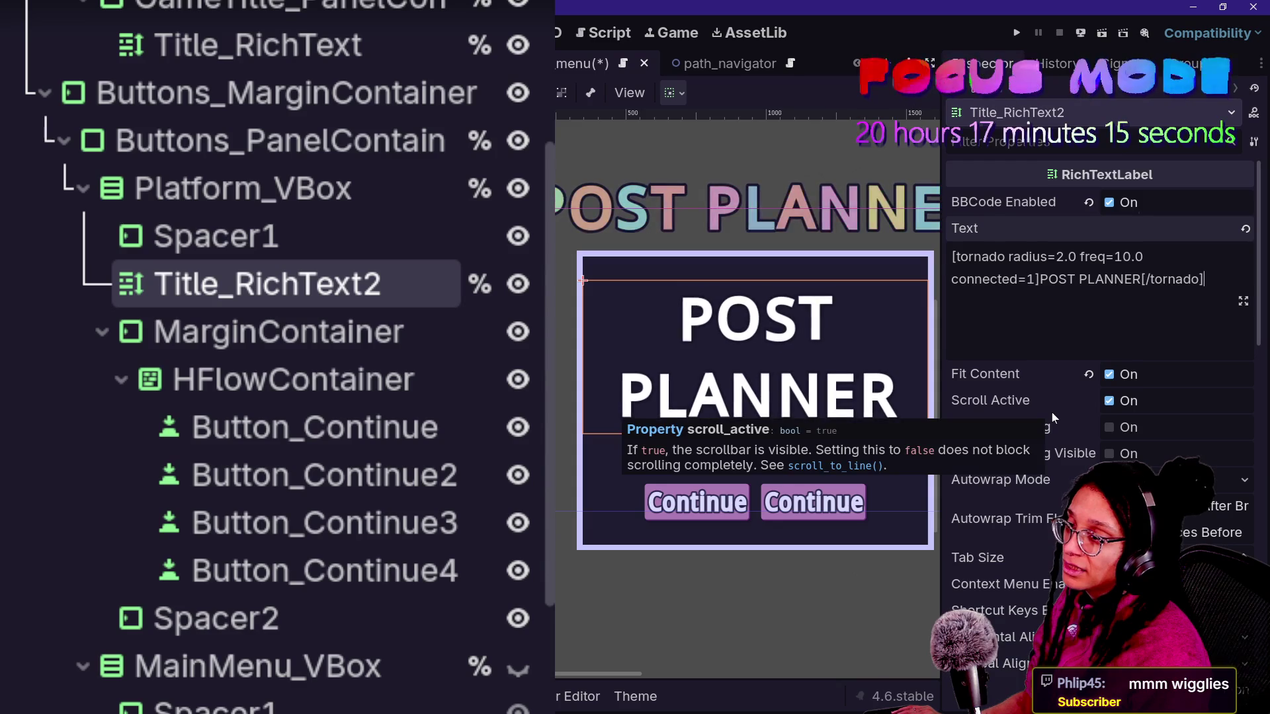
{"action": "key", "text": "ctrl+z"}
{"action": "type", "text": "0"}
{"action": "key", "text": "End"}
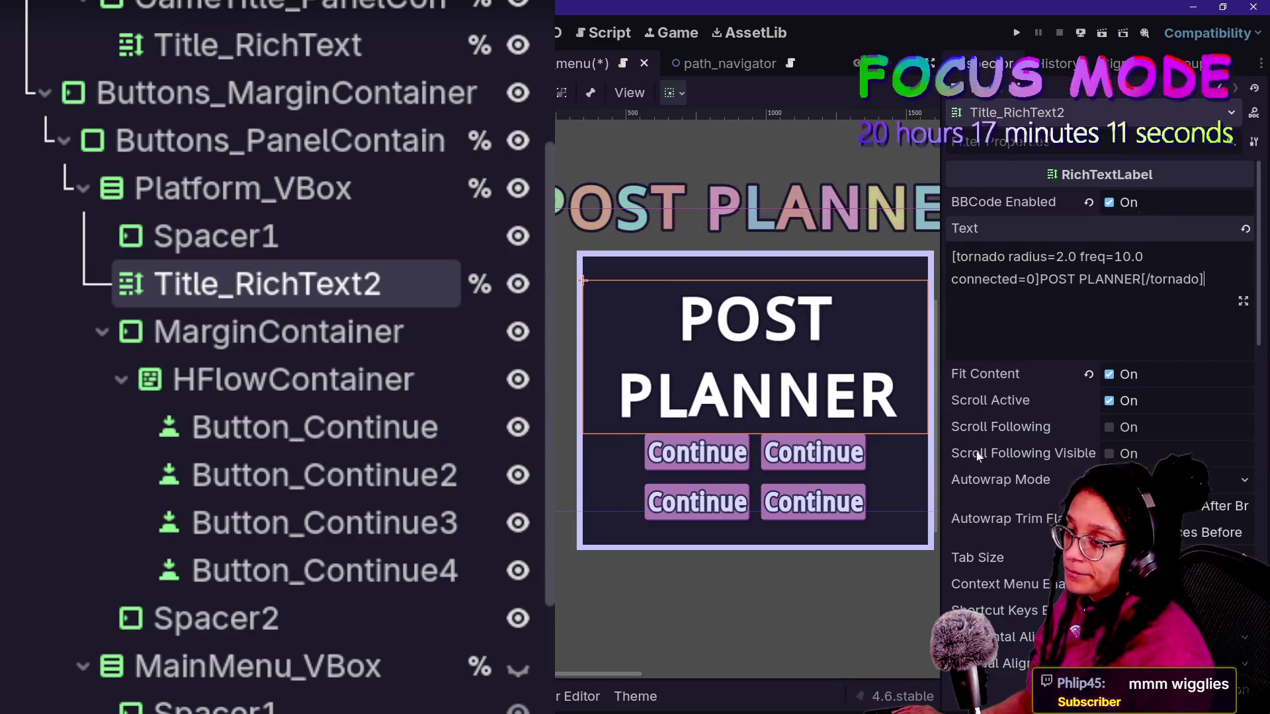
- Delete the old POST PLANNER words from the title text
{"action": "left_click_drag", "start_coordinate": [1048, 279], "coordinate": [1105, 279]}
{"action": "key", "text": "BackSpace"}
{"action": "key", "text": "BackSpace"}
{"action": "key", "text": "Delete"}
{"action": "key", "text": "Delete"}
{"action": "key", "text": "Delete"}
- Enter CHOOSE PLATFORM as the title text, then check Spacer2's theme overrides
{"action": "type", "text": "CHOOSE PLATFORM"}
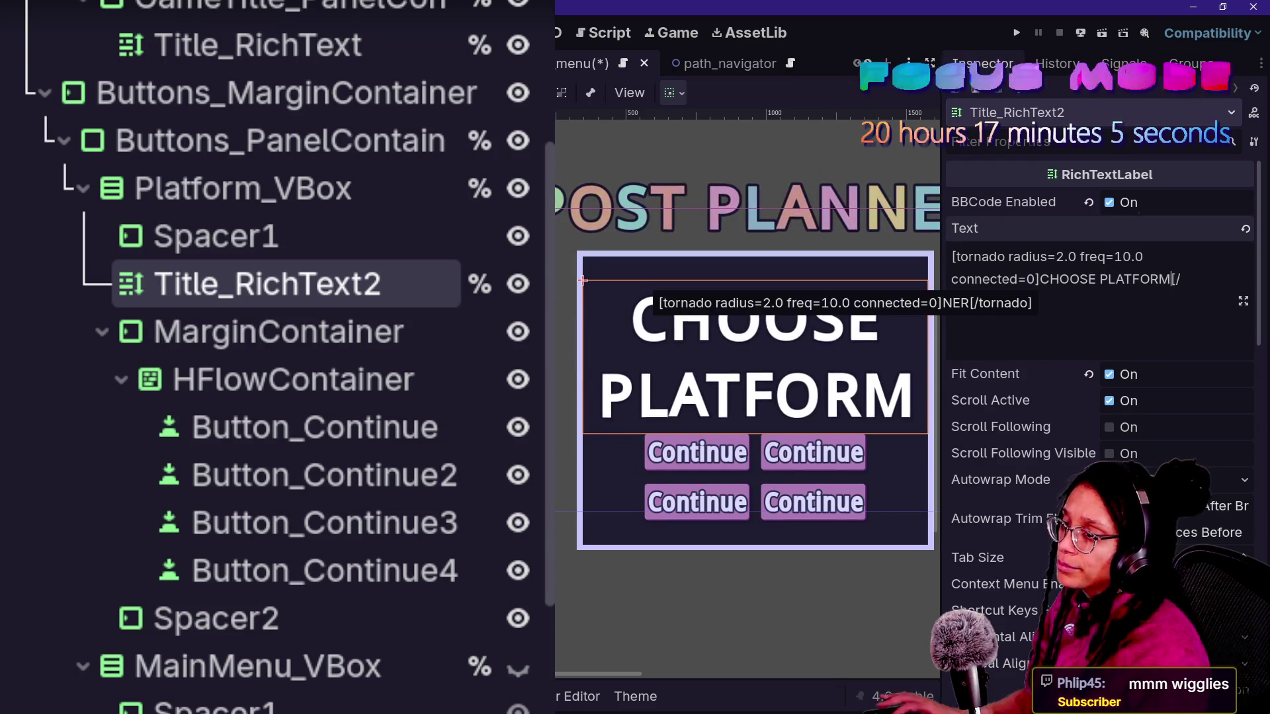
{"action": "scroll", "coordinate": [928, 418], "scroll_direction": "down", "scroll_amount": 3}
{"action": "scroll", "coordinate": [846, 412], "scroll_direction": "up", "scroll_amount": 4}
{"action": "scroll", "coordinate": [1046, 457], "scroll_direction": "down", "scroll_amount": 5}
{"action": "scroll", "coordinate": [785, 475], "scroll_direction": "down", "scroll_amount": 1}
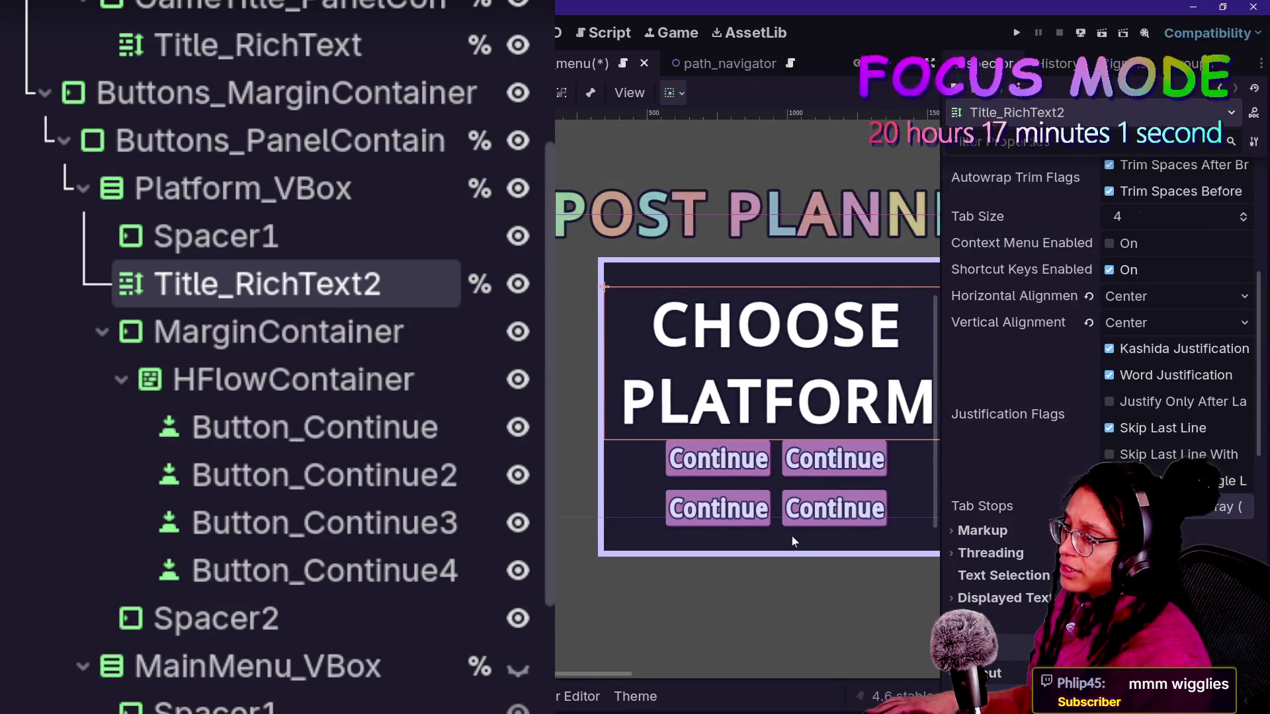
{"action": "left_click", "coordinate": [675, 523]}
{"action": "mouse_move", "coordinate": [674, 523]}
{"action": "left_mouse_down"}
{"action": "mouse_move", "coordinate": [706, 539]}
{"action": "mouse_move", "coordinate": [739, 521]}
{"action": "left_mouse_up"}
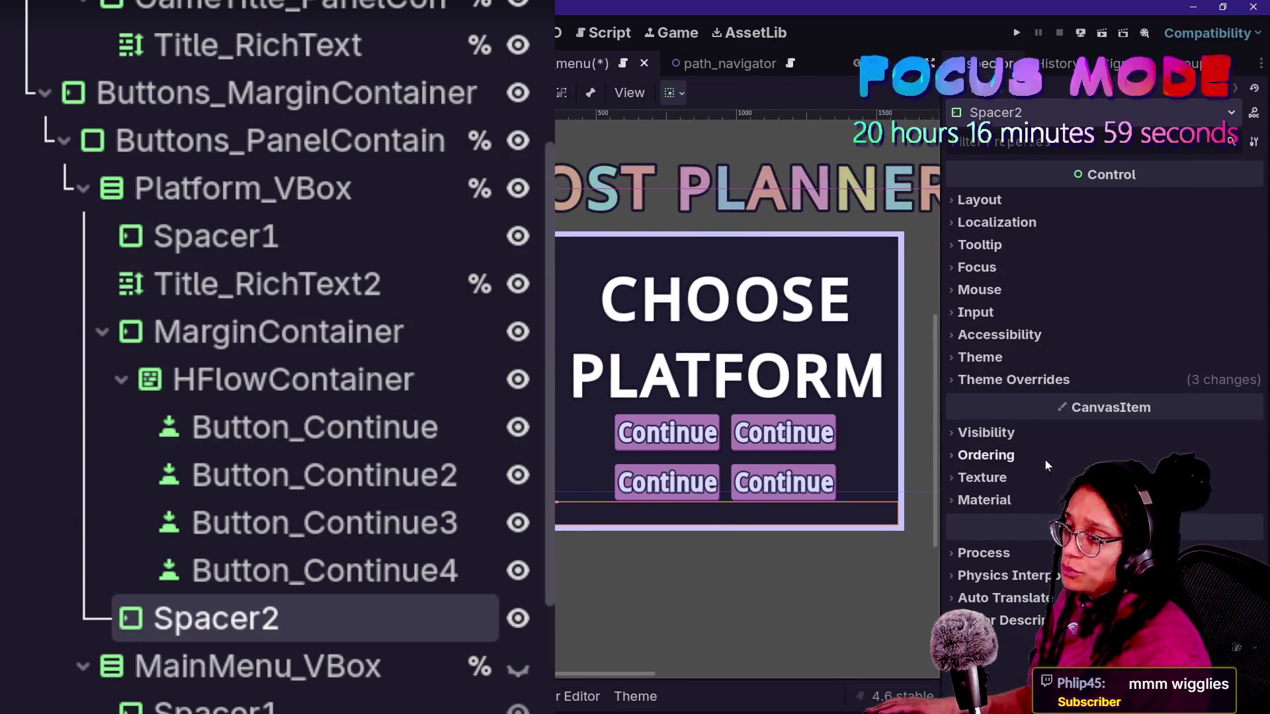
{"action": "left_click", "coordinate": [1018, 384]}
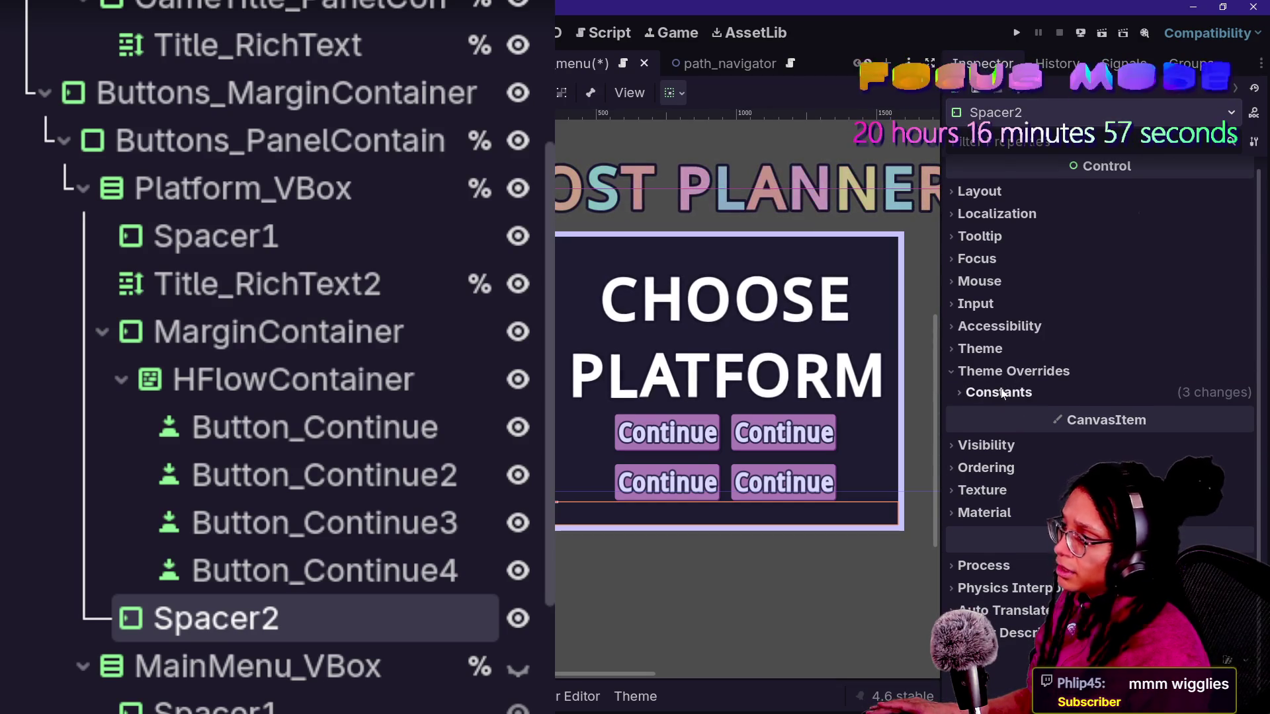
- Rename the Title_RichText2 node to Instruction_RichText, by way of Action_RichText
{"action": "left_click", "coordinate": [116, 281]}
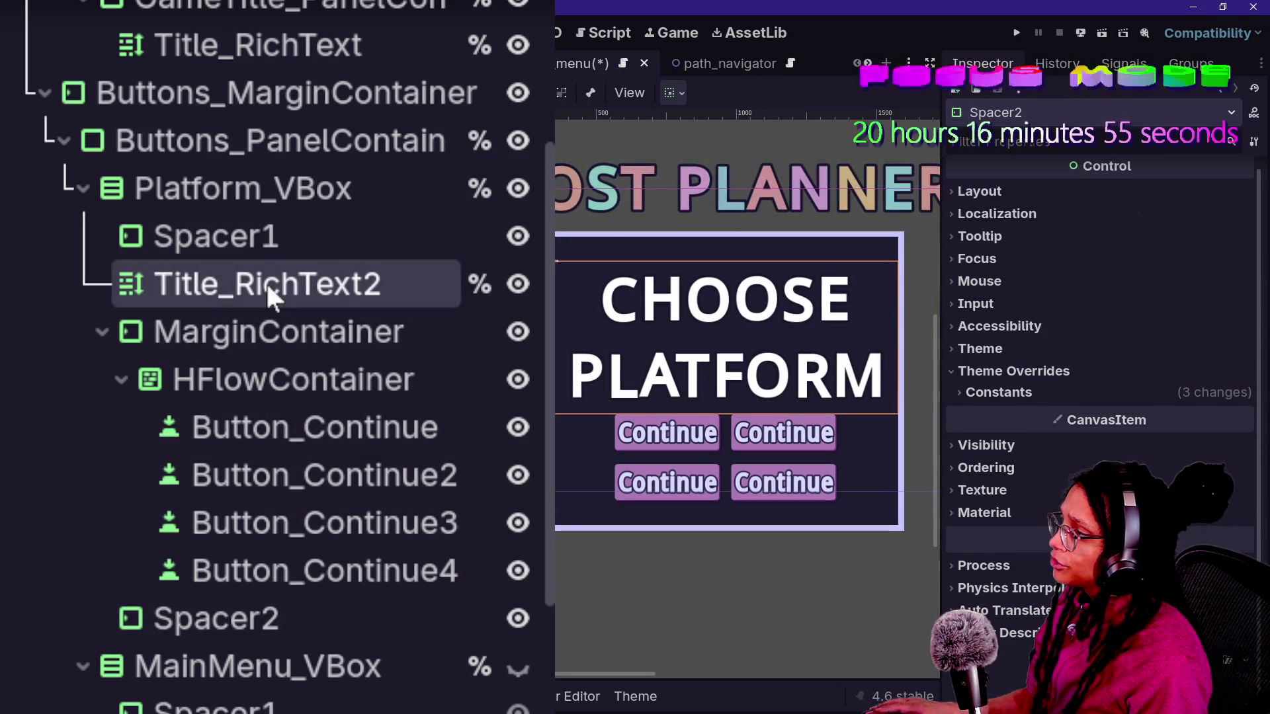
{"action": "double_click", "coordinate": [397, 283]}
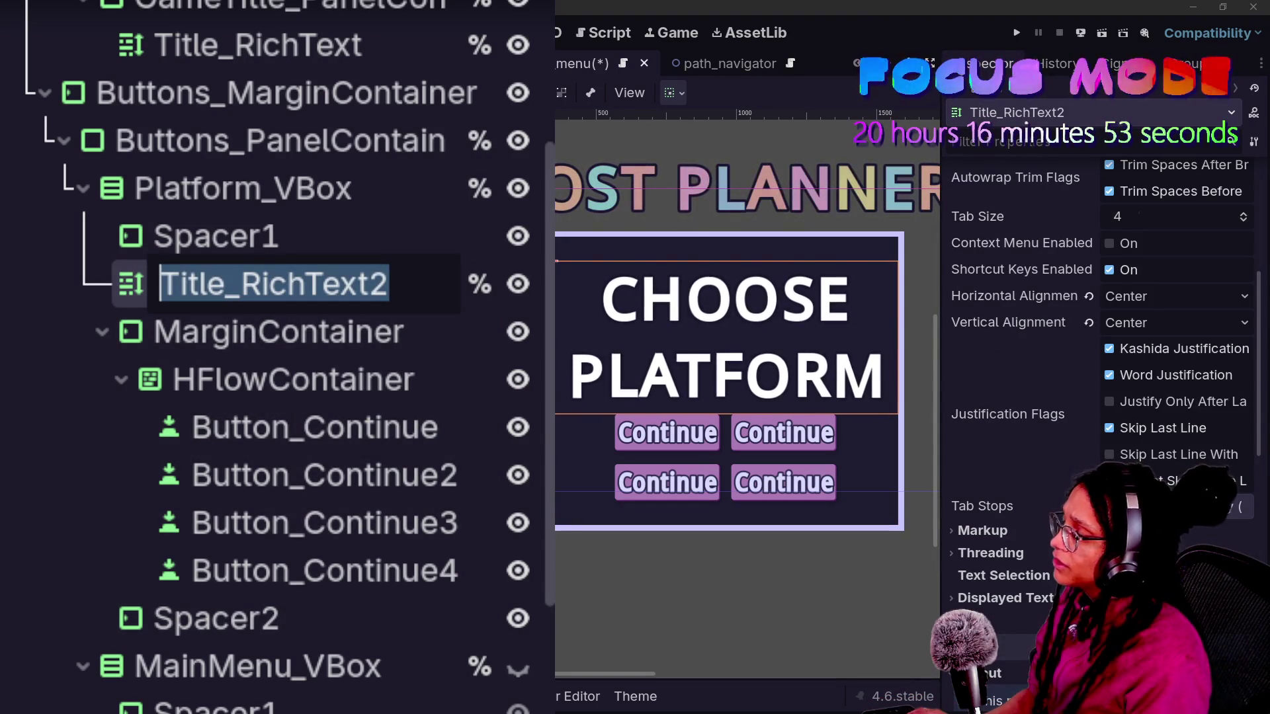
{"action": "type", "text": "Action"}
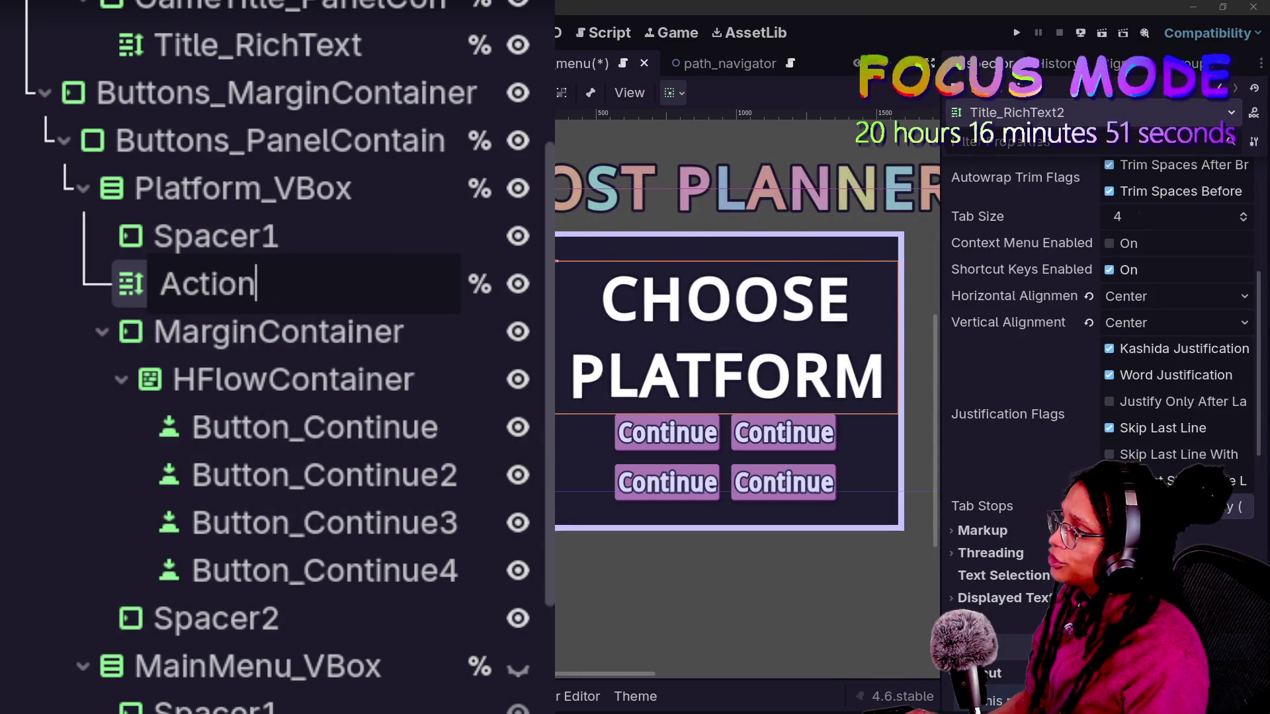
{"action": "type", "text": "_RichText"}
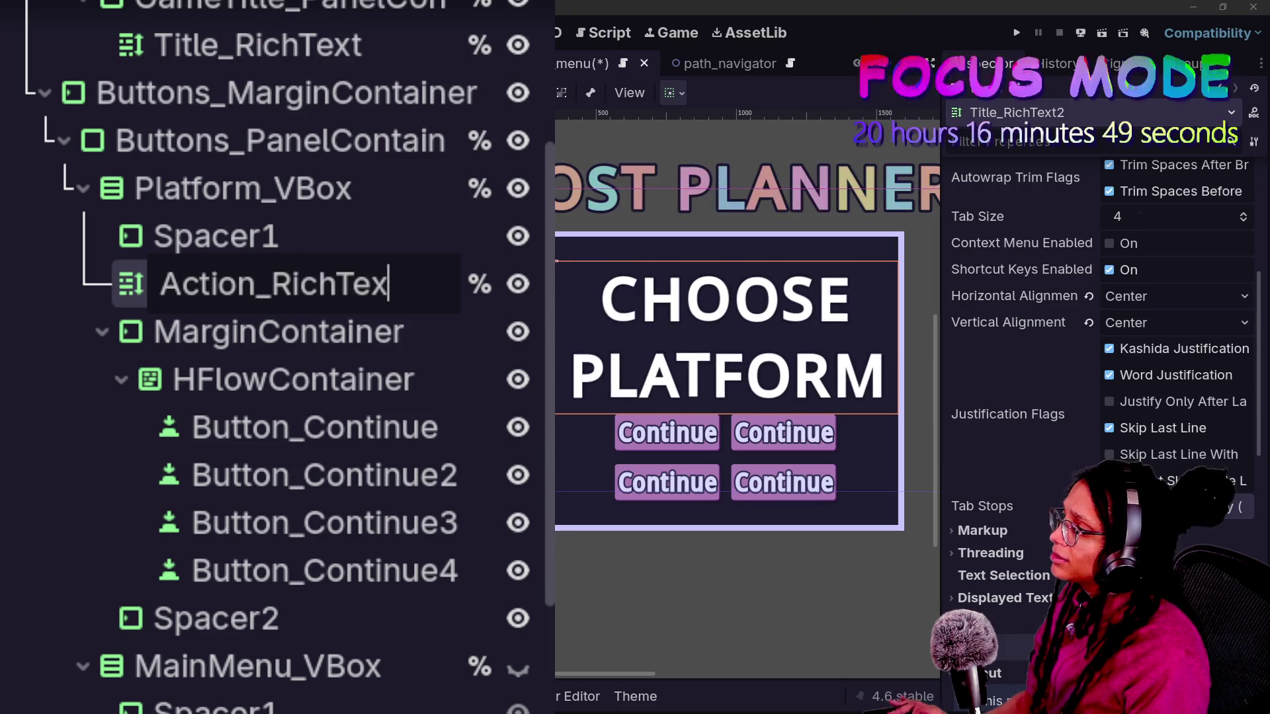
{"action": "key", "text": "Return"}
{"action": "left_click", "coordinate": [284, 283]}
{"action": "double_click", "coordinate": [205, 283]}
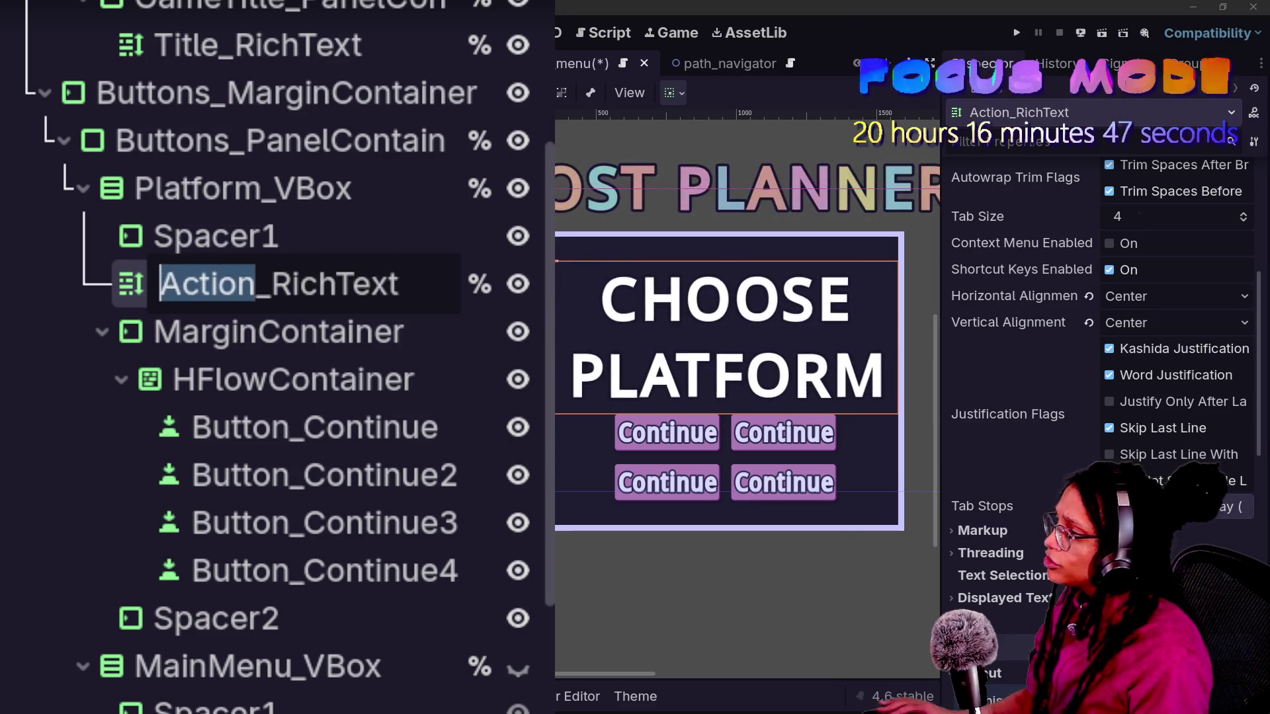
{"action": "type", "text": "Instruction"}
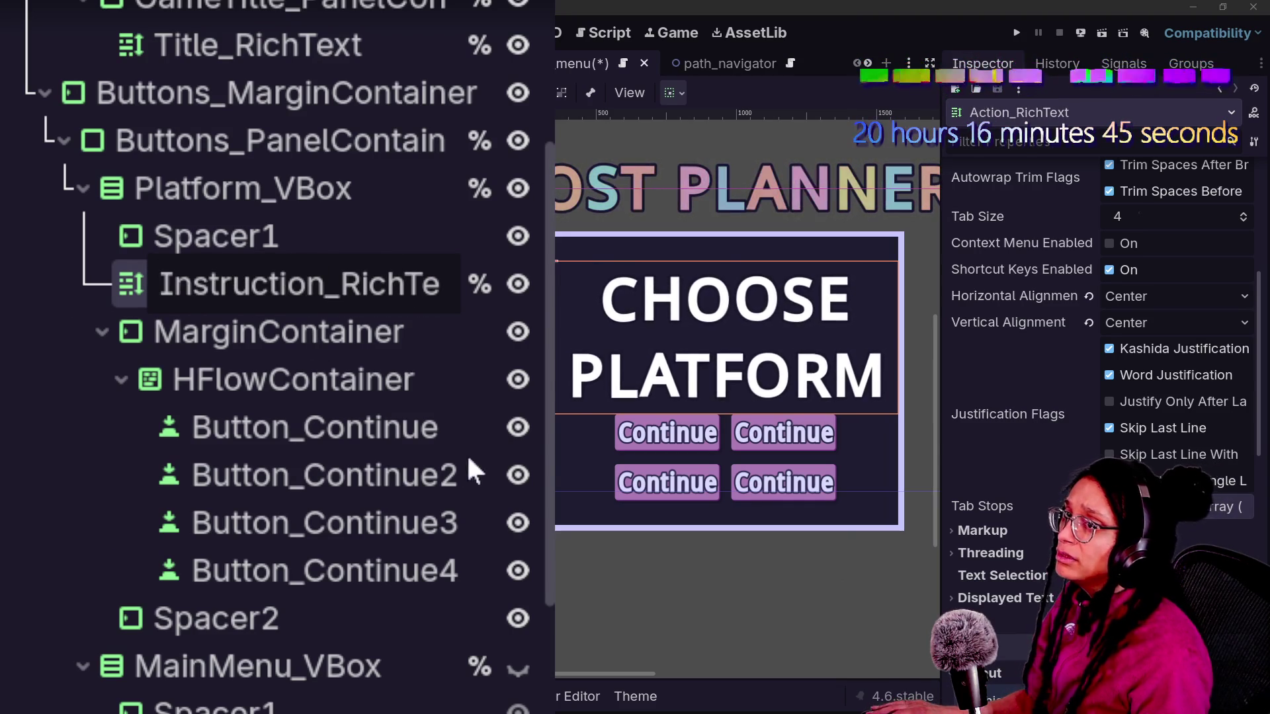
{"action": "key", "text": "Return"}
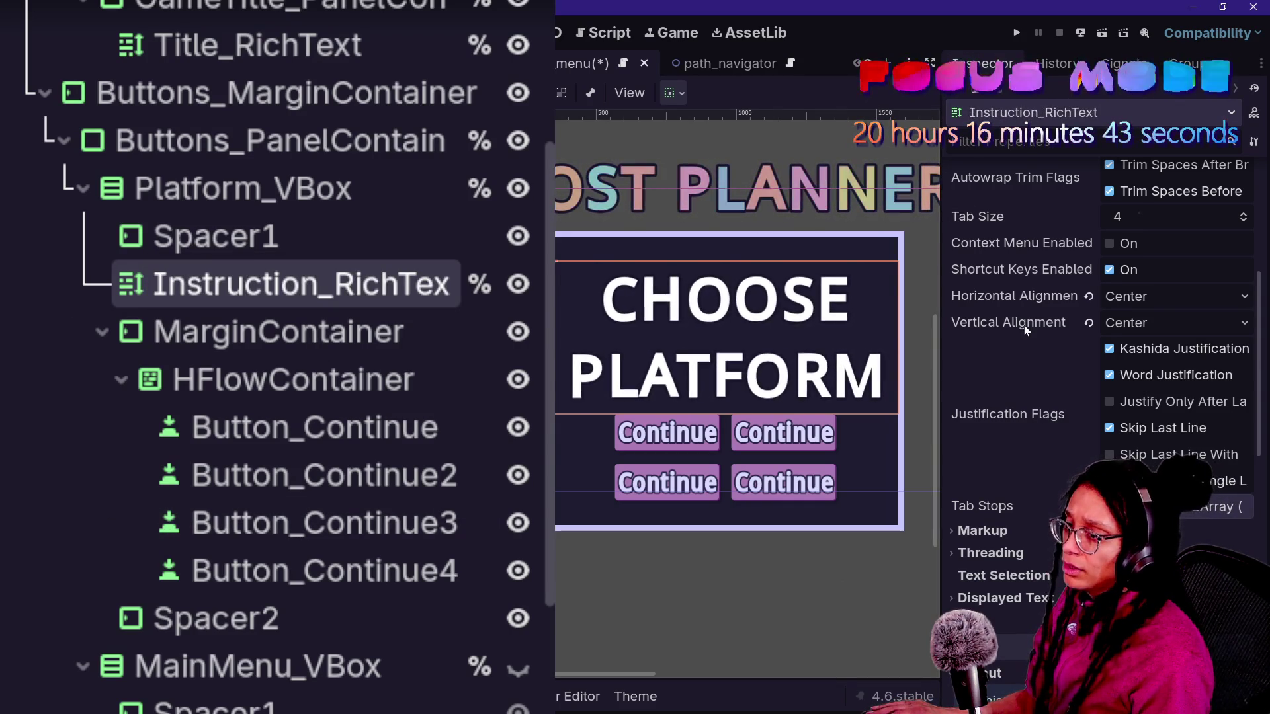
{"action": "scroll", "coordinate": [1024, 327], "scroll_direction": "down", "scroll_amount": 10}
- Reduce Instruction_RichText's Normal Font Size override from 200 px to 95 px
{"action": "left_click", "coordinate": [1033, 393]}
{"action": "scroll", "coordinate": [1038, 400], "scroll_direction": "down", "scroll_amount": 4}
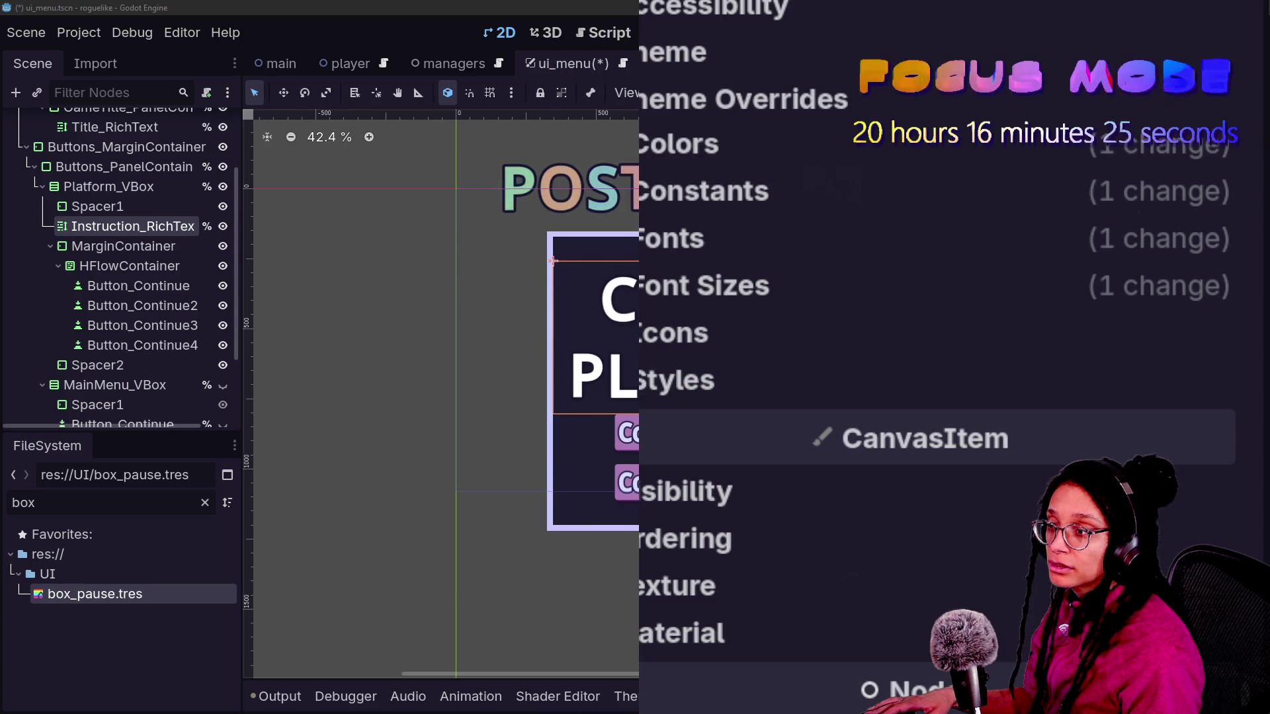
{"action": "left_click_drag", "start_coordinate": [639, 39], "coordinate": [681, 35]}
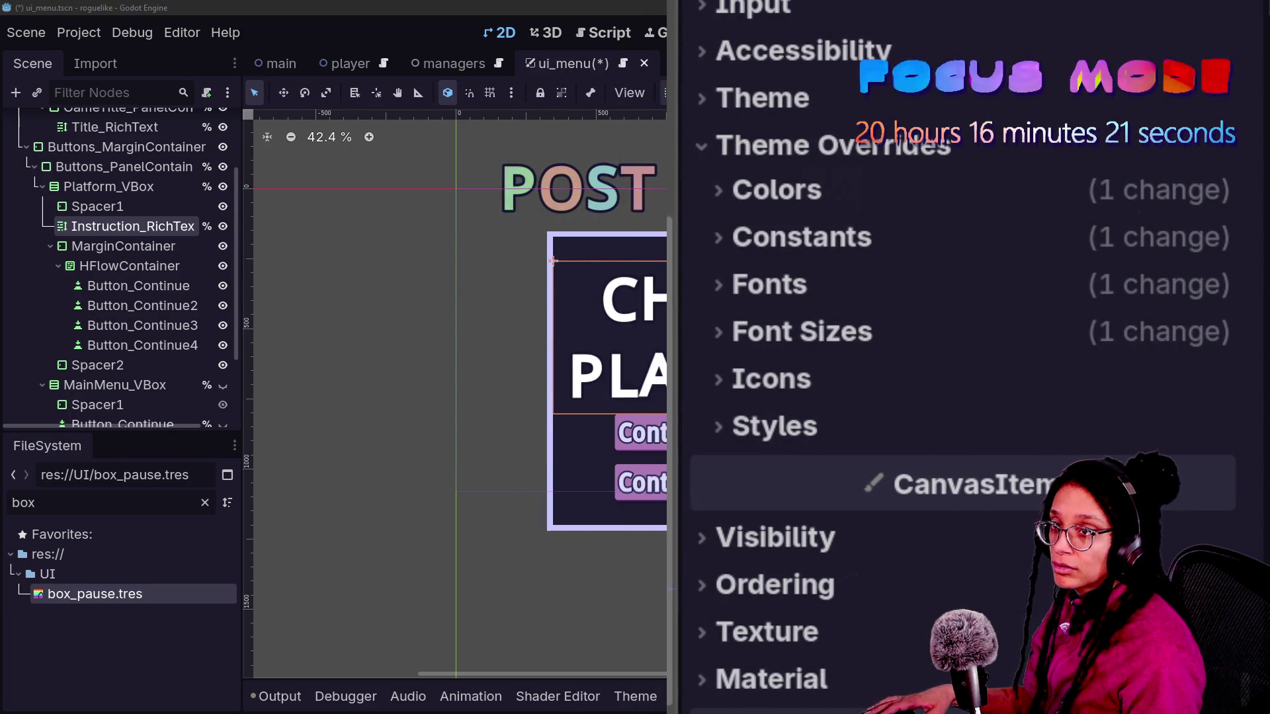
{"action": "left_click", "coordinate": [657, 551]}
{"action": "left_click_drag", "start_coordinate": [658, 550], "coordinate": [453, 558]}
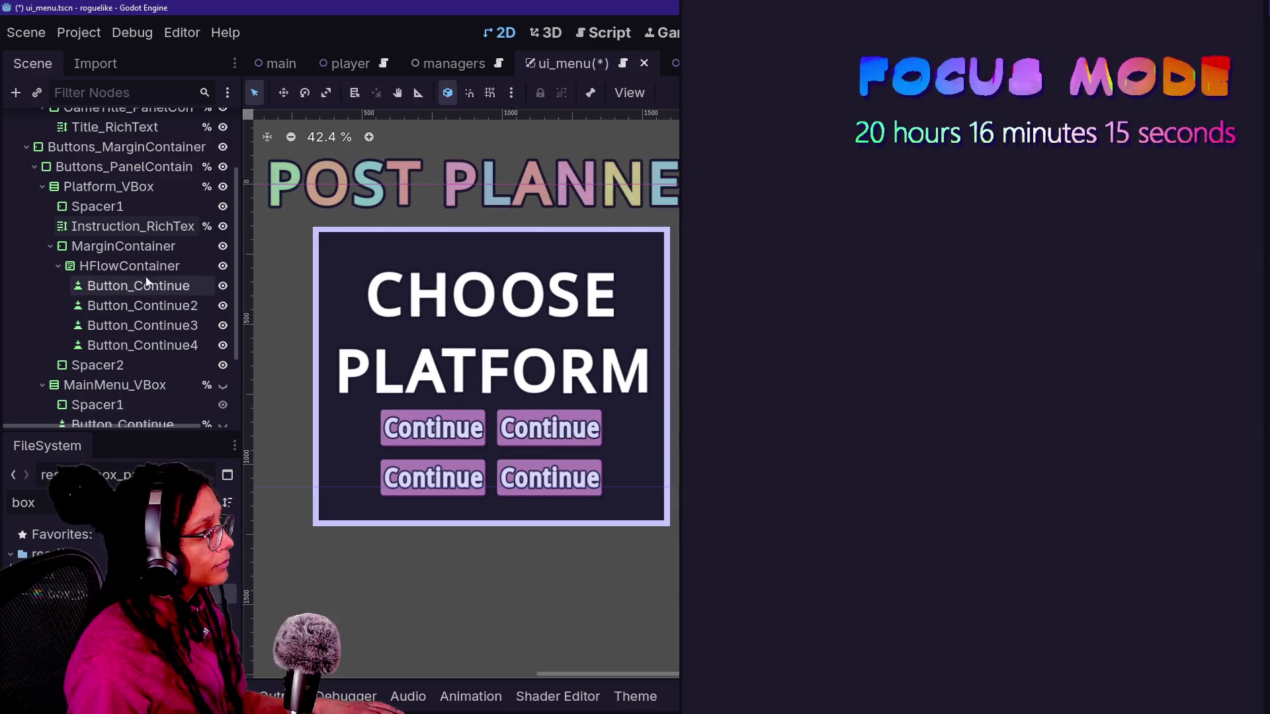
{"action": "left_click", "coordinate": [138, 226]}
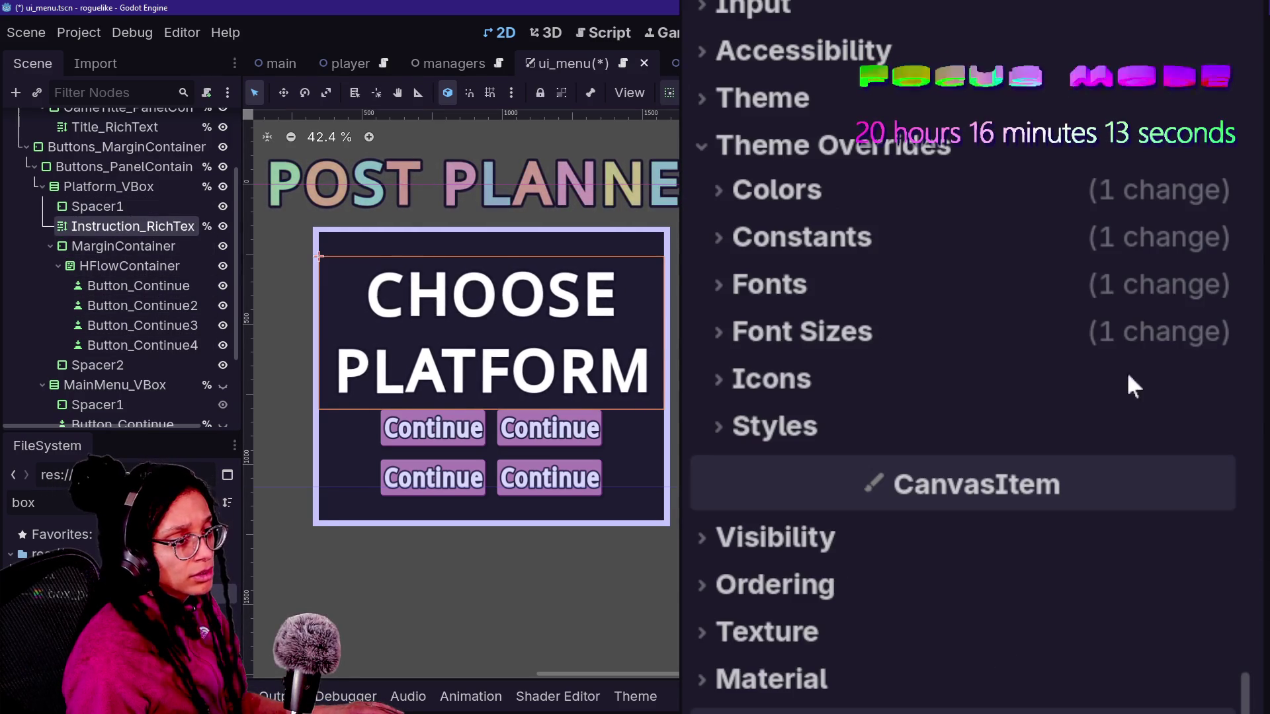
{"action": "left_click", "coordinate": [791, 329]}
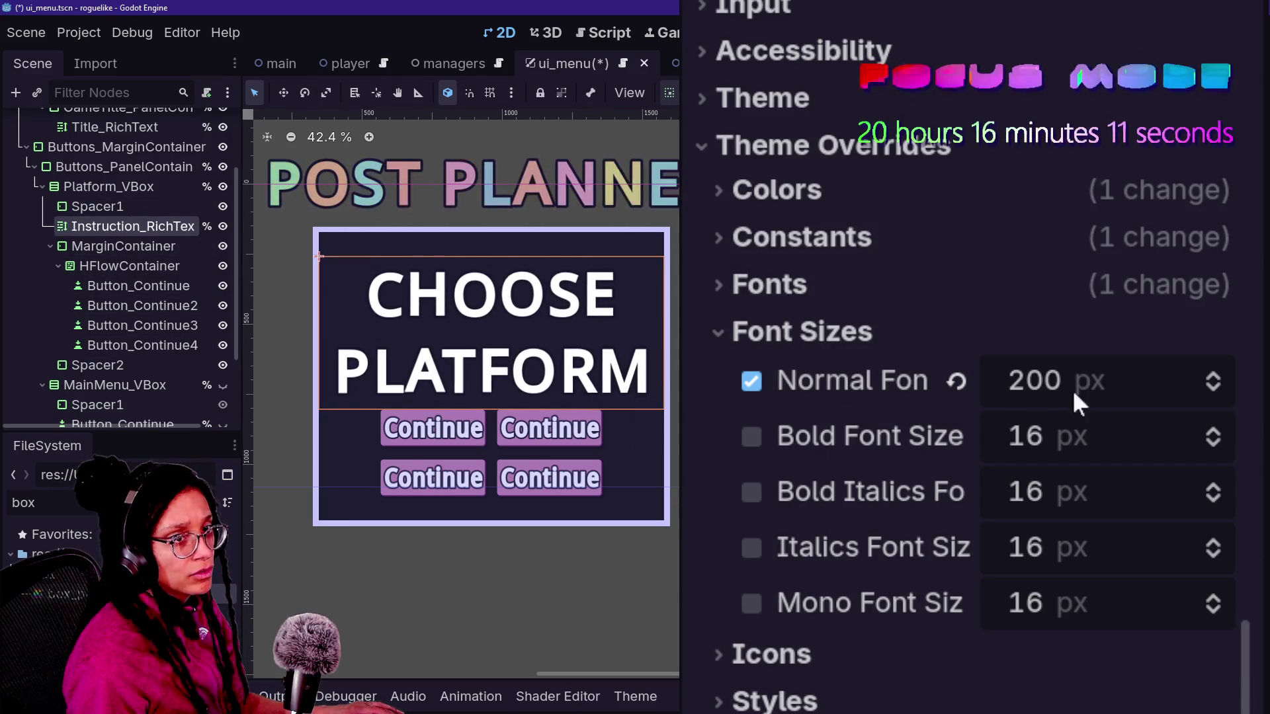
{"action": "mouse_move", "coordinate": [1065, 380]}
{"action": "left_mouse_down"}
{"action": "mouse_move", "coordinate": [993, 380]}
{"action": "mouse_move", "coordinate": [1072, 395]}
{"action": "left_mouse_up"}
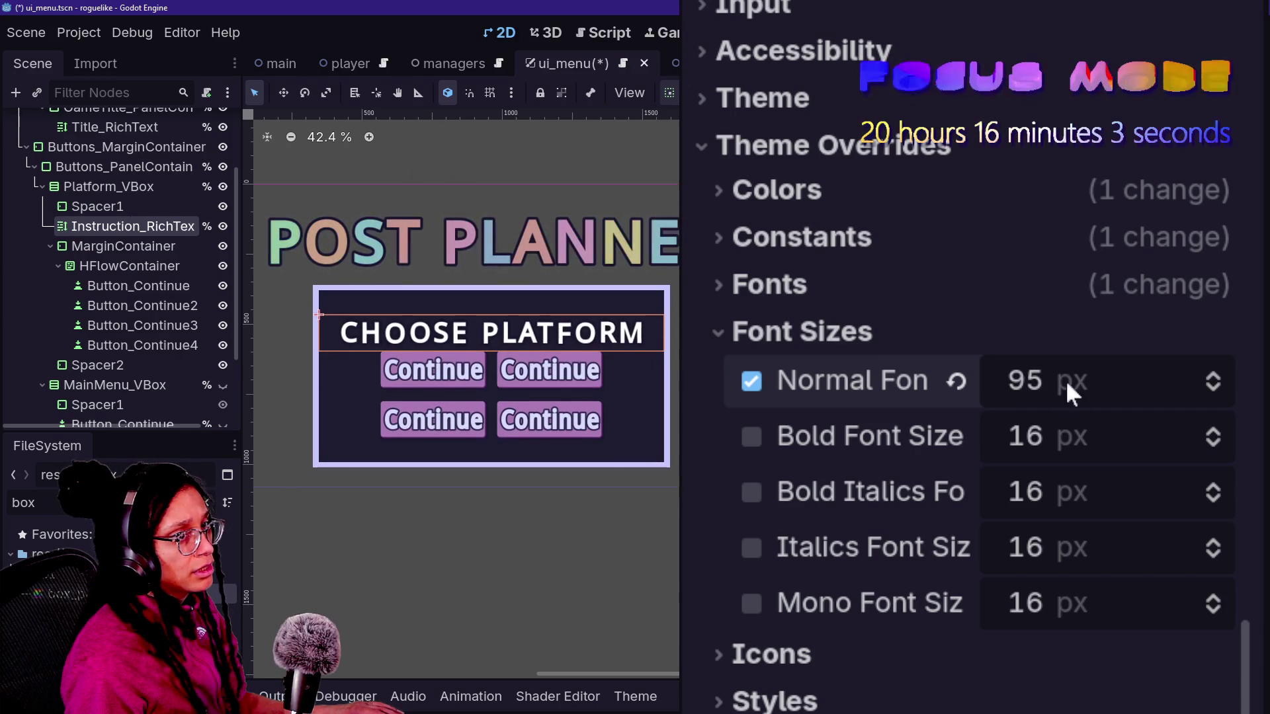
{"action": "scroll", "coordinate": [853, 496], "scroll_direction": "up", "scroll_amount": 15}
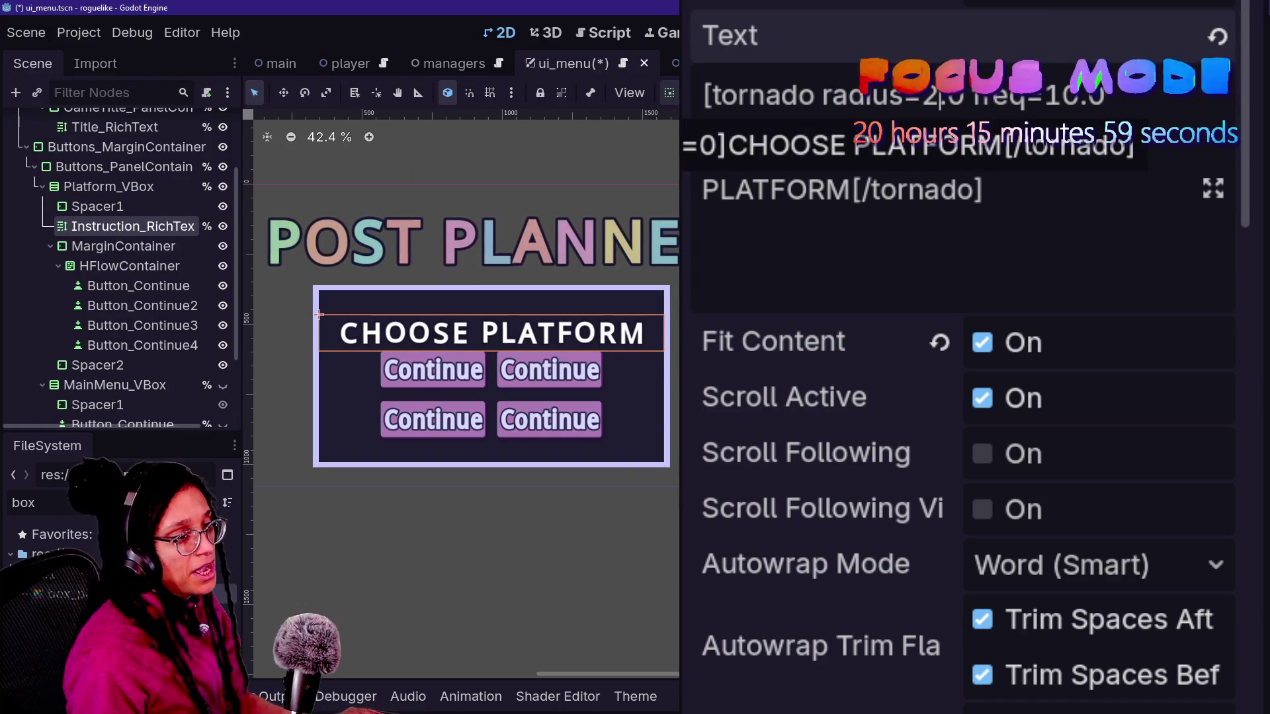
- Change the BBCode tornado radius from 2.0 to 1.0, keeping freq 5.0
{"action": "left_click", "coordinate": [986, 190]}
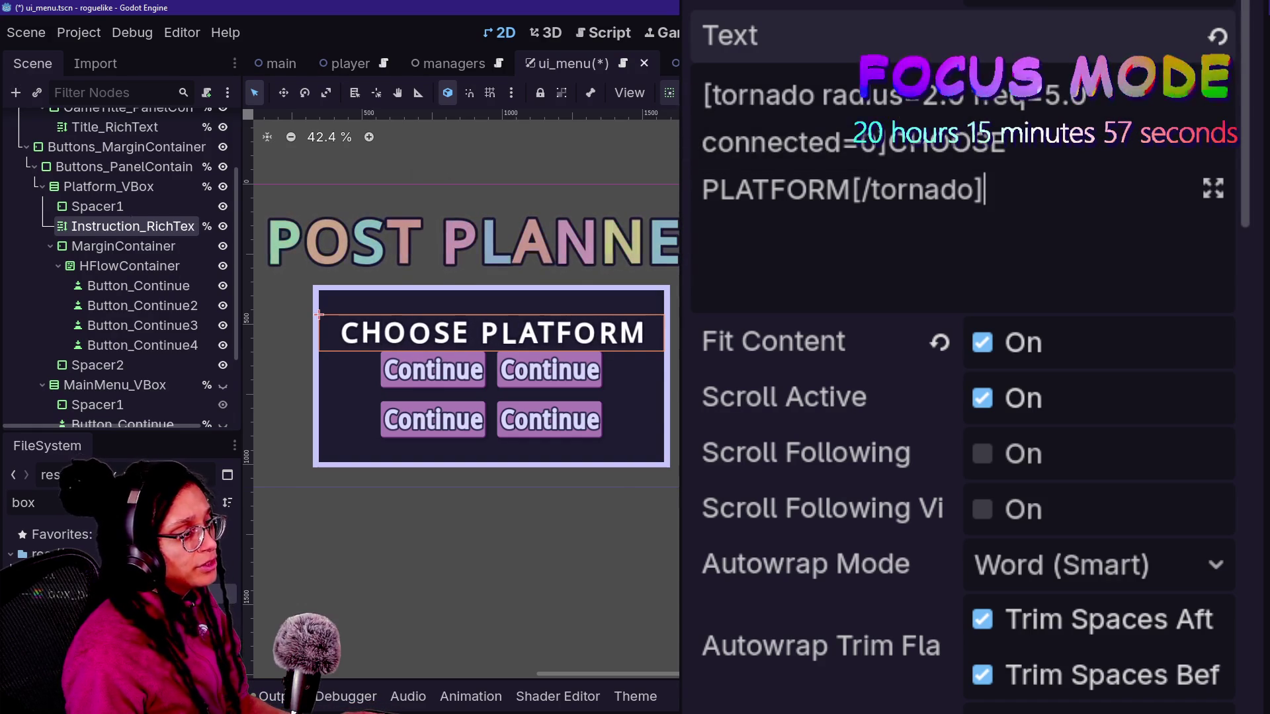
{"action": "left_click", "coordinate": [964, 95]}
{"action": "key", "text": "BackSpace"}
{"action": "key", "text": "BackSpace"}
{"action": "key", "text": "BackSpace"}
{"action": "type", "text": "1.5"}
{"action": "left_click", "coordinate": [985, 190]}
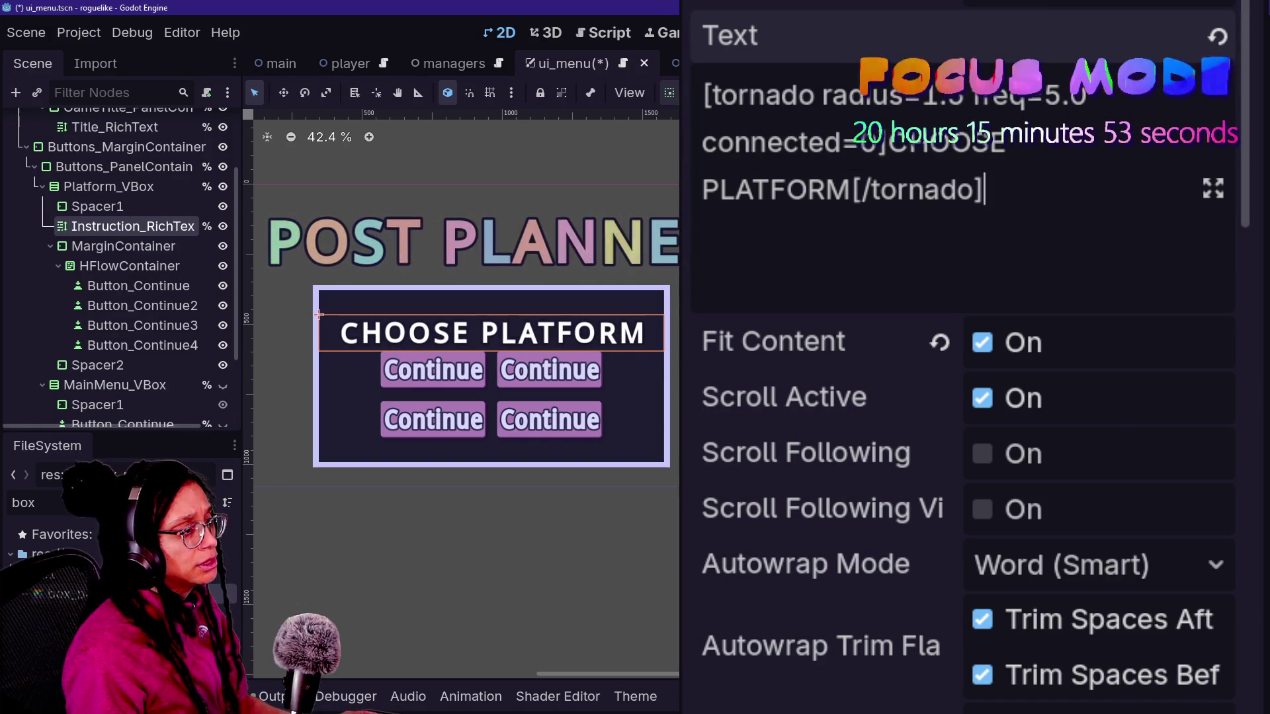
{"action": "left_click", "coordinate": [939, 95]}
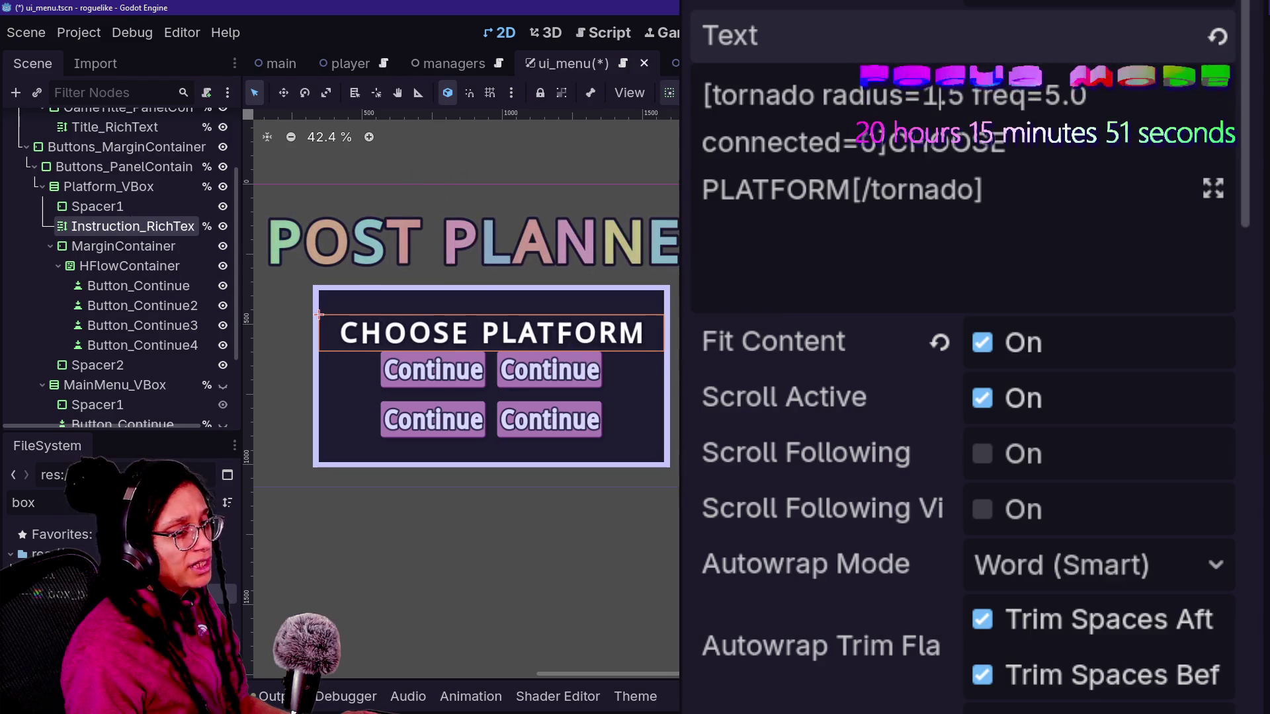
{"action": "key", "text": "BackSpace"}
{"action": "type", "text": "0"}
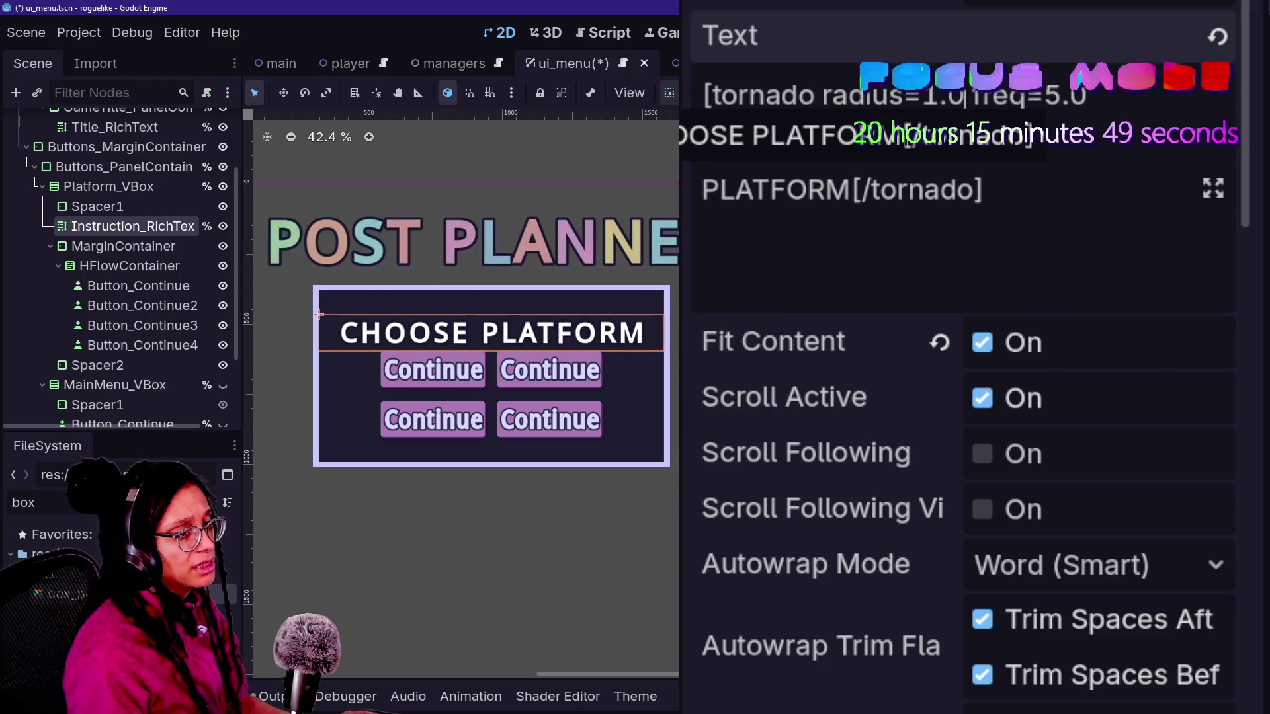
{"action": "left_click", "coordinate": [986, 190]}
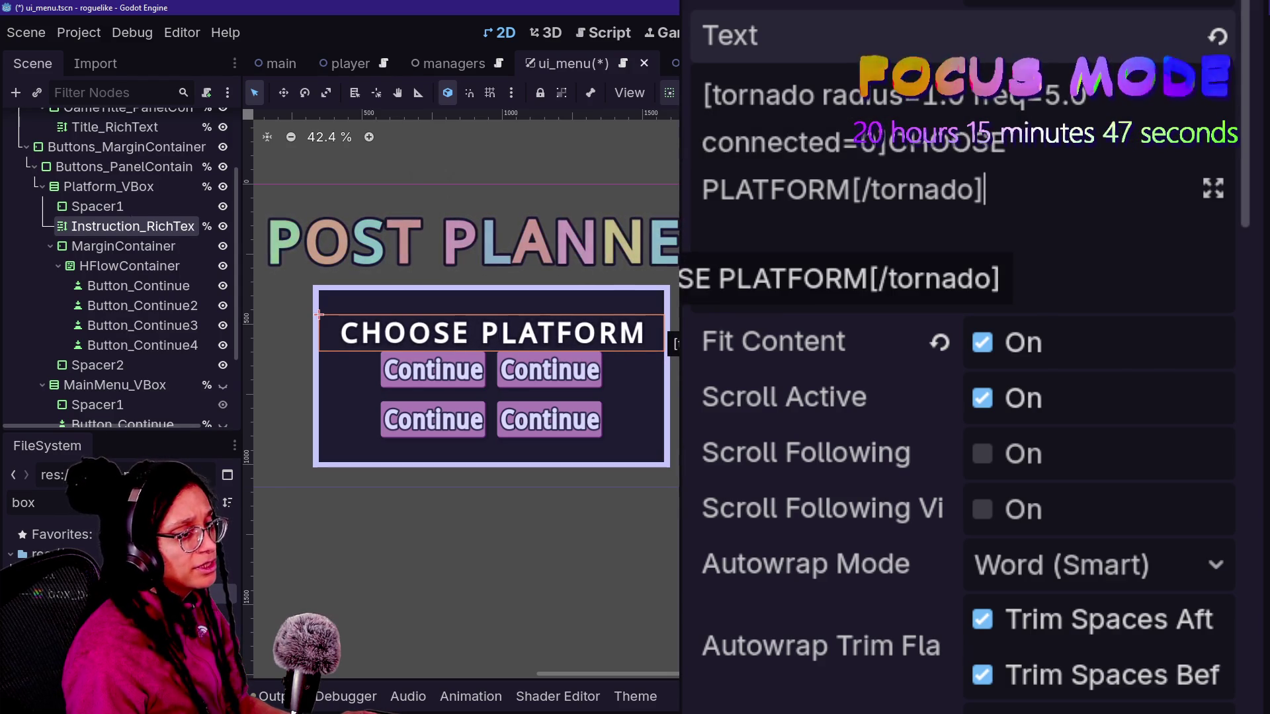
{"action": "scroll", "coordinate": [743, 558], "scroll_direction": "down", "scroll_amount": 10}
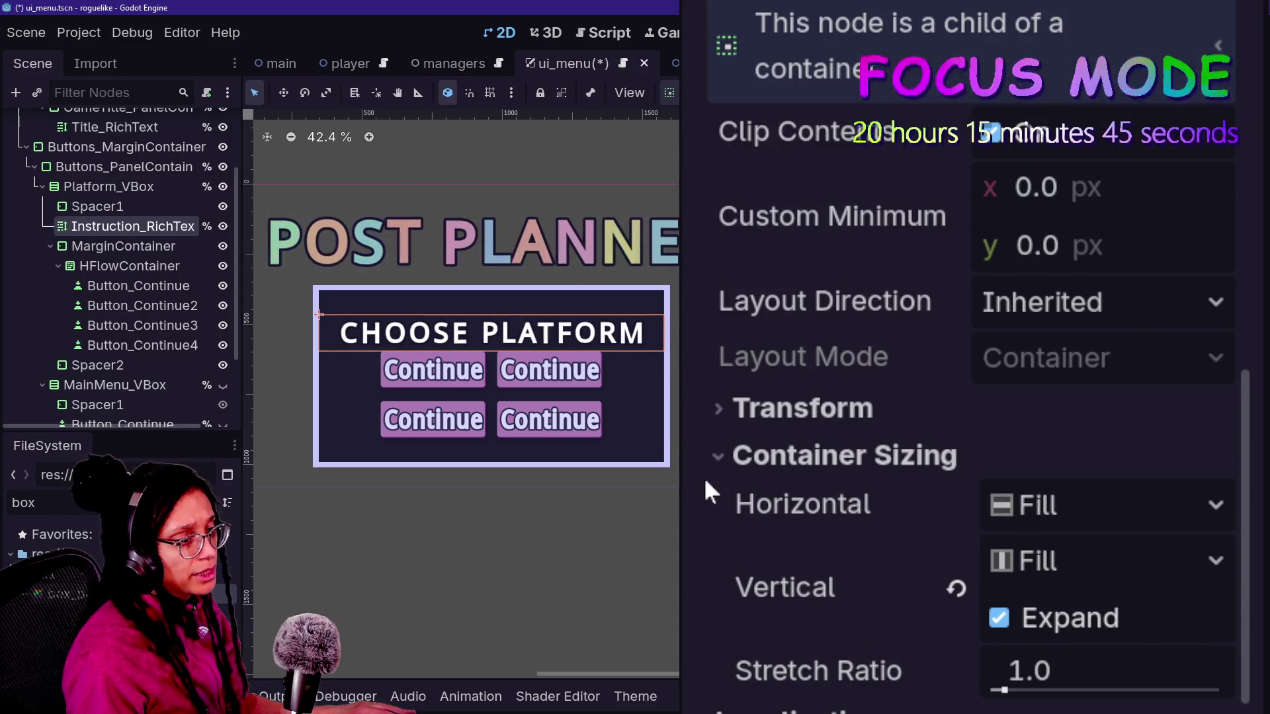
{"action": "scroll", "coordinate": [704, 478], "scroll_direction": "down", "scroll_amount": 5}
{"action": "scroll", "coordinate": [706, 483], "scroll_direction": "down", "scroll_amount": 5}
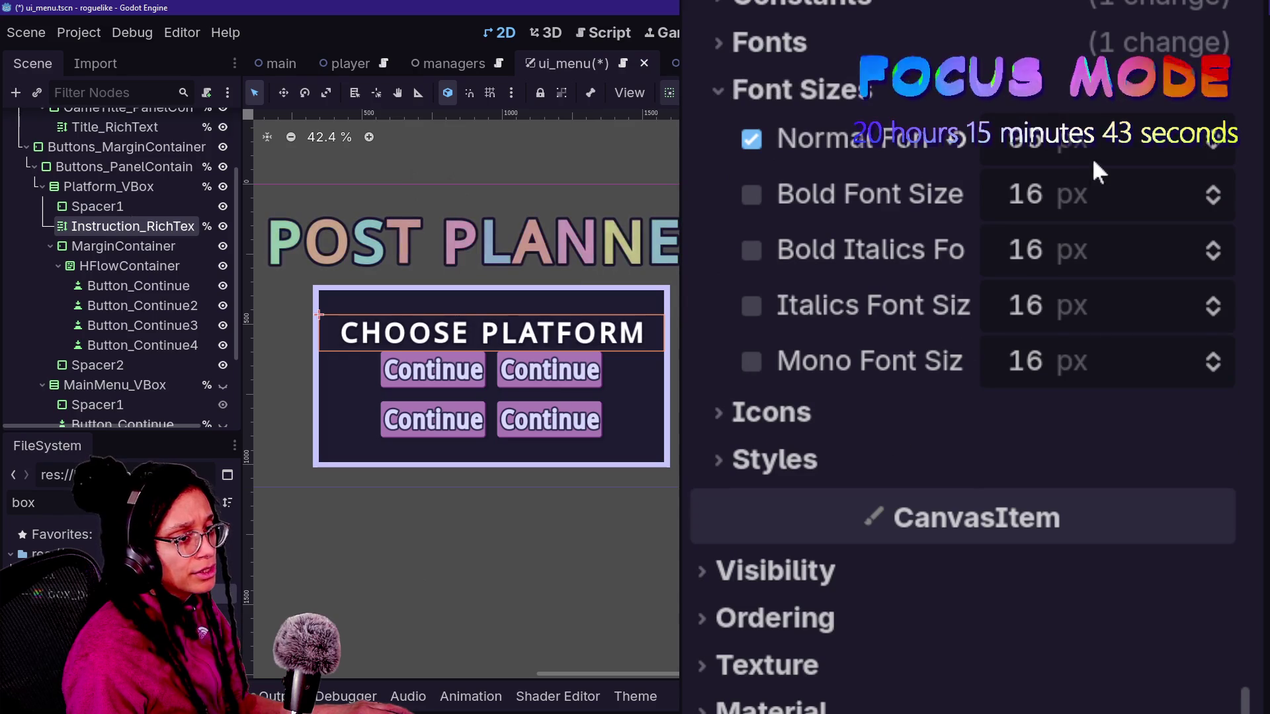
{"action": "scroll", "coordinate": [850, 264], "scroll_direction": "up", "scroll_amount": 5}
{"action": "left_click", "coordinate": [887, 330]}
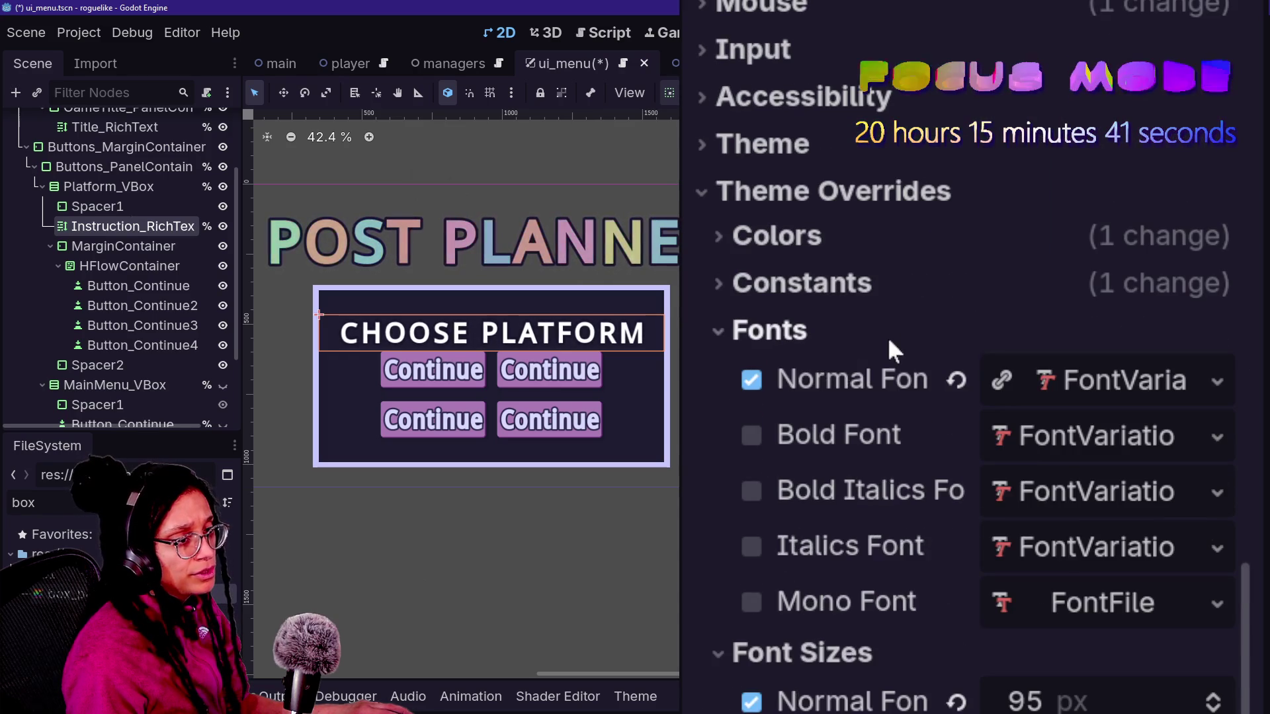
- Try lowering the title font's extra glyph spacing, then undo the change
{"action": "left_click", "coordinate": [1069, 391]}
{"action": "scroll", "coordinate": [867, 523], "scroll_direction": "down", "scroll_amount": 2}
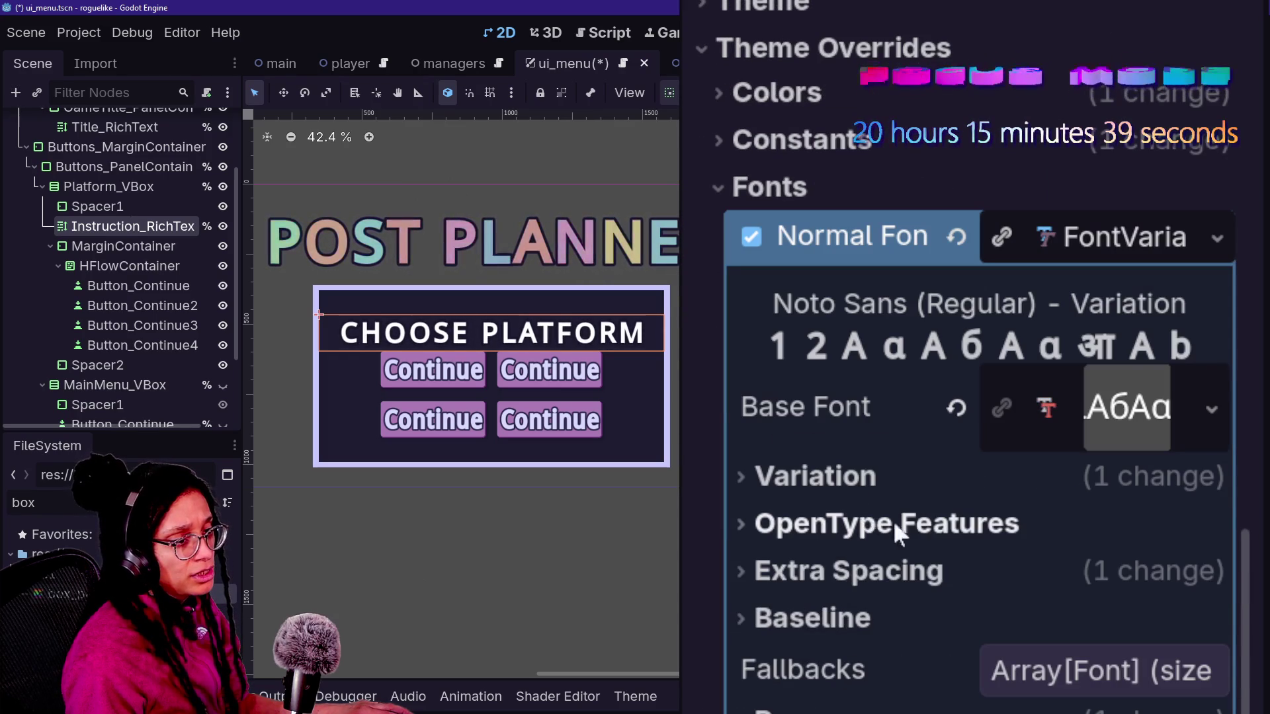
{"action": "left_click", "coordinate": [885, 574]}
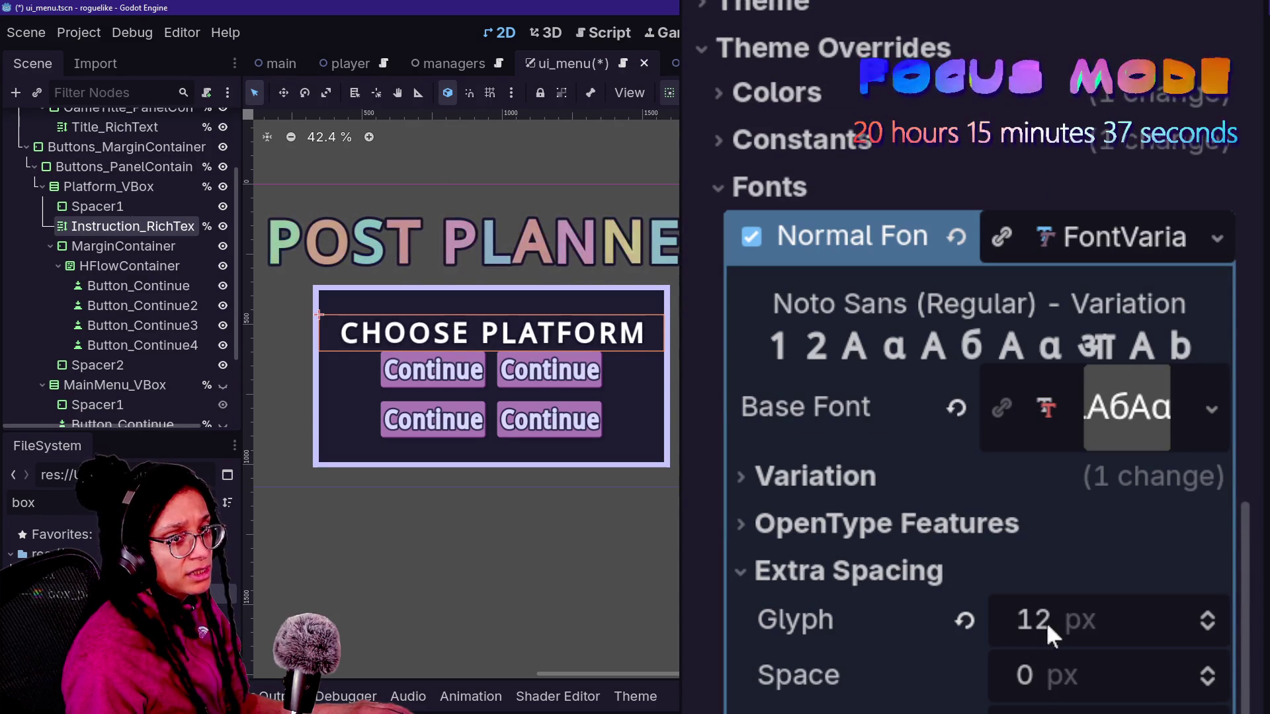
{"action": "left_click", "coordinate": [1211, 635]}
{"action": "left_click", "coordinate": [1210, 635]}
{"action": "left_click", "coordinate": [1211, 635]}
{"action": "left_click", "coordinate": [1210, 635]}
{"action": "left_click", "coordinate": [1210, 636]}
{"action": "left_click", "coordinate": [1211, 635]}
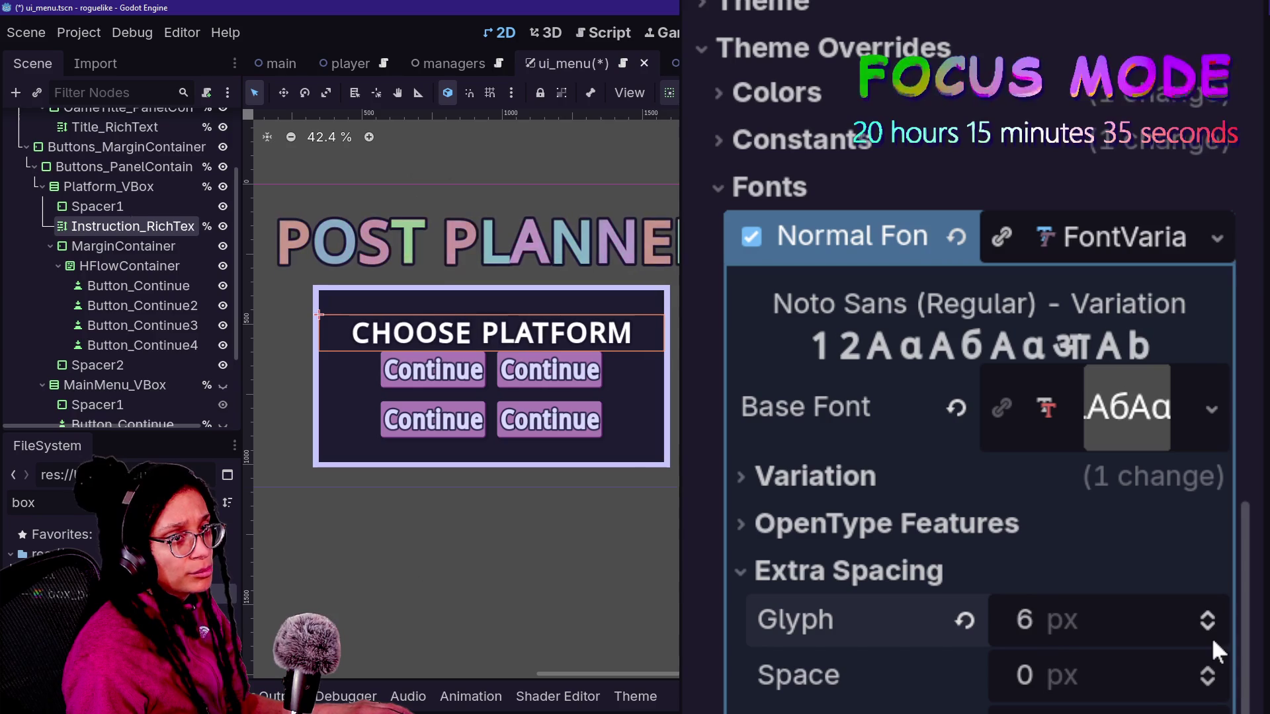
{"action": "left_click", "coordinate": [1210, 635]}
{"action": "left_click", "coordinate": [1210, 635]}
{"action": "key", "text": "ctrl+z"}
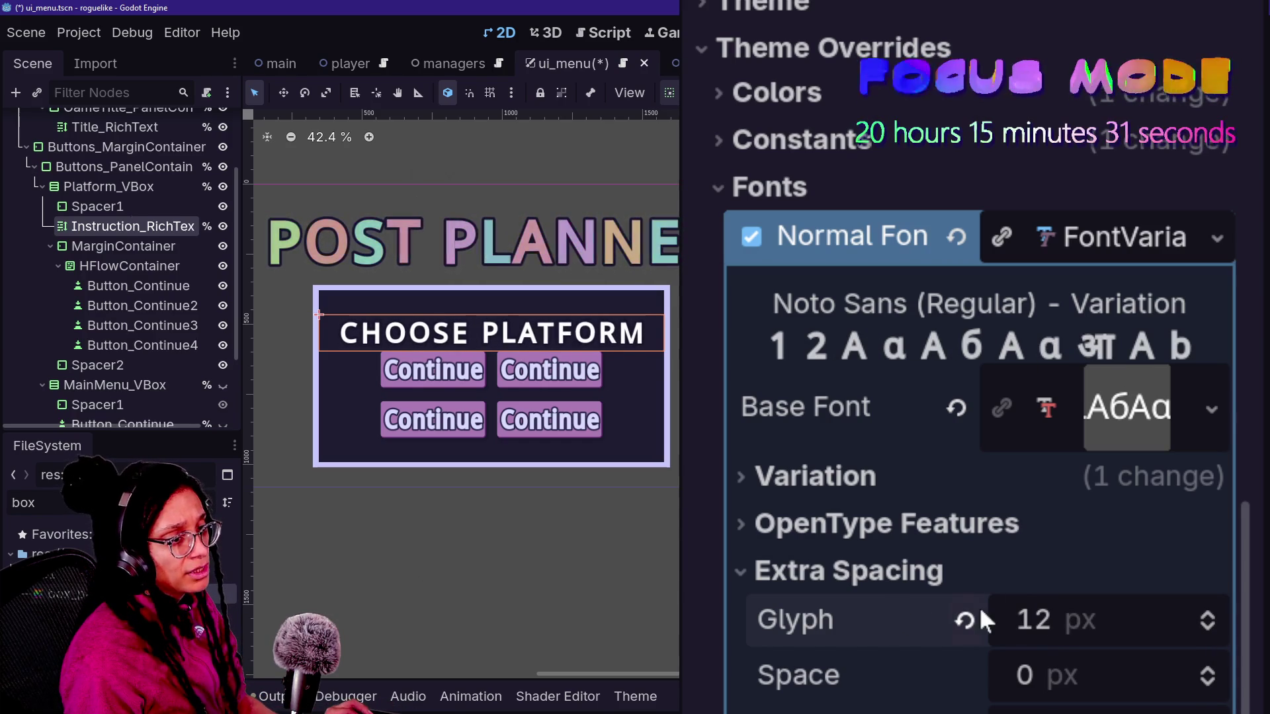
{"action": "key", "text": "ctrl+shift+z"}
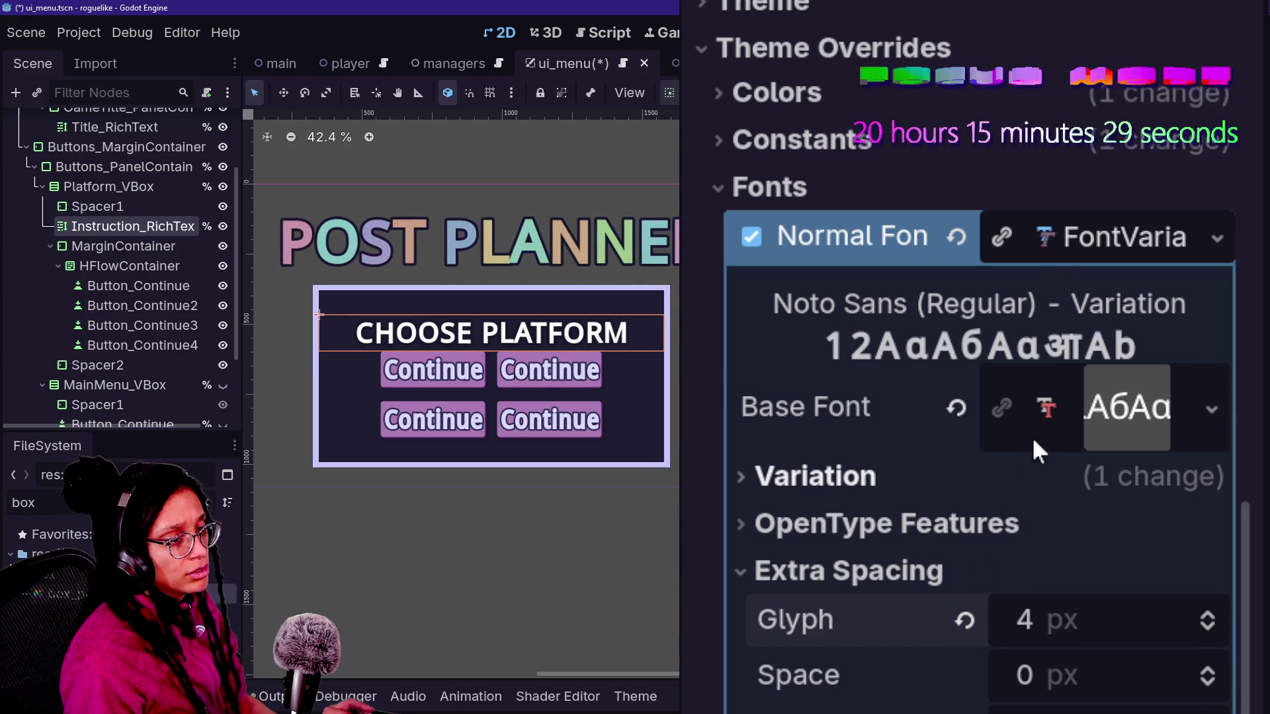
{"action": "key", "text": "ctrl+z"}
{"action": "right_click", "coordinate": [1045, 407]}
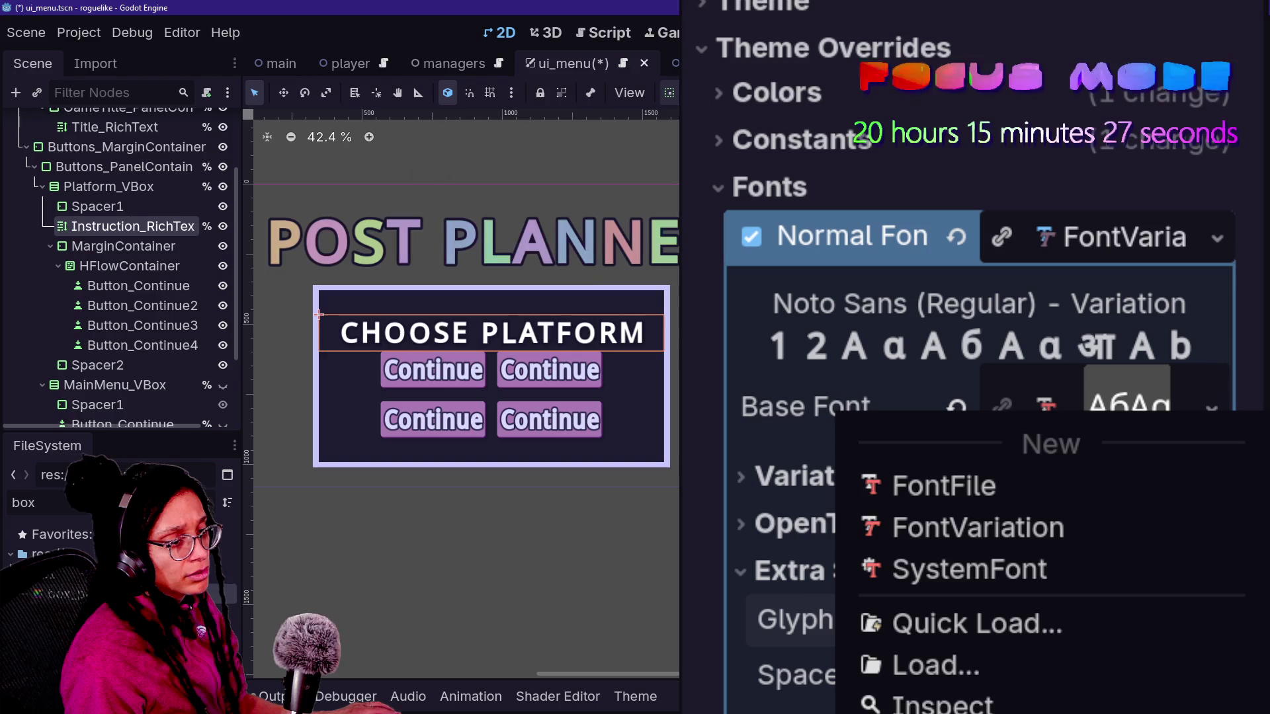
{"action": "left_click", "coordinate": [795, 574]}
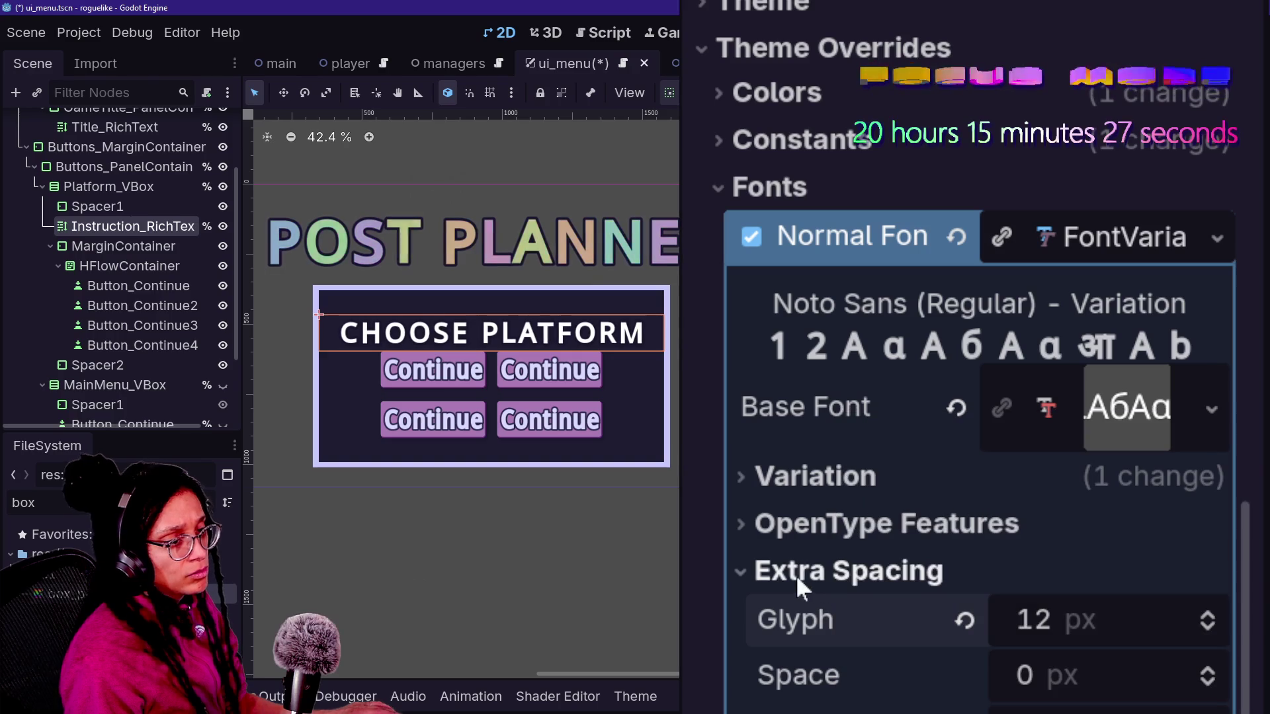
- Make the title's FontVariation unique and set Extra Spacing Glyph to 7 px
{"action": "left_click", "coordinate": [1002, 238]}
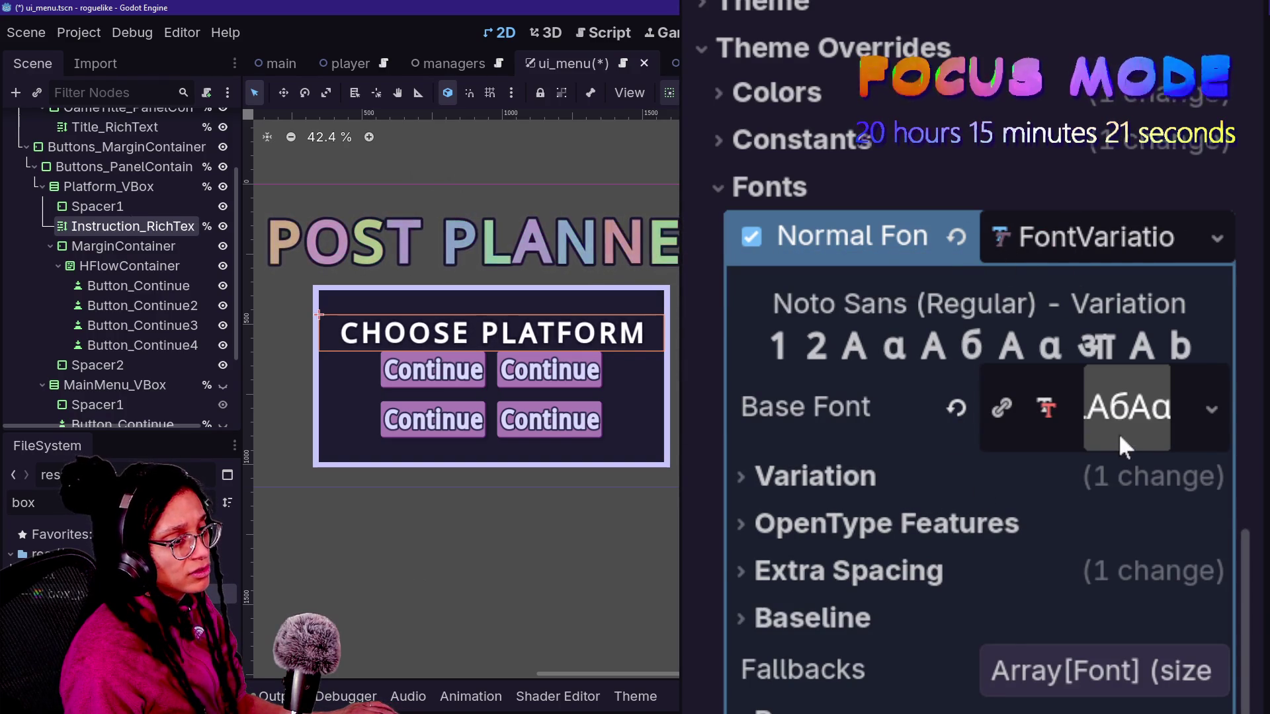
{"action": "left_click", "coordinate": [1098, 570]}
{"action": "left_click", "coordinate": [1216, 630]}
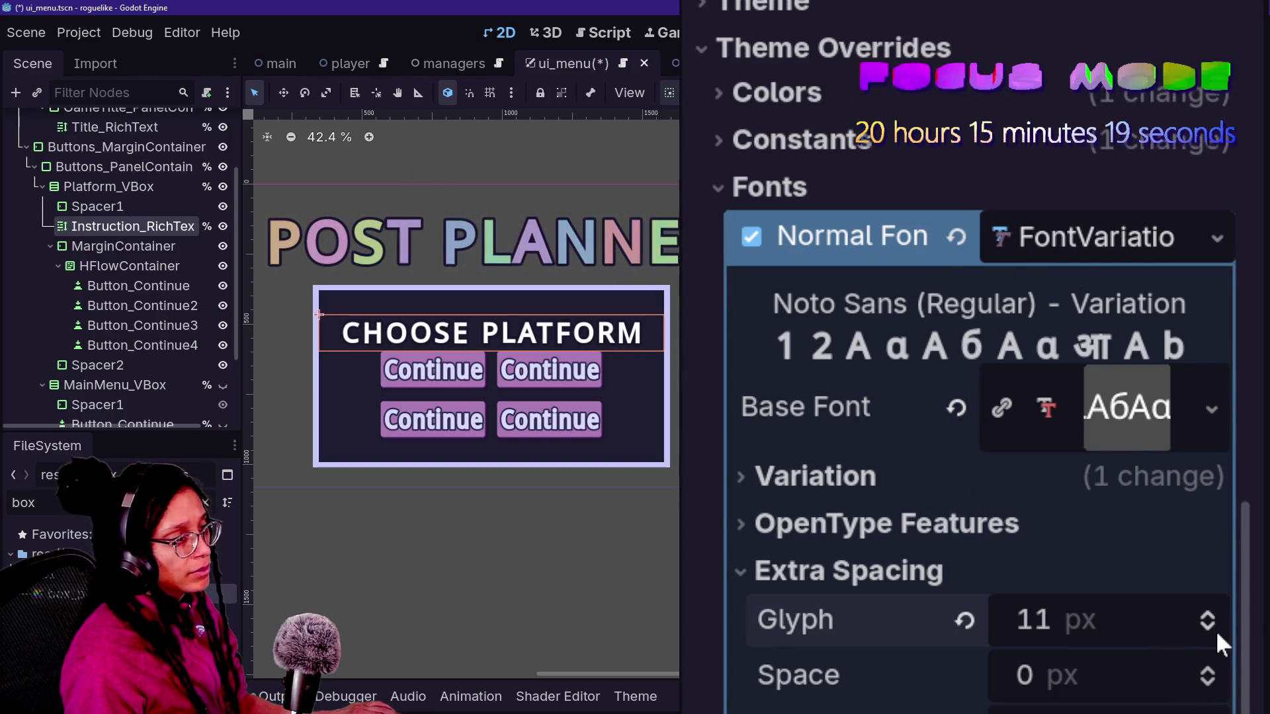
{"action": "left_click", "coordinate": [1216, 629]}
{"action": "left_click", "coordinate": [1216, 630]}
{"action": "left_click", "coordinate": [1216, 629]}
{"action": "left_click", "coordinate": [1216, 629]}
{"action": "left_click", "coordinate": [1216, 630]}
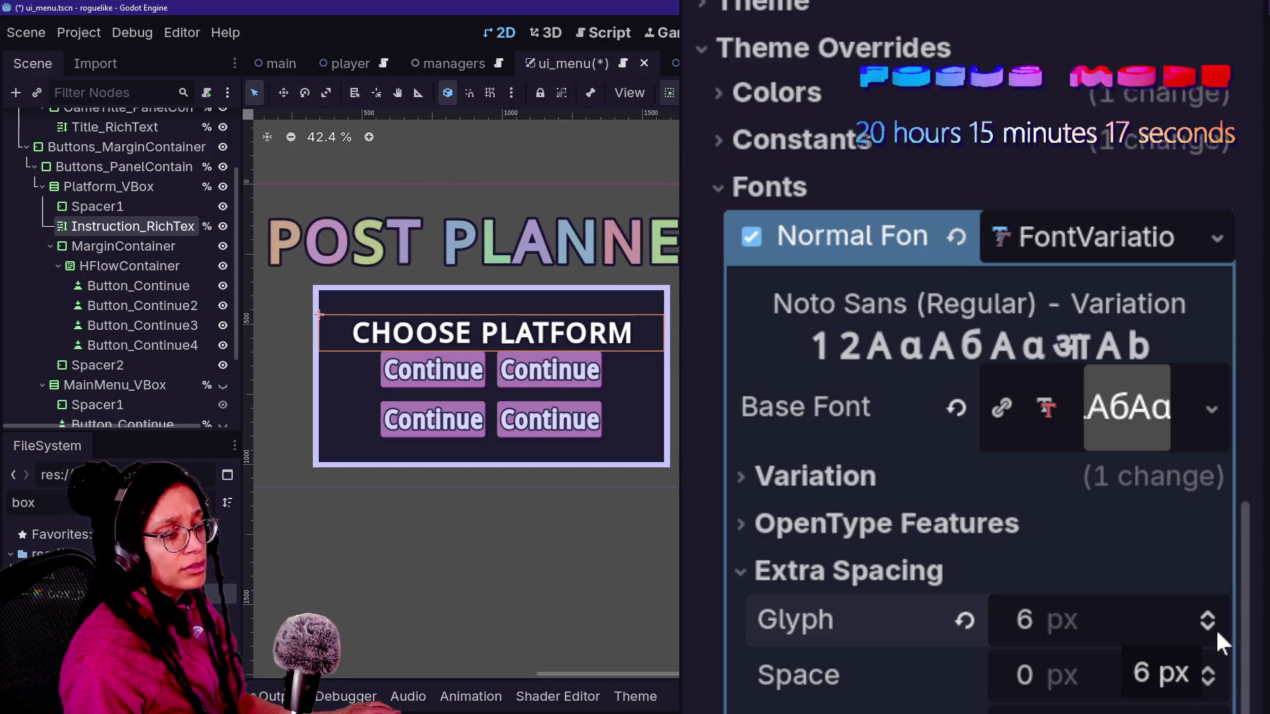
{"action": "left_click", "coordinate": [1214, 605]}
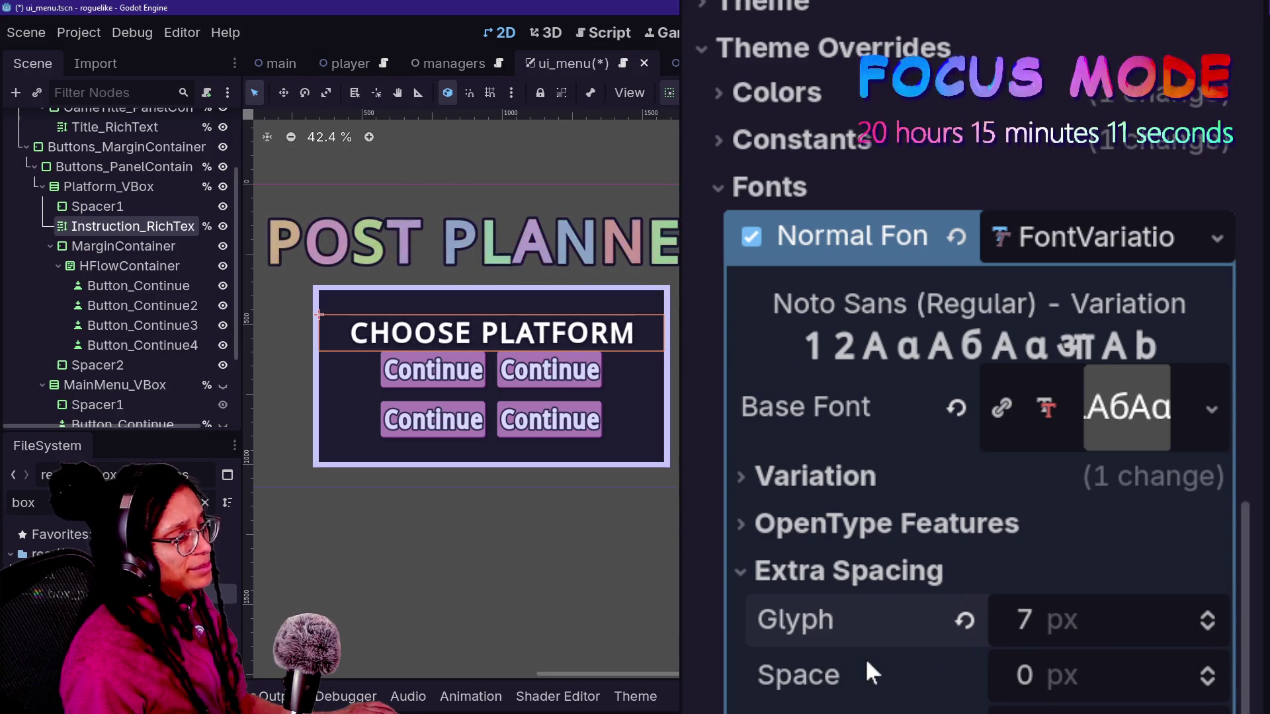
{"action": "left_click", "coordinate": [901, 573]}
{"action": "left_click", "coordinate": [915, 522]}
{"action": "left_click", "coordinate": [926, 483]}
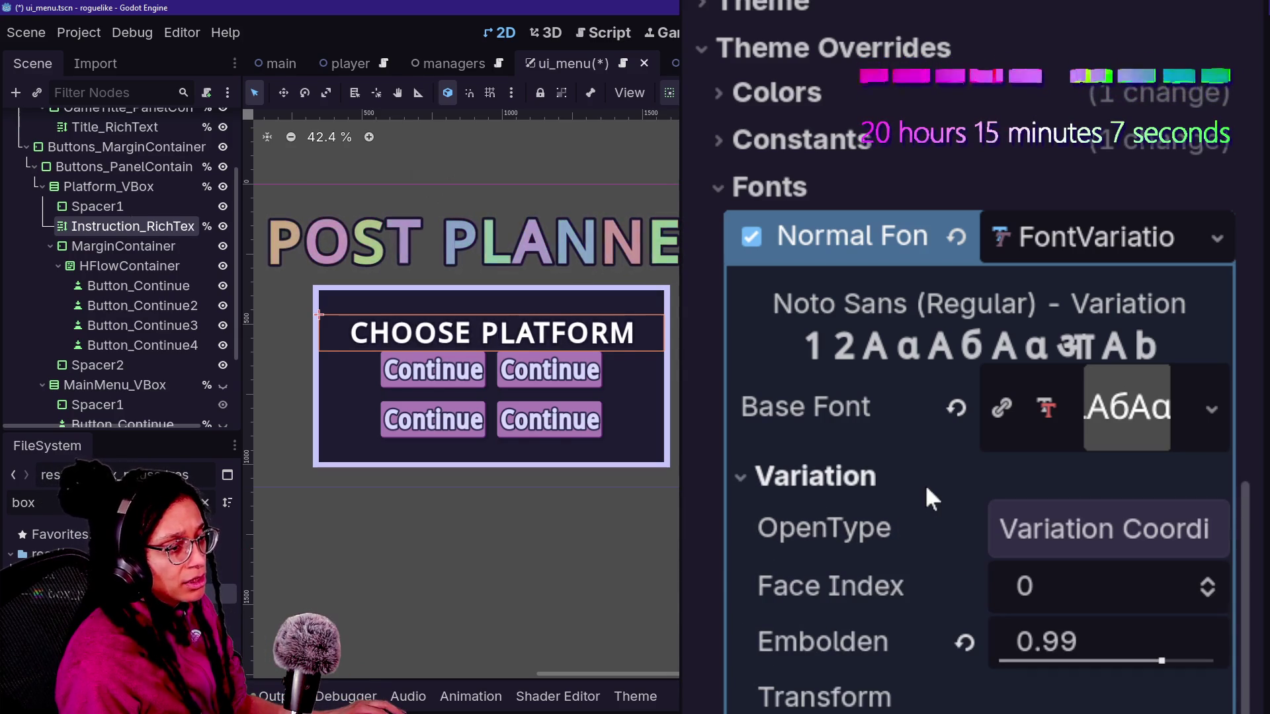
- Set the title font variation's Embolden to 1.77
{"action": "mouse_move", "coordinate": [1153, 661]}
{"action": "left_mouse_down"}
{"action": "mouse_move", "coordinate": [1216, 661]}
{"action": "mouse_move", "coordinate": [1042, 673]}
{"action": "mouse_move", "coordinate": [1243, 688]}
{"action": "mouse_move", "coordinate": [1200, 675]}
{"action": "left_mouse_up"}
{"action": "scroll", "coordinate": [1180, 340], "scroll_direction": "down", "scroll_amount": 5}
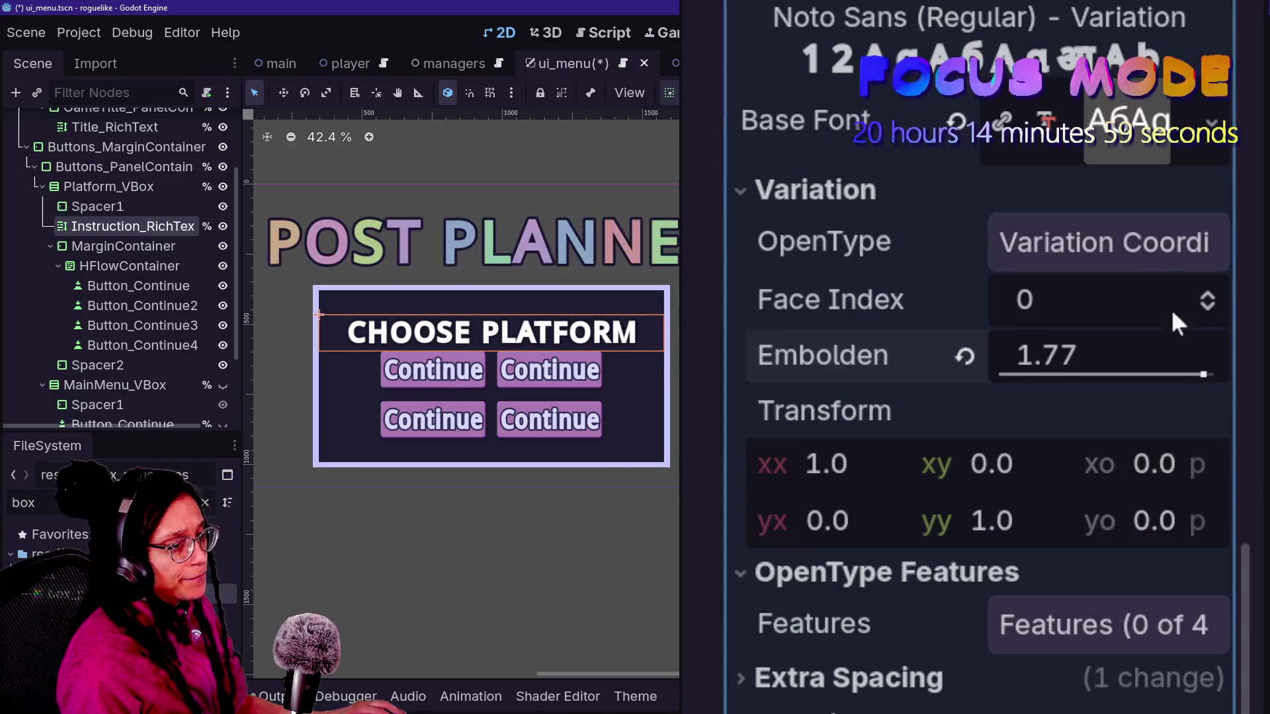
{"action": "left_click", "coordinate": [1104, 245]}
{"action": "left_click", "coordinate": [1105, 245]}
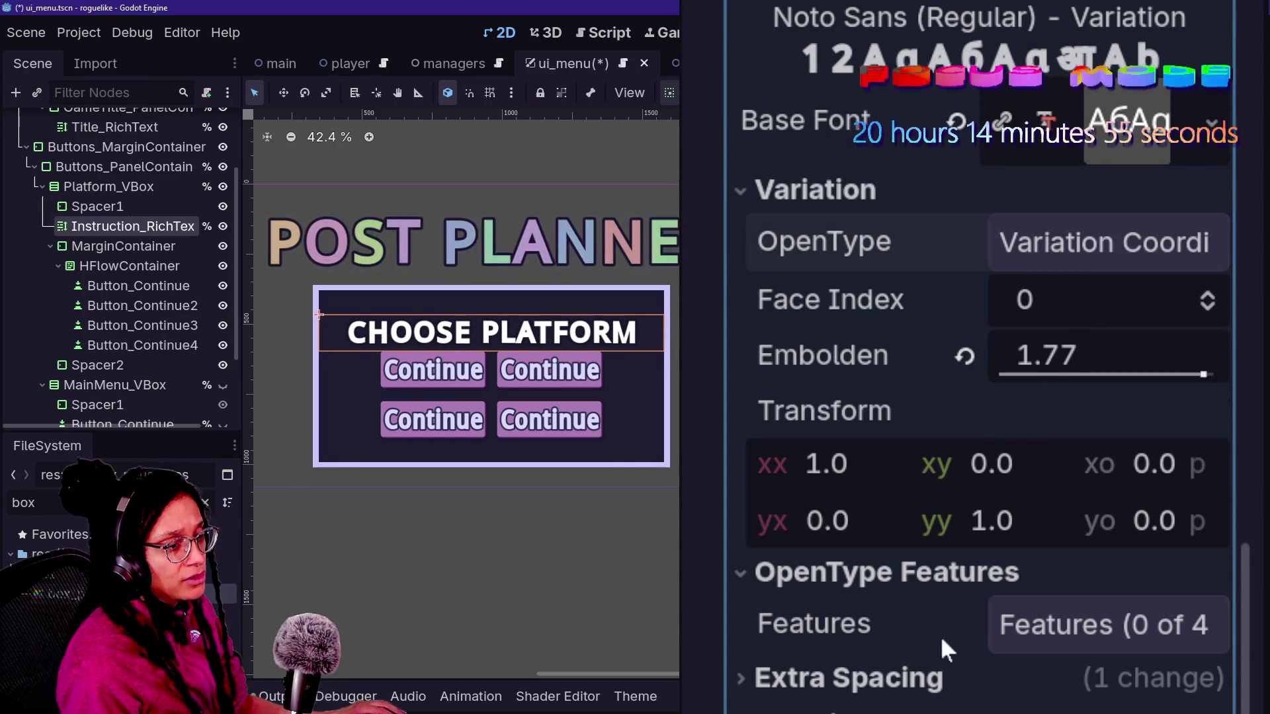
- Add the Oldstyle Figures OpenType feature to the title font
{"action": "left_click", "coordinate": [1004, 636]}
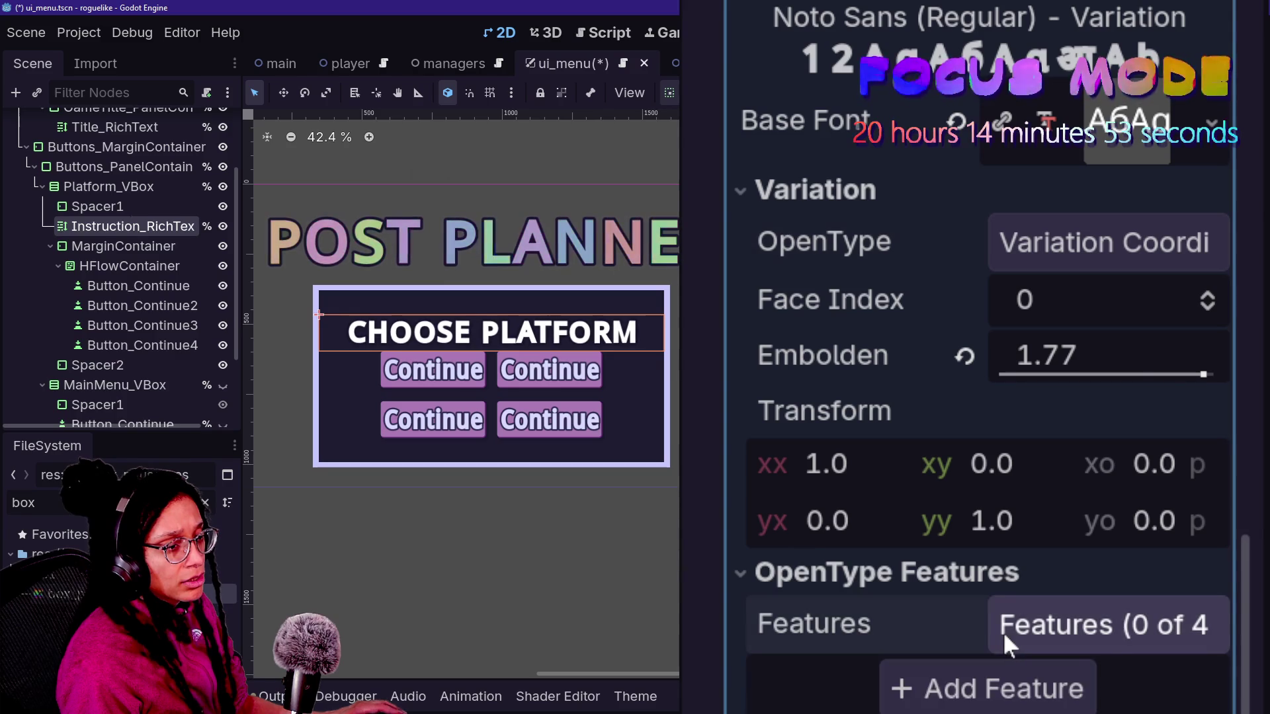
{"action": "left_click", "coordinate": [930, 672]}
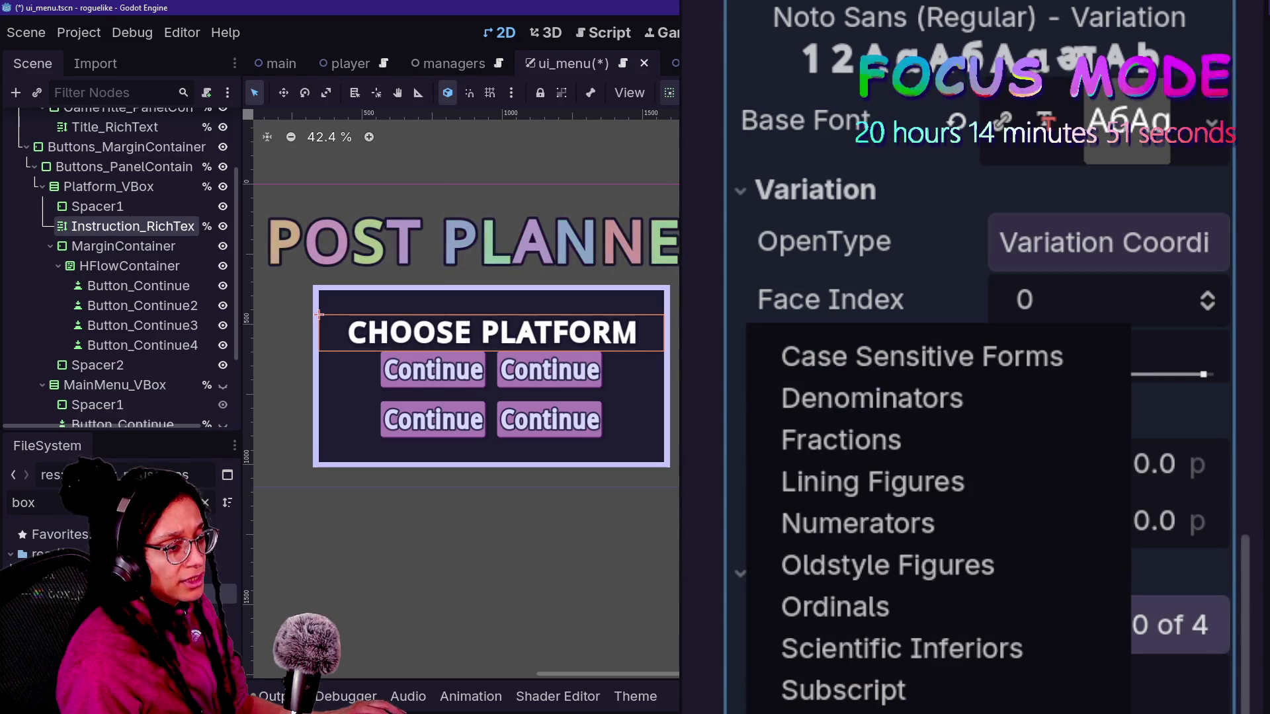
{"action": "scroll", "coordinate": [986, 357], "scroll_direction": "down", "scroll_amount": 3}
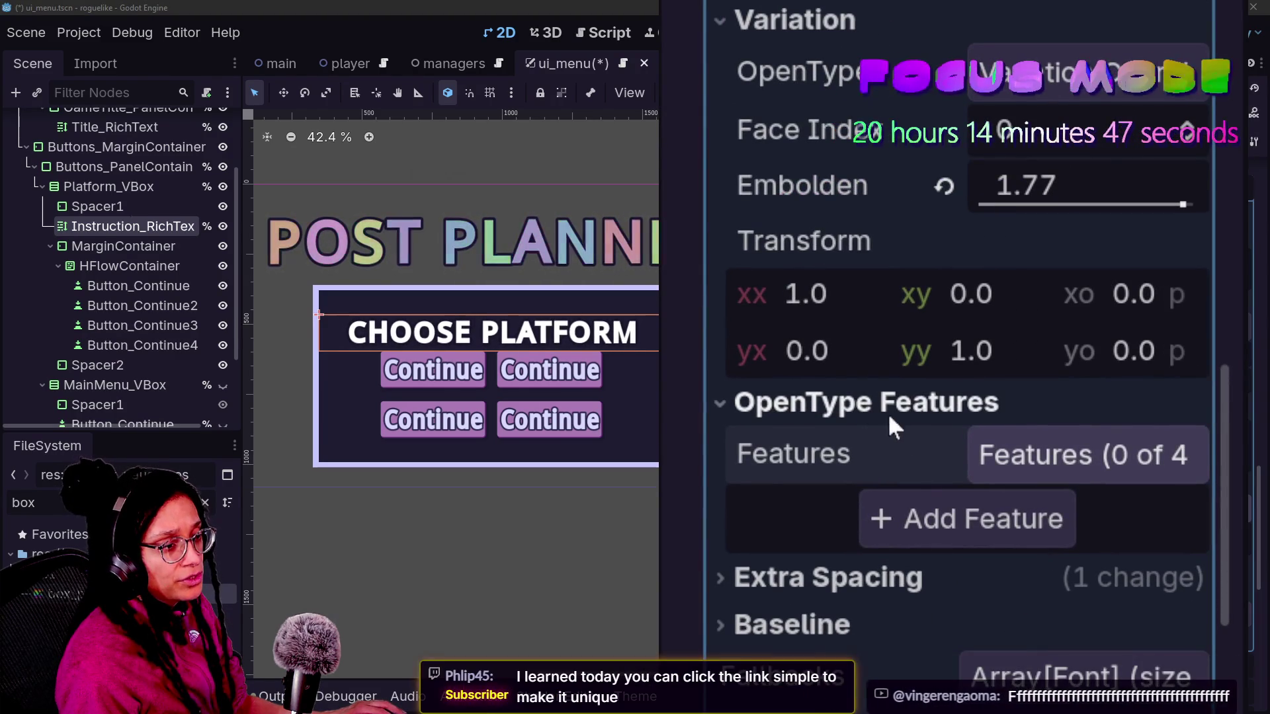
{"action": "left_click", "coordinate": [943, 508]}
{"action": "mouse_move", "coordinate": [926, 687]}
{"action": "key", "text": "Escape"}
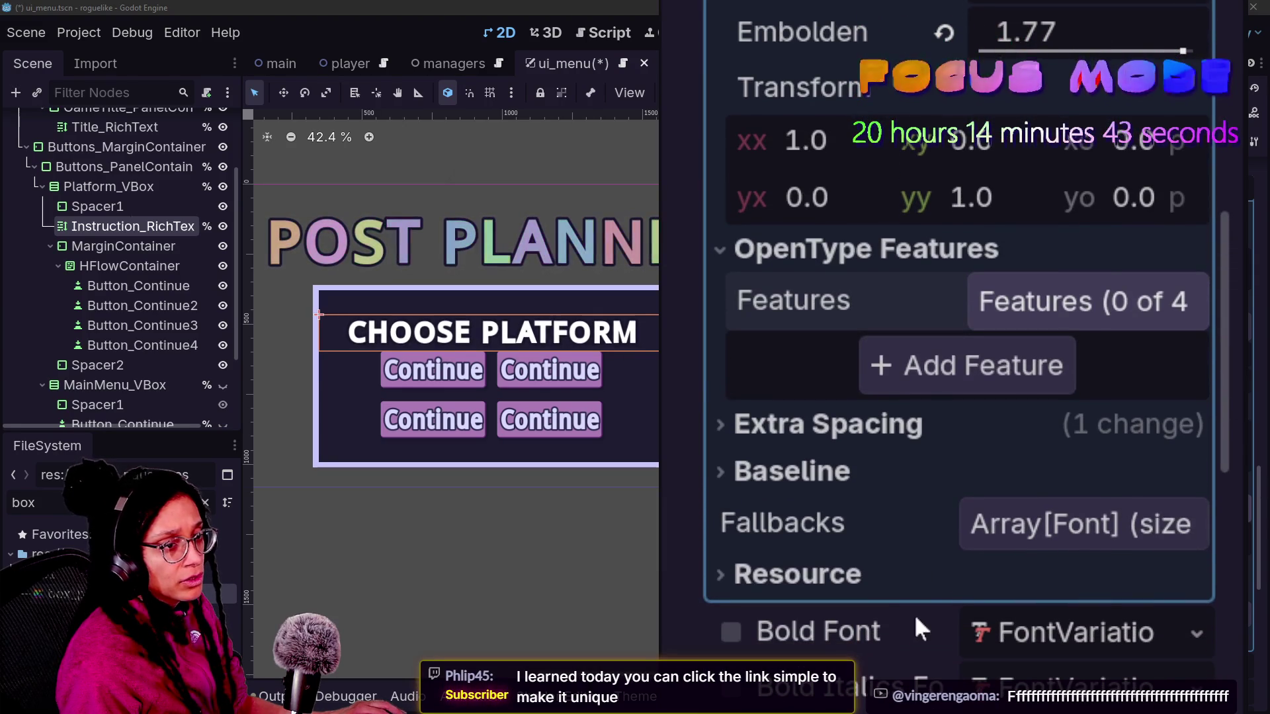
{"action": "left_click", "coordinate": [931, 370]}
{"action": "mouse_move", "coordinate": [1013, 535]}
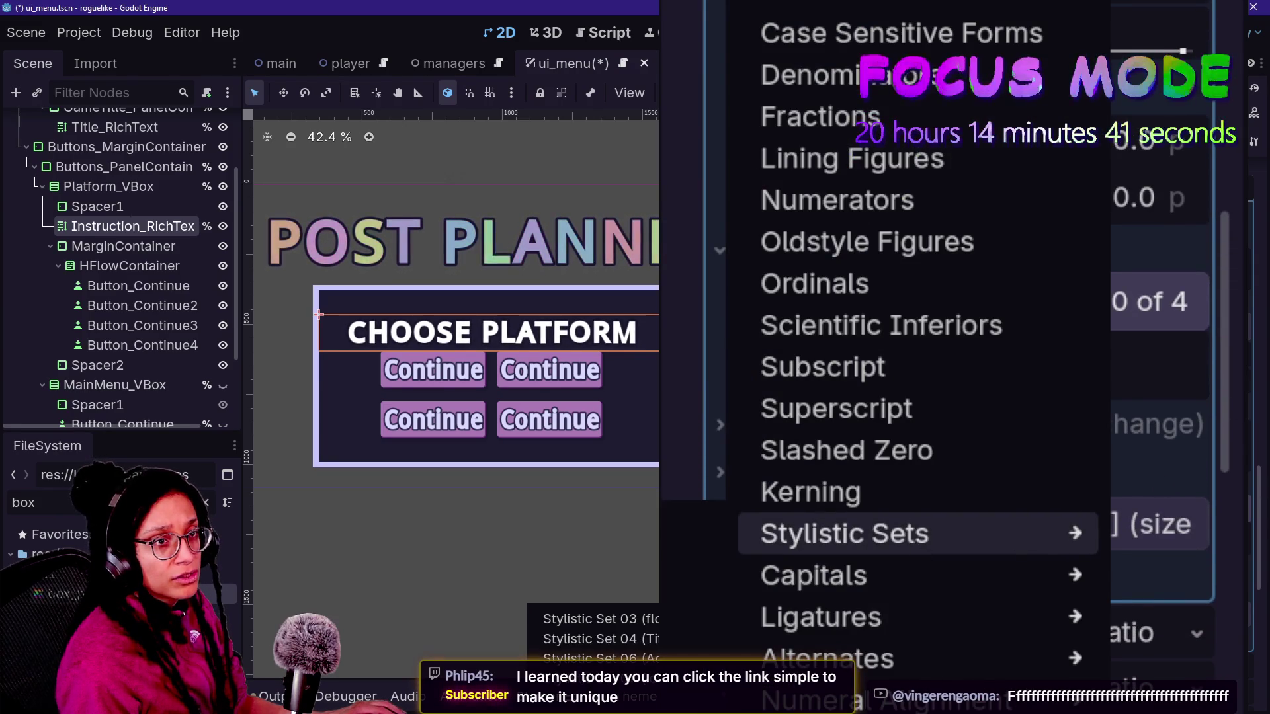
{"action": "key", "text": "Escape"}
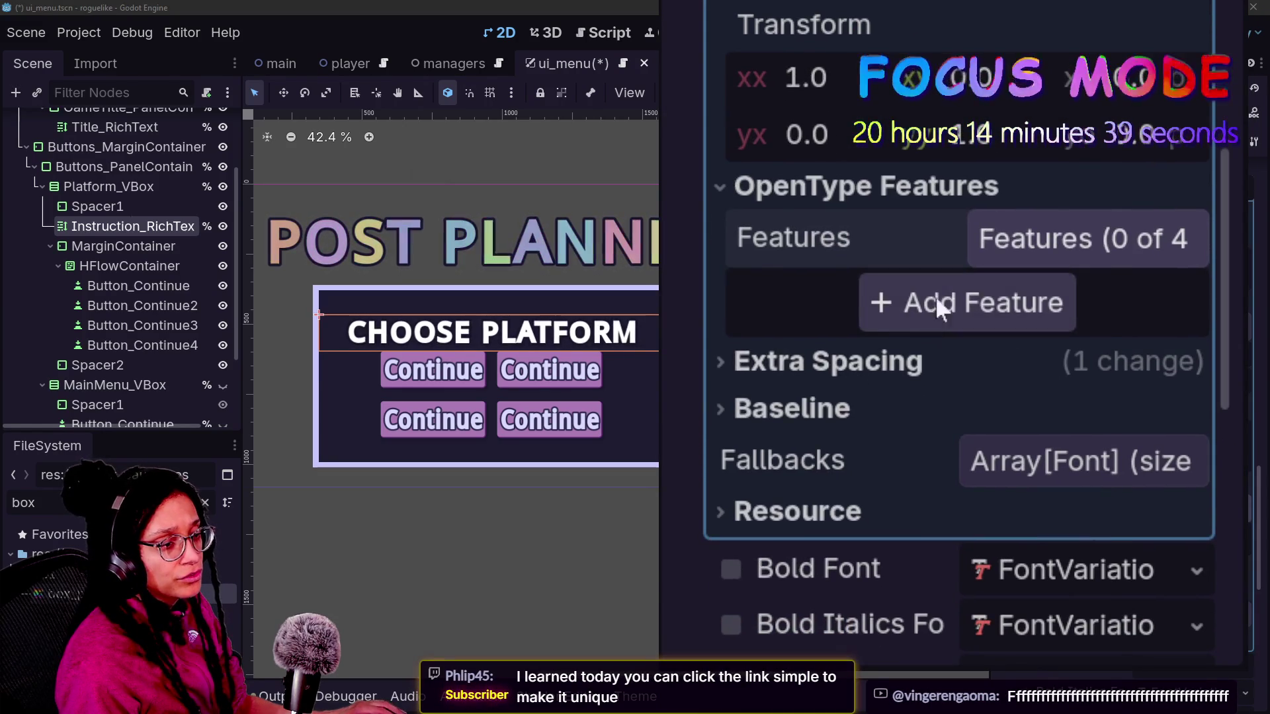
{"action": "left_click", "coordinate": [930, 321]}
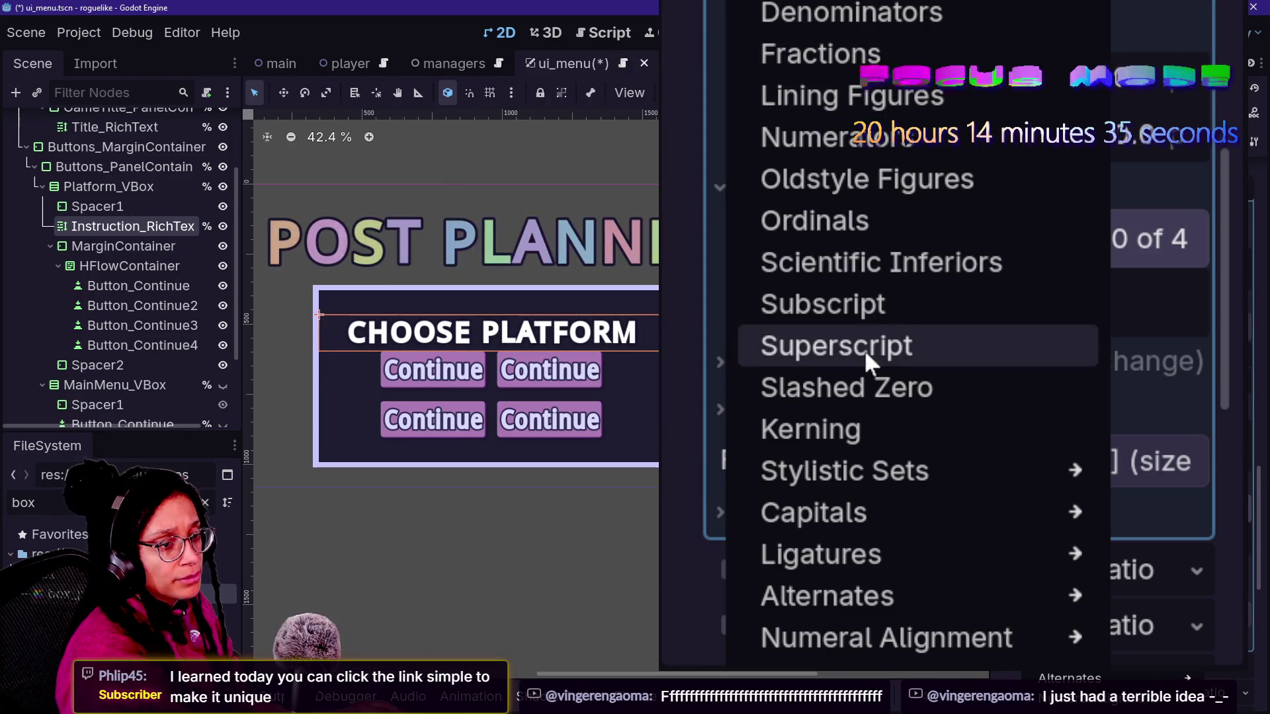
{"action": "left_click", "coordinate": [895, 179]}
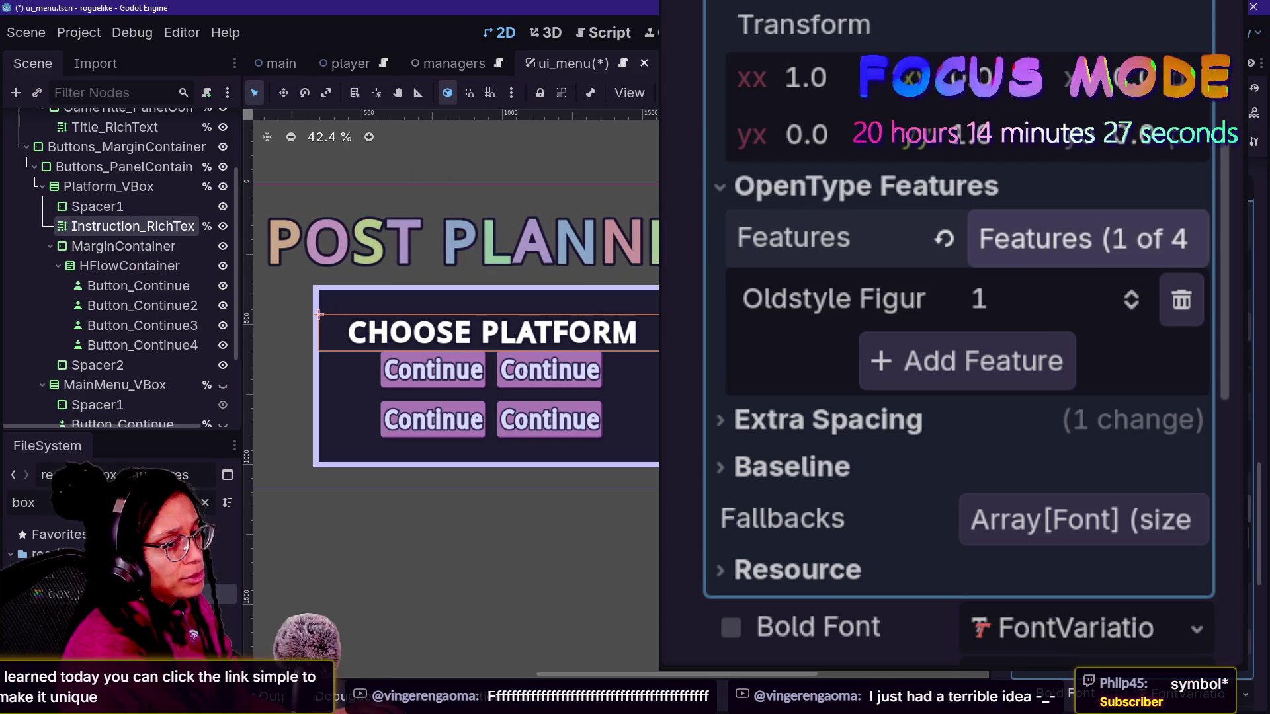
{"action": "scroll", "coordinate": [946, 298], "scroll_direction": "up", "scroll_amount": 5}
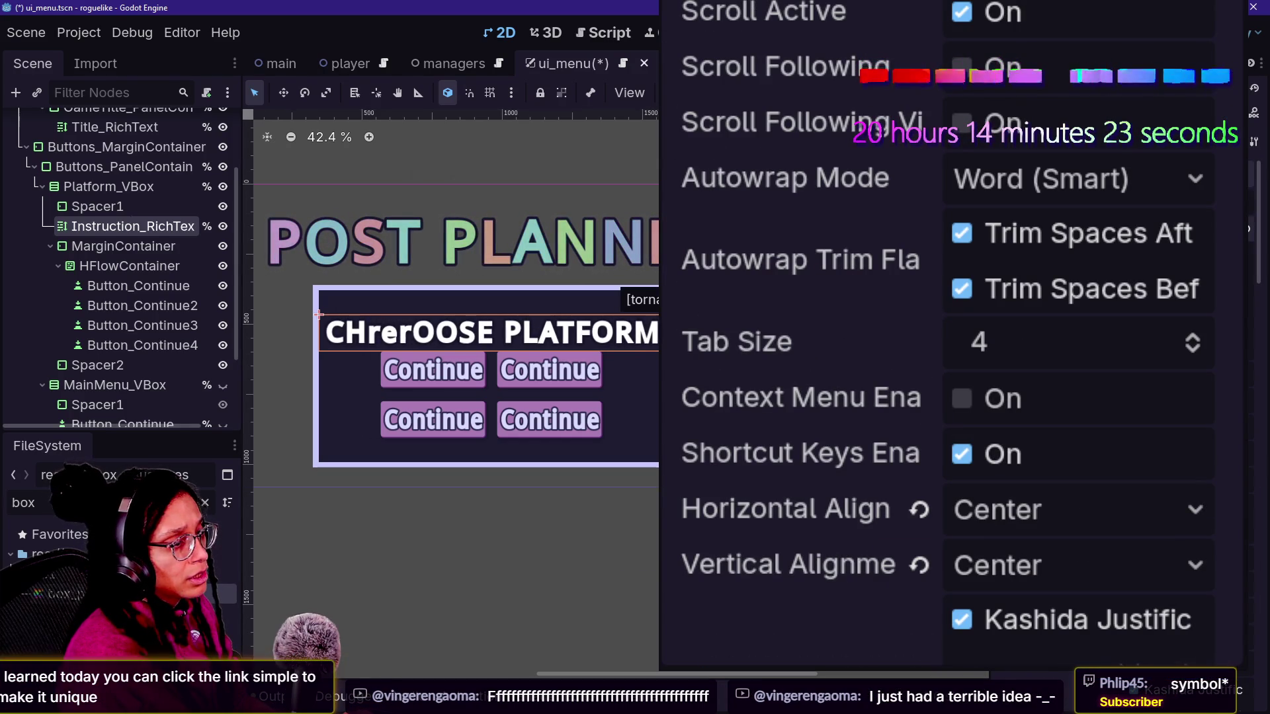
- Insert 2345 into the title so it reads CH2345OOSE PLATFORM
{"action": "type", "text": "2345"}
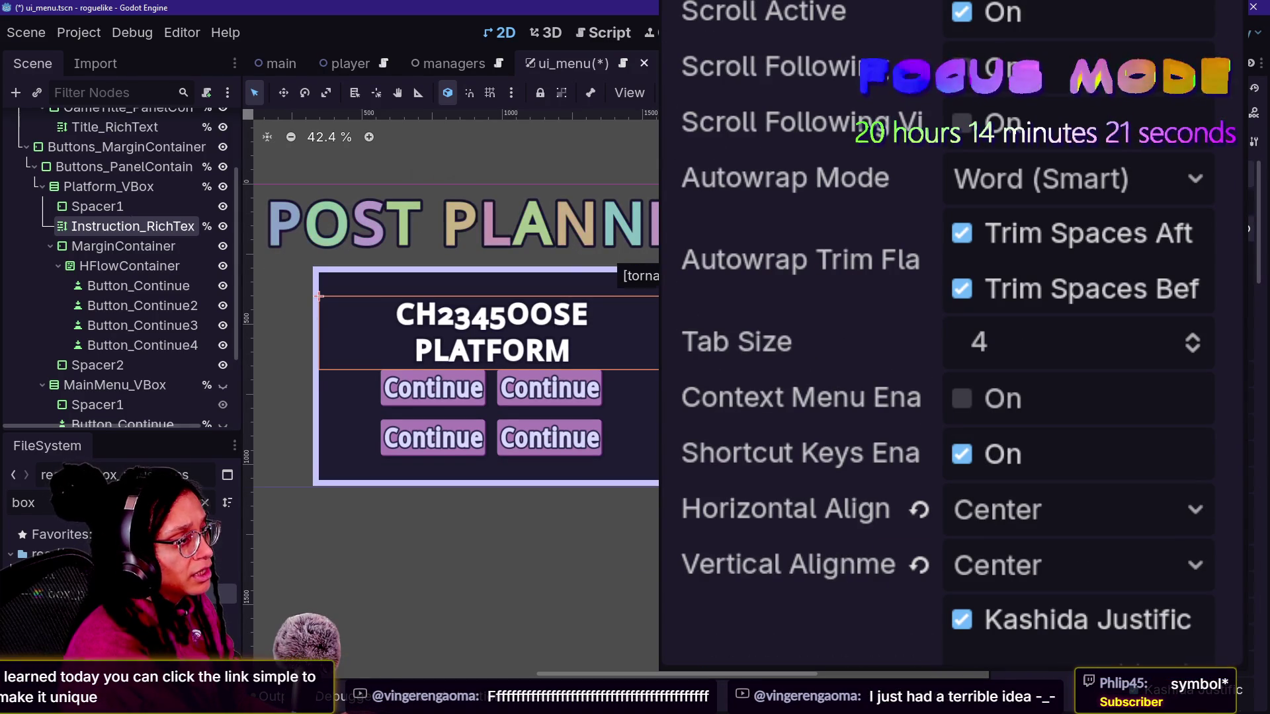
{"action": "scroll", "coordinate": [1067, 442], "scroll_direction": "down", "scroll_amount": 5}
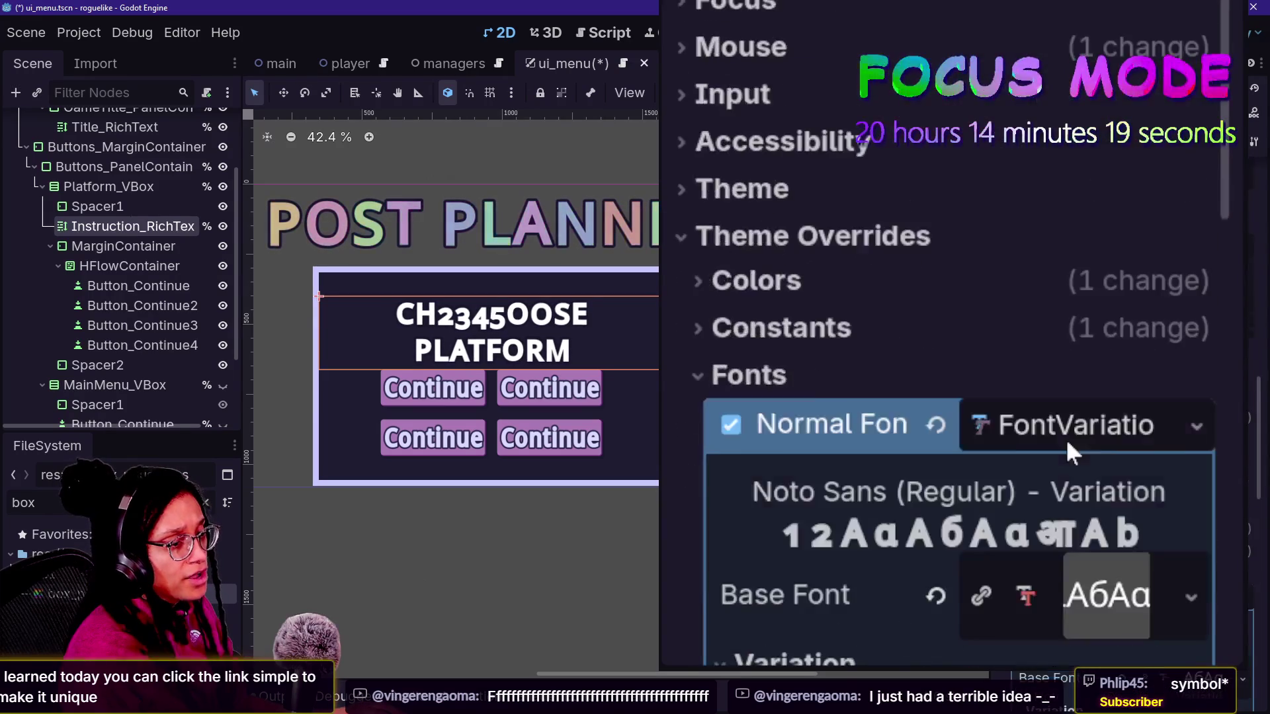
{"action": "scroll", "coordinate": [1066, 438], "scroll_direction": "down", "scroll_amount": 4}
{"action": "scroll", "coordinate": [992, 361], "scroll_direction": "down", "scroll_amount": 2}
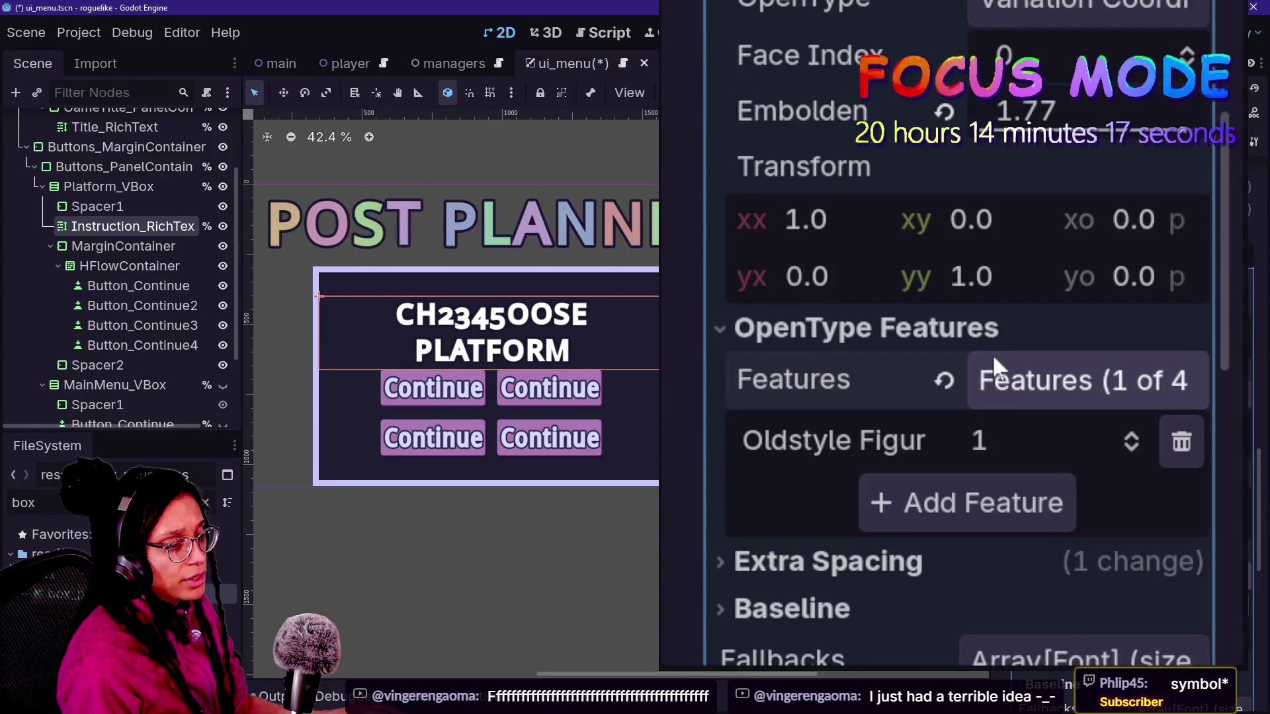
- Toggle Oldstyle Figures between 0 and 1 to compare, then delete the feature
{"action": "left_click", "coordinate": [1050, 454]}
{"action": "type", "text": "0"}
{"action": "key", "text": "Return"}
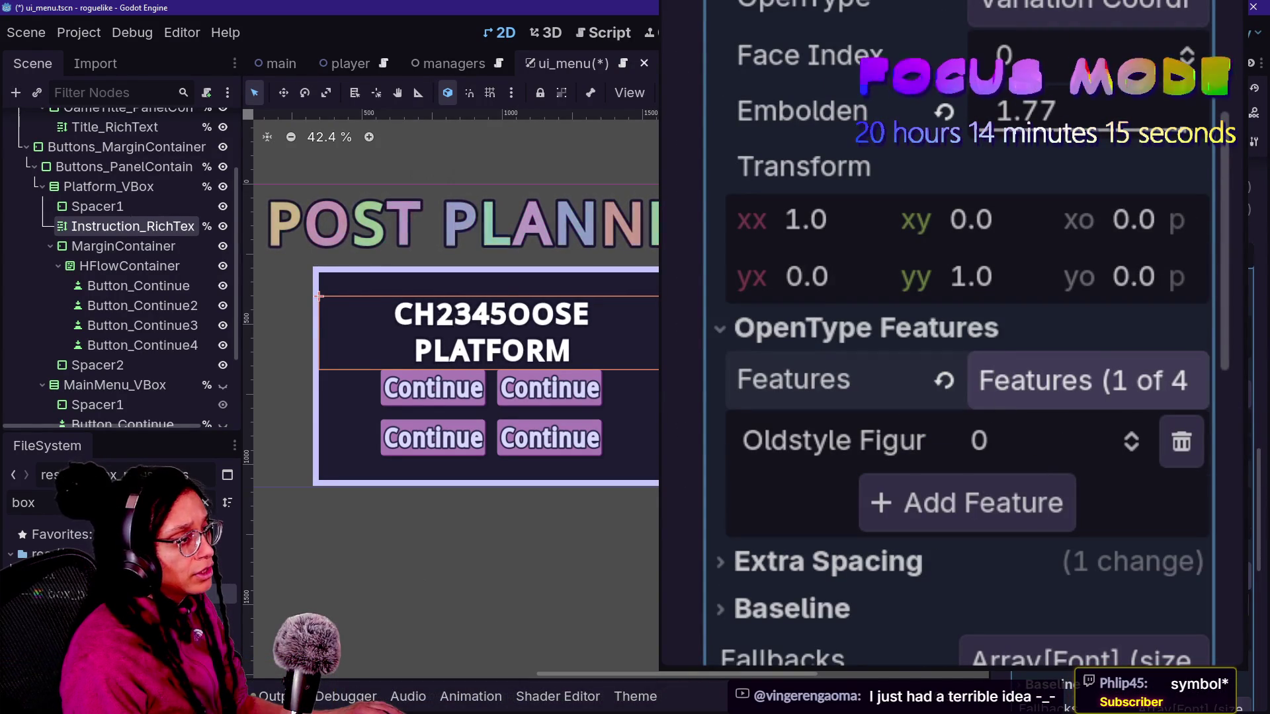
{"action": "left_click", "coordinate": [1049, 460]}
{"action": "type", "text": "1"}
{"action": "key", "text": "Return"}
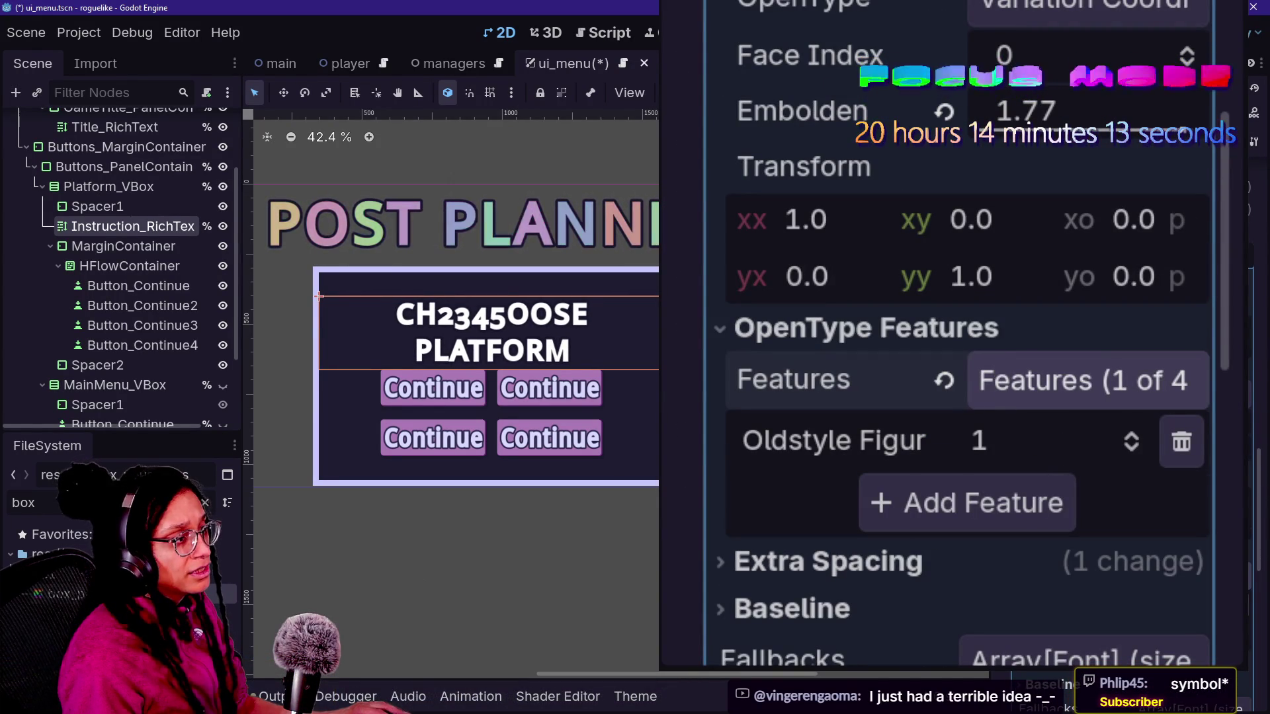
{"action": "left_click", "coordinate": [1050, 440]}
{"action": "type", "text": "0"}
{"action": "key", "text": "BackSpace"}
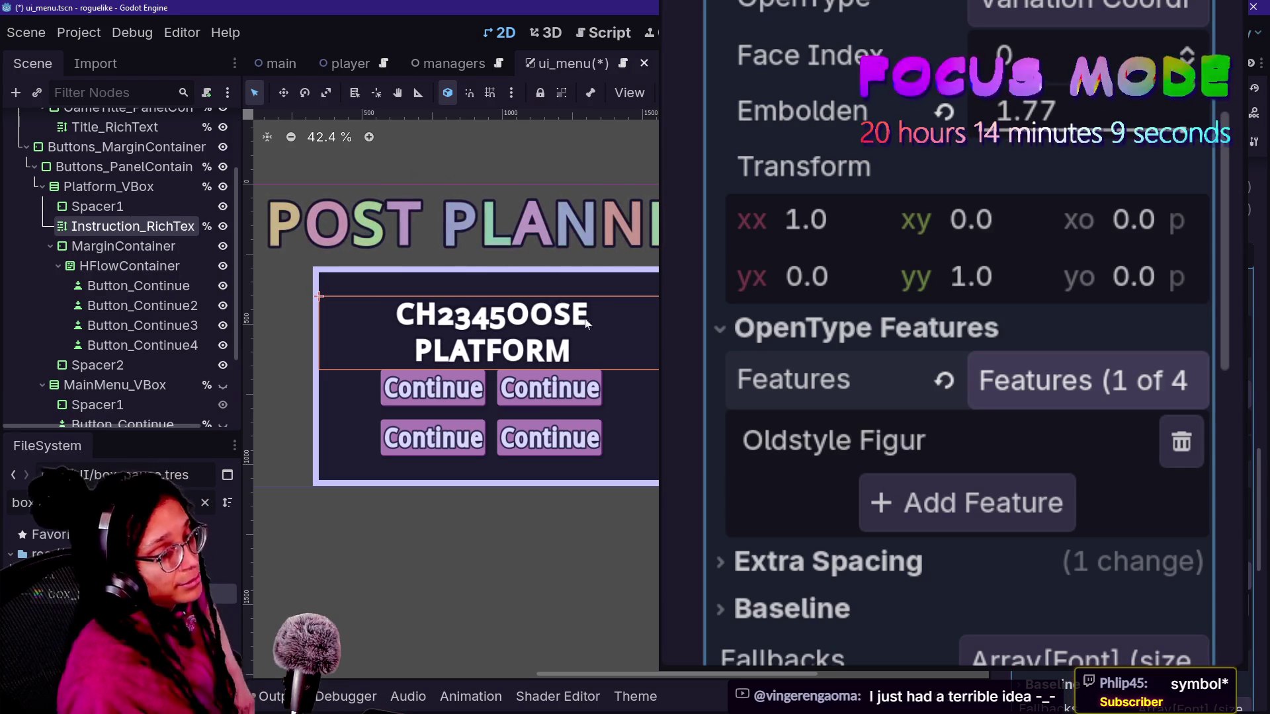
{"action": "type", "text": "1"}
{"action": "key", "text": "Return"}
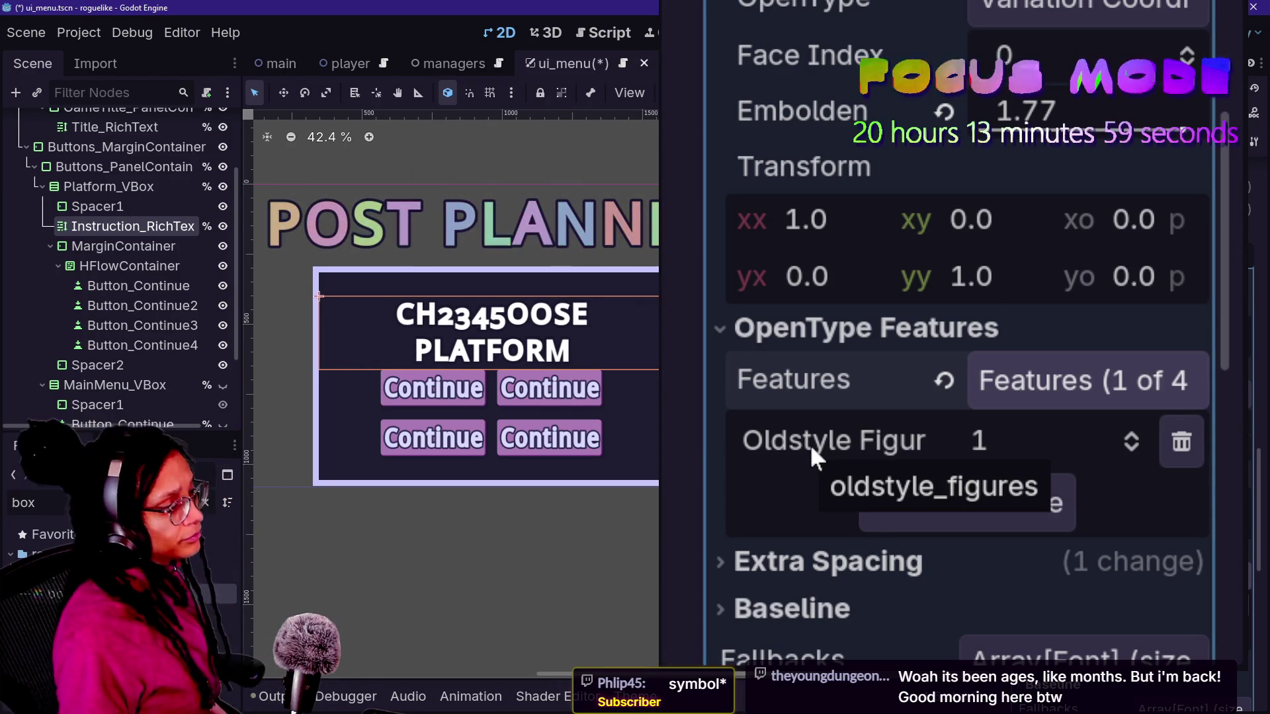
{"action": "left_click", "coordinate": [1015, 455]}
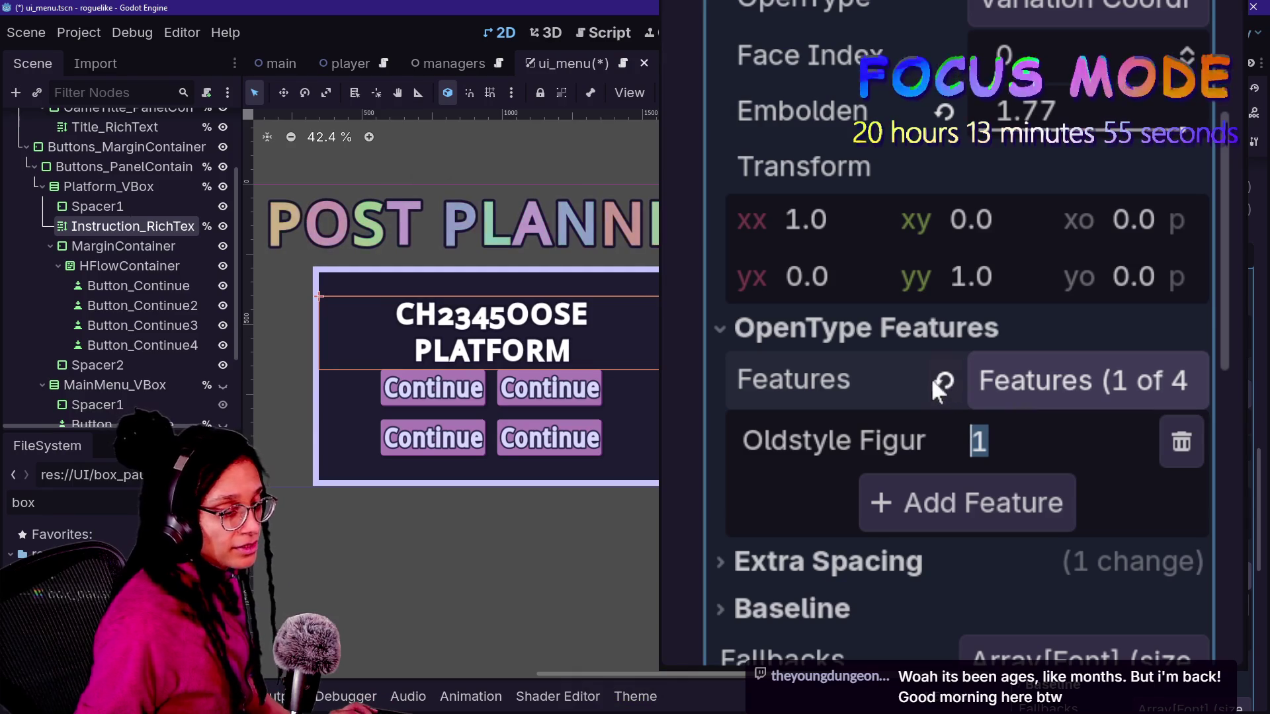
{"action": "left_click", "coordinate": [1198, 459]}
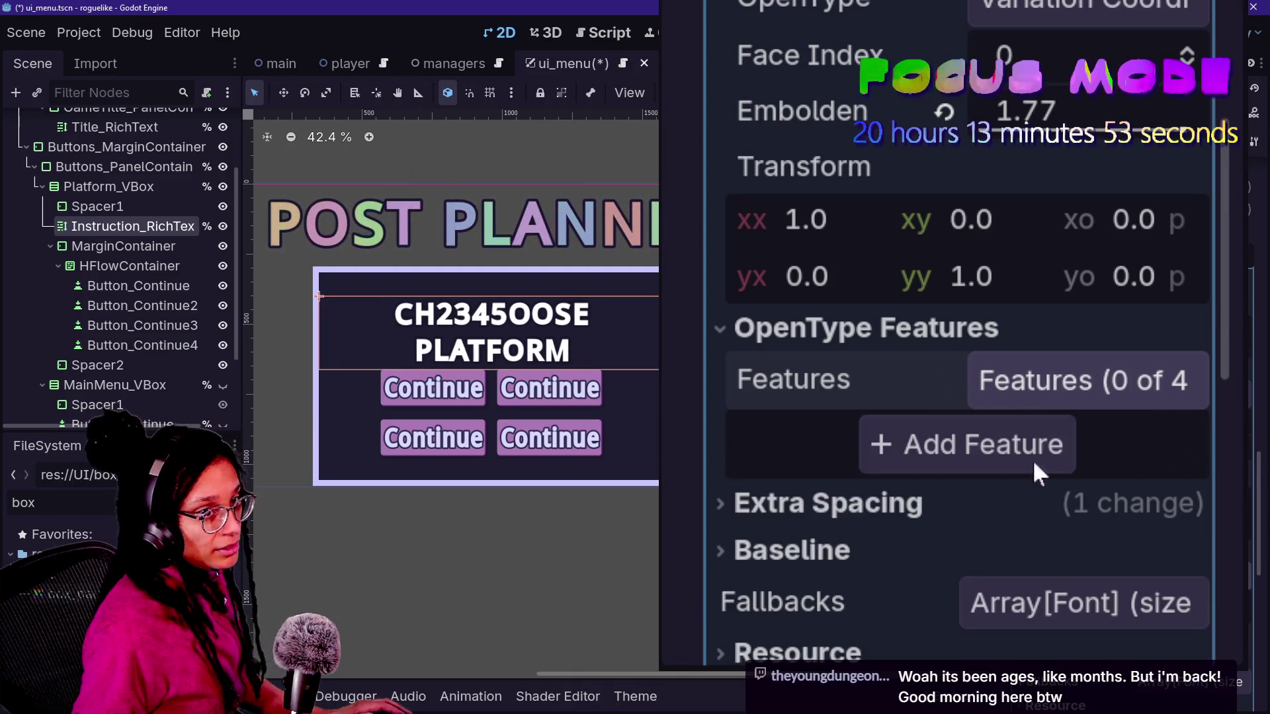
- Add a Kerning OpenType feature, compare it on and off, and leave it on
{"action": "left_click", "coordinate": [929, 443]}
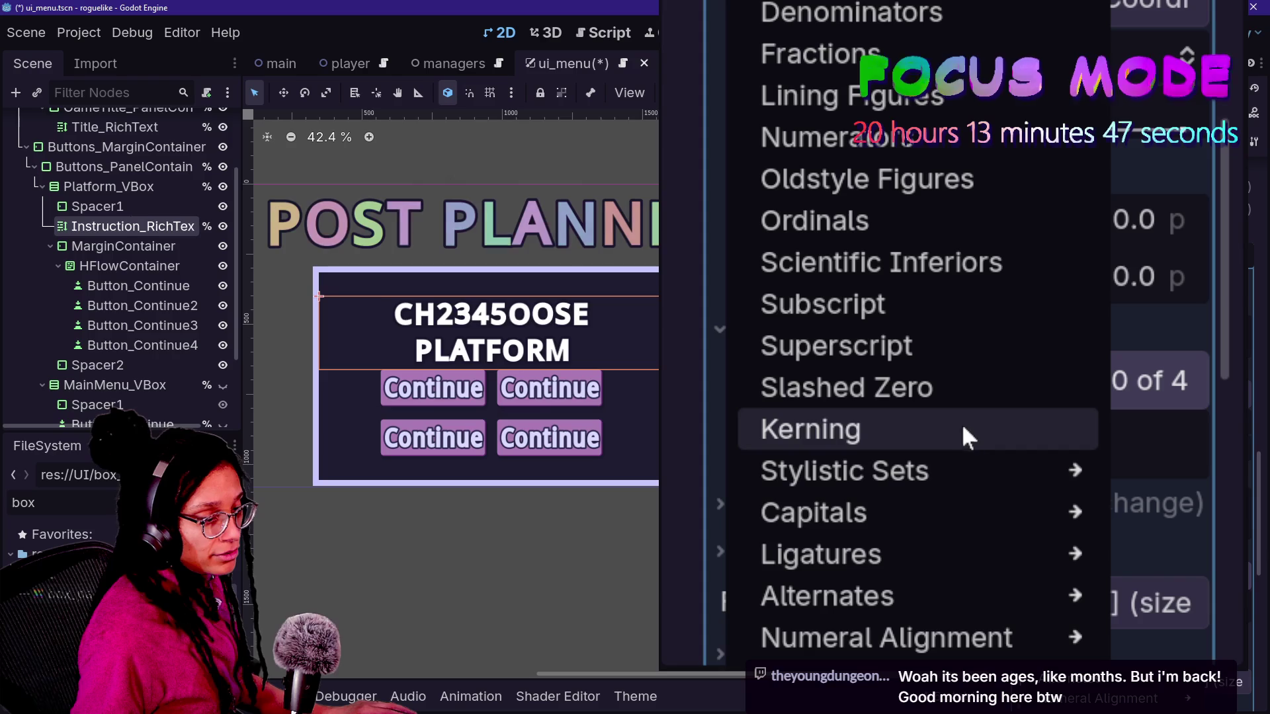
{"action": "left_click", "coordinate": [932, 429]}
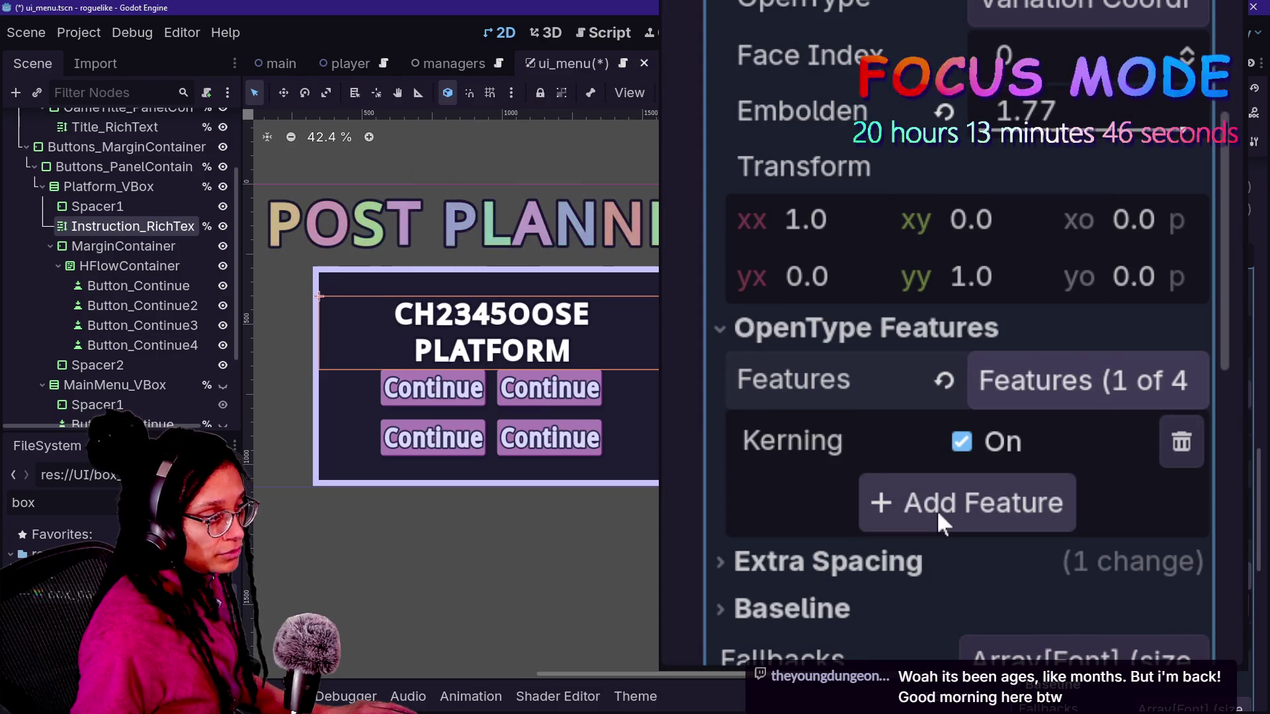
{"action": "left_click", "coordinate": [963, 454]}
{"action": "left_click", "coordinate": [963, 454]}
{"action": "left_click", "coordinate": [963, 453]}
{"action": "left_click", "coordinate": [963, 454]}
{"action": "left_click", "coordinate": [964, 456]}
{"action": "left_click", "coordinate": [965, 455]}
{"action": "left_click", "coordinate": [966, 456]}
{"action": "left_click", "coordinate": [965, 455]}
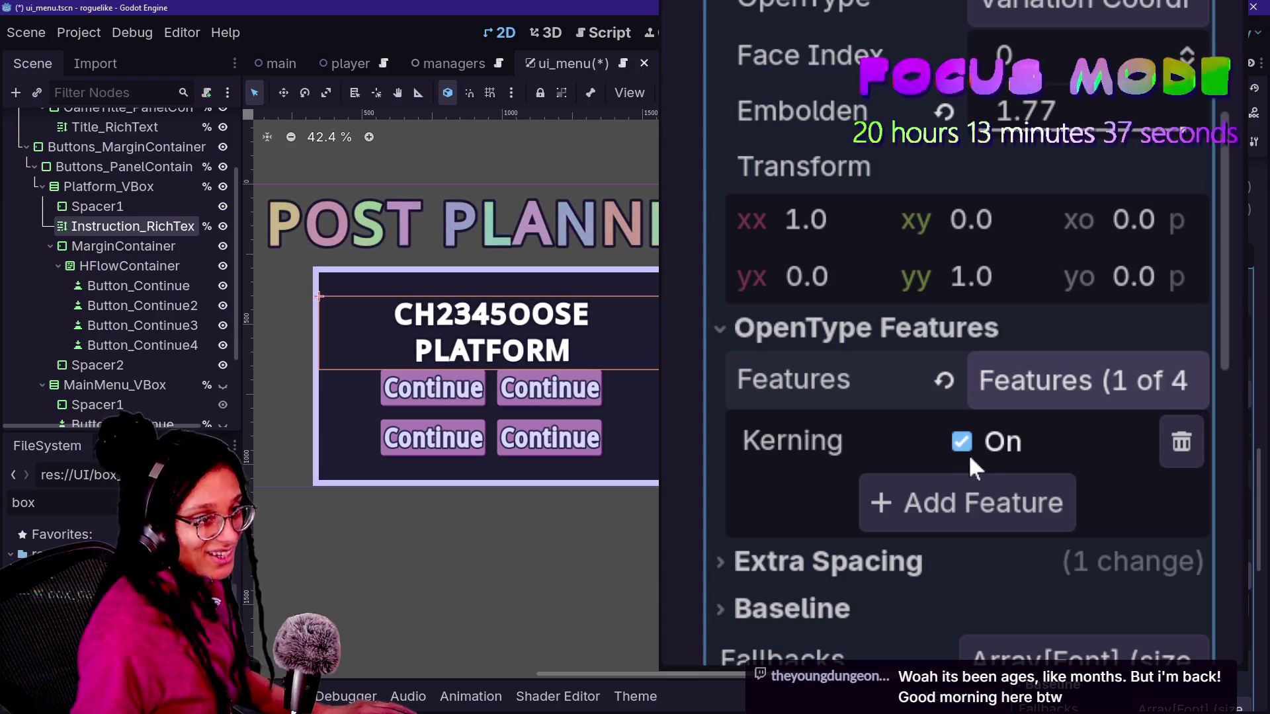
{"action": "left_click", "coordinate": [964, 450]}
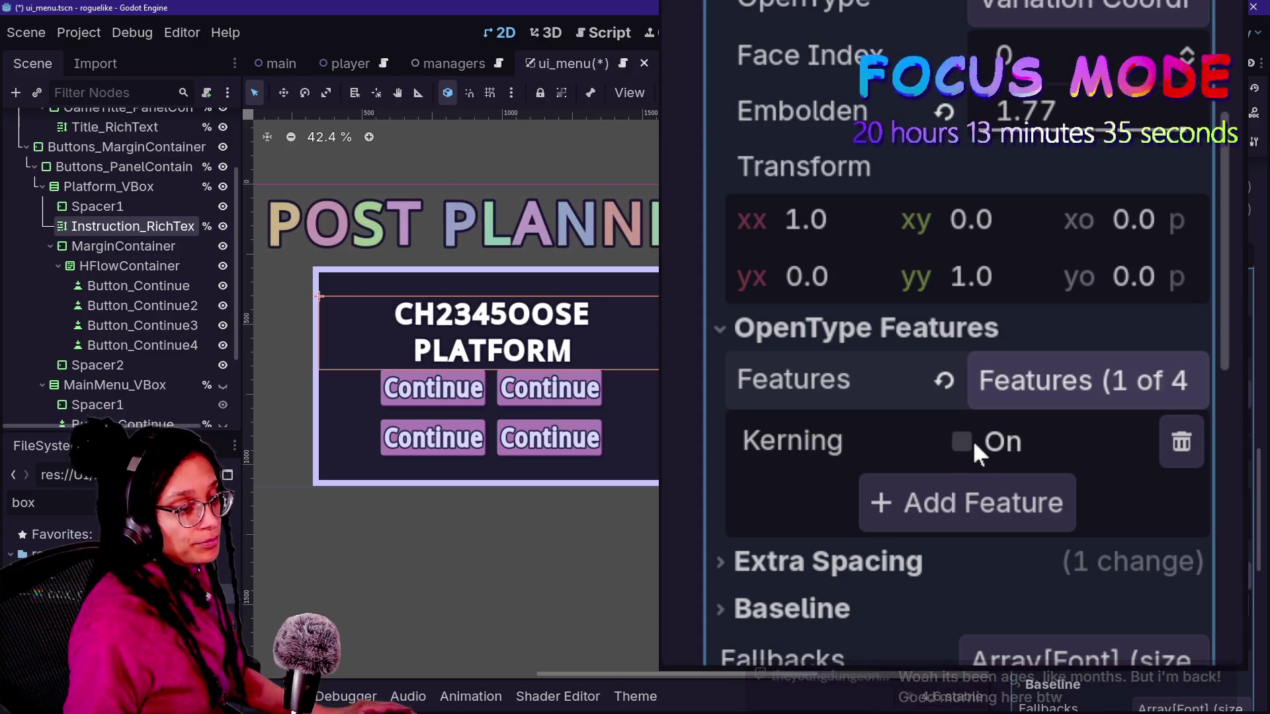
{"action": "left_click", "coordinate": [967, 443]}
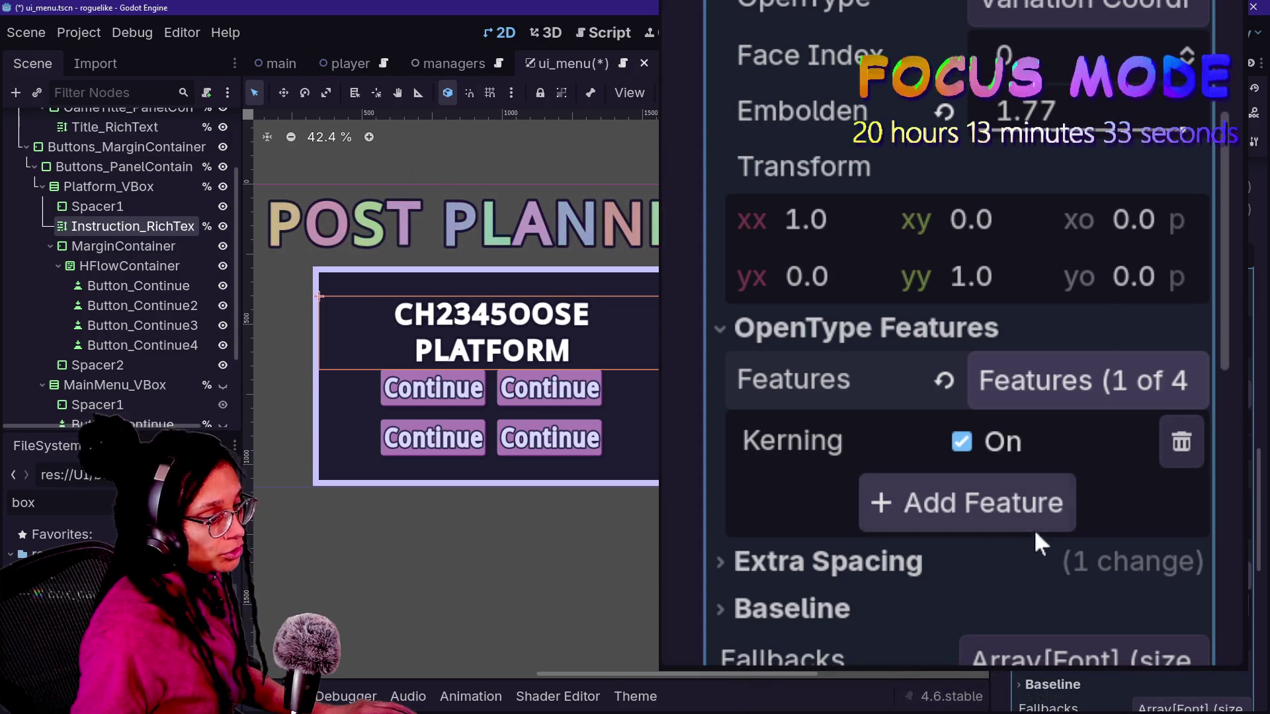
{"action": "left_click", "coordinate": [1029, 519]}
{"action": "mouse_move", "coordinate": [929, 473]}
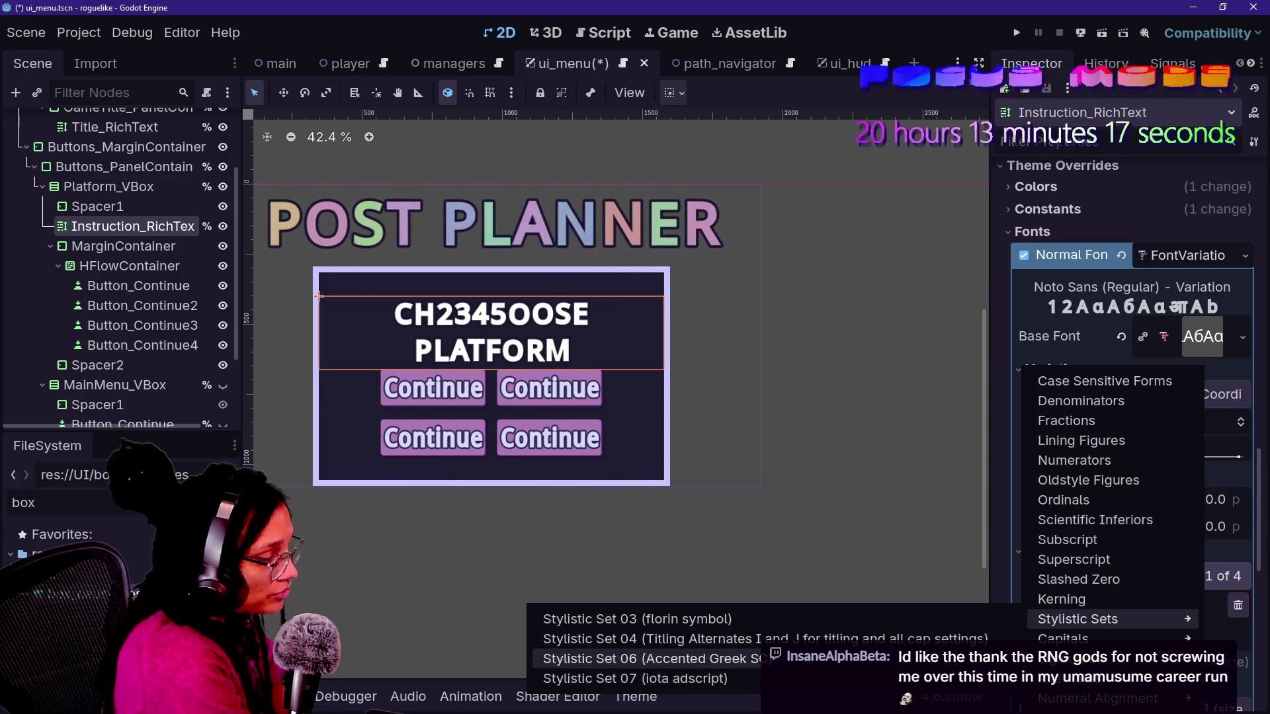
- Try stylistic set features on the title font three times, removing each afterwards
{"action": "left_click", "coordinate": [687, 681]}
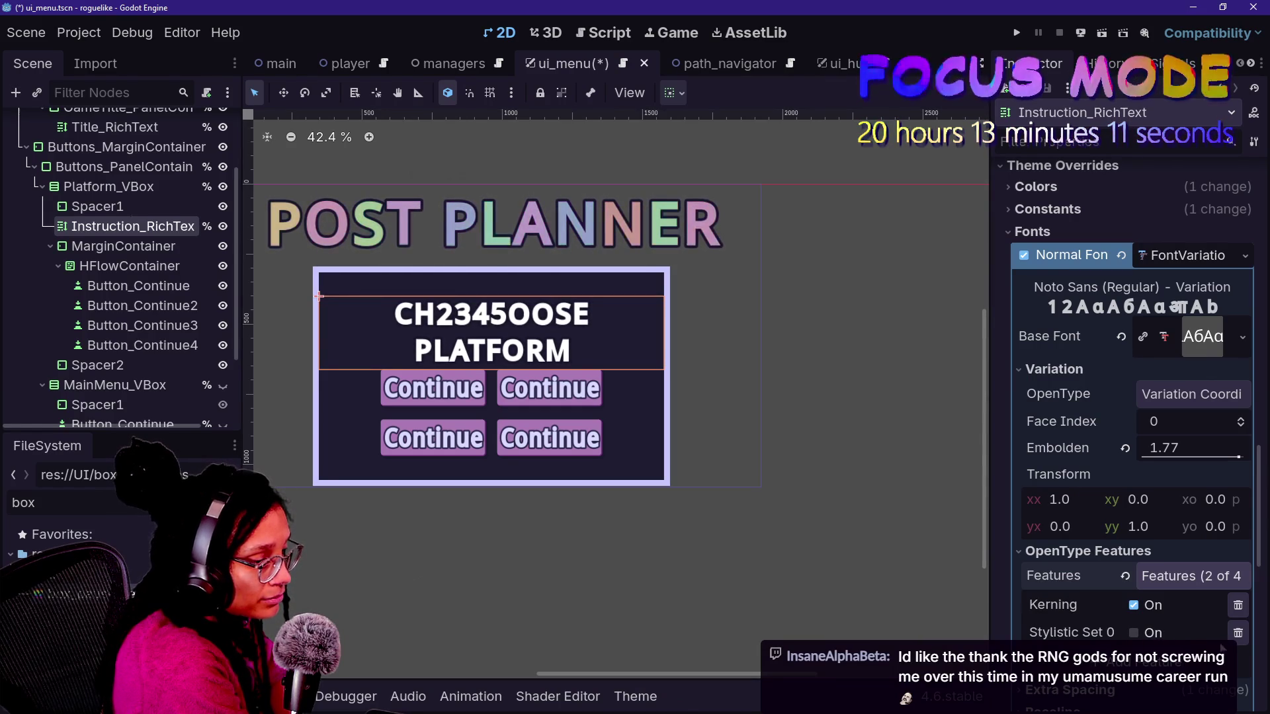
{"action": "left_click", "coordinate": [1237, 633]}
{"action": "left_click", "coordinate": [1152, 637]}
{"action": "mouse_move", "coordinate": [1120, 639]}
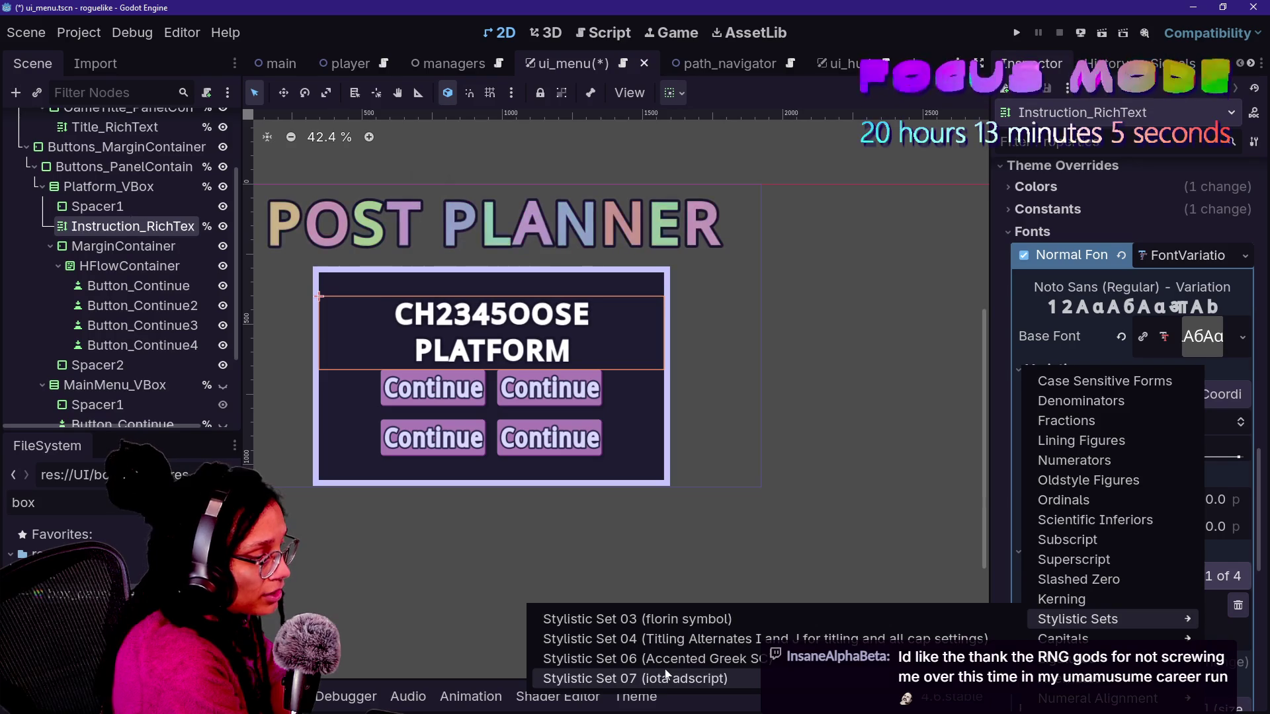
{"action": "left_click", "coordinate": [669, 660]}
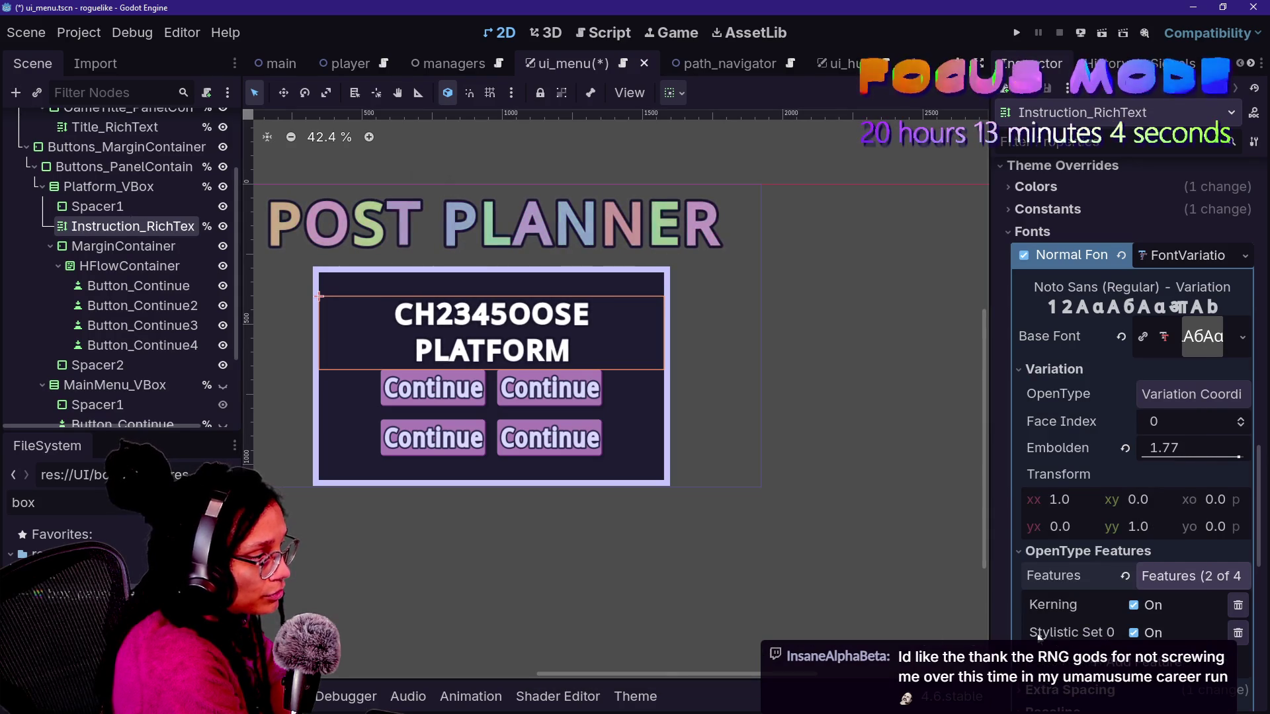
{"action": "left_click", "coordinate": [1237, 633]}
{"action": "left_click", "coordinate": [1098, 629]}
{"action": "mouse_move", "coordinate": [1087, 622]}
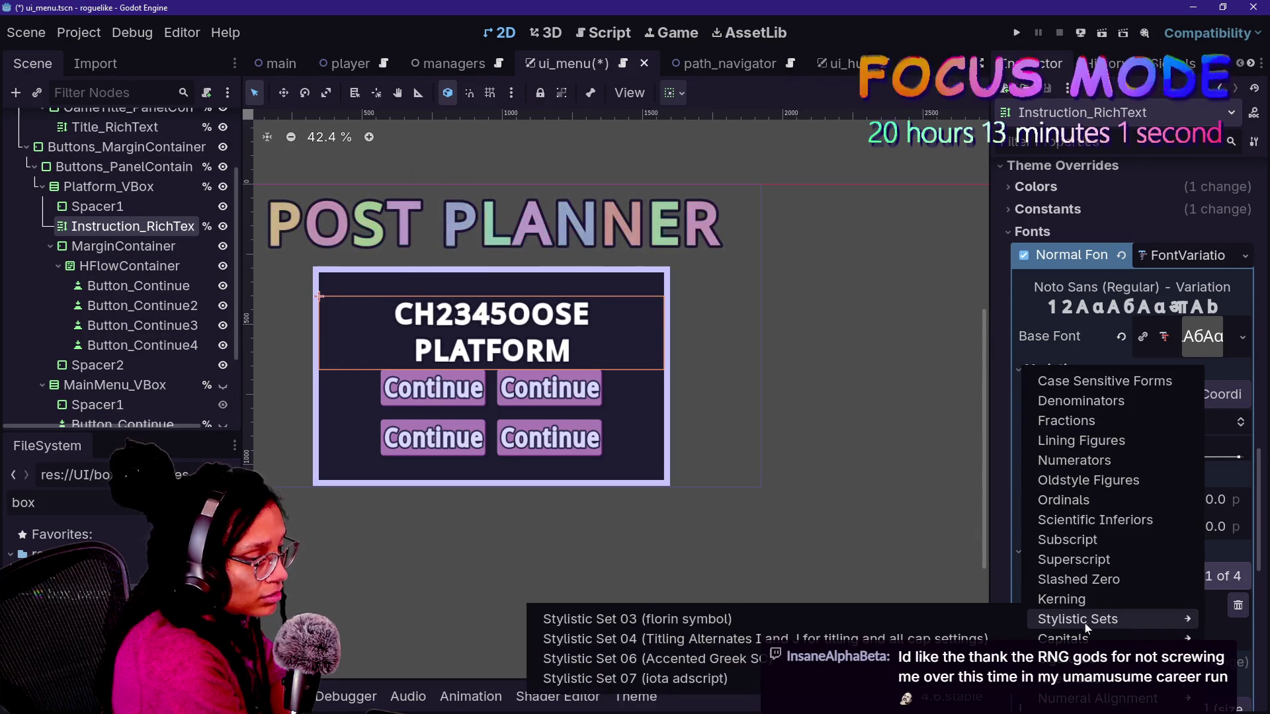
{"action": "left_click", "coordinate": [1002, 641]}
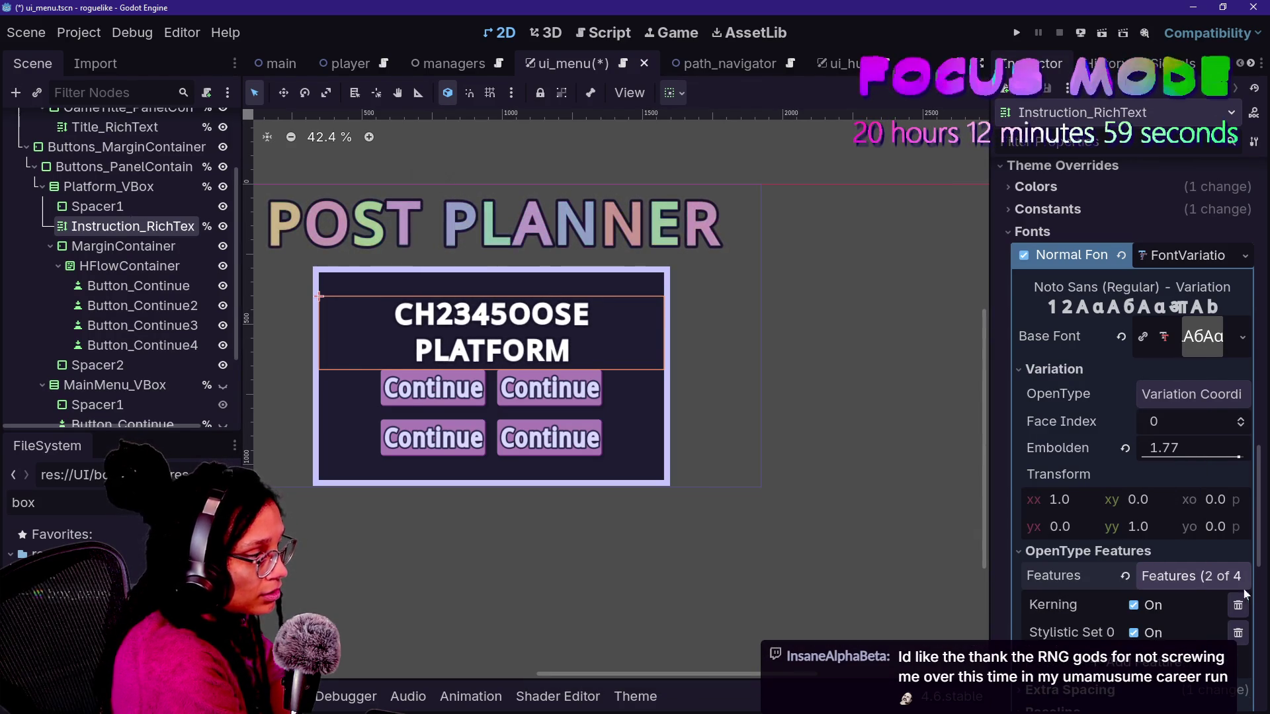
{"action": "left_click", "coordinate": [1238, 633]}
- Add Standard Ligatures to the title font, then remove it, leaving only Kerning
{"action": "left_click", "coordinate": [1149, 635]}
{"action": "mouse_move", "coordinate": [1138, 640]}
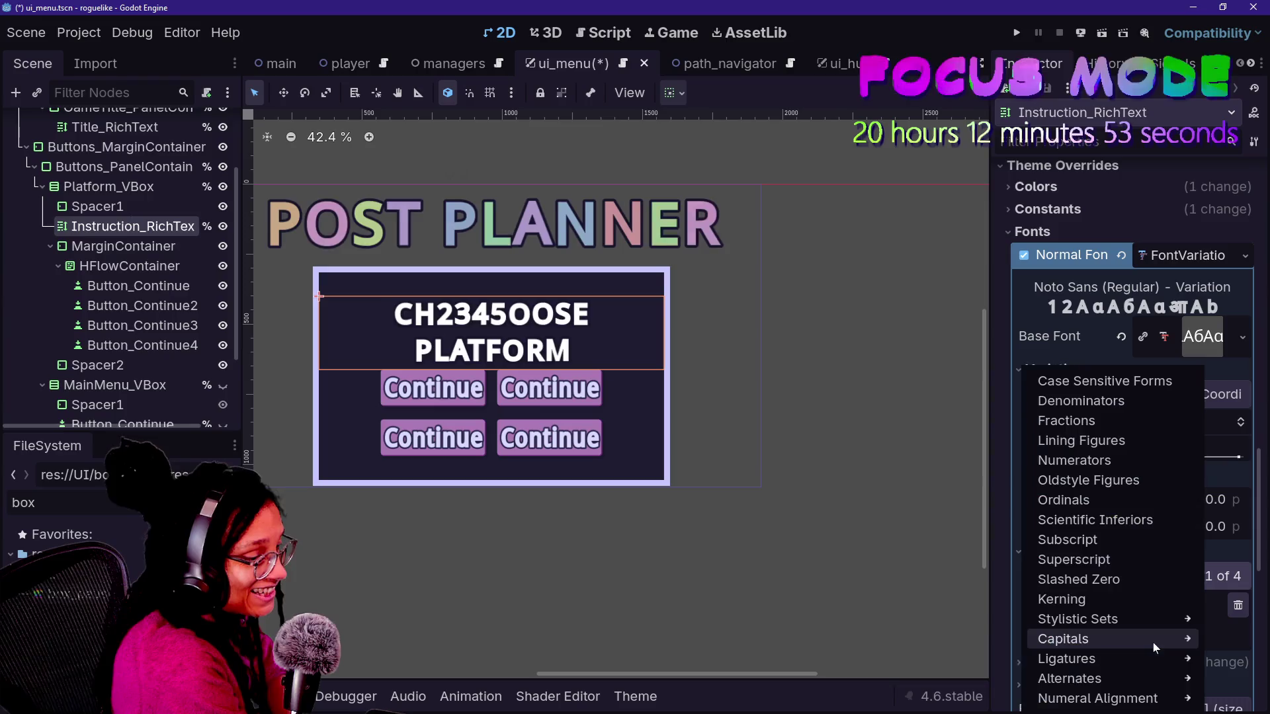
{"action": "mouse_move", "coordinate": [1118, 659]}
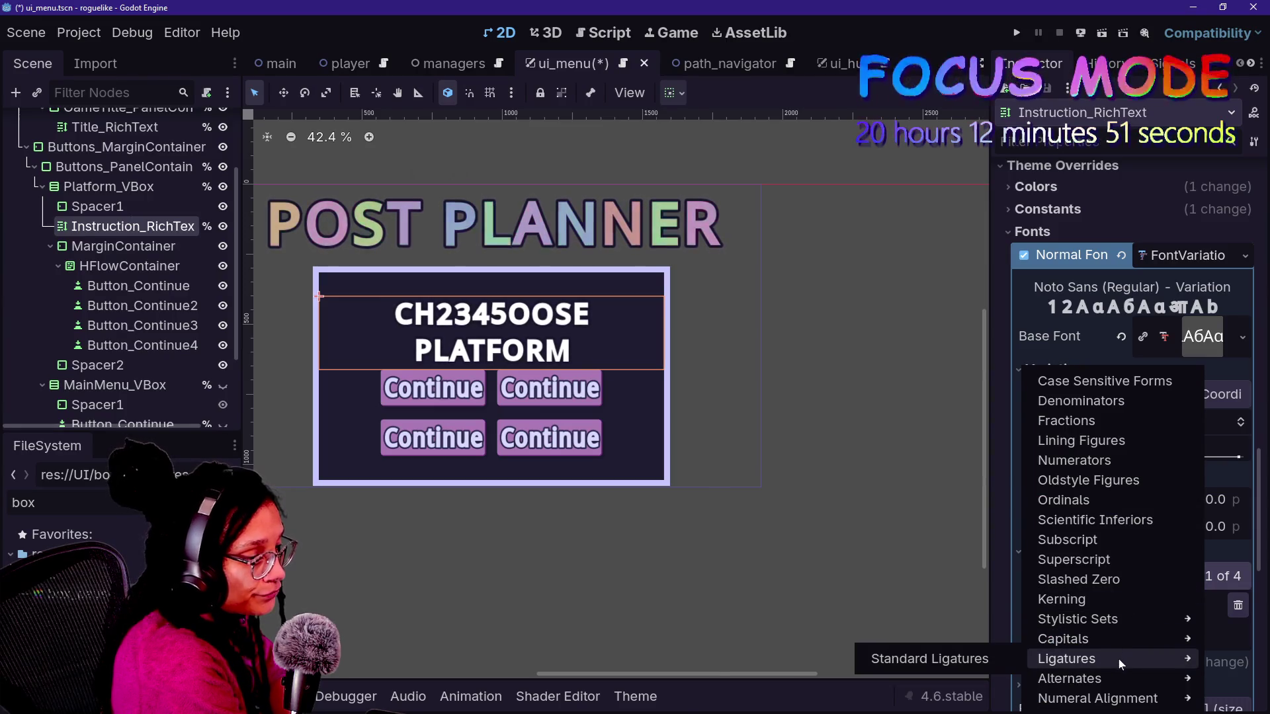
{"action": "left_click", "coordinate": [997, 661]}
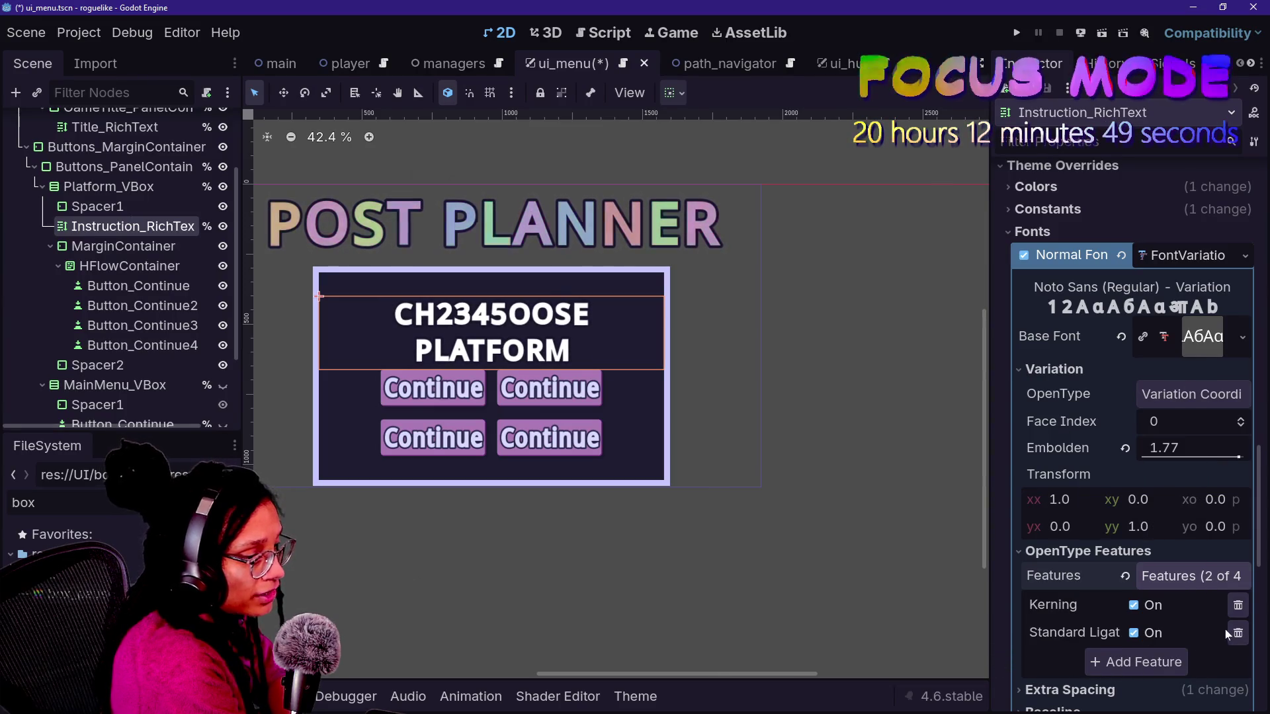
{"action": "left_click", "coordinate": [1234, 632]}
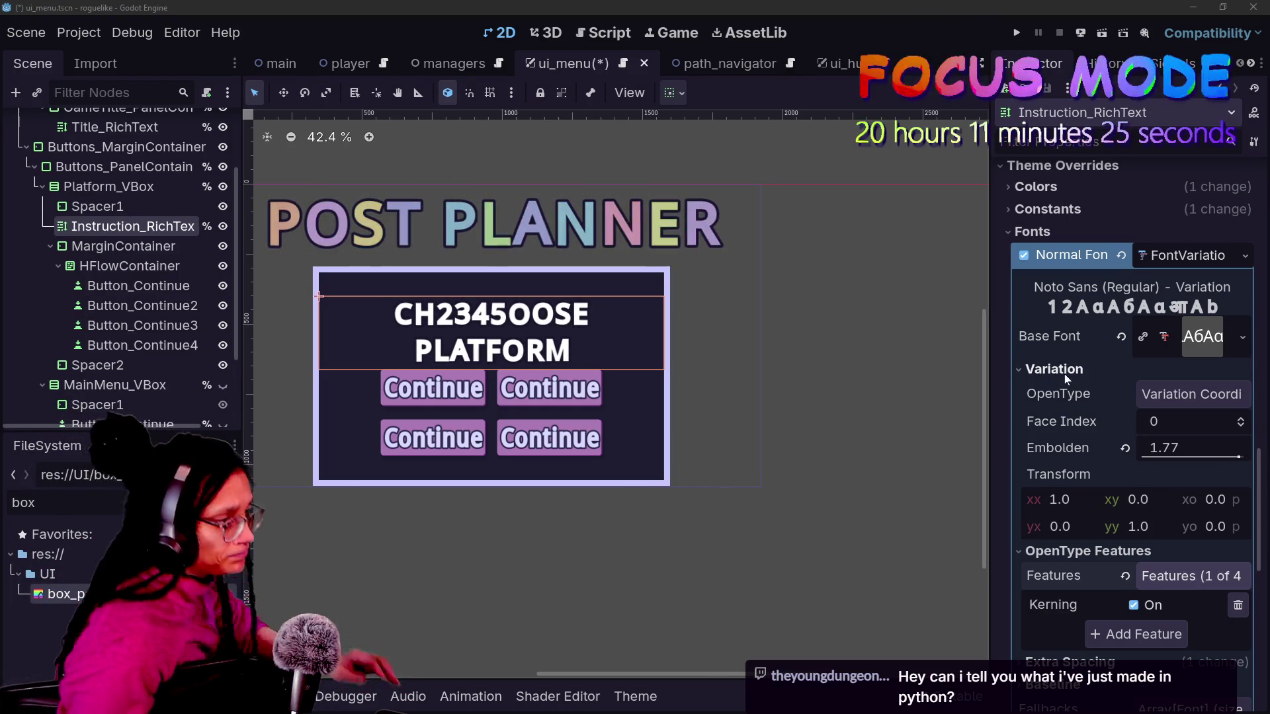
- Delete the stray digits from the RichTextLabel text so the title reads CHOOSE PLATFORM
{"action": "scroll", "coordinate": [1095, 527], "scroll_direction": "up", "scroll_amount": 15}
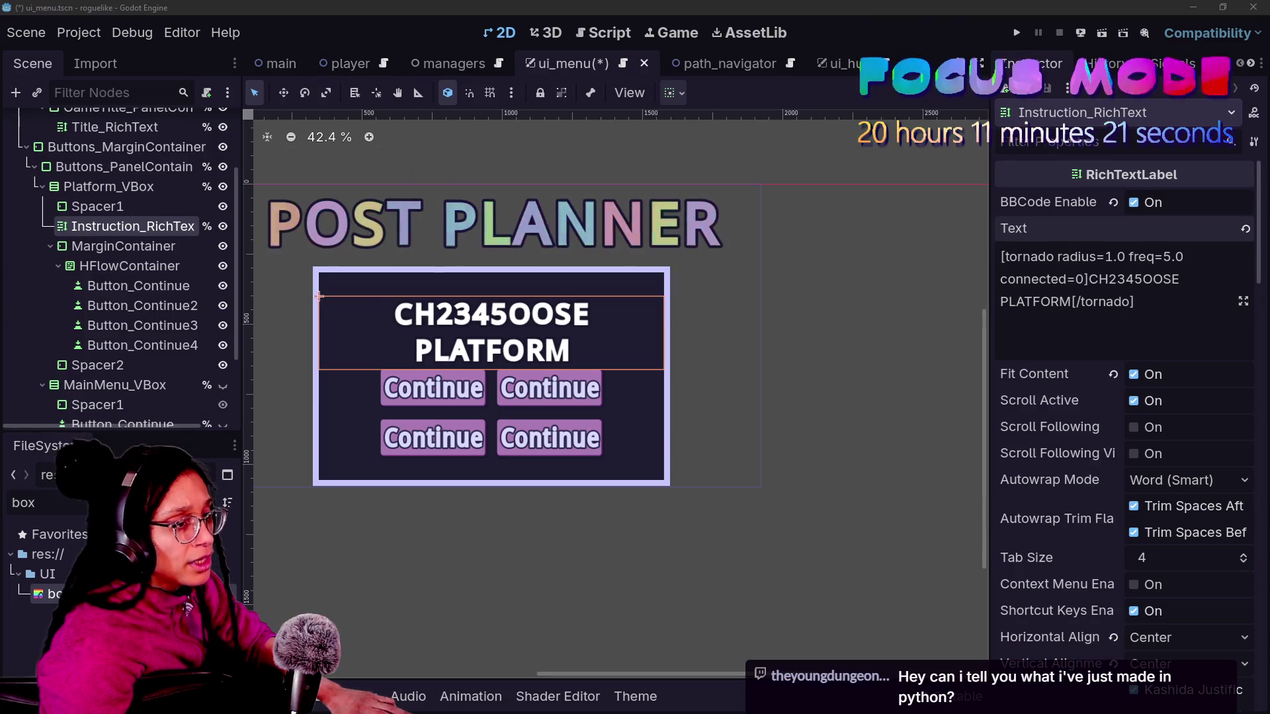
{"action": "key", "text": "BackSpace"}
{"action": "key", "text": "BackSpace"}
{"action": "key", "text": "BackSpace"}
{"action": "key", "text": "Delete"}
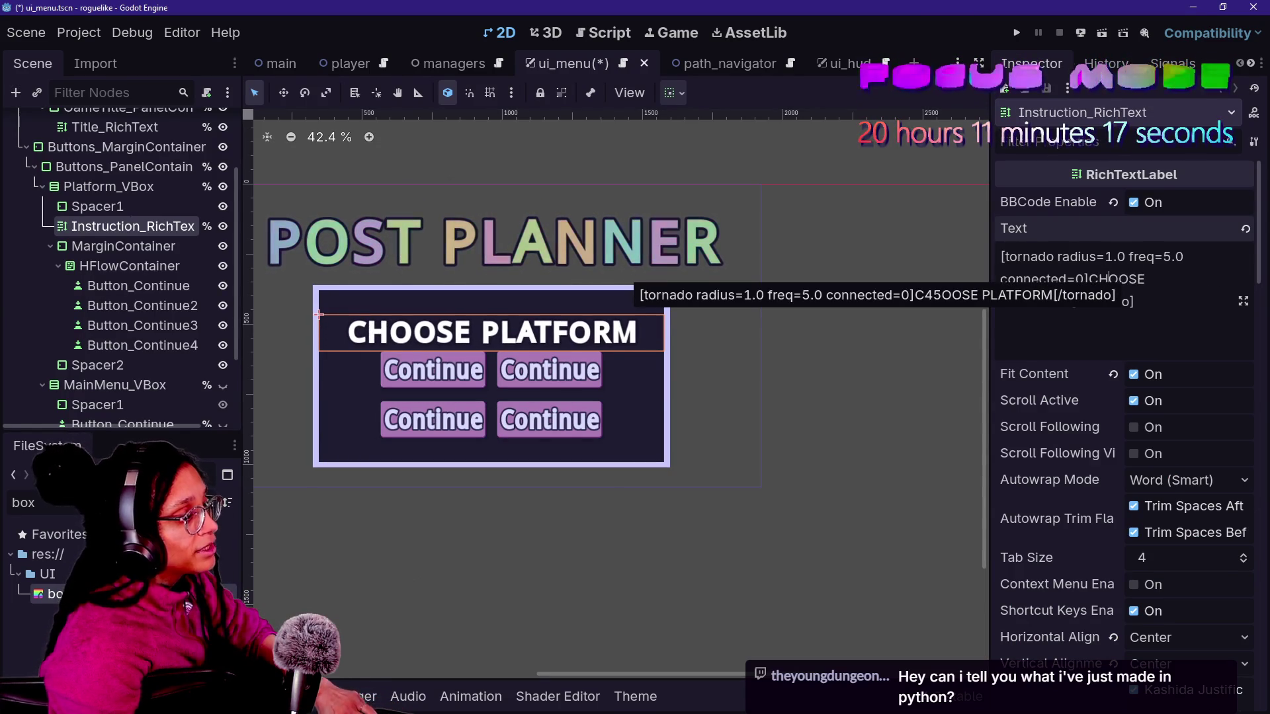
{"action": "left_click", "coordinate": [1135, 301]}
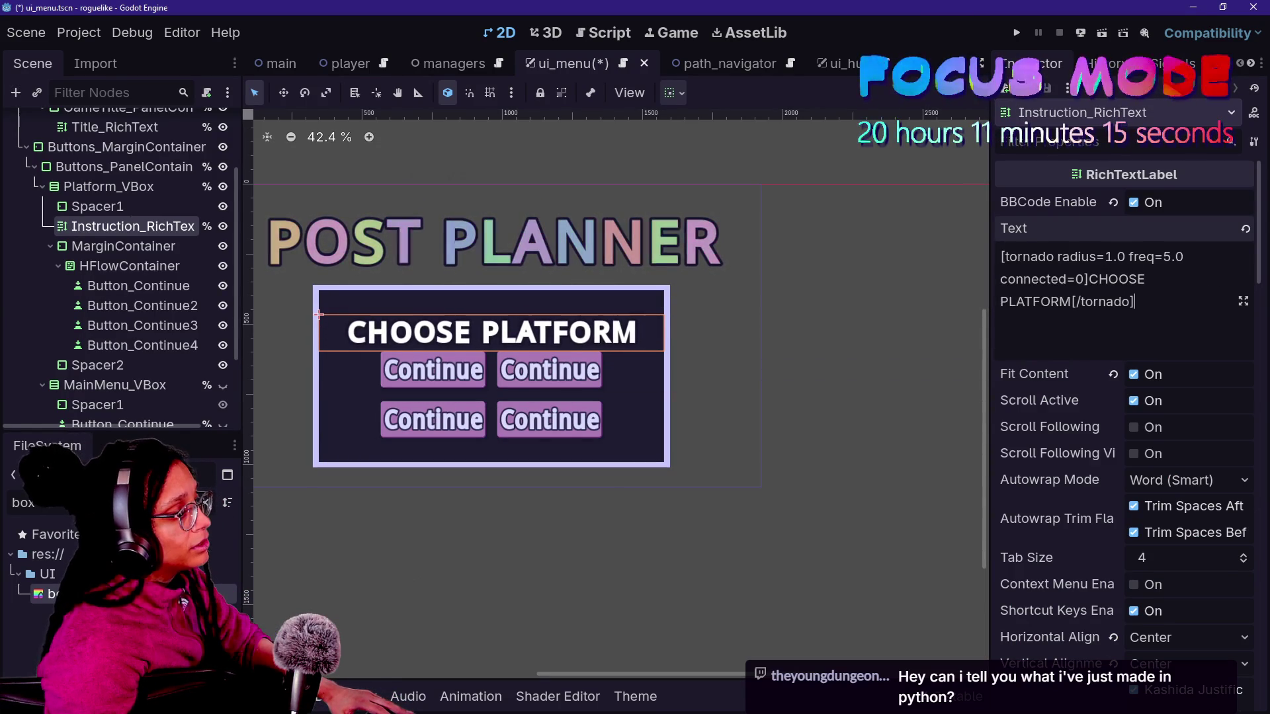
- Set the title font variation's Extra Spacing Glyph to 8 px and Space to 12 px
{"action": "scroll", "coordinate": [1117, 385], "scroll_direction": "down", "scroll_amount": 10}
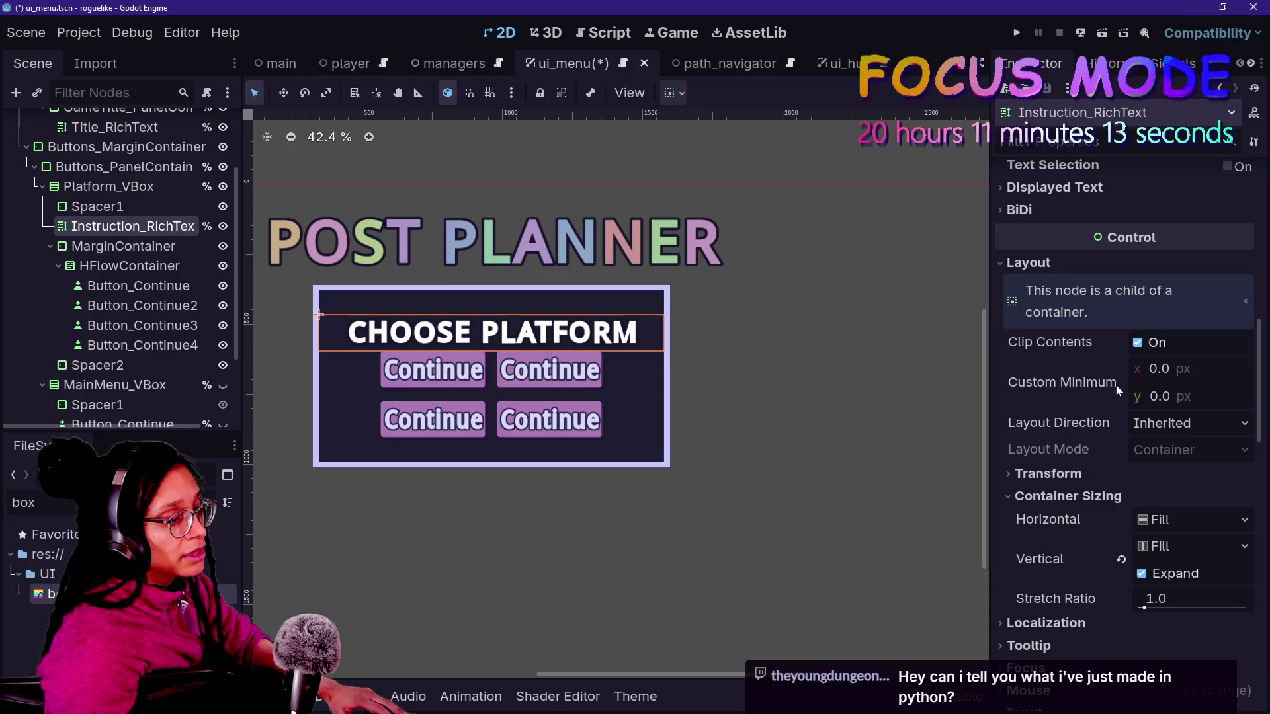
{"action": "scroll", "coordinate": [1184, 553], "scroll_direction": "down", "scroll_amount": 8}
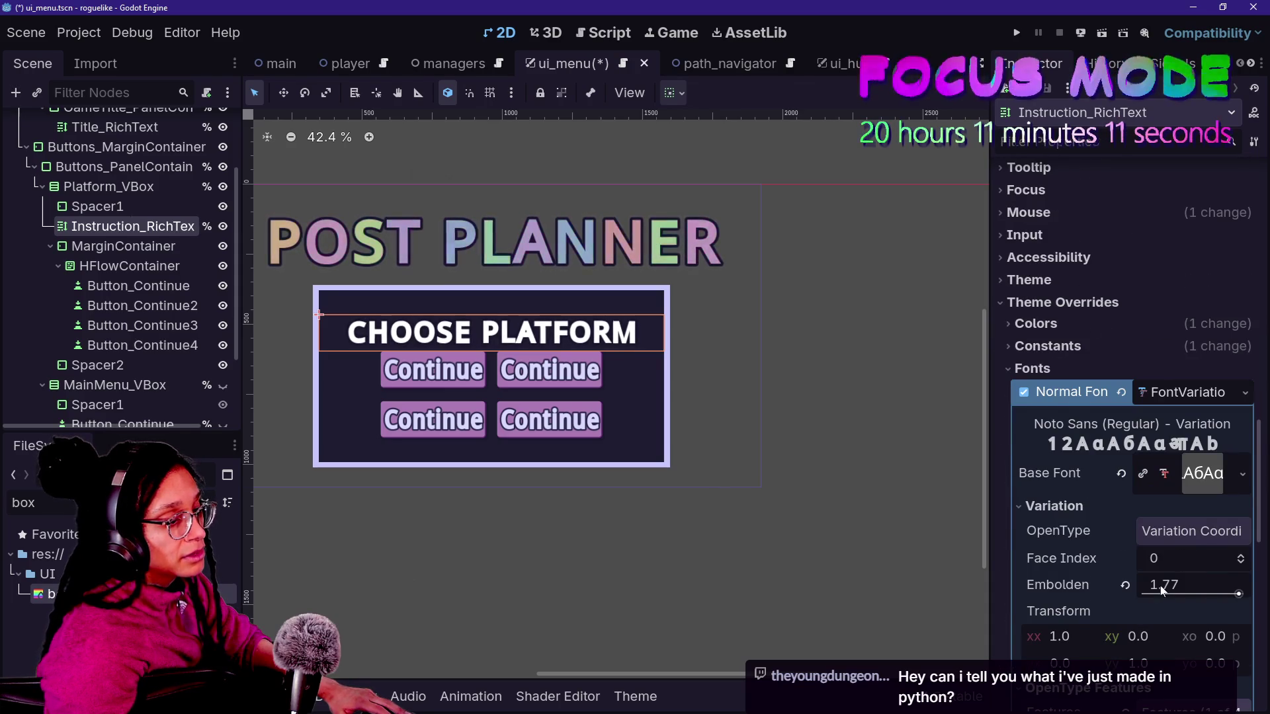
{"action": "scroll", "coordinate": [1162, 589], "scroll_direction": "down", "scroll_amount": 4}
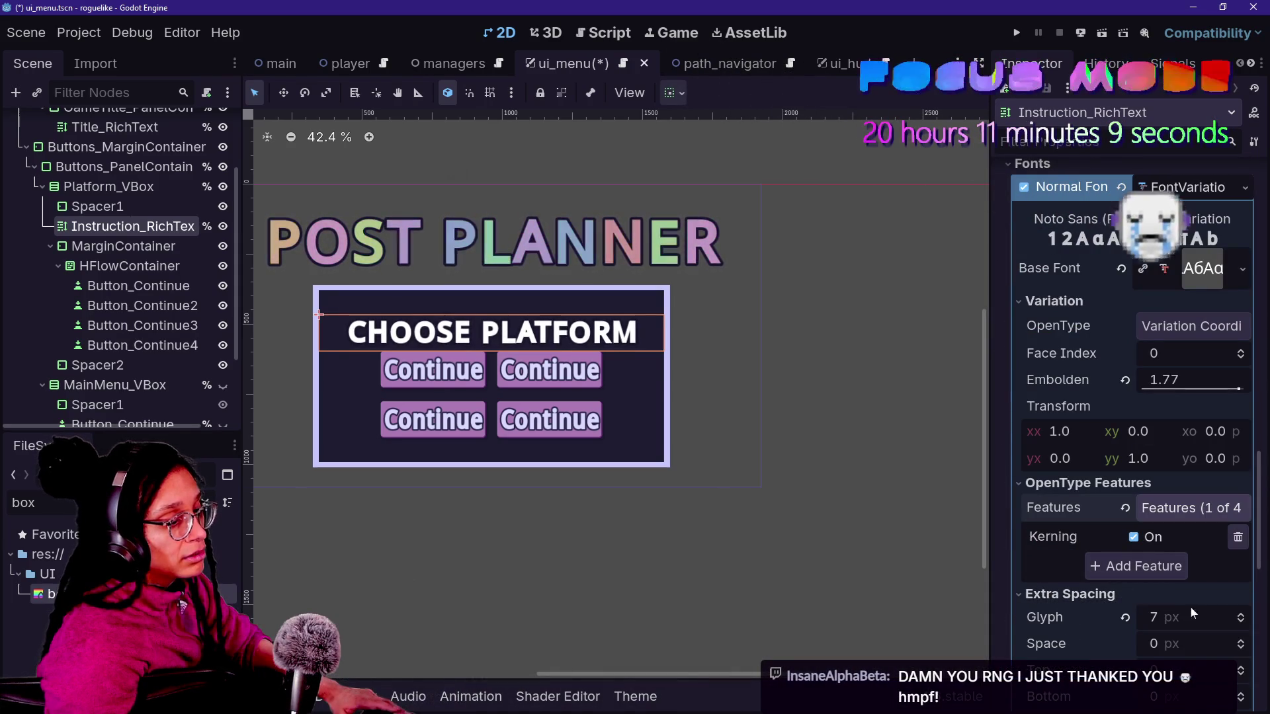
{"action": "left_click", "coordinate": [1241, 614]}
{"action": "left_click", "coordinate": [1241, 640]}
{"action": "left_click", "coordinate": [1242, 640]}
{"action": "left_click", "coordinate": [1242, 640]}
{"action": "left_click", "coordinate": [1241, 640]}
{"action": "left_click", "coordinate": [1241, 639]}
{"action": "left_click", "coordinate": [1241, 639]}
{"action": "left_click", "coordinate": [1241, 639]}
{"action": "left_click", "coordinate": [1242, 640]}
{"action": "left_click", "coordinate": [1242, 640]}
{"action": "left_click", "coordinate": [1242, 640]}
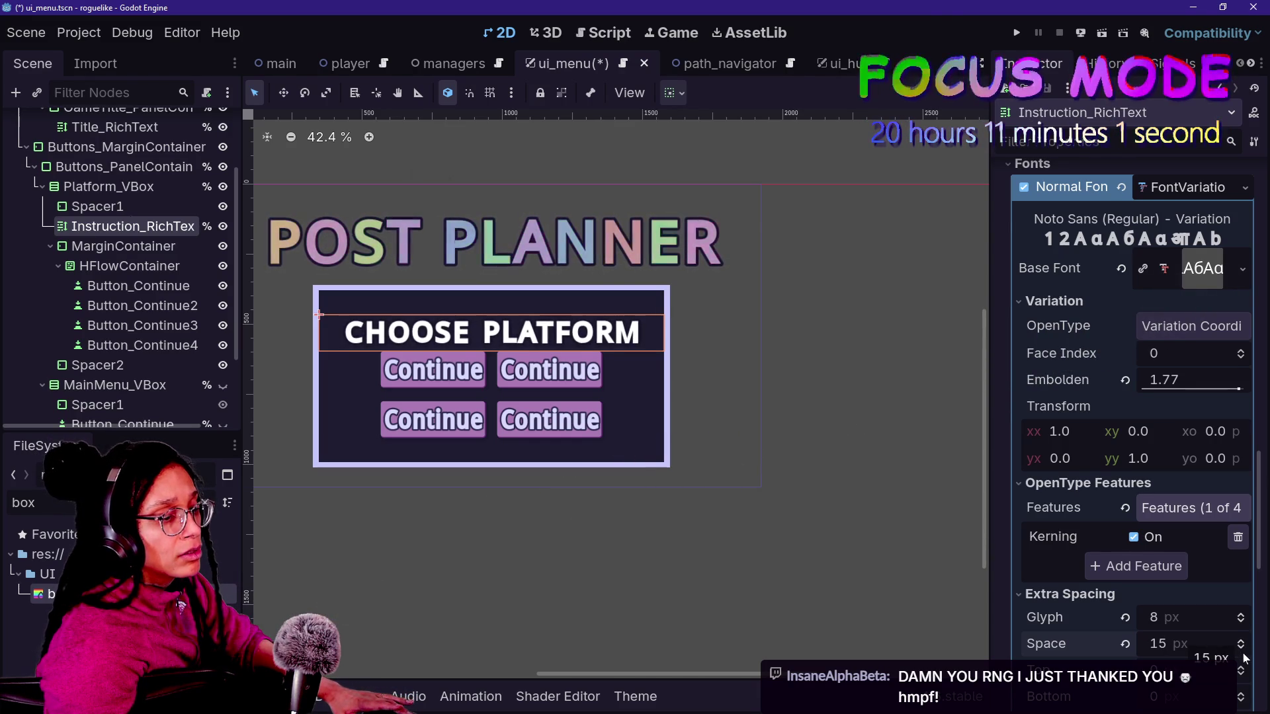
{"action": "left_click", "coordinate": [1243, 651]}
{"action": "left_click", "coordinate": [1243, 652]}
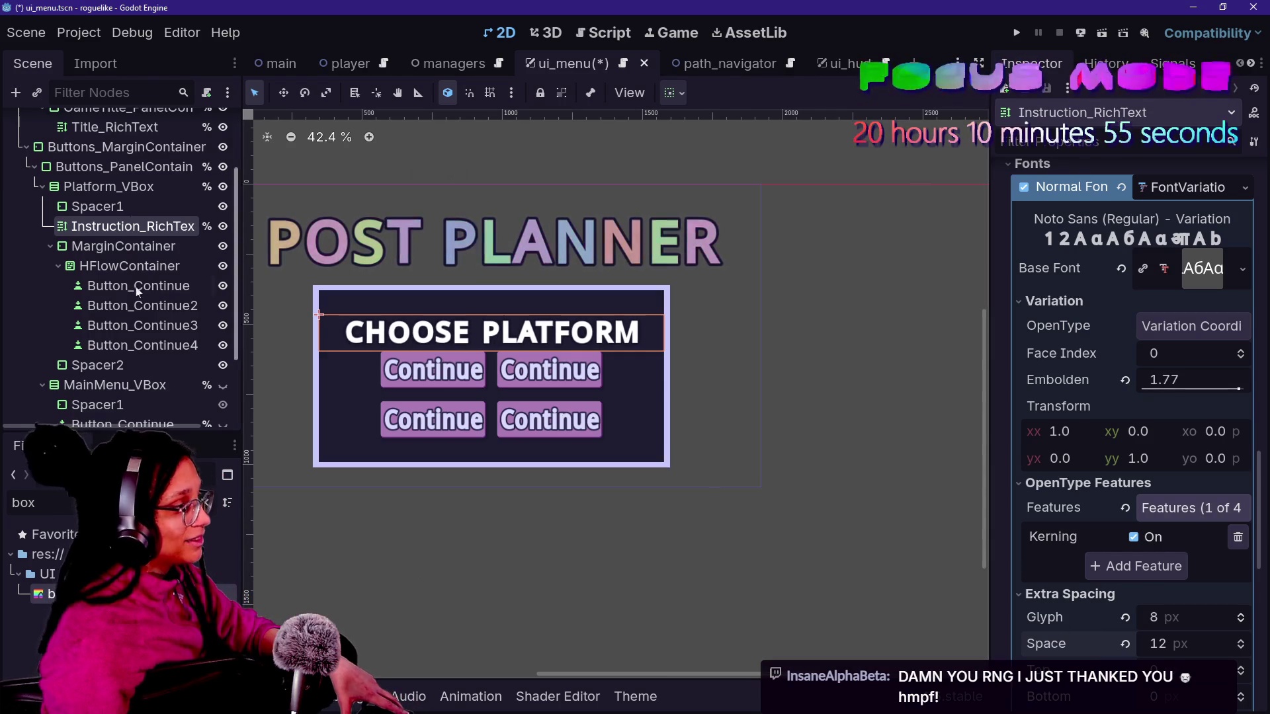
- Set the Platform_VBox separation theme constant to 30 to widen the row gap
{"action": "left_click", "coordinate": [107, 186]}
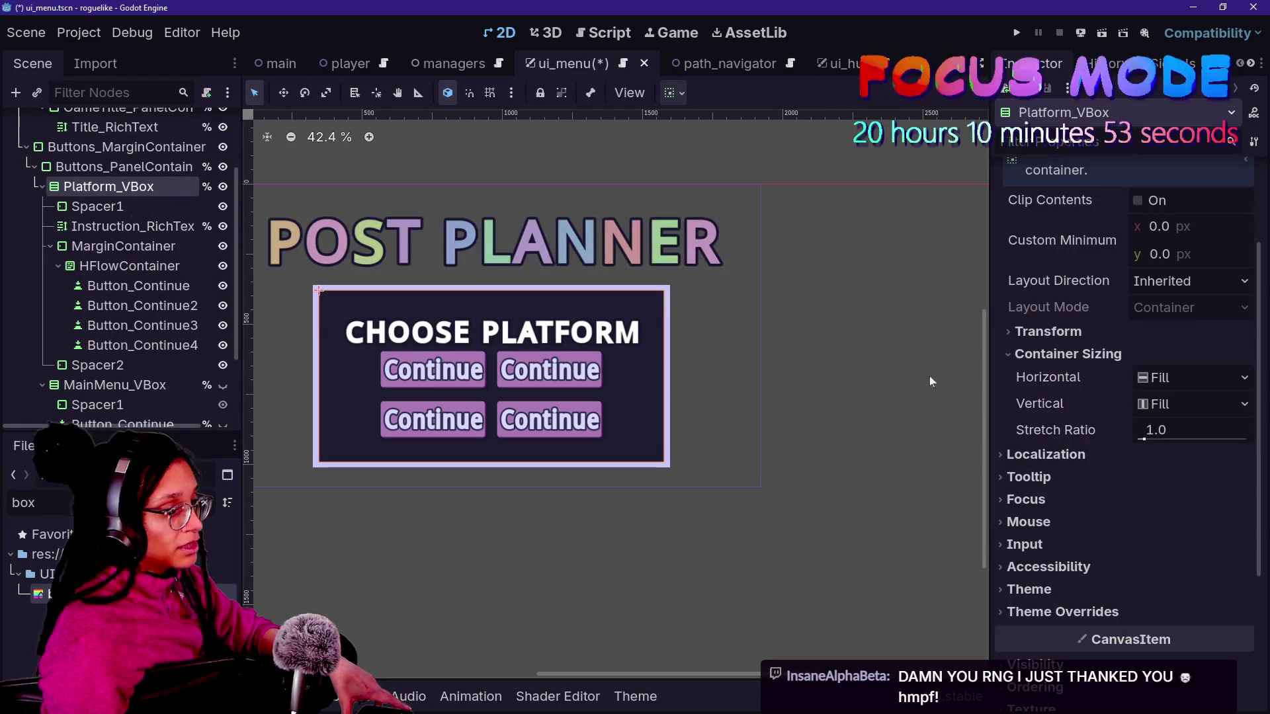
{"action": "scroll", "coordinate": [1074, 493], "scroll_direction": "down", "scroll_amount": 2}
{"action": "left_click", "coordinate": [1098, 544]}
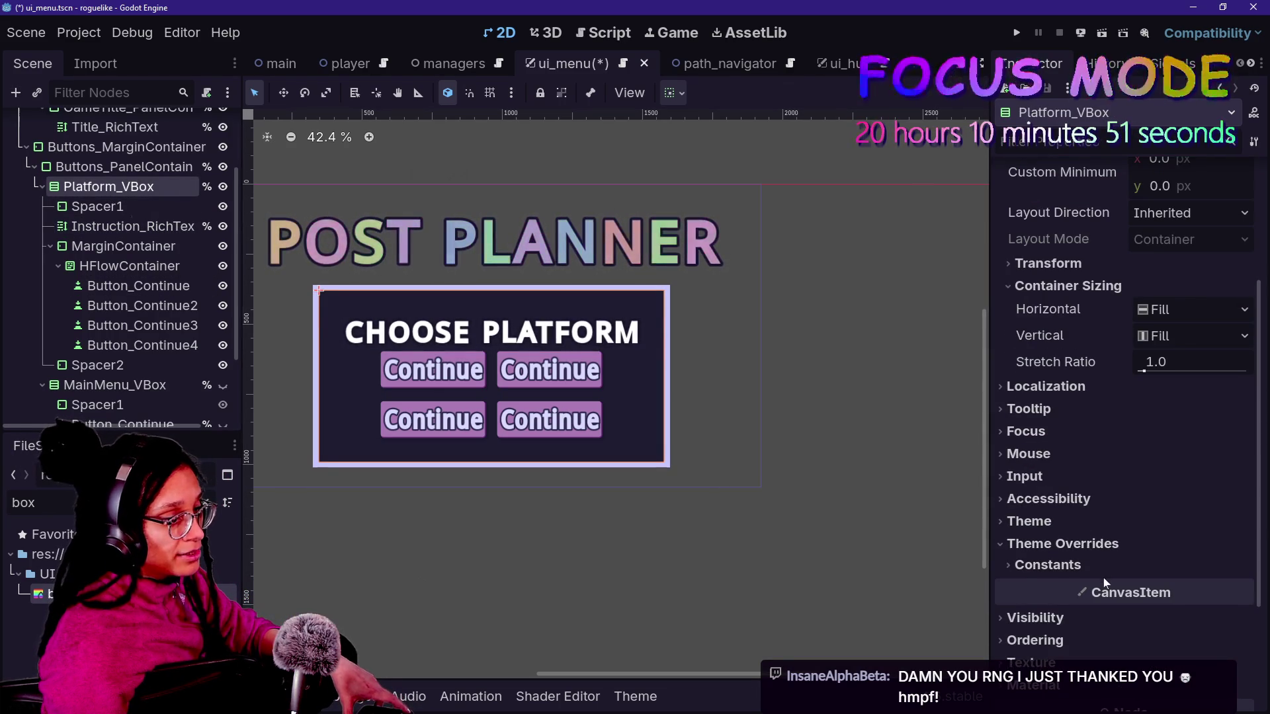
{"action": "left_click", "coordinate": [1101, 566]}
{"action": "mouse_move", "coordinate": [1154, 588]}
{"action": "left_mouse_down"}
{"action": "mouse_move", "coordinate": [1196, 588]}
{"action": "mouse_move", "coordinate": [1145, 589]}
{"action": "mouse_move", "coordinate": [1170, 588]}
{"action": "left_mouse_up"}
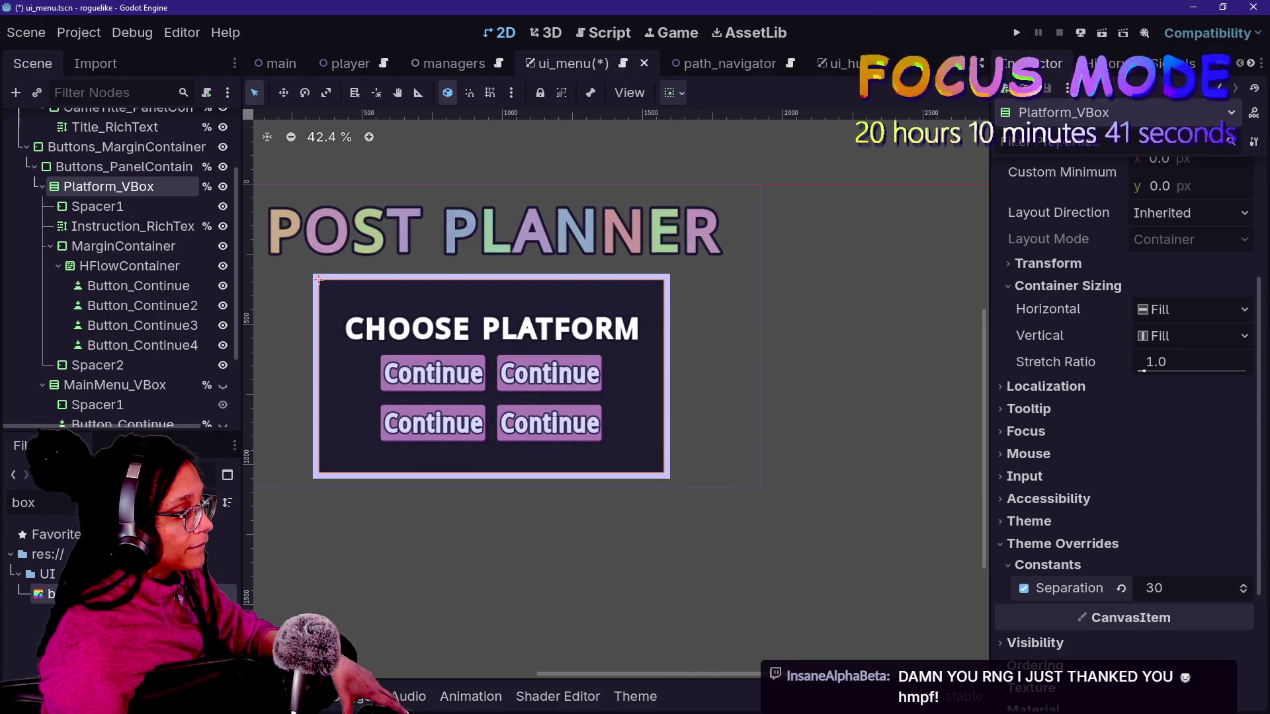
- Give Spacer1 and Spacer2 a top margin of 42 and remove their bottom margin override
{"action": "left_click", "coordinate": [134, 365]}
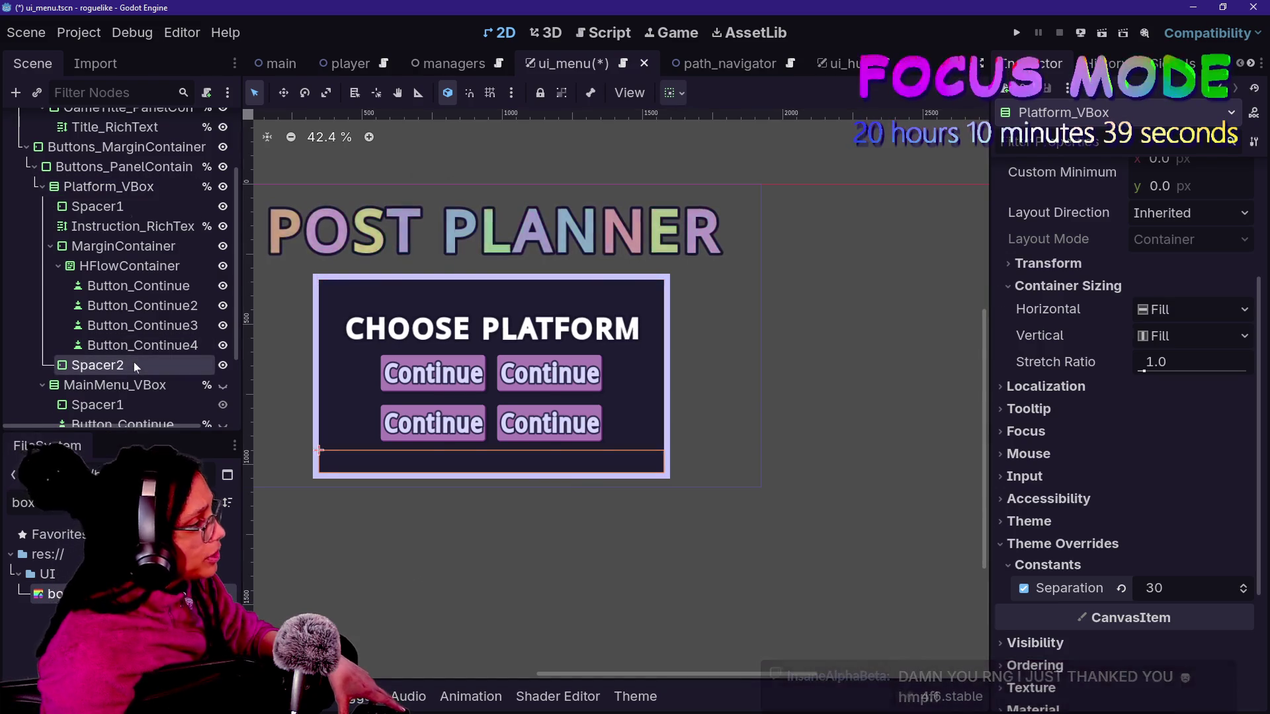
{"action": "left_click", "coordinate": [115, 207], "text": "ctrl"}
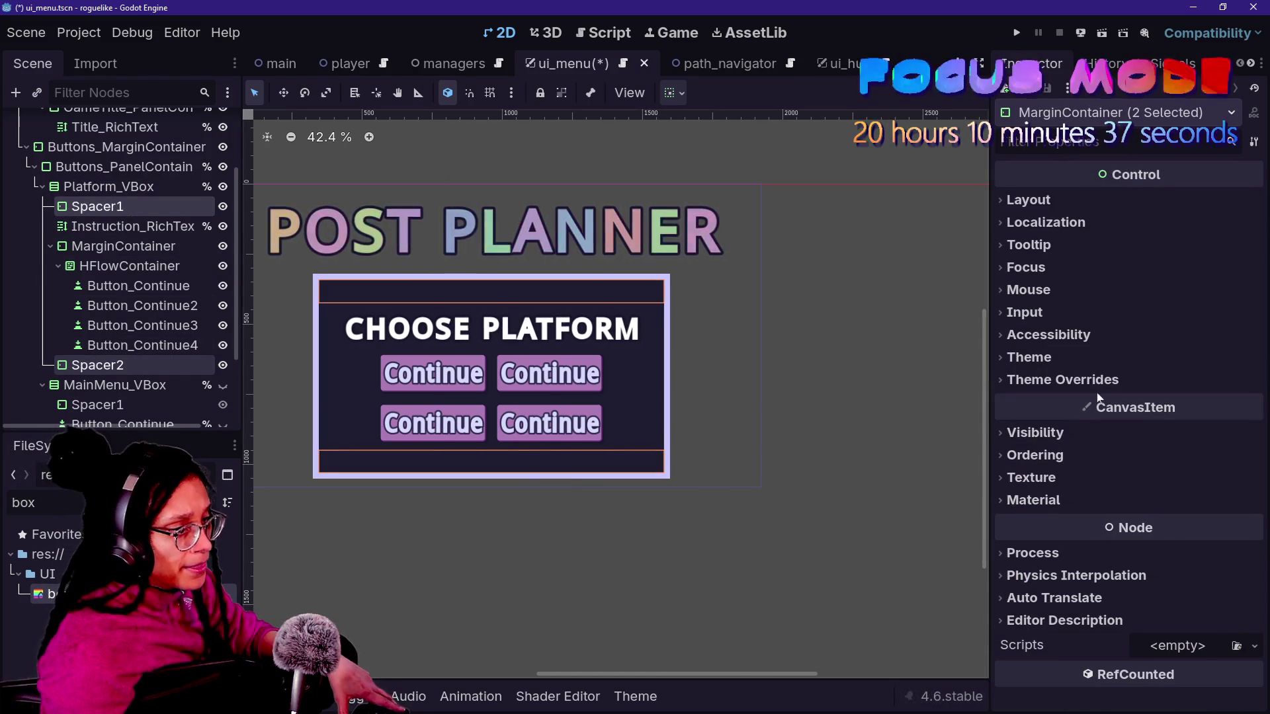
{"action": "left_click", "coordinate": [1047, 401]}
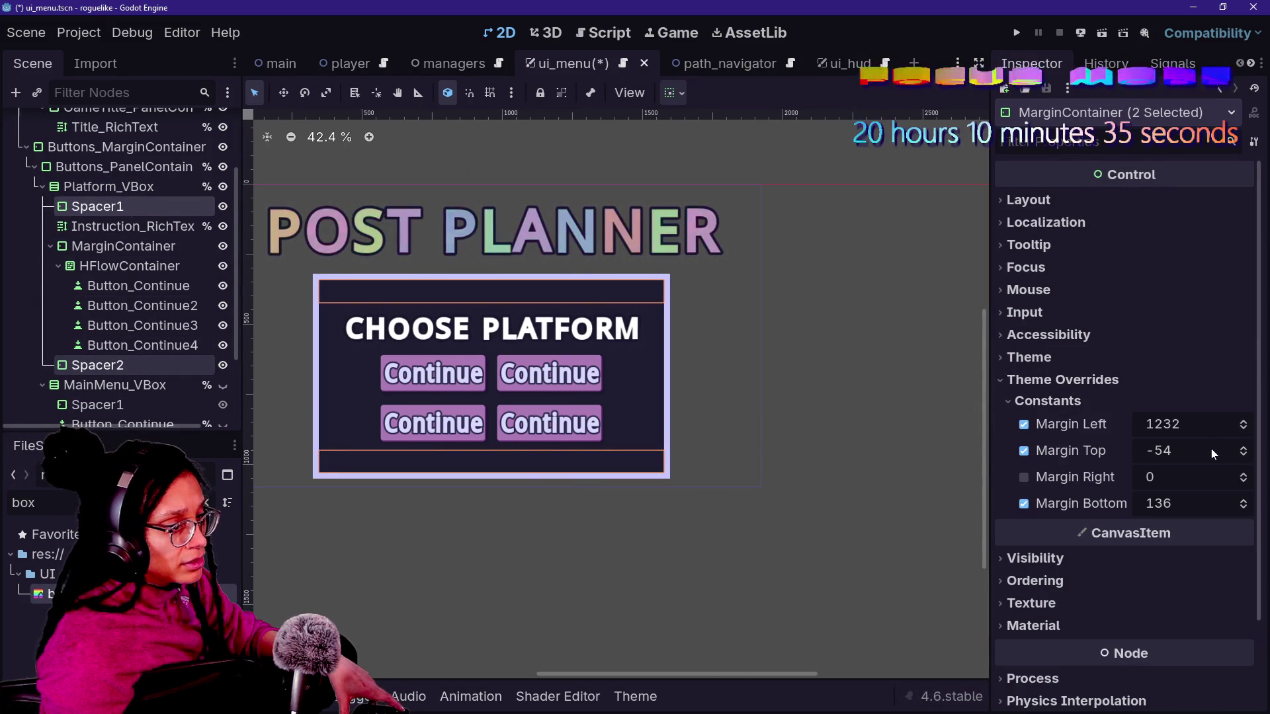
{"action": "mouse_move", "coordinate": [1202, 455]}
{"action": "left_mouse_down"}
{"action": "mouse_move", "coordinate": [1214, 455]}
{"action": "mouse_move", "coordinate": [1179, 455]}
{"action": "left_mouse_up"}
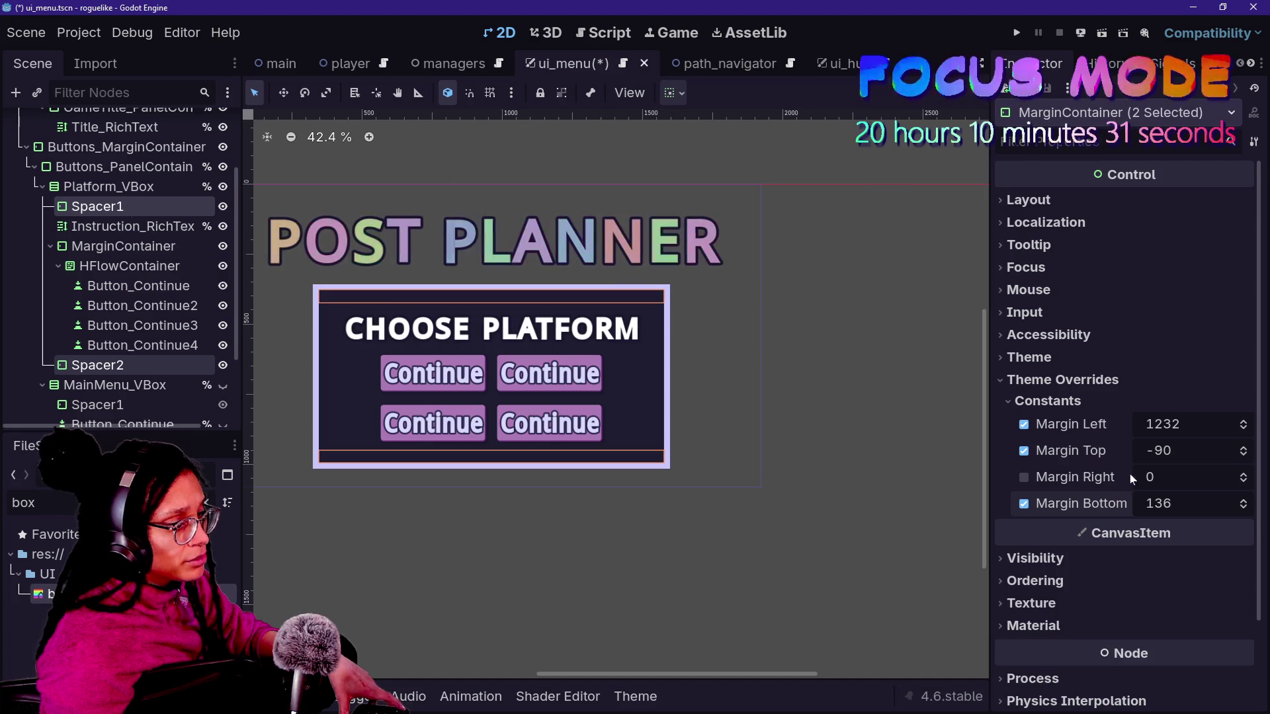
{"action": "left_click", "coordinate": [1026, 506]}
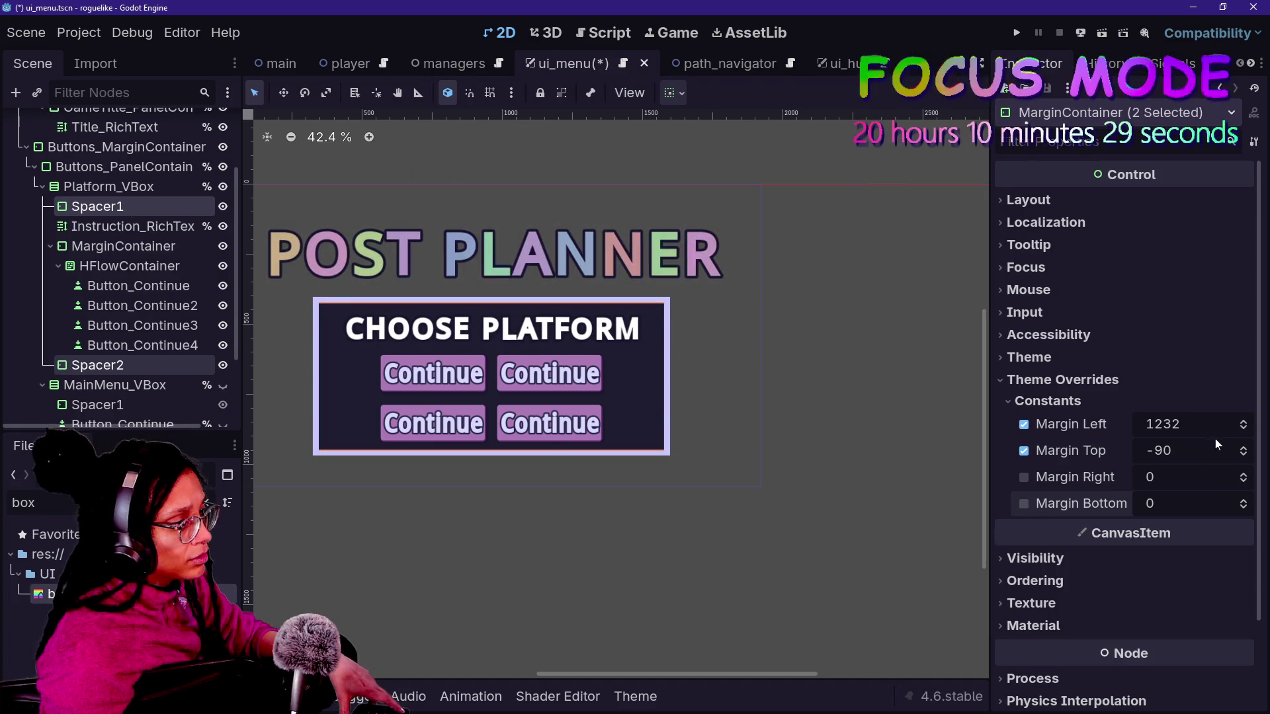
{"action": "mouse_move", "coordinate": [1211, 443]}
{"action": "left_mouse_down"}
{"action": "mouse_move", "coordinate": [1261, 443]}
{"action": "mouse_move", "coordinate": [1205, 450]}
{"action": "left_mouse_up"}
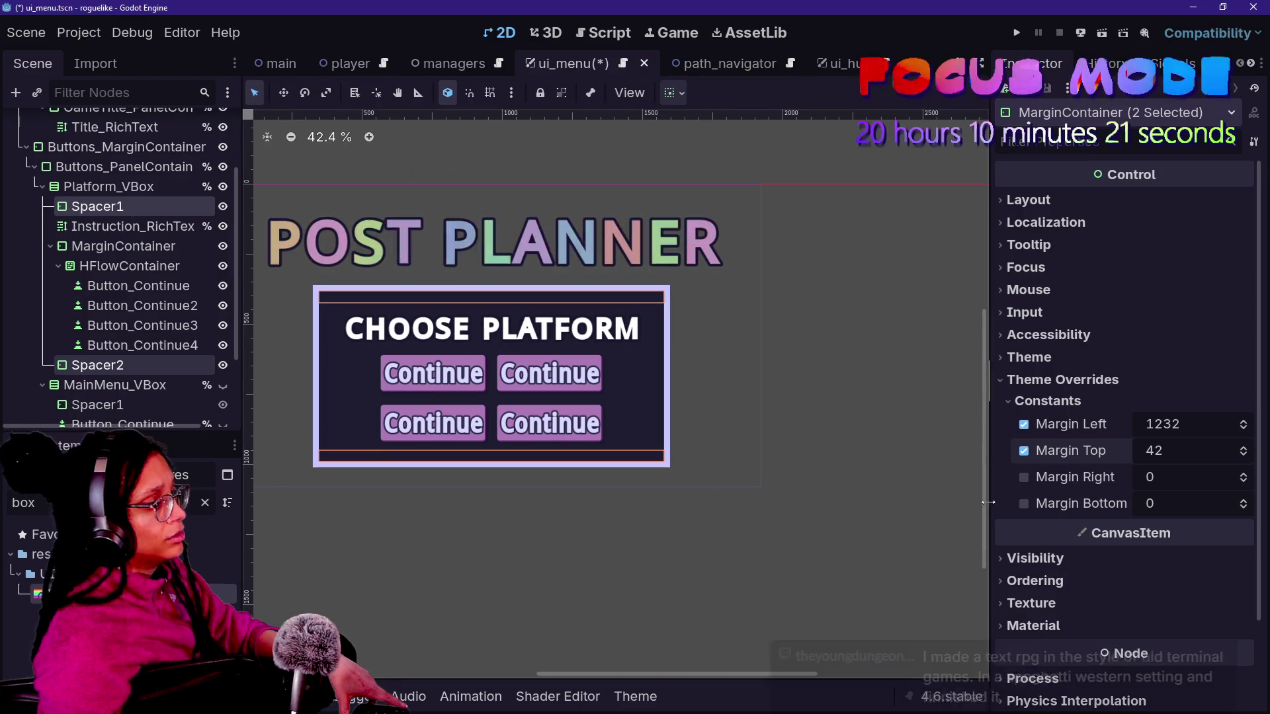
- Select Button_Continue, locate platform_mewsky.png in the FileSystem, and clear the button's Continue text
{"action": "left_click", "coordinate": [158, 286]}
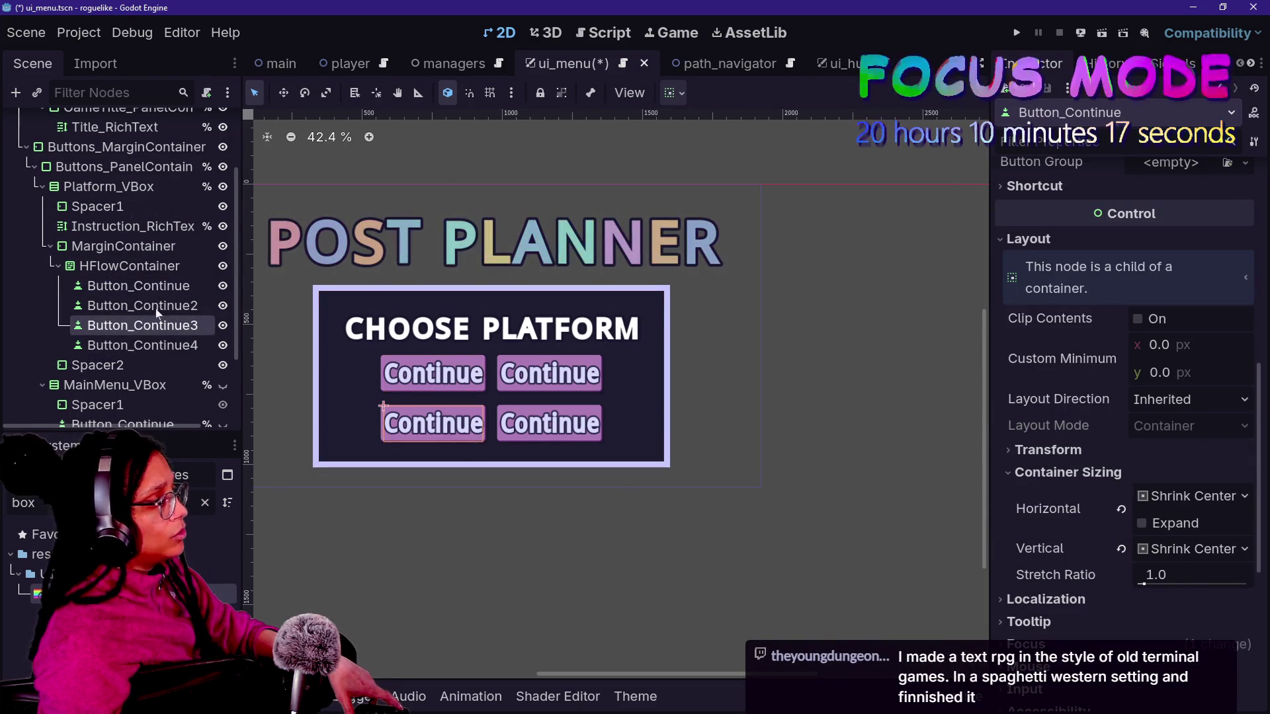
{"action": "left_click", "coordinate": [159, 305]}
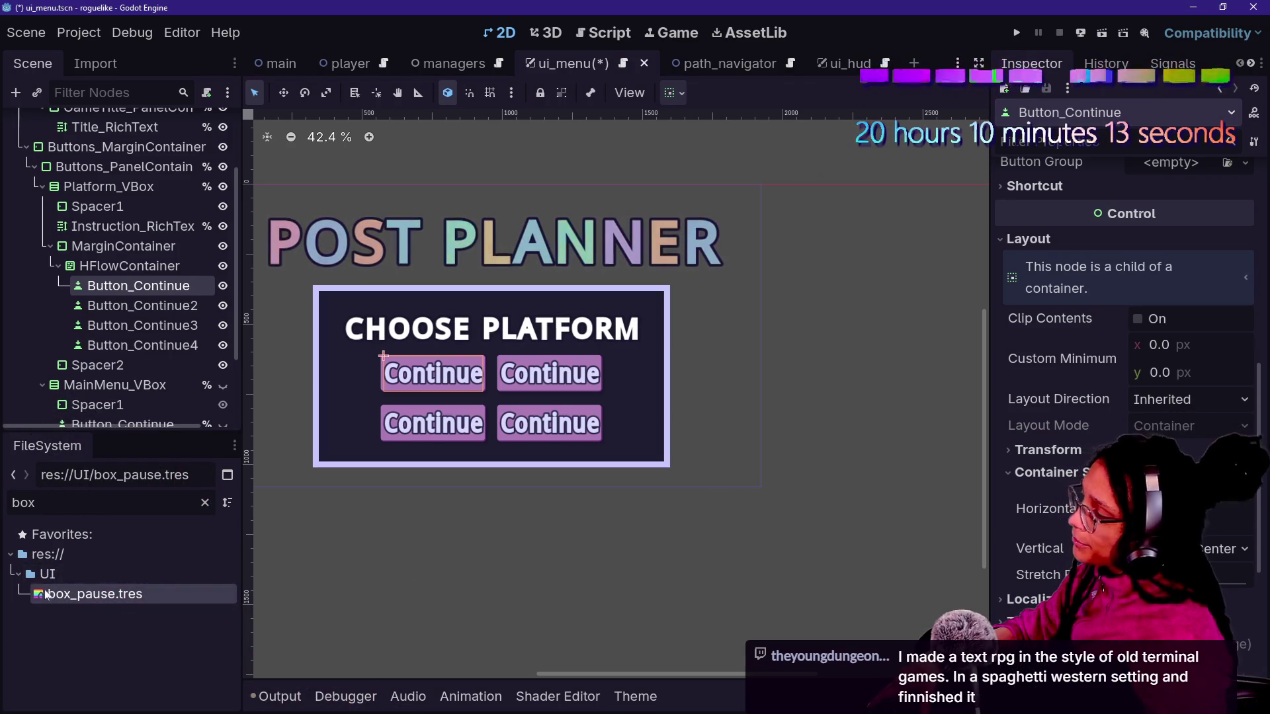
{"action": "left_click", "coordinate": [205, 503]}
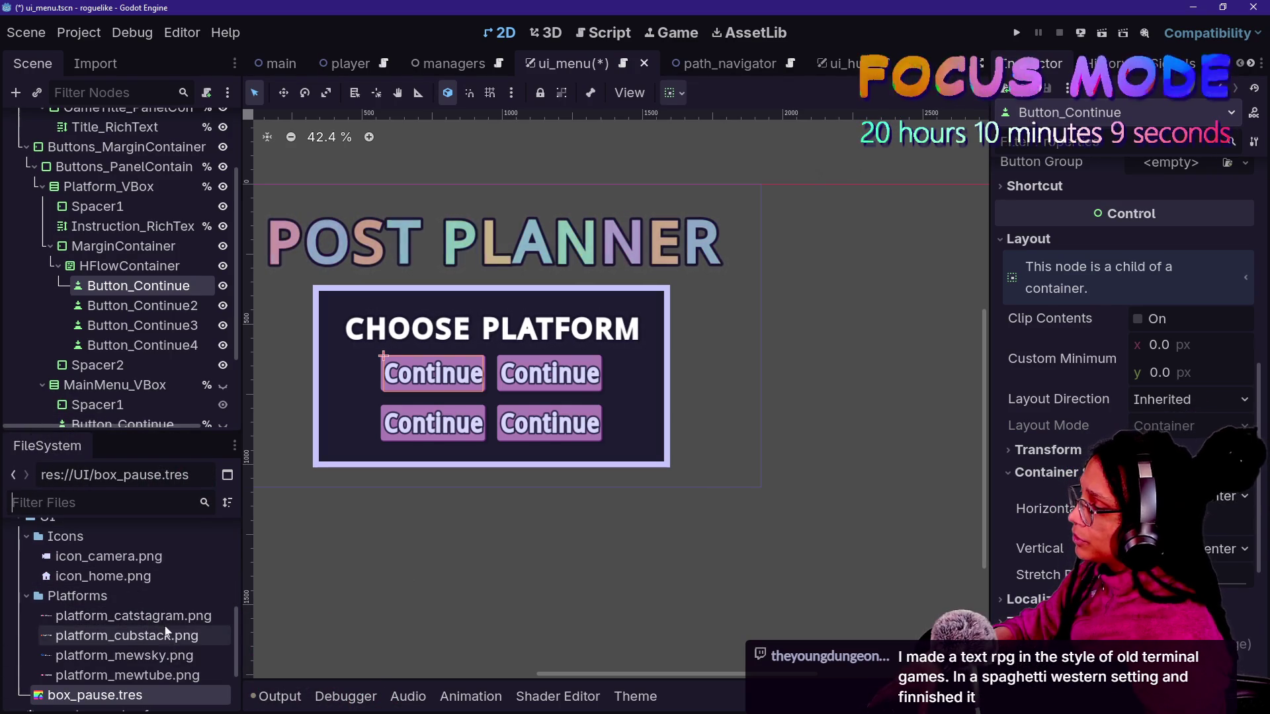
{"action": "left_click", "coordinate": [177, 657]}
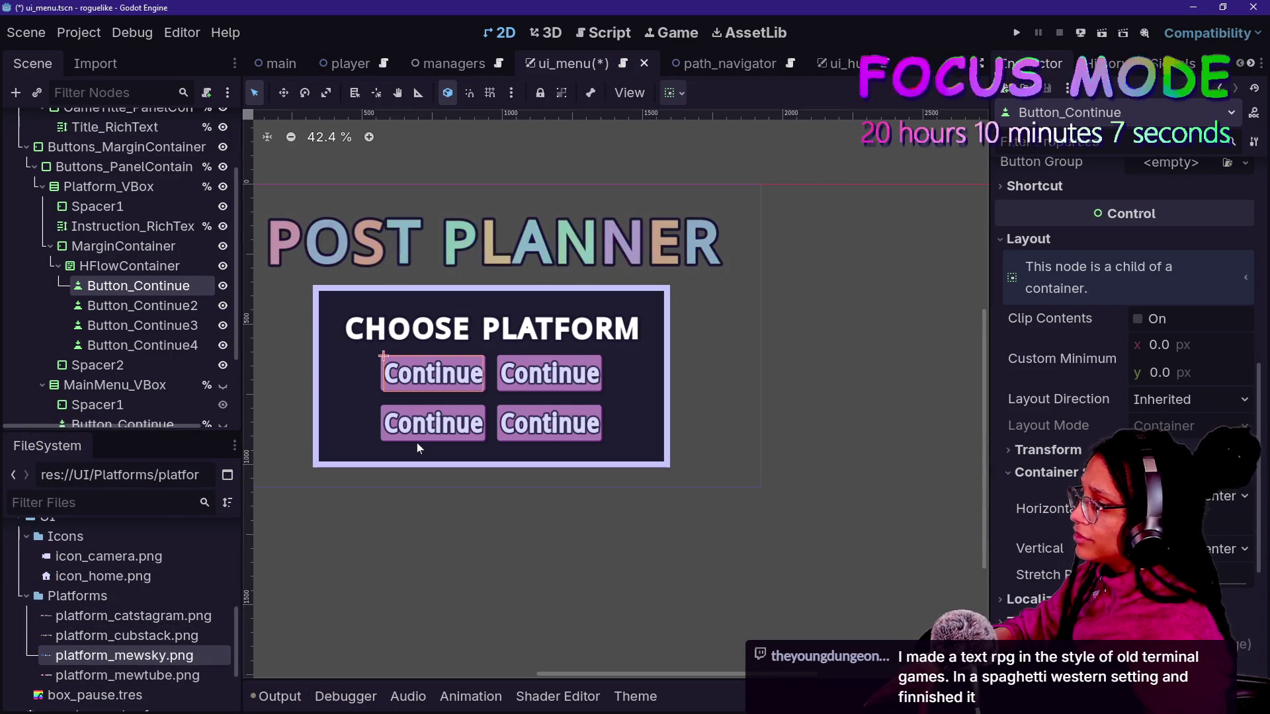
{"action": "scroll", "coordinate": [1084, 450], "scroll_direction": "down", "scroll_amount": 5}
{"action": "scroll", "coordinate": [1083, 450], "scroll_direction": "up", "scroll_amount": 10}
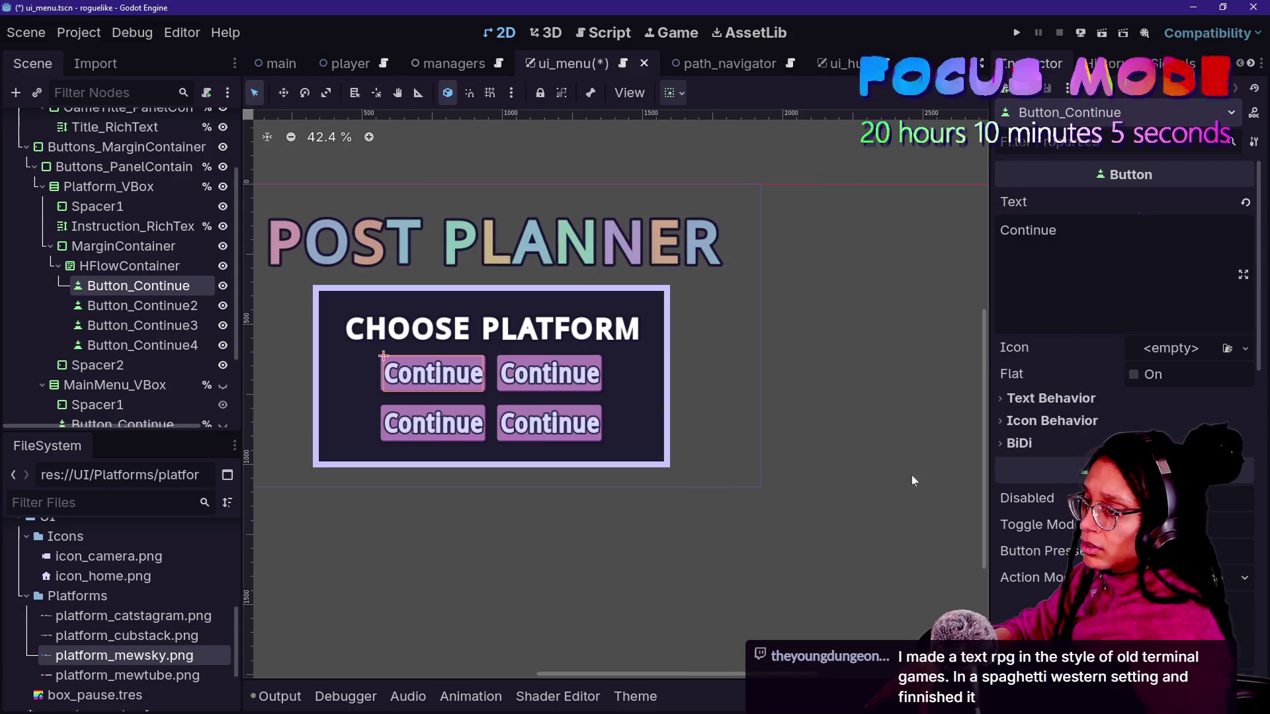
{"action": "left_click", "coordinate": [1246, 202]}
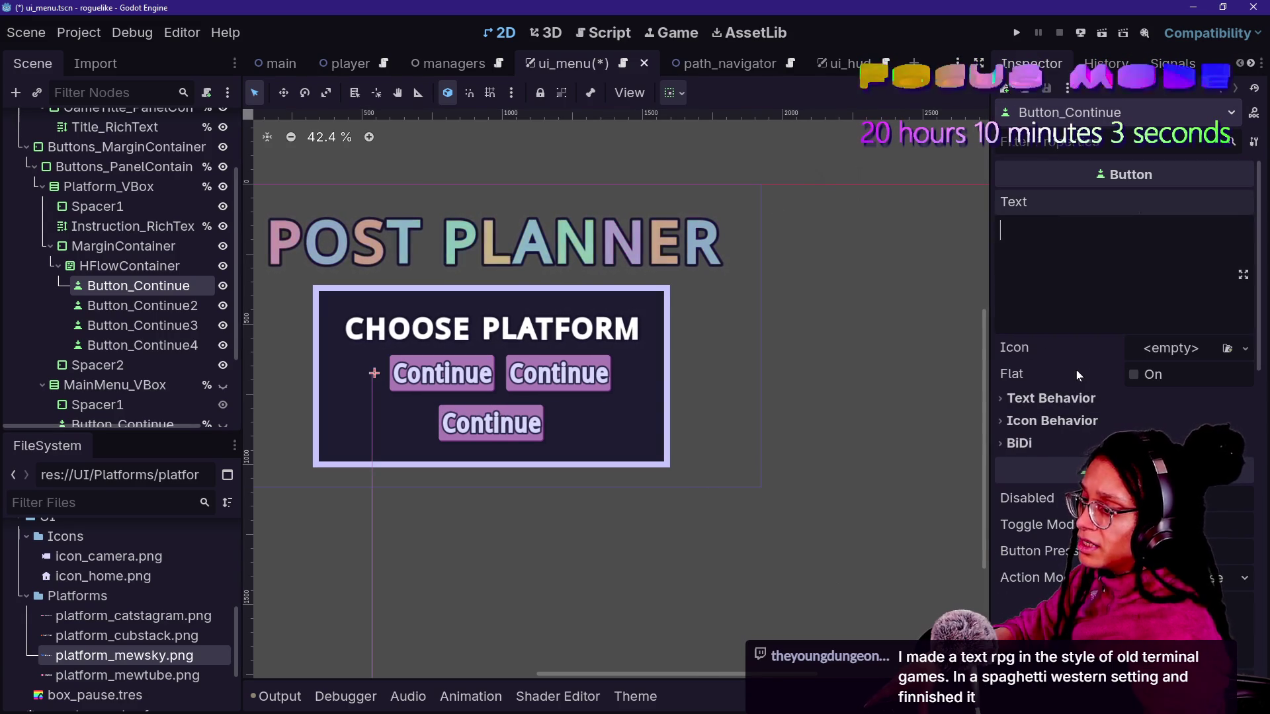
- Center the icon alignment and assign platform_mewsky.png as the first button's icon
{"action": "left_click", "coordinate": [1052, 421]}
{"action": "scroll", "coordinate": [1082, 423], "scroll_direction": "down", "scroll_amount": 3}
{"action": "left_click", "coordinate": [1139, 310]}
{"action": "left_click", "coordinate": [1155, 355]}
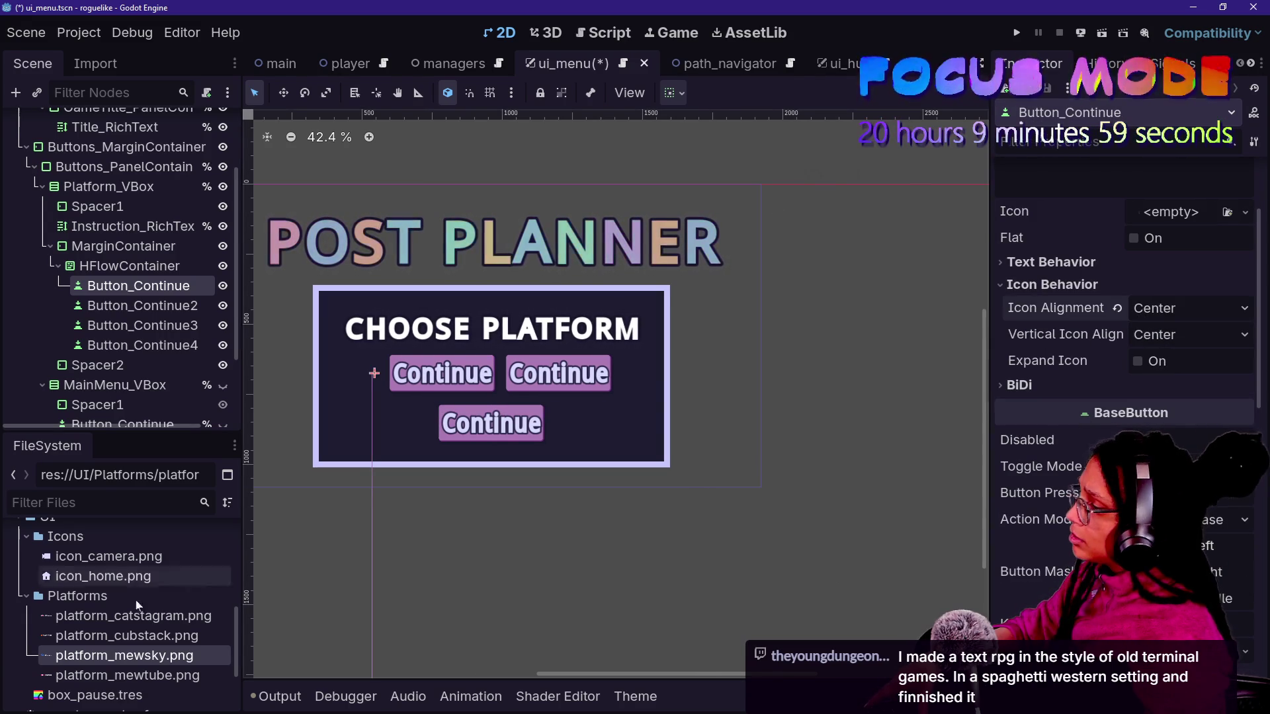
{"action": "mouse_move", "coordinate": [119, 658]}
{"action": "left_mouse_down"}
{"action": "mouse_move", "coordinate": [598, 546]}
{"action": "mouse_move", "coordinate": [1210, 229]}
{"action": "mouse_move", "coordinate": [1143, 223]}
{"action": "left_mouse_up"}
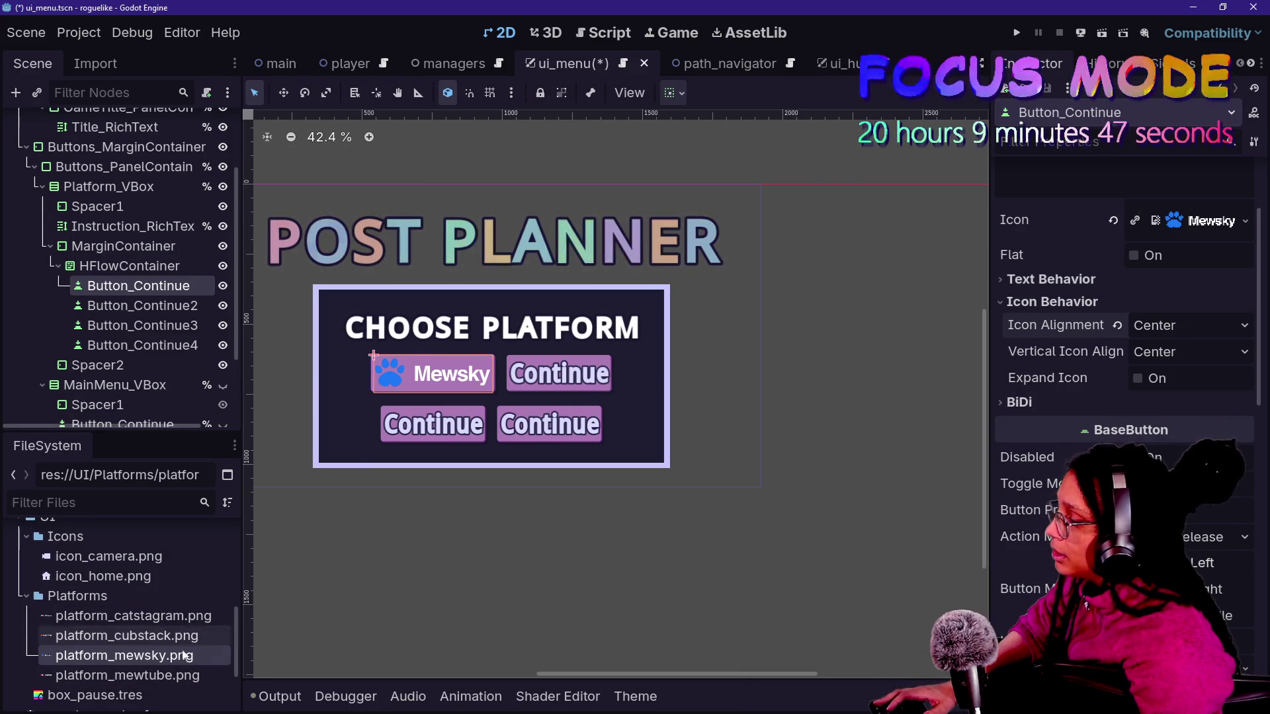
{"action": "left_click", "coordinate": [176, 614]}
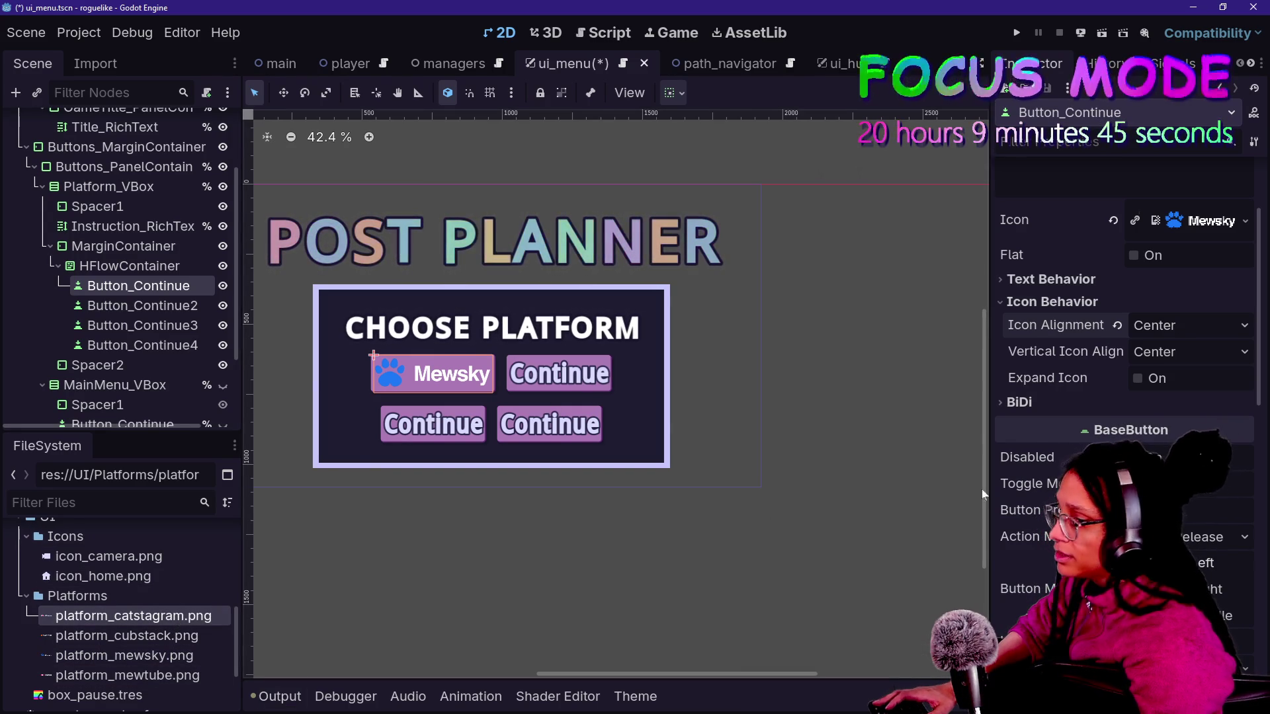
{"action": "left_click", "coordinate": [140, 305]}
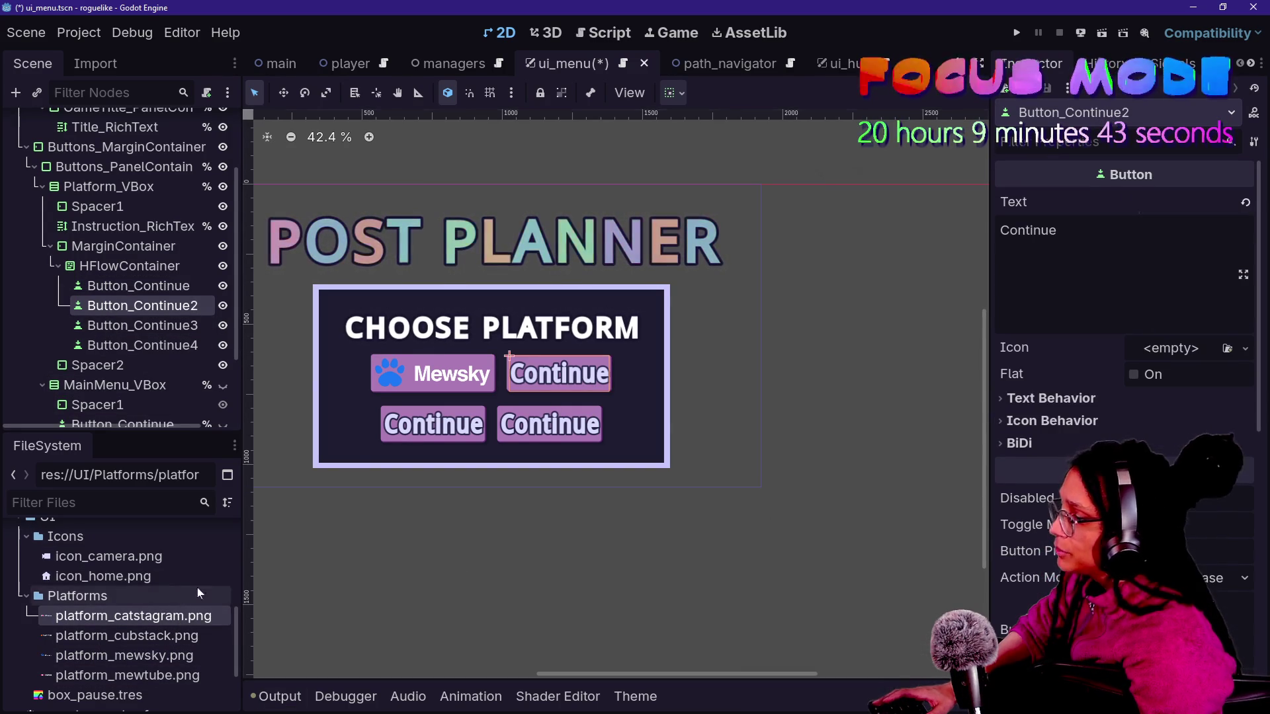
- Give the second button the platform_catstagram.png icon and delete its Continue text
{"action": "left_click_drag", "start_coordinate": [157, 624], "coordinate": [1154, 393]}
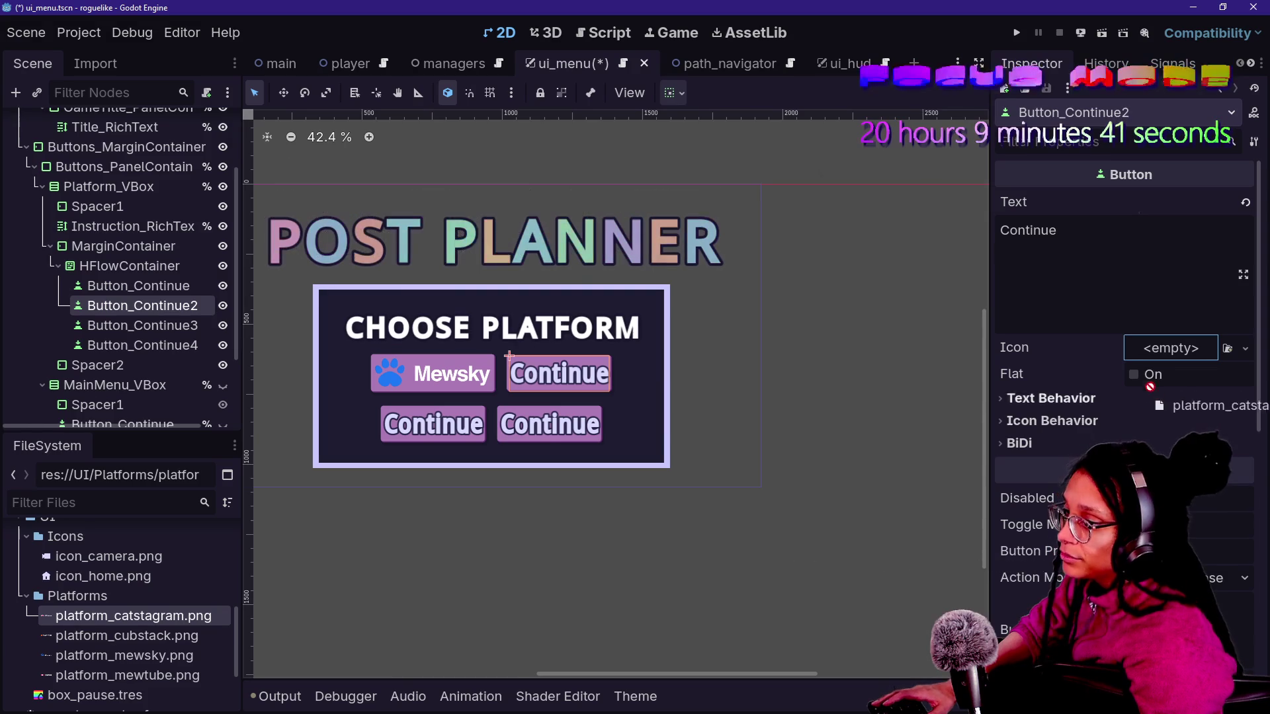
{"action": "left_click_drag", "start_coordinate": [1166, 348], "coordinate": [1167, 352]}
{"action": "double_click", "coordinate": [1028, 230]}
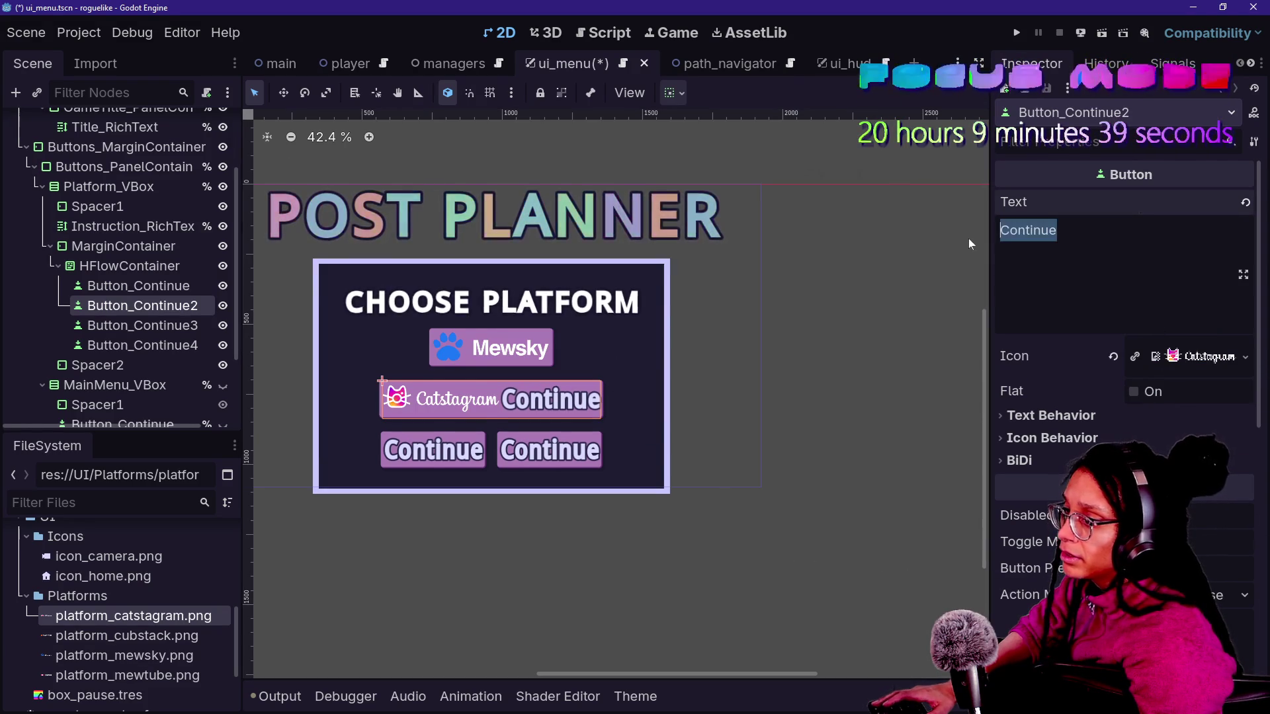
{"action": "key", "text": "BackSpace"}
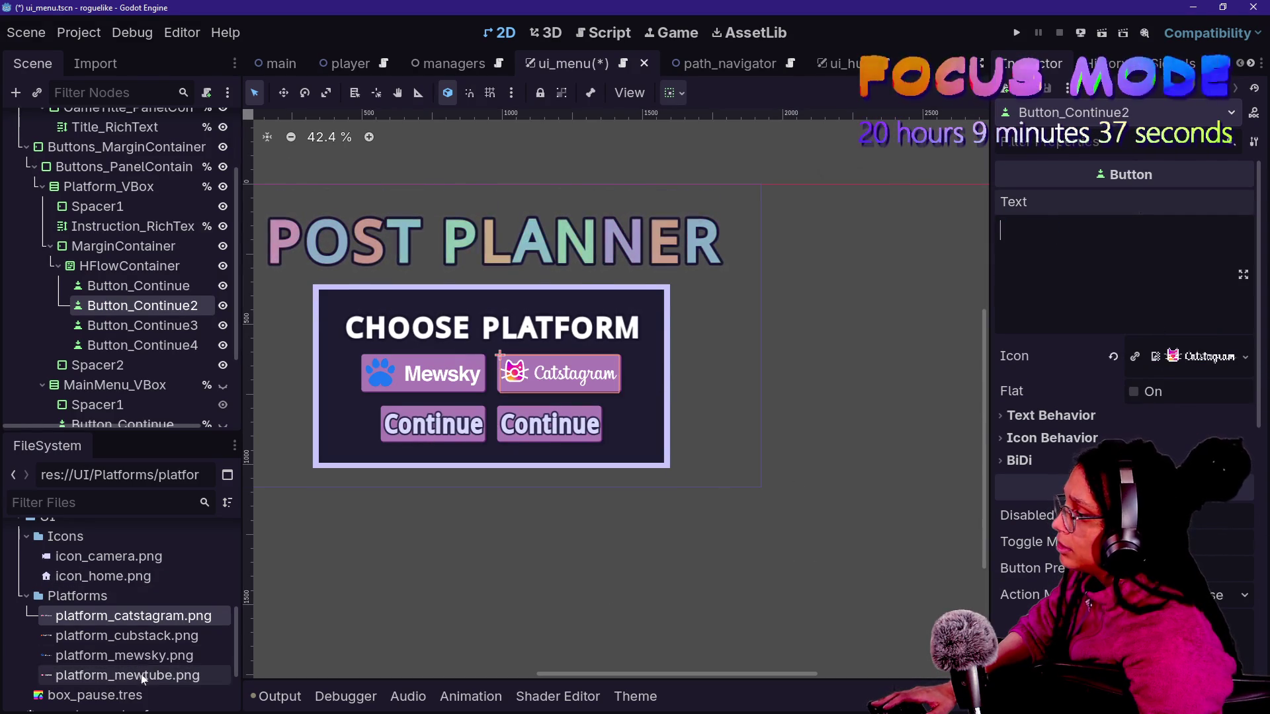
{"action": "left_click", "coordinate": [144, 653]}
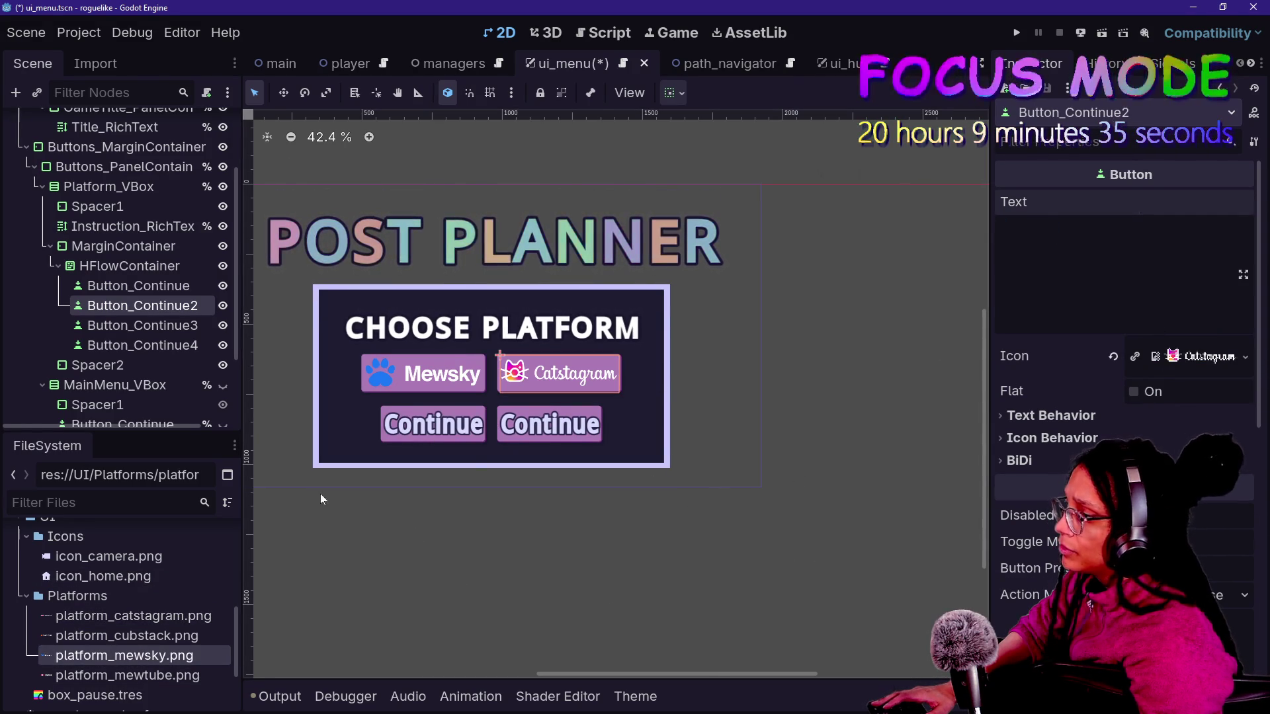
{"action": "left_click", "coordinate": [135, 635]}
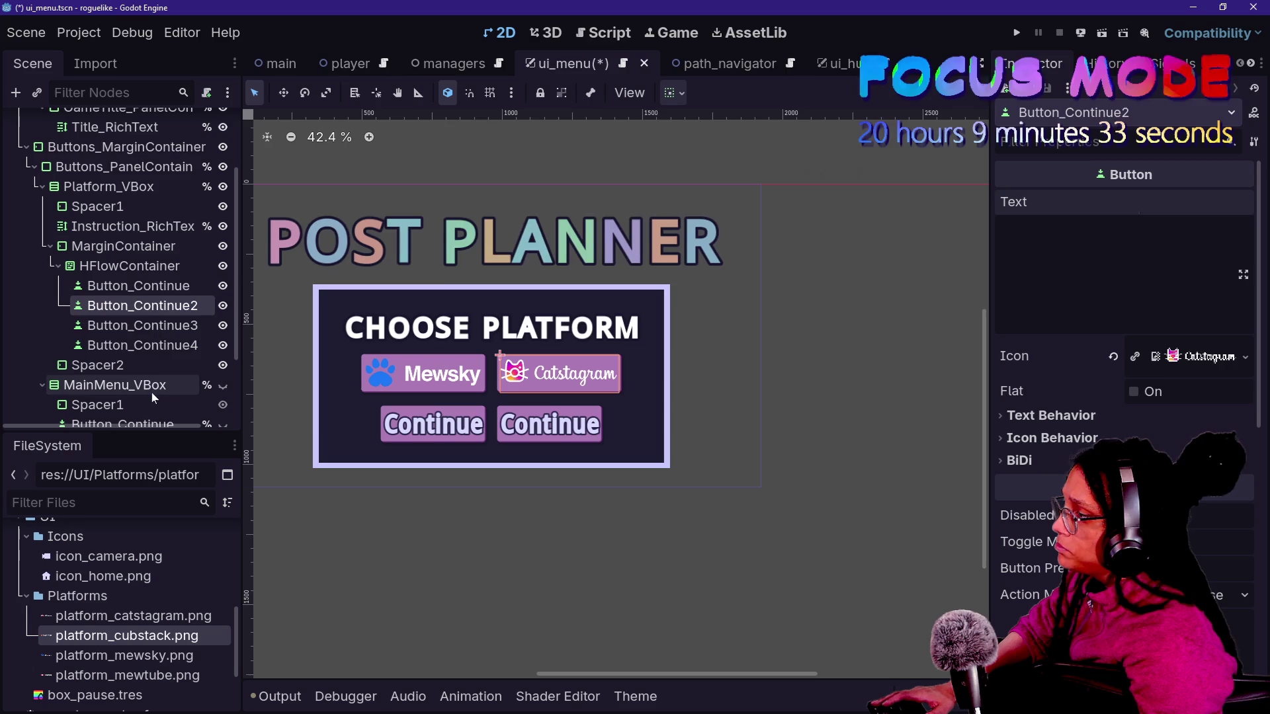
- Clear the third button's Continue text and set platform_mewtube.png as its icon
{"action": "left_click", "coordinate": [145, 326]}
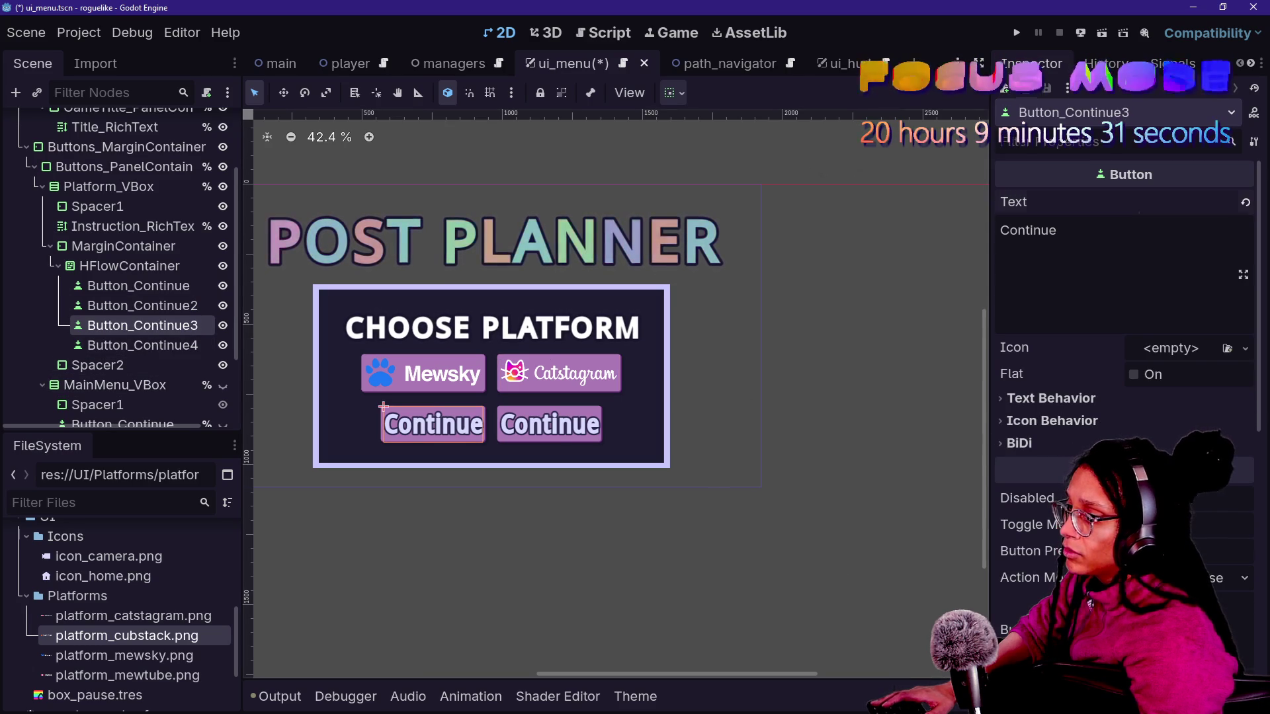
{"action": "key", "text": "ctrl+a"}
{"action": "key", "text": "BackSpace"}
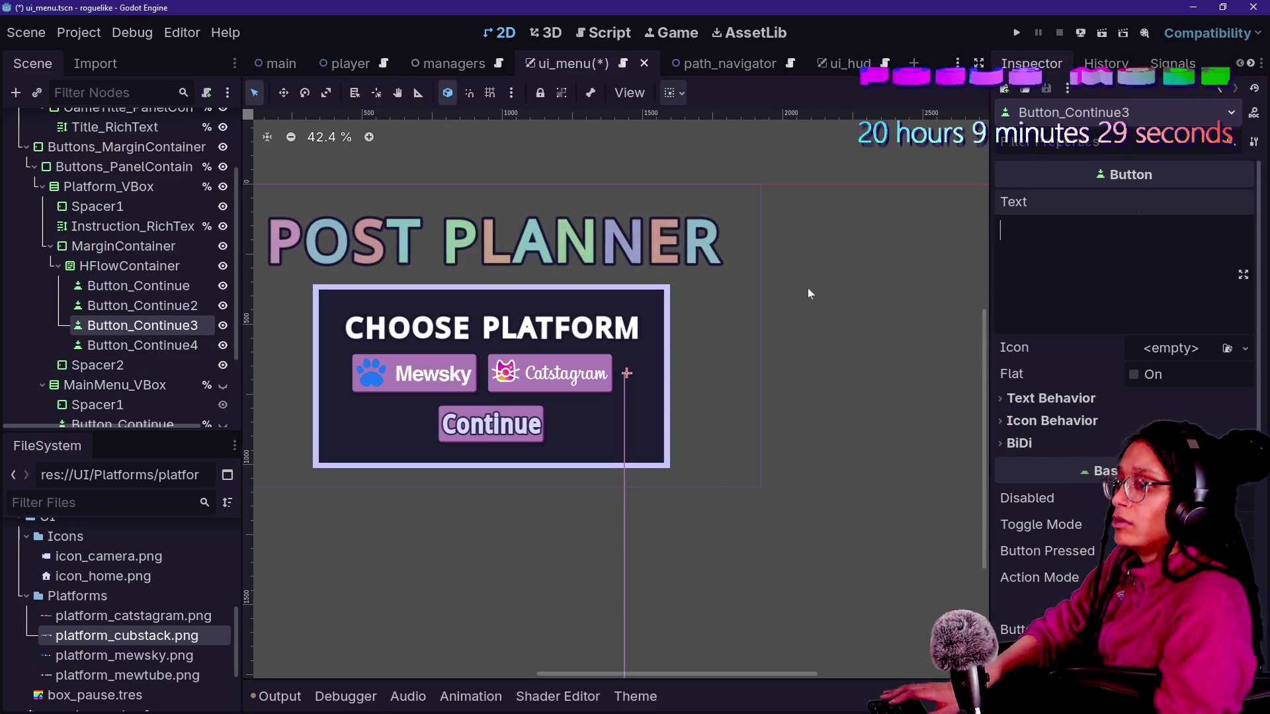
{"action": "left_click", "coordinate": [148, 659]}
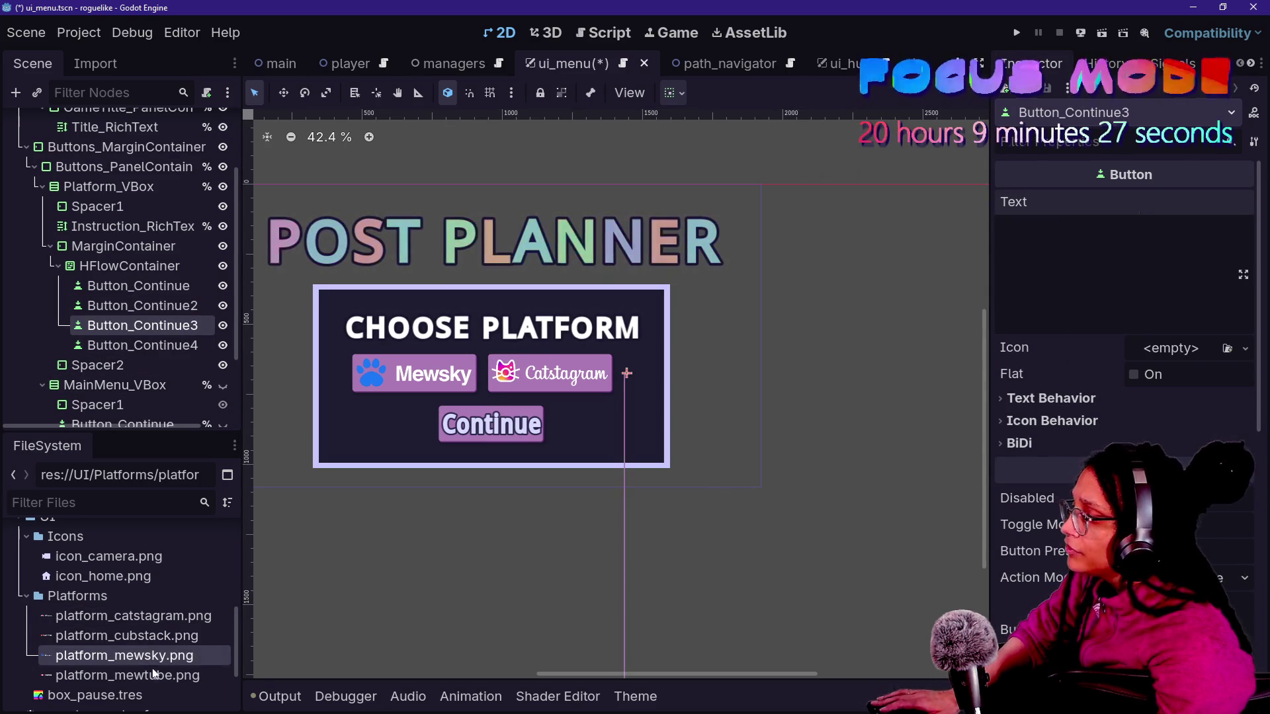
{"action": "left_click_drag", "start_coordinate": [150, 674], "coordinate": [1182, 357]}
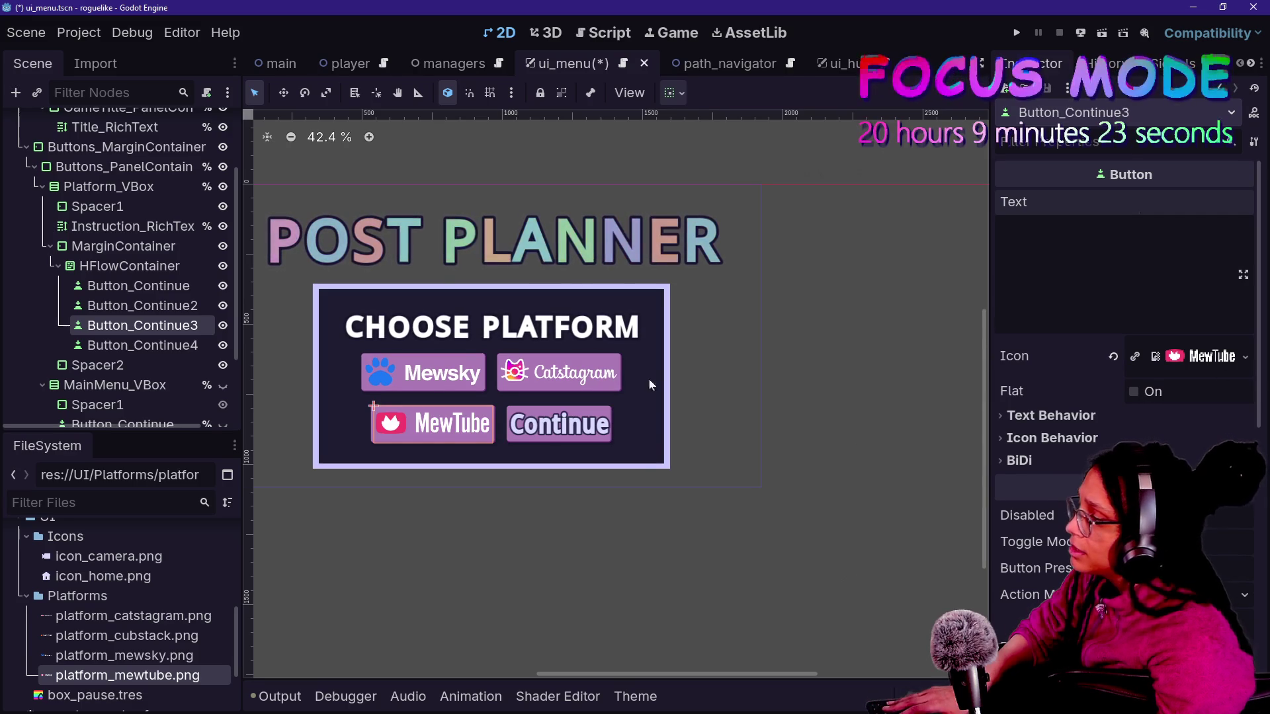
- Set platform_cubstack.png as the fourth button's icon, erase its text, and save ui_menu
{"action": "left_click", "coordinate": [141, 345]}
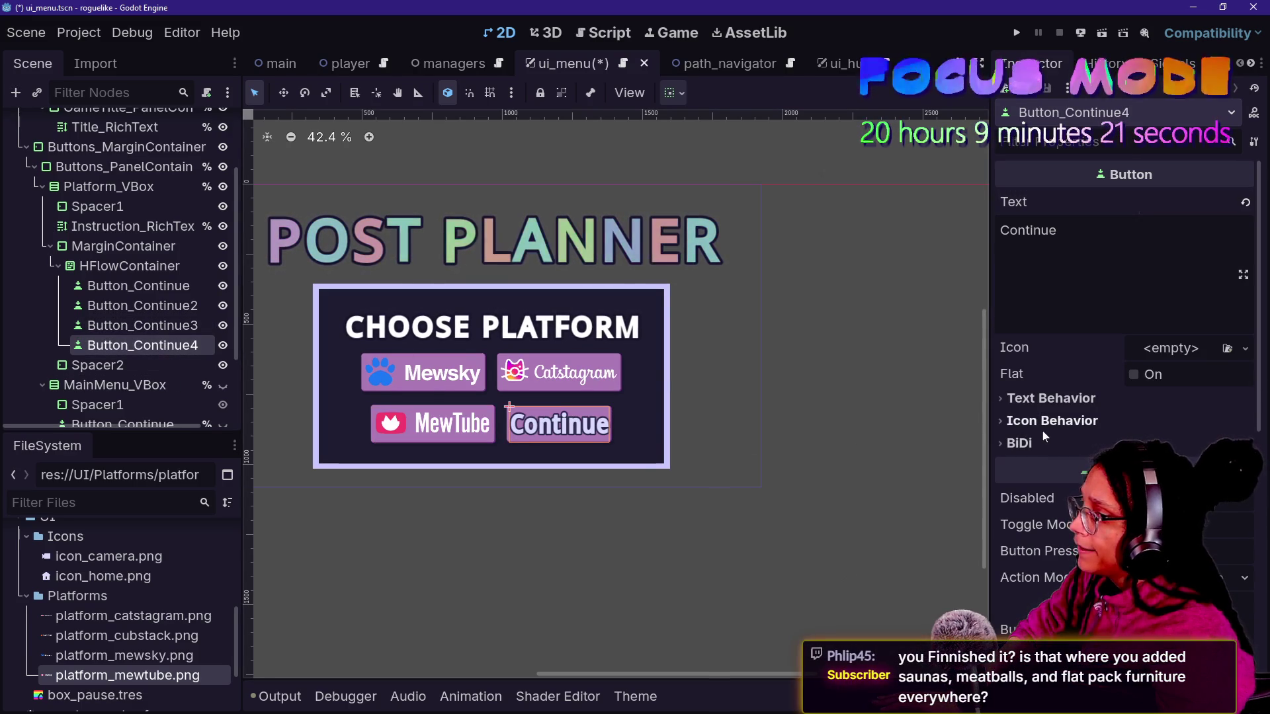
{"action": "mouse_move", "coordinate": [161, 646]}
{"action": "left_mouse_down"}
{"action": "mouse_move", "coordinate": [822, 525]}
{"action": "mouse_move", "coordinate": [1178, 348]}
{"action": "left_mouse_up"}
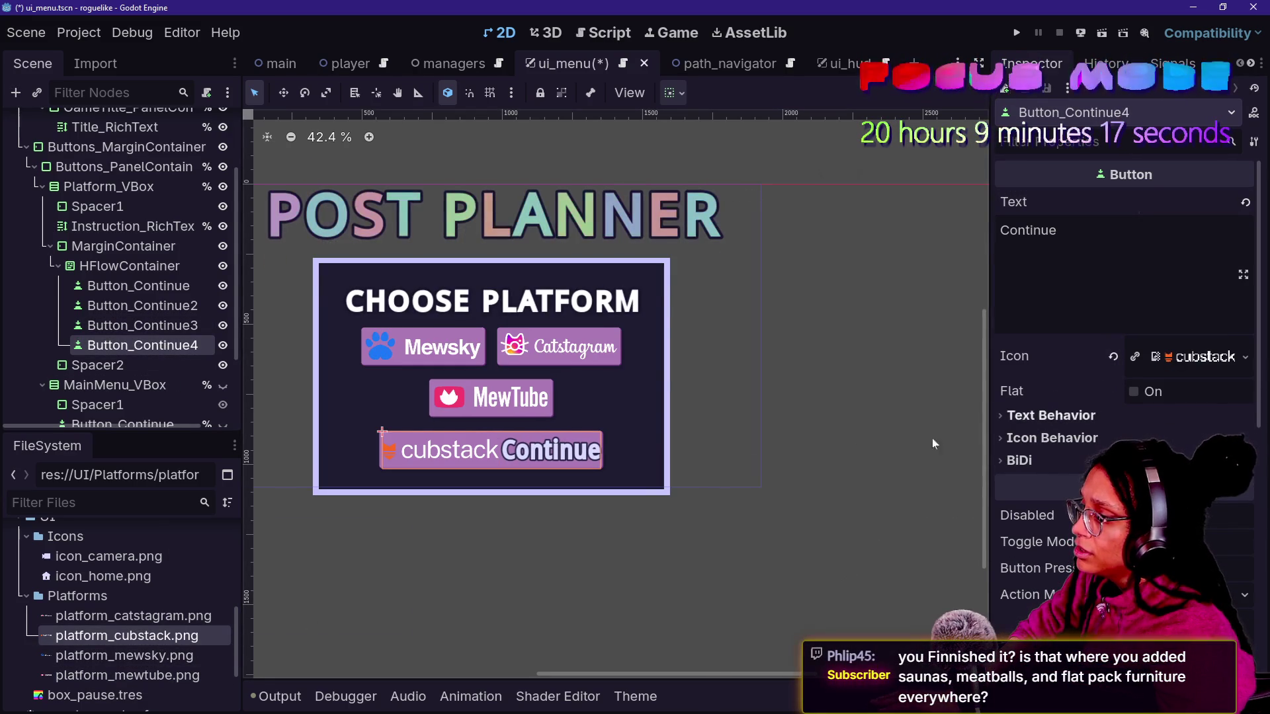
{"action": "key", "text": "BackSpace"}
{"action": "key", "text": "BackSpace"}
{"action": "key", "text": "BackSpace"}
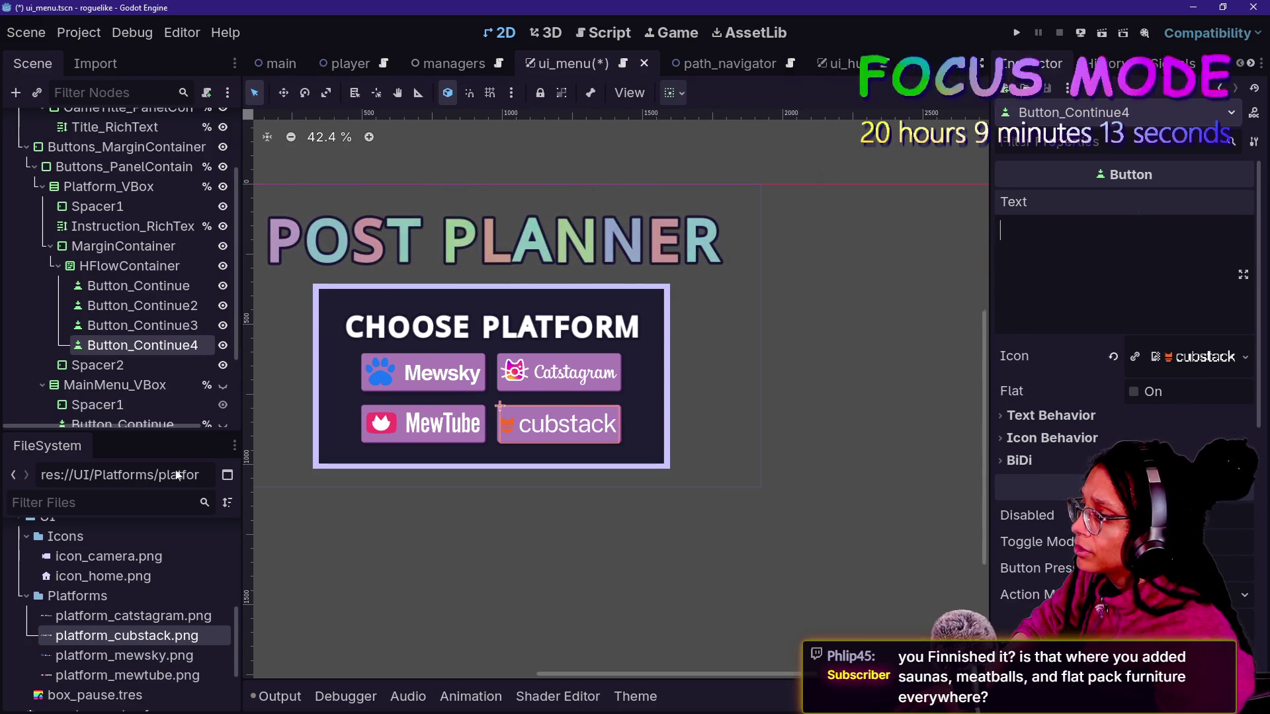
{"action": "key", "text": "ctrl+s"}
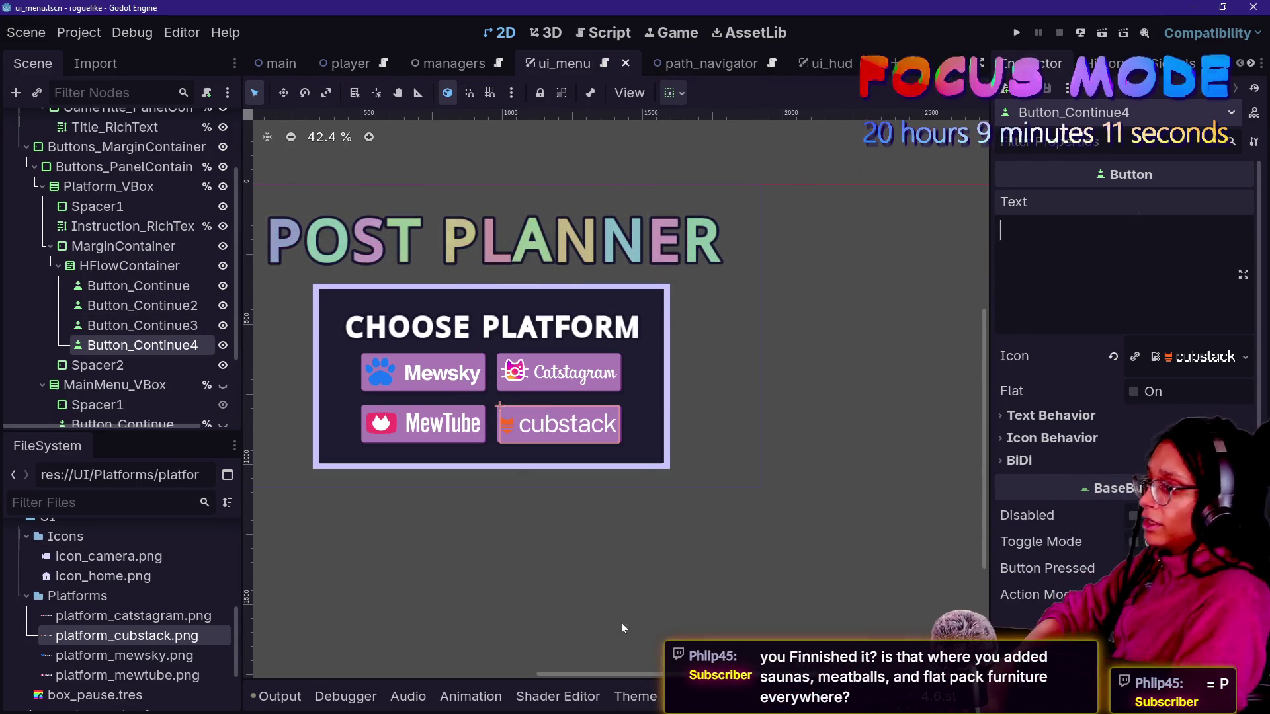
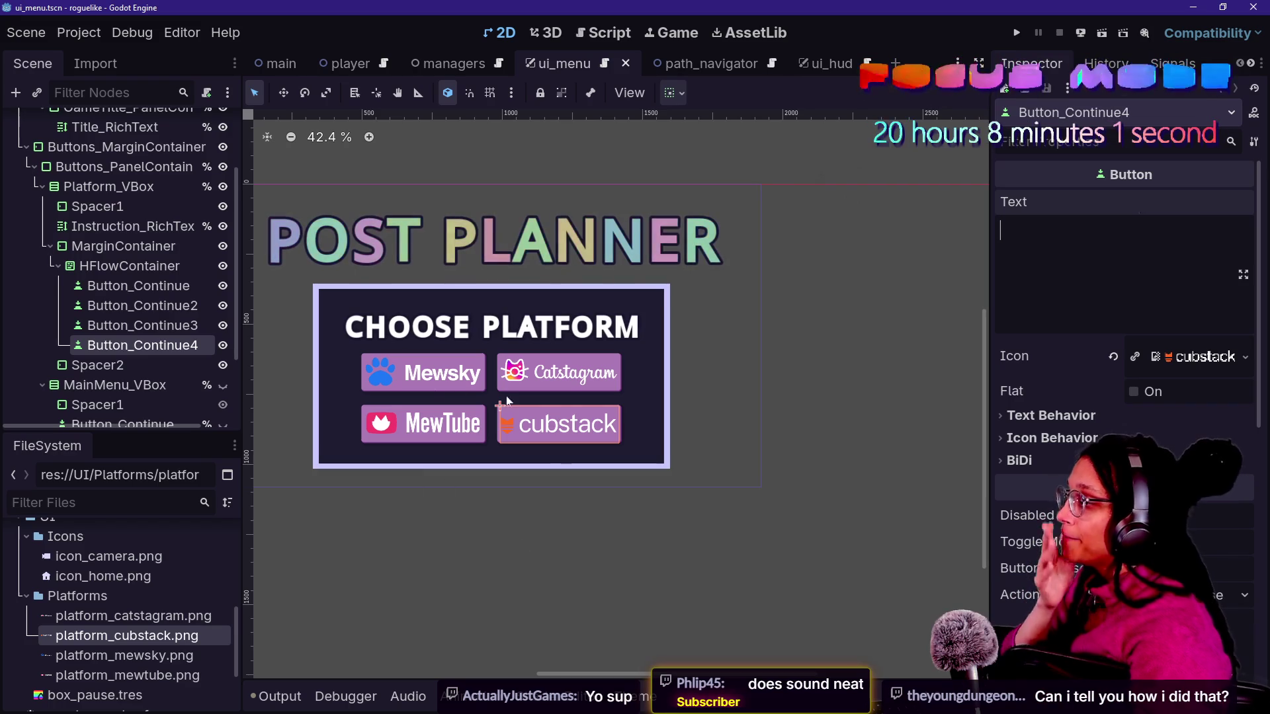
- Try the button's icon stretching on and back off, then preview the cubstack icon texture
{"action": "scroll", "coordinate": [463, 418], "scroll_direction": "up", "scroll_amount": 5}
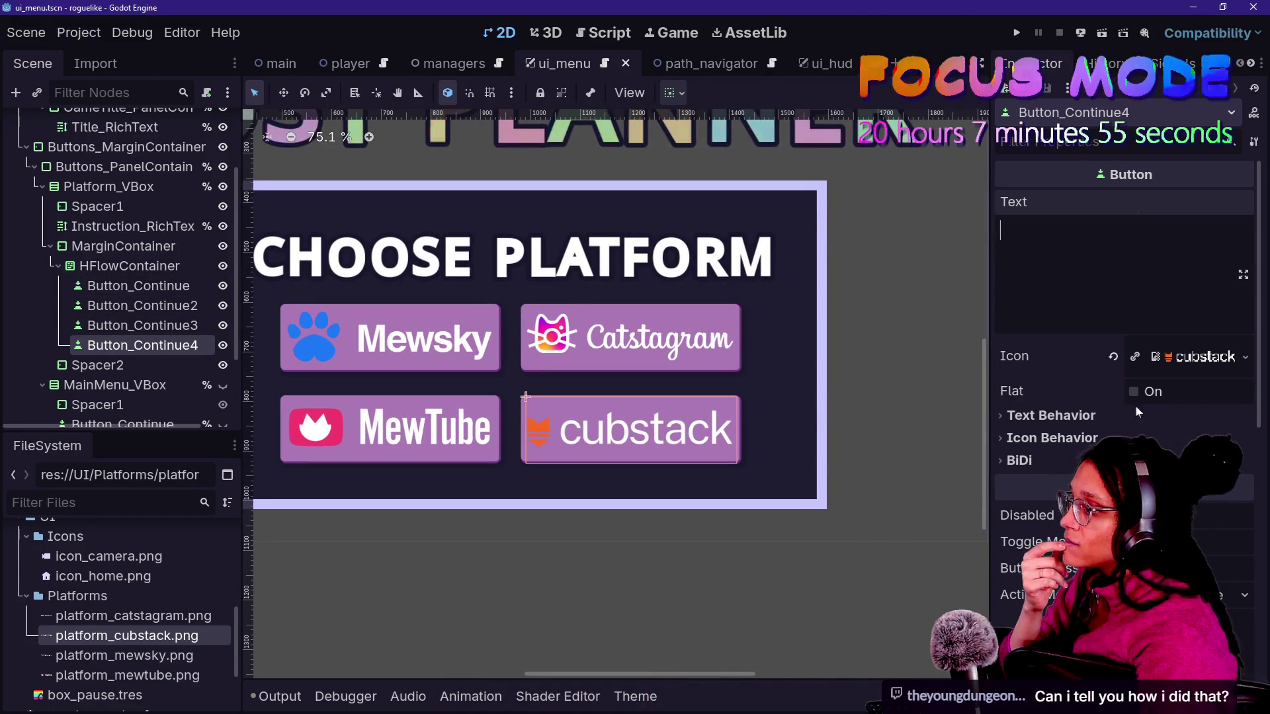
{"action": "left_click", "coordinate": [1085, 438]}
{"action": "scroll", "coordinate": [1124, 430], "scroll_direction": "down", "scroll_amount": 2}
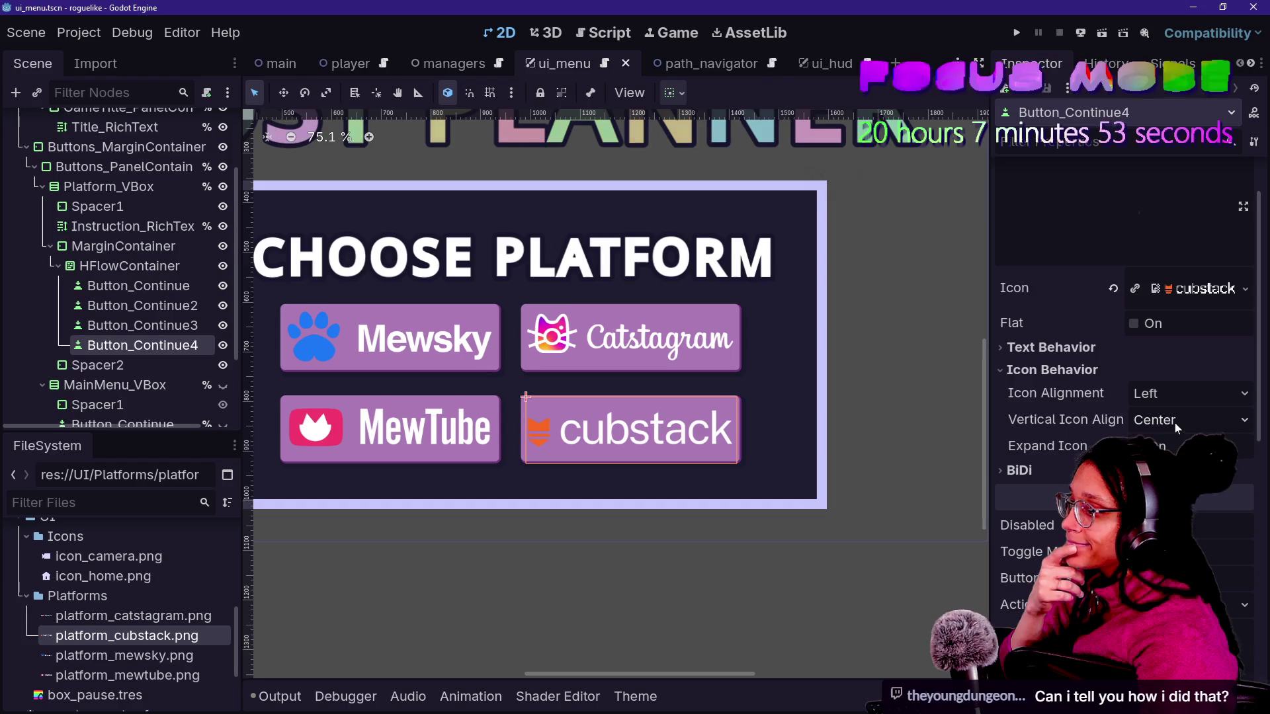
{"action": "left_click", "coordinate": [1173, 446]}
{"action": "left_click", "coordinate": [1173, 446]}
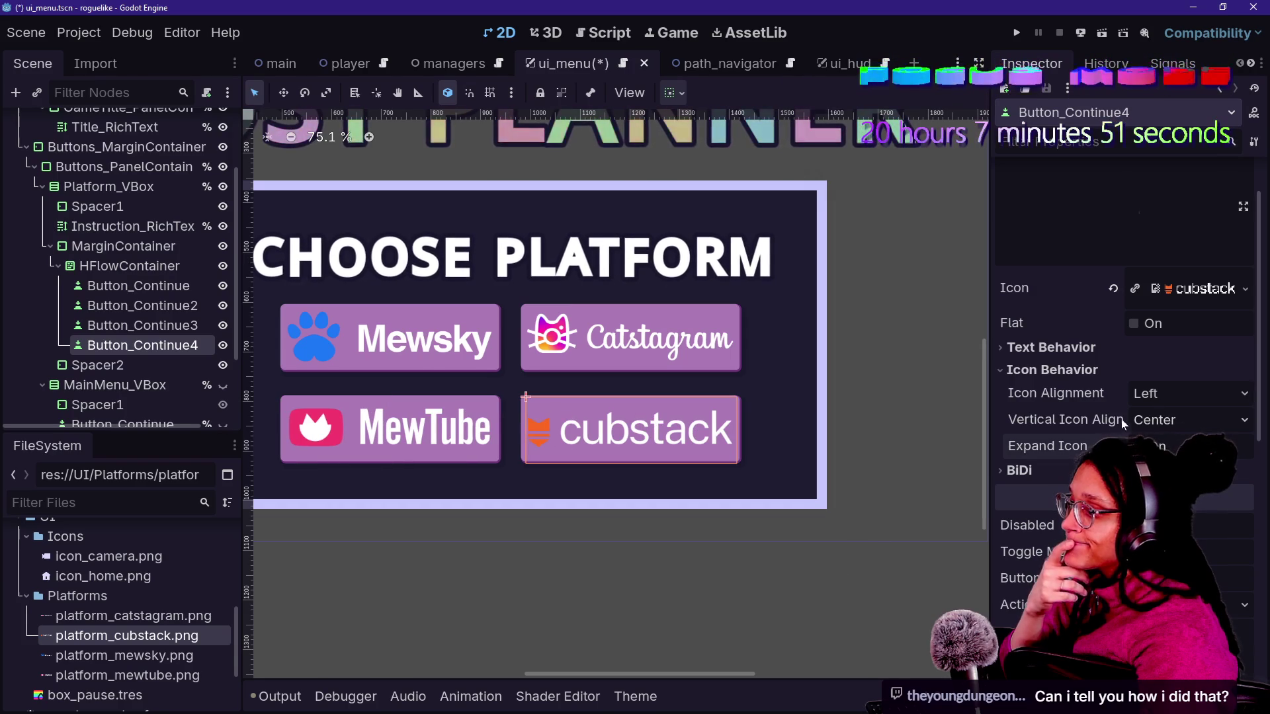
{"action": "scroll", "coordinate": [1118, 420], "scroll_direction": "down", "scroll_amount": 4}
{"action": "scroll", "coordinate": [1091, 444], "scroll_direction": "down", "scroll_amount": 12}
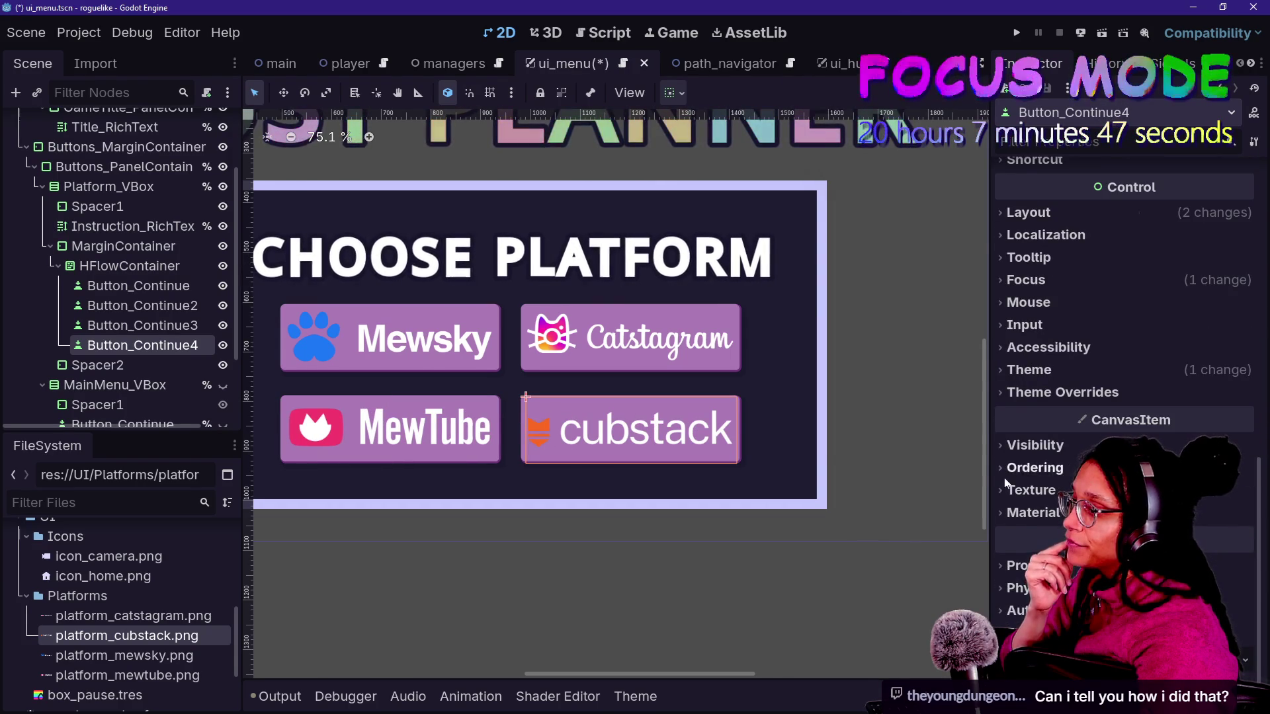
{"action": "scroll", "coordinate": [1004, 516], "scroll_direction": "up", "scroll_amount": 15}
{"action": "left_click", "coordinate": [1167, 366]}
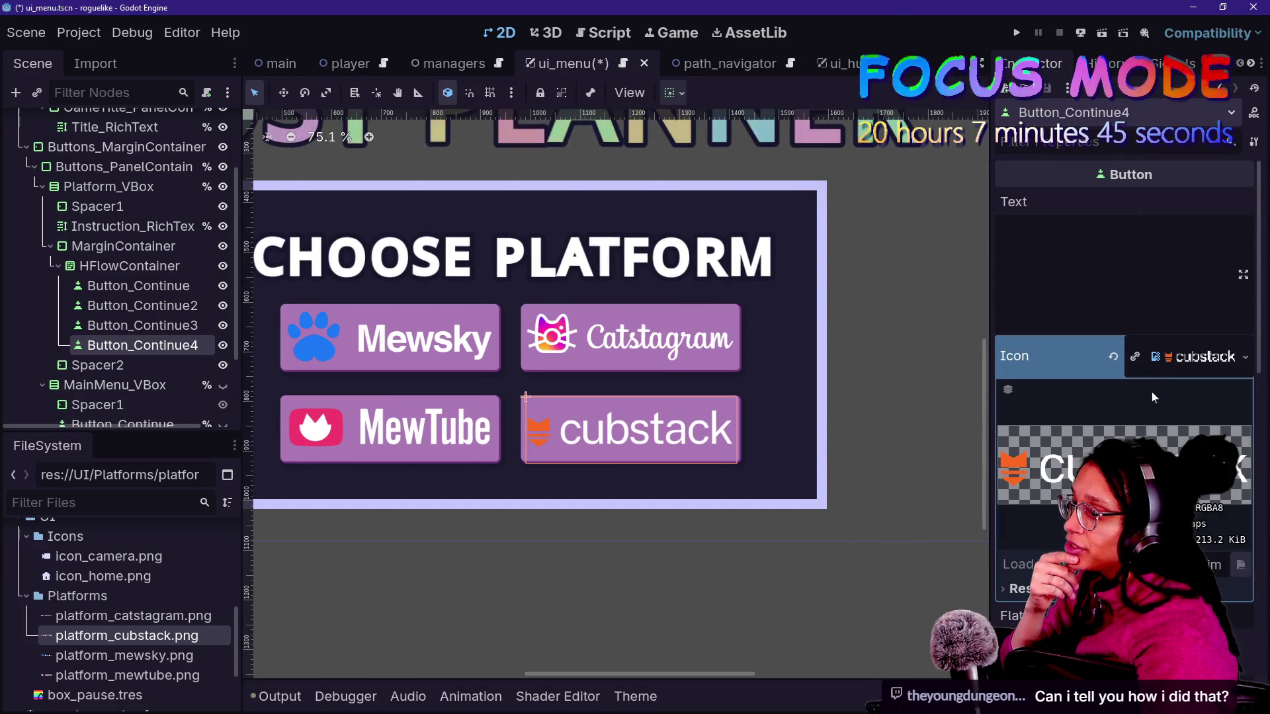
{"action": "scroll", "coordinate": [1138, 403], "scroll_direction": "down", "scroll_amount": 2}
{"action": "scroll", "coordinate": [1125, 370], "scroll_direction": "down", "scroll_amount": 2}
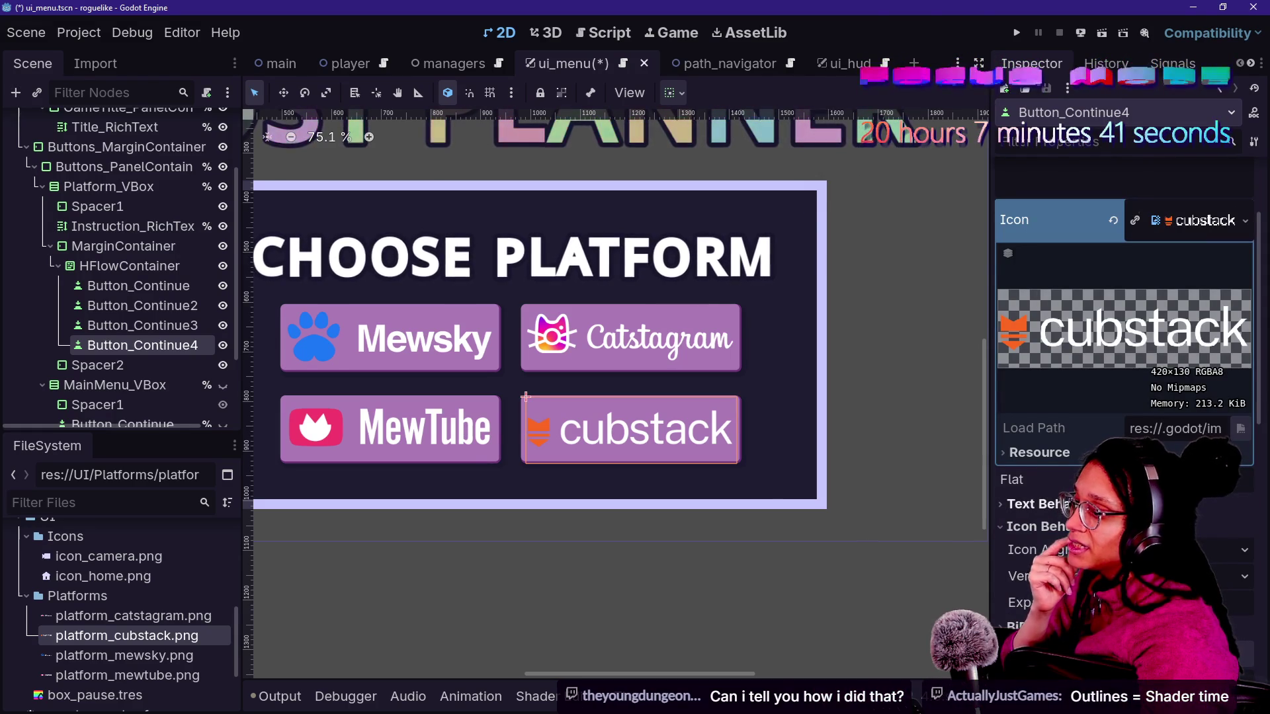
{"action": "scroll", "coordinate": [1124, 371], "scroll_direction": "down", "scroll_amount": 2}
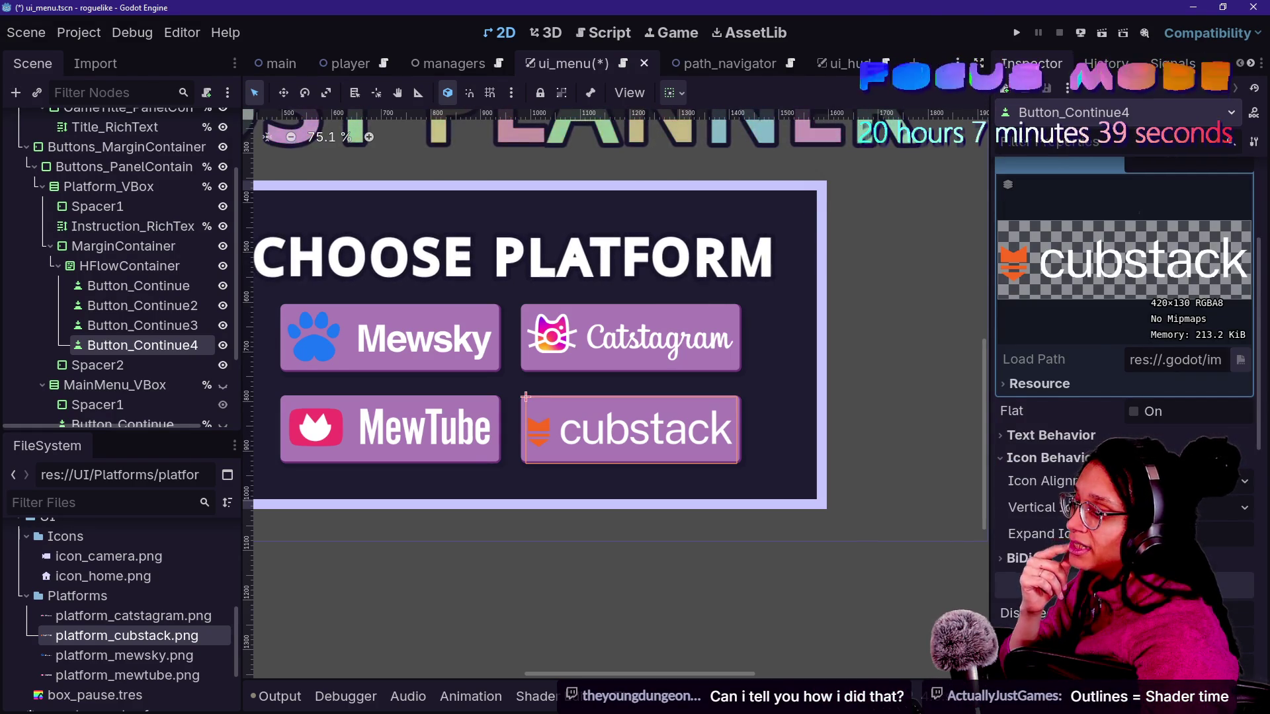
{"action": "scroll", "coordinate": [1124, 297], "scroll_direction": "down", "scroll_amount": 4}
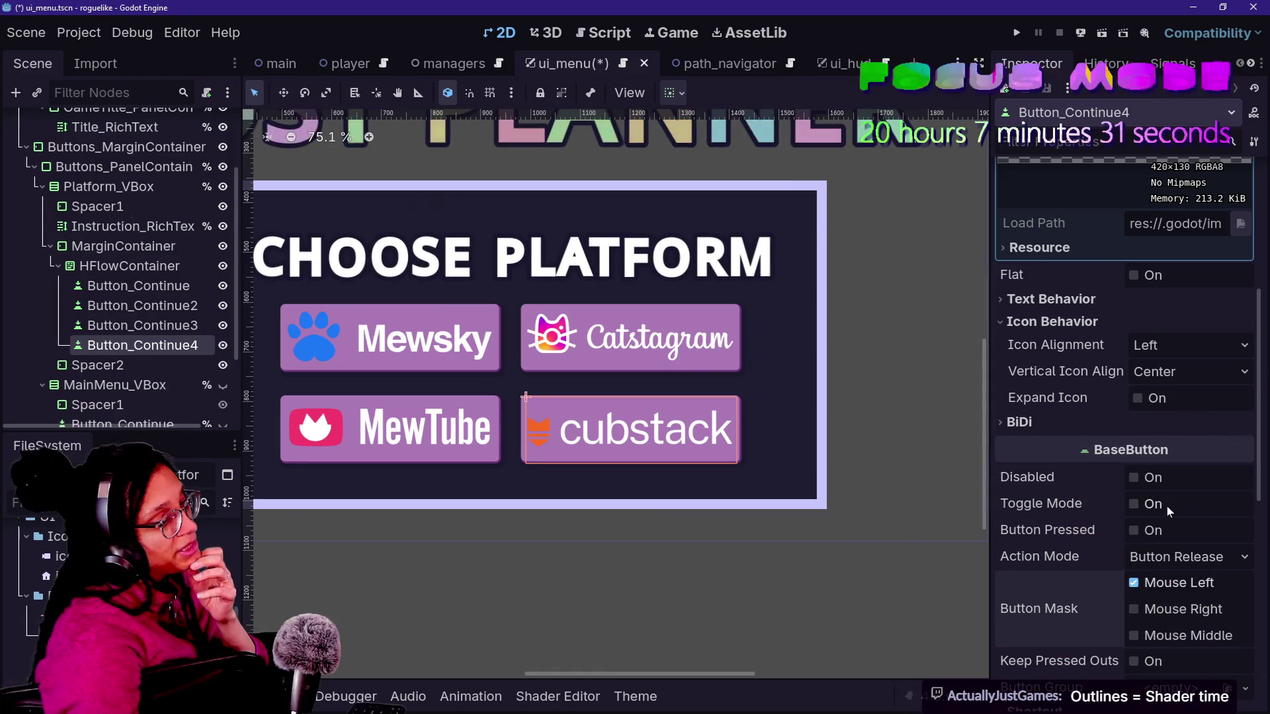
{"action": "scroll", "coordinate": [1053, 465], "scroll_direction": "up", "scroll_amount": 2}
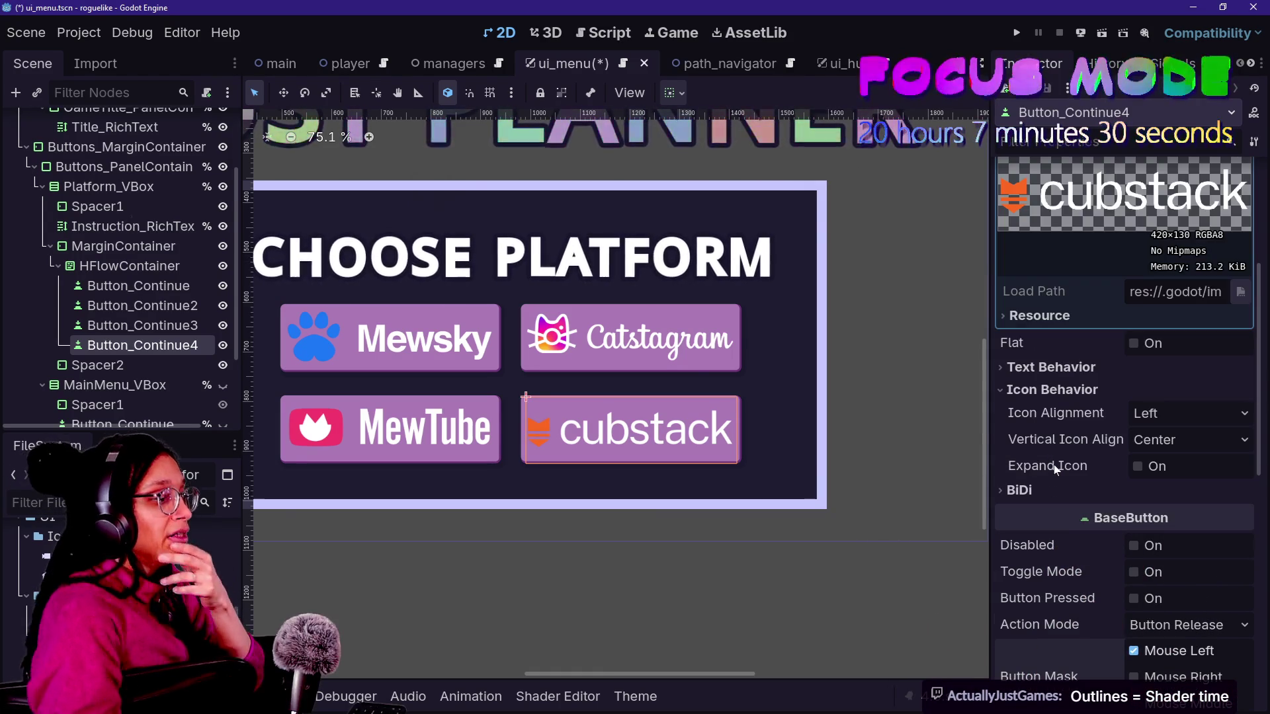
- Review the button's icon behavior, theme override and material settings in the Inspector
{"action": "left_click", "coordinate": [1089, 391]}
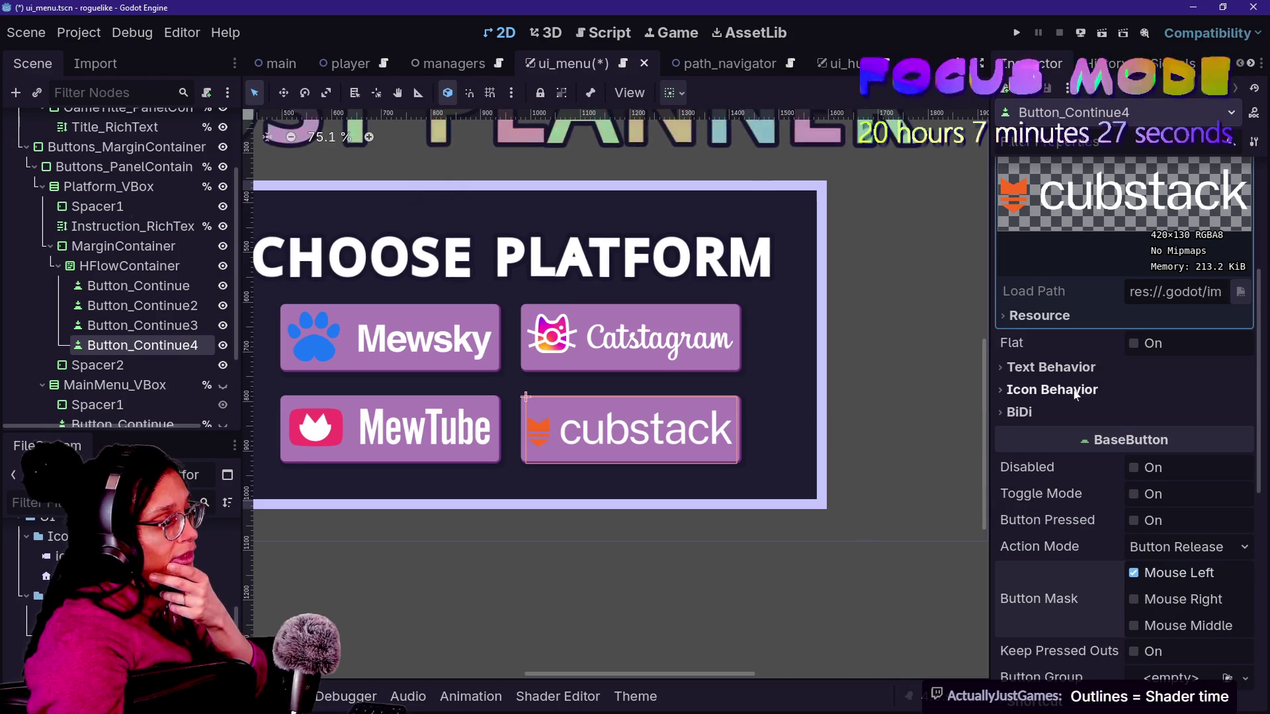
{"action": "left_click", "coordinate": [1056, 393]}
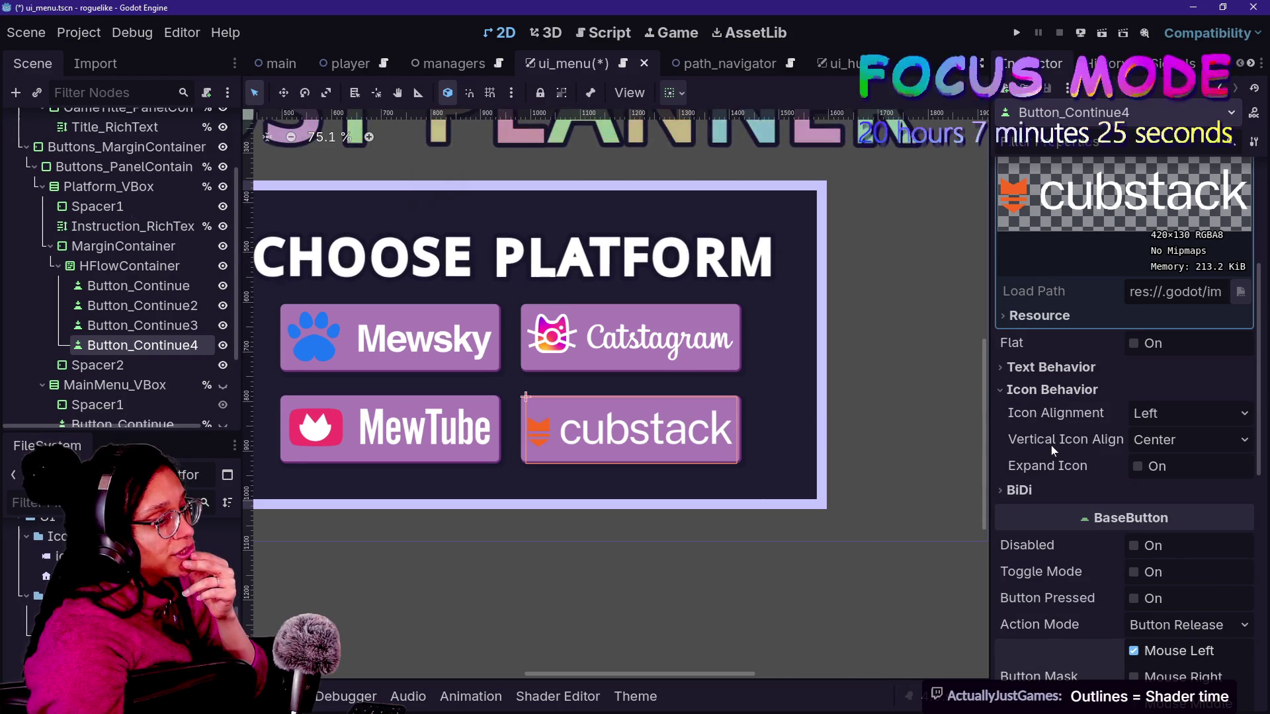
{"action": "scroll", "coordinate": [1051, 446], "scroll_direction": "down", "scroll_amount": 10}
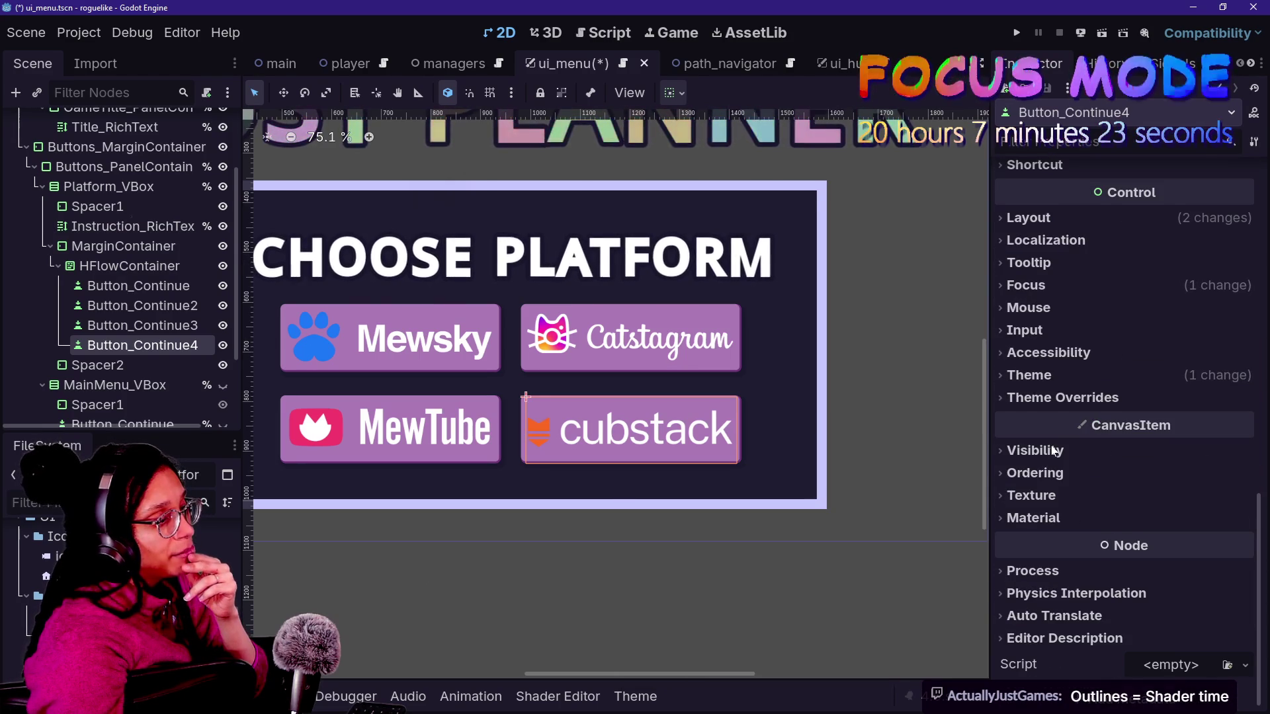
{"action": "left_click", "coordinate": [1058, 393]}
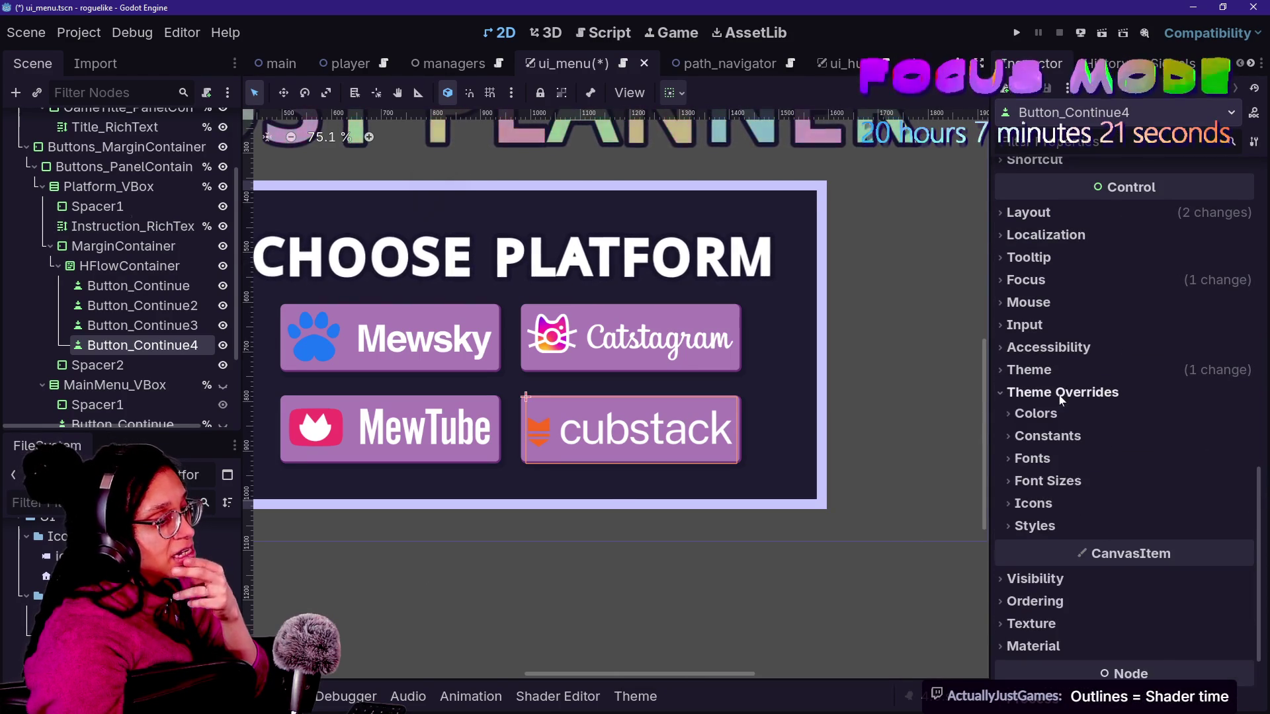
{"action": "left_click", "coordinate": [1058, 393]}
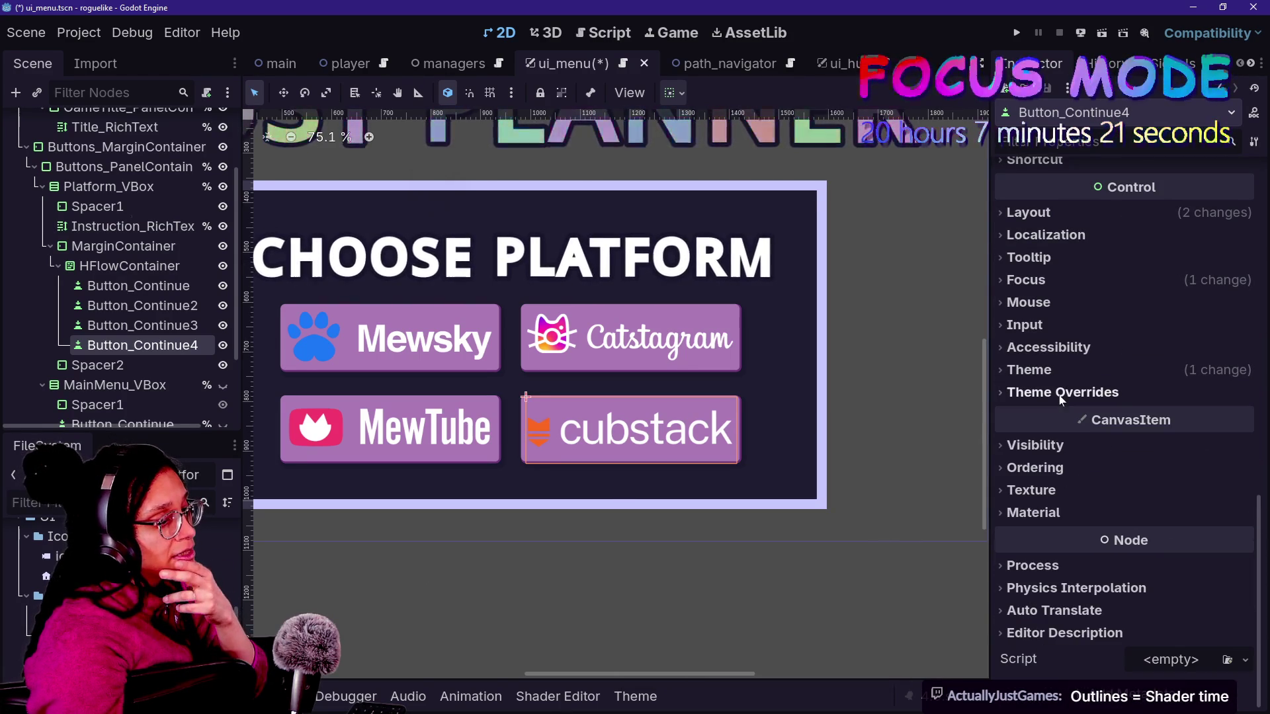
{"action": "left_click", "coordinate": [1058, 516]}
{"action": "scroll", "coordinate": [1145, 524], "scroll_direction": "down", "scroll_amount": 2}
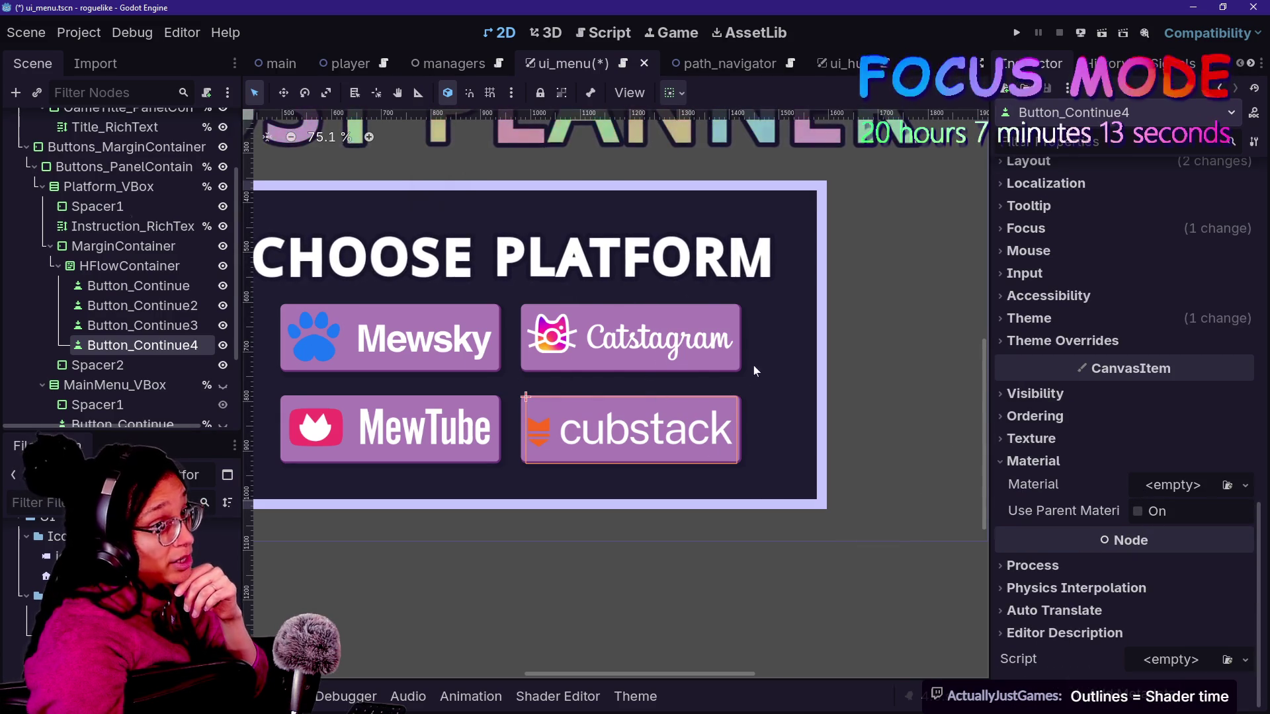
{"action": "scroll", "coordinate": [1090, 445], "scroll_direction": "up", "scroll_amount": 10}
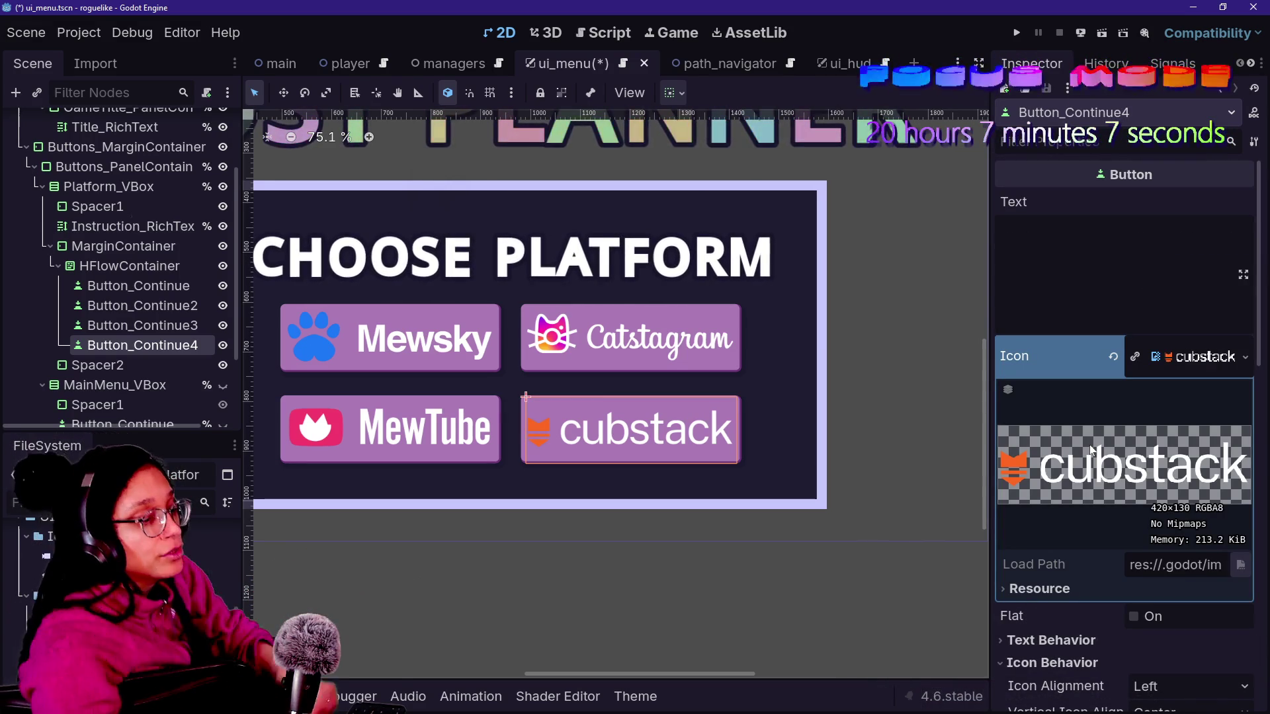
- Replace the fourth button's icon with a new CanvasTexture and inspect its Diffuse, NormalMap and filter settings
{"action": "left_click", "coordinate": [1244, 358]}
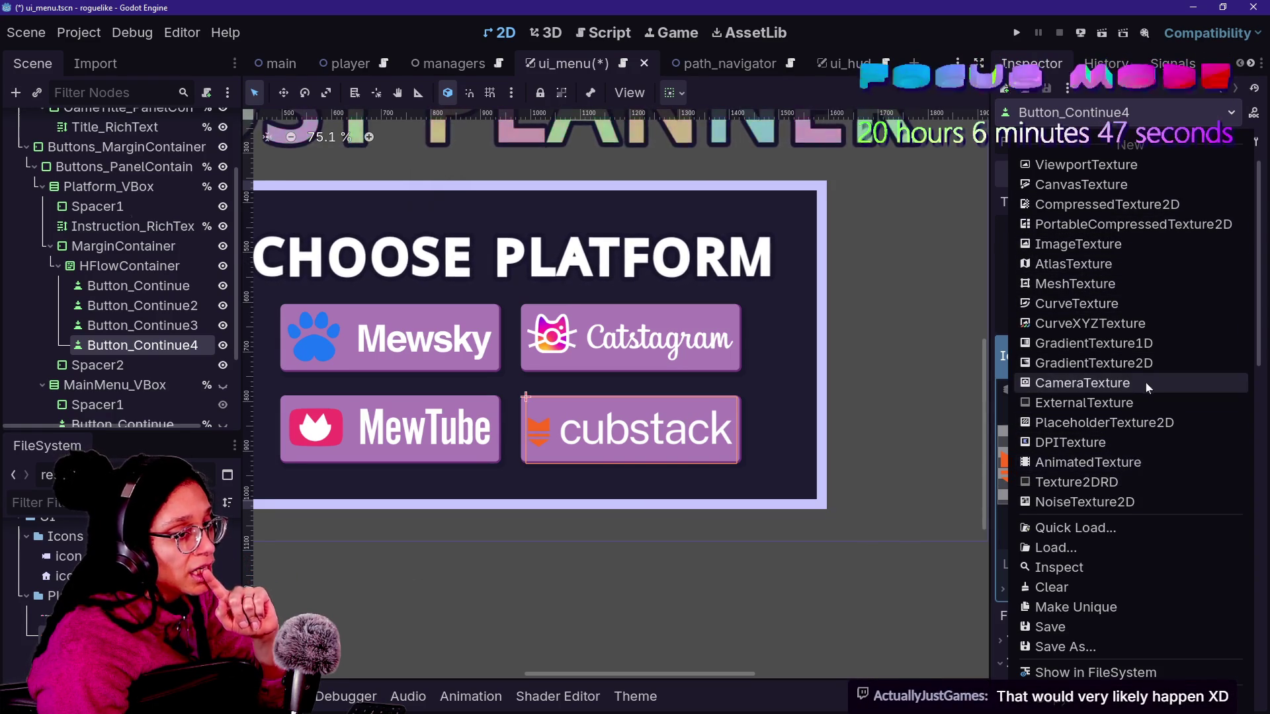
{"action": "left_click", "coordinate": [1133, 186]}
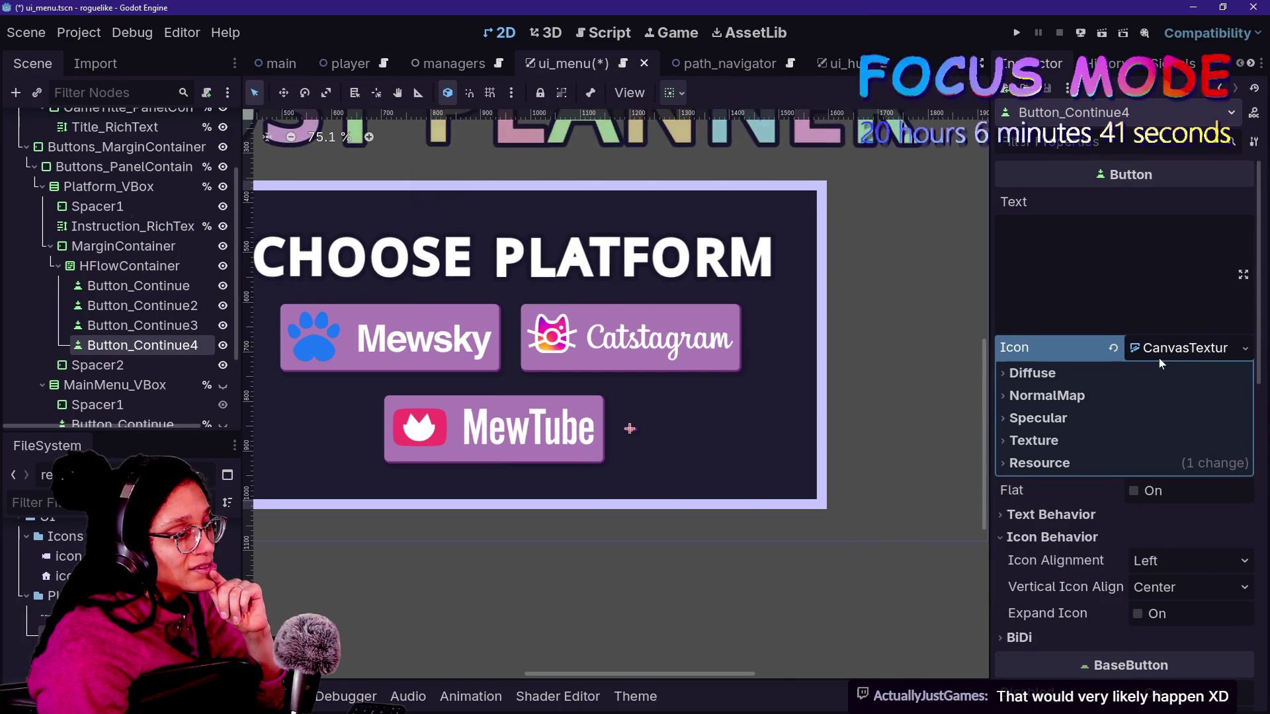
{"action": "left_click", "coordinate": [1089, 434]}
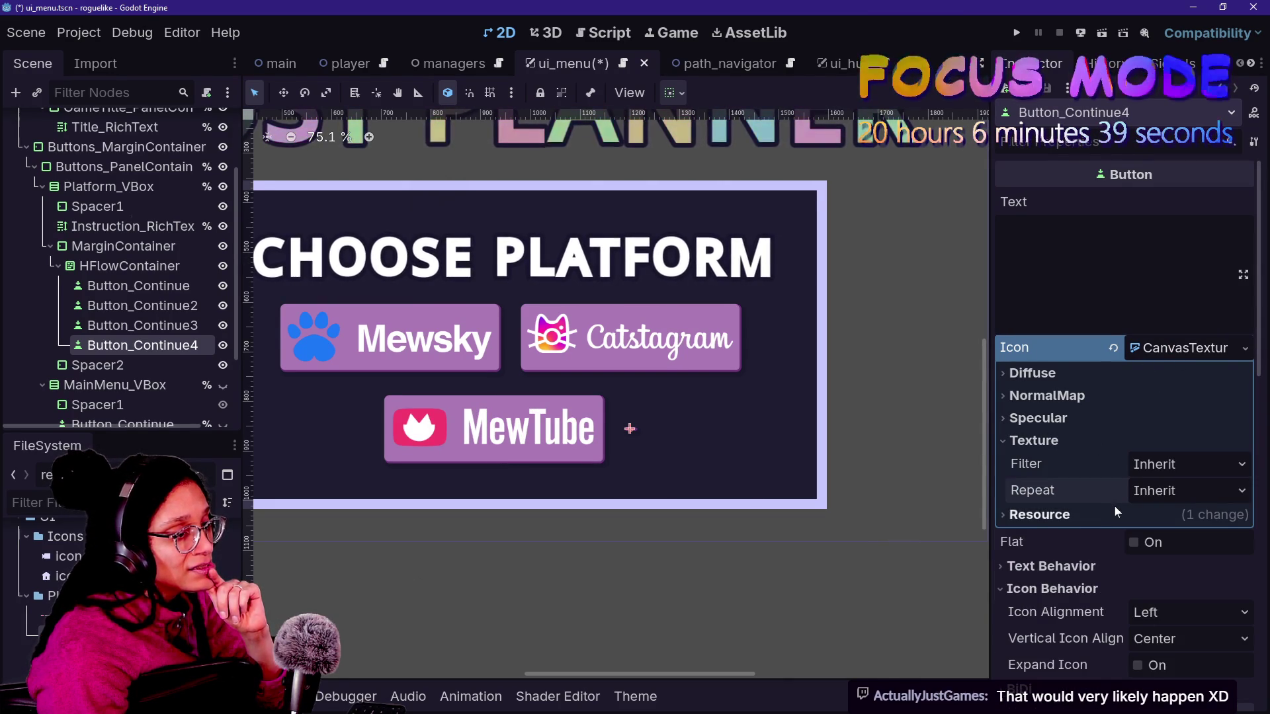
{"action": "left_click", "coordinate": [1115, 512]}
{"action": "left_click", "coordinate": [1099, 439]}
{"action": "left_click", "coordinate": [1100, 417]}
{"action": "left_click", "coordinate": [1114, 374]}
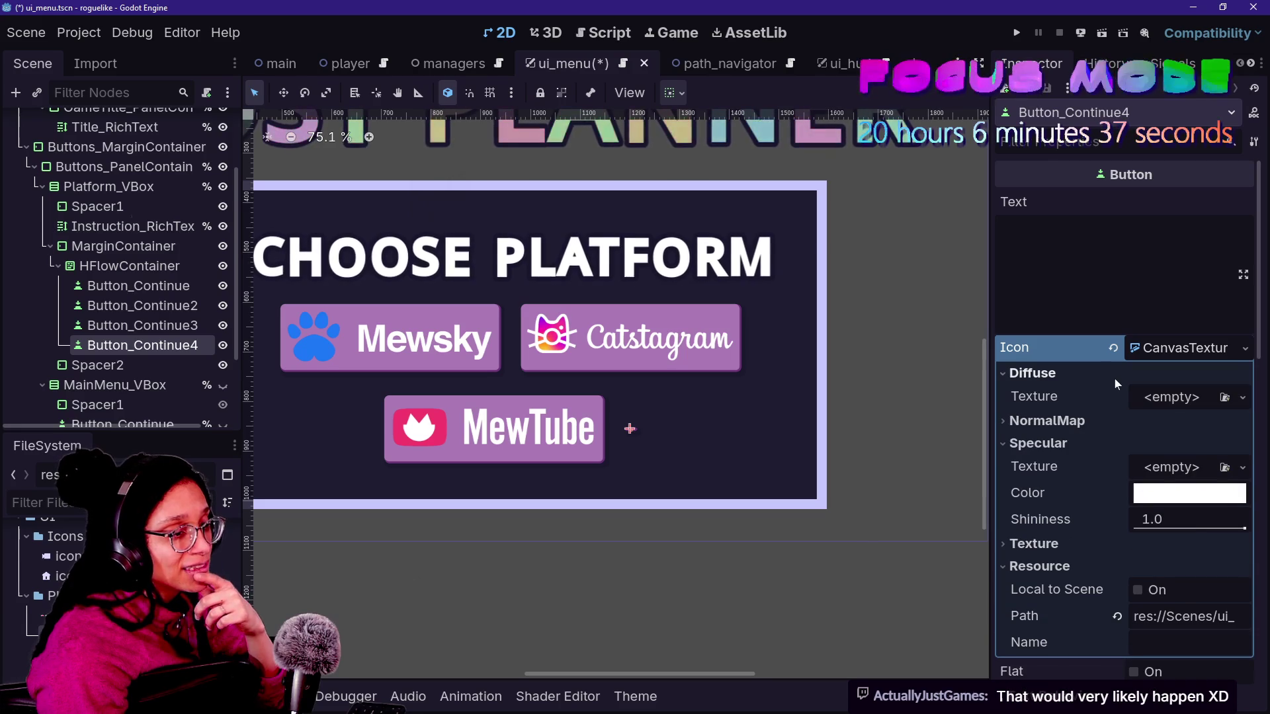
{"action": "left_click", "coordinate": [1088, 421]}
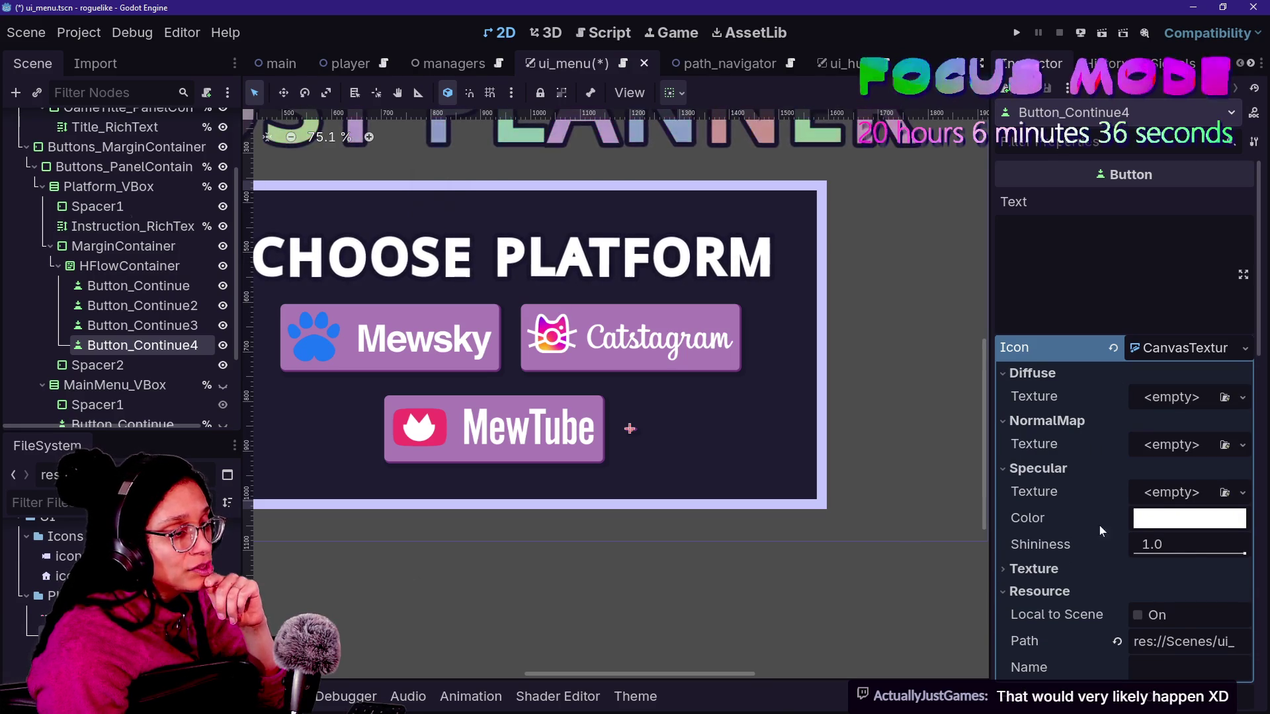
{"action": "left_click", "coordinate": [1079, 573]}
{"action": "scroll", "coordinate": [1085, 556], "scroll_direction": "down", "scroll_amount": 2}
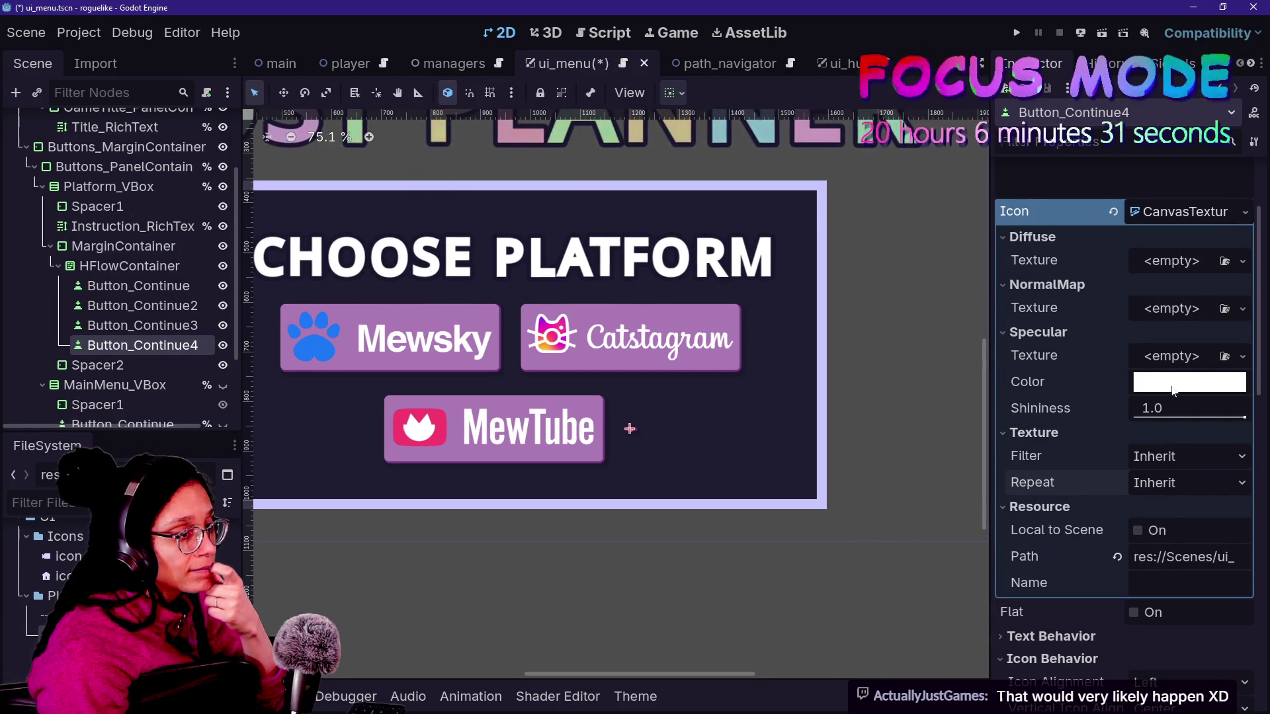
{"action": "left_click", "coordinate": [1205, 219]}
- Swap the icon to a new ImageTexture, then to a new ExternalTexture
{"action": "left_click", "coordinate": [1244, 211]}
{"action": "left_click", "coordinate": [1167, 272]}
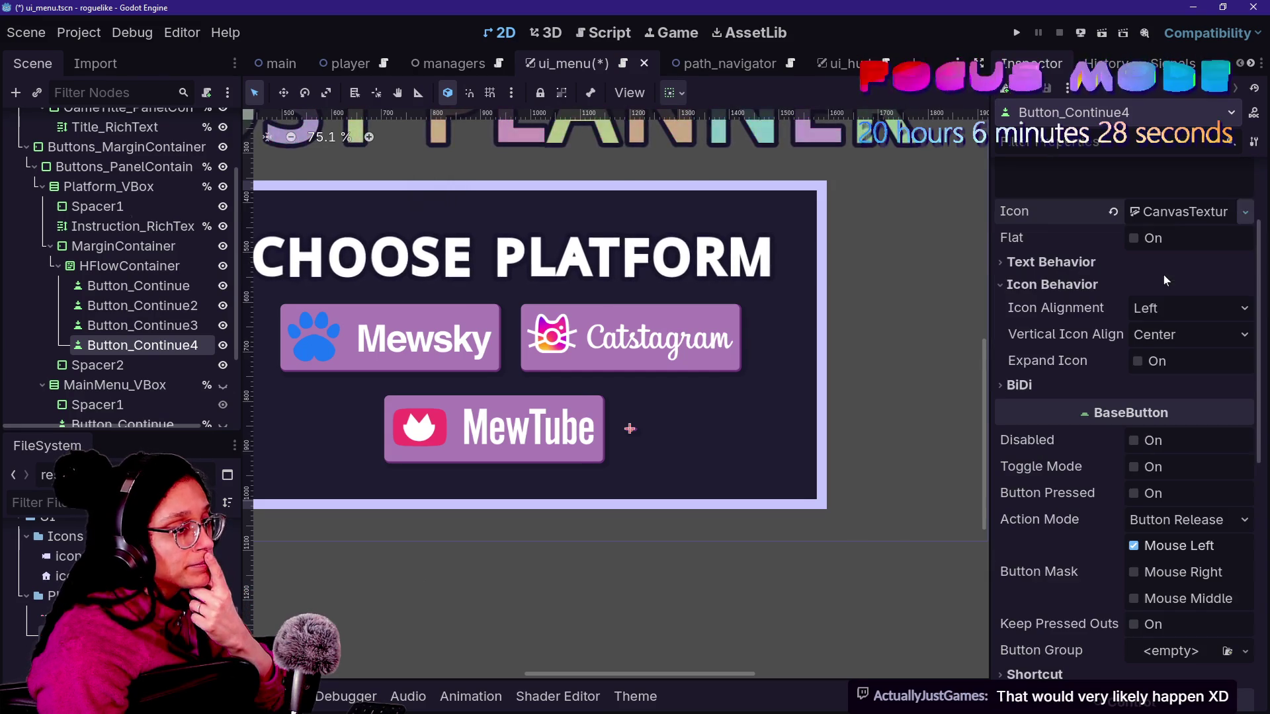
{"action": "left_click", "coordinate": [1191, 213]}
{"action": "left_click", "coordinate": [1247, 217]}
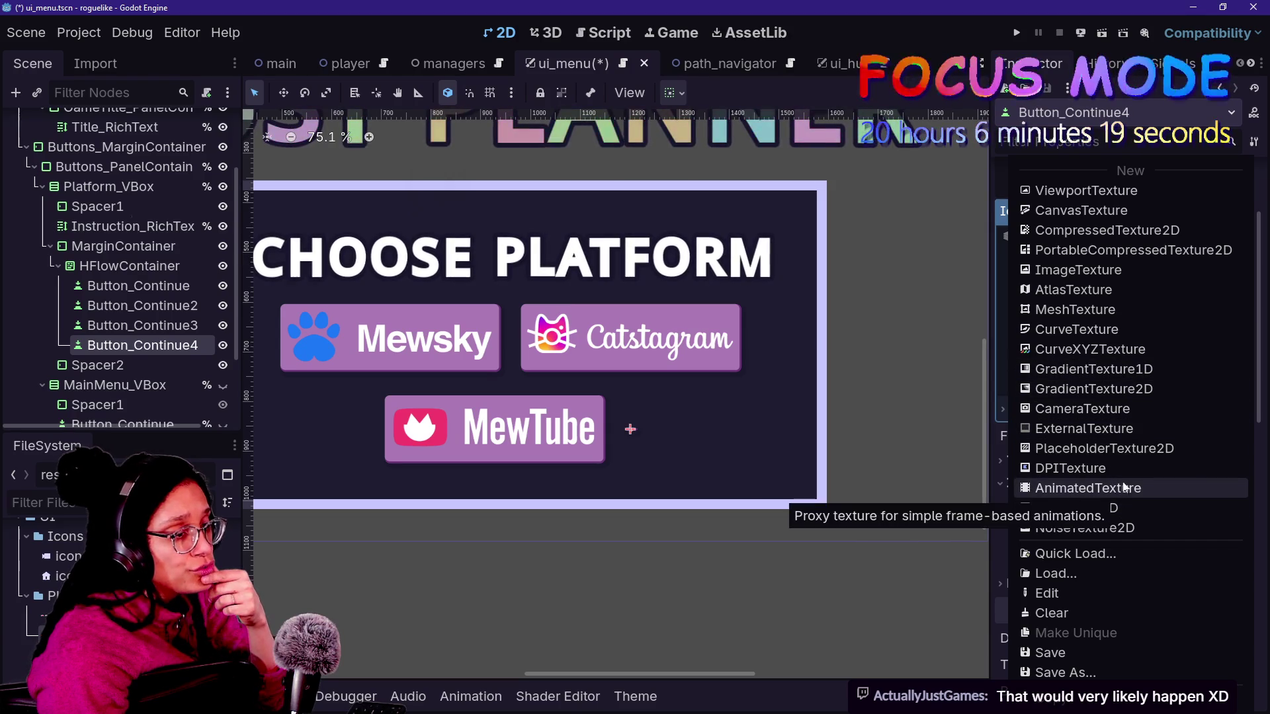
{"action": "left_click", "coordinate": [1120, 430]}
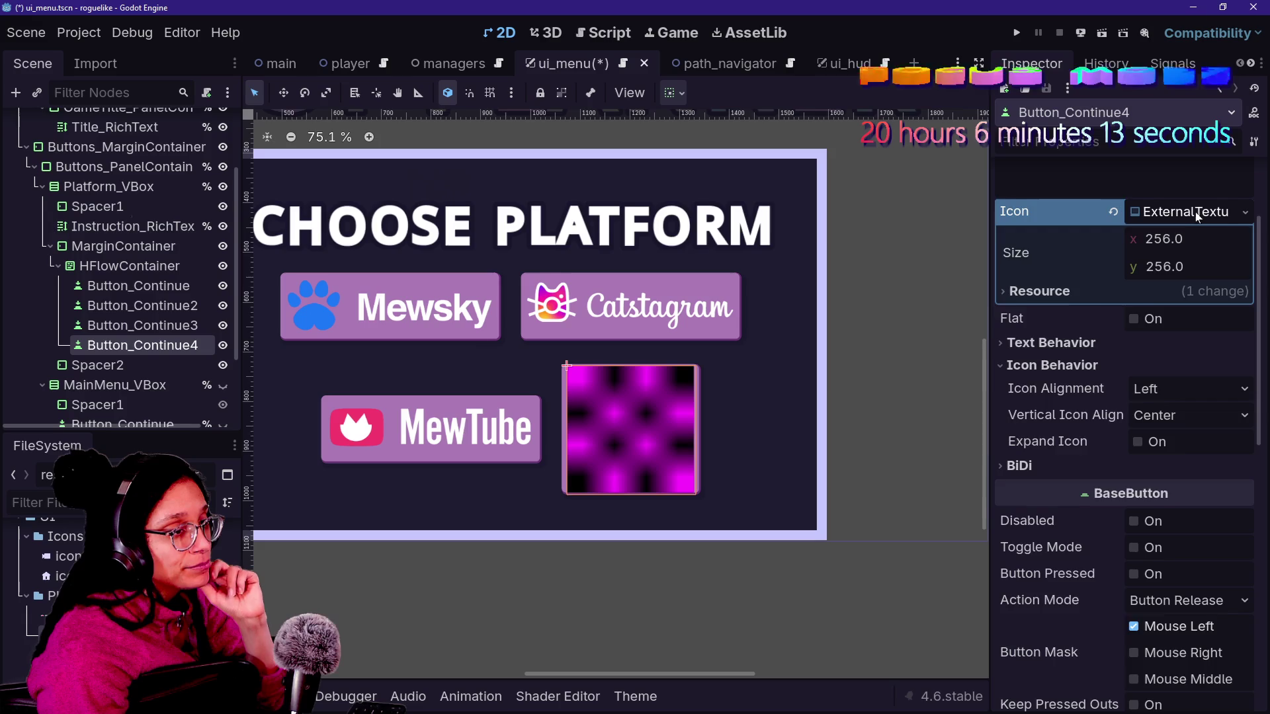
{"action": "left_click", "coordinate": [1246, 213]}
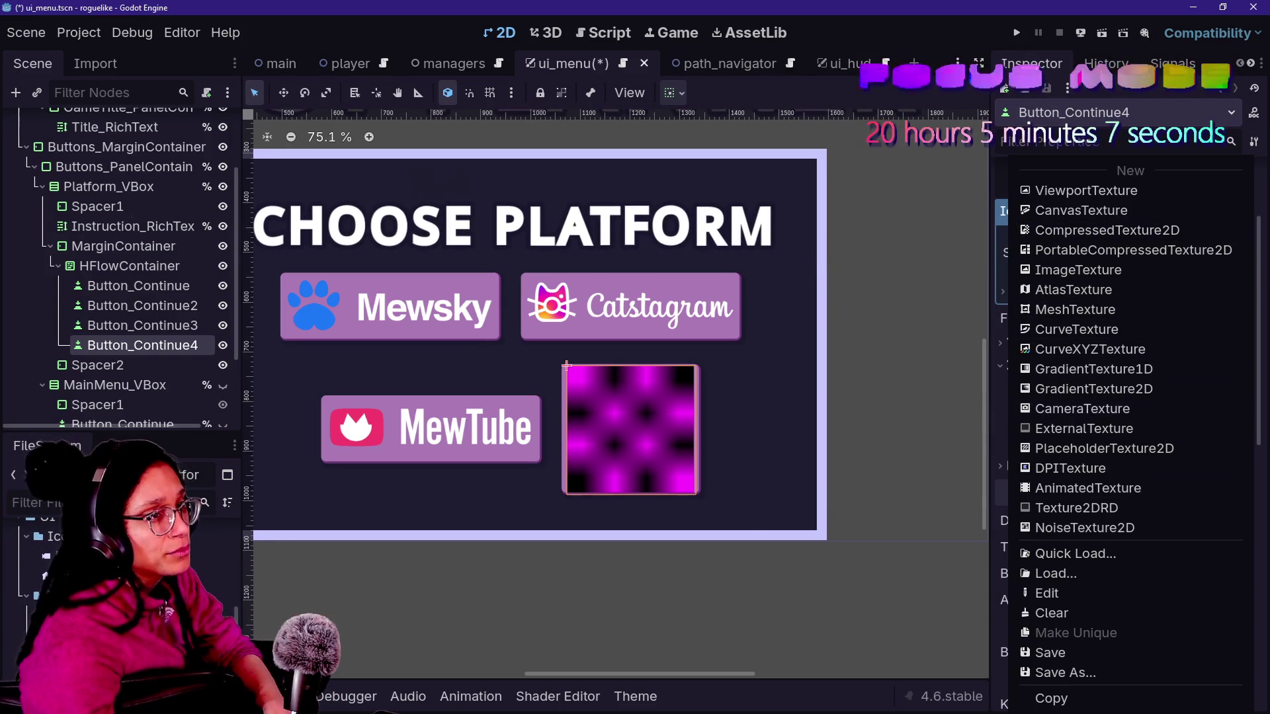
- Undo back to the original cubstack icon, then inspect the MarginContainer and HFlowContainer spacing
{"action": "left_click", "coordinate": [1084, 429]}
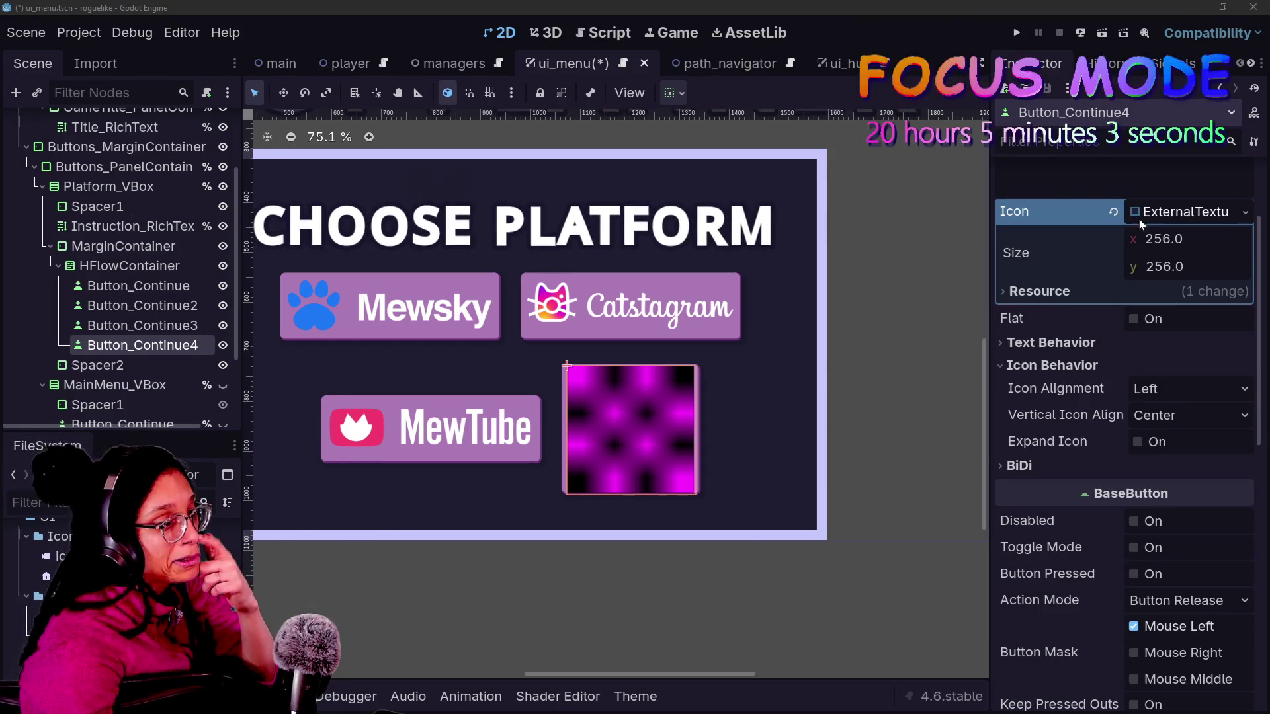
{"action": "key", "text": "ctrl+z"}
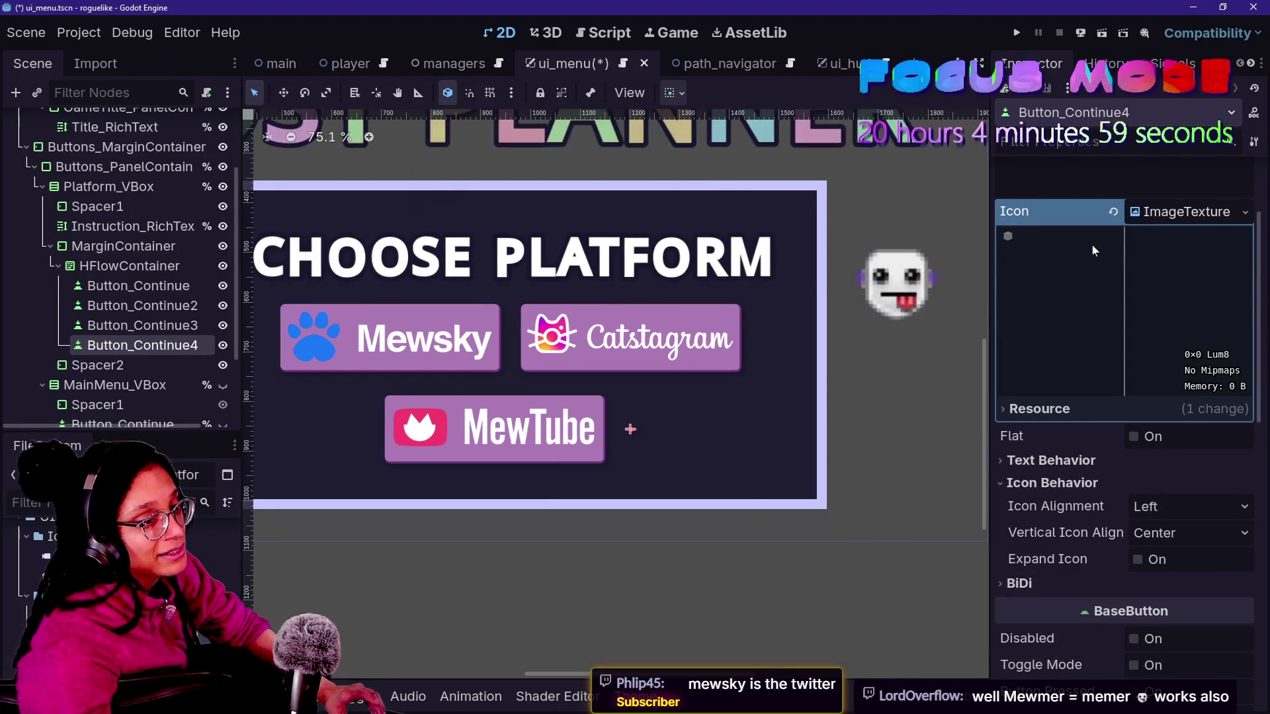
{"action": "key", "text": "ctrl+z"}
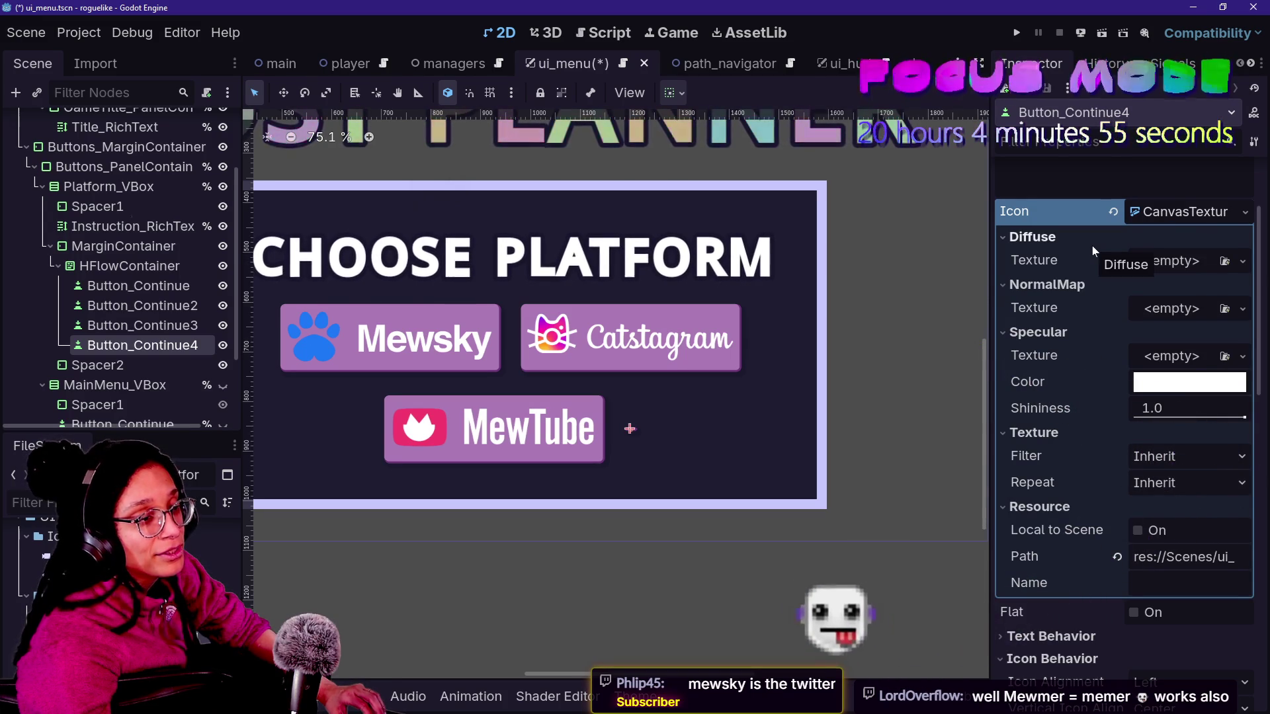
{"action": "key", "text": "ctrl+z"}
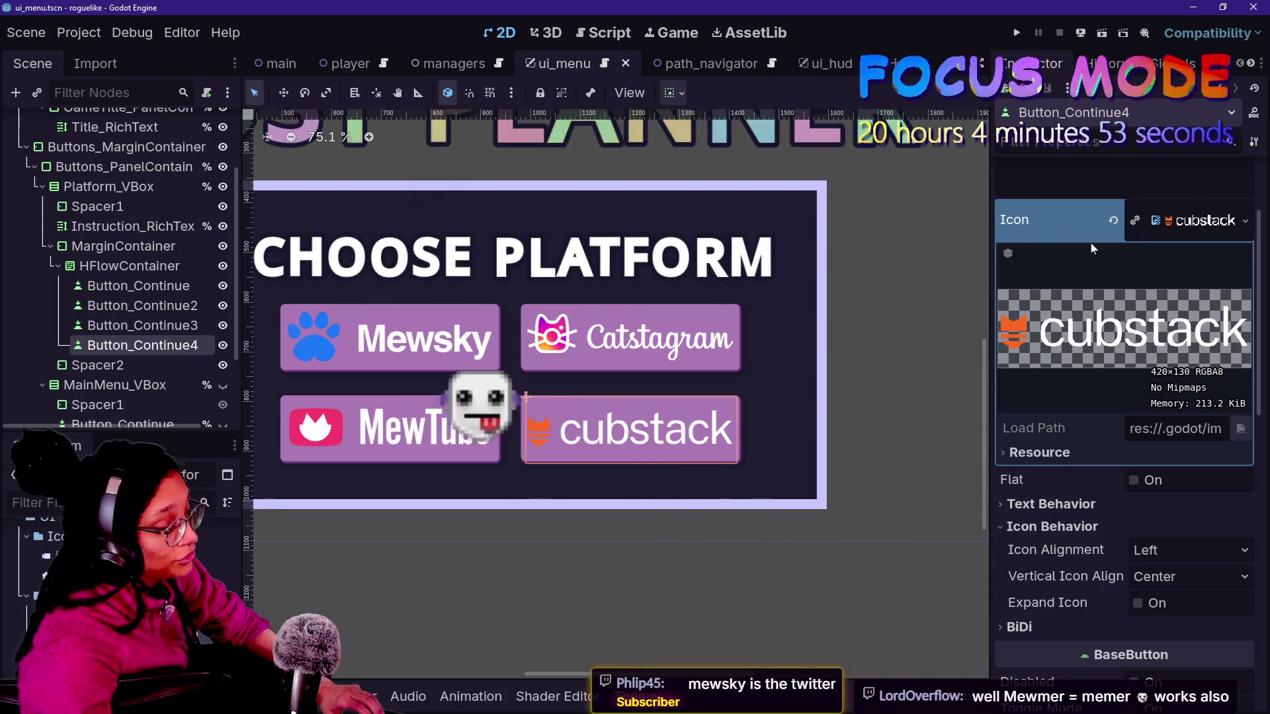
{"action": "key", "text": "ctrl+shift+z"}
{"action": "key", "text": "ctrl+z"}
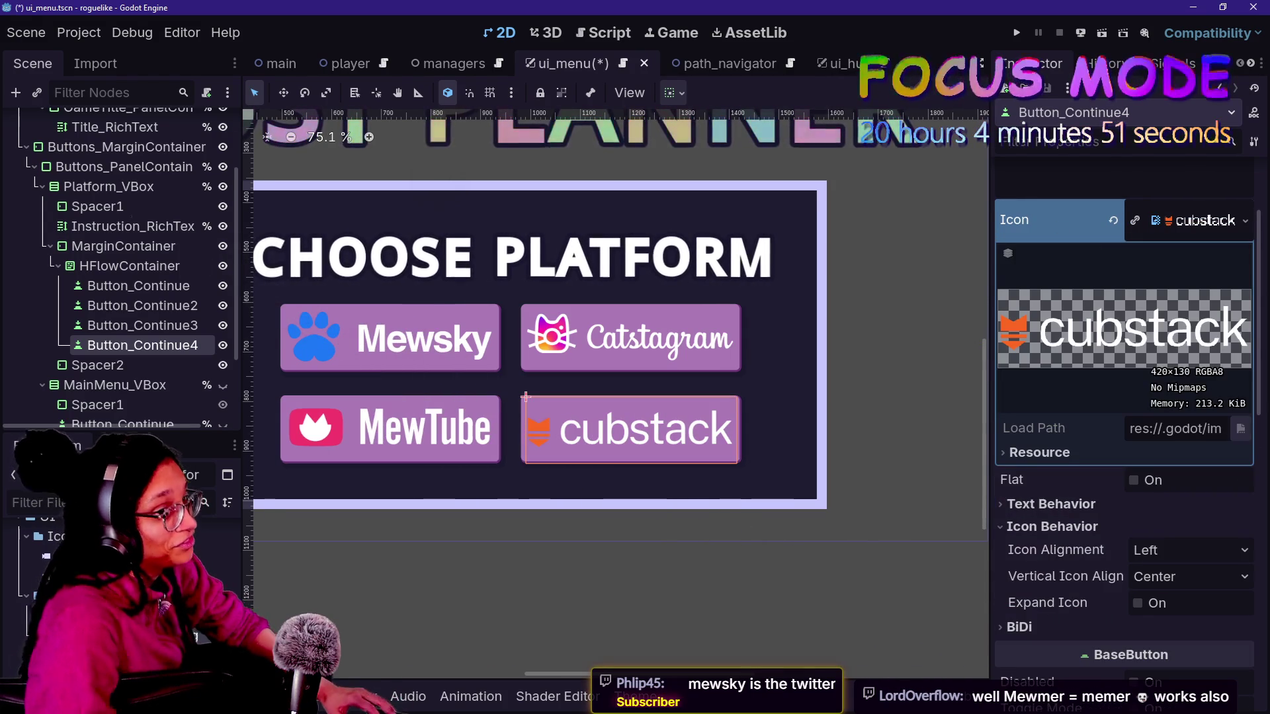
{"action": "left_click", "coordinate": [267, 351]}
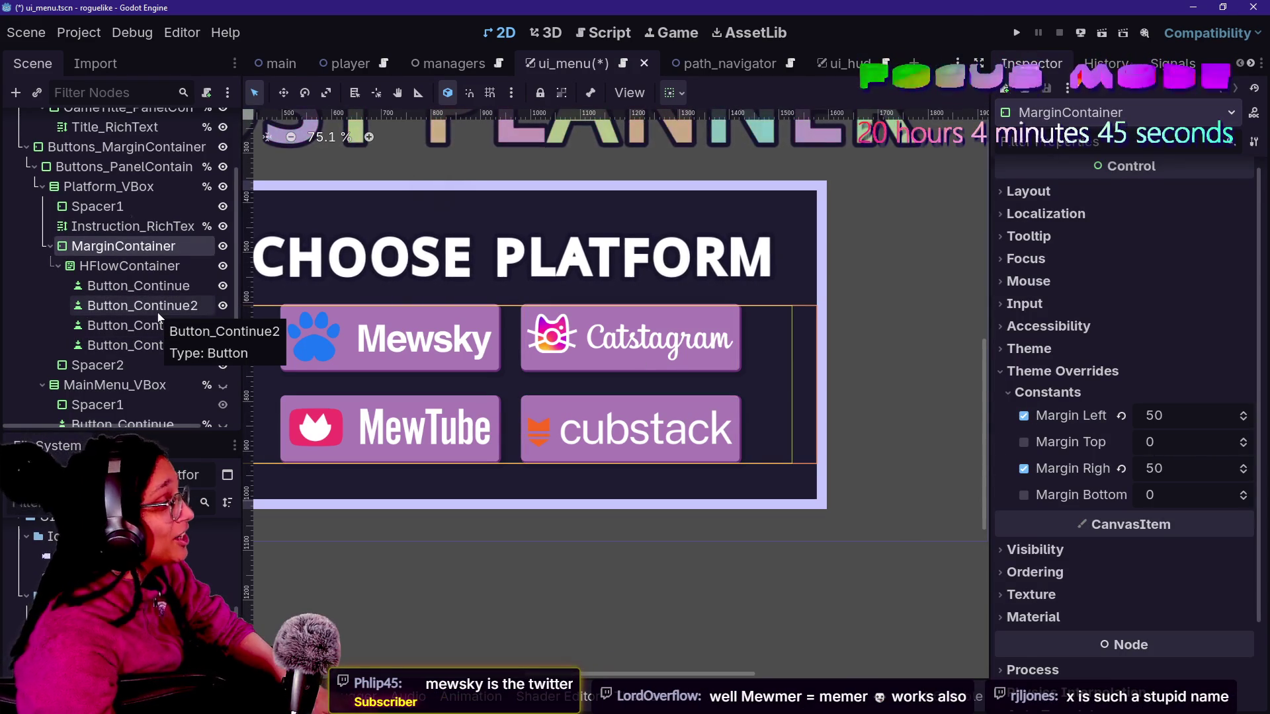
{"action": "left_click", "coordinate": [134, 270]}
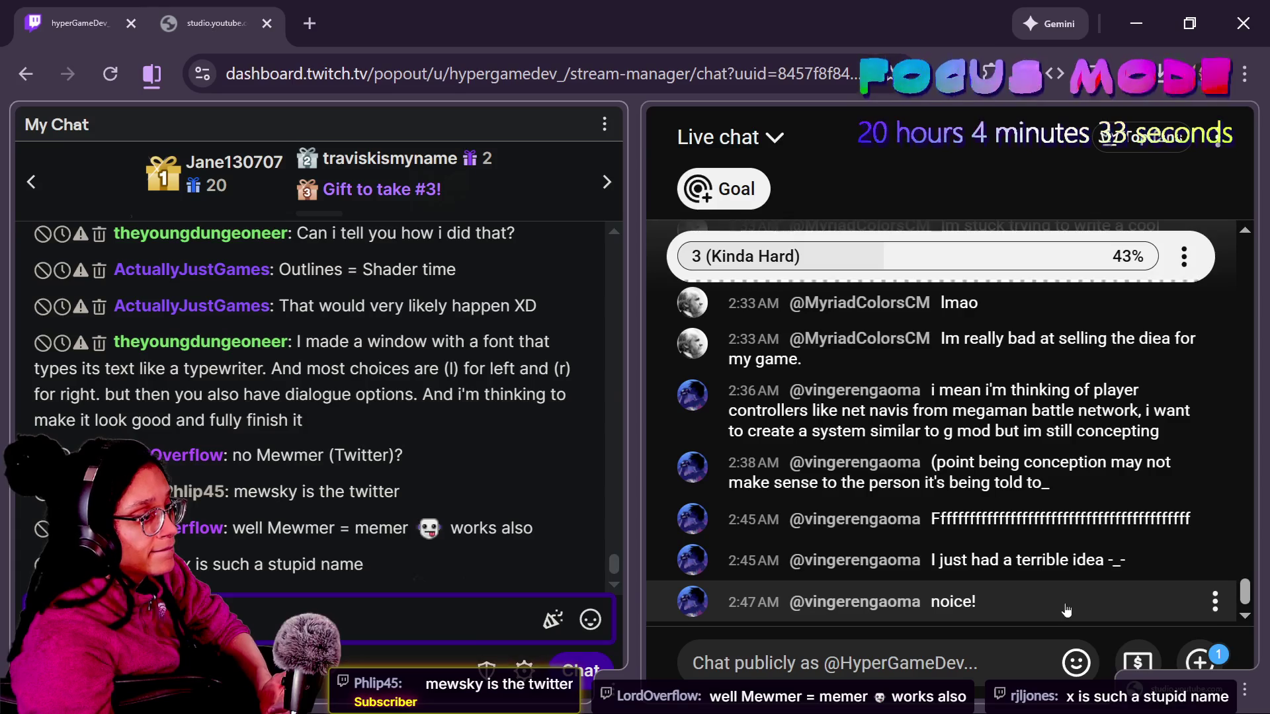
{"action": "scroll", "coordinate": [992, 503], "scroll_direction": "up", "scroll_amount": 3}
{"action": "scroll", "coordinate": [990, 498], "scroll_direction": "up", "scroll_amount": 2}
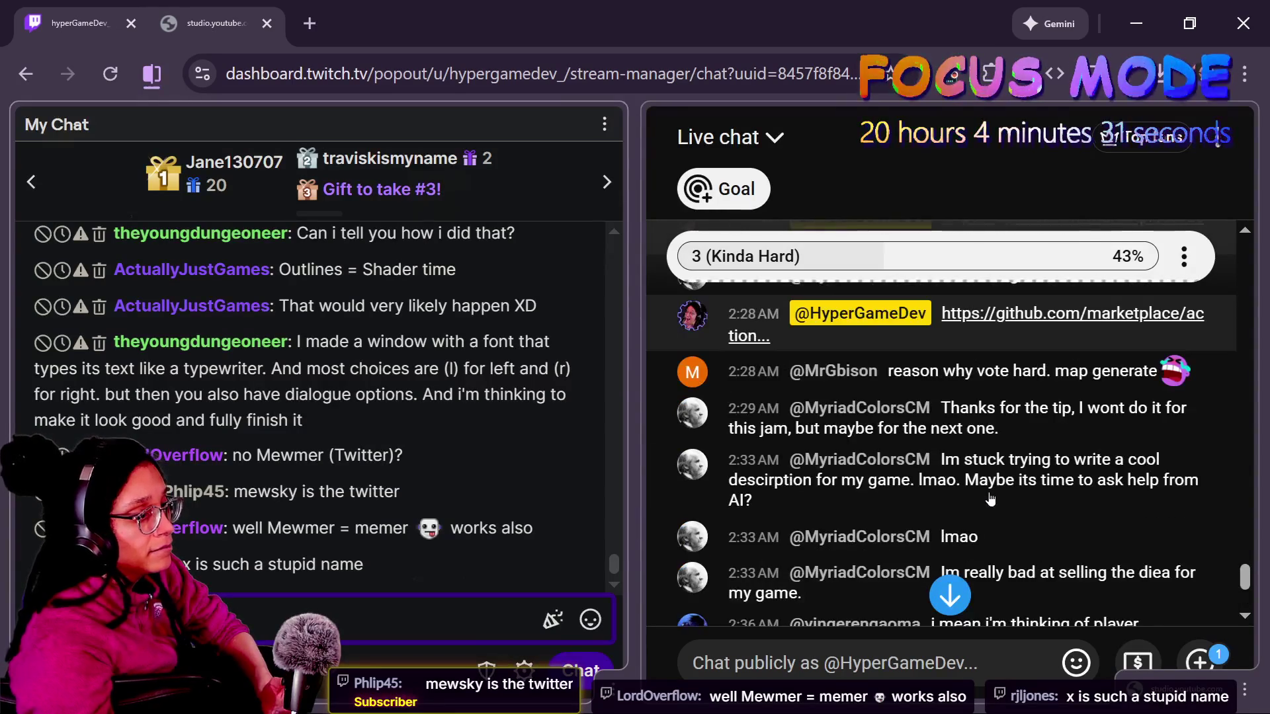
{"action": "scroll", "coordinate": [990, 500], "scroll_direction": "up", "scroll_amount": 3}
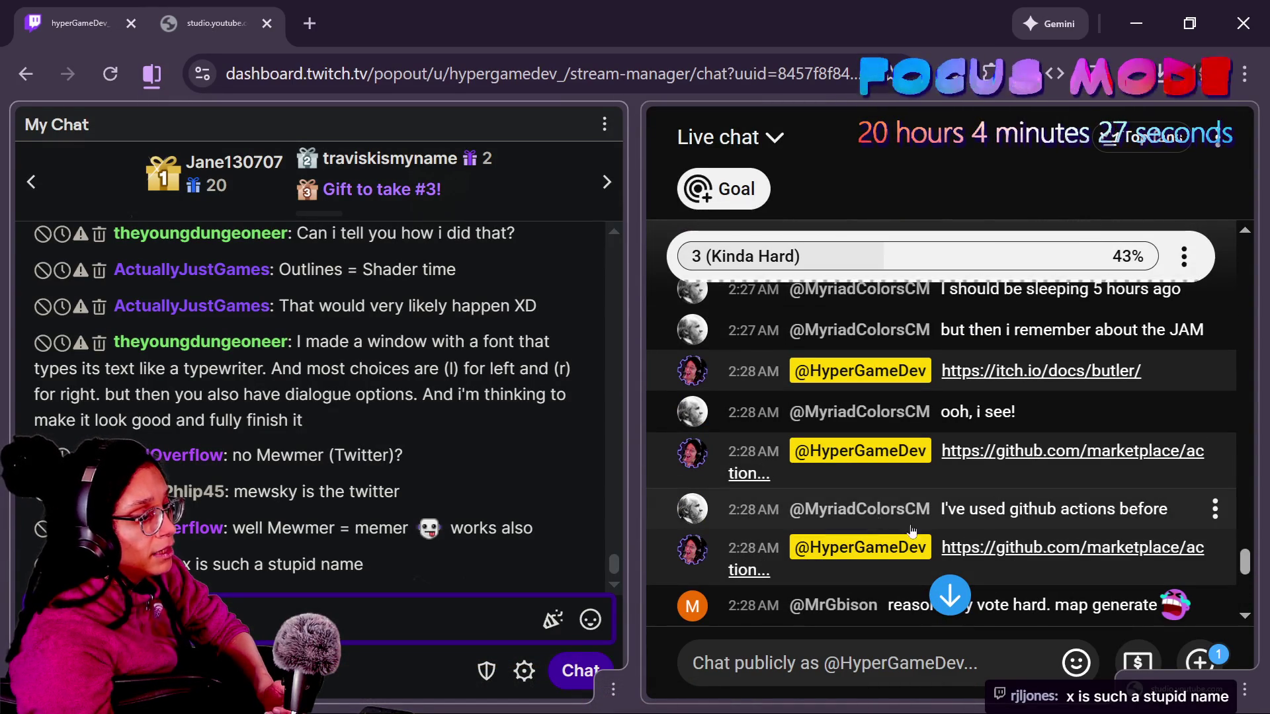
{"action": "scroll", "coordinate": [843, 546], "scroll_direction": "down", "scroll_amount": 3}
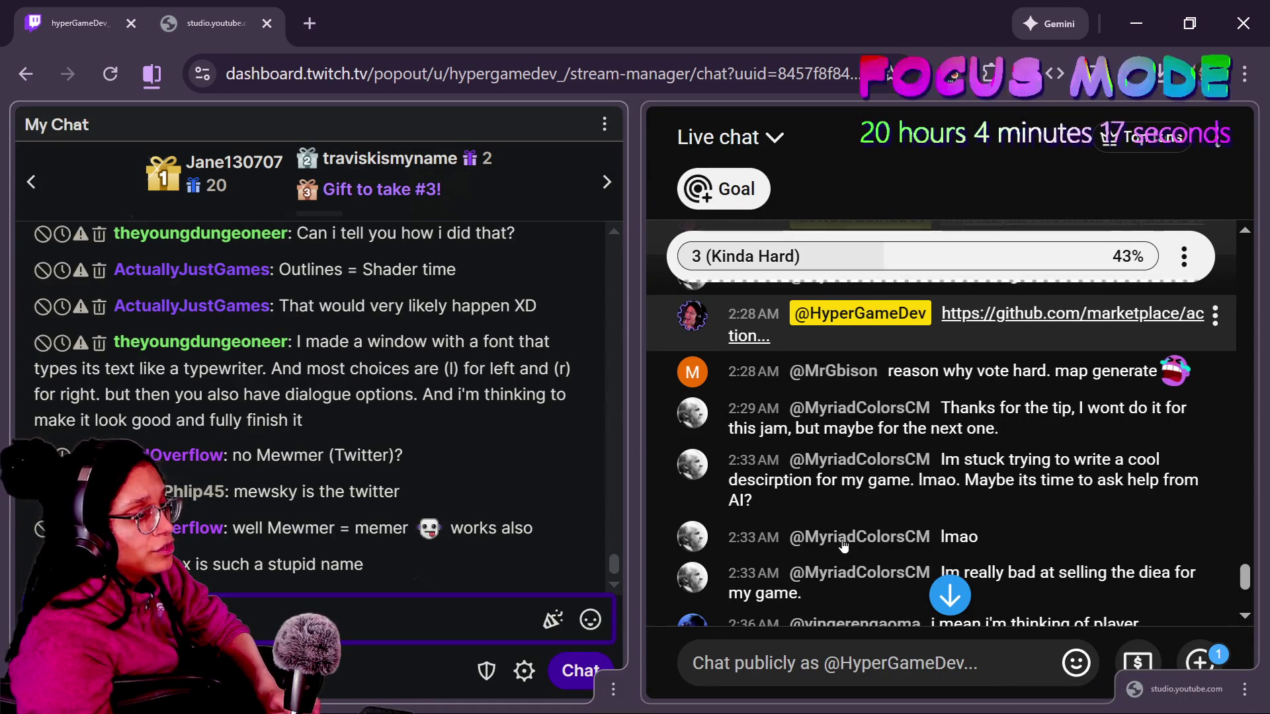
{"action": "left_click", "coordinate": [766, 246]}
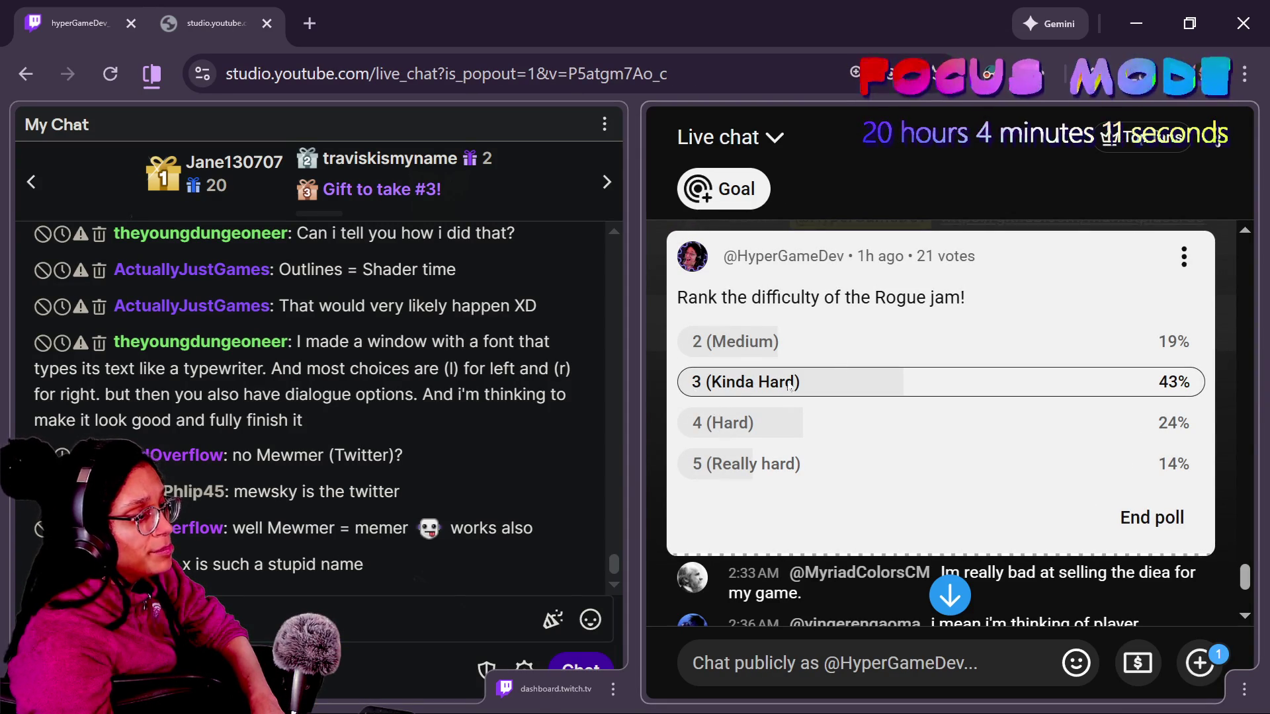
{"action": "left_click", "coordinate": [987, 74]}
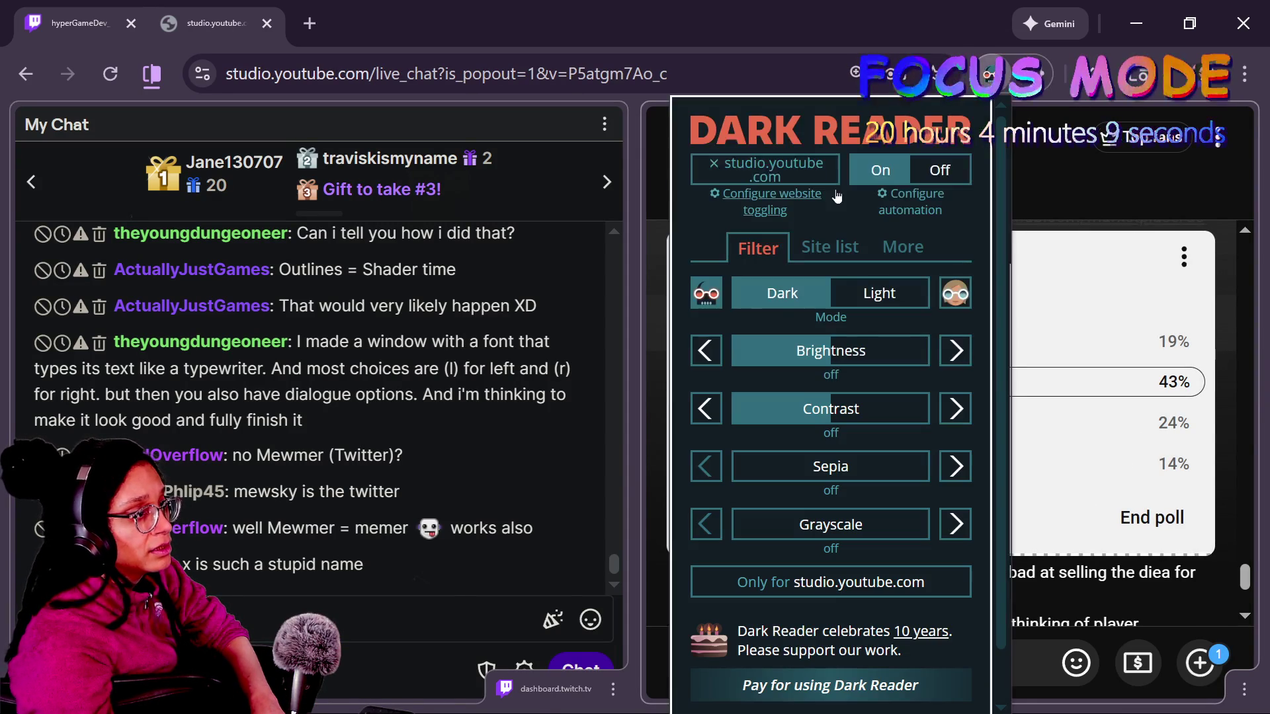
{"action": "left_click", "coordinate": [1043, 146]}
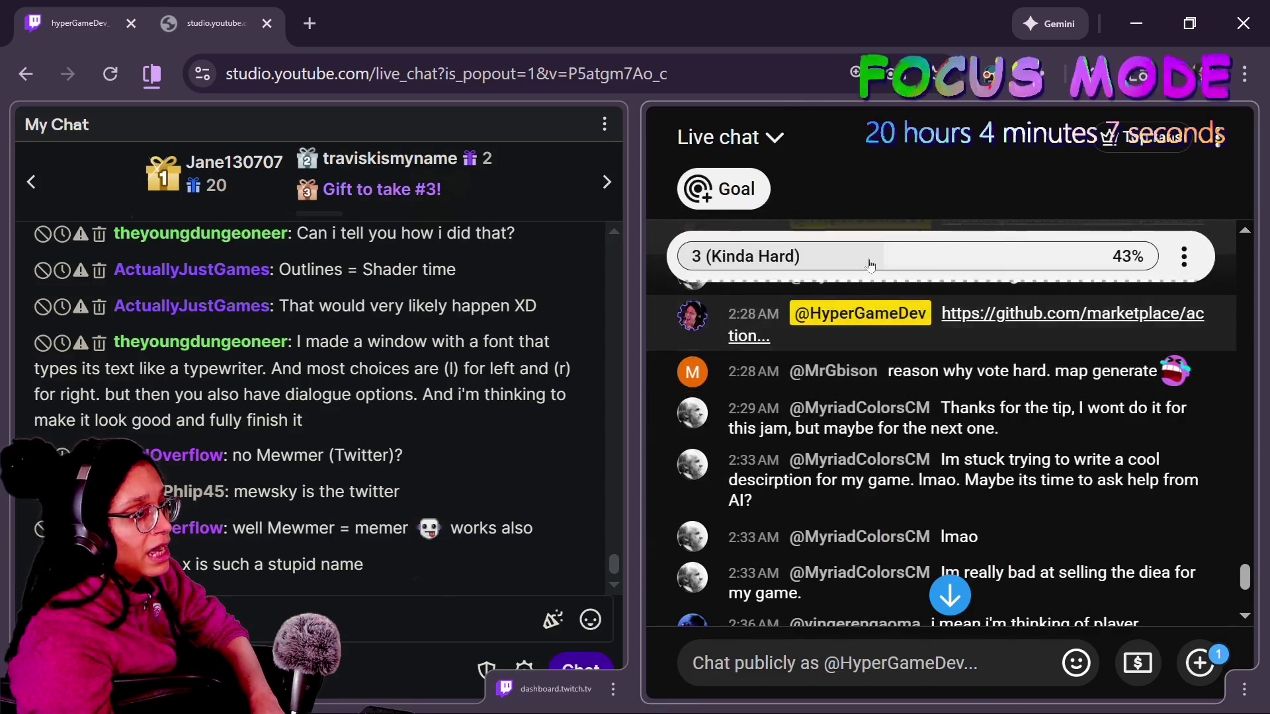
{"action": "left_click", "coordinate": [827, 258]}
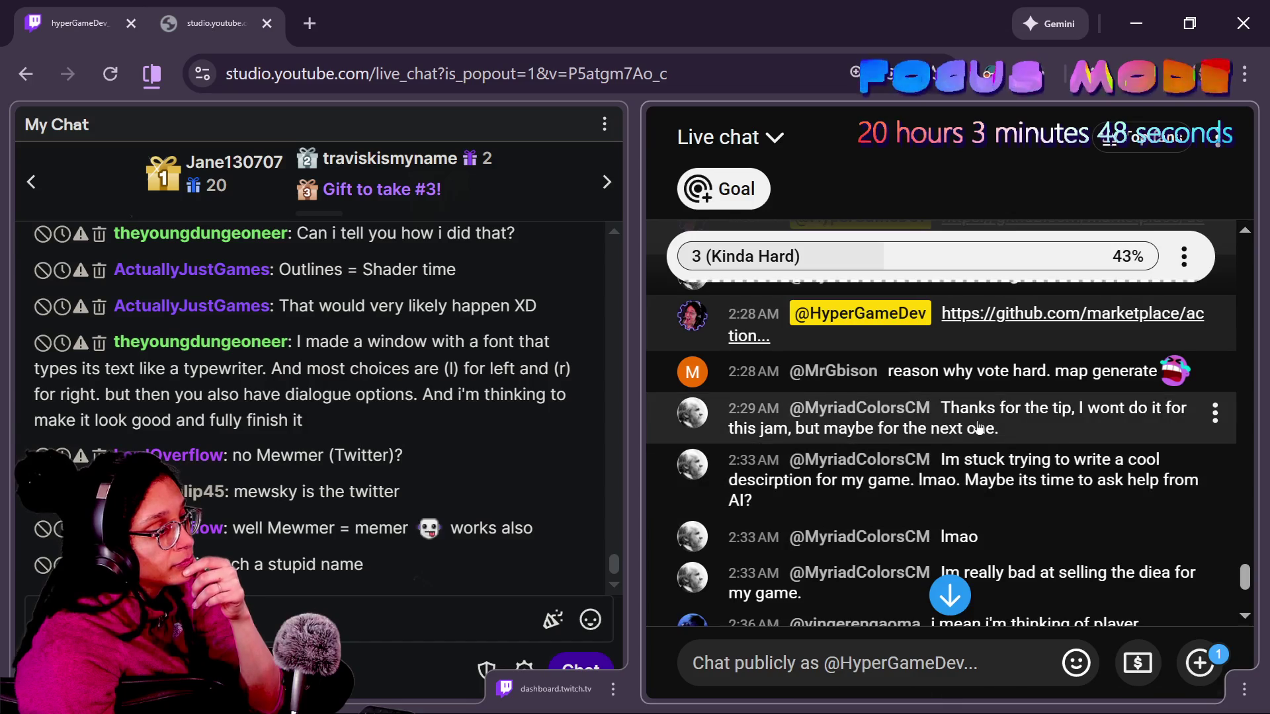
{"action": "scroll", "coordinate": [956, 489], "scroll_direction": "down", "scroll_amount": 2}
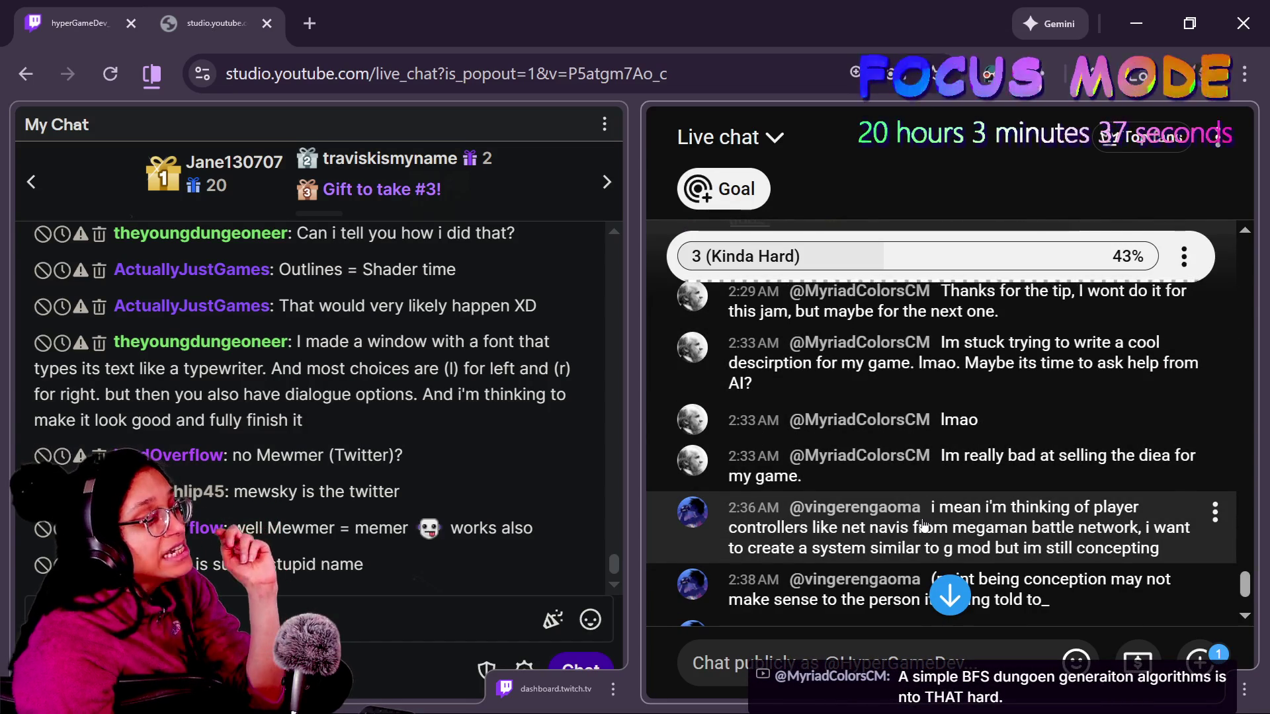
{"action": "scroll", "coordinate": [924, 526], "scroll_direction": "down", "scroll_amount": 3}
{"action": "scroll", "coordinate": [924, 524], "scroll_direction": "up", "scroll_amount": 2}
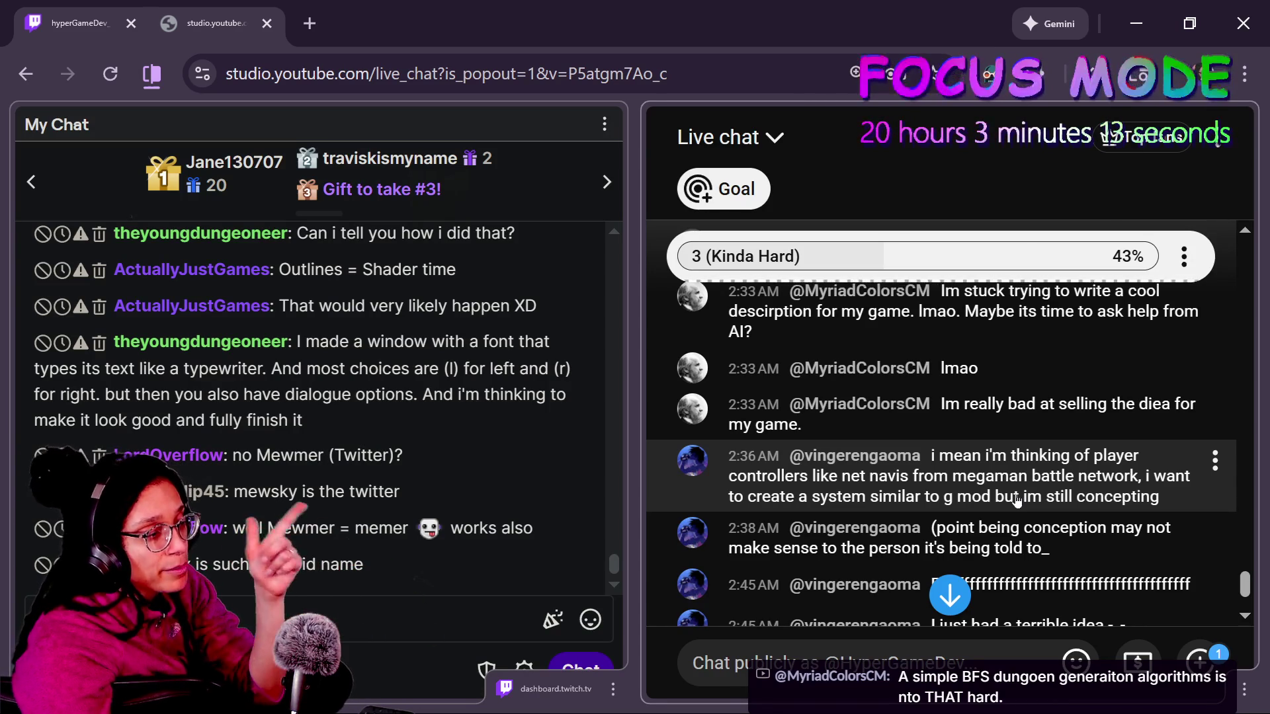
{"action": "scroll", "coordinate": [1016, 501], "scroll_direction": "down", "scroll_amount": 2}
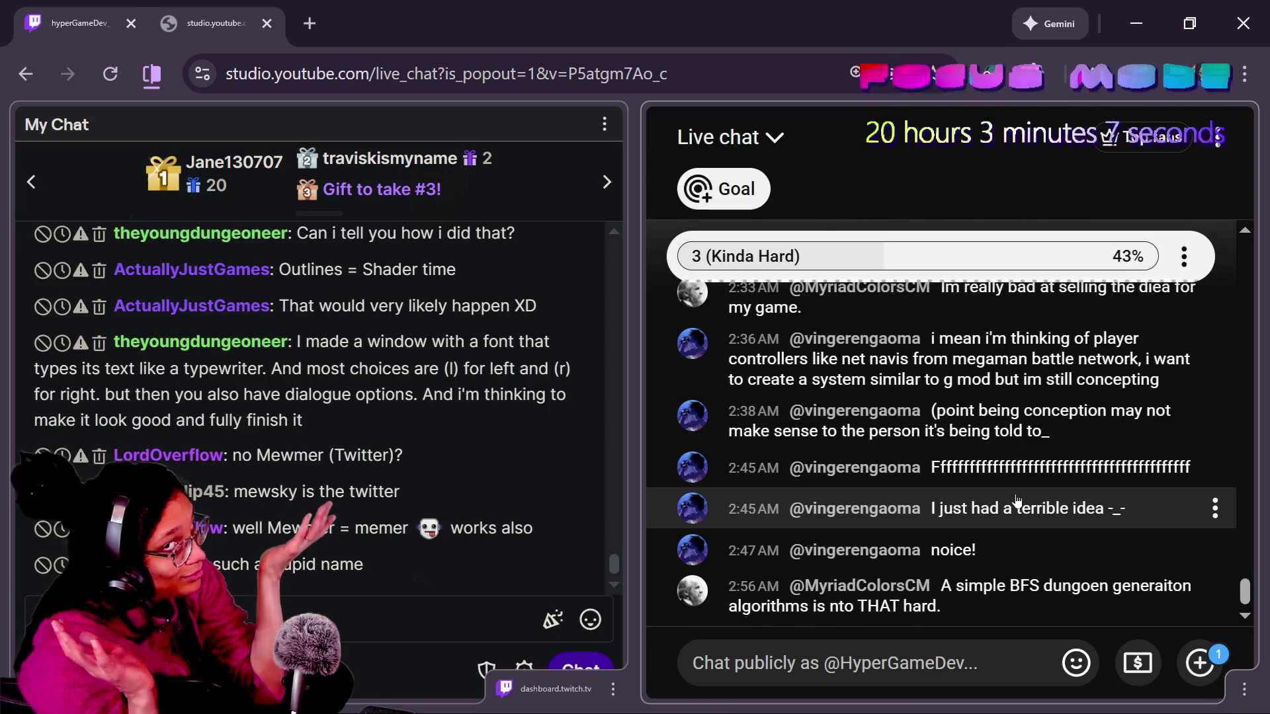
{"action": "left_click", "coordinate": [971, 524]}
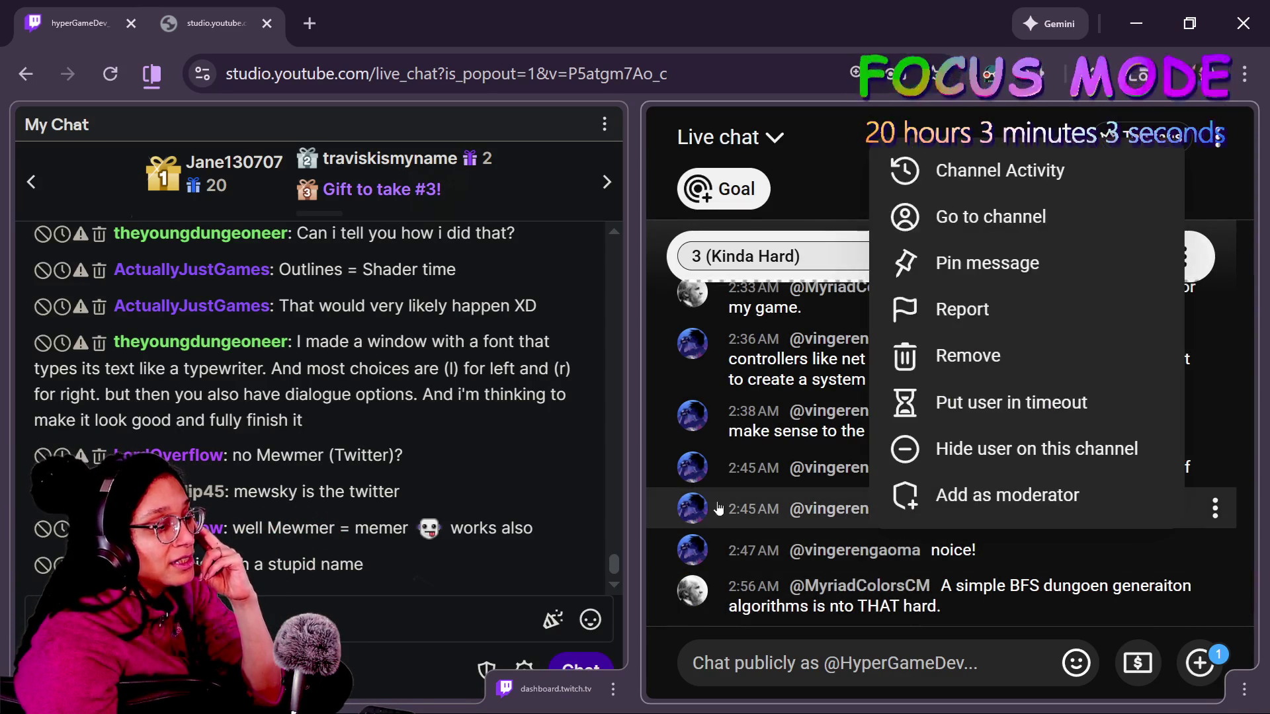
{"action": "left_click", "coordinate": [693, 664]}
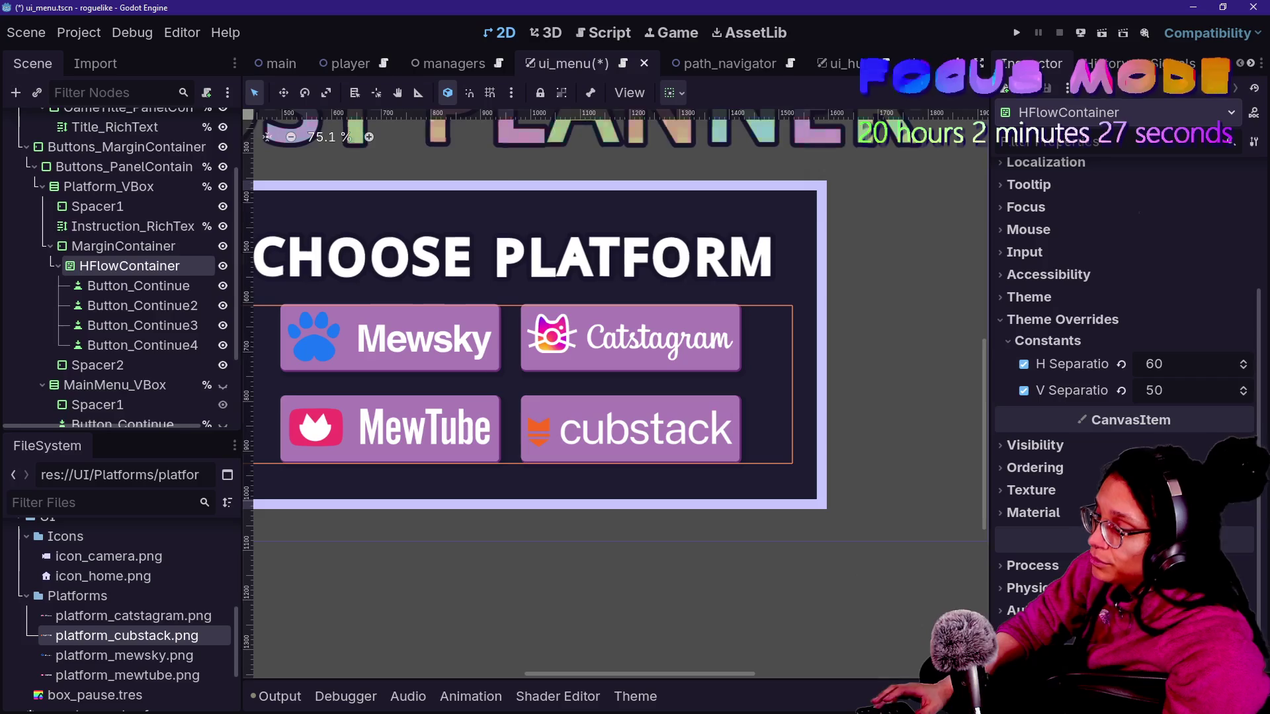
- Pan the 2D viewport across the four platform buttons, then switch to the Canva browser window
{"action": "left_click_drag", "start_coordinate": [630, 675], "coordinate": [590, 681]}
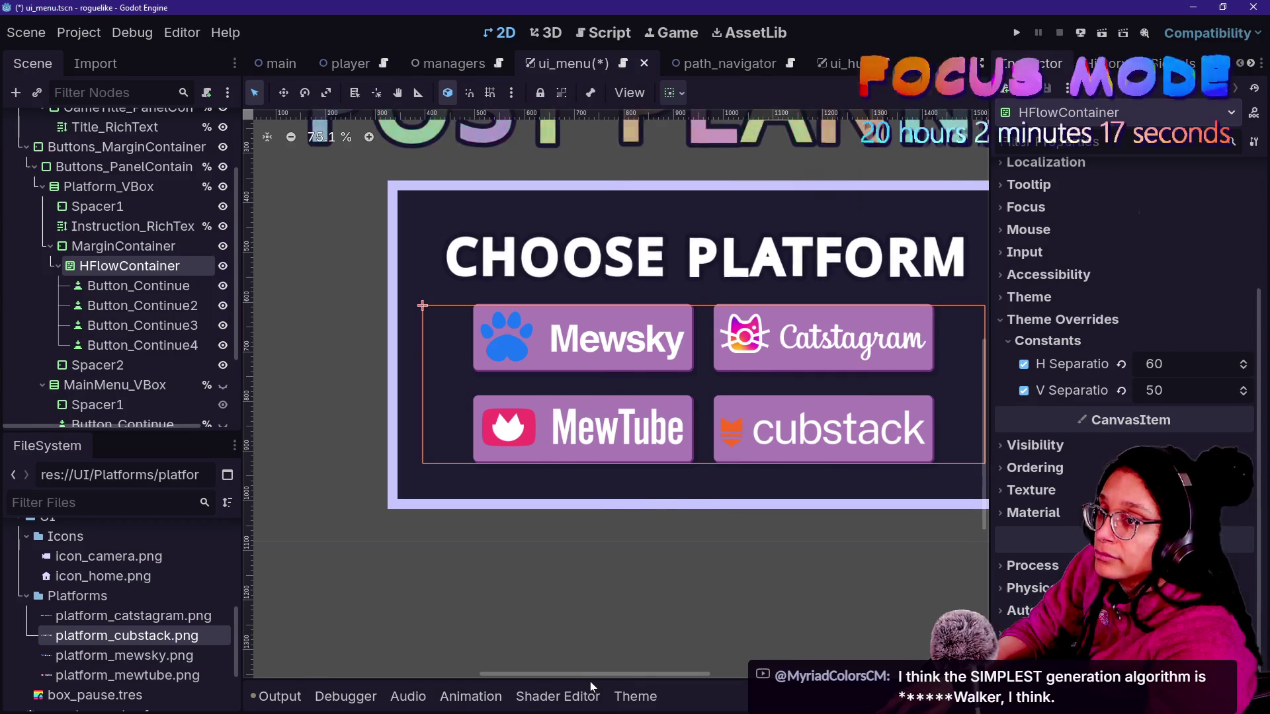
{"action": "key", "text": "alt+Tab"}
{"action": "key", "text": "alt+Tab"}
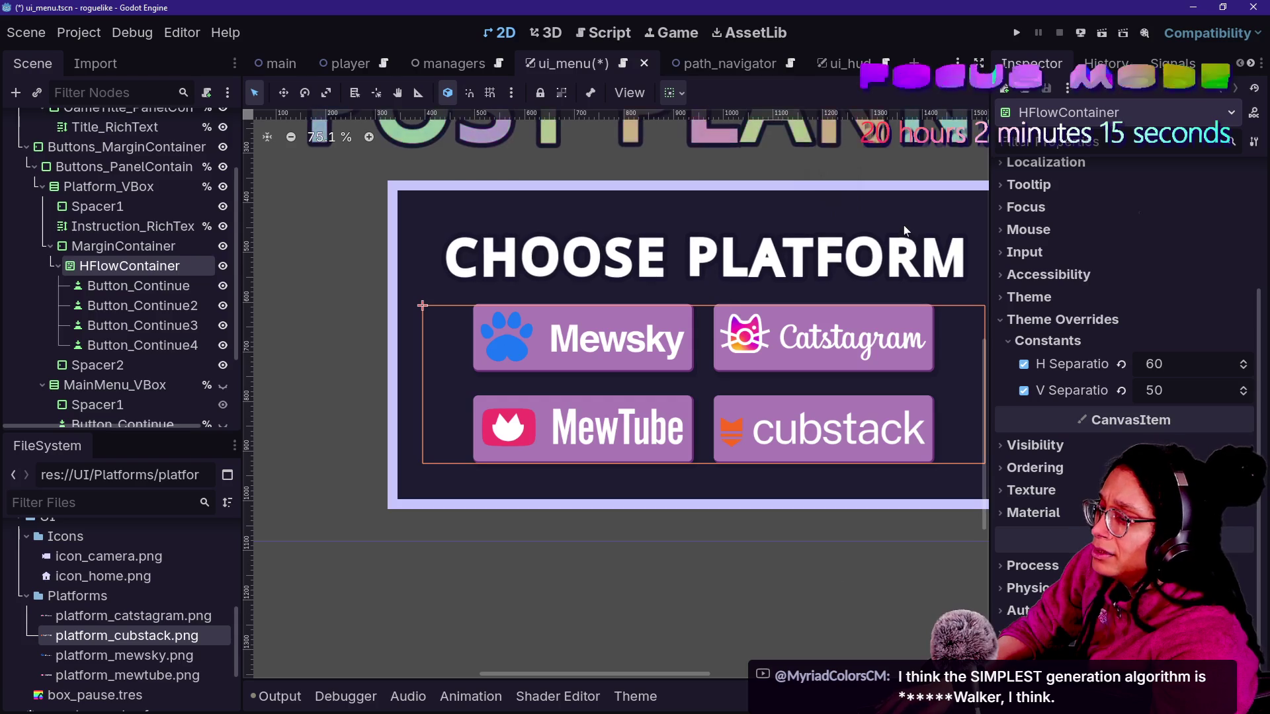
{"action": "scroll", "coordinate": [581, 426], "scroll_direction": "down", "scroll_amount": 2}
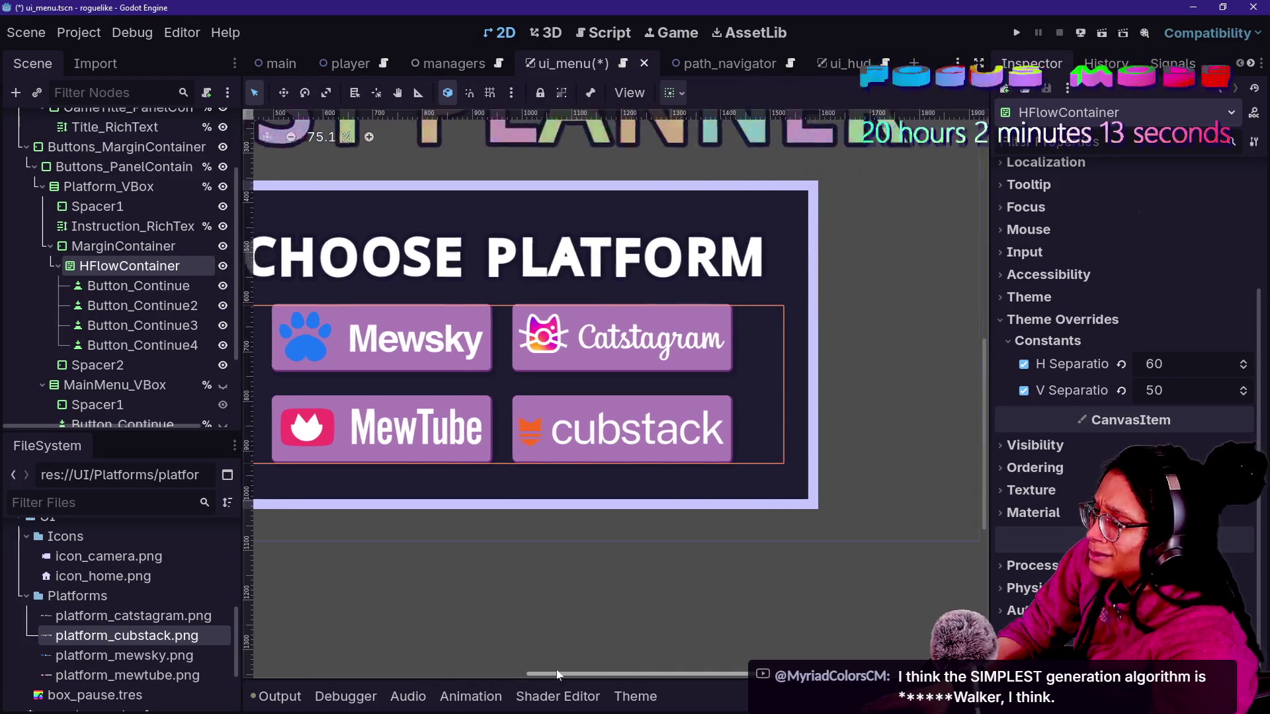
{"action": "key", "text": "alt+Tab"}
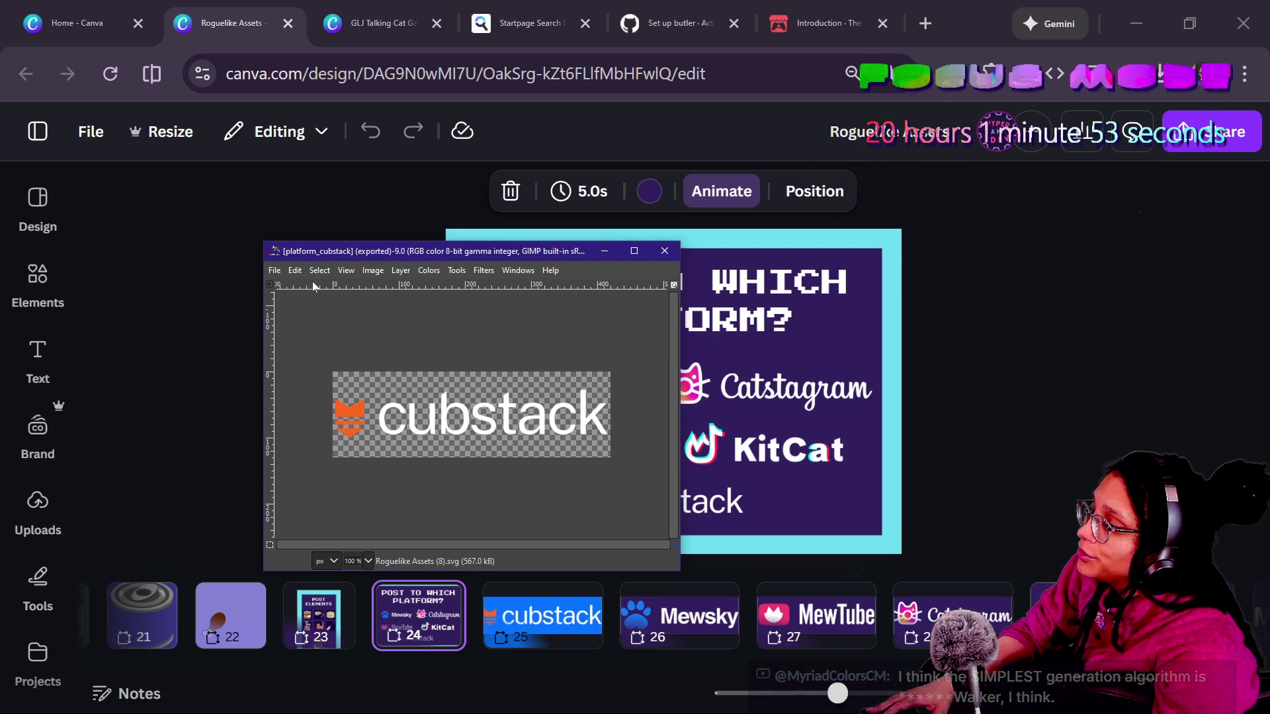
- Close GIMP's Windows menu and bring the Canva page in front of GIMP
{"action": "left_click", "coordinate": [517, 270]}
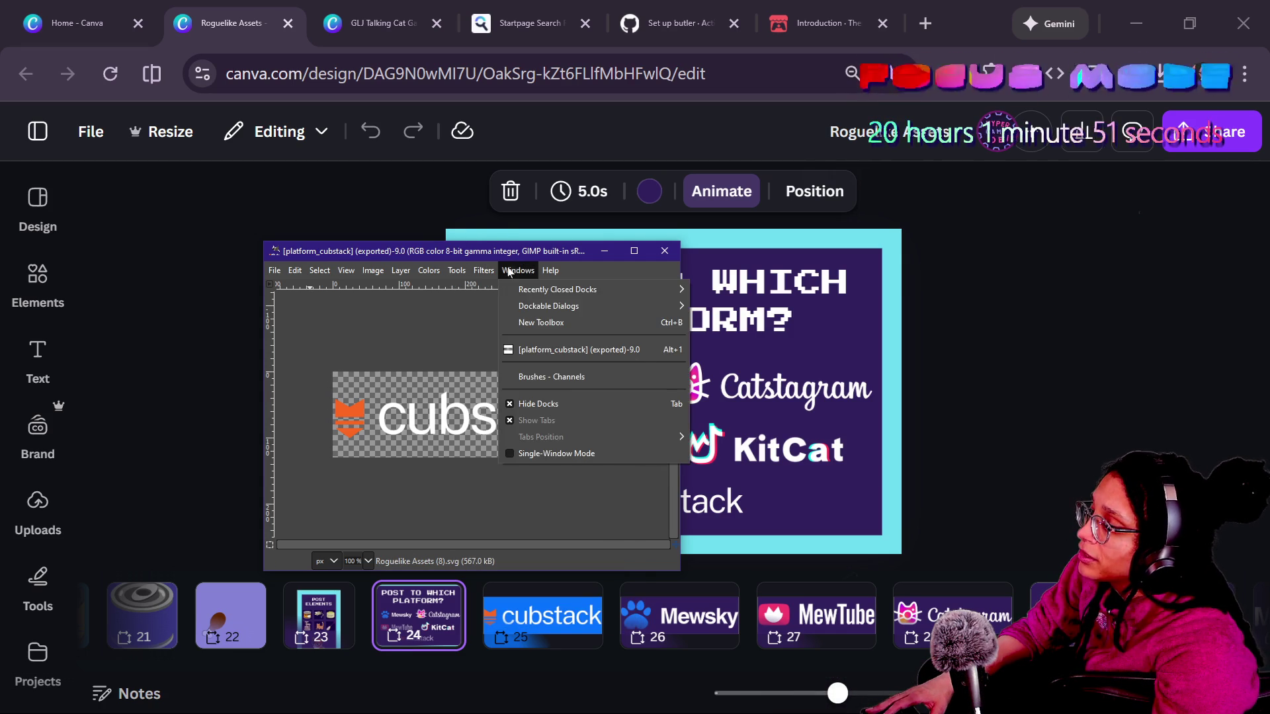
{"action": "left_click", "coordinate": [515, 271]}
{"action": "left_click", "coordinate": [516, 270]}
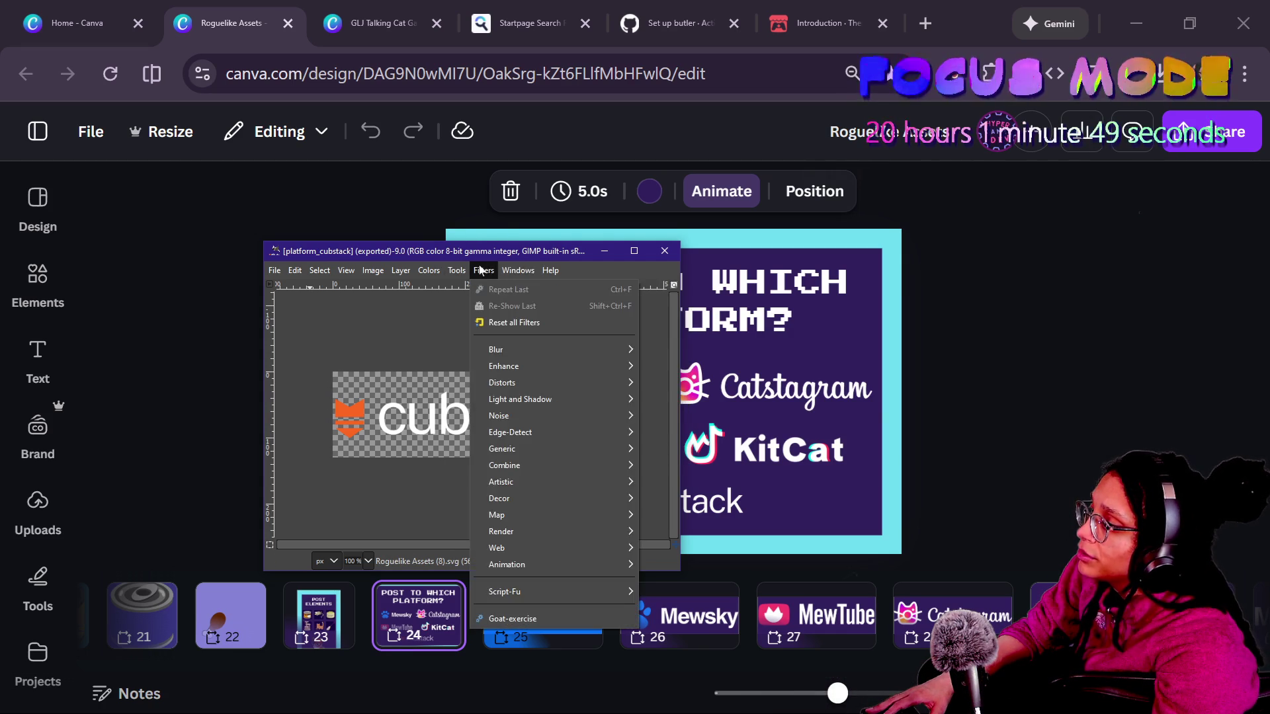
{"action": "key", "text": "Escape"}
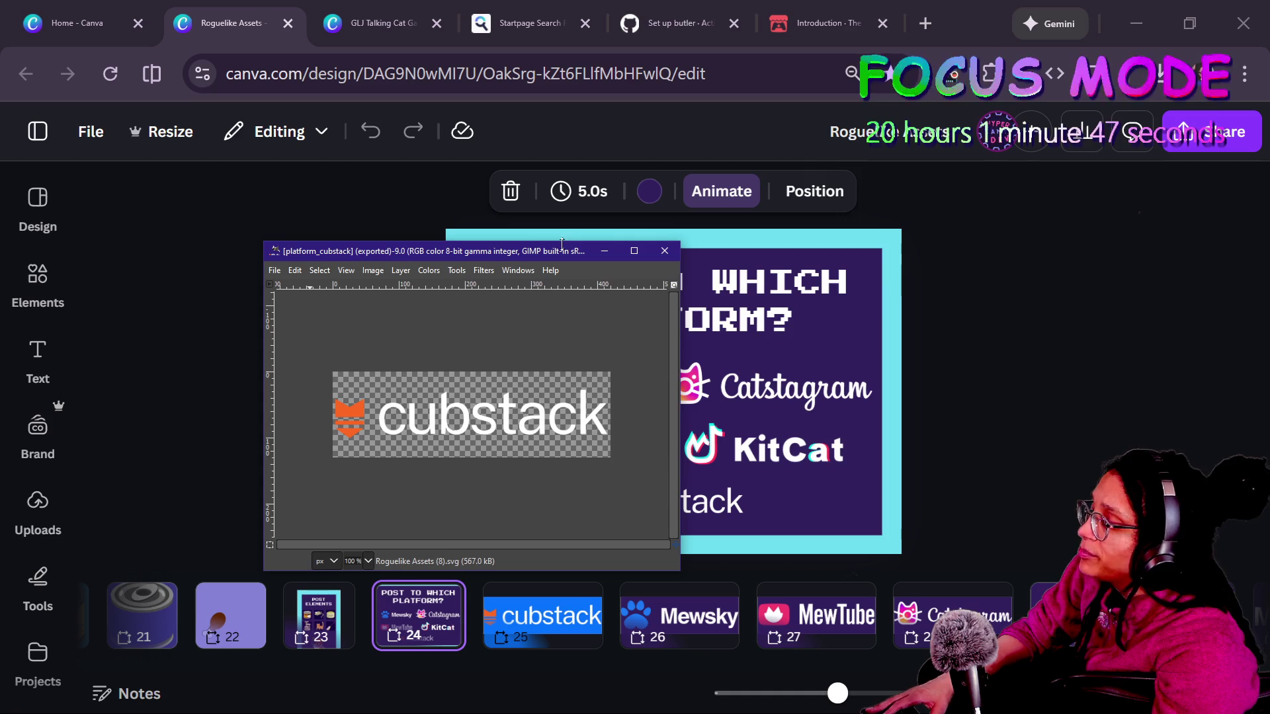
{"action": "left_click", "coordinate": [801, 102]}
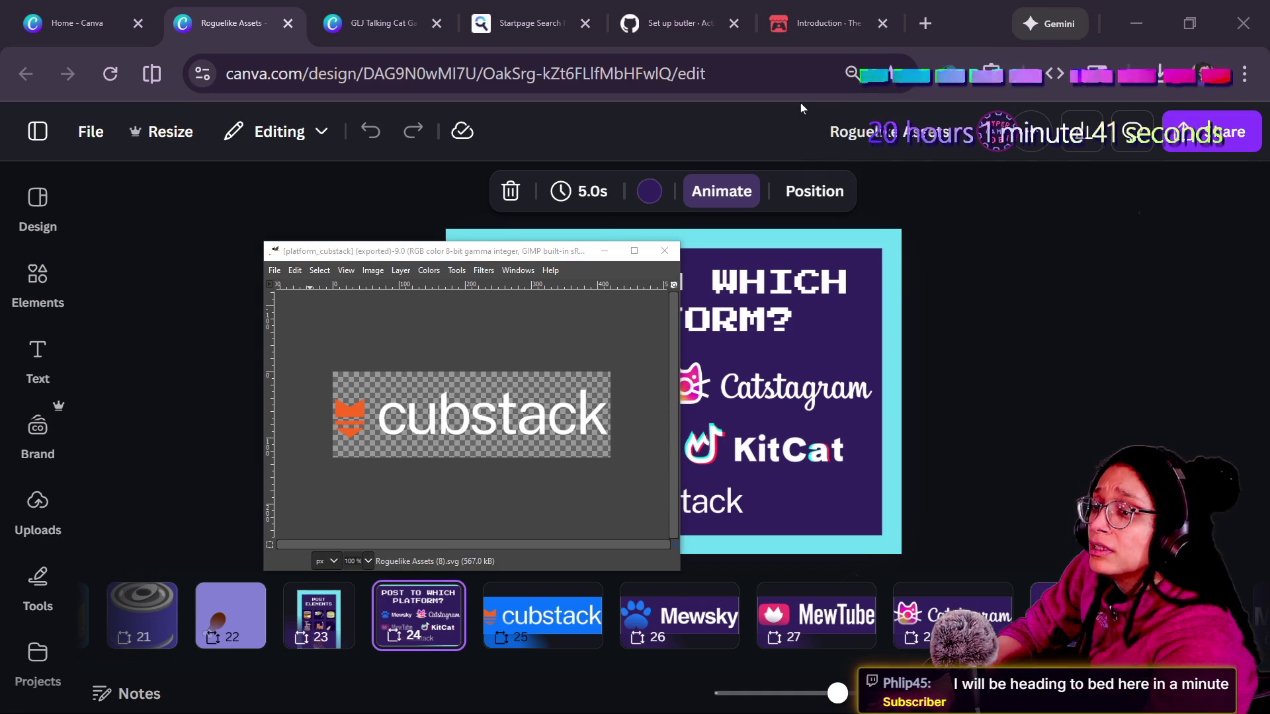
{"action": "left_click", "coordinate": [1030, 323]}
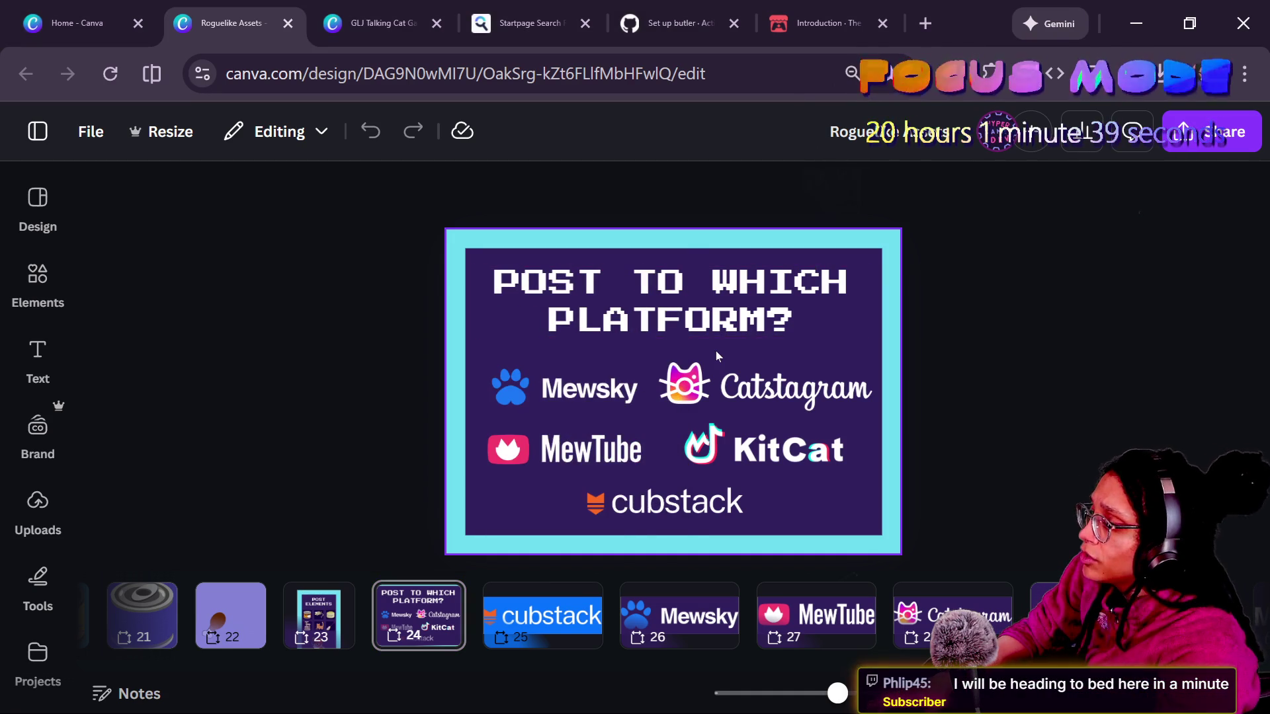
- Select the Mewsky logo and 'POST TO WHICH PLATFORM?' title, then open a new browser tab
{"action": "left_click", "coordinate": [606, 397]}
{"action": "left_click", "coordinate": [820, 326]}
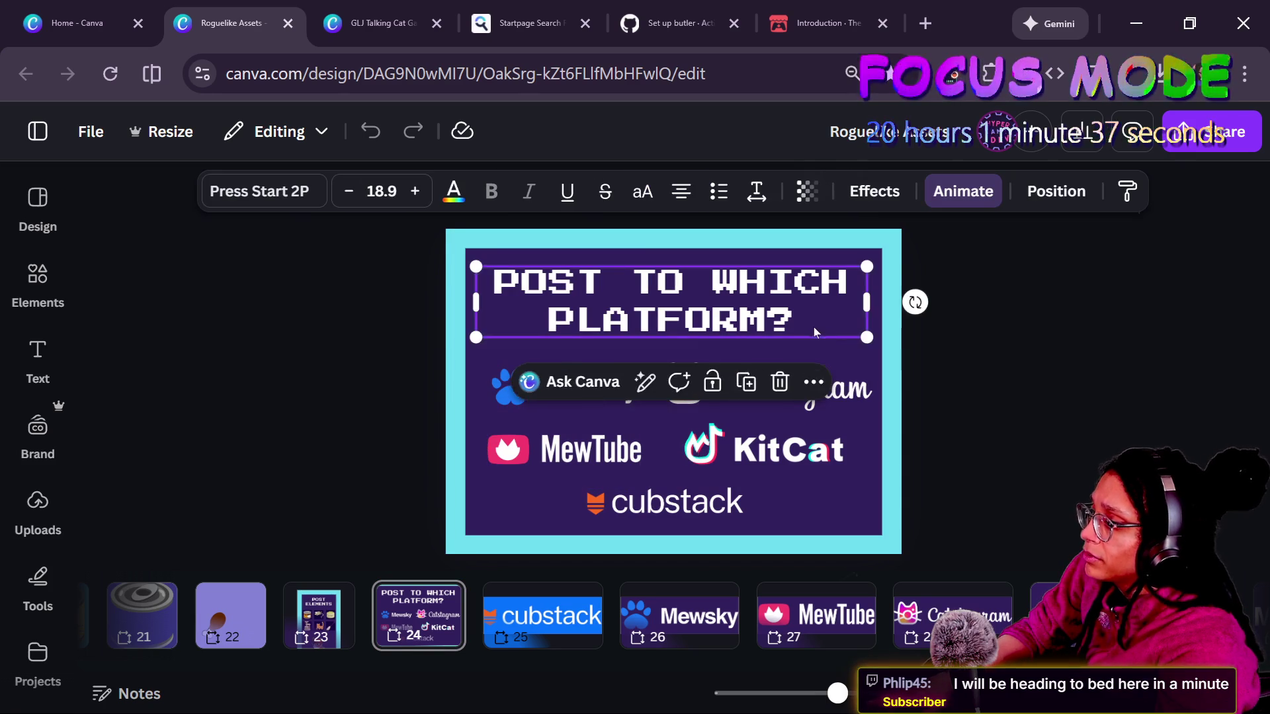
{"action": "key", "text": "alt+Tab"}
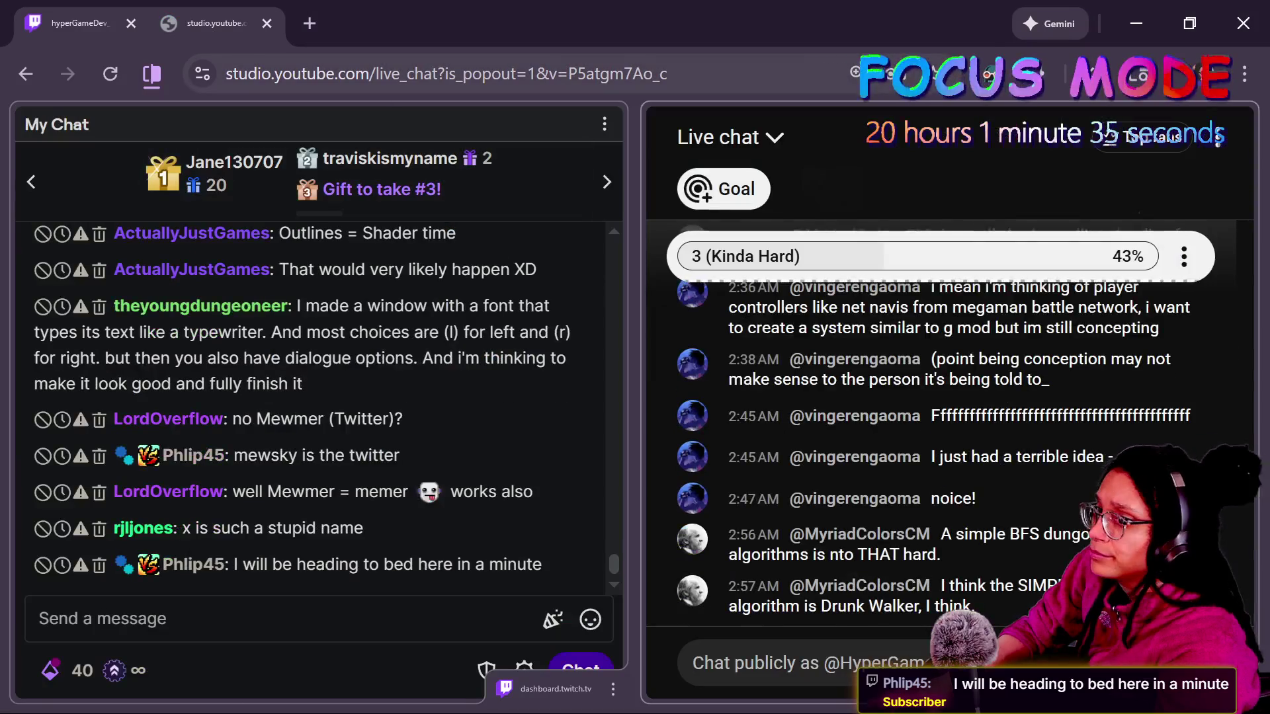
{"action": "key", "text": "alt+Tab"}
{"action": "key", "text": "alt+Tab"}
{"action": "key", "text": "alt+Tab"}
{"action": "key", "text": "ctrl+t"}
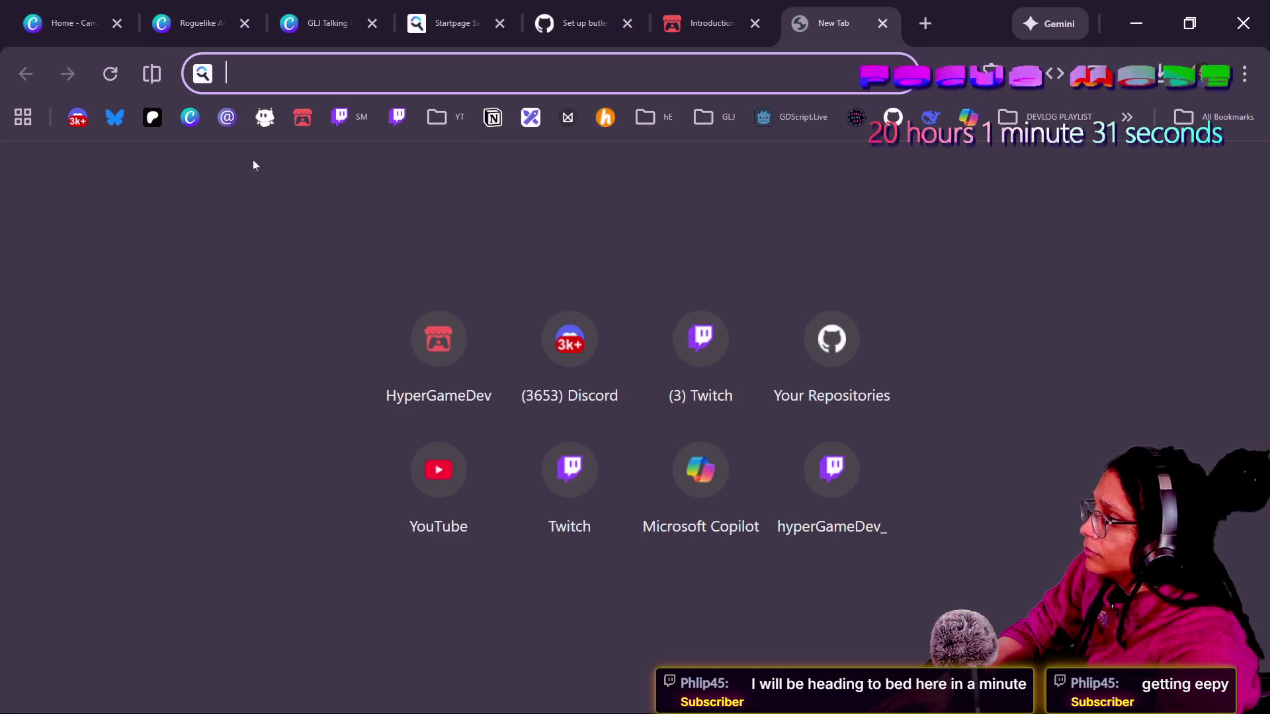
- Go to the Discord server and open the game-like-jam forum channel
{"action": "left_click", "coordinate": [77, 119]}
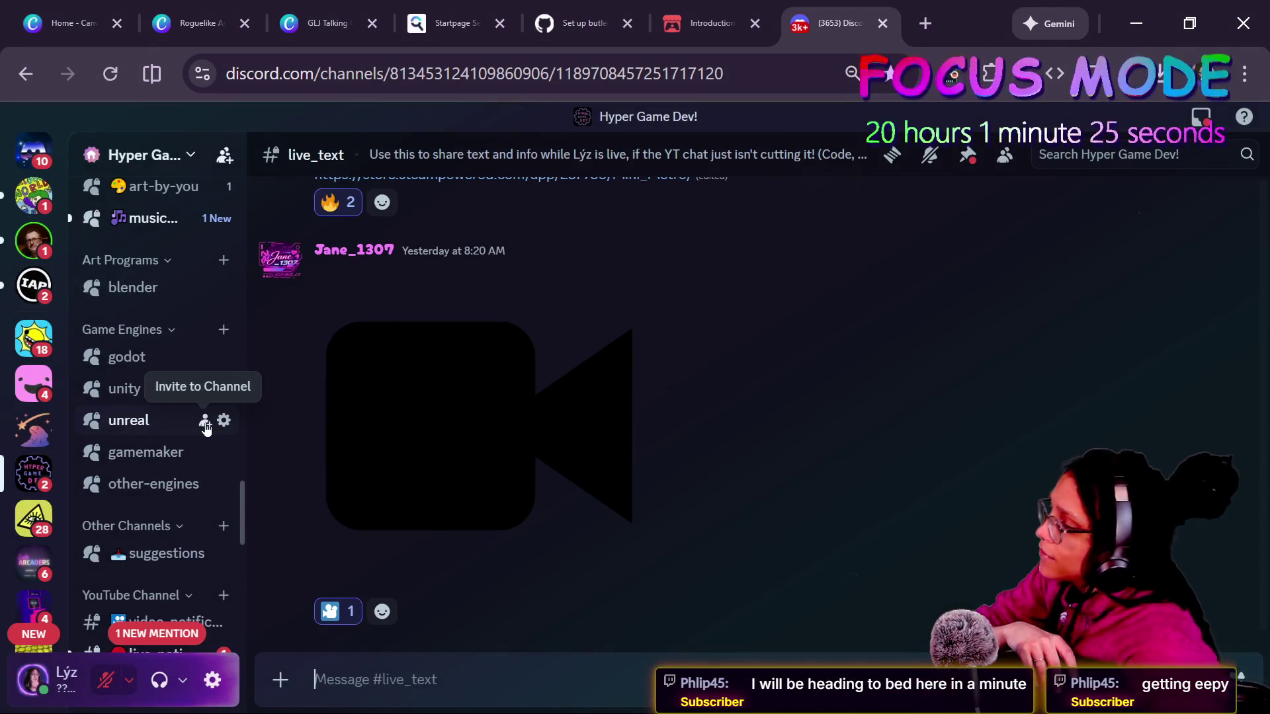
{"action": "scroll", "coordinate": [205, 422], "scroll_direction": "up", "scroll_amount": 3}
{"action": "scroll", "coordinate": [165, 422], "scroll_direction": "up", "scroll_amount": 5}
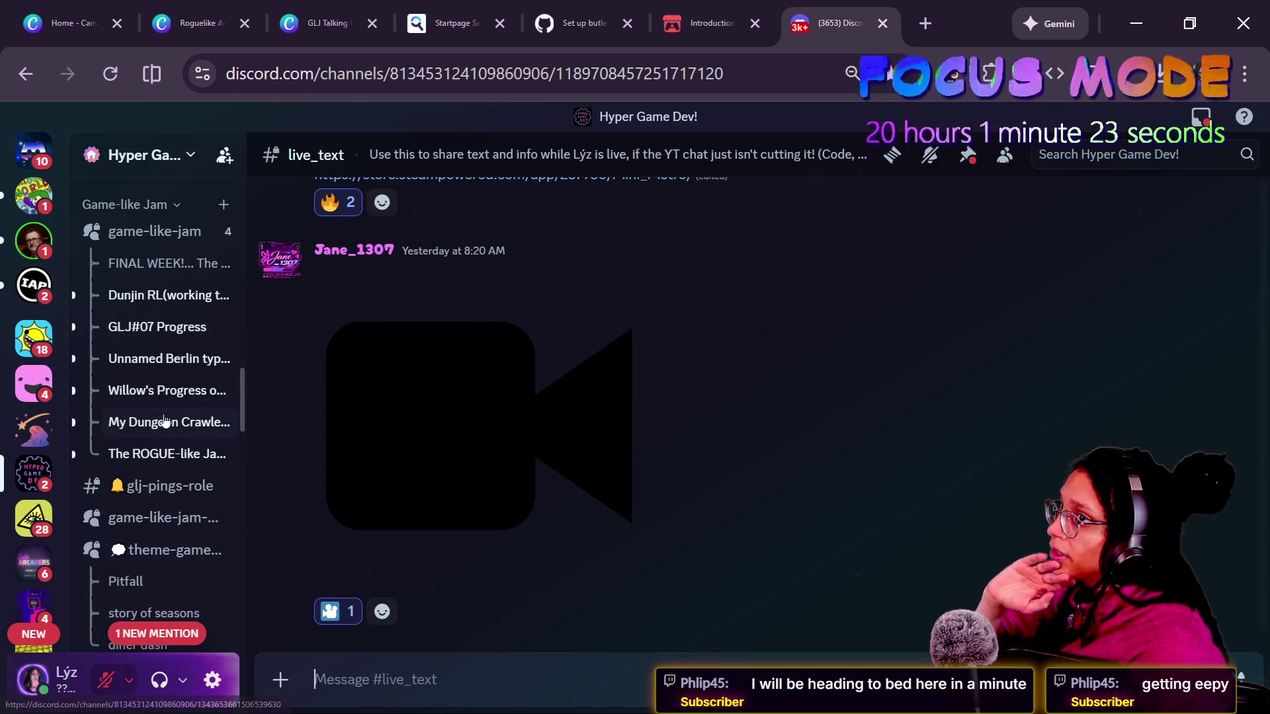
{"action": "scroll", "coordinate": [165, 422], "scroll_direction": "up", "scroll_amount": 15}
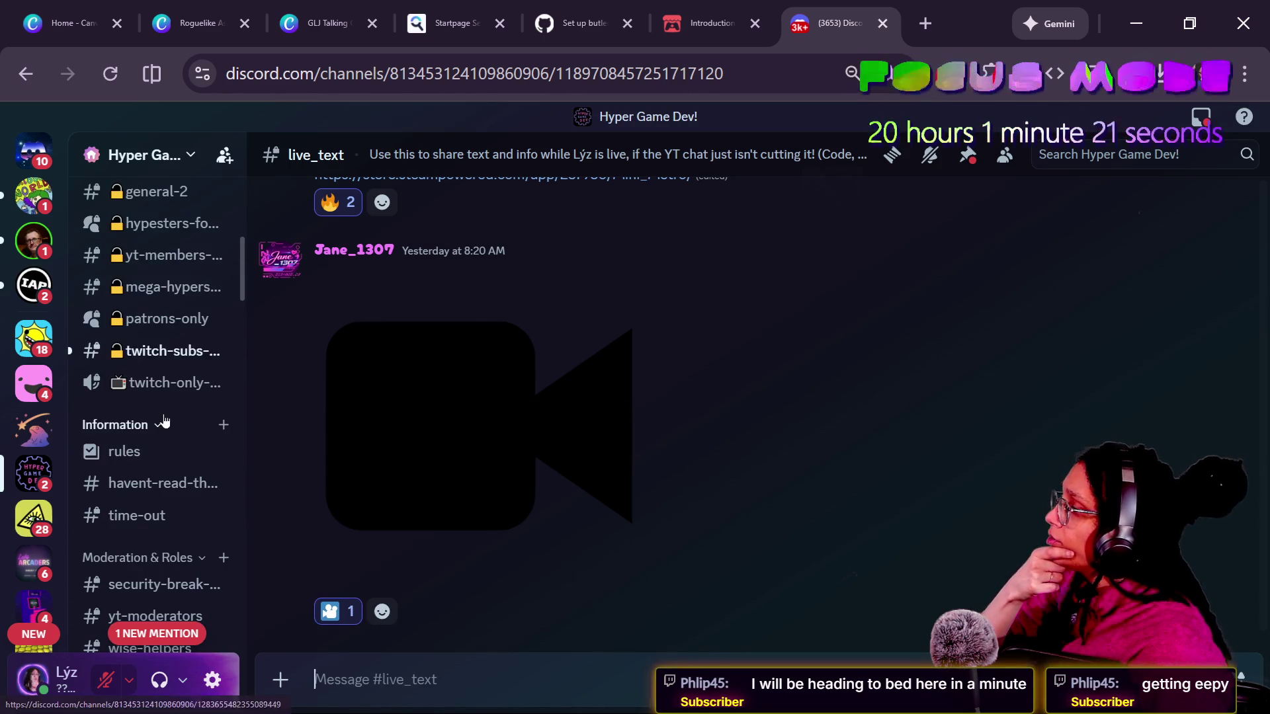
{"action": "scroll", "coordinate": [179, 456], "scroll_direction": "down", "scroll_amount": 7}
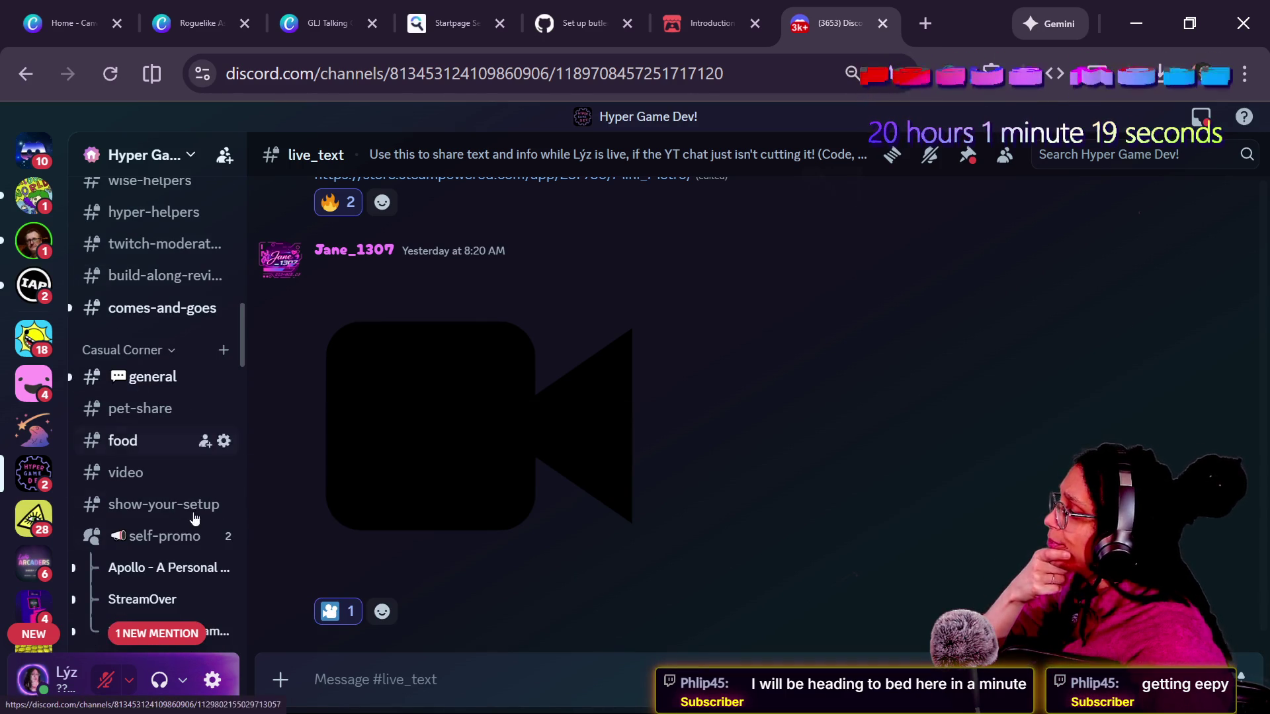
{"action": "scroll", "coordinate": [199, 509], "scroll_direction": "down", "scroll_amount": 5}
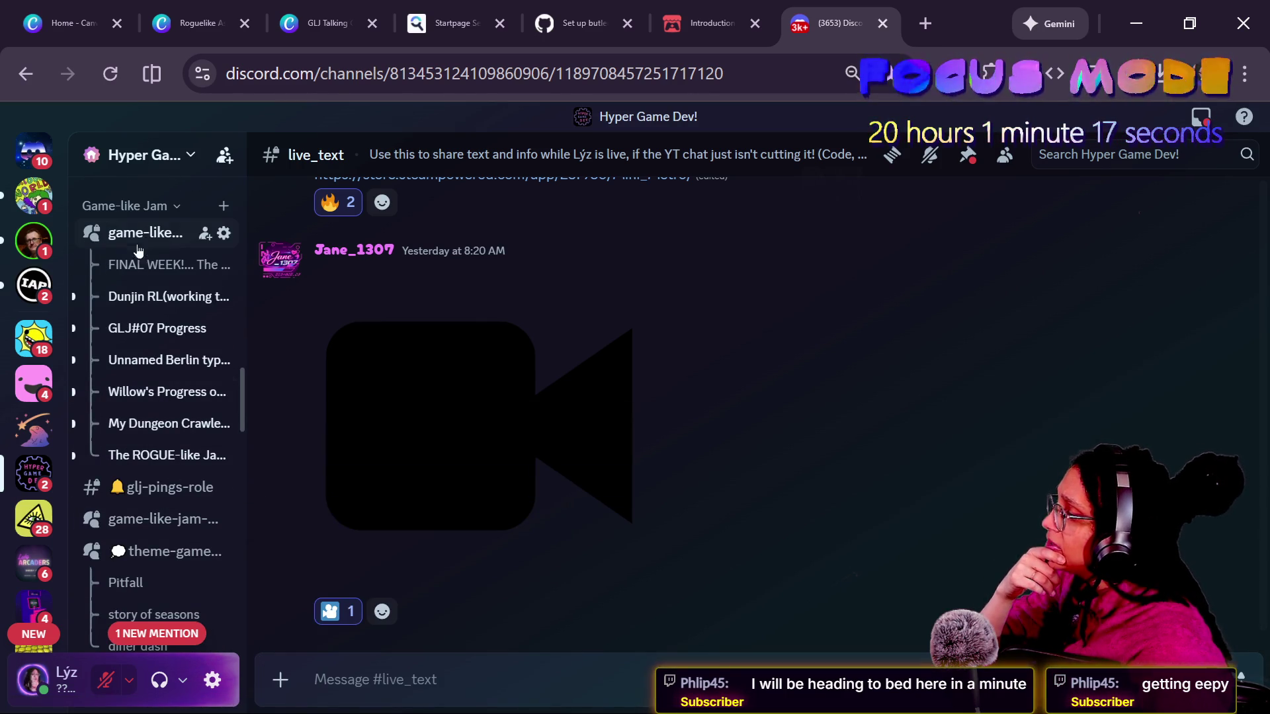
{"action": "left_click", "coordinate": [139, 241]}
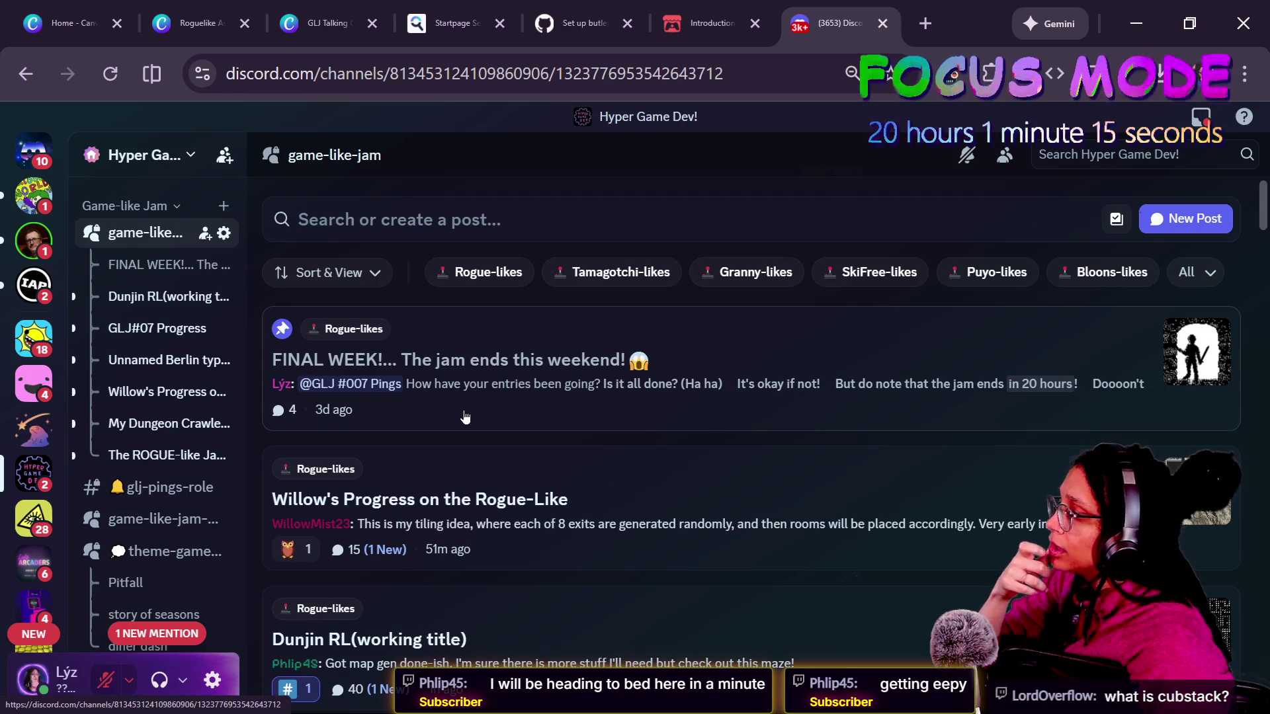
- Open the Dunjin RL(working title) post and play its video full screen
{"action": "scroll", "coordinate": [465, 417], "scroll_direction": "down", "scroll_amount": 5}
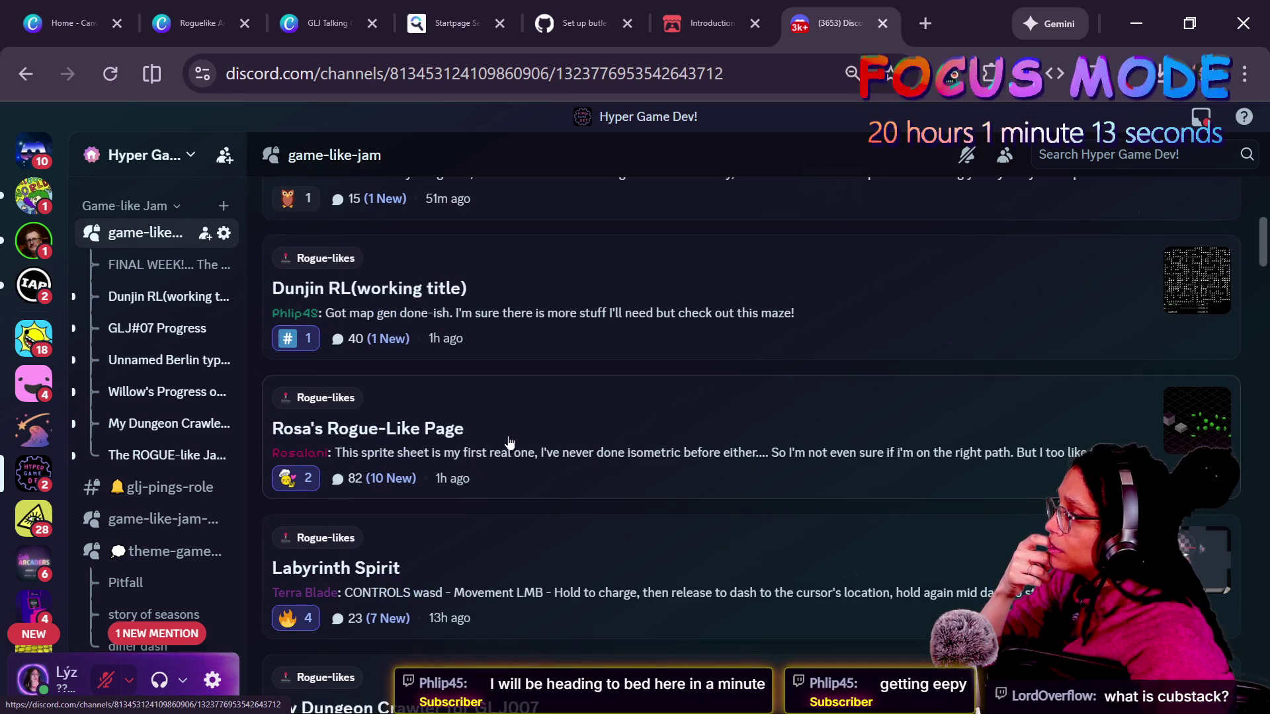
{"action": "left_click", "coordinate": [514, 338]}
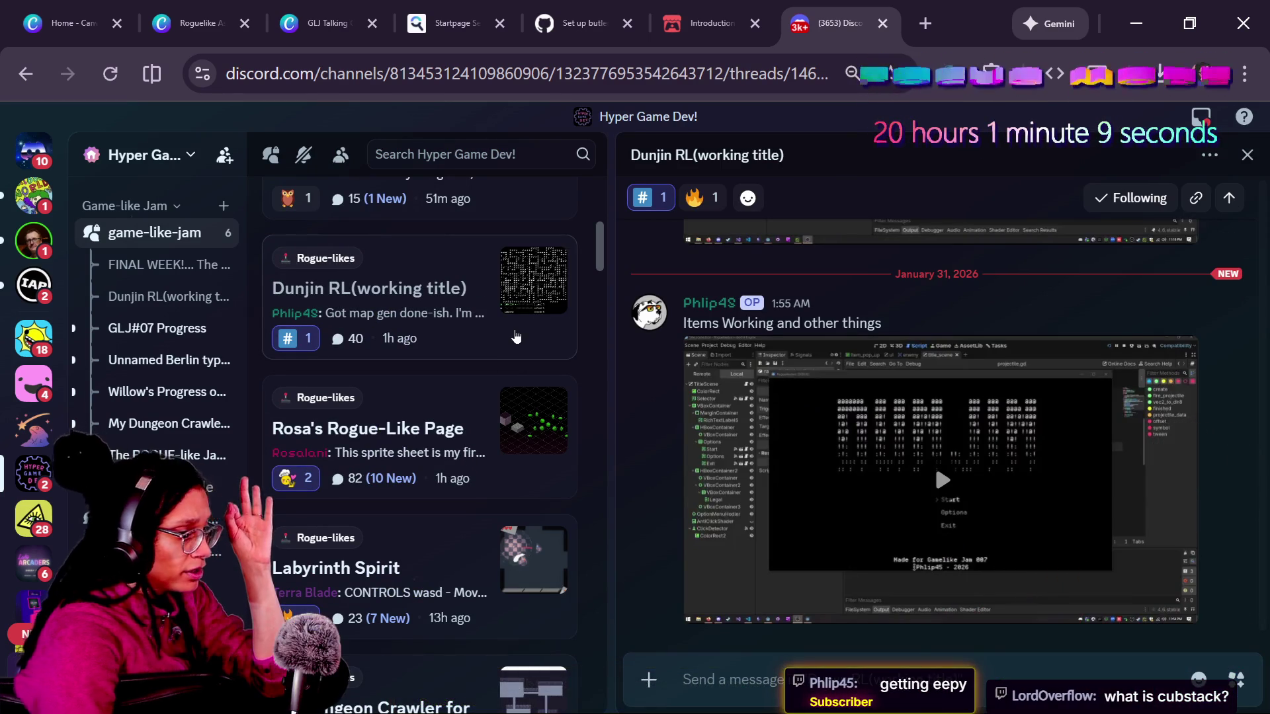
{"action": "left_click", "coordinate": [943, 480]}
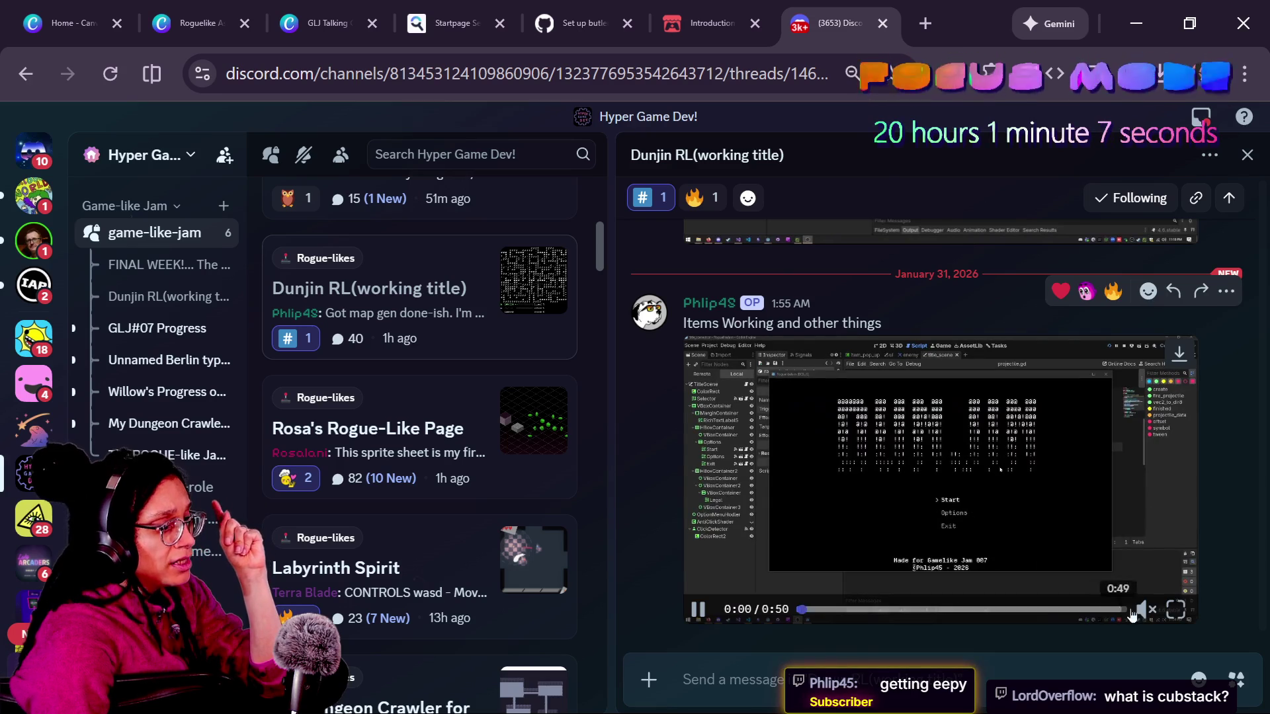
{"action": "left_click", "coordinate": [1176, 609]}
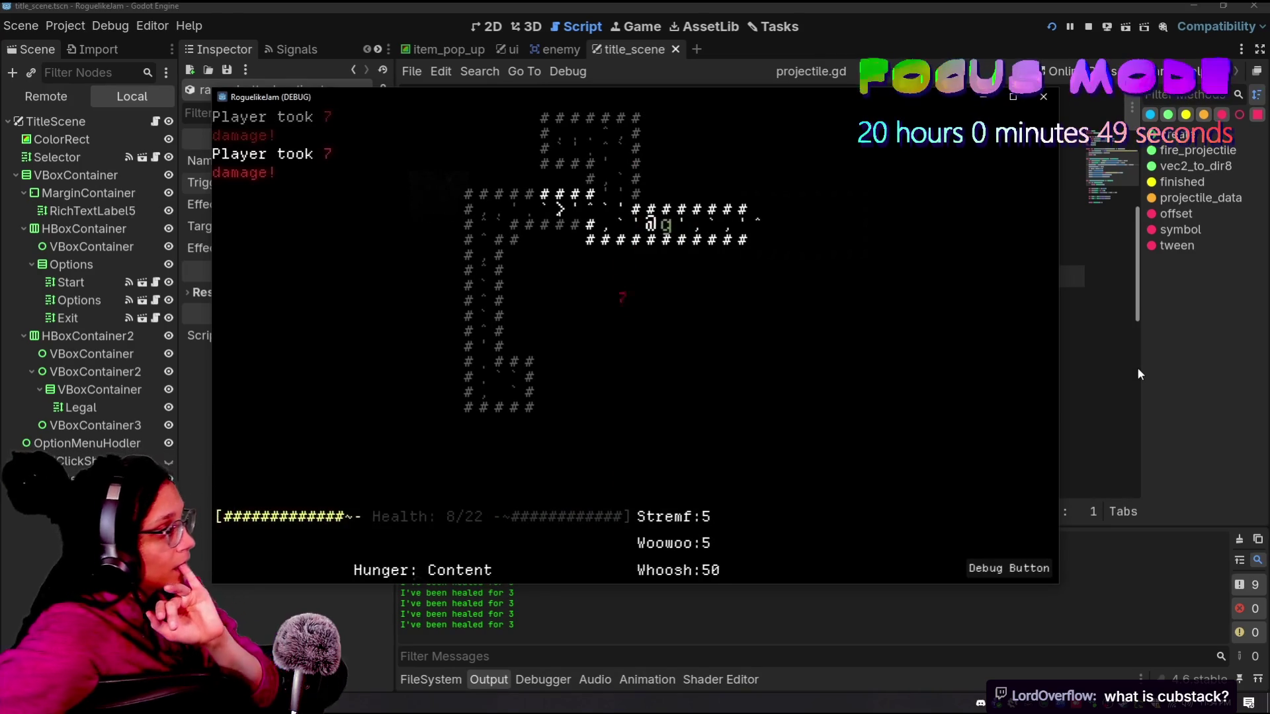
{"action": "key", "text": "i"}
{"action": "key", "text": "Return"}
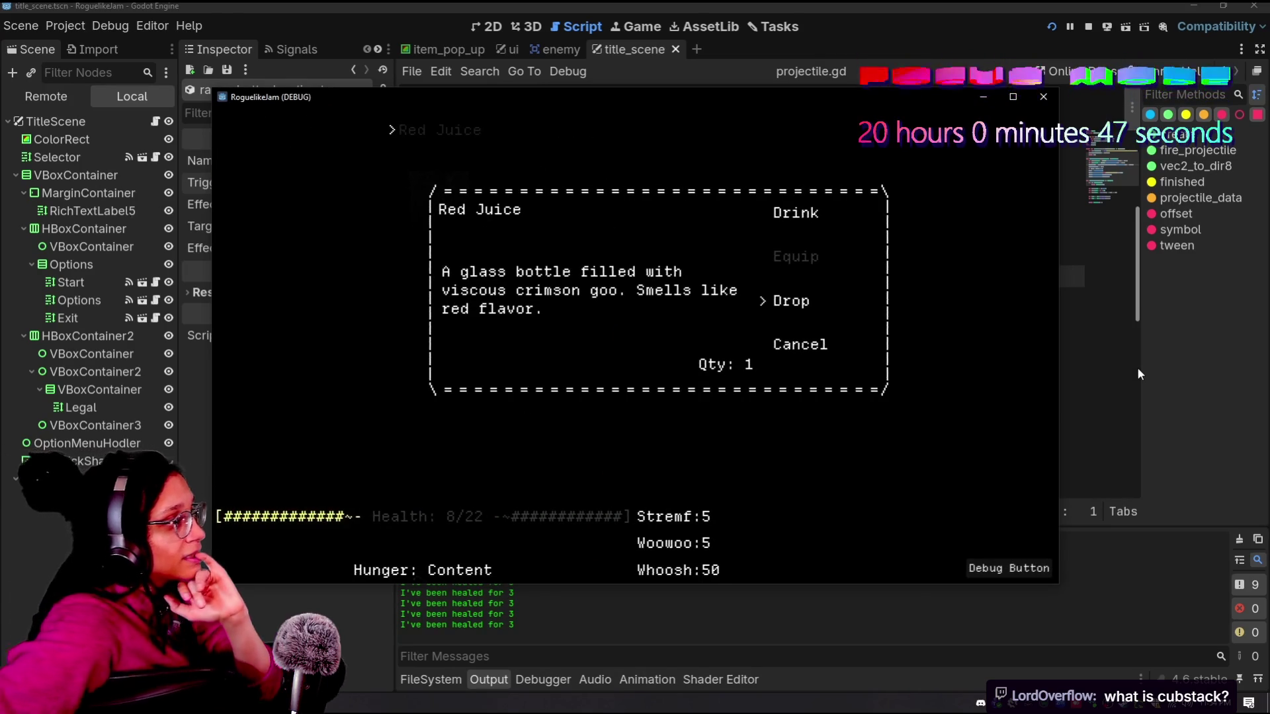
{"action": "key", "text": "Return"}
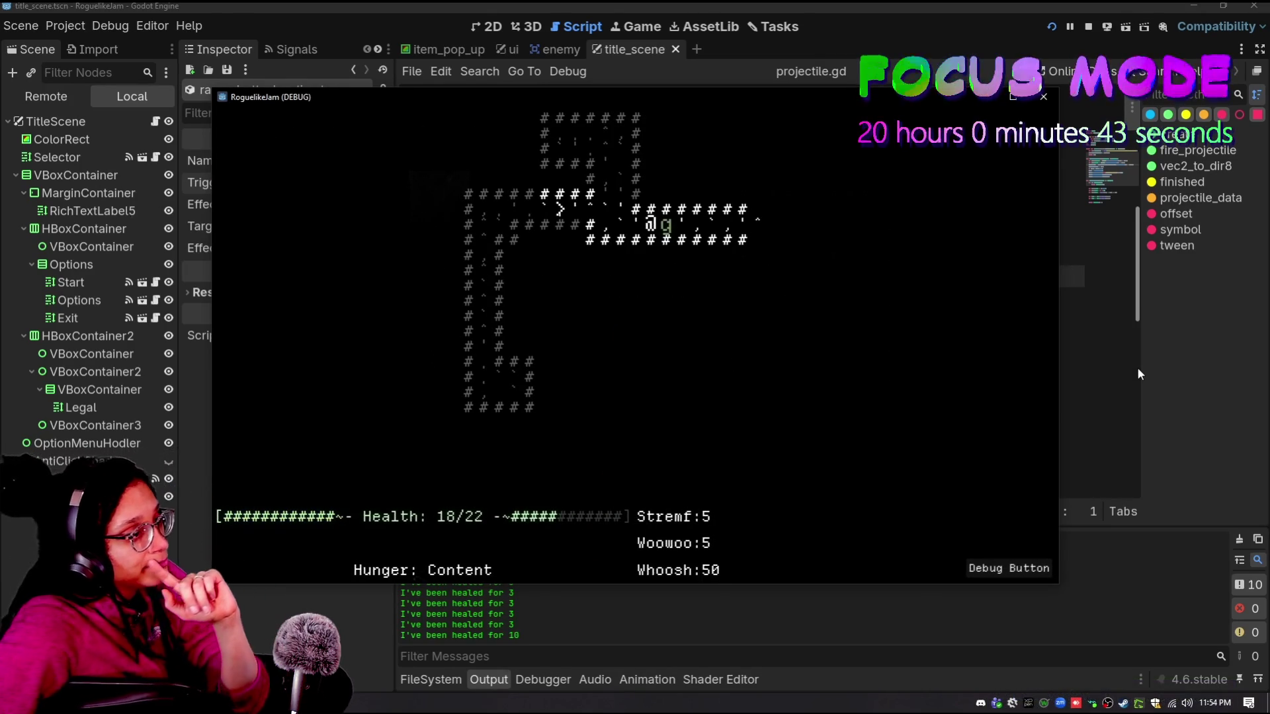
{"action": "key", "text": "Right"}
{"action": "key", "text": "Right"}
{"action": "key", "text": "Right"}
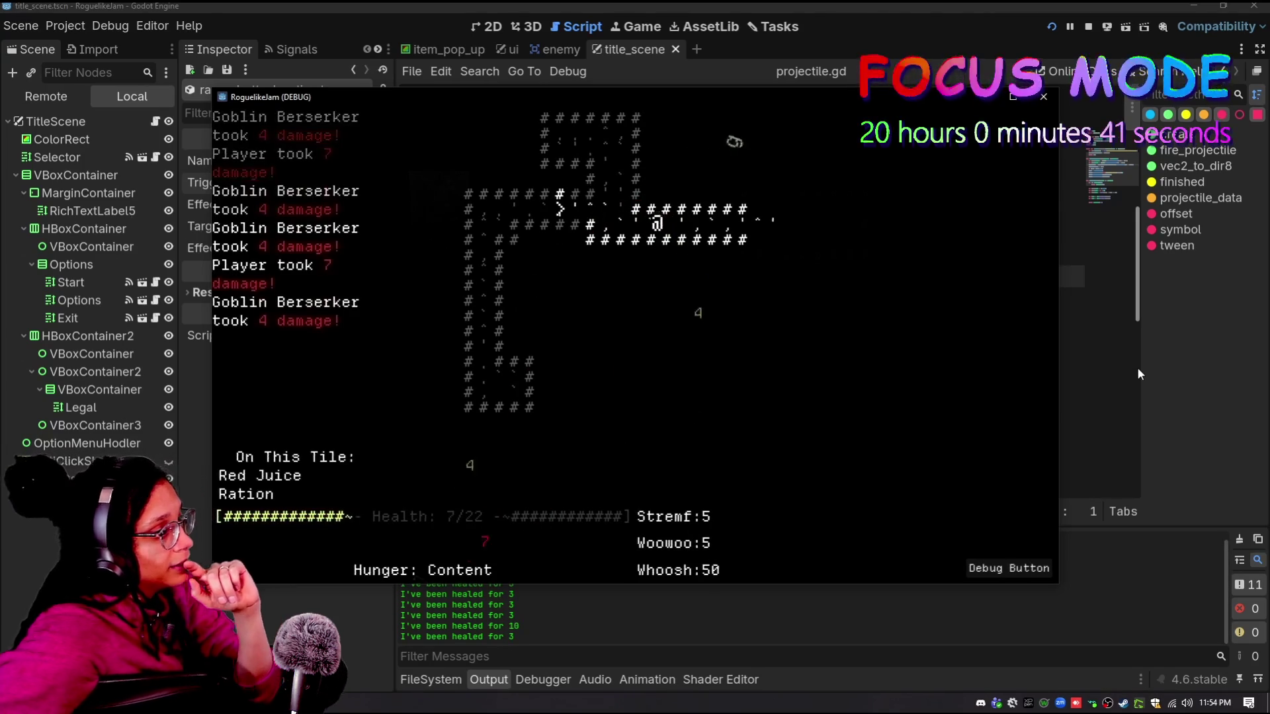
{"action": "key", "text": "Right"}
{"action": "key", "text": "i"}
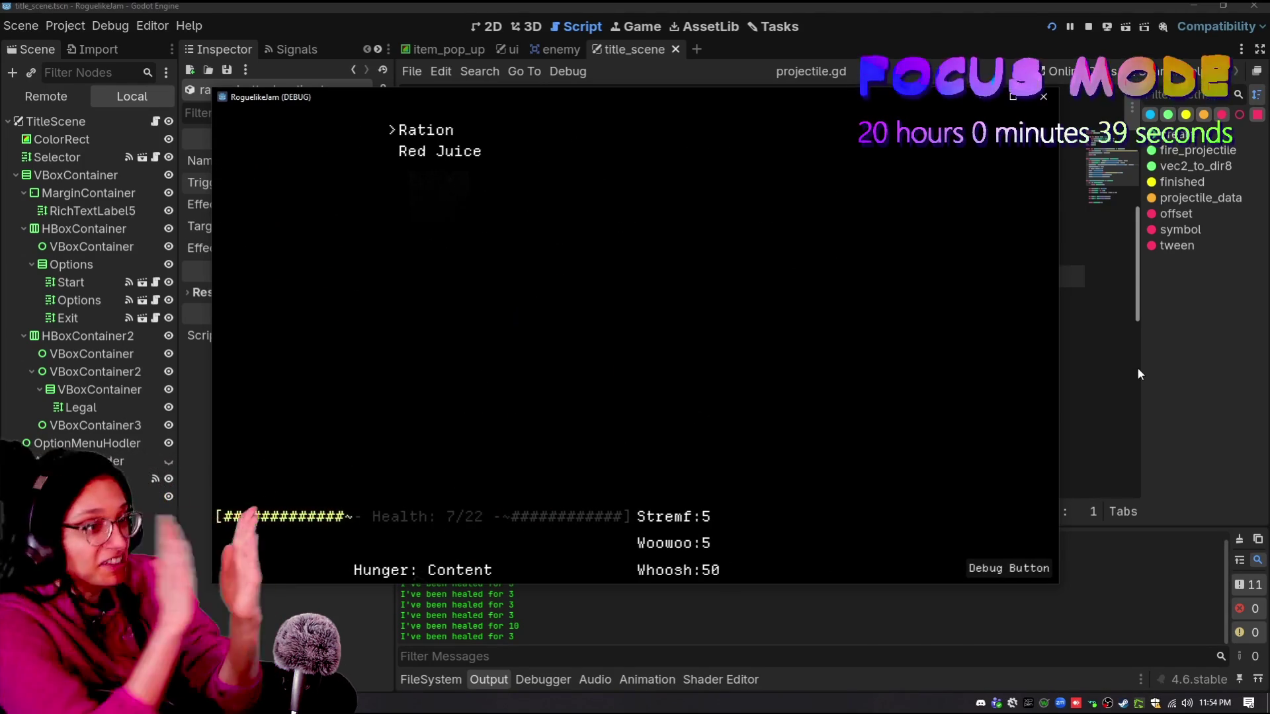
{"action": "key", "text": "Return"}
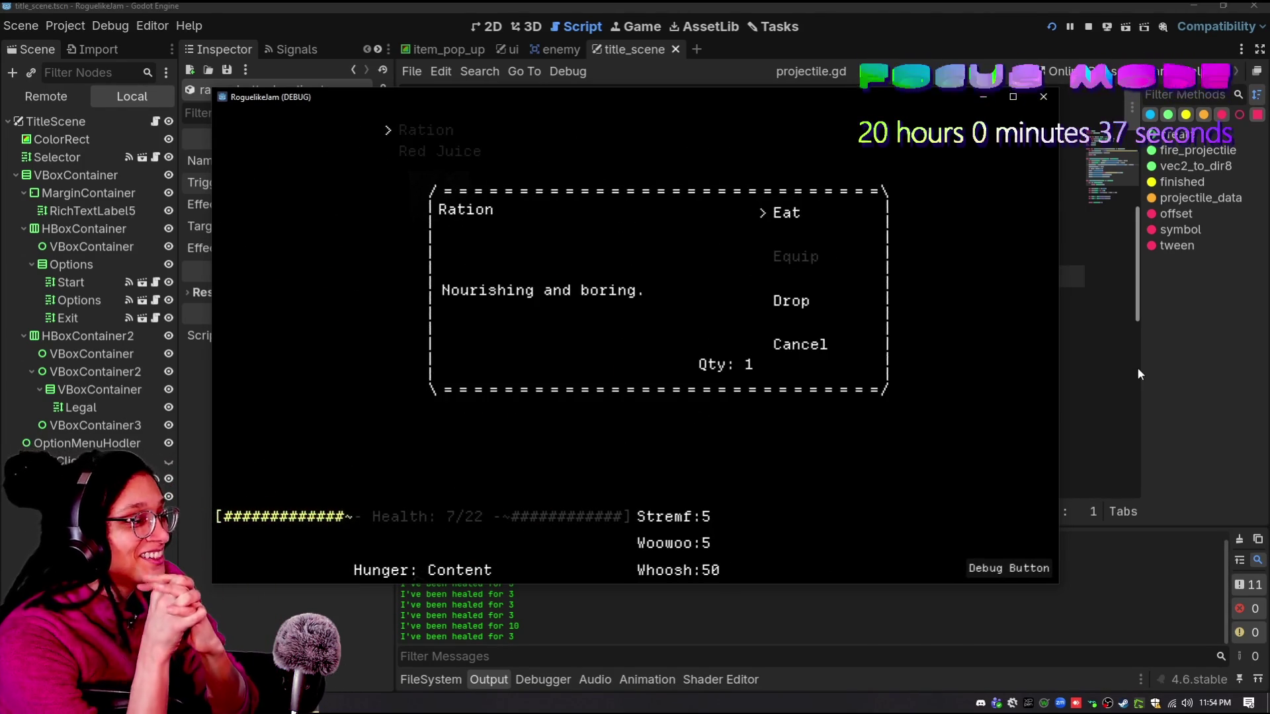
{"action": "key", "text": "Return"}
{"action": "key", "text": "Return"}
{"action": "key", "text": "Return"}
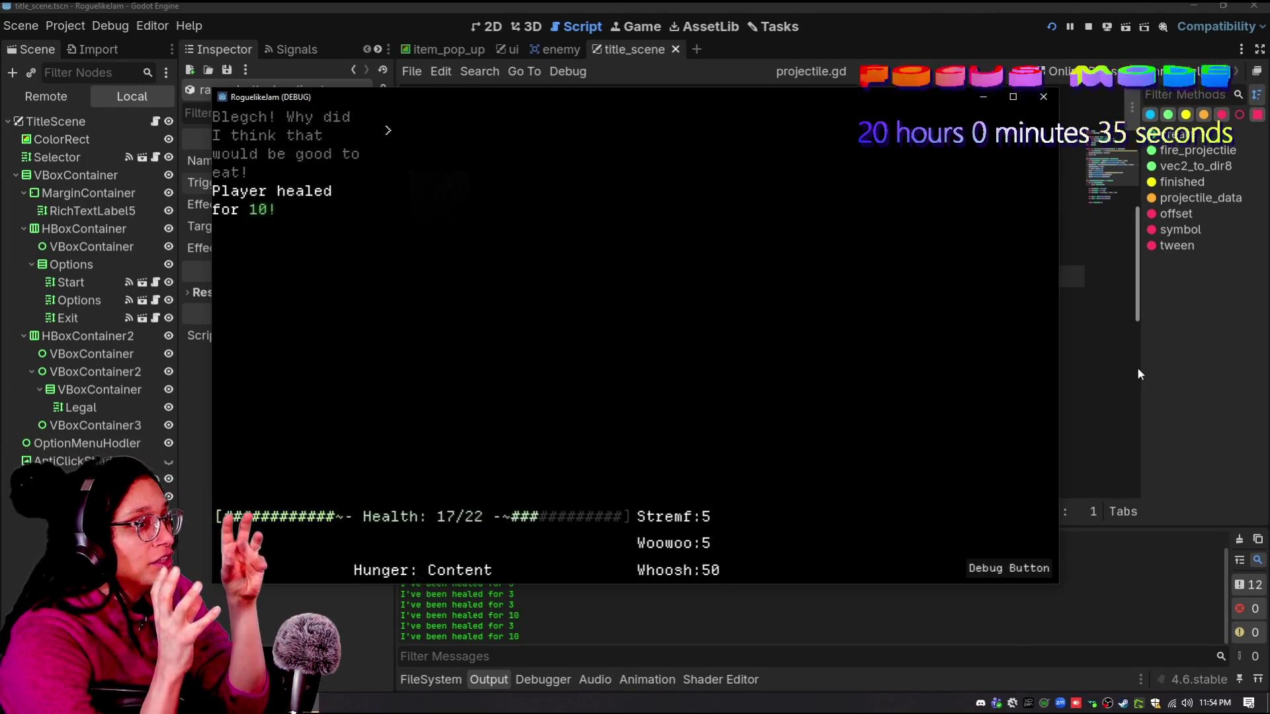
{"action": "key", "text": "Right"}
{"action": "key", "text": "Right"}
{"action": "key", "text": "Right"}
{"action": "key", "text": "Right"}
{"action": "key", "text": "Down"}
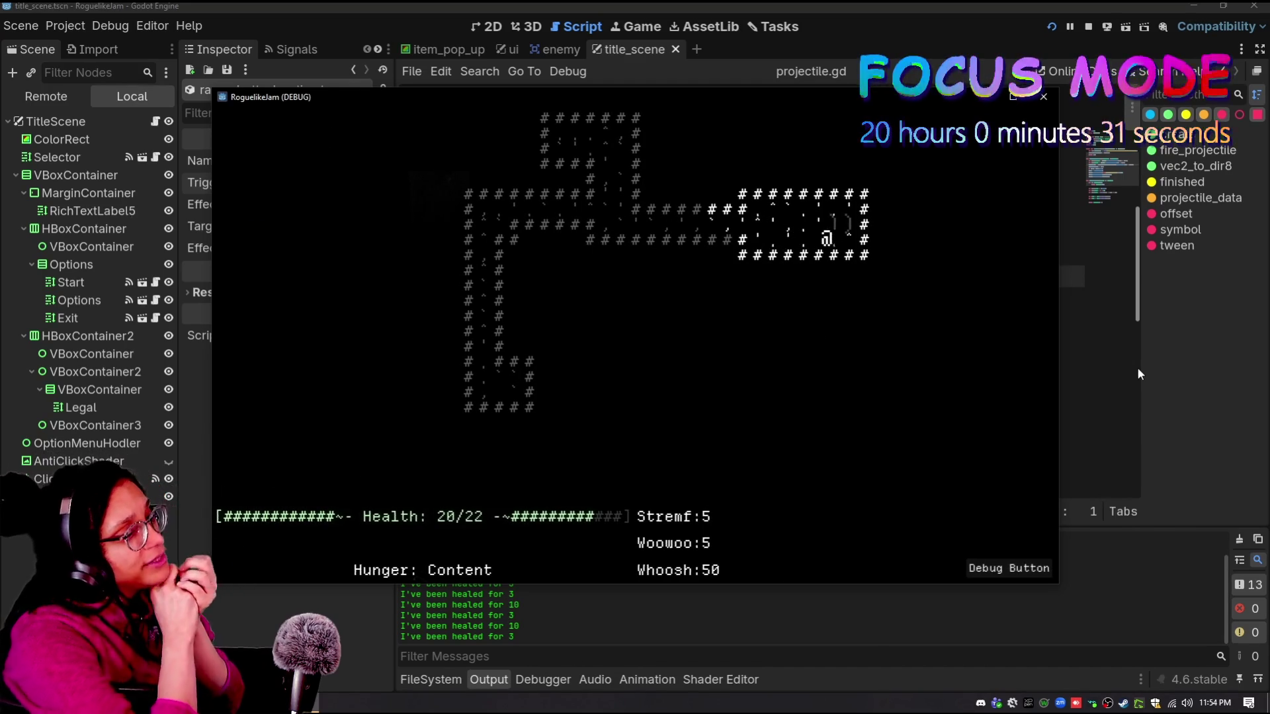
{"action": "key", "text": "Left"}
{"action": "key", "text": "Left"}
{"action": "key", "text": "Left"}
{"action": "key", "text": "Up"}
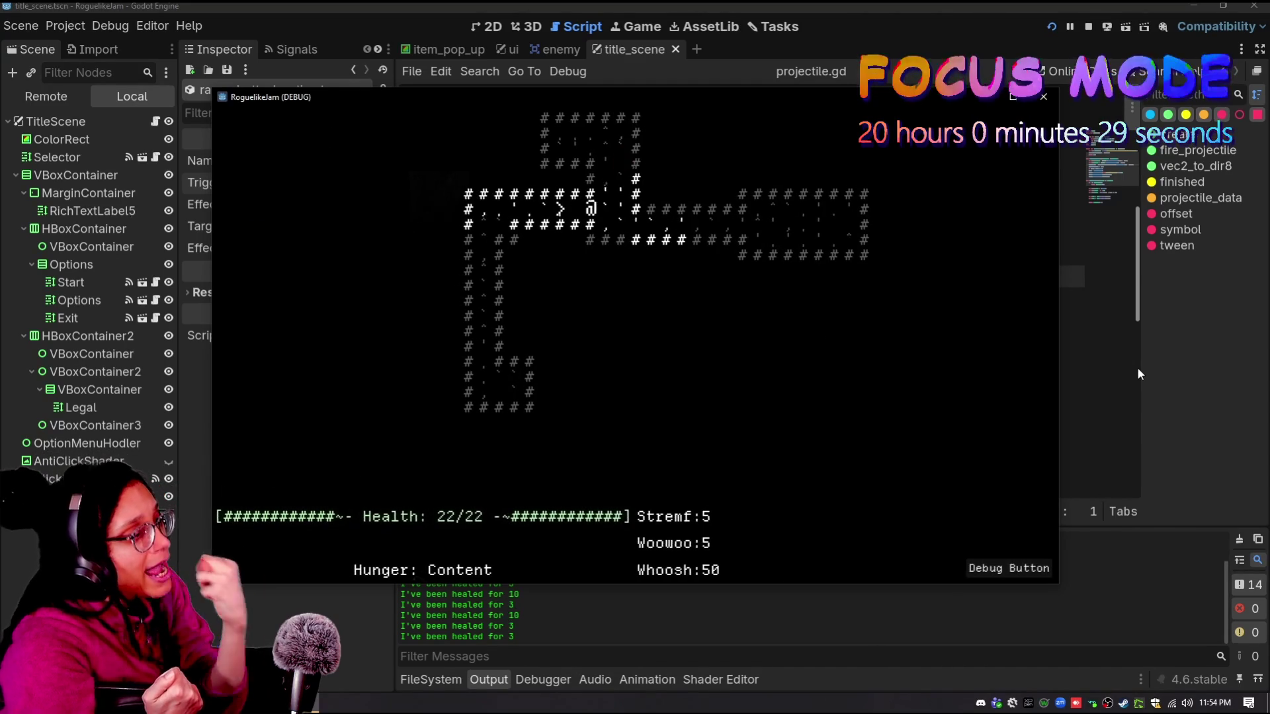
{"action": "key", "text": "Right"}
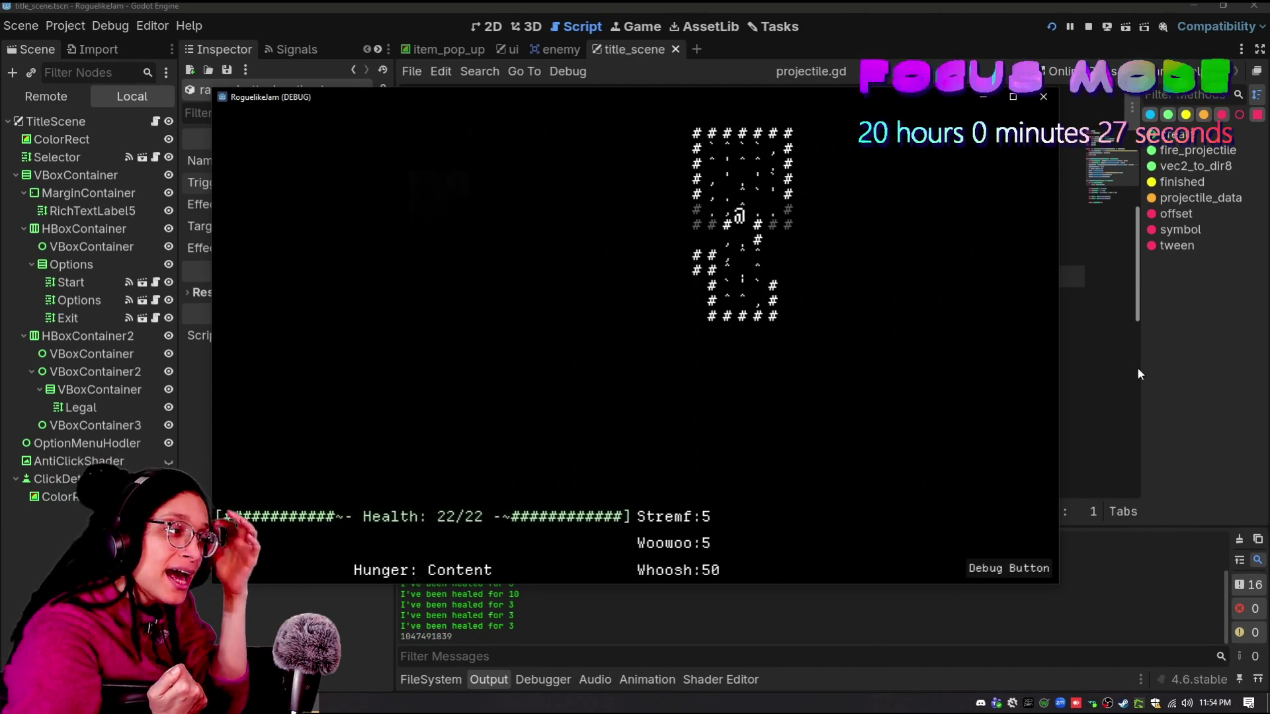
{"action": "key", "text": "Left"}
{"action": "key", "text": "Left"}
{"action": "key", "text": "Up"}
{"action": "key", "text": "Left"}
{"action": "key", "text": "Left"}
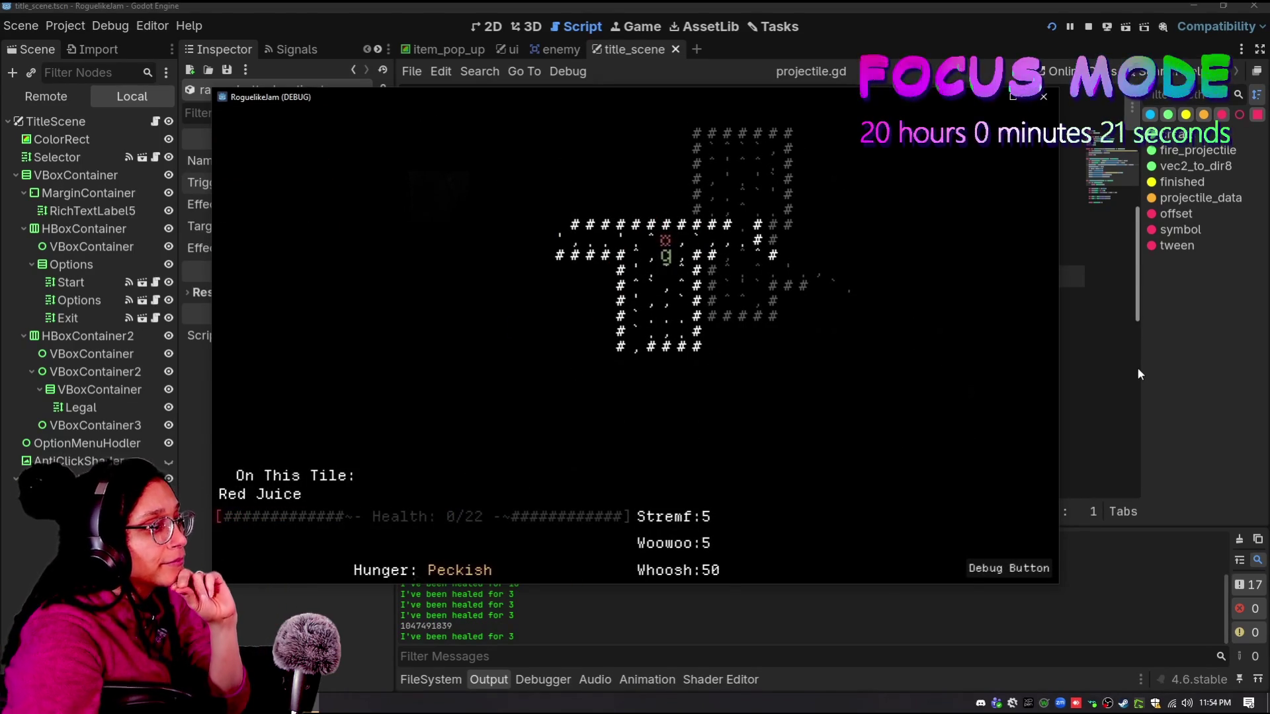
{"action": "key", "text": "Return"}
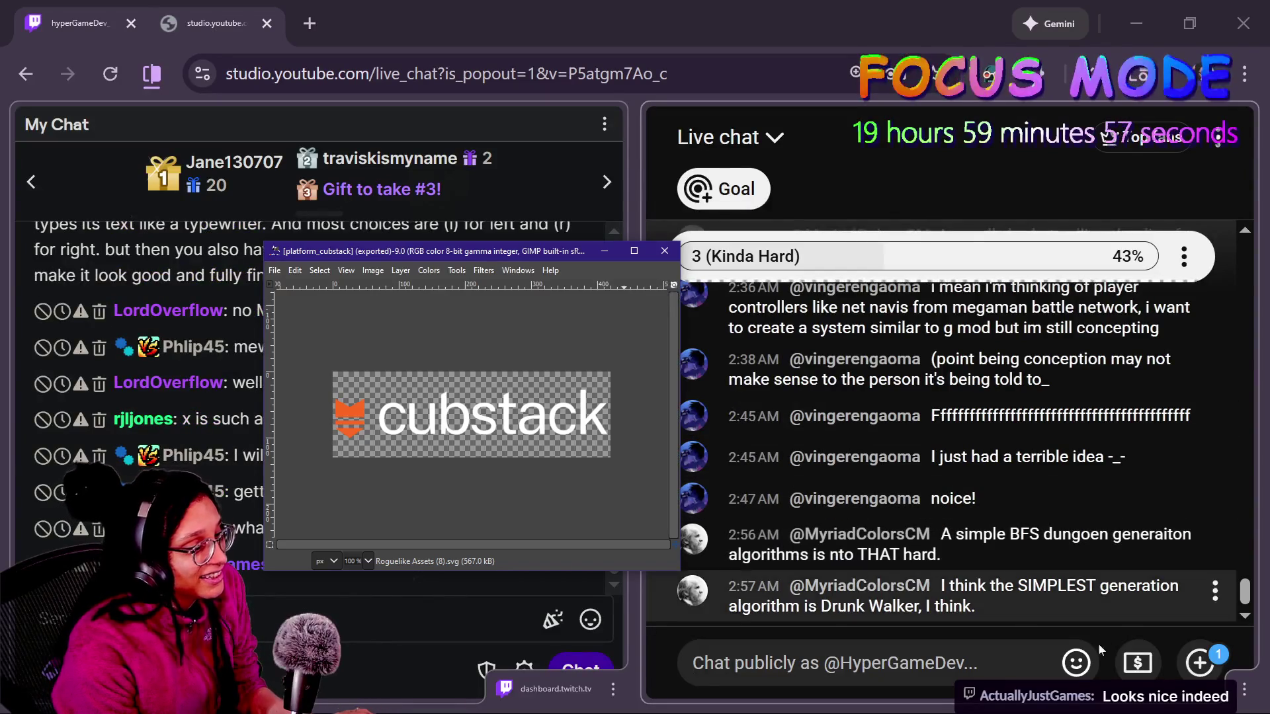
- Read the live chat window, then return to the Dunjin RL thread in Discord
{"action": "left_click", "coordinate": [1100, 651]}
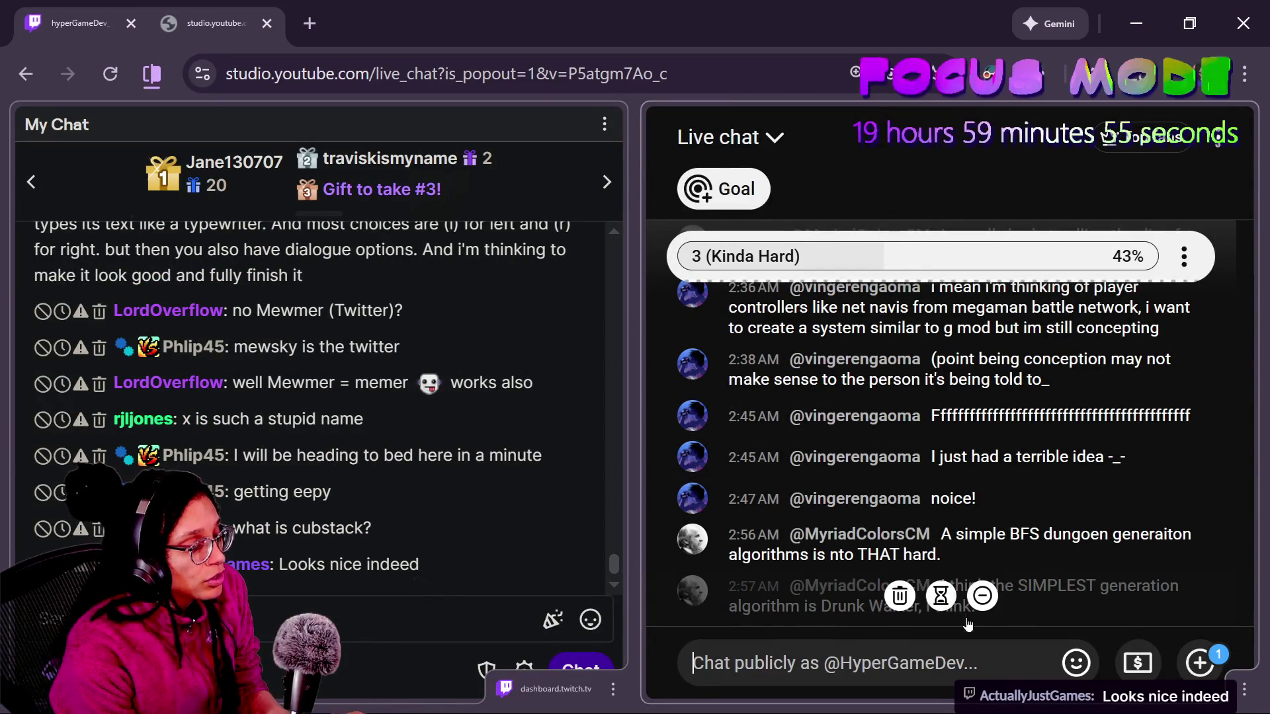
{"action": "key", "text": "alt+Tab"}
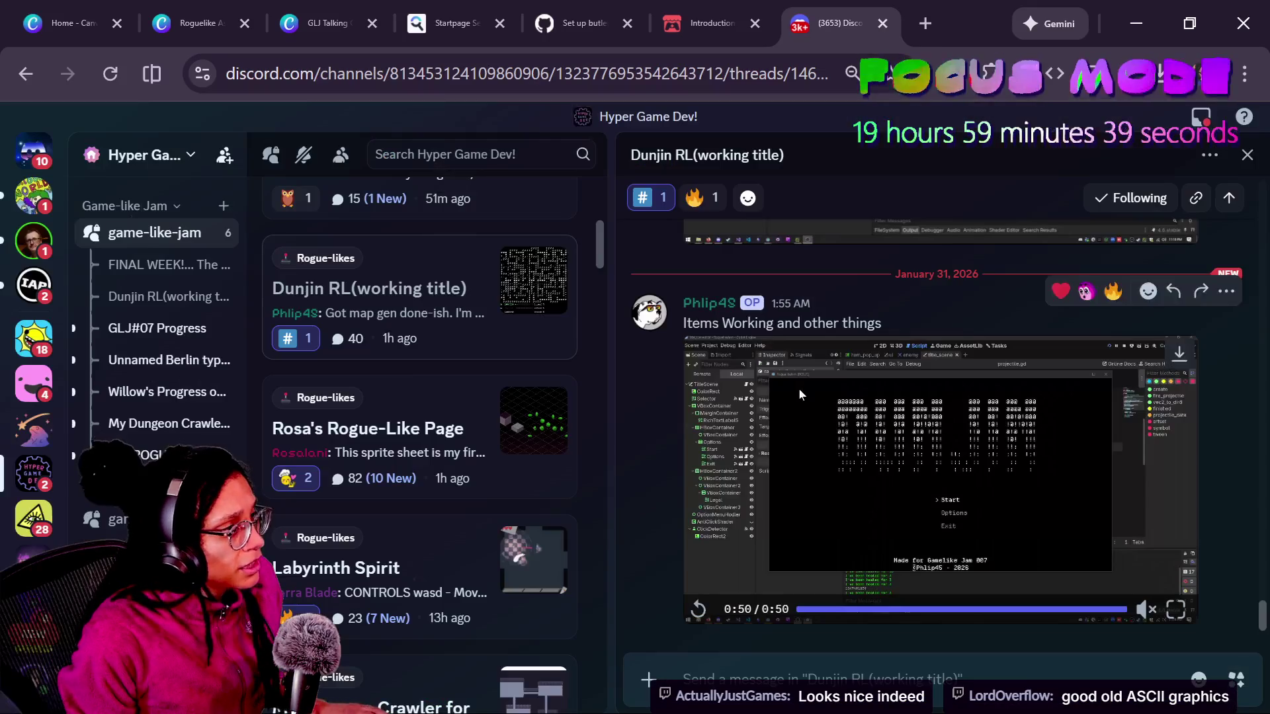
- Close the Discord tab and flip through the Roguelike Assets and GLJ Talking Cat Game tabs, ending on Canva Home
{"action": "left_click", "coordinate": [66, 24]}
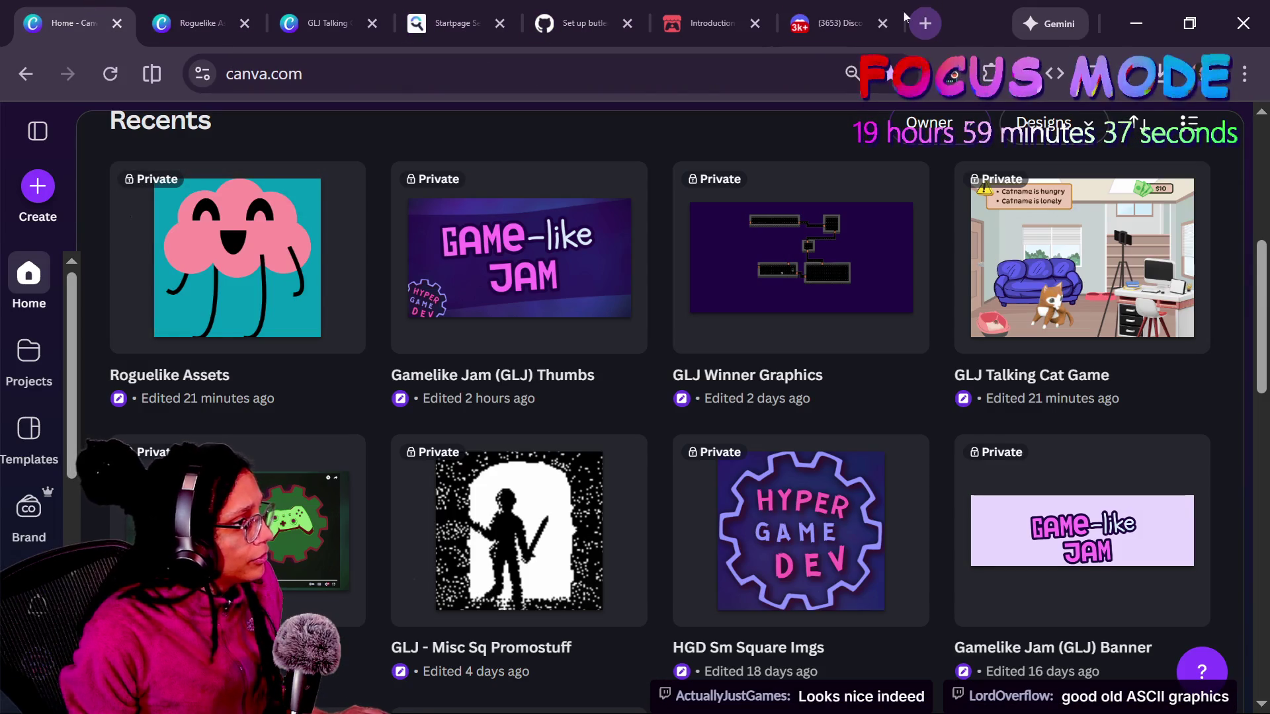
{"action": "left_click", "coordinate": [882, 24]}
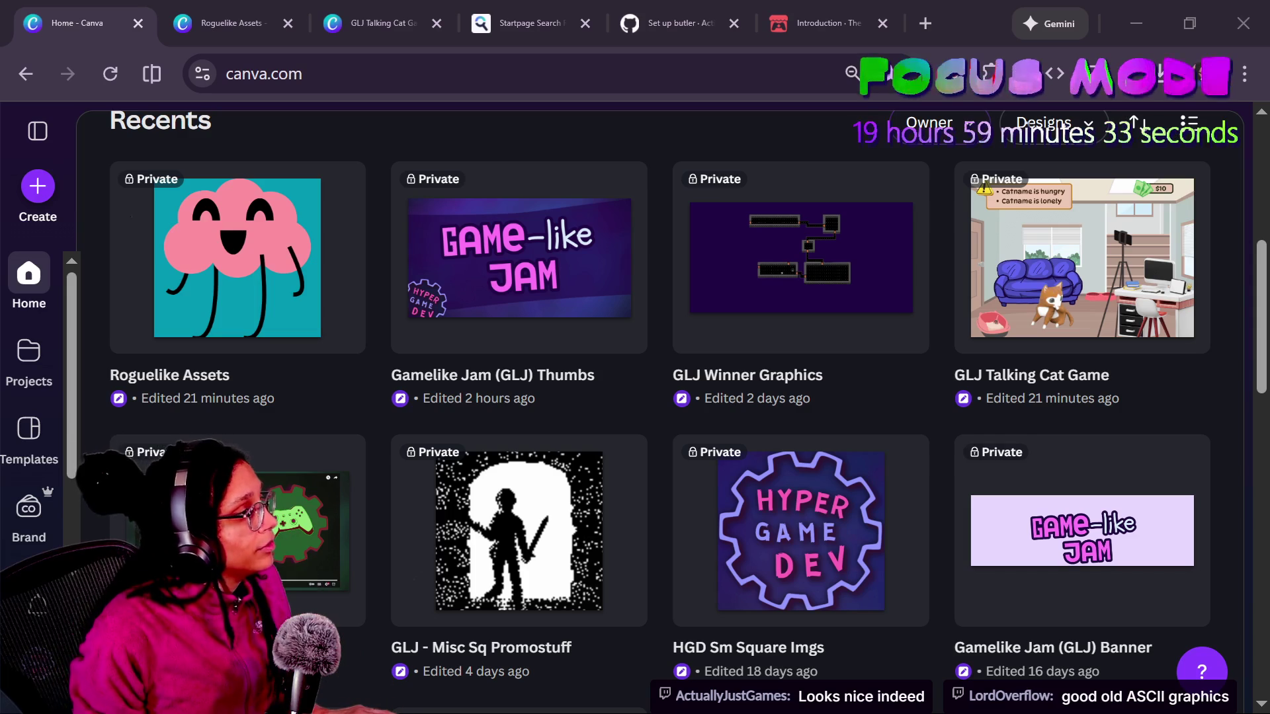
{"action": "left_click", "coordinate": [251, 13]}
{"action": "left_click", "coordinate": [324, 8]}
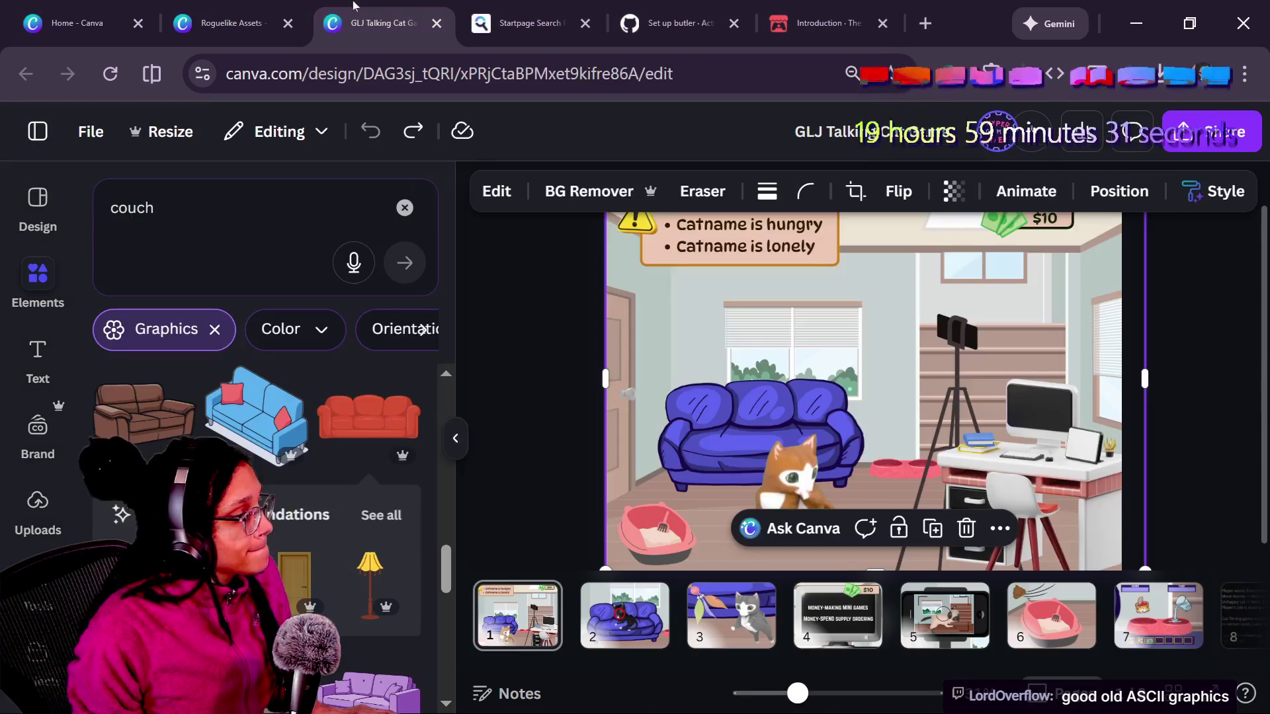
{"action": "left_click", "coordinate": [248, 10]}
{"action": "left_click", "coordinate": [91, 6]}
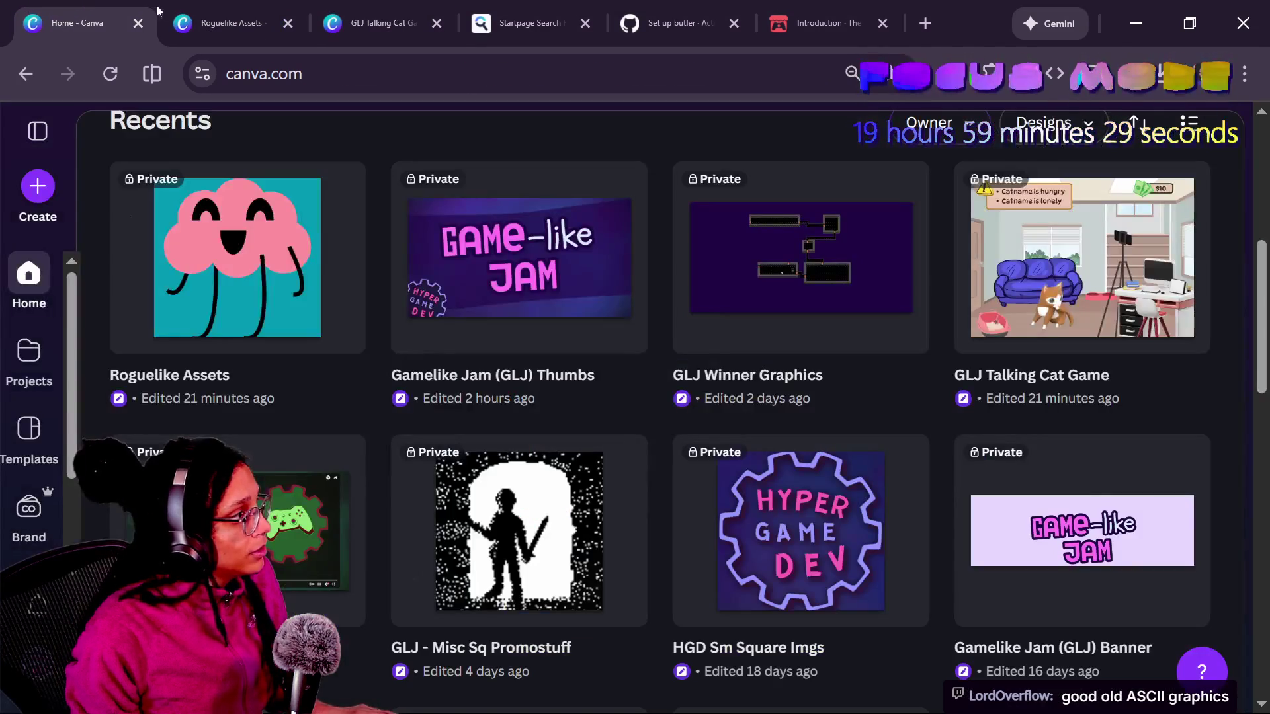
- In the Roguelike Assets design, select the cubstack through Catstagram pages 25 to 28
{"action": "left_click", "coordinate": [232, 13]}
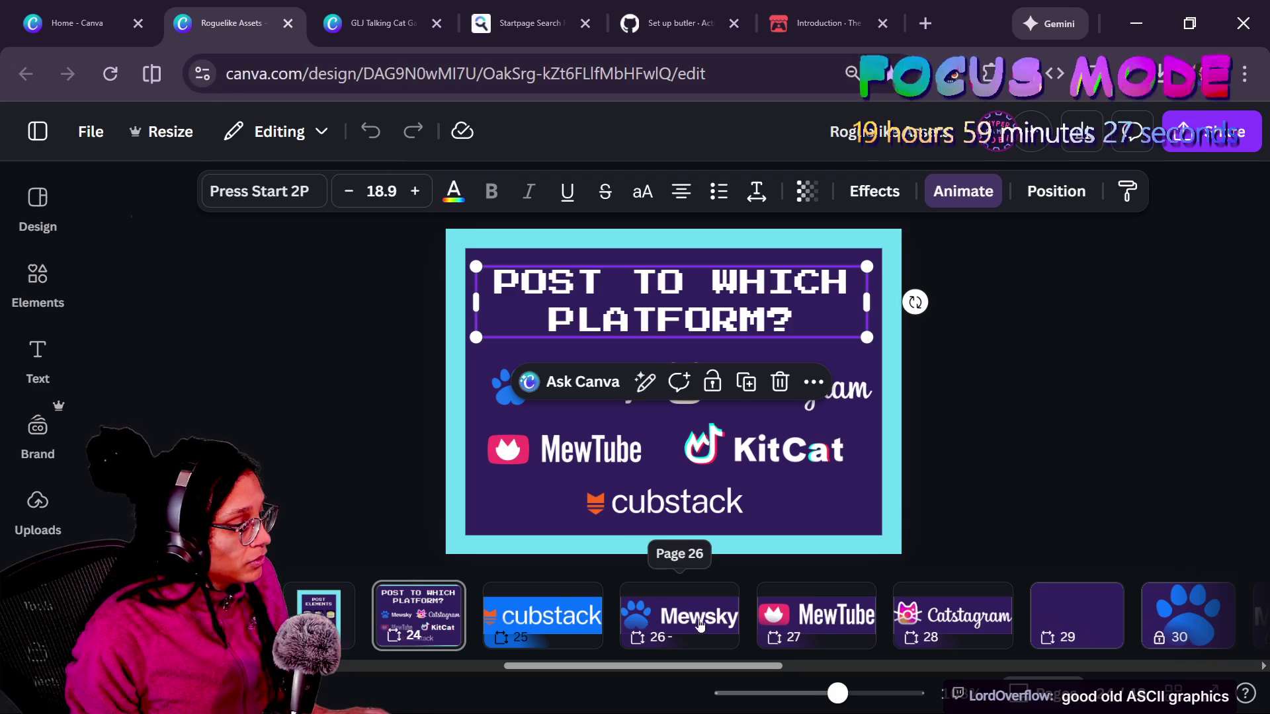
{"action": "left_click", "coordinate": [569, 612]}
{"action": "left_click", "coordinate": [865, 315]}
{"action": "scroll", "coordinate": [865, 315], "scroll_direction": "down", "scroll_amount": 3}
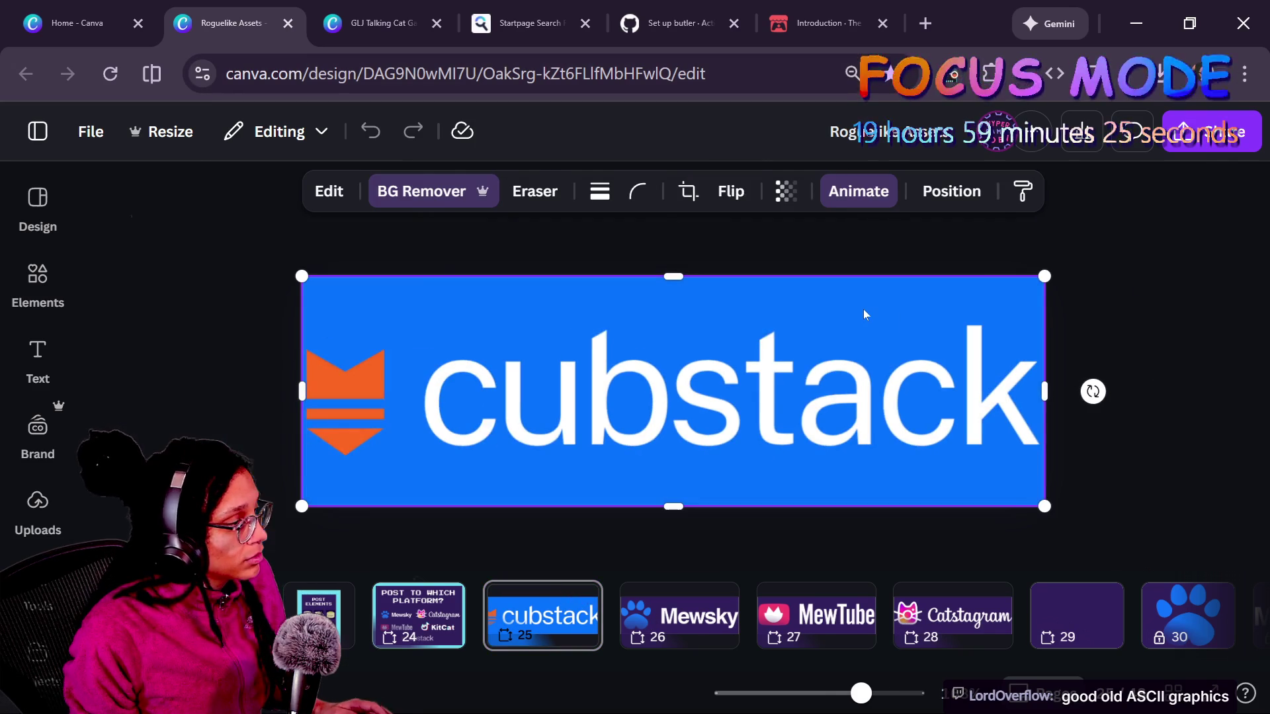
{"action": "key", "text": "alt+1"}
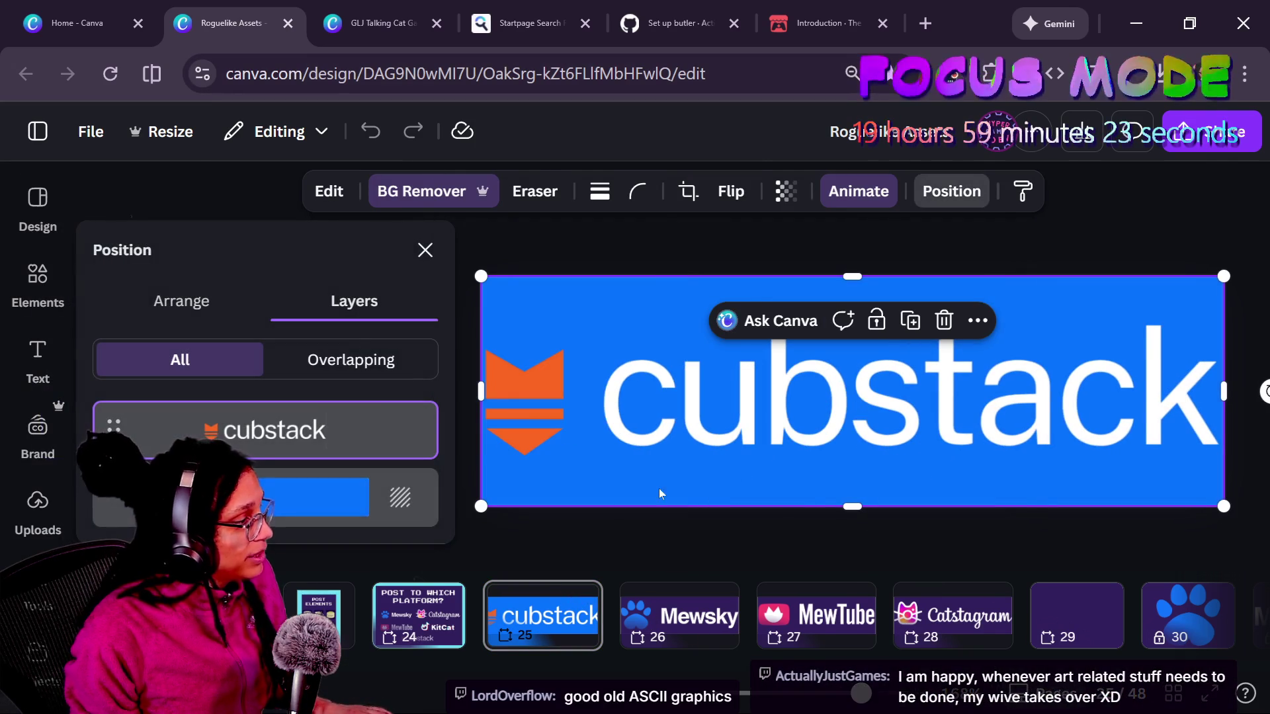
{"action": "left_click", "coordinate": [840, 618], "text": "shift"}
{"action": "left_click", "coordinate": [931, 622], "text": "shift"}
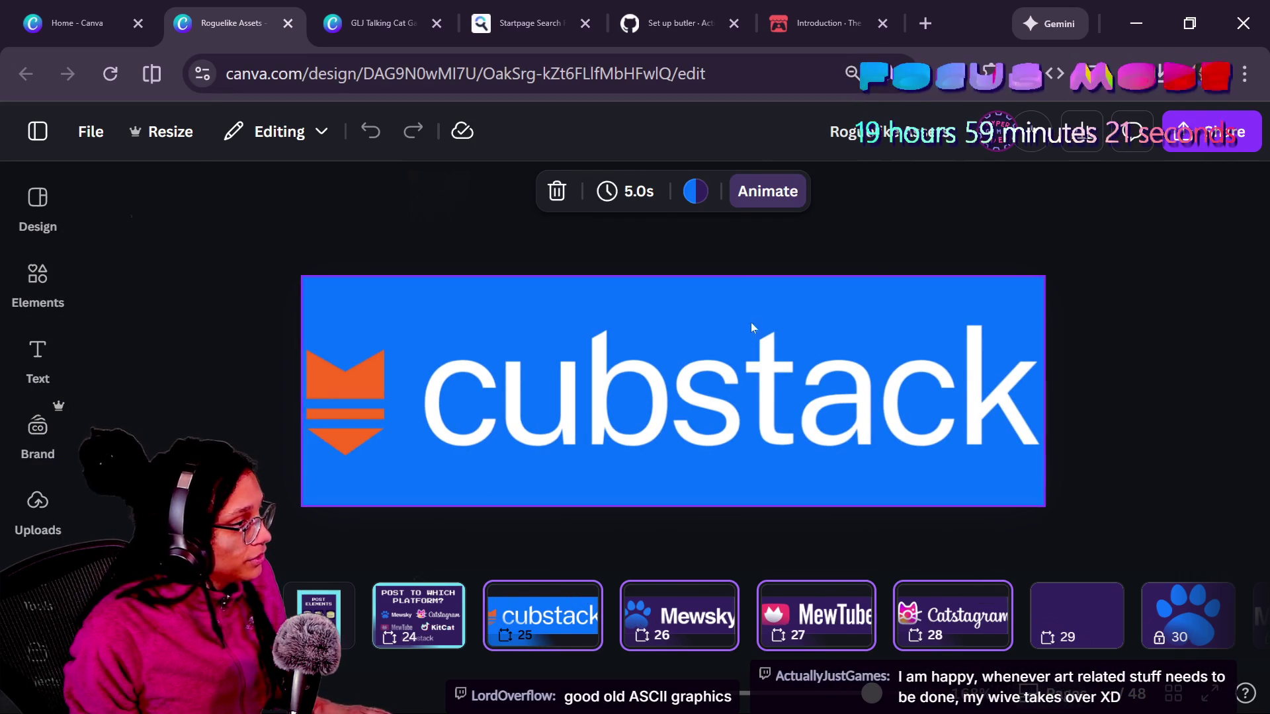
- Try white, black, orange and pink backgrounds, then set a custom bright teal
{"action": "left_click", "coordinate": [692, 192]}
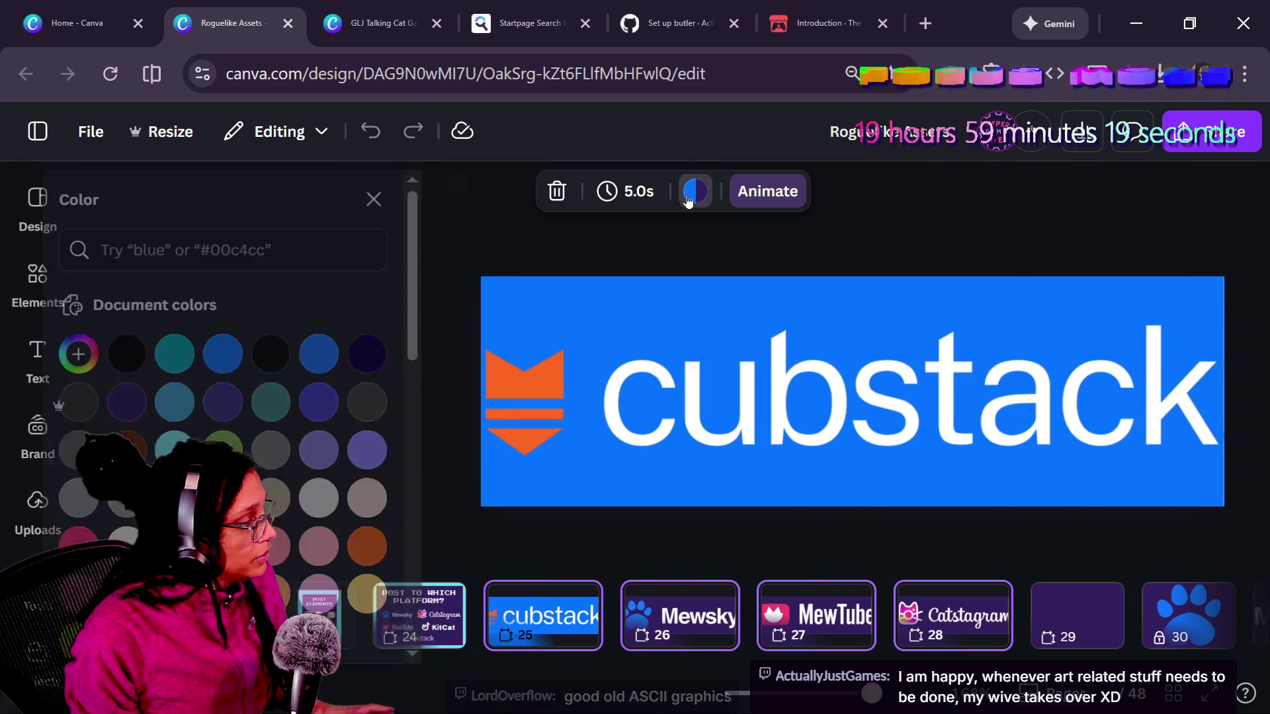
{"action": "left_click", "coordinate": [112, 450]}
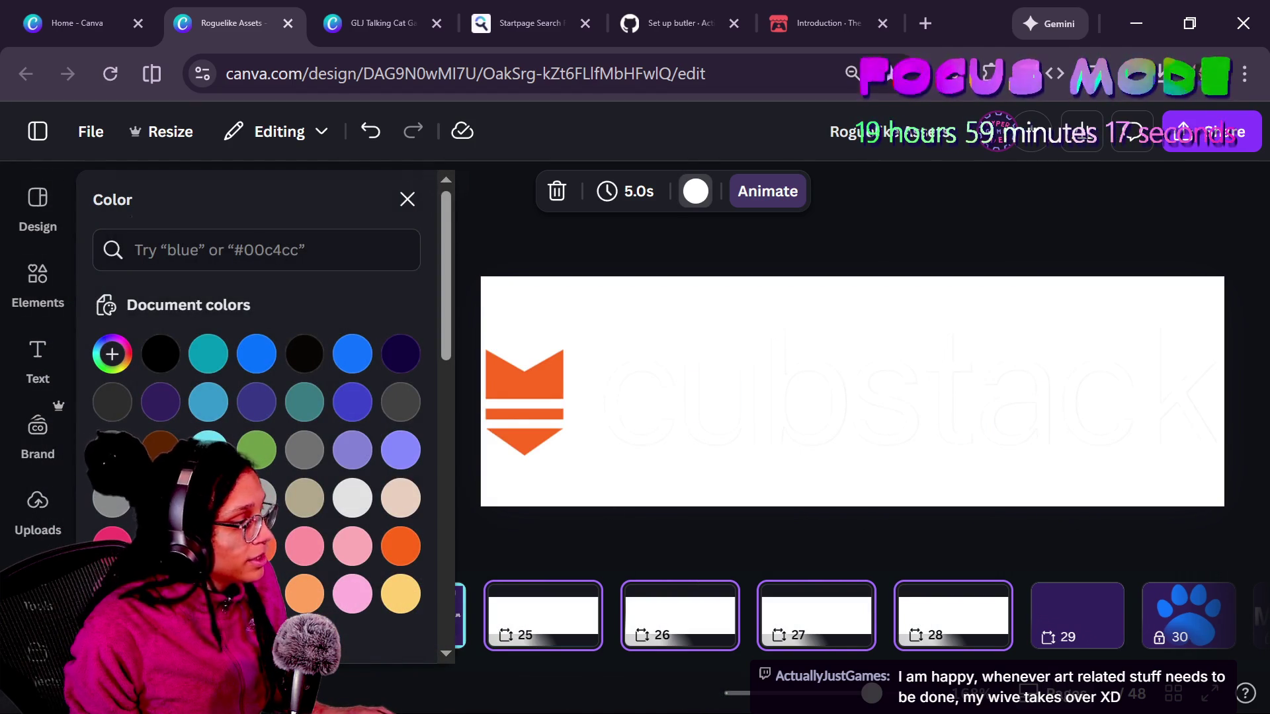
{"action": "left_click", "coordinate": [174, 360]}
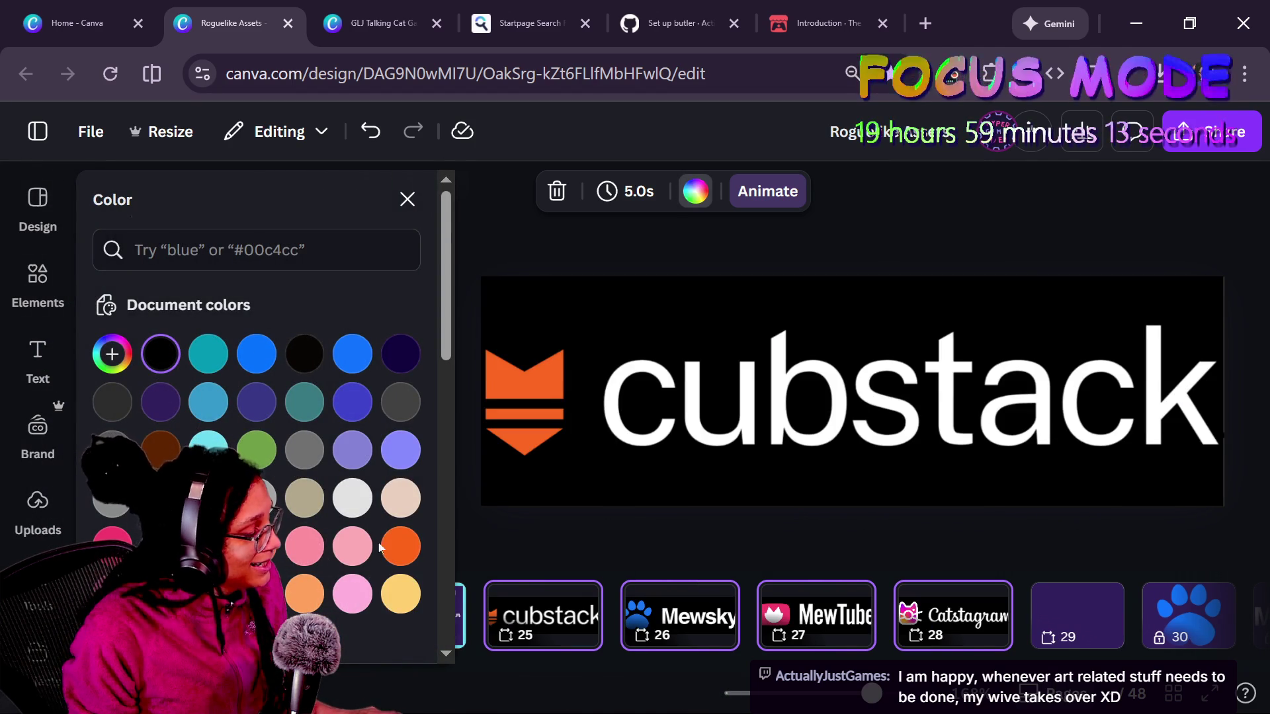
{"action": "left_click", "coordinate": [404, 550]}
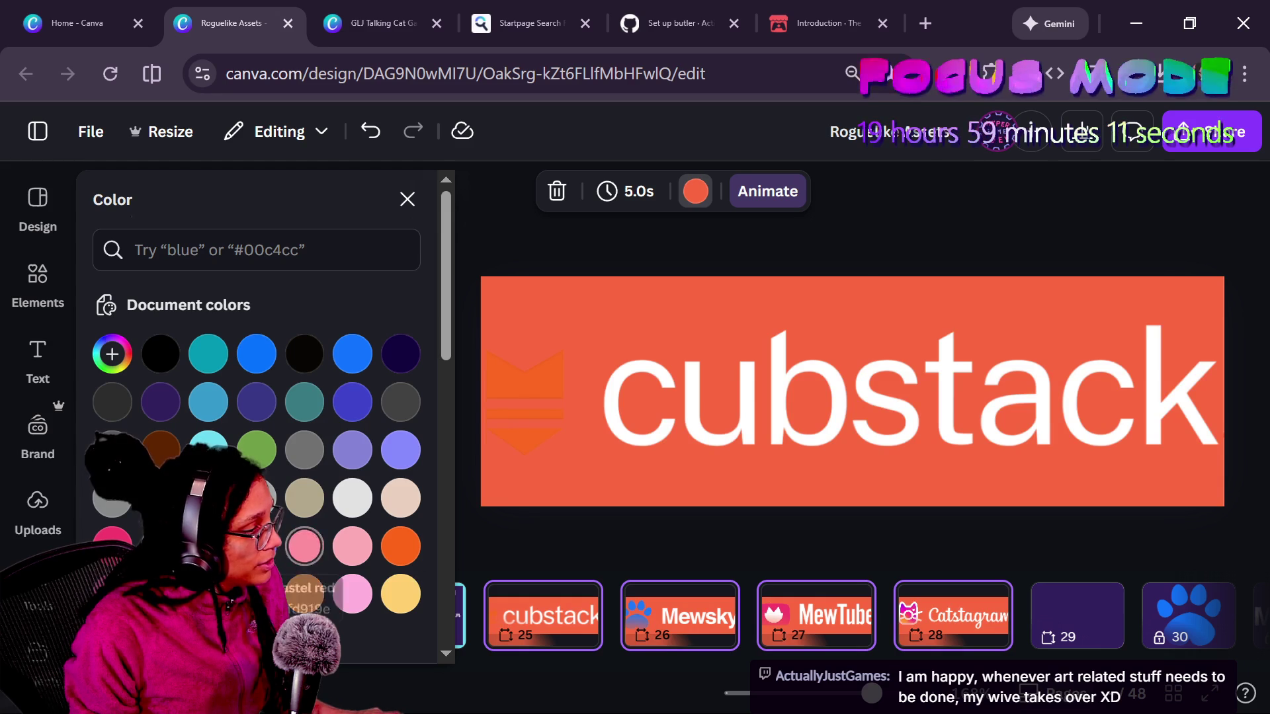
{"action": "left_click", "coordinate": [113, 543]}
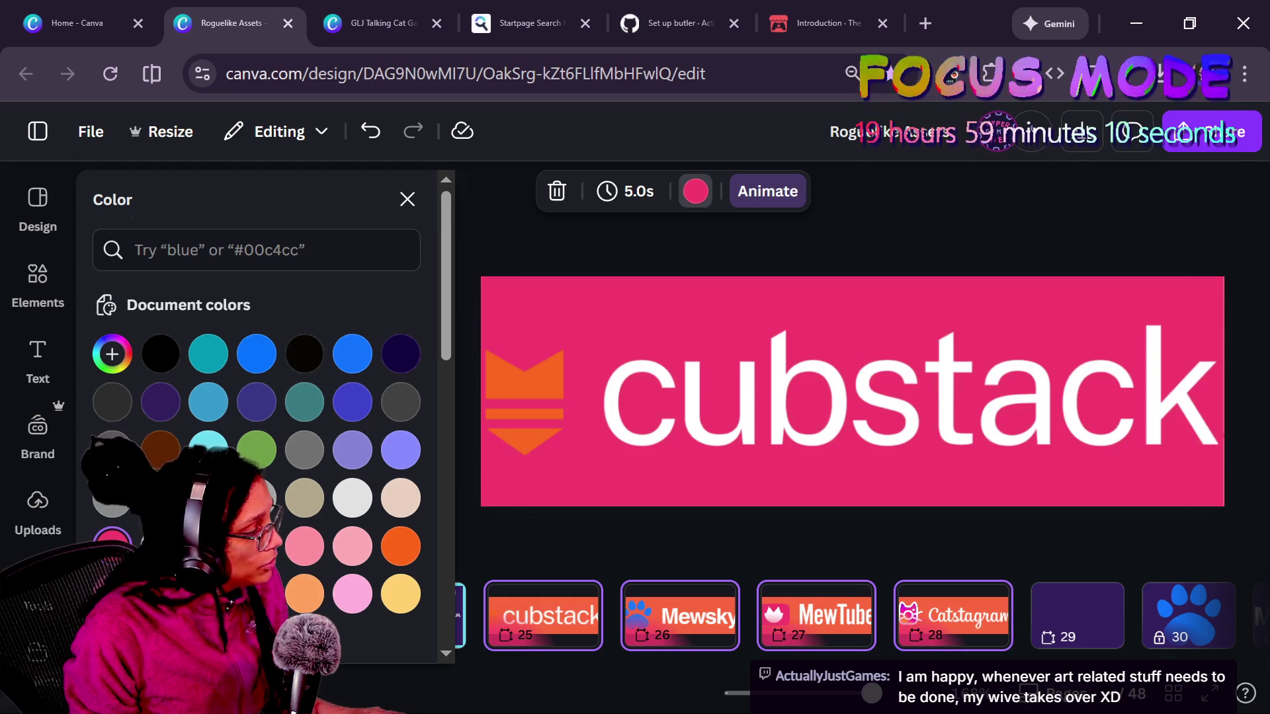
{"action": "left_click", "coordinate": [113, 355]}
{"action": "left_click", "coordinate": [244, 589]}
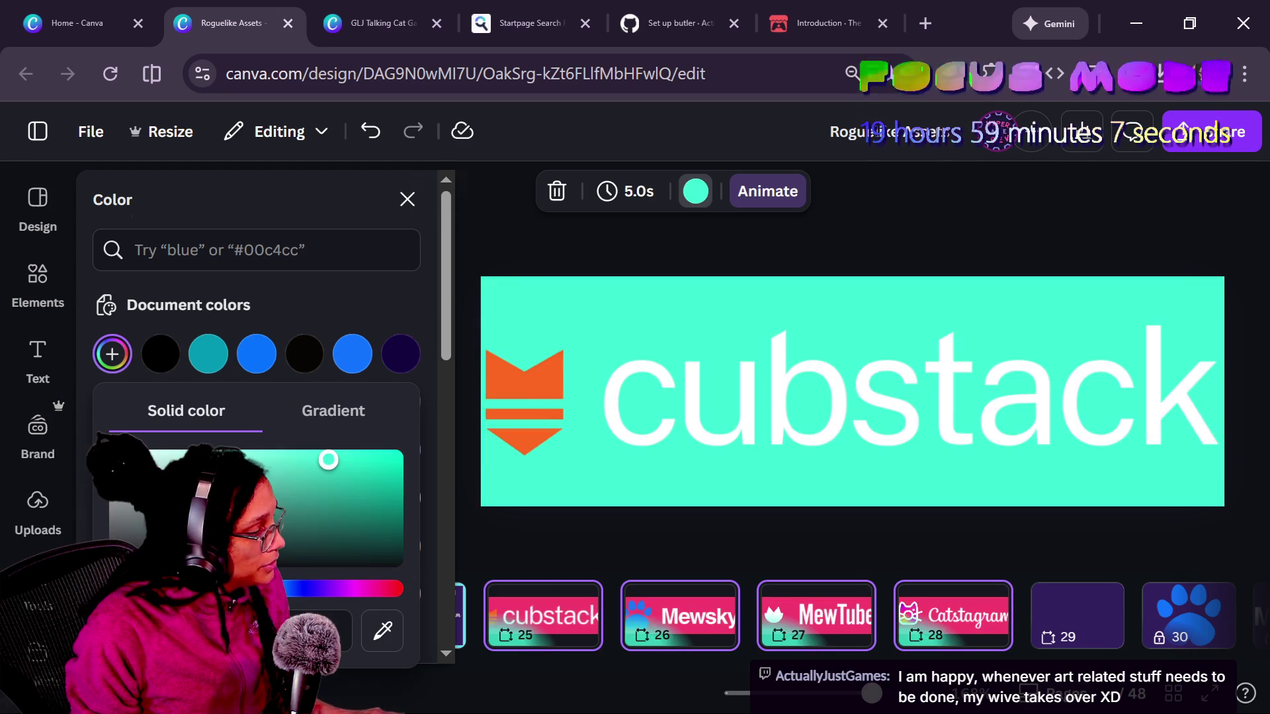
{"action": "mouse_move", "coordinate": [401, 455]}
{"action": "left_mouse_down"}
{"action": "mouse_move", "coordinate": [478, 510]}
{"action": "mouse_move", "coordinate": [471, 466]}
{"action": "left_mouse_up"}
{"action": "left_click", "coordinate": [609, 273]}
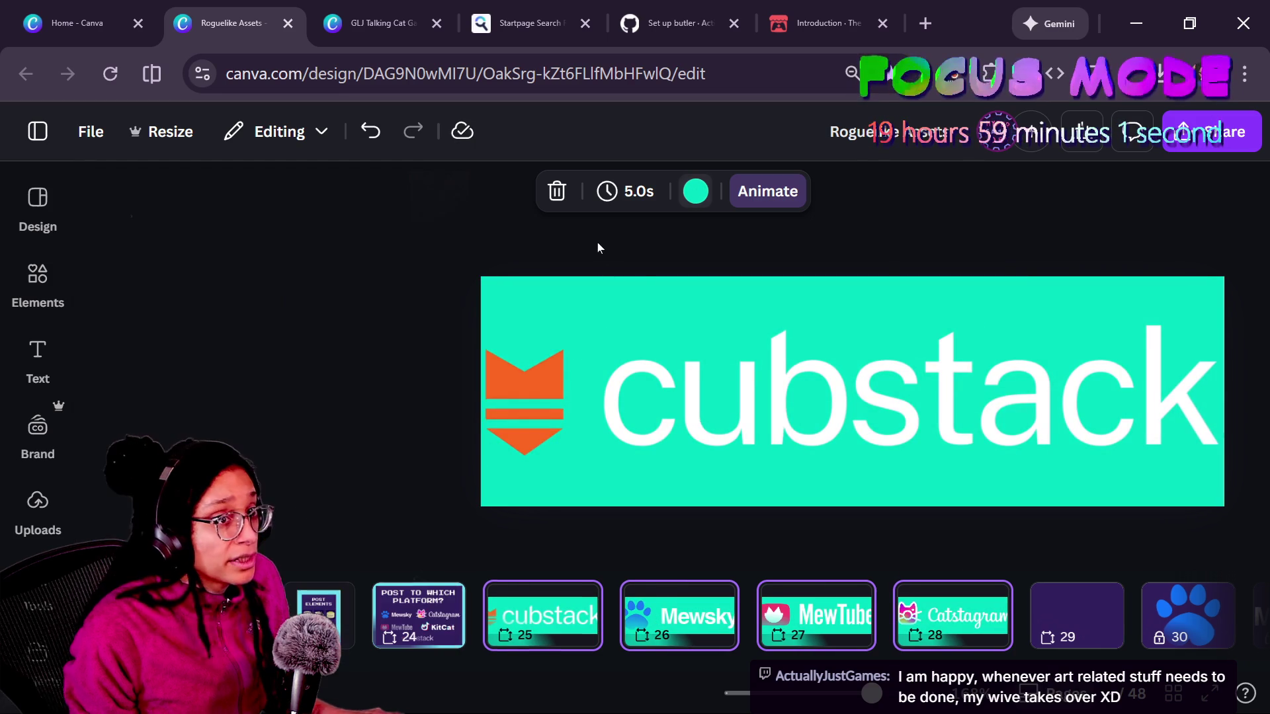
- Pick a custom dark red background for the cubstack, Mewsky, MewTube and Catstagram pages
{"action": "key", "text": "alt+1"}
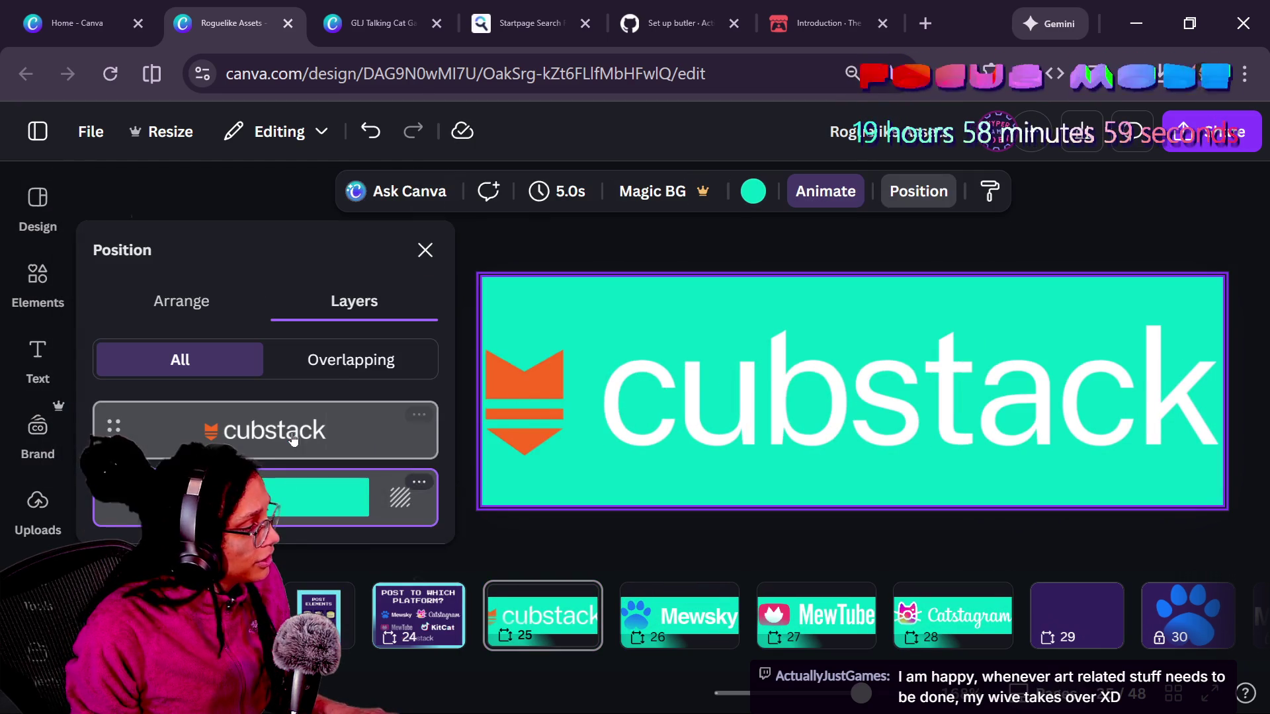
{"action": "left_click", "coordinate": [667, 529]}
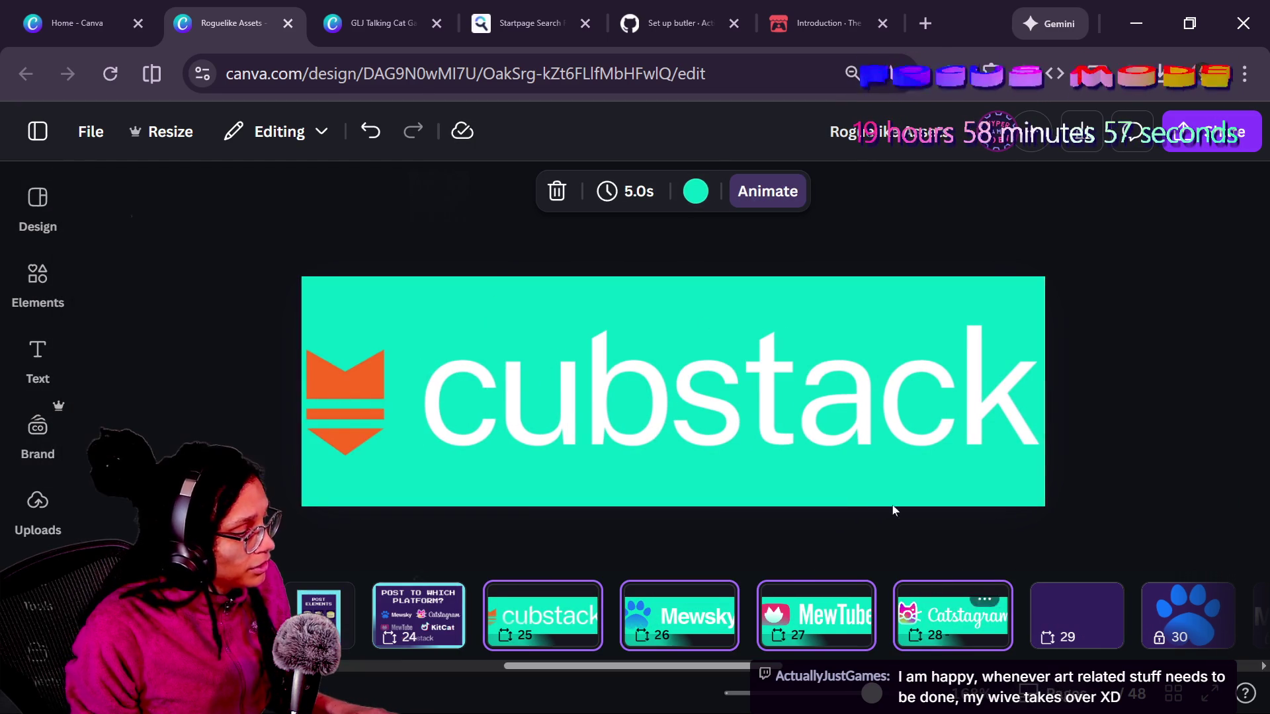
{"action": "left_click", "coordinate": [696, 193]}
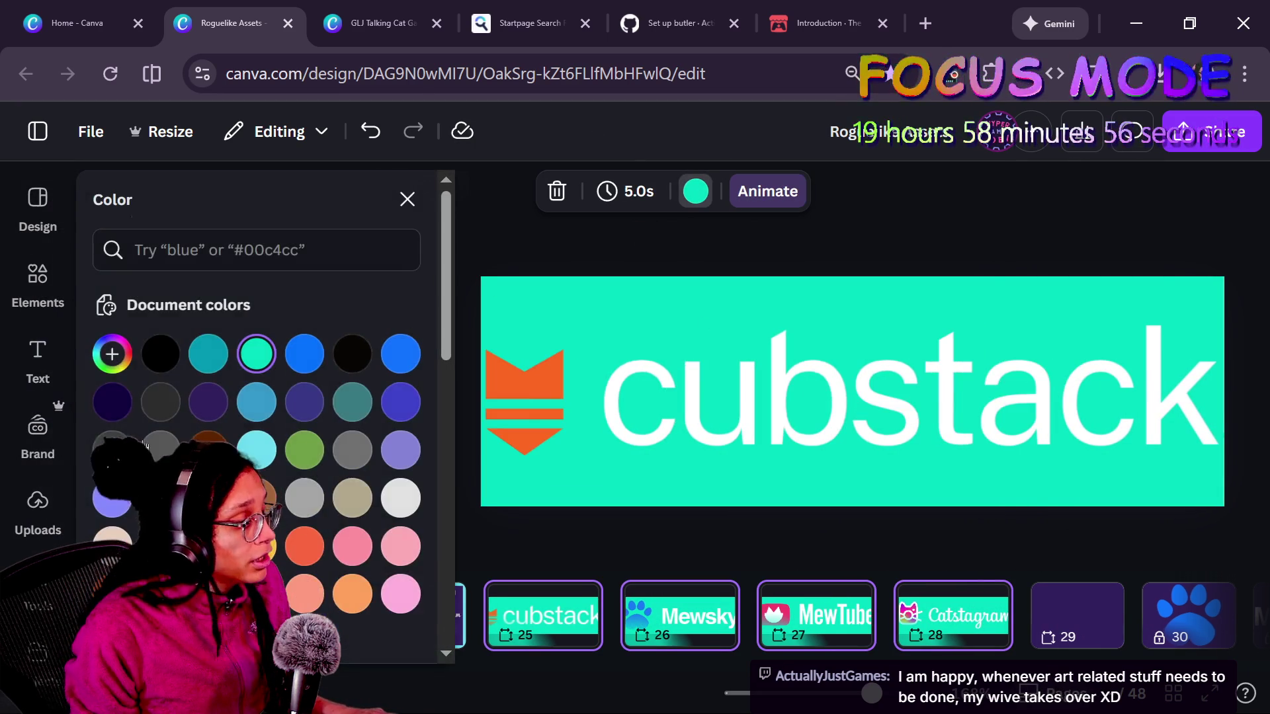
{"action": "left_click", "coordinate": [110, 354]}
{"action": "left_click", "coordinate": [120, 589]}
{"action": "left_click", "coordinate": [363, 459]}
{"action": "mouse_move", "coordinate": [363, 459]}
{"action": "left_mouse_down"}
{"action": "mouse_move", "coordinate": [462, 550]}
{"action": "mouse_move", "coordinate": [463, 530]}
{"action": "left_mouse_up"}
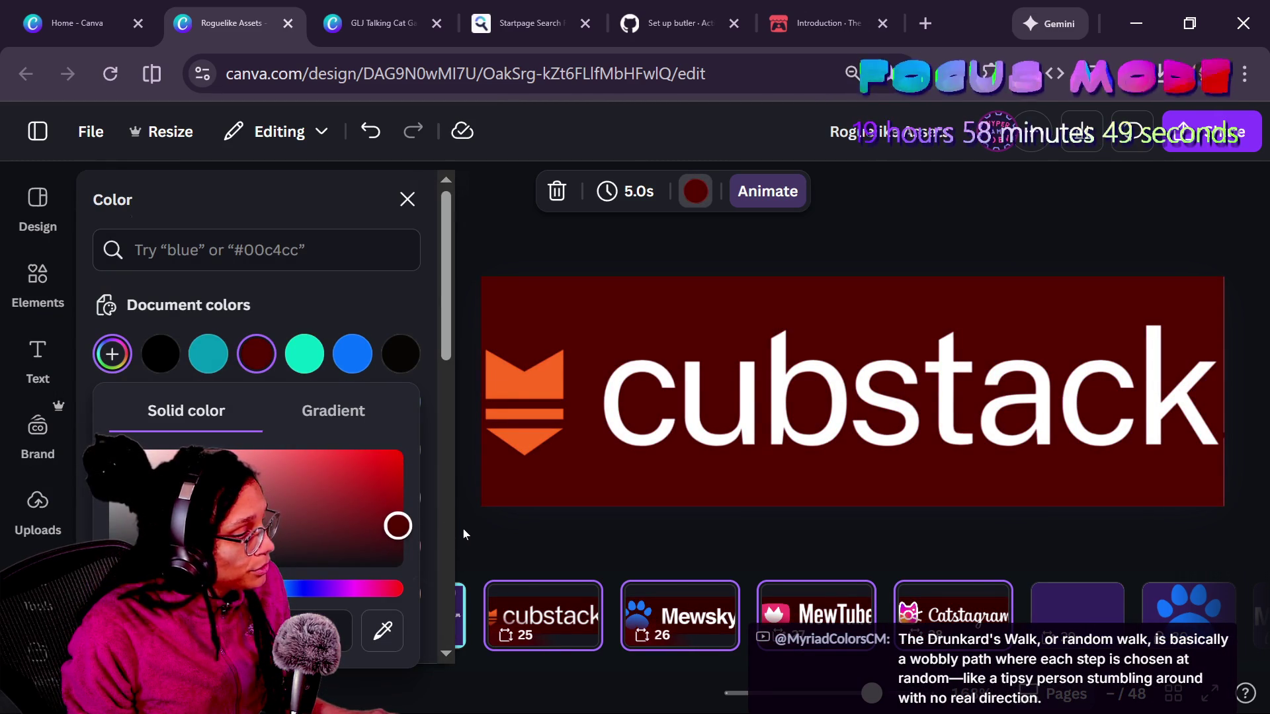
{"action": "left_click", "coordinate": [684, 454]}
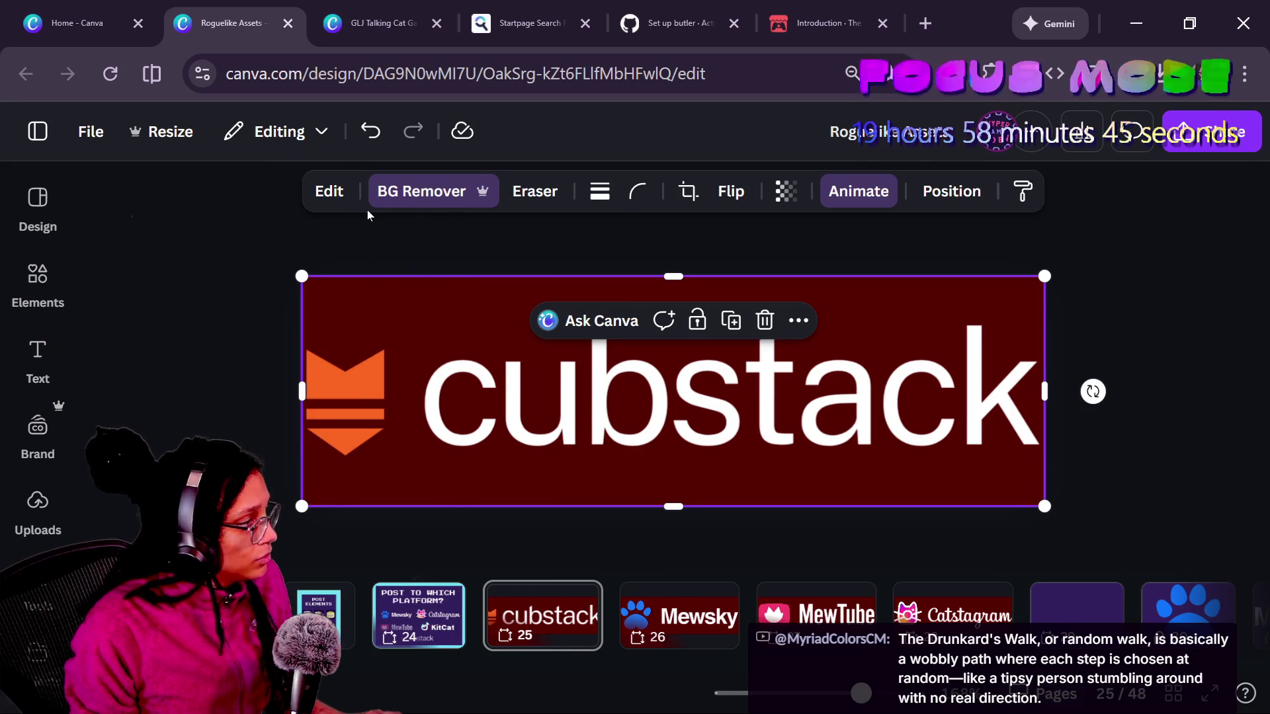
{"action": "left_click", "coordinate": [296, 184]}
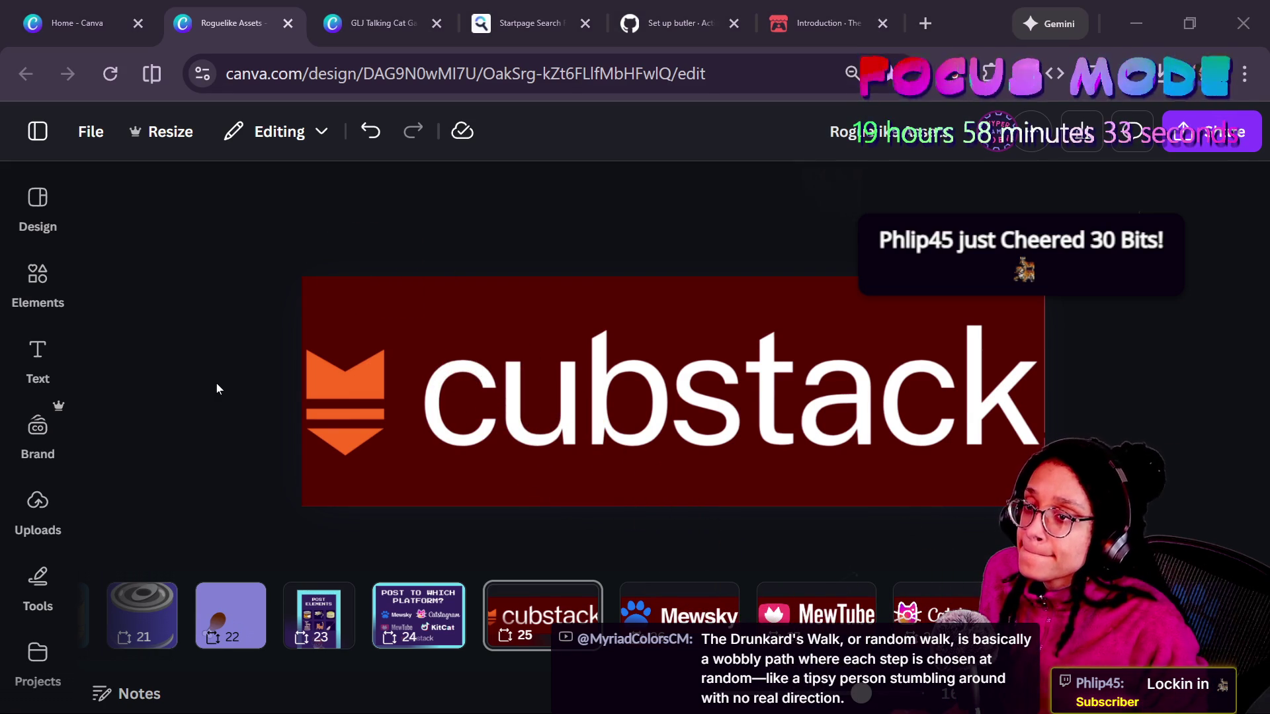
- Switch to the stream chat, view the tiger emote's info card, then close it
{"action": "key", "text": "alt+Tab"}
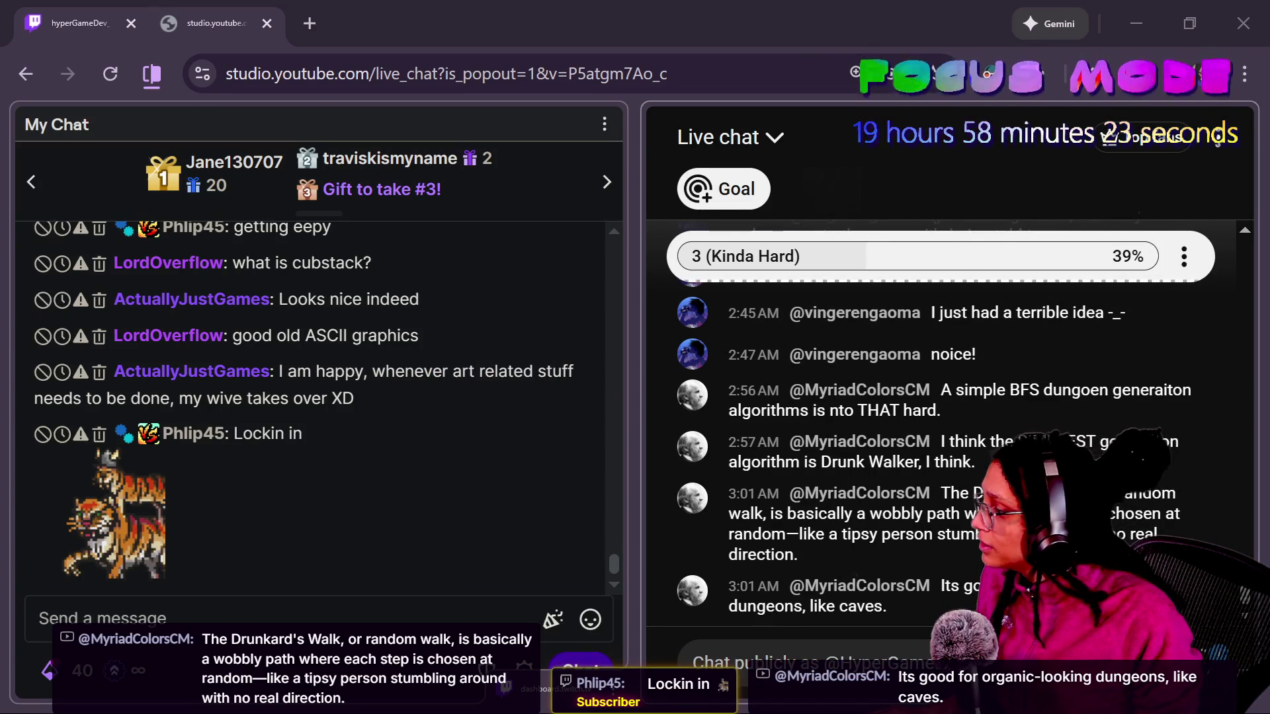
{"action": "left_click", "coordinate": [129, 529]}
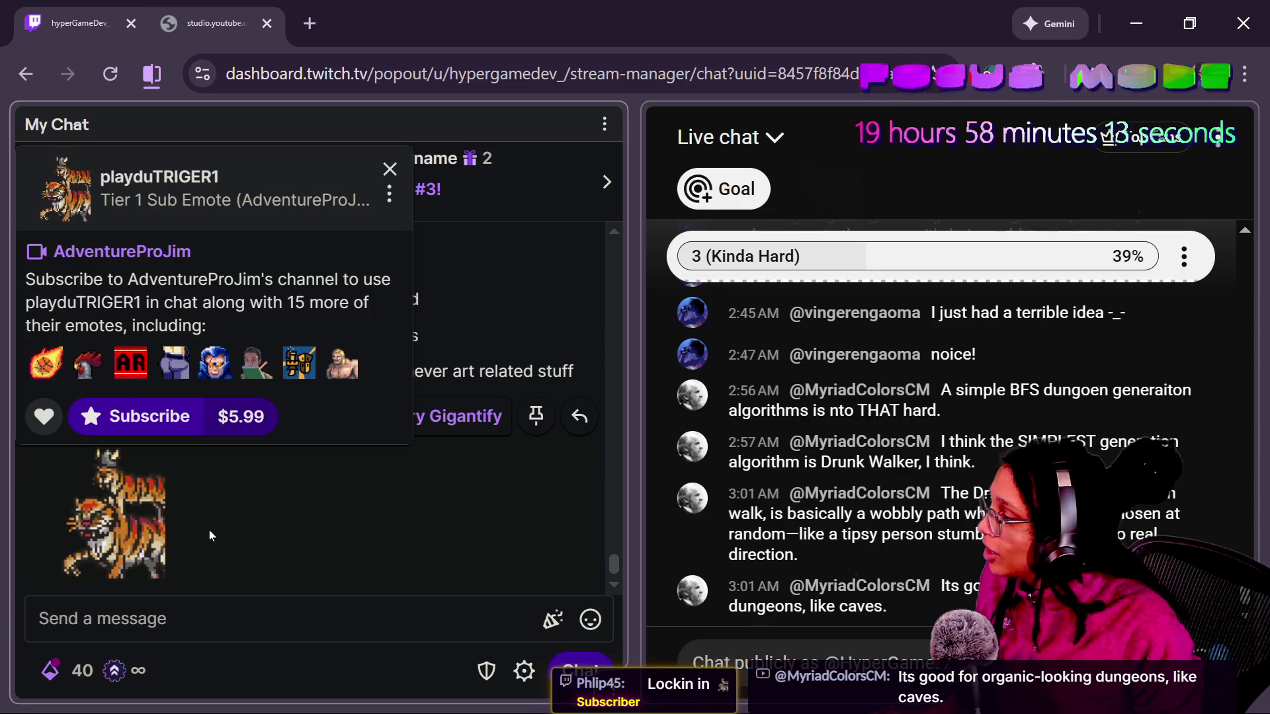
{"action": "left_click_drag", "start_coordinate": [146, 303], "coordinate": [387, 347]}
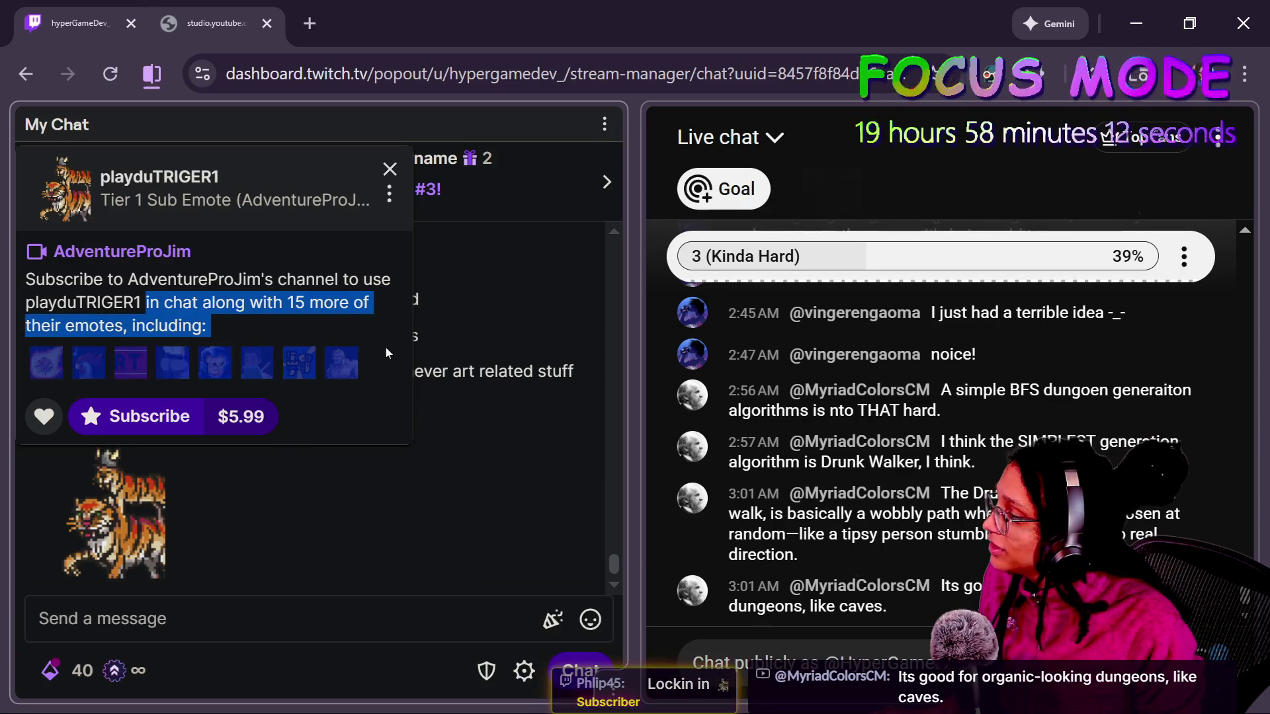
{"action": "double_click", "coordinate": [291, 517]}
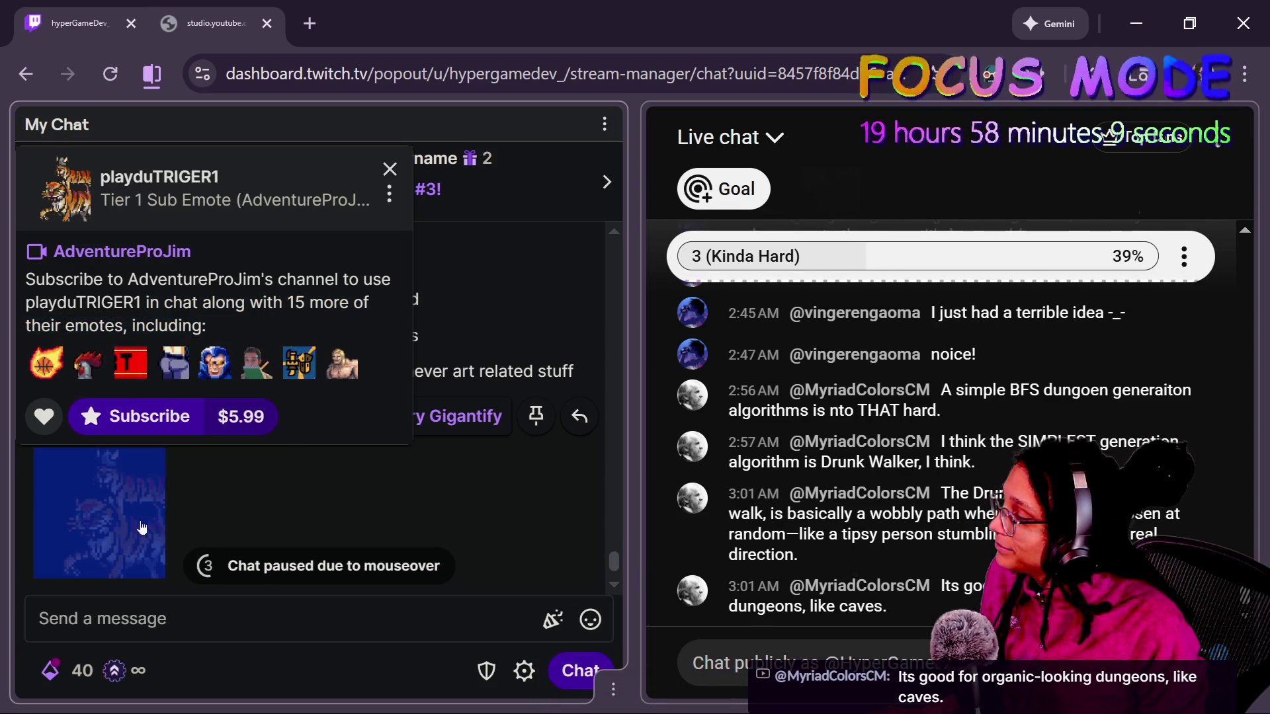
{"action": "left_click", "coordinate": [291, 618]}
{"action": "left_click", "coordinate": [396, 172]}
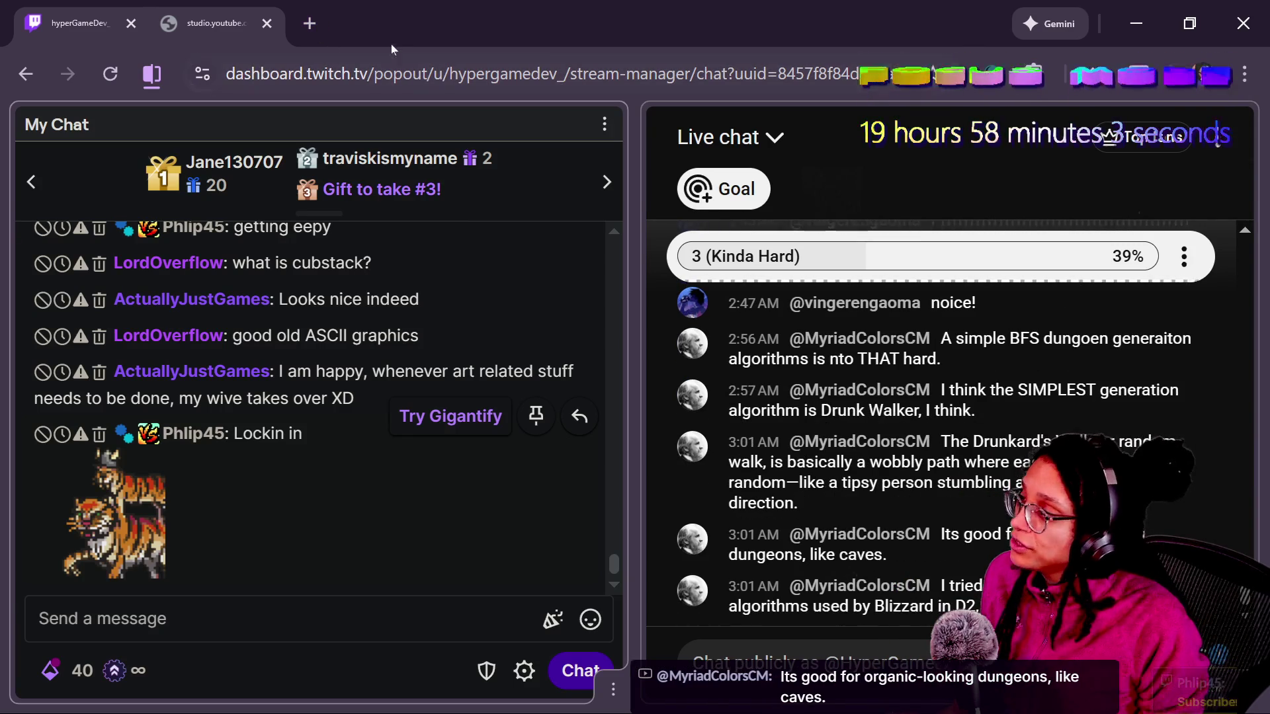
- Open the Dungeonmans Steam store page in a new browser tab
{"action": "key", "text": "ctrl+t"}
{"action": "type", "text": "man"}
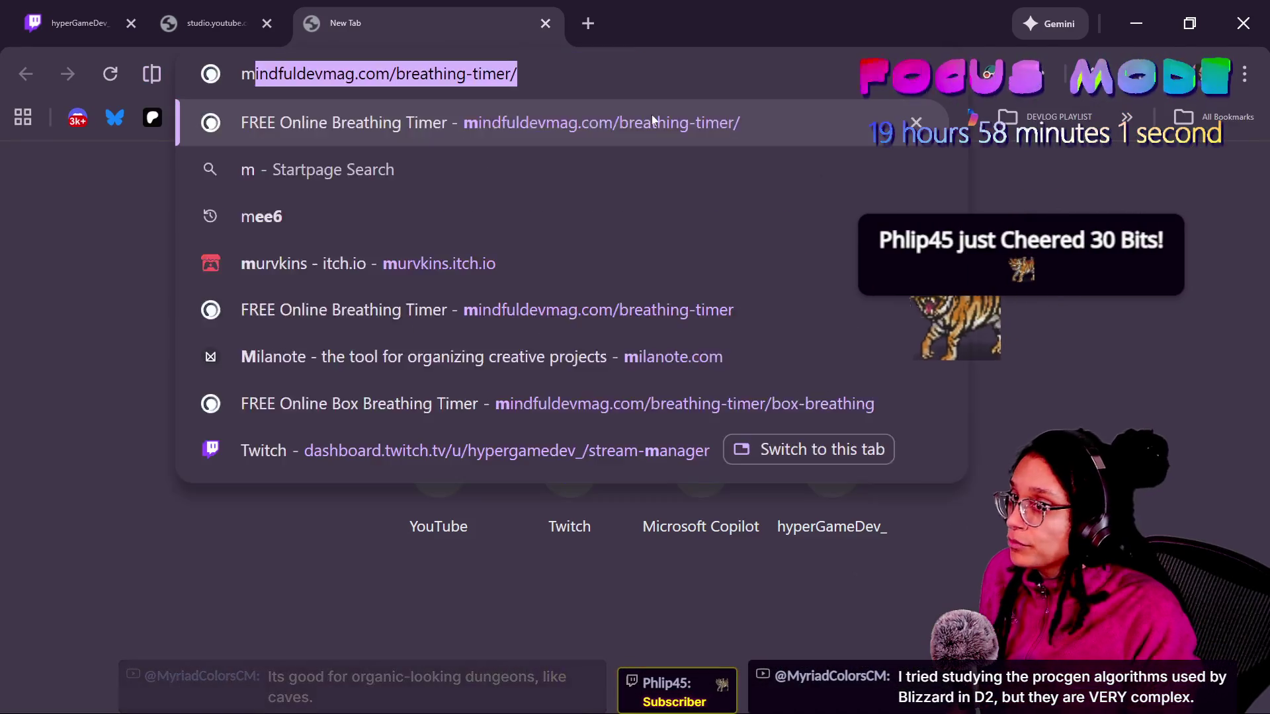
{"action": "key", "text": "BackSpace"}
{"action": "key", "text": "BackSpace"}
{"action": "type", "text": "andun"}
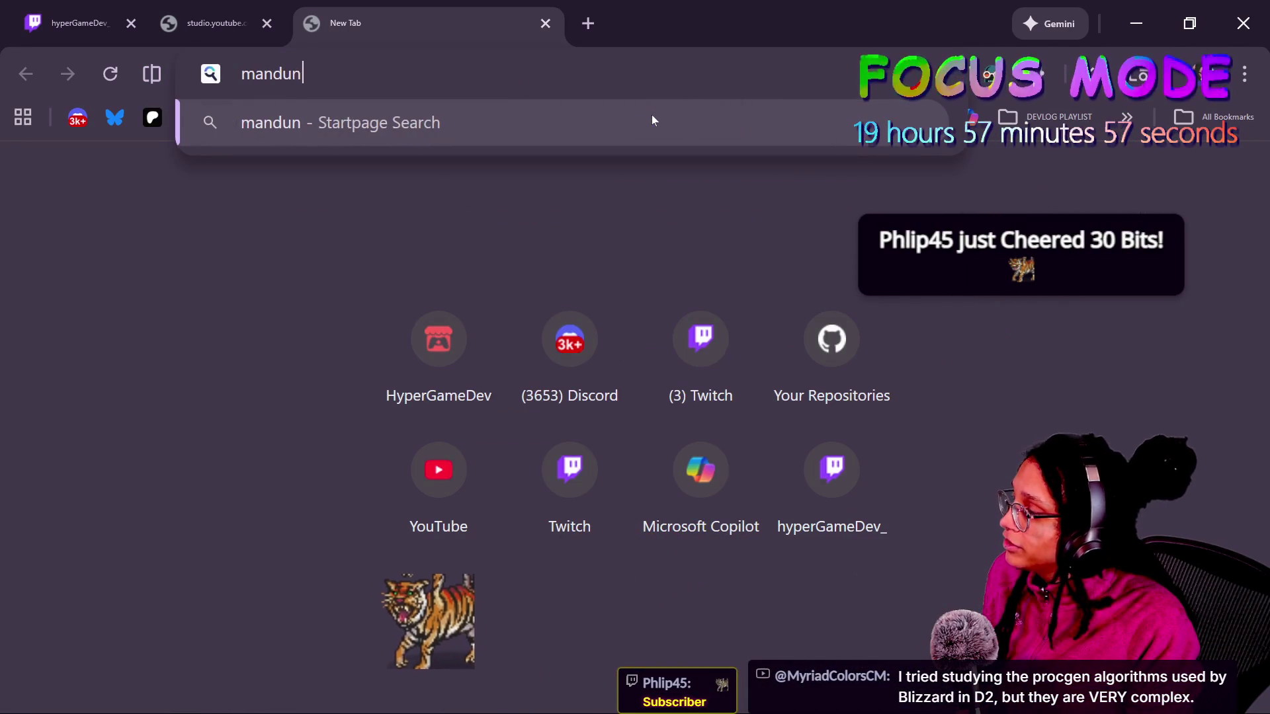
{"action": "key", "text": "BackSpace"}
{"action": "key", "text": "BackSpace"}
{"action": "key", "text": "BackSpace"}
{"action": "type", "text": "deungeonma"}
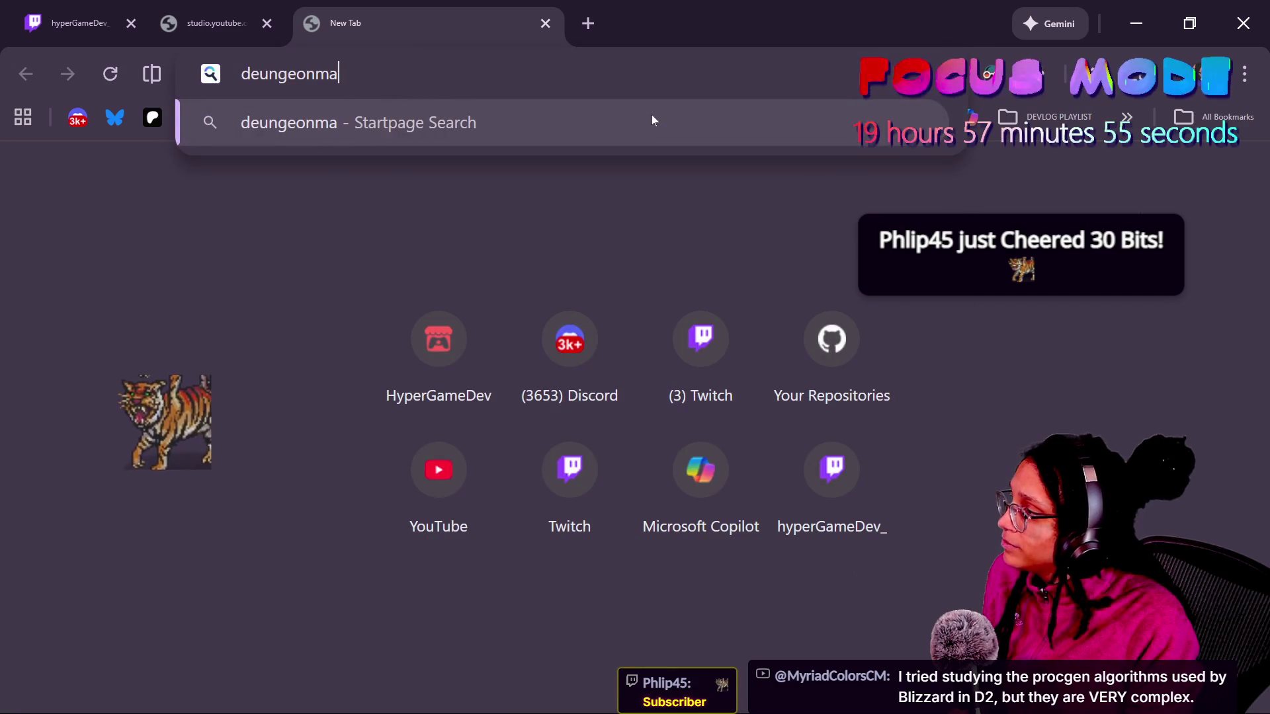
{"action": "key", "text": "BackSpace"}
{"action": "key", "text": "BackSpace"}
{"action": "key", "text": "BackSpace"}
{"action": "type", "text": "dungeon"}
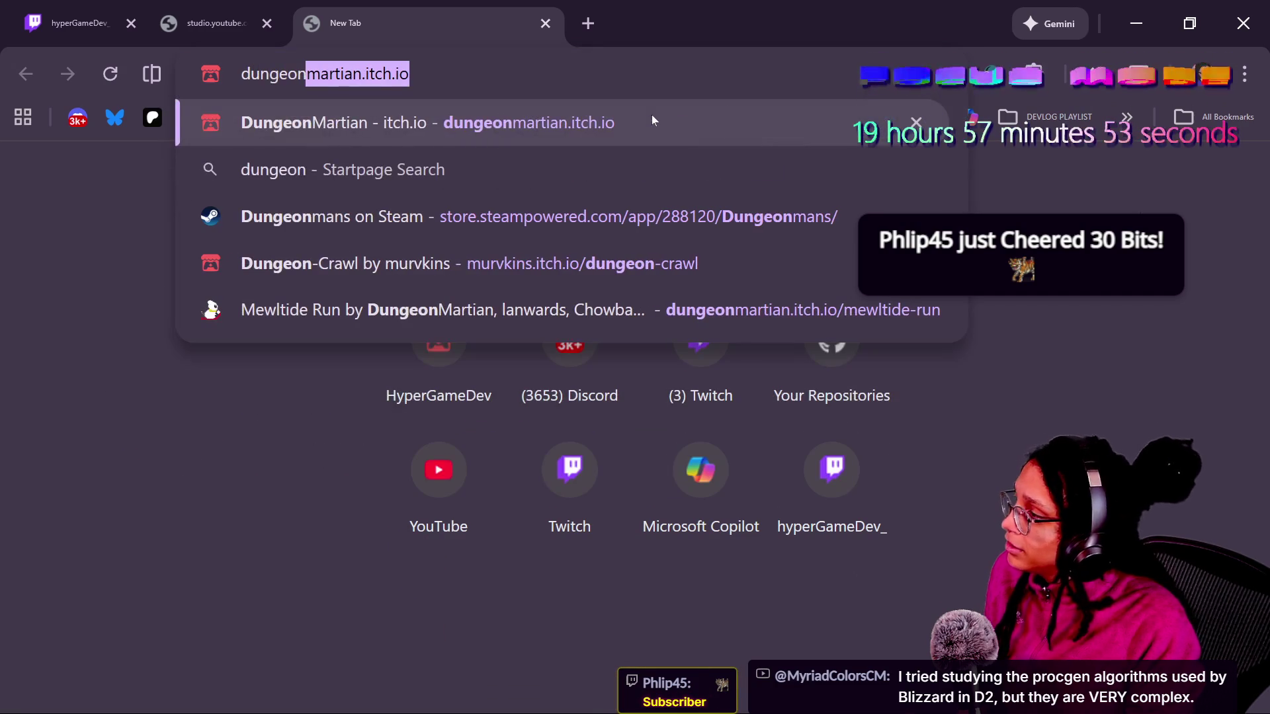
{"action": "key", "text": "Down"}
{"action": "key", "text": "Down"}
{"action": "key", "text": "Return"}
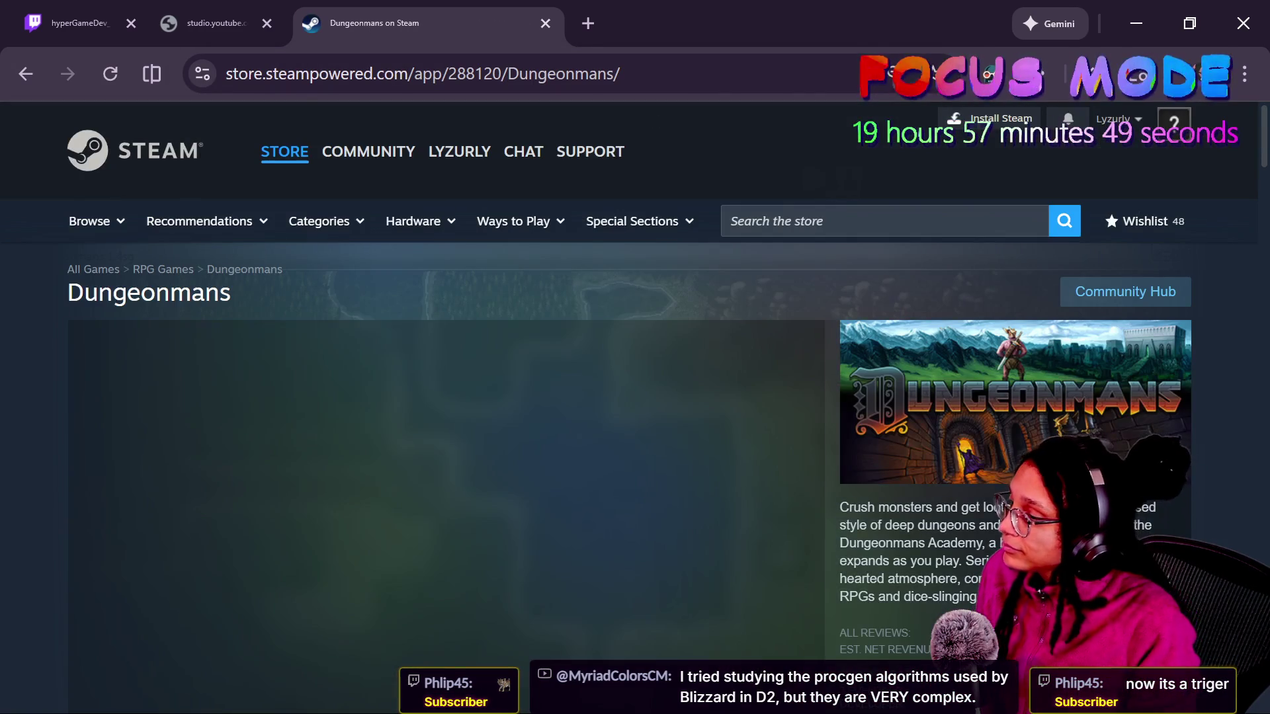
- Scroll the Dungeonmans page and highlight the game's release date
{"action": "scroll", "coordinate": [256, 514], "scroll_direction": "down", "scroll_amount": 3}
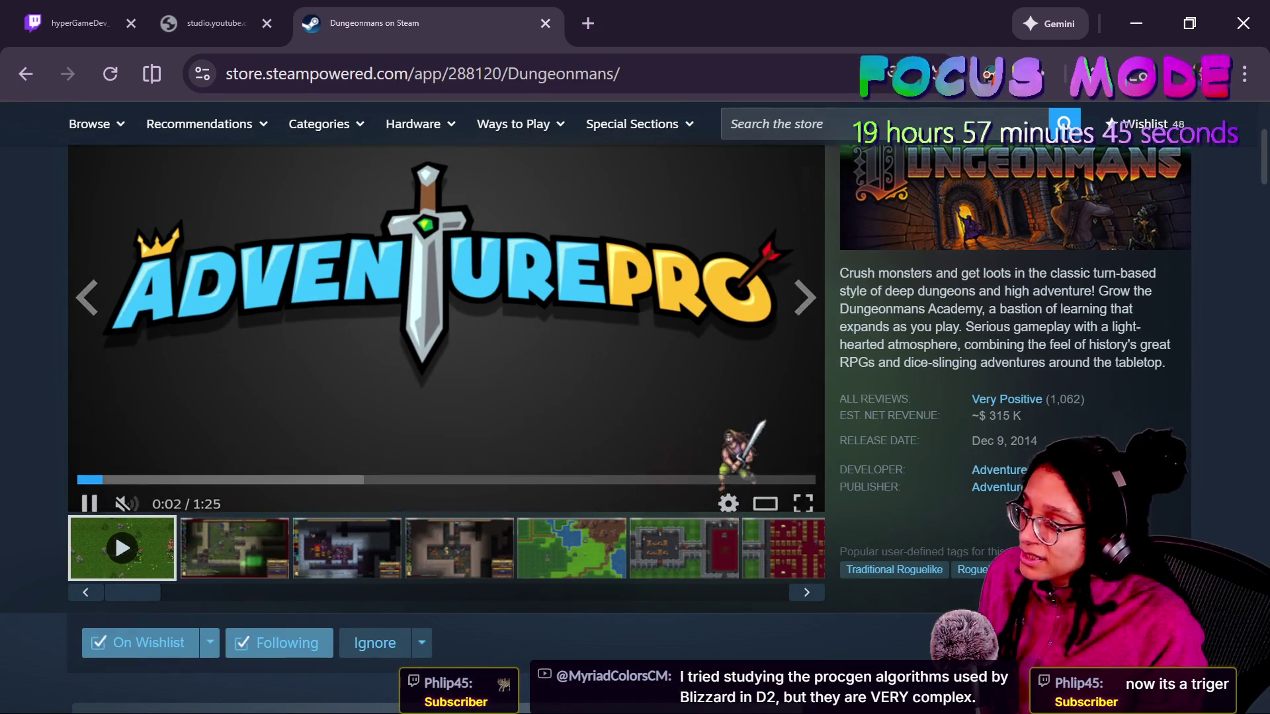
{"action": "left_click_drag", "start_coordinate": [997, 441], "coordinate": [1088, 448]}
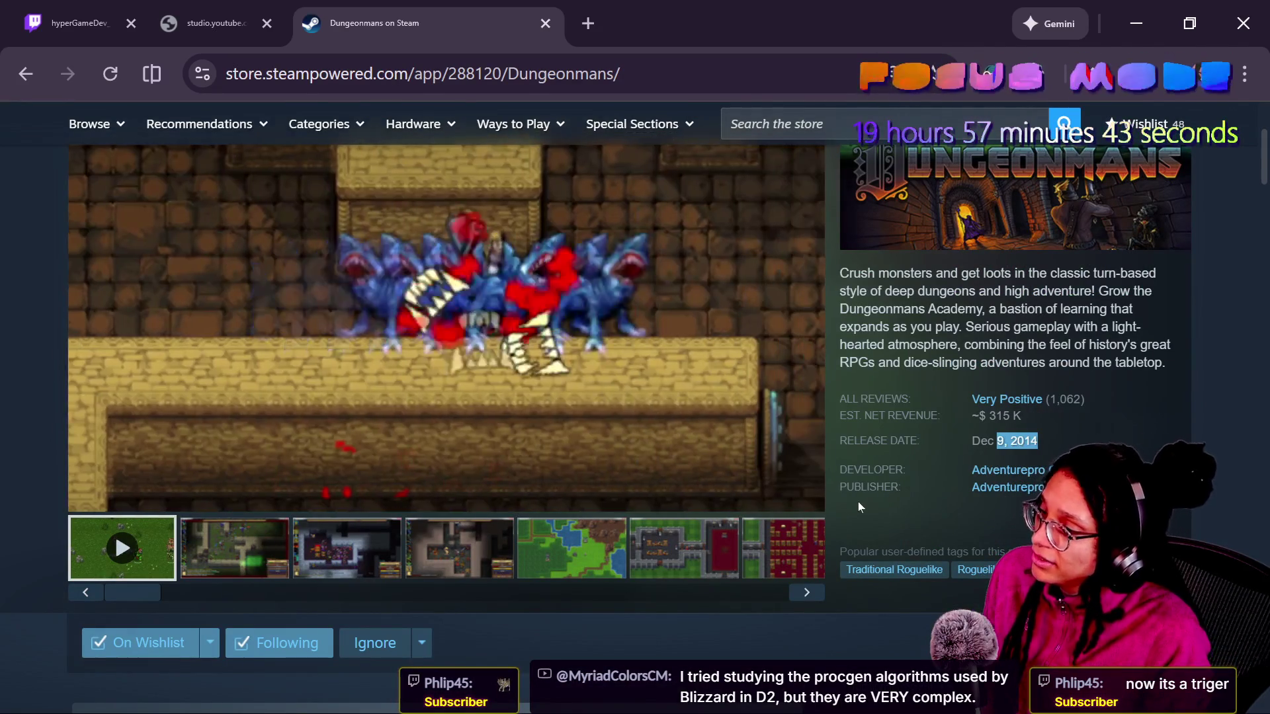
{"action": "scroll", "coordinate": [867, 499], "scroll_direction": "up", "scroll_amount": 2}
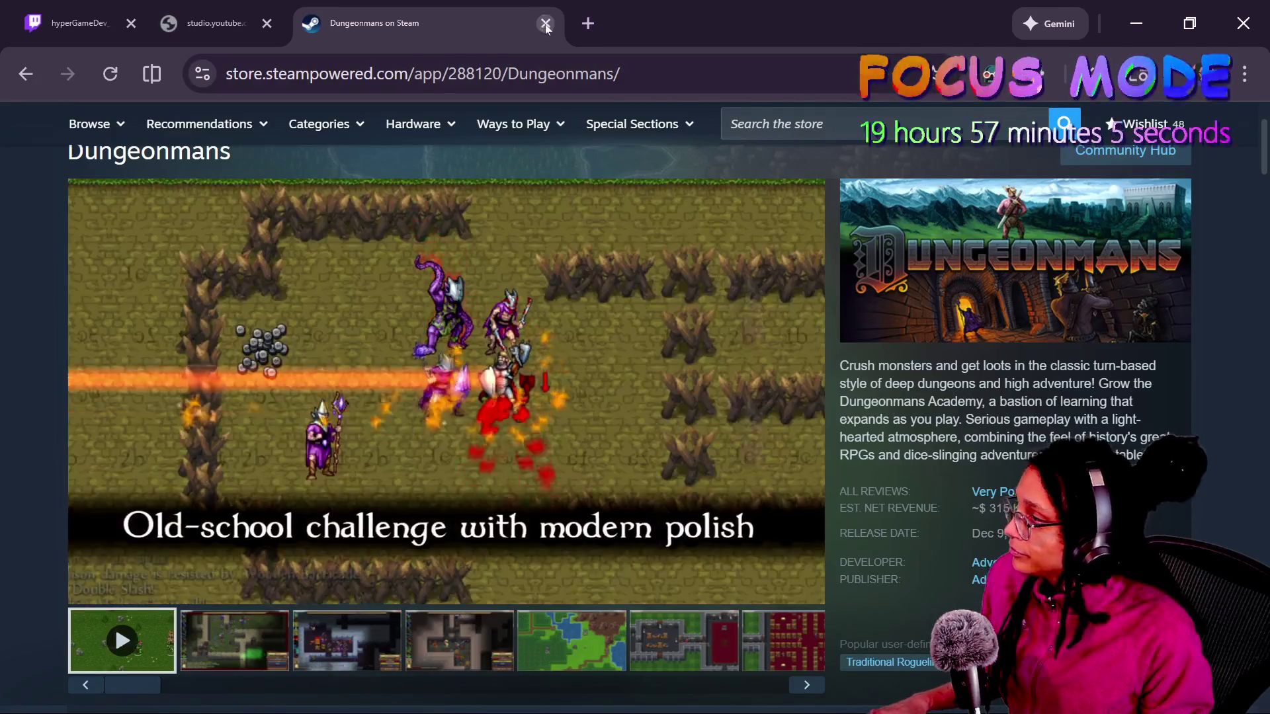
- Close the Dungeonmans tab, return to Canva and select the cubstack image
{"action": "left_click", "coordinate": [545, 24]}
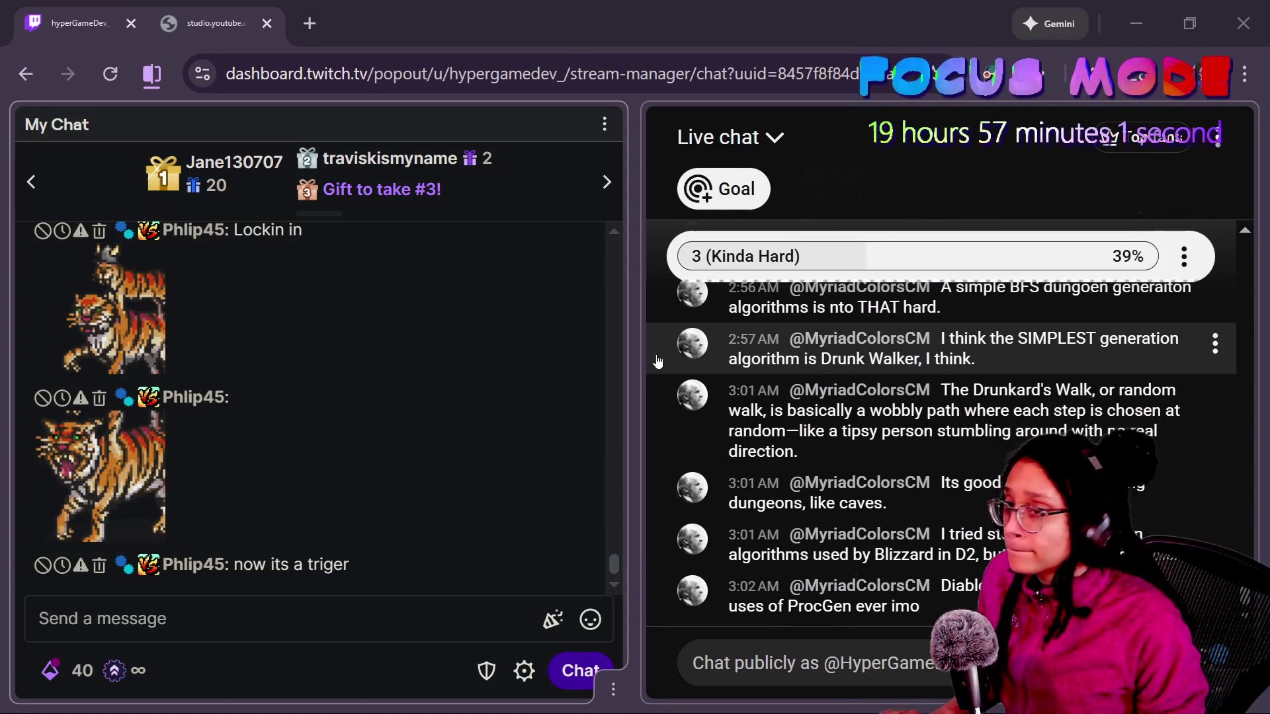
{"action": "key", "text": "alt+Tab"}
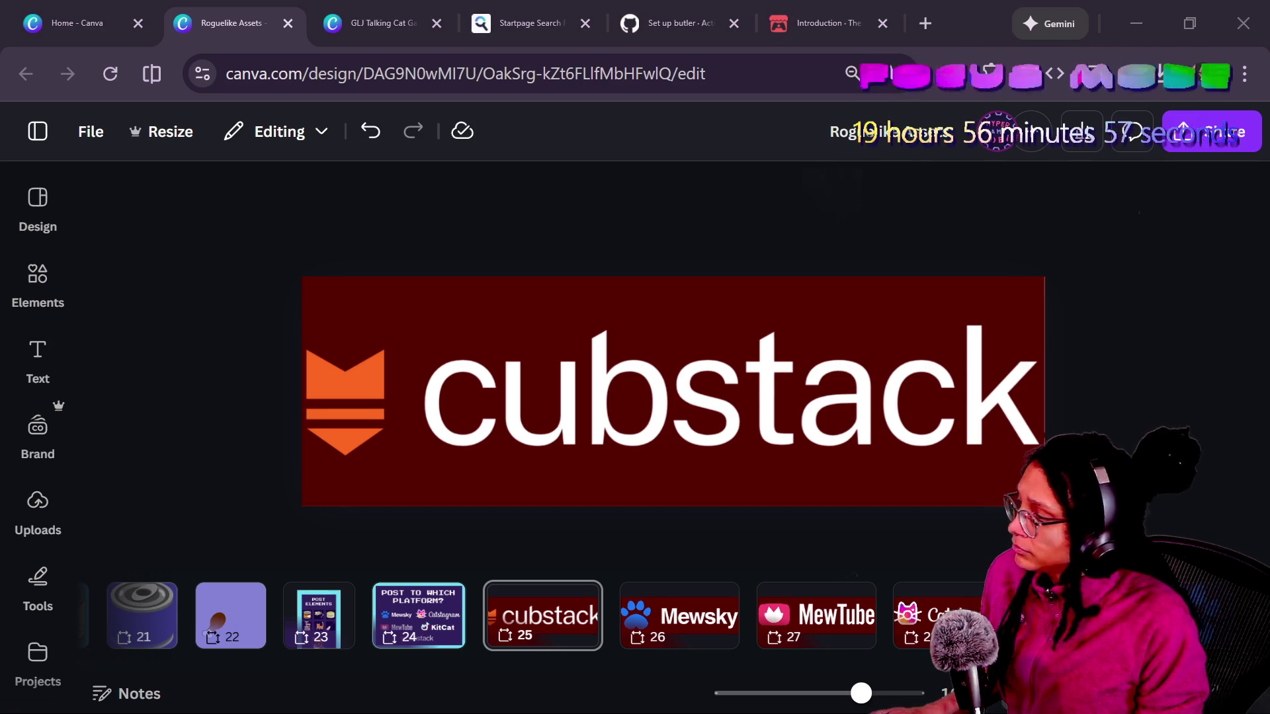
{"action": "left_click", "coordinate": [391, 392]}
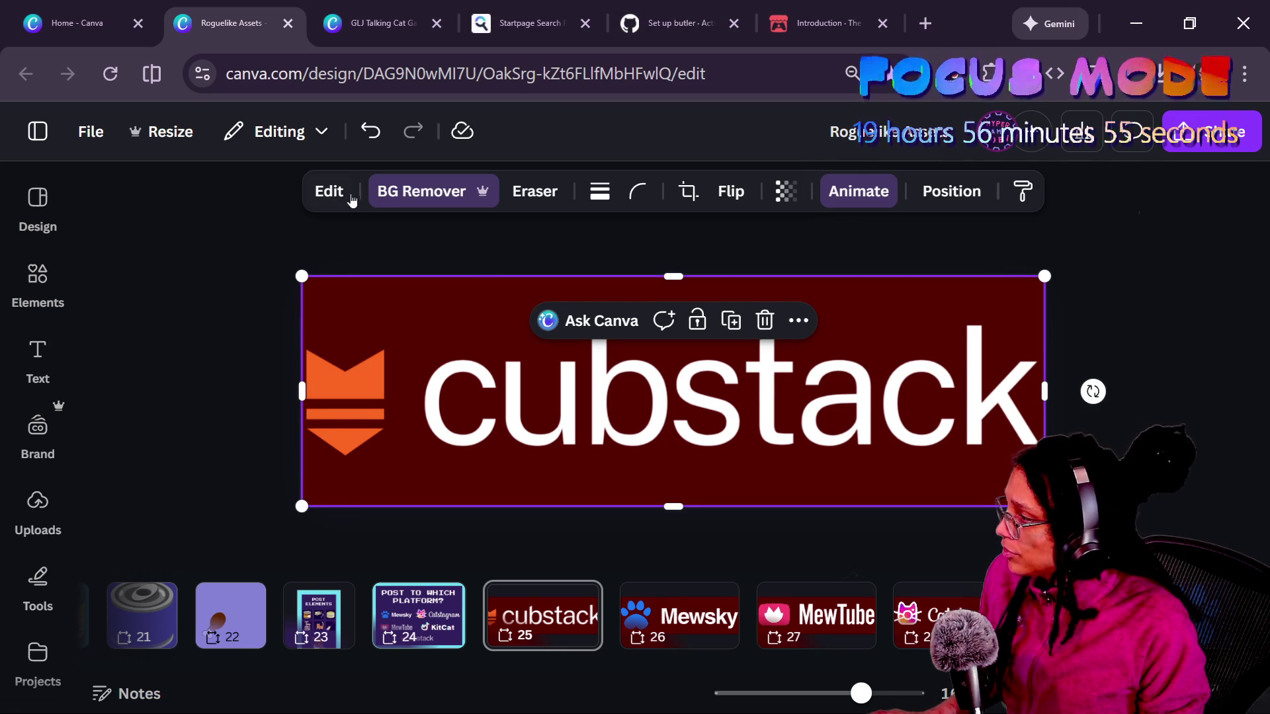
- Give the cubstack logo a black Outline shadow at size 25
{"action": "left_click", "coordinate": [422, 191]}
{"action": "scroll", "coordinate": [238, 450], "scroll_direction": "down", "scroll_amount": 3}
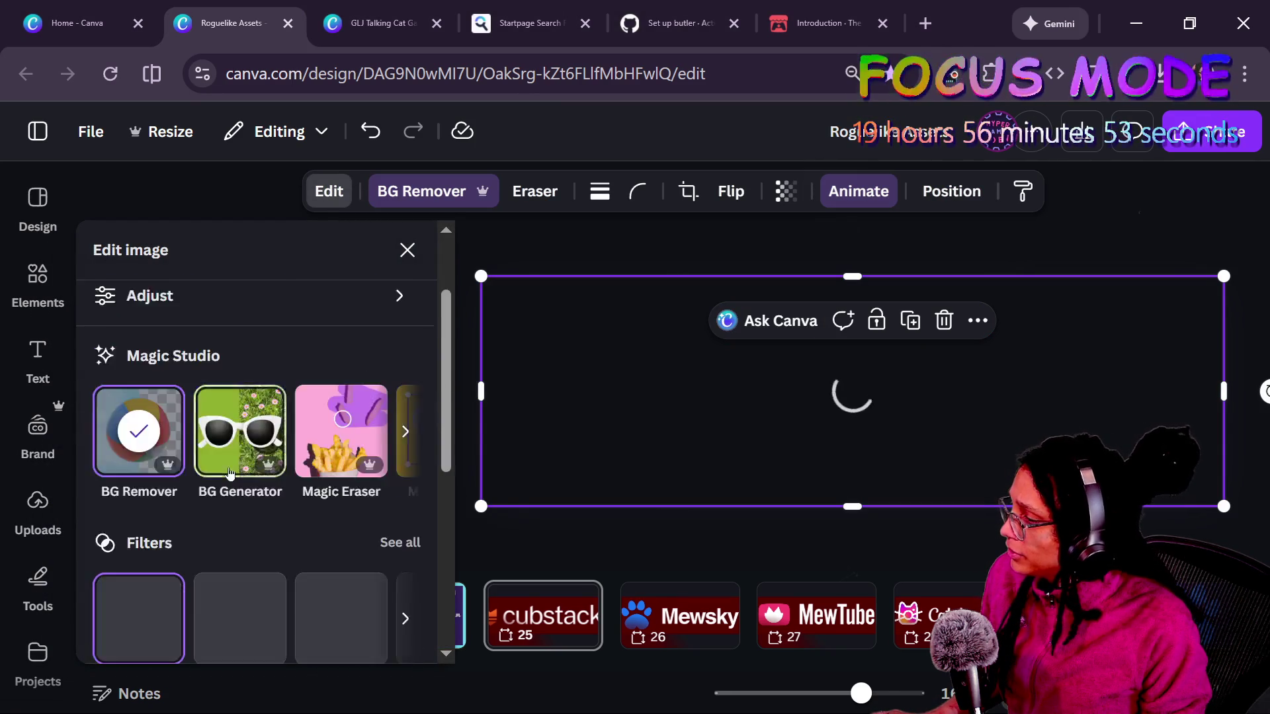
{"action": "scroll", "coordinate": [191, 579], "scroll_direction": "down", "scroll_amount": 2}
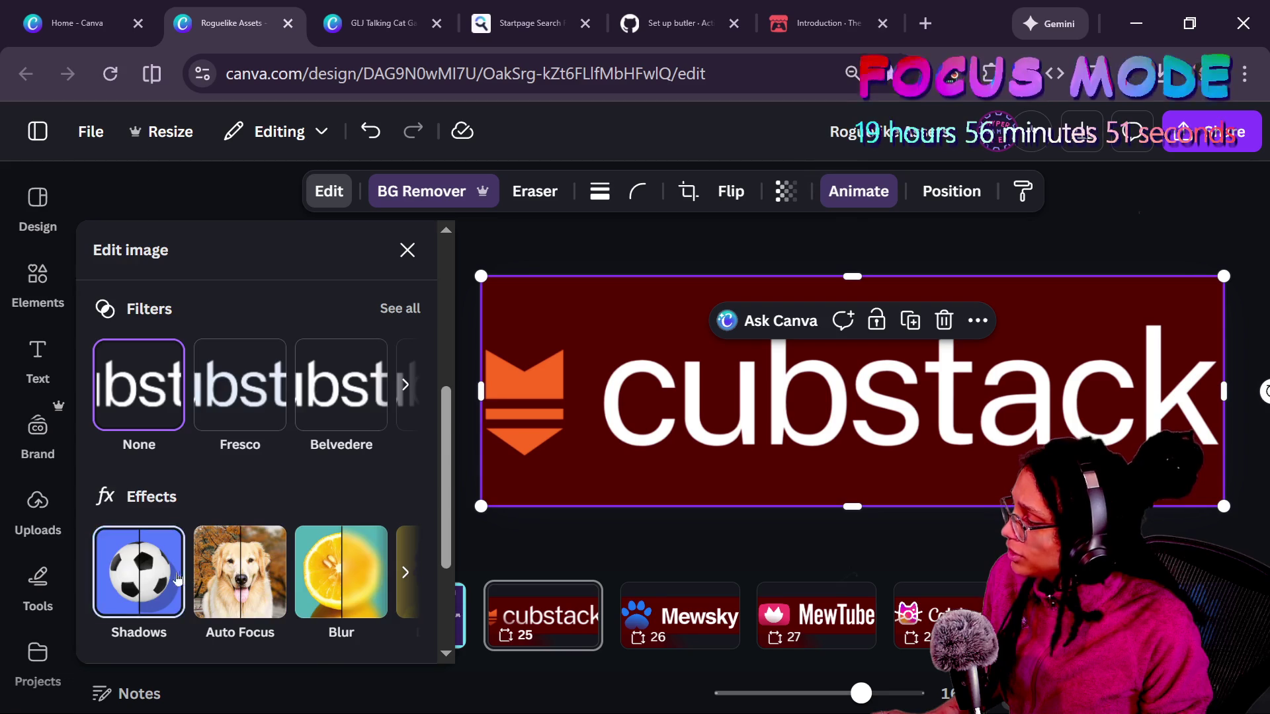
{"action": "left_click", "coordinate": [179, 579]}
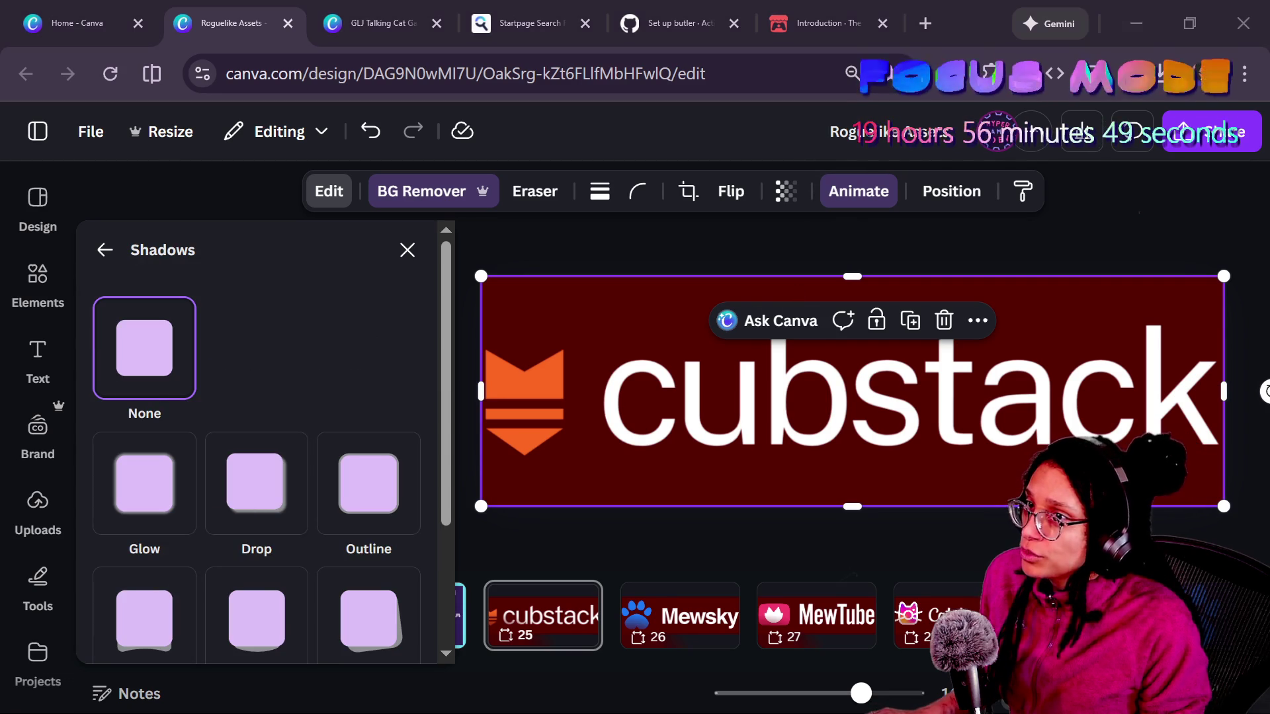
{"action": "scroll", "coordinate": [344, 323], "scroll_direction": "down", "scroll_amount": 2}
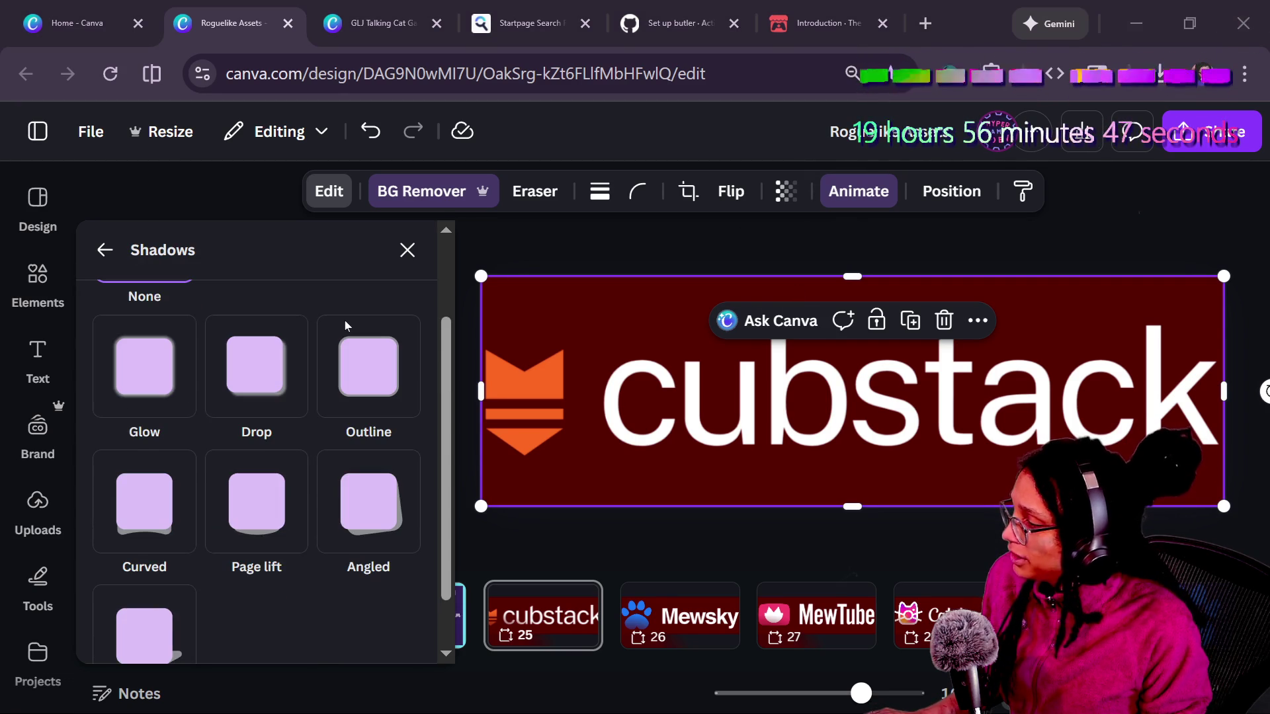
{"action": "left_click", "coordinate": [390, 389]}
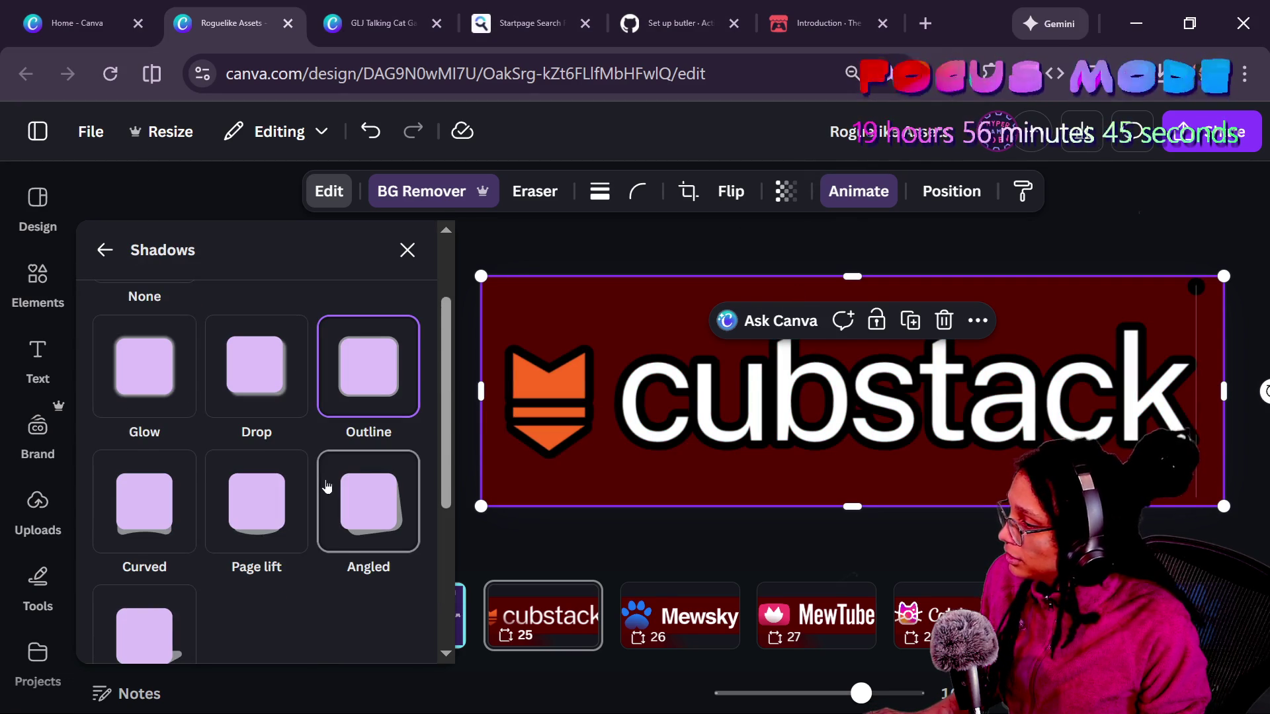
{"action": "left_click", "coordinate": [352, 582]}
{"action": "left_click", "coordinate": [400, 547]}
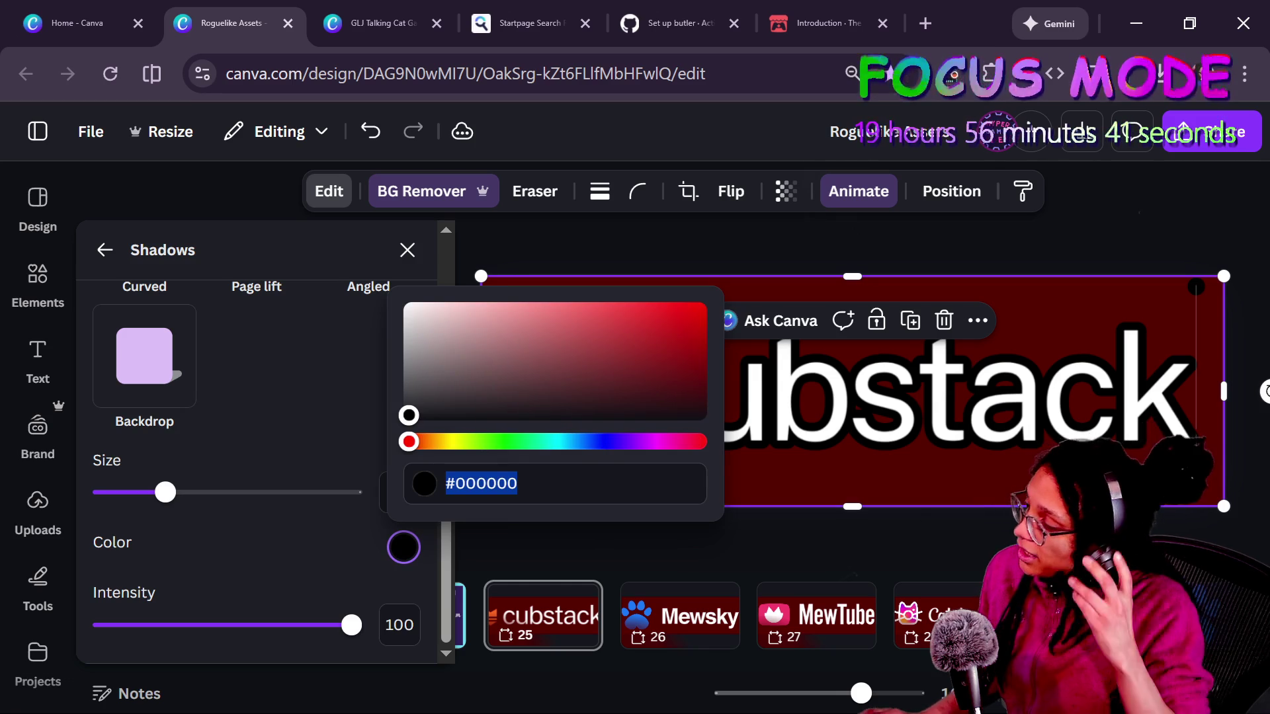
{"action": "key", "text": "Escape"}
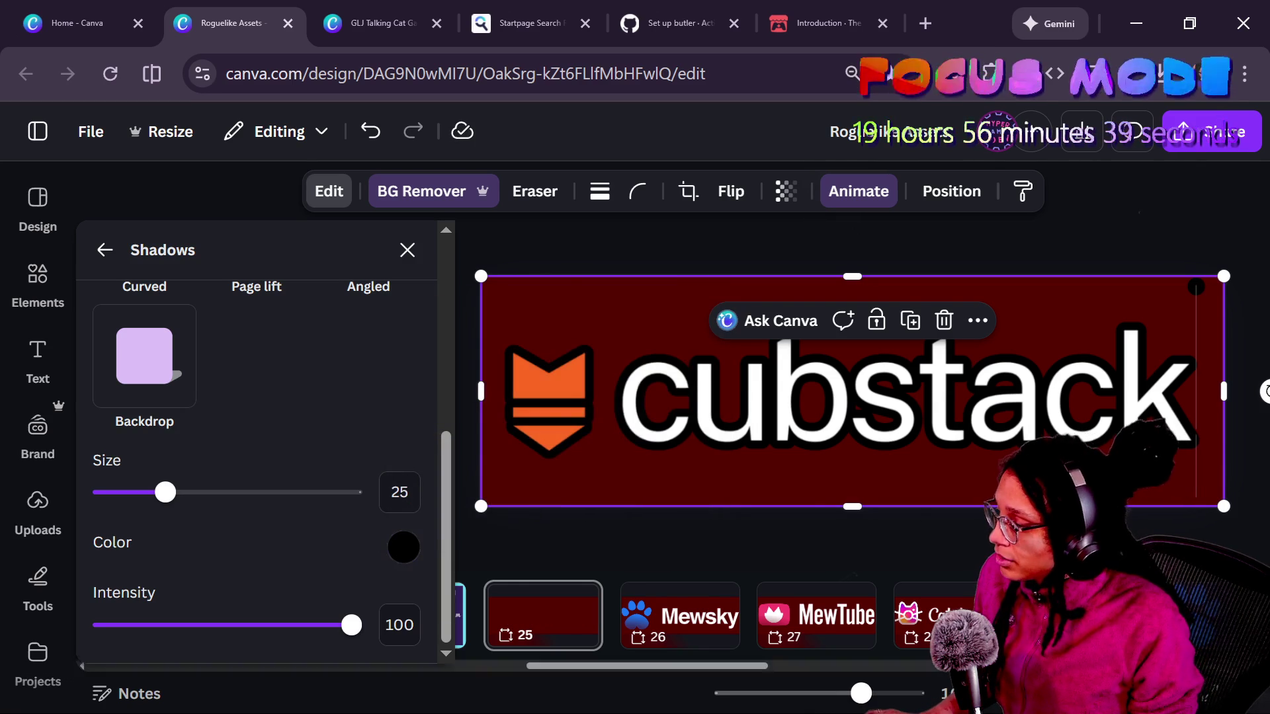
- Go to page 5 and select its outlined image
{"action": "left_click", "coordinate": [680, 615]}
{"action": "scroll", "coordinate": [501, 615], "scroll_direction": "left", "scroll_amount": 10}
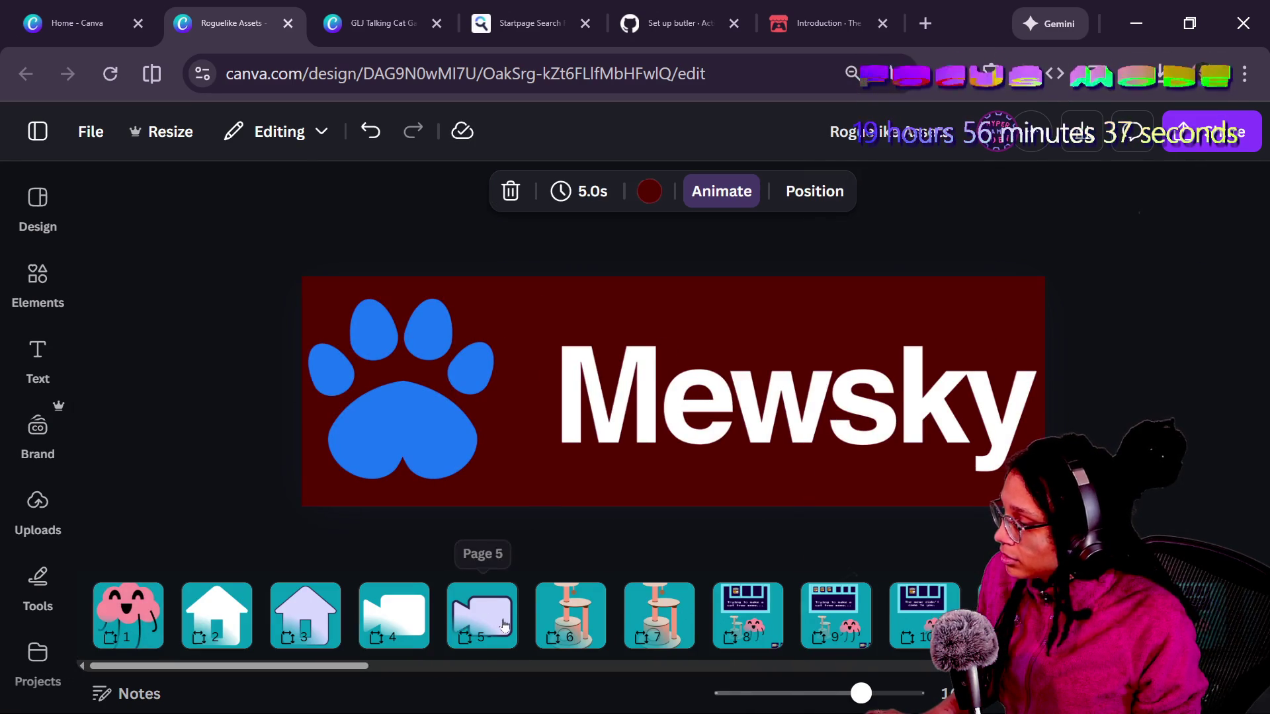
{"action": "left_click", "coordinate": [501, 625]}
{"action": "left_click", "coordinate": [571, 352]}
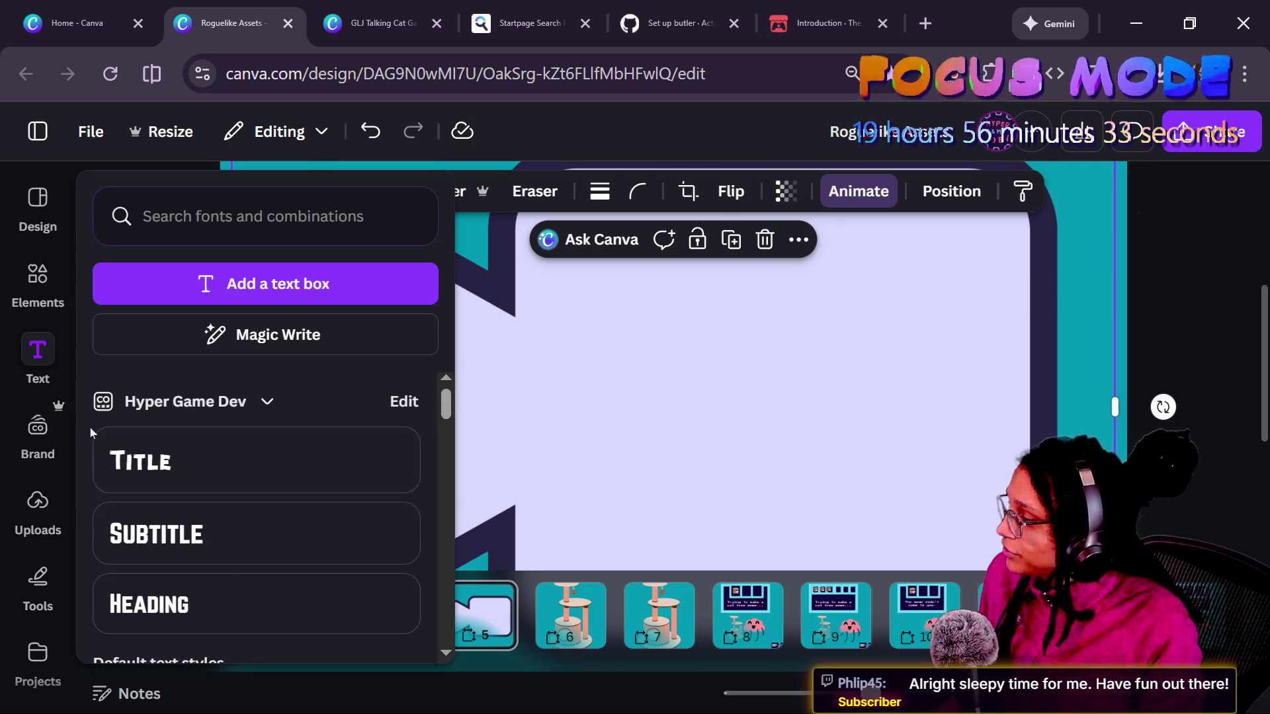
- Check page 5 image's Backdrop shadow: size 66, colour #272445, intensity 100
{"action": "left_click", "coordinate": [44, 281]}
{"action": "left_click", "coordinate": [38, 275]}
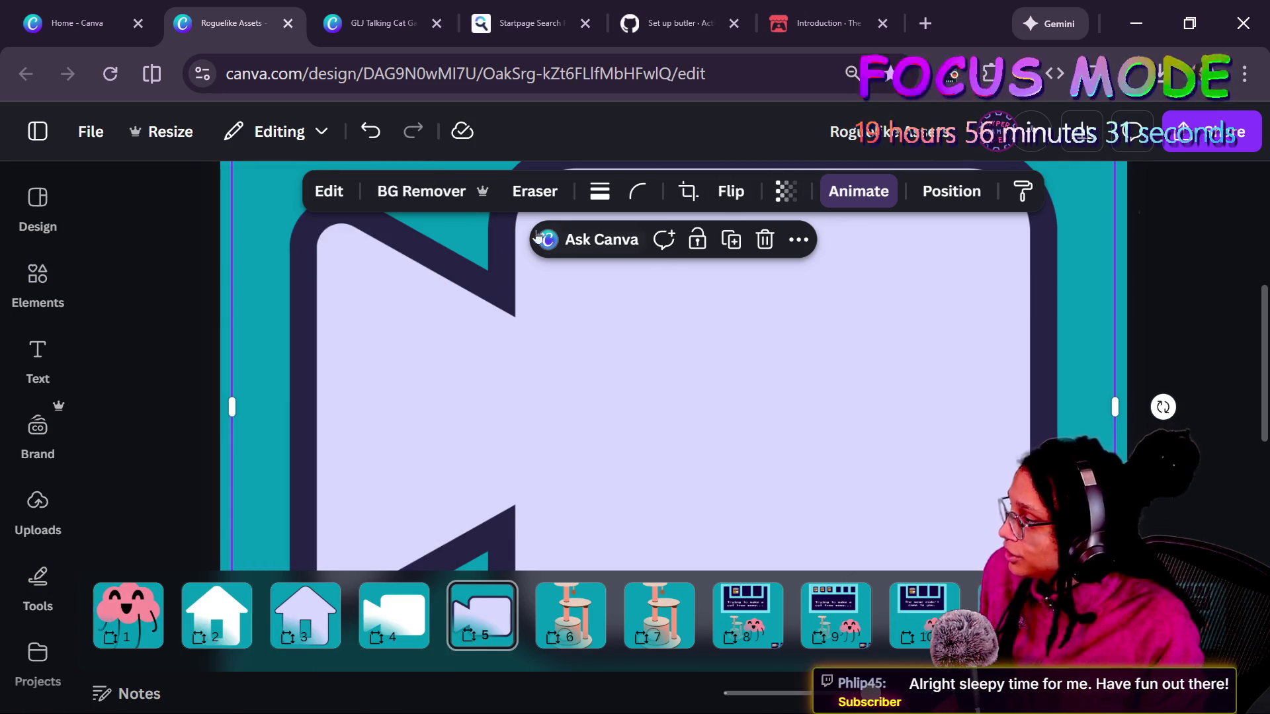
{"action": "left_click", "coordinate": [324, 192]}
{"action": "scroll", "coordinate": [219, 516], "scroll_direction": "down", "scroll_amount": 5}
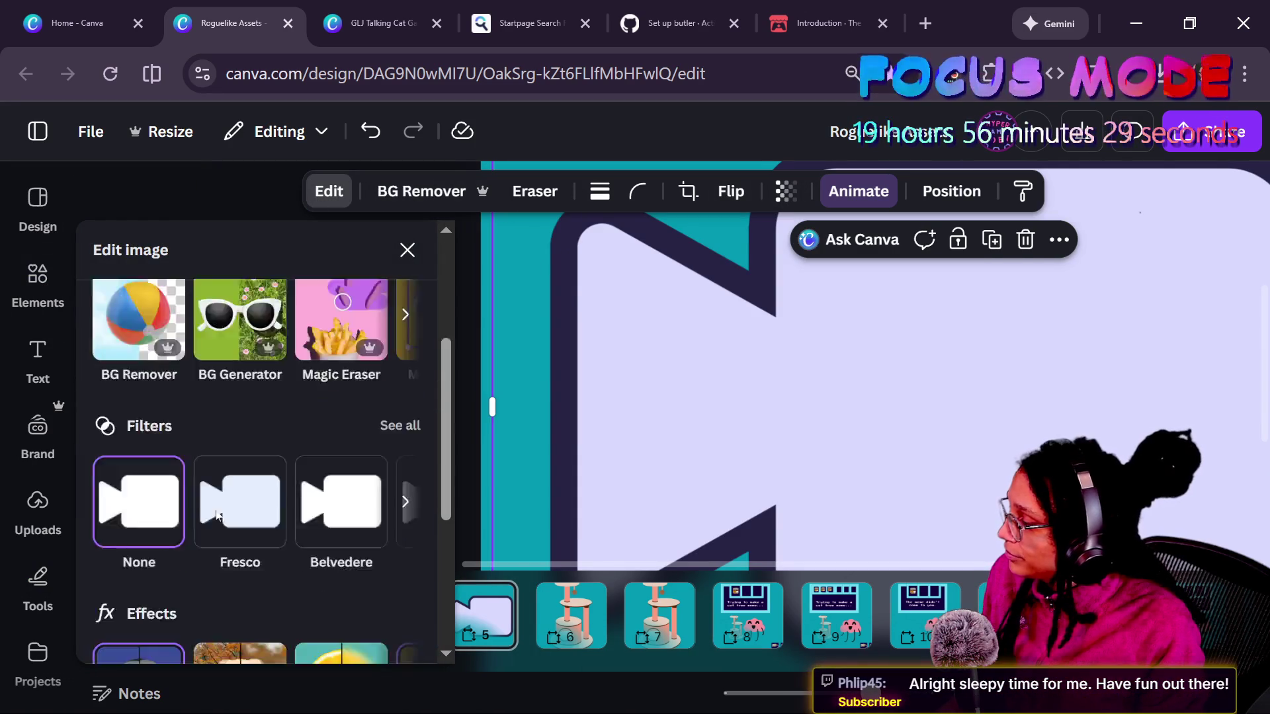
{"action": "left_click", "coordinate": [137, 453]}
{"action": "scroll", "coordinate": [340, 481], "scroll_direction": "down", "scroll_amount": 5}
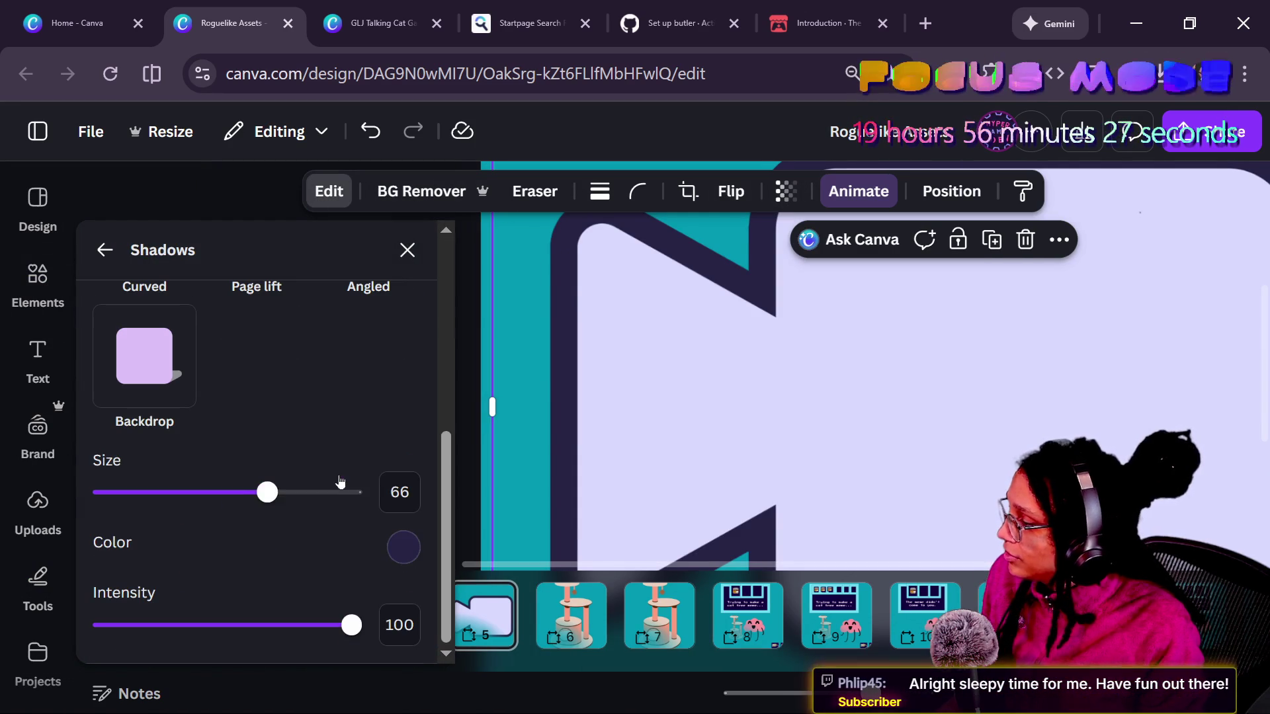
{"action": "left_click", "coordinate": [404, 546]}
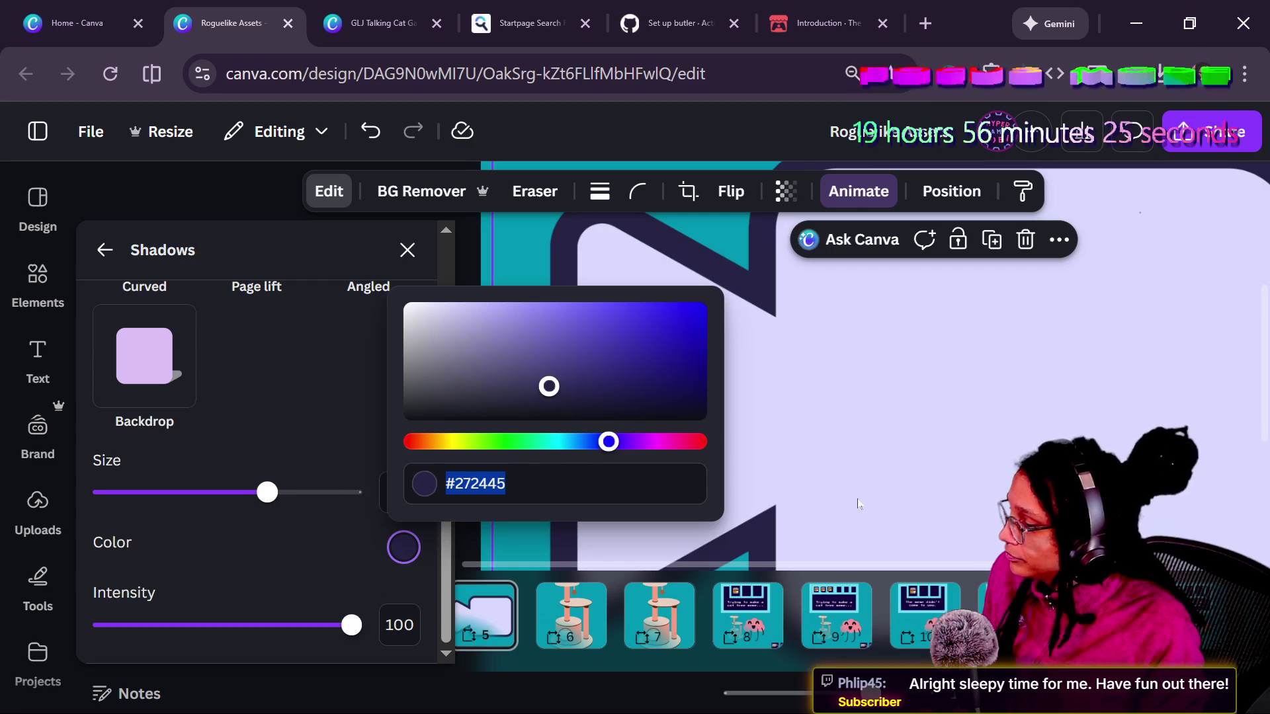
{"action": "left_click", "coordinate": [857, 504]}
- Scroll the page strip back to the cubstack page 25
{"action": "scroll", "coordinate": [748, 615], "scroll_direction": "right", "scroll_amount": 10}
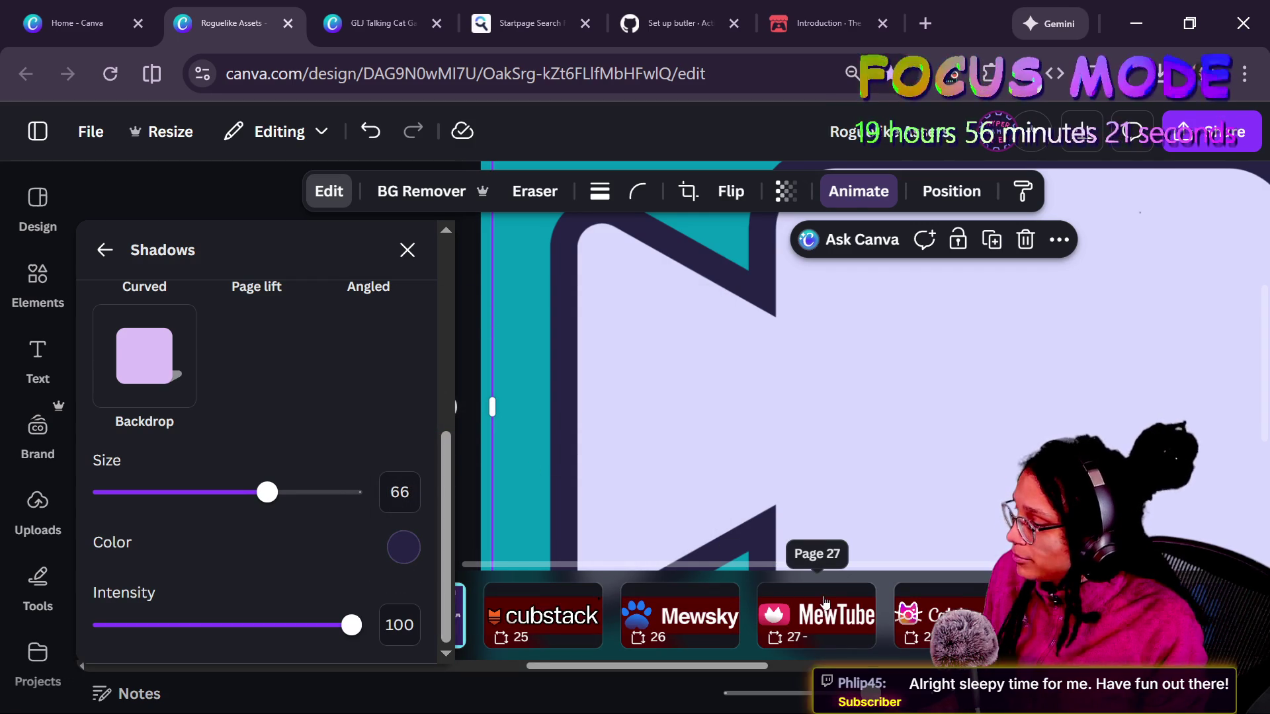
{"action": "scroll", "coordinate": [708, 615], "scroll_direction": "left", "scroll_amount": 2}
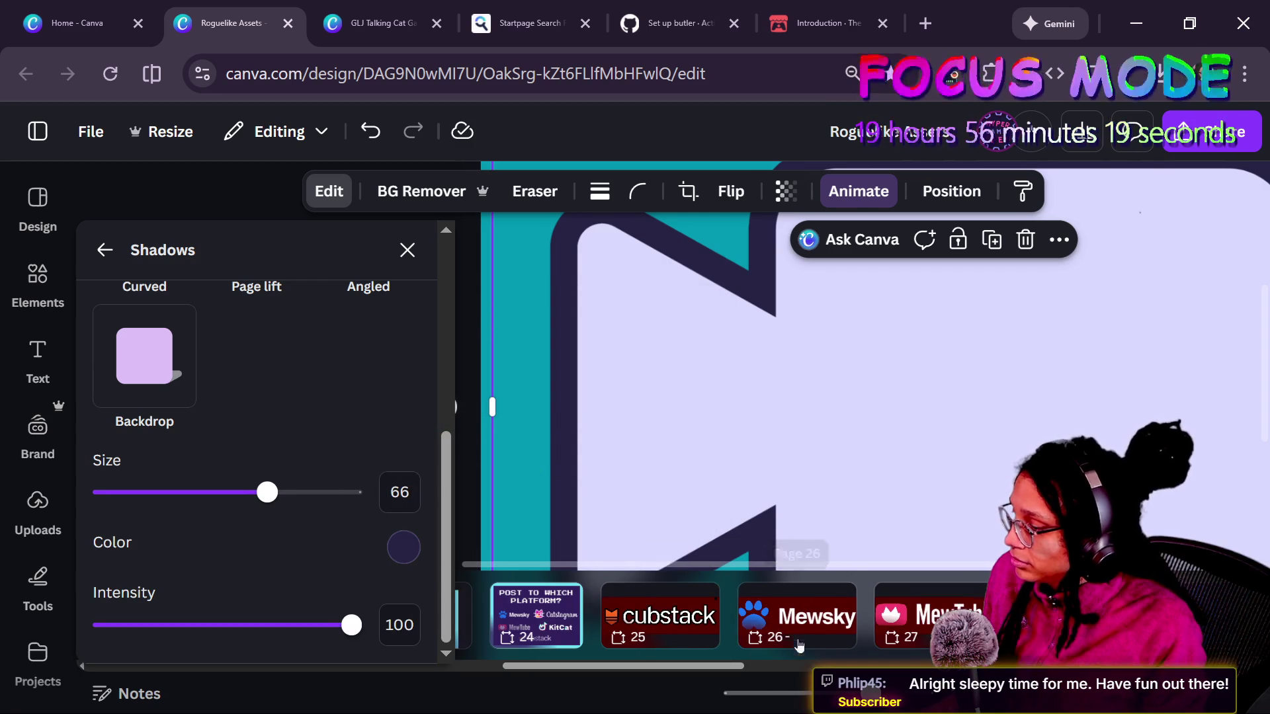
{"action": "left_click", "coordinate": [674, 629]}
- Select the cubstack banner image, undoing an accidental move of it
{"action": "left_click", "coordinate": [780, 434]}
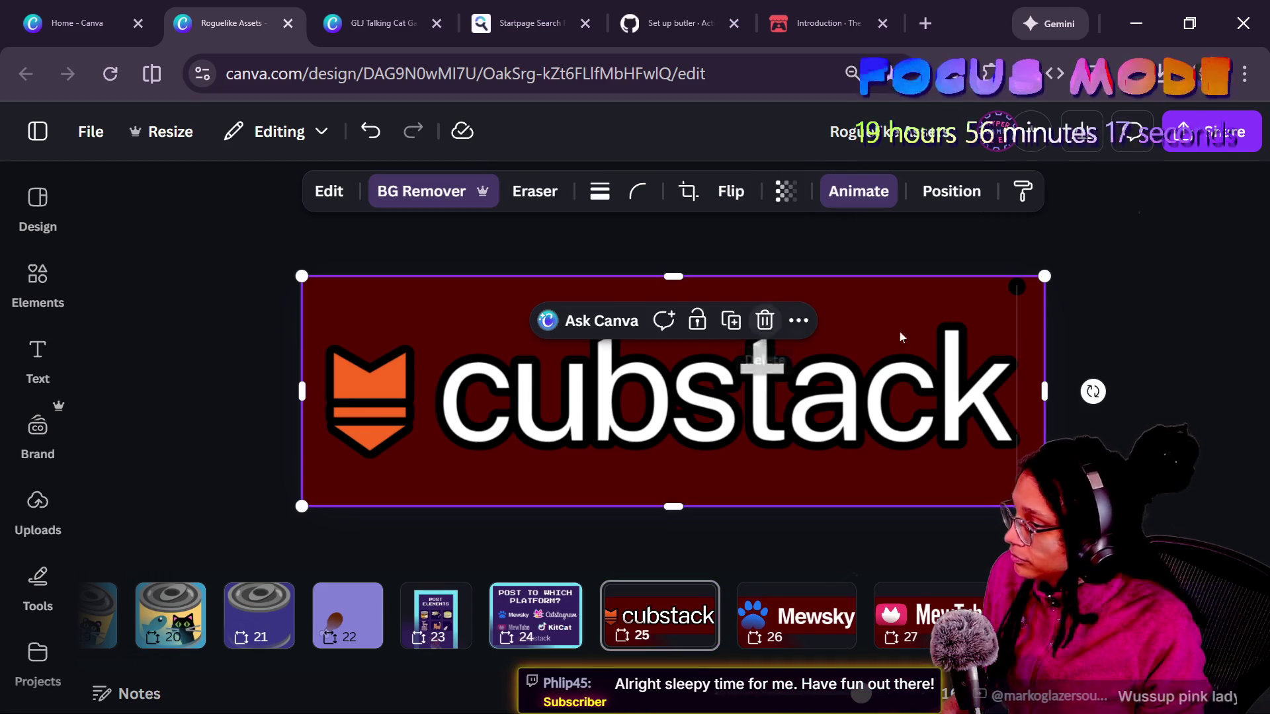
{"action": "scroll", "coordinate": [986, 327], "scroll_direction": "up", "scroll_amount": 5}
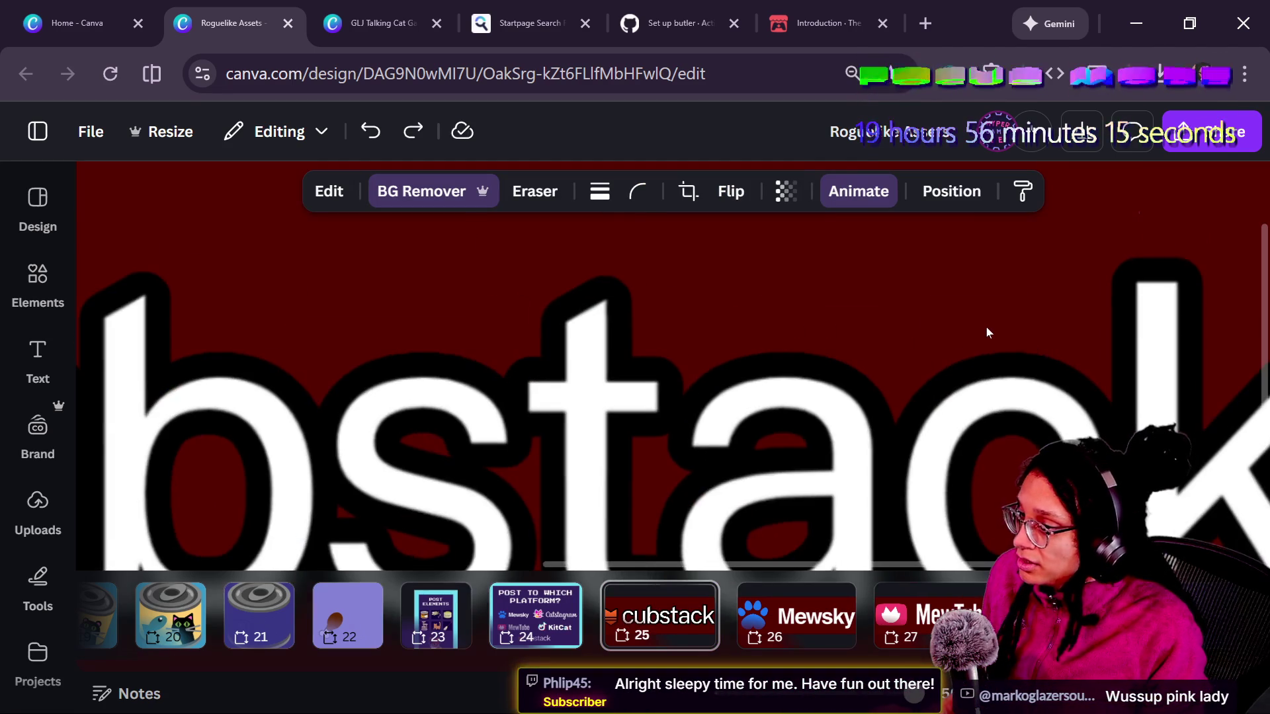
{"action": "scroll", "coordinate": [1126, 251], "scroll_direction": "up", "scroll_amount": 2}
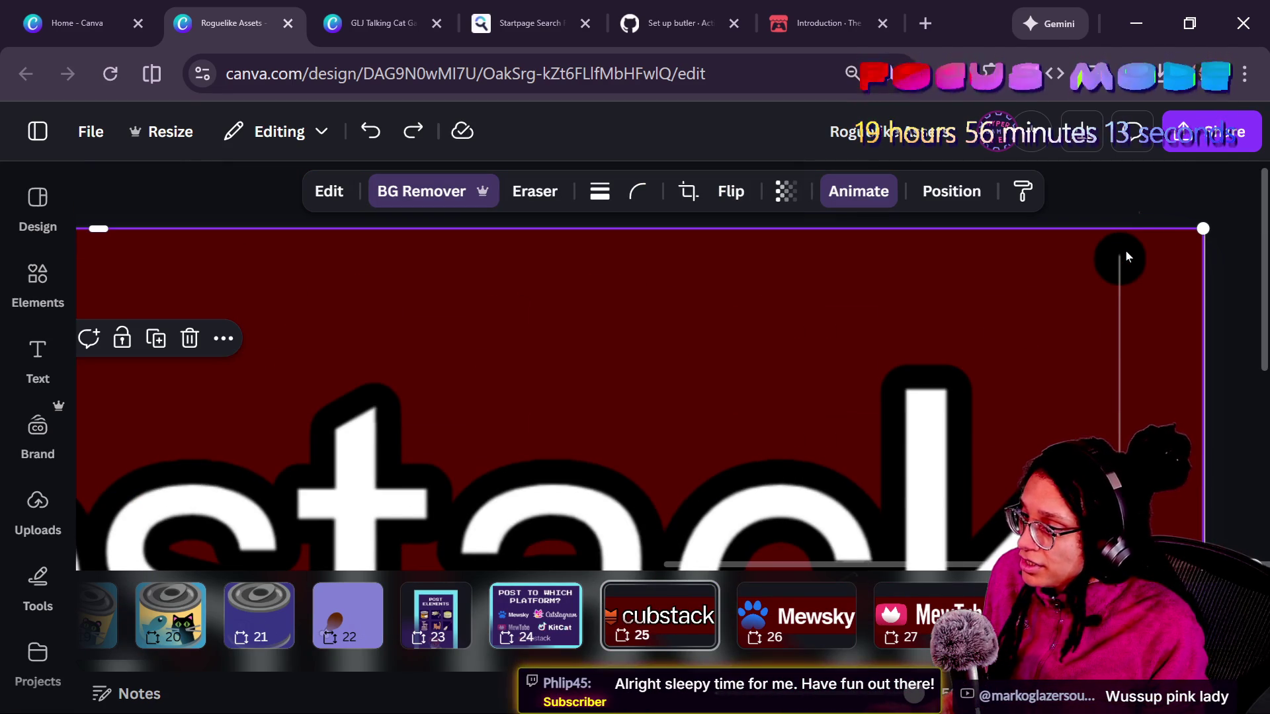
{"action": "scroll", "coordinate": [1121, 256], "scroll_direction": "down", "scroll_amount": 5}
{"action": "scroll", "coordinate": [1122, 256], "scroll_direction": "up", "scroll_amount": 6}
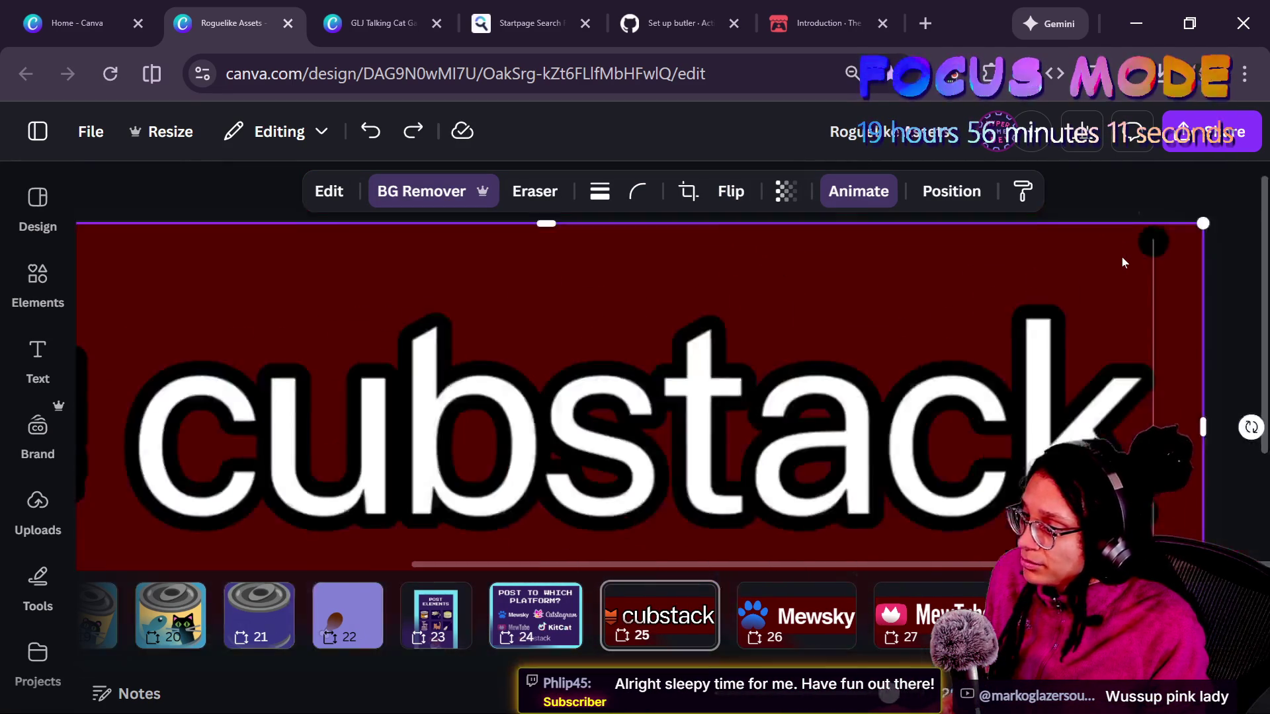
{"action": "scroll", "coordinate": [1122, 257], "scroll_direction": "down", "scroll_amount": 5}
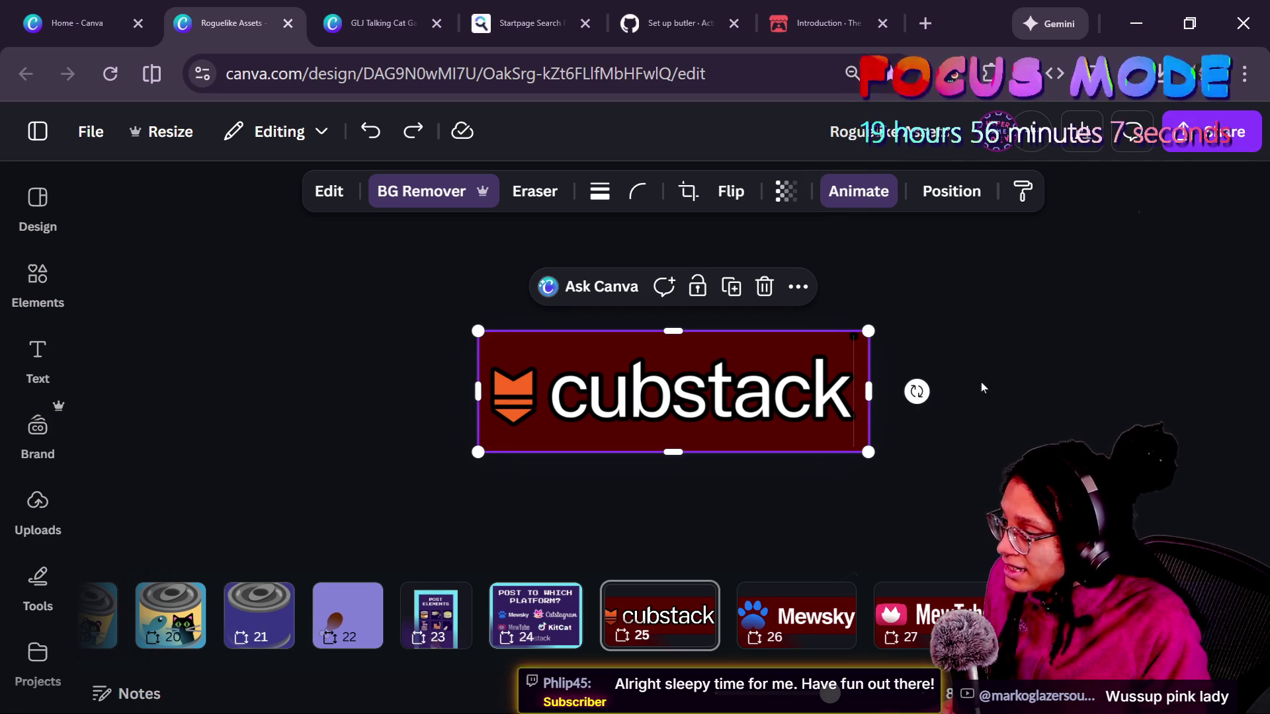
{"action": "left_click_drag", "start_coordinate": [869, 399], "coordinate": [860, 391]}
{"action": "key", "text": "ctrl+z"}
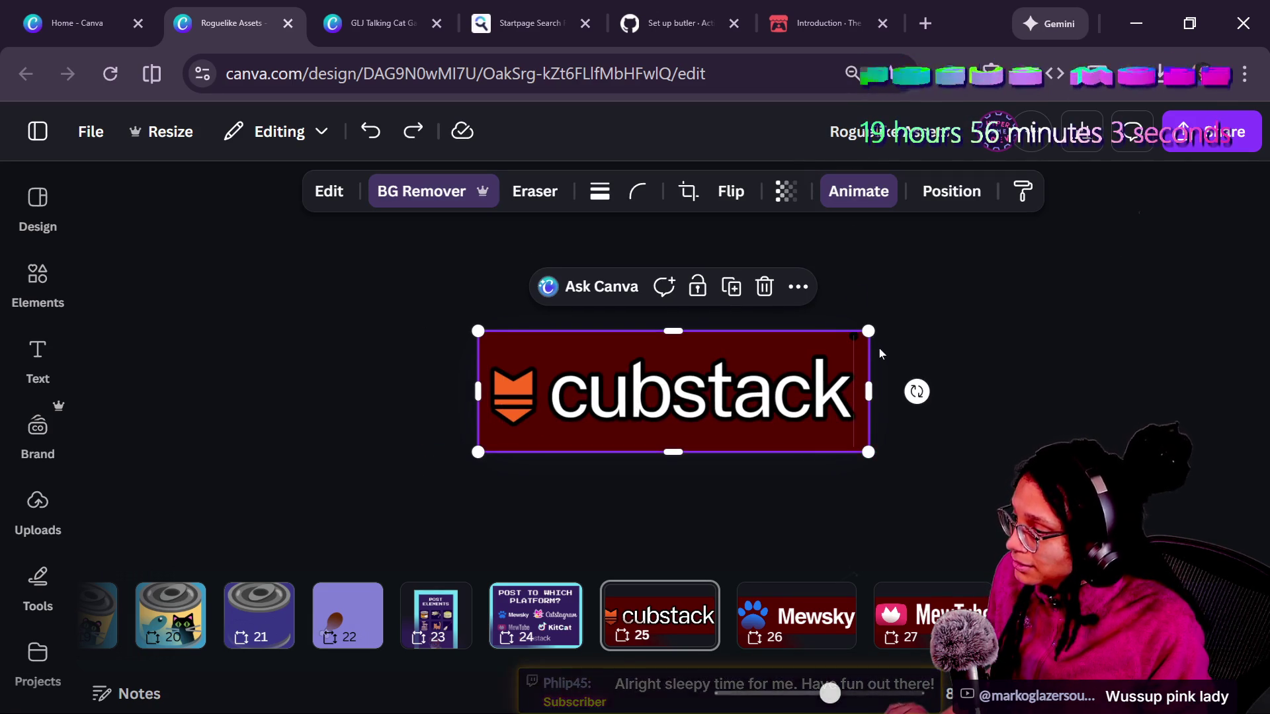
{"action": "scroll", "coordinate": [879, 348], "scroll_direction": "up", "scroll_amount": 3}
{"action": "mouse_move", "coordinate": [1063, 397]}
{"action": "left_mouse_down"}
{"action": "mouse_move", "coordinate": [983, 397]}
{"action": "mouse_move", "coordinate": [1062, 396]}
{"action": "left_mouse_up"}
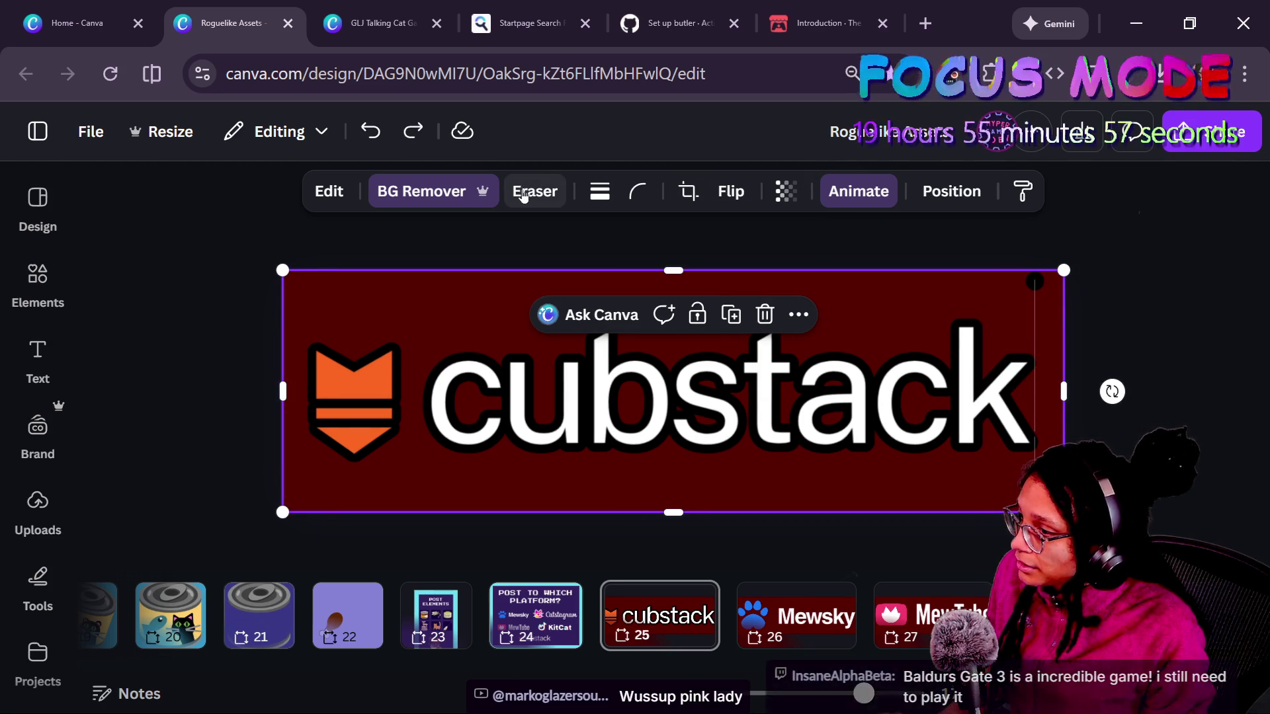
- Erase the orange logo with the Pixel Eraser at size 48, using Show original
{"action": "left_click", "coordinate": [534, 191]}
{"action": "left_click", "coordinate": [535, 289]}
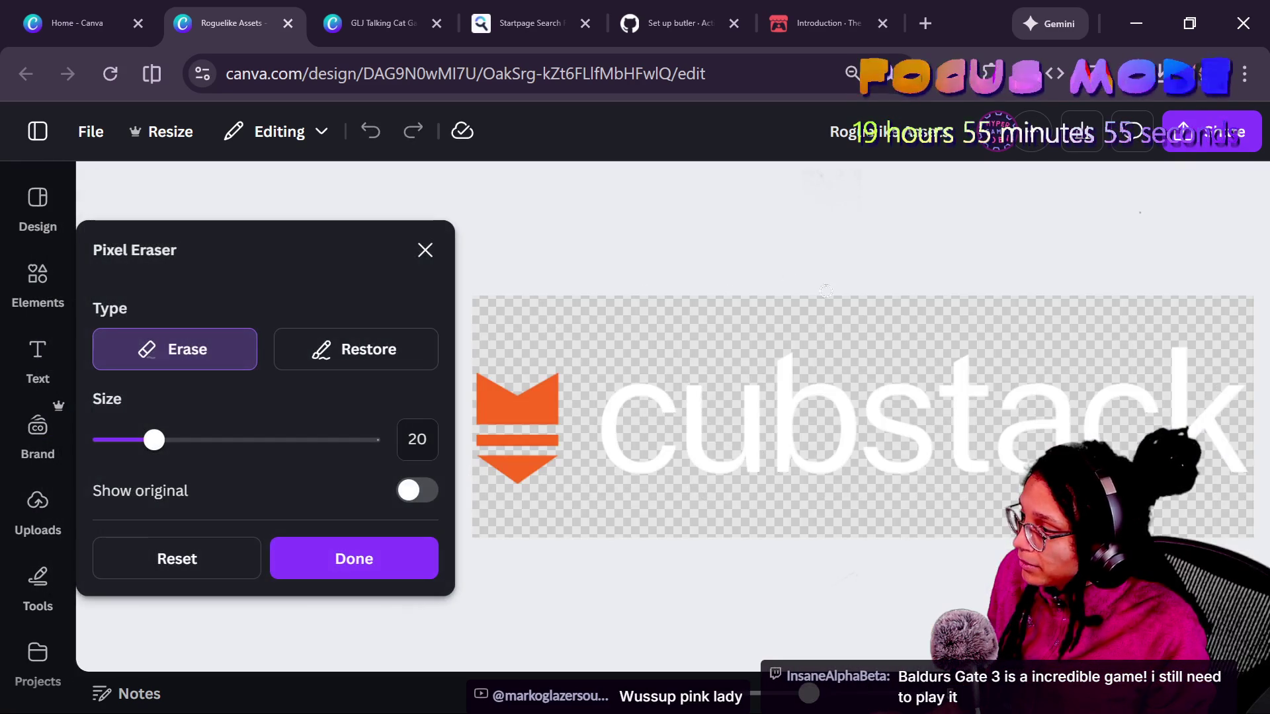
{"action": "left_click", "coordinate": [405, 490]}
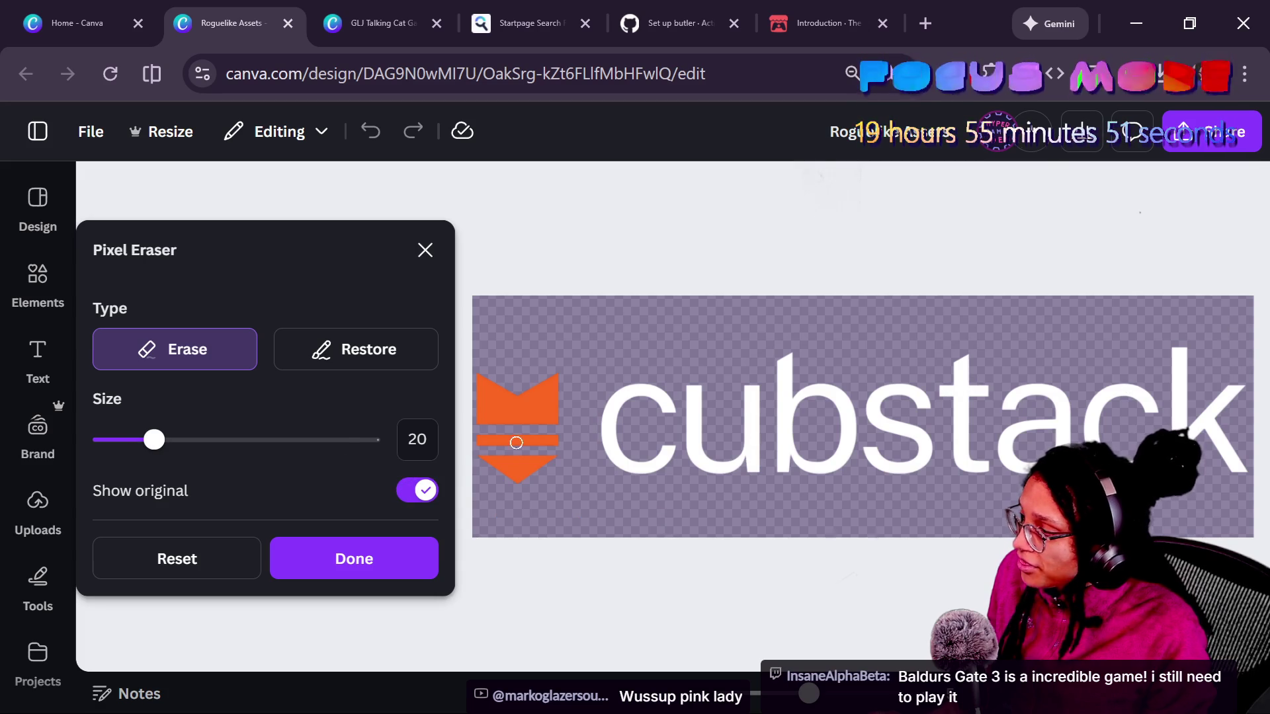
{"action": "left_click", "coordinate": [231, 449]}
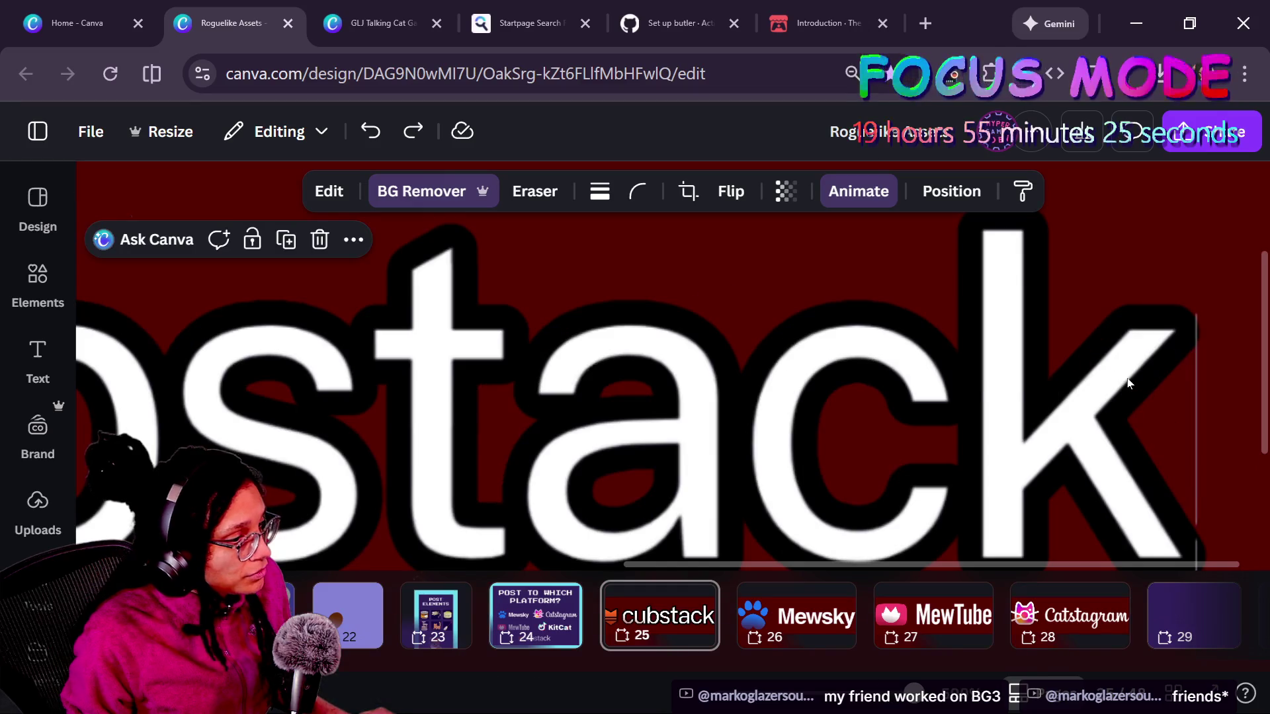
{"action": "scroll", "coordinate": [1129, 395], "scroll_direction": "down", "scroll_amount": 3}
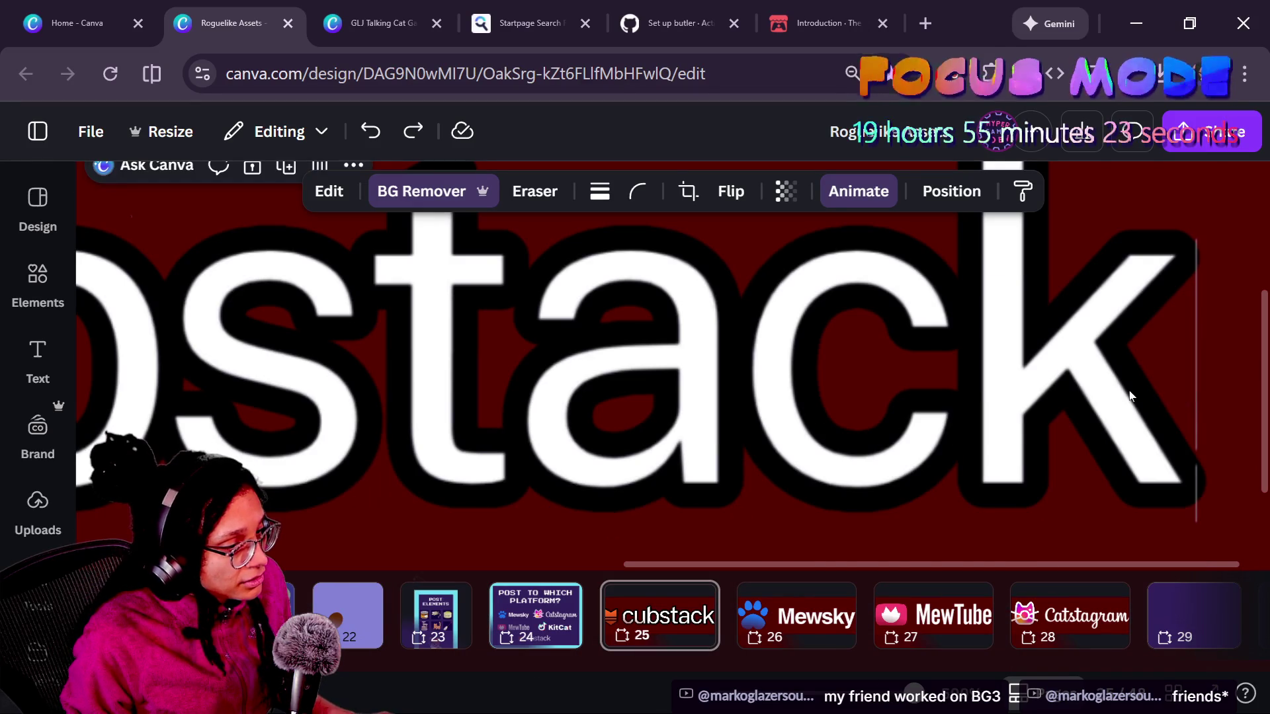
{"action": "scroll", "coordinate": [1130, 395], "scroll_direction": "right", "scroll_amount": 4}
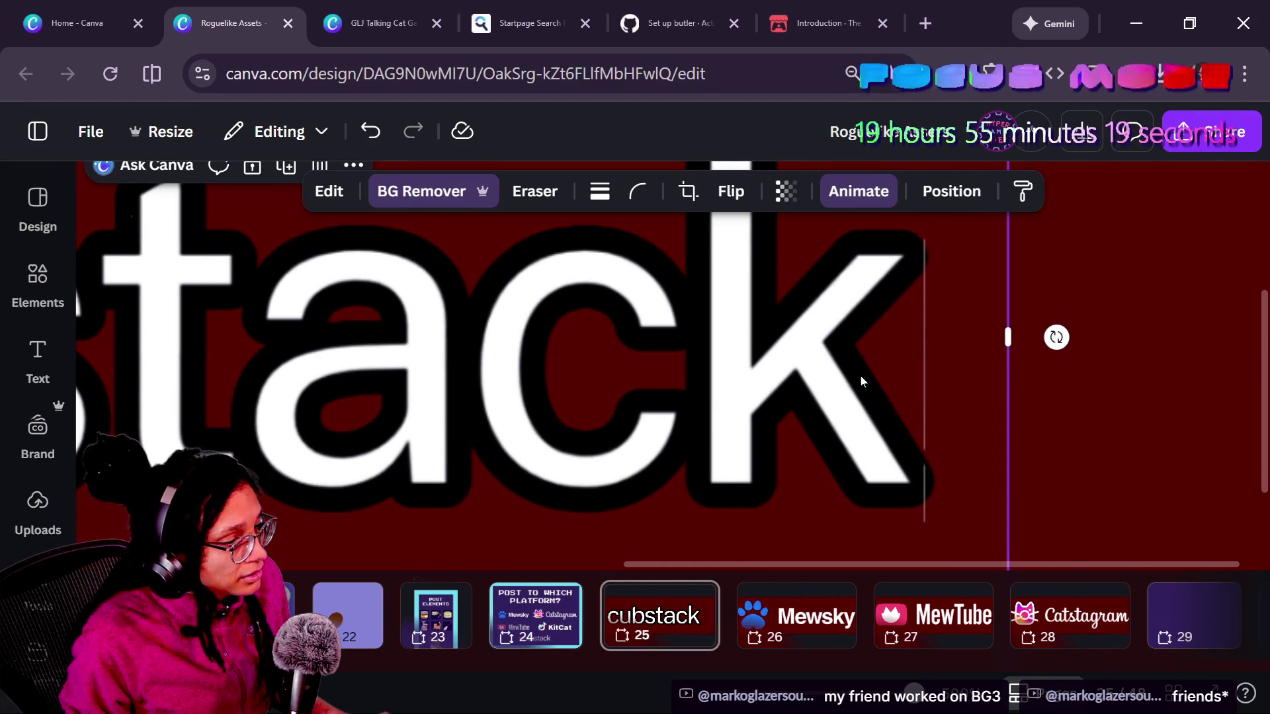
{"action": "left_click", "coordinate": [322, 192]}
- Reduce the cubstack image's Outline shadow size to 0
{"action": "scroll", "coordinate": [371, 612], "scroll_direction": "down", "scroll_amount": 5}
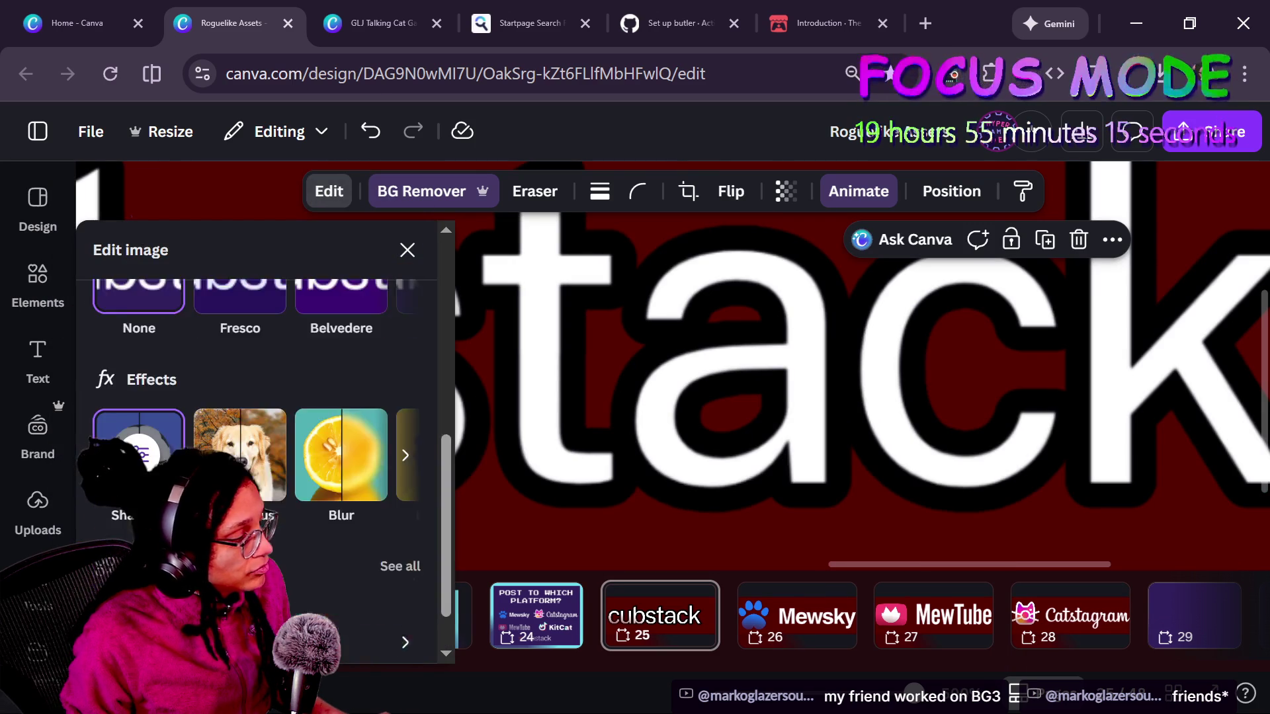
{"action": "left_click", "coordinate": [138, 393]}
{"action": "scroll", "coordinate": [743, 503], "scroll_direction": "down", "scroll_amount": 3}
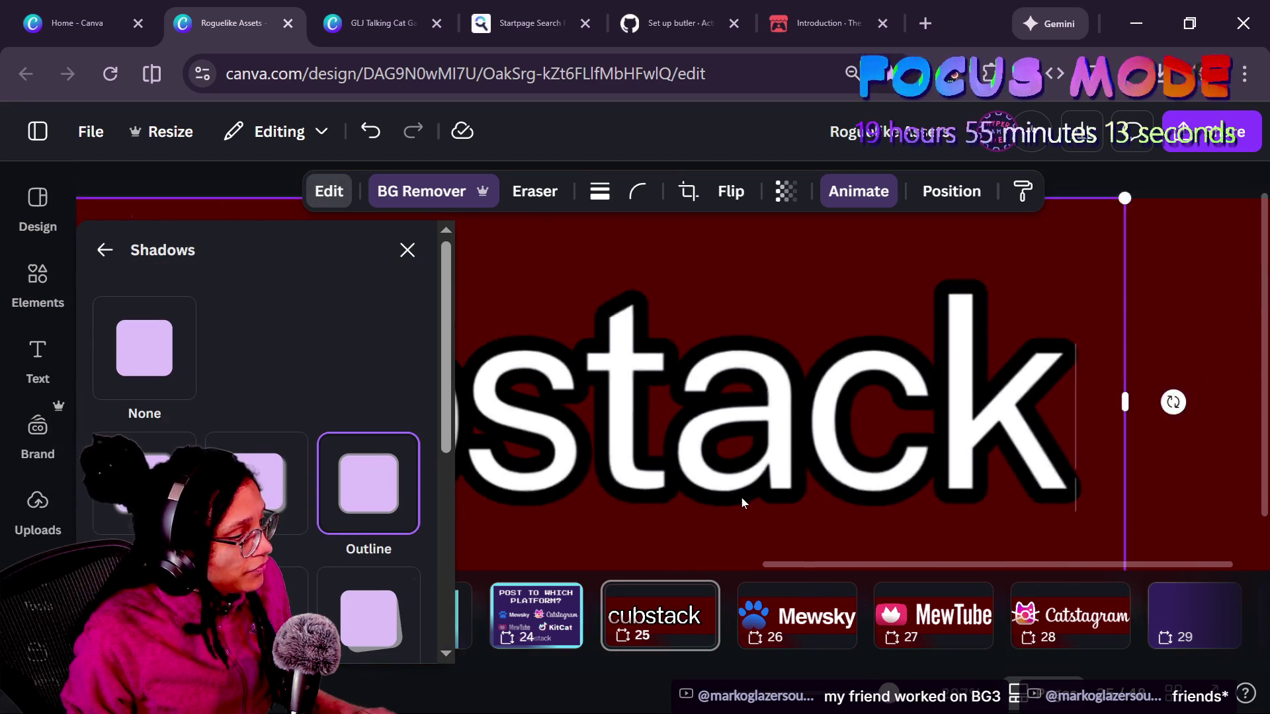
{"action": "mouse_move", "coordinate": [163, 493]}
{"action": "left_mouse_down"}
{"action": "mouse_move", "coordinate": [352, 493]}
{"action": "mouse_move", "coordinate": [102, 492]}
{"action": "left_mouse_up"}
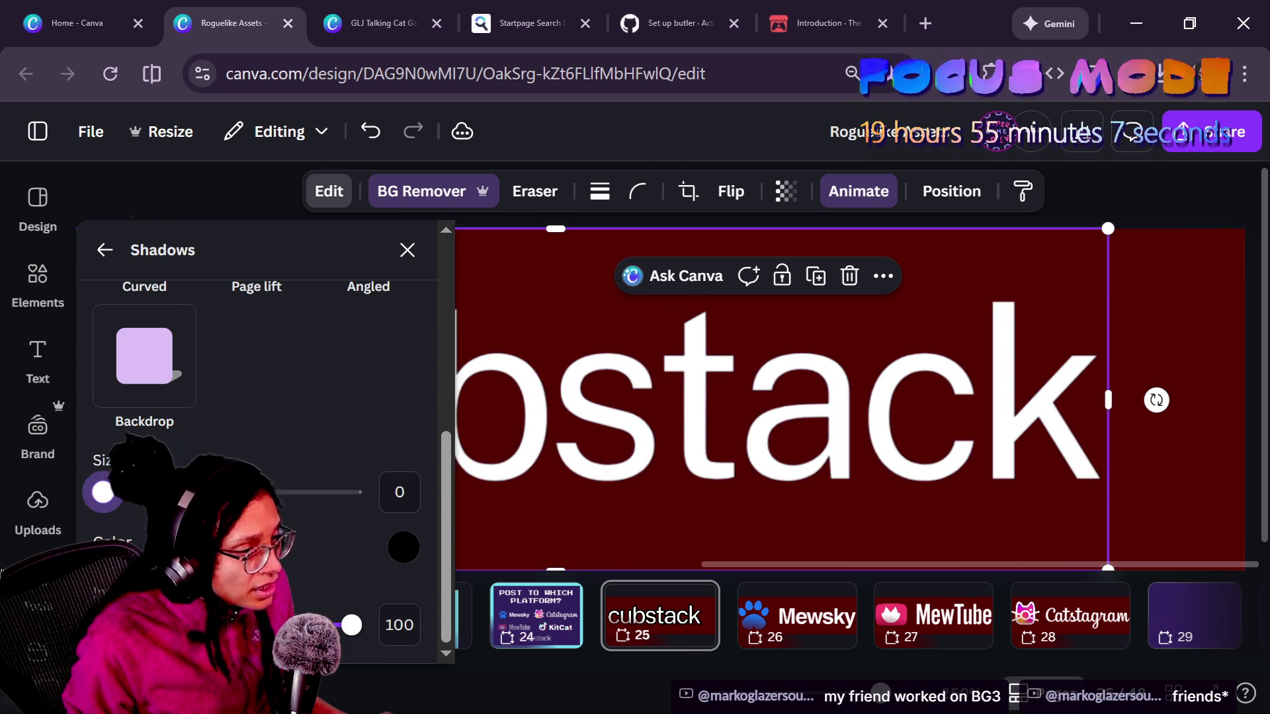
- Touch up the image with the Pixel Eraser at size 34 and apply the edit
{"action": "left_click", "coordinate": [524, 199]}
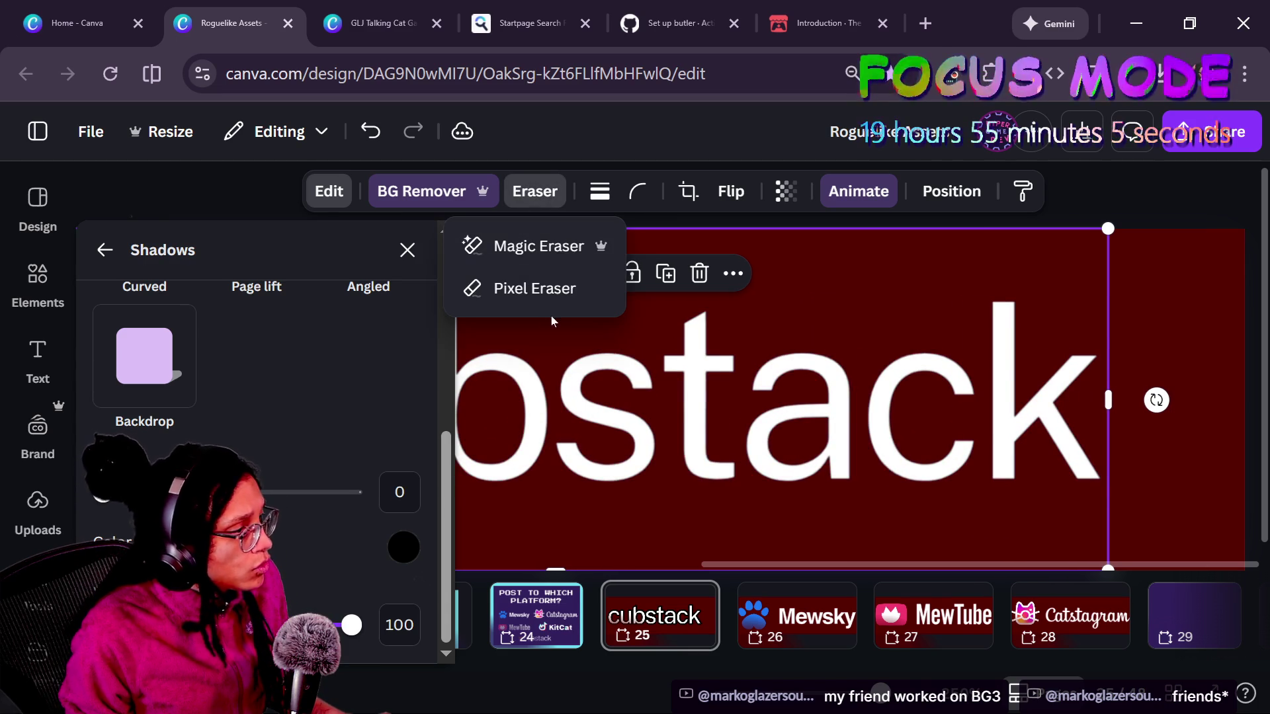
{"action": "left_click", "coordinate": [503, 288]}
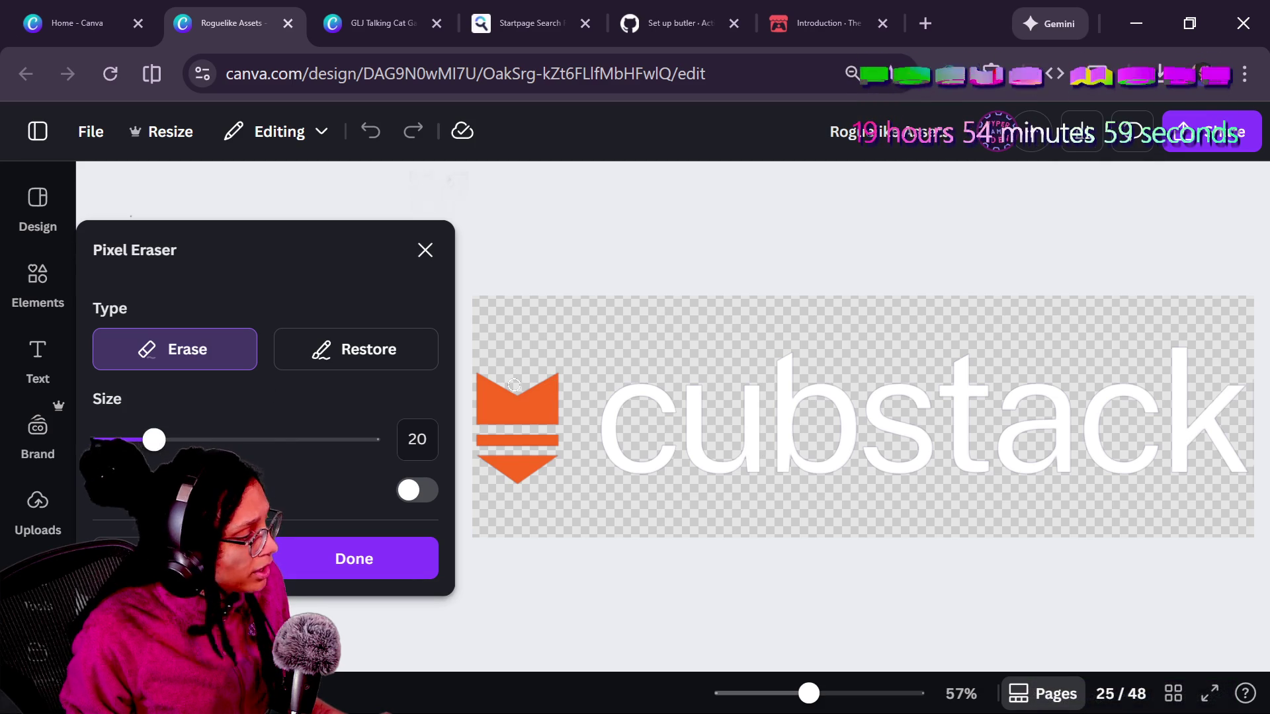
{"action": "left_click", "coordinate": [419, 495]}
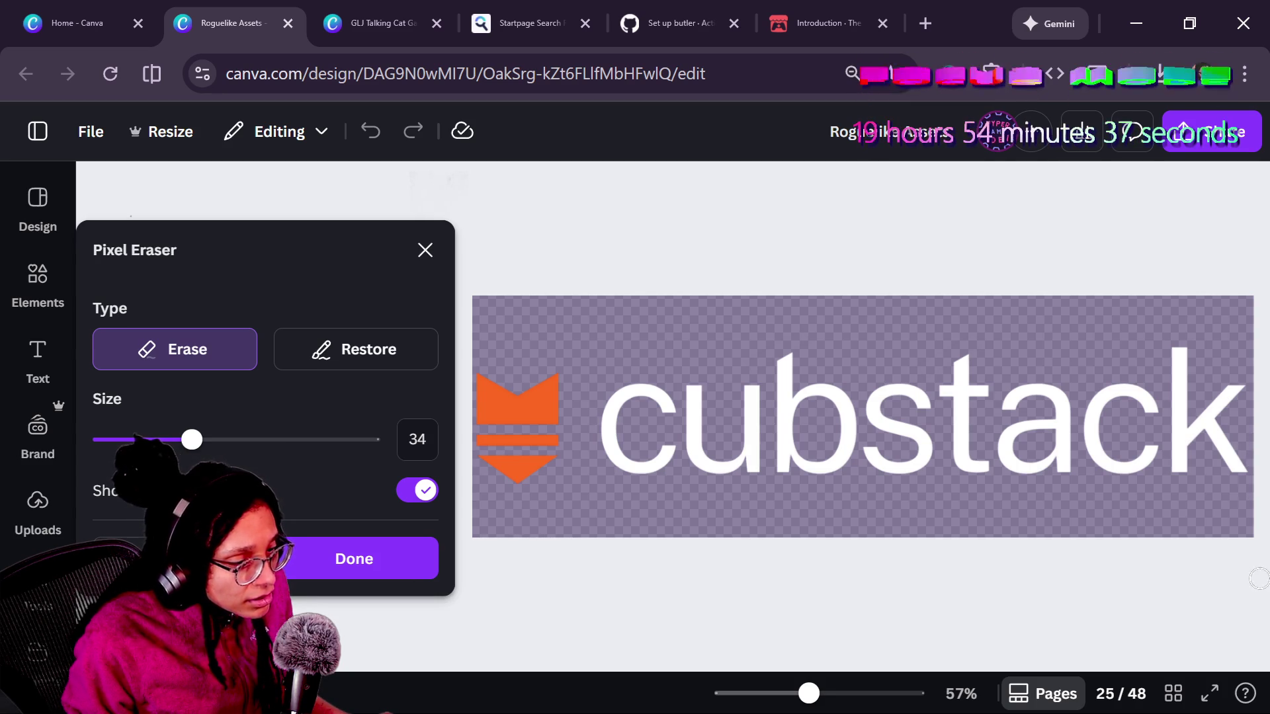
{"action": "left_click", "coordinate": [354, 559]}
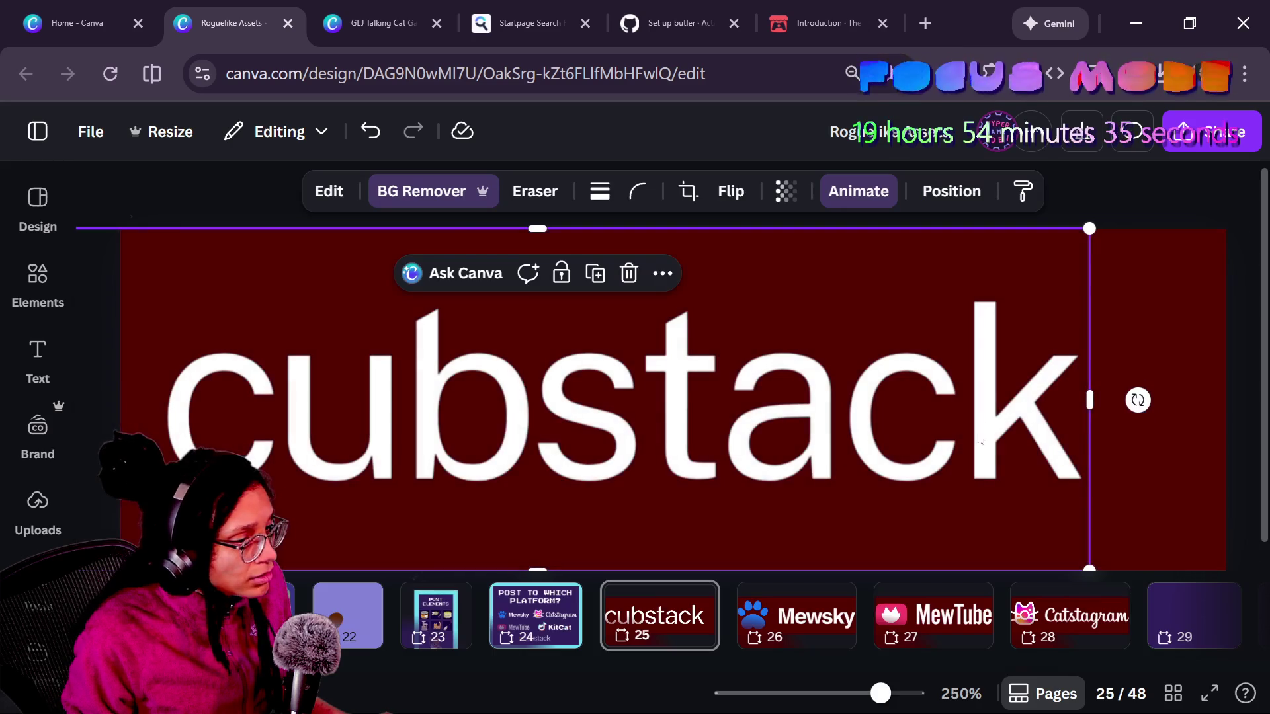
- Give the cubstack logo an enlarged Backdrop shadow in colour #272445, then reselect it
{"action": "left_click", "coordinate": [330, 190]}
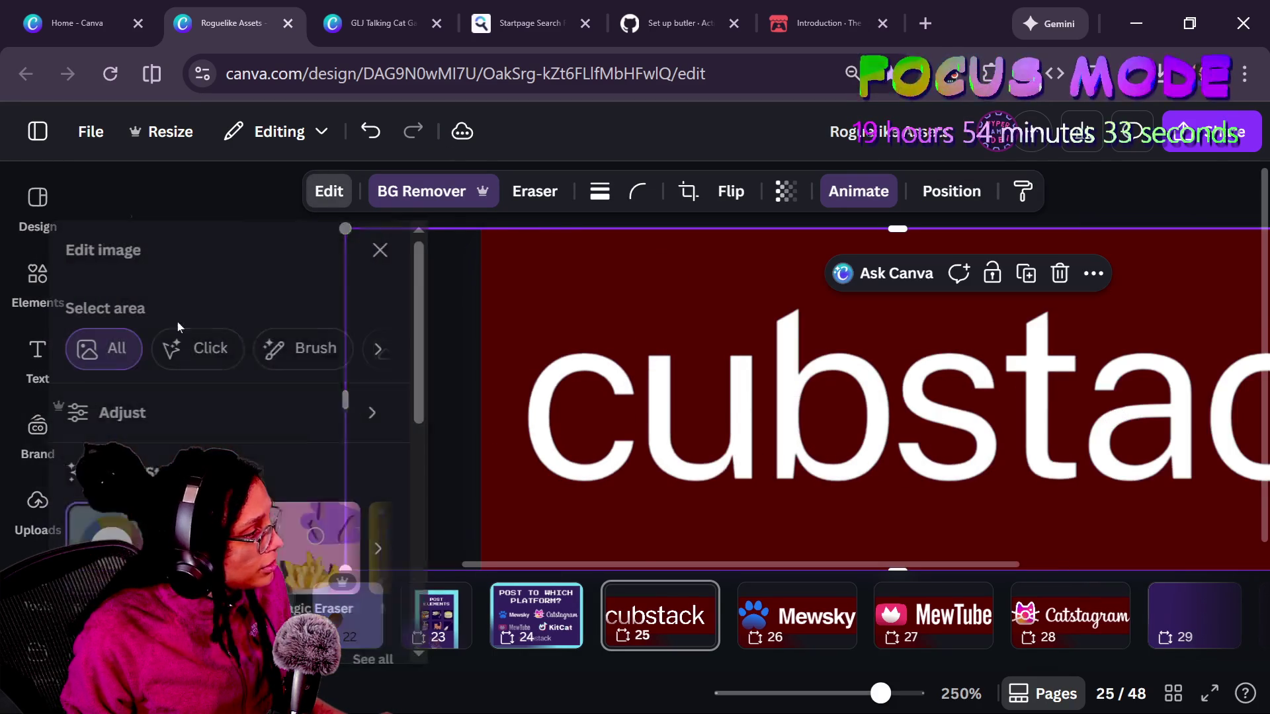
{"action": "scroll", "coordinate": [258, 436], "scroll_direction": "down", "scroll_amount": 3}
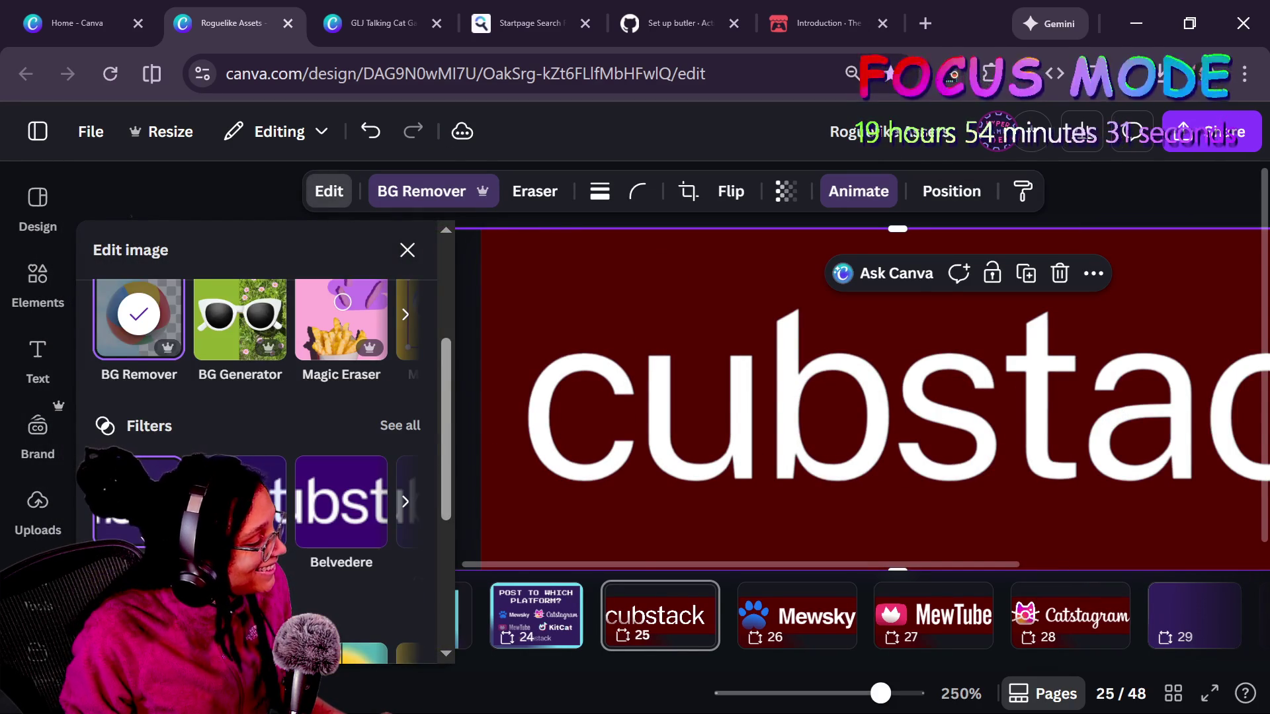
{"action": "scroll", "coordinate": [397, 463], "scroll_direction": "down", "scroll_amount": 3}
{"action": "left_click", "coordinate": [400, 509]}
{"action": "scroll", "coordinate": [423, 431], "scroll_direction": "down", "scroll_amount": 3}
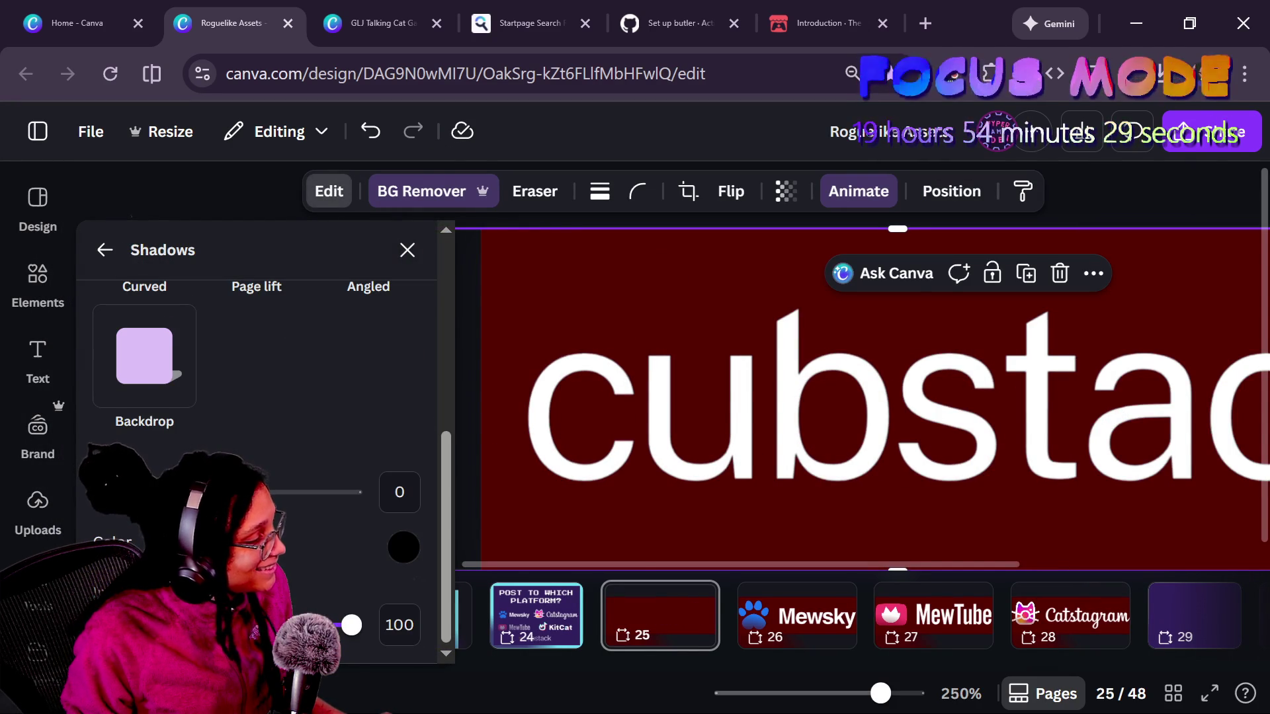
{"action": "scroll", "coordinate": [686, 421], "scroll_direction": "down", "scroll_amount": 5, "text": "ctrl"}
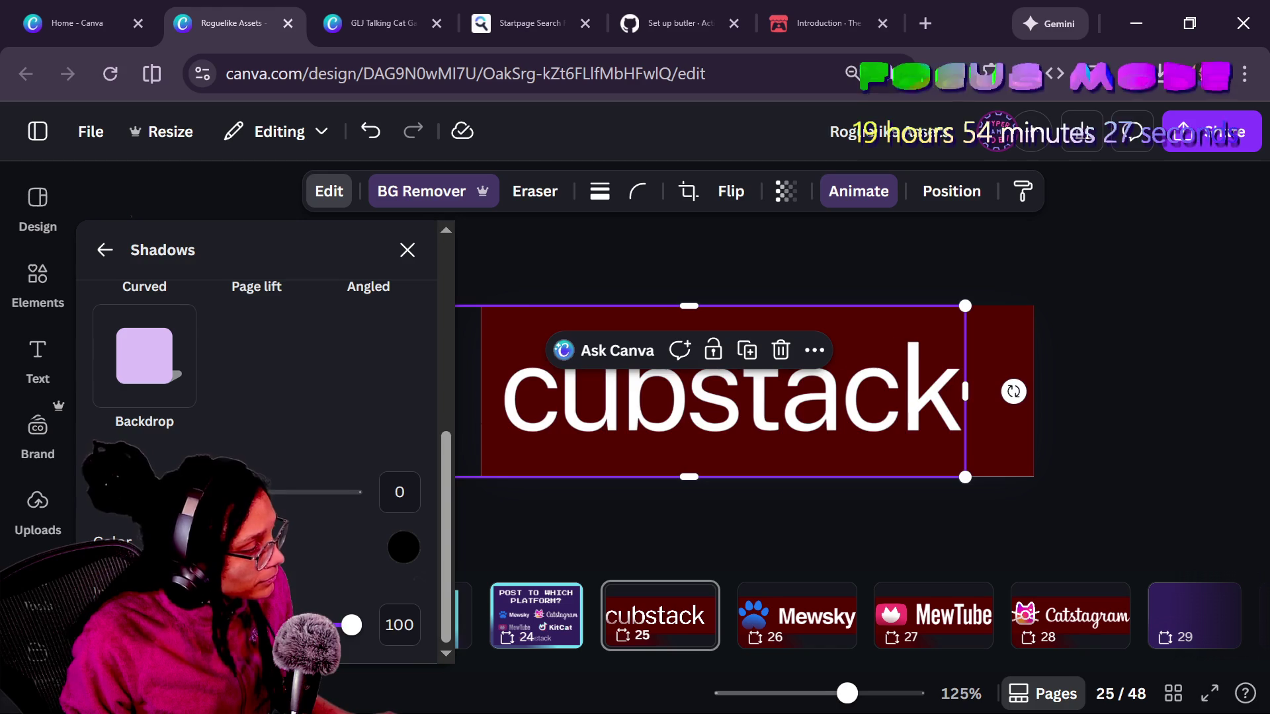
{"action": "left_click", "coordinate": [268, 492]}
{"action": "left_click_drag", "start_coordinate": [269, 492], "coordinate": [323, 496]}
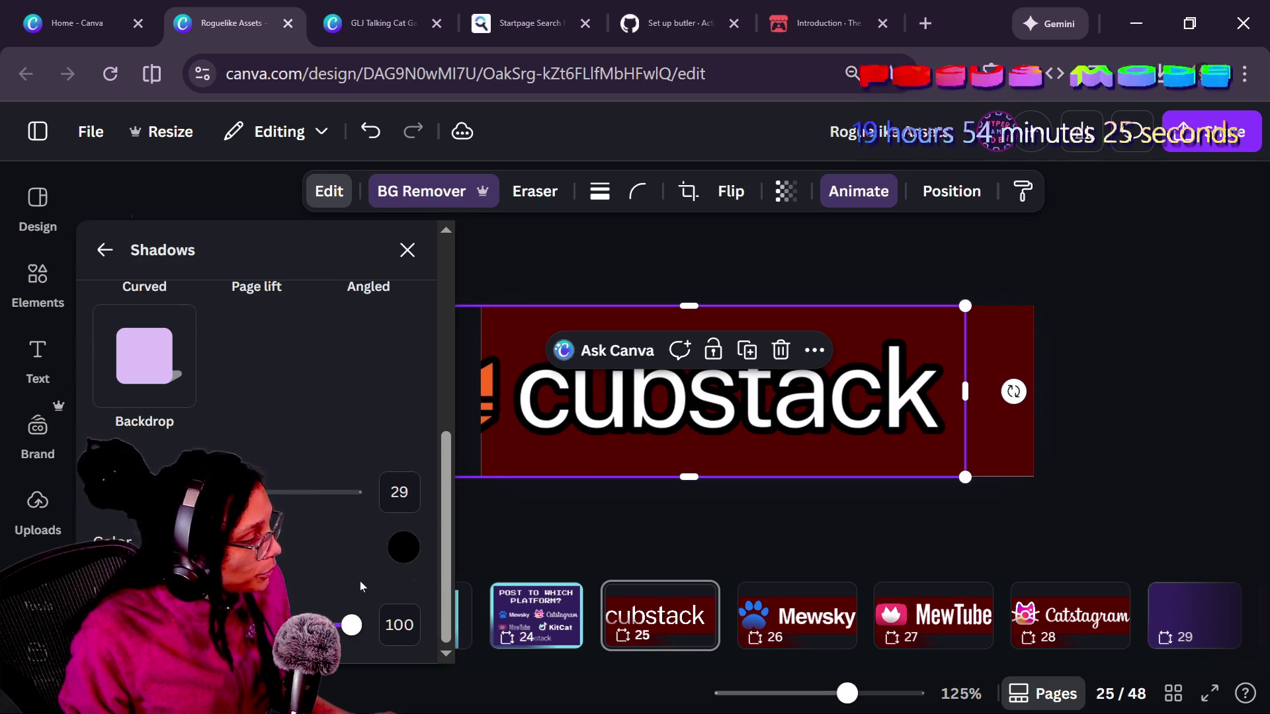
{"action": "left_click", "coordinate": [403, 563]}
{"action": "type", "text": "#272445"}
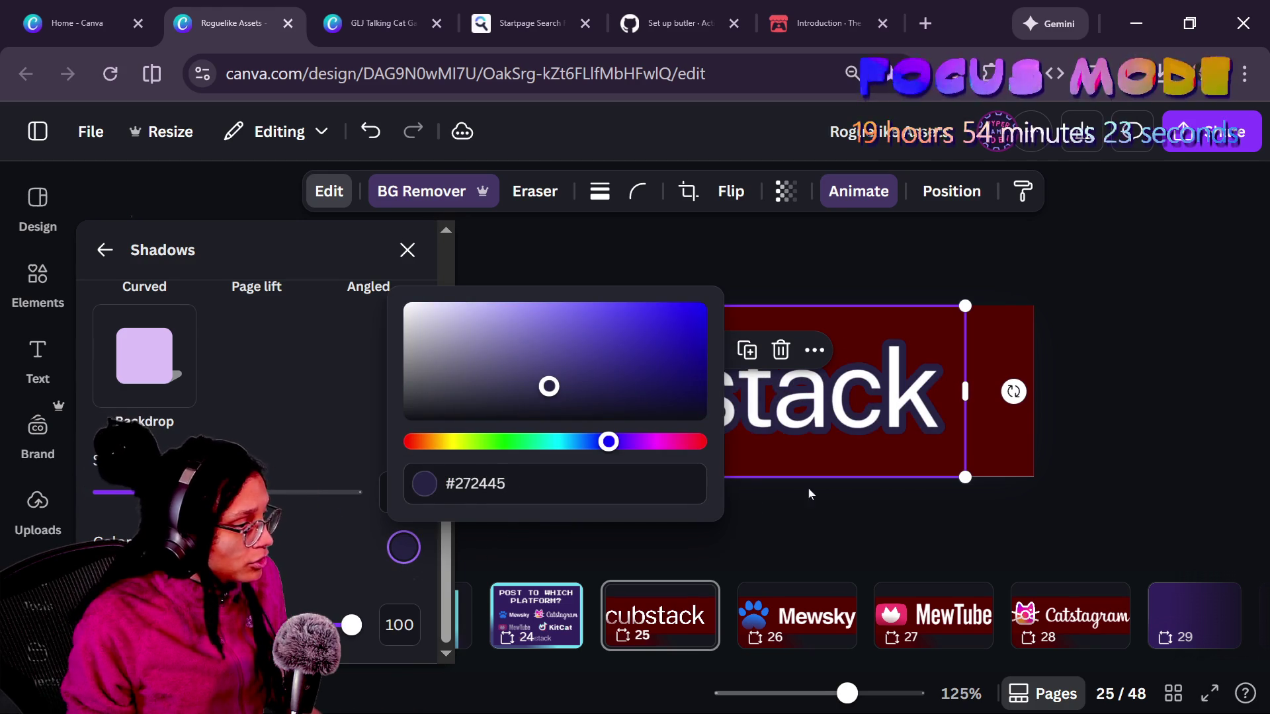
{"action": "key", "text": "Escape"}
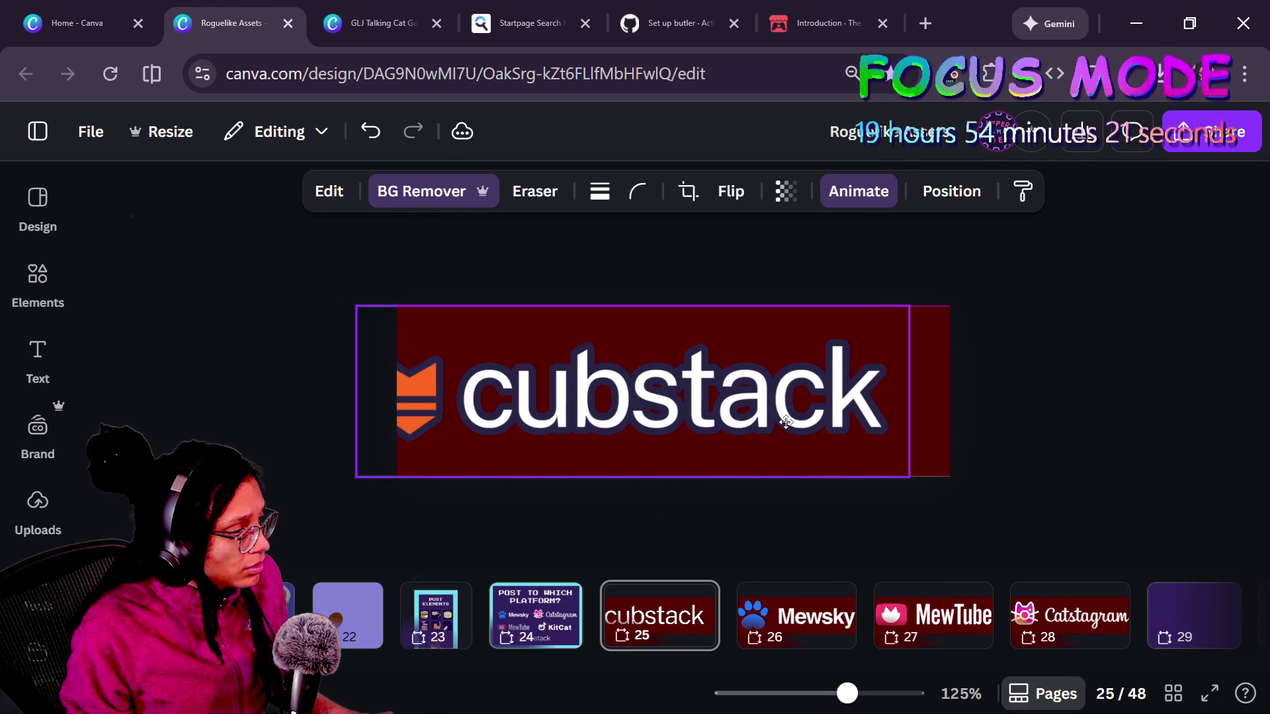
{"action": "left_click", "coordinate": [829, 422]}
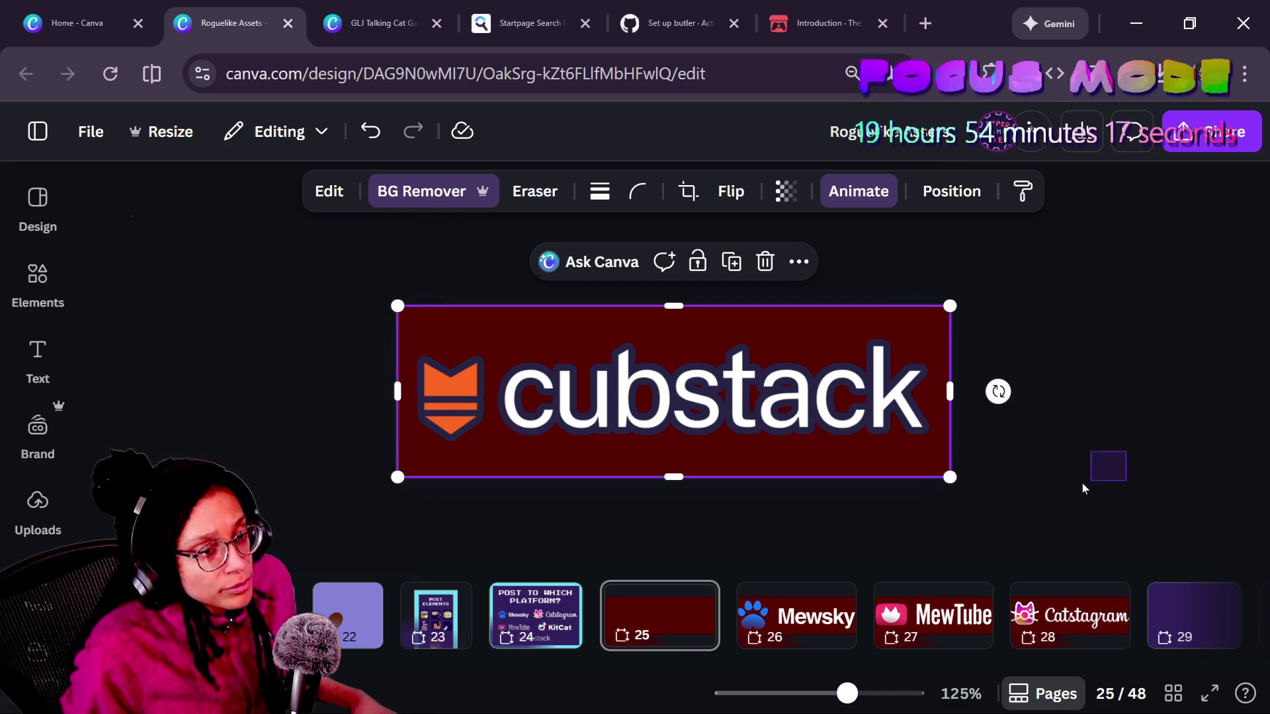
{"action": "mouse_move", "coordinate": [641, 386]}
{"action": "left_mouse_down"}
{"action": "mouse_move", "coordinate": [657, 387]}
{"action": "mouse_move", "coordinate": [641, 386]}
{"action": "left_mouse_up"}
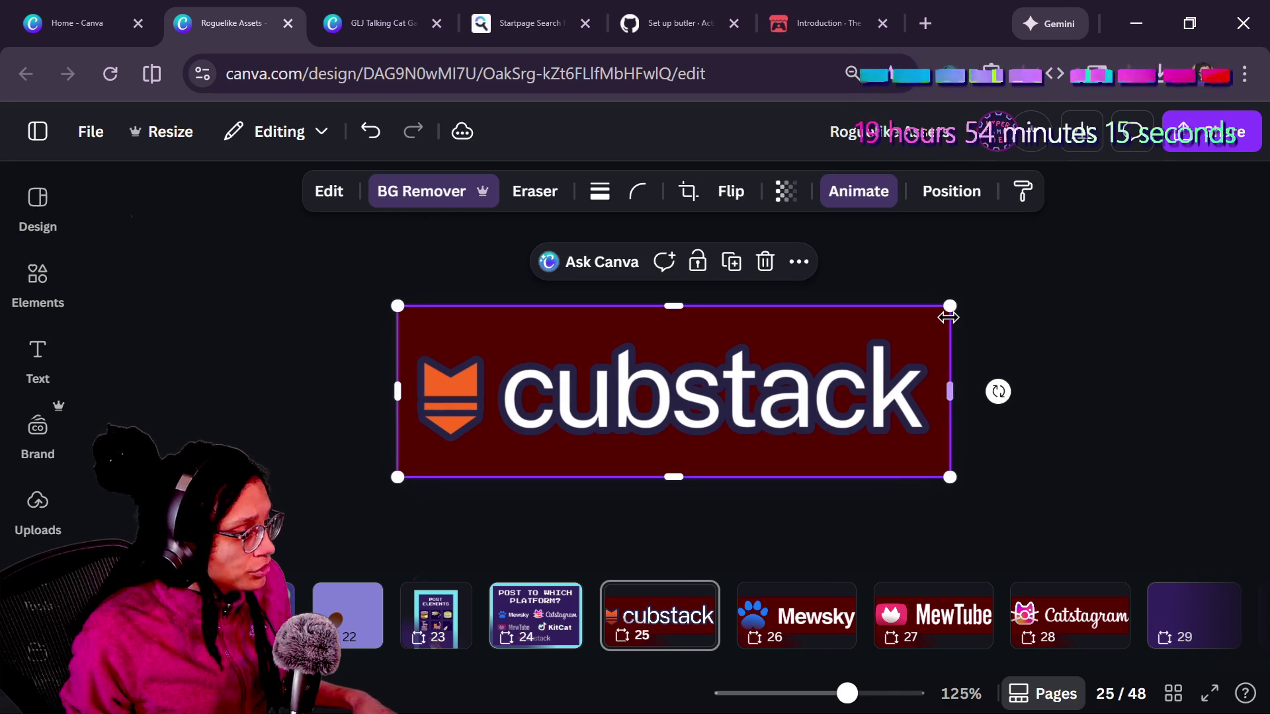
- Enlarge the cubstack logo to fill the banner and adjust its Backdrop shadow size
{"action": "left_click_drag", "start_coordinate": [945, 309], "coordinate": [960, 304]}
{"action": "scroll", "coordinate": [960, 304], "scroll_direction": "down", "scroll_amount": 5}
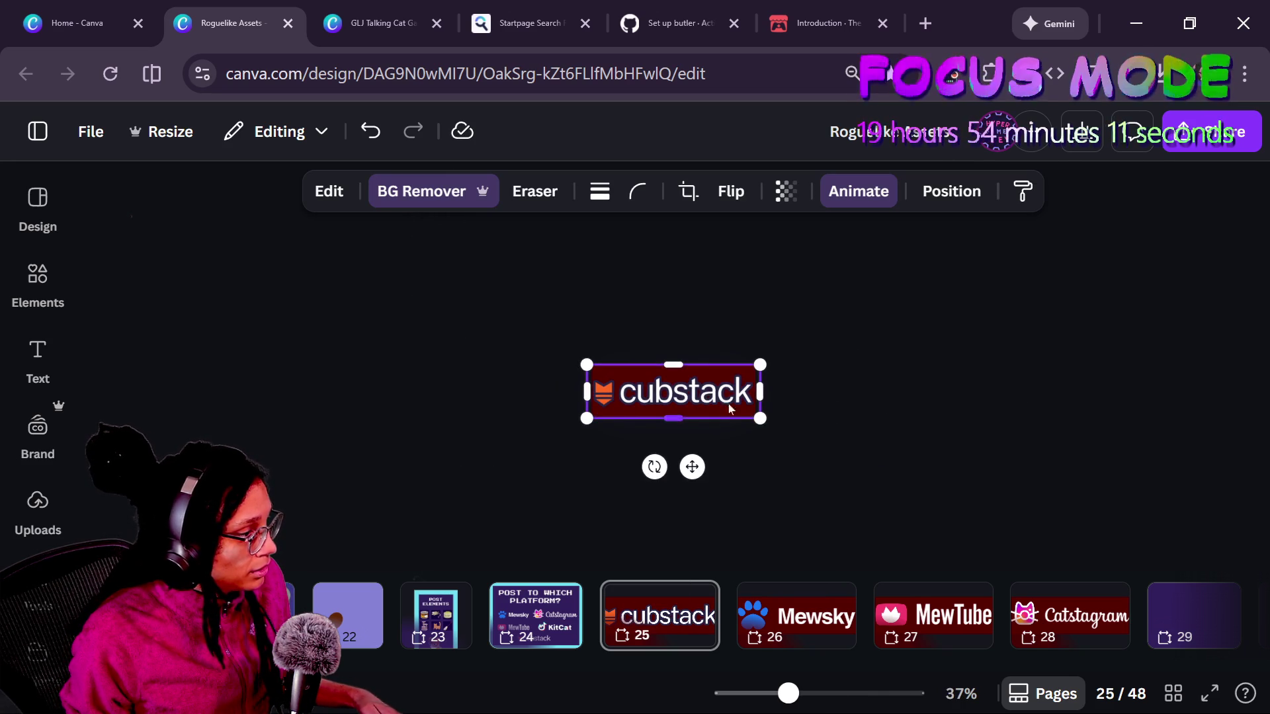
{"action": "left_click", "coordinate": [891, 348]}
{"action": "scroll", "coordinate": [690, 421], "scroll_direction": "up", "scroll_amount": 5}
{"action": "left_click", "coordinate": [690, 421]}
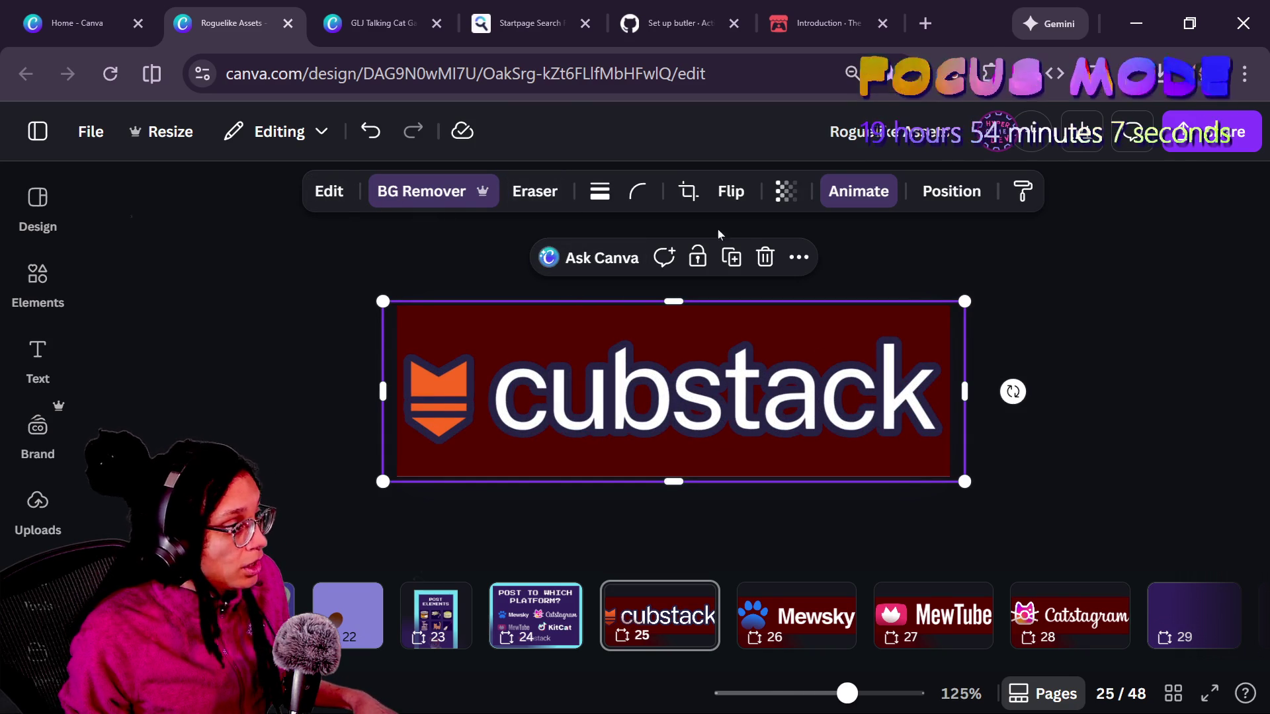
{"action": "left_click", "coordinate": [331, 195]}
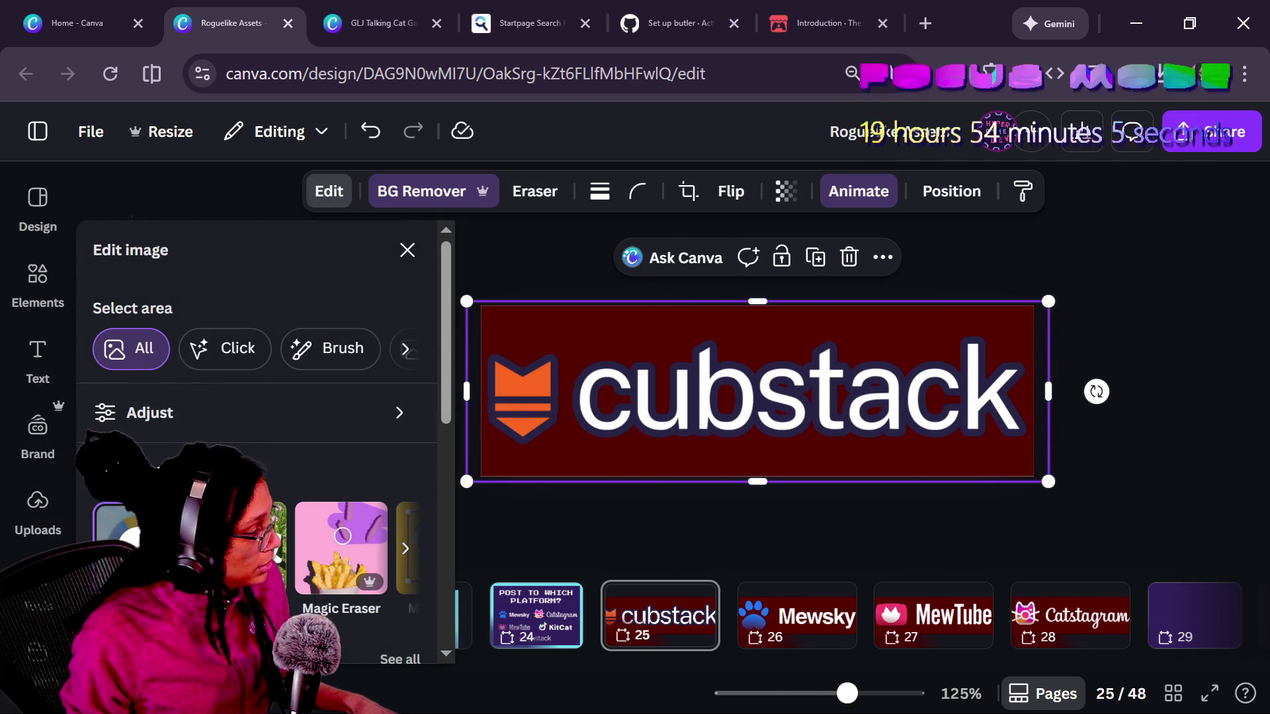
{"action": "scroll", "coordinate": [258, 437], "scroll_direction": "down", "scroll_amount": 4}
{"action": "scroll", "coordinate": [258, 437], "scroll_direction": "down", "scroll_amount": 2}
{"action": "left_click", "coordinate": [139, 563]}
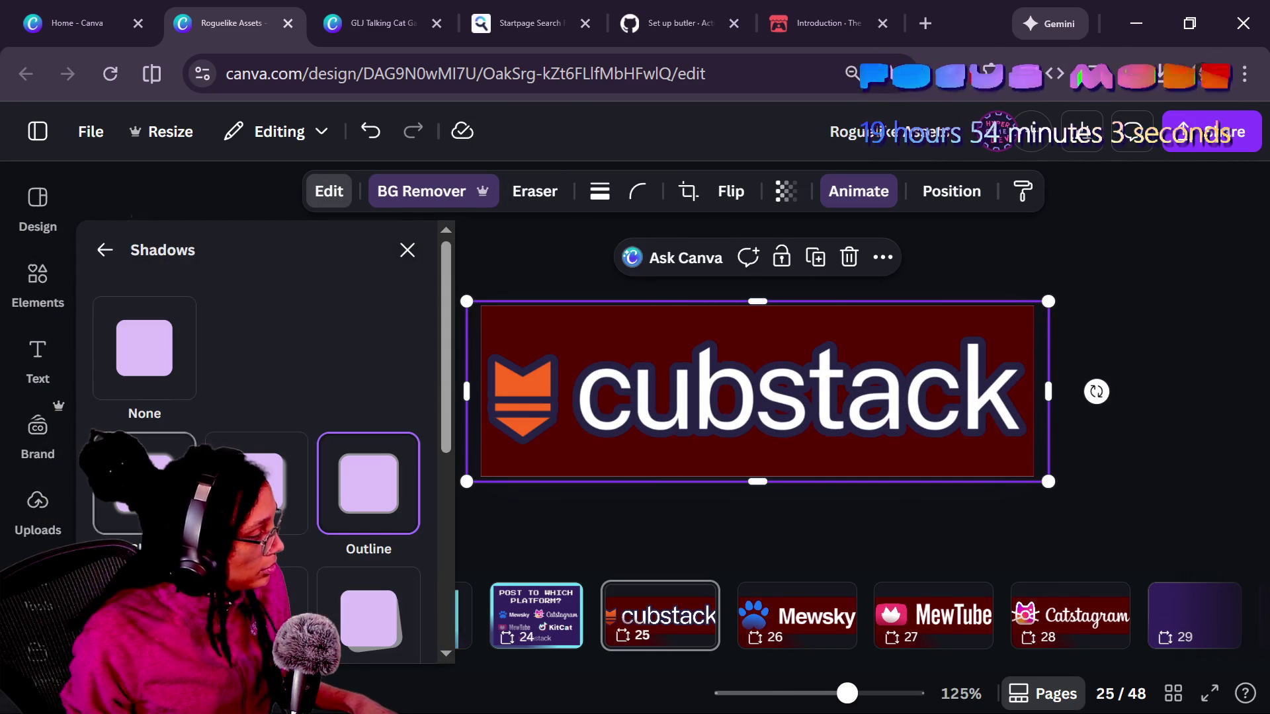
{"action": "scroll", "coordinate": [281, 475], "scroll_direction": "down", "scroll_amount": 5}
{"action": "mouse_move", "coordinate": [170, 492]}
{"action": "left_mouse_down"}
{"action": "mouse_move", "coordinate": [243, 492]}
{"action": "mouse_move", "coordinate": [165, 492]}
{"action": "mouse_move", "coordinate": [191, 492]}
{"action": "left_mouse_up"}
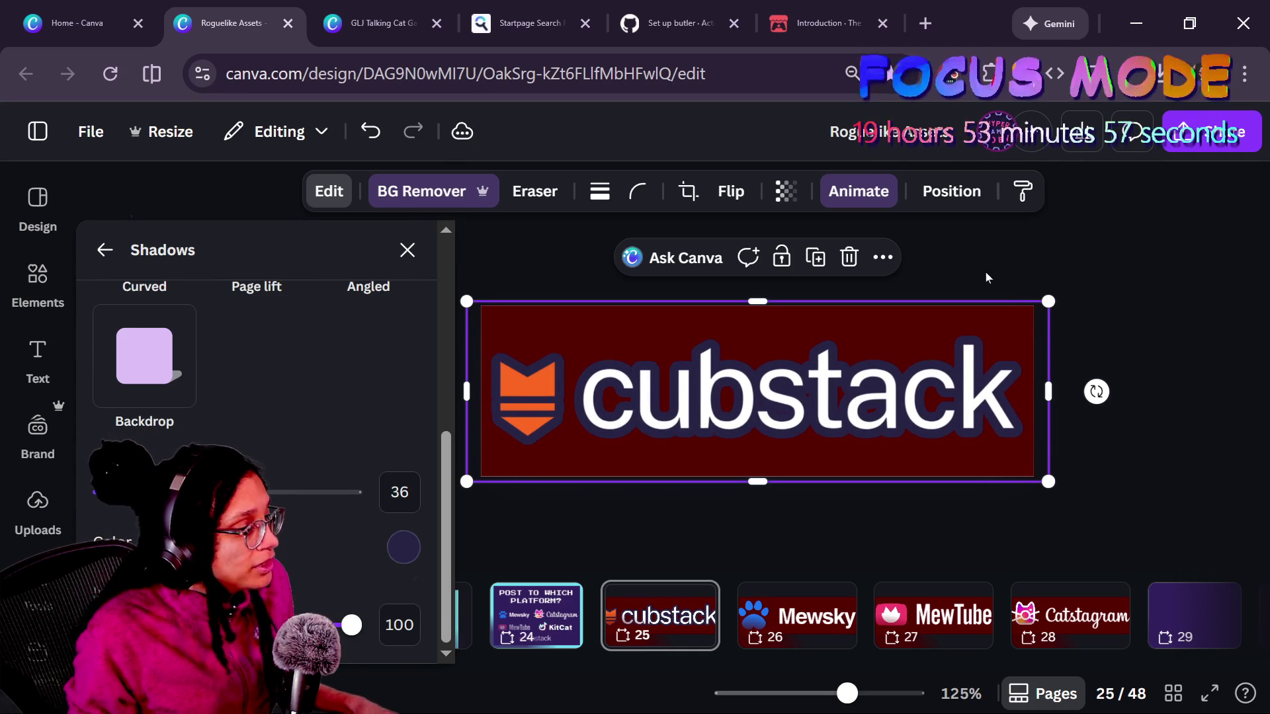
{"action": "left_click_drag", "start_coordinate": [1045, 296], "coordinate": [1058, 298]}
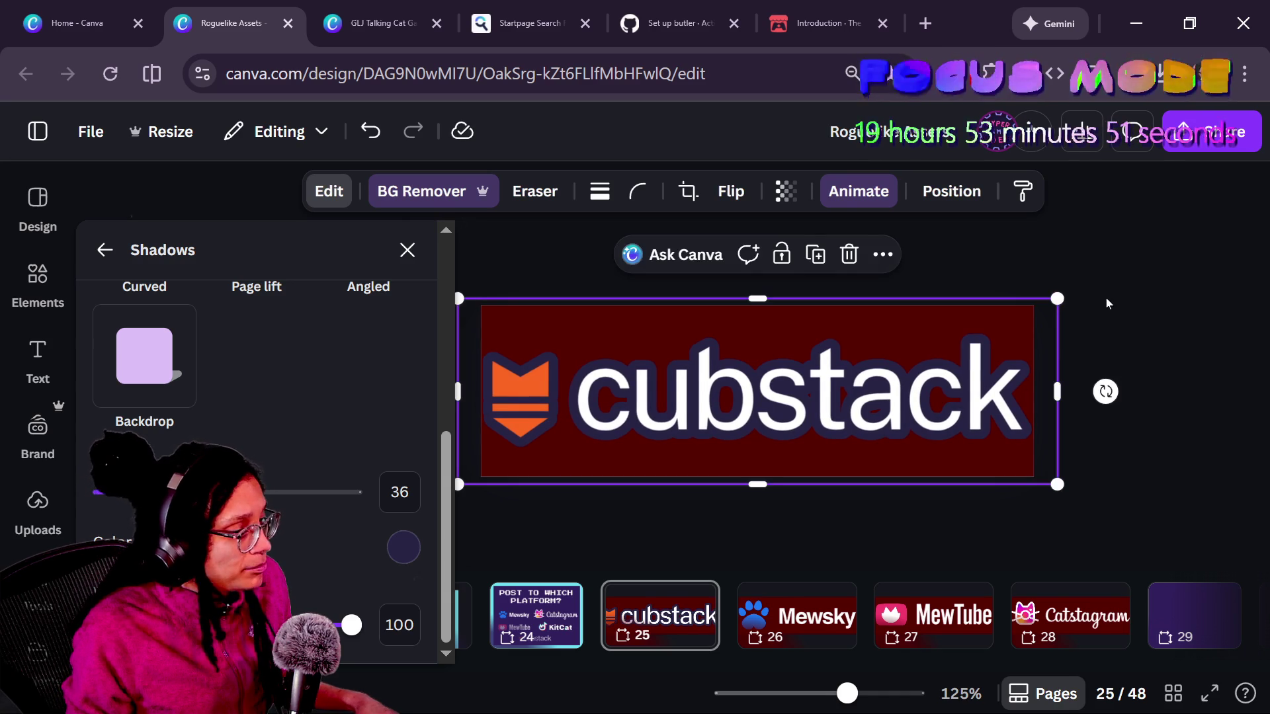
- Refit the cubstack page in view and select pages 25–28 together
{"action": "key", "text": "Escape"}
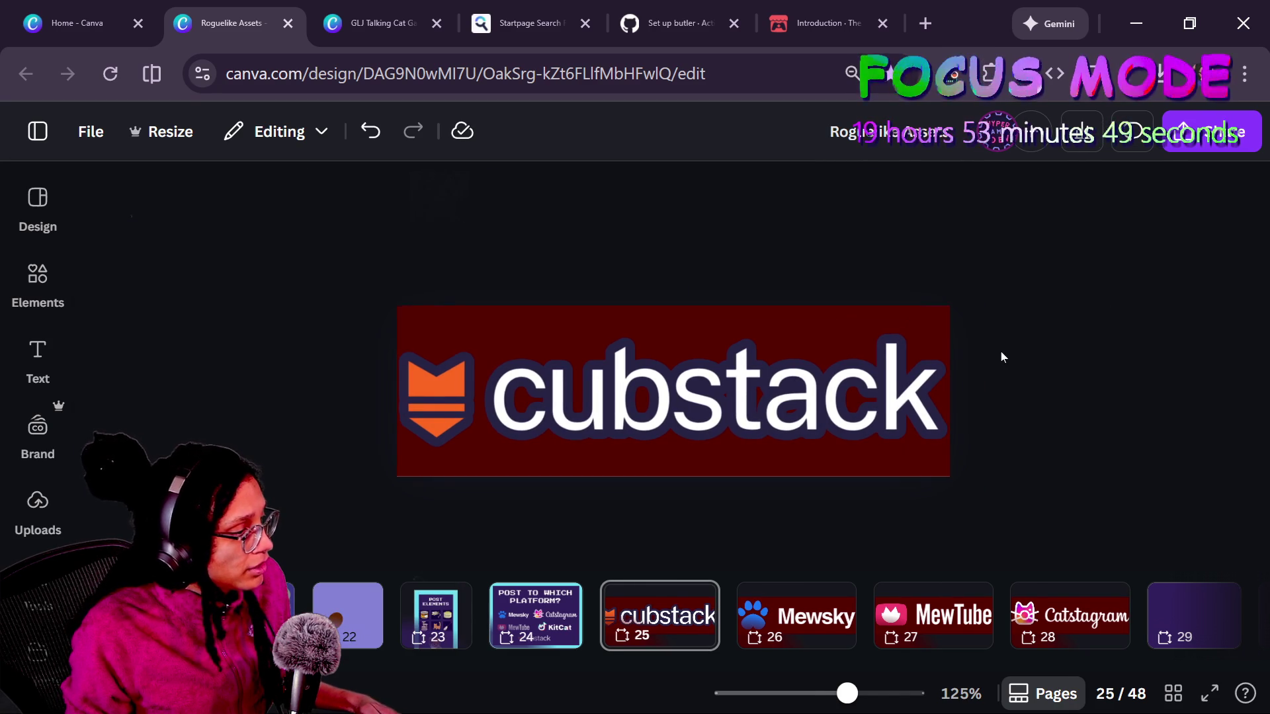
{"action": "key", "text": "Page_Down"}
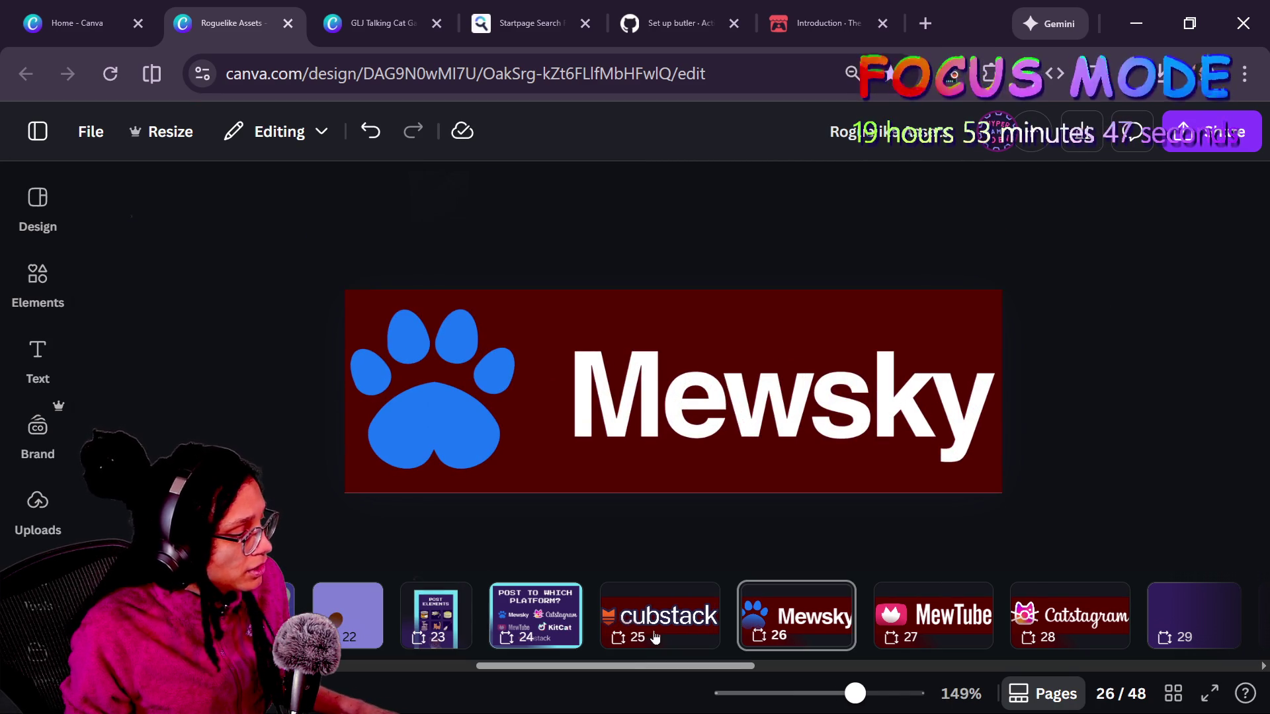
{"action": "left_click", "coordinate": [652, 640]}
{"action": "key", "text": "ctrl+alt+0"}
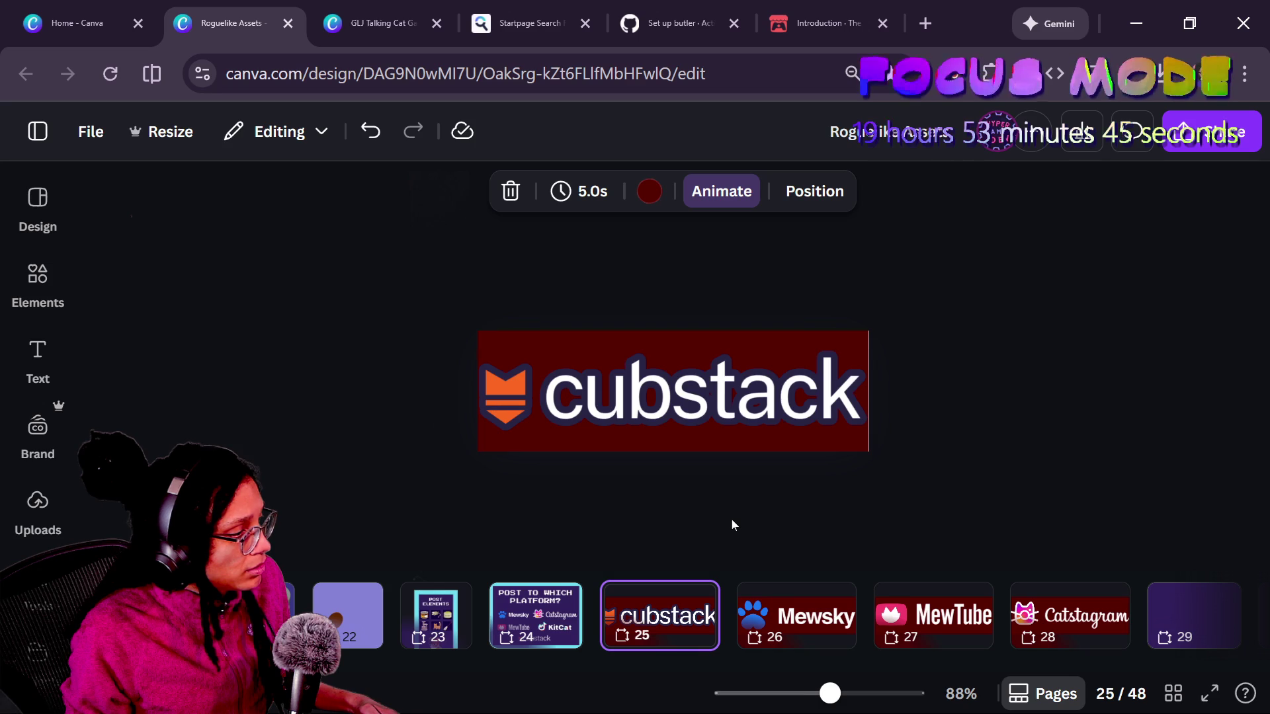
{"action": "key", "text": "ctrl+plus"}
{"action": "left_click", "coordinate": [661, 442]}
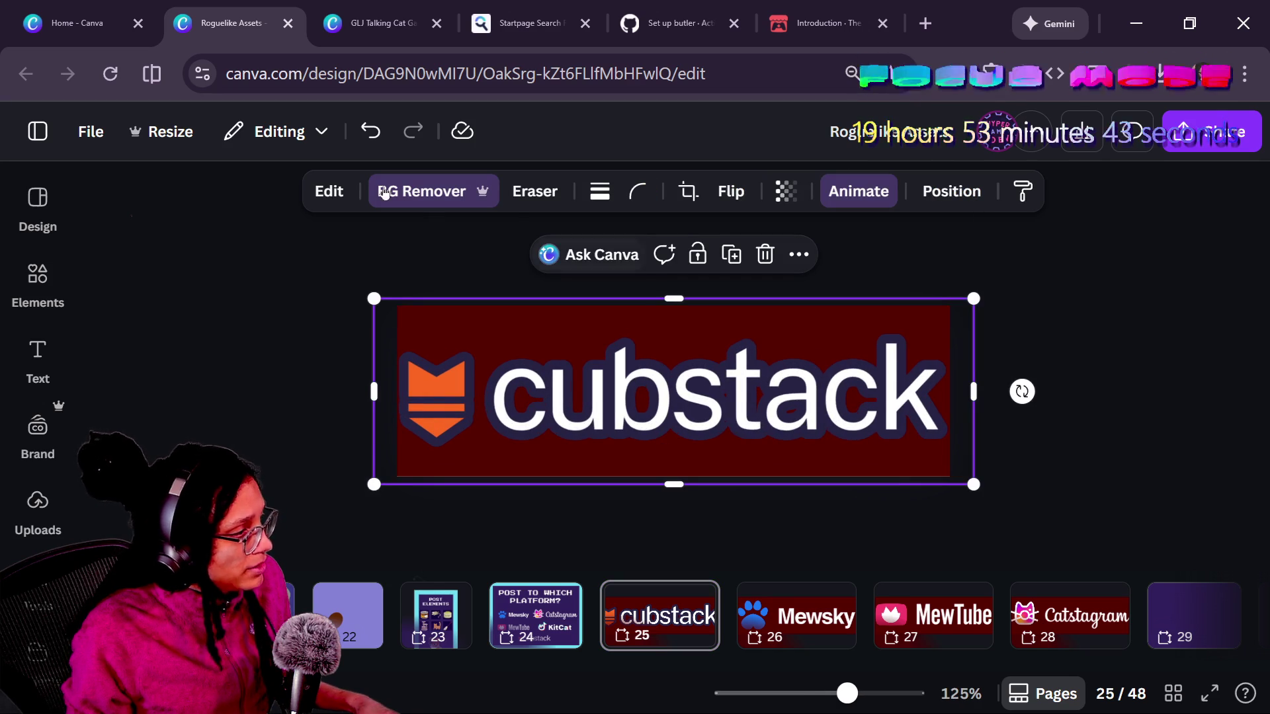
{"action": "left_click", "coordinate": [315, 196]}
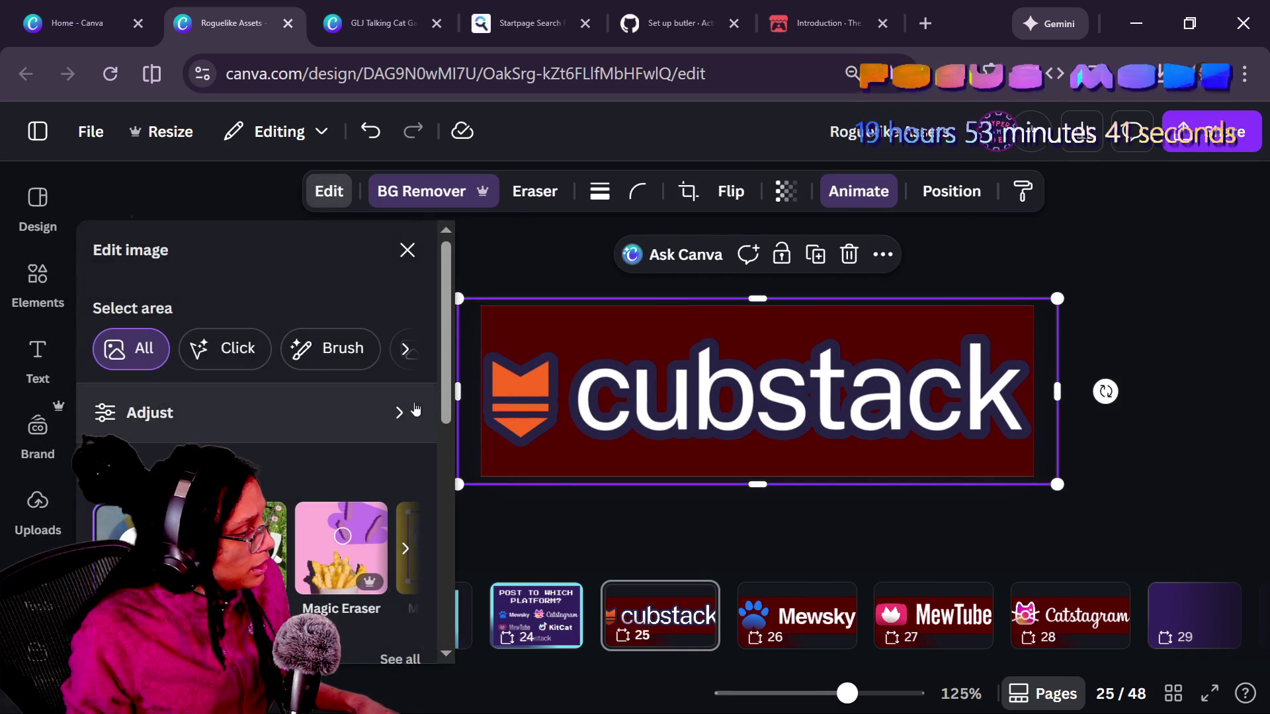
{"action": "key", "text": "Escape"}
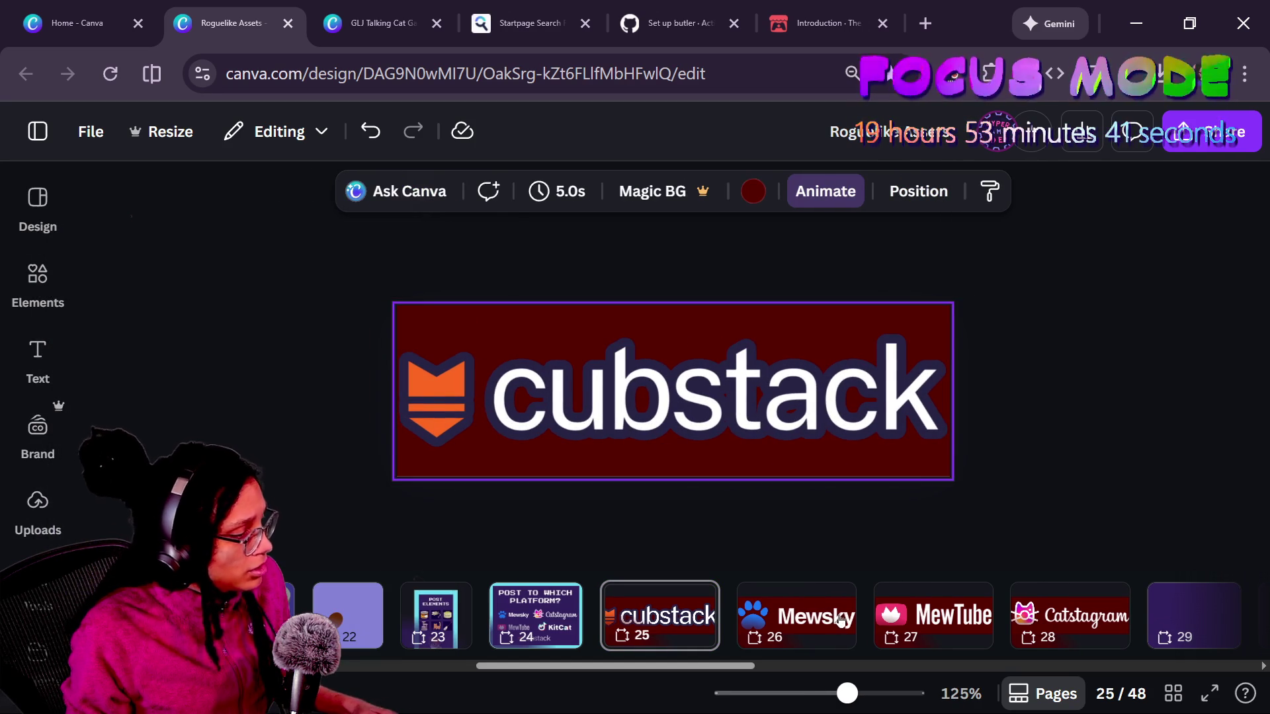
{"action": "key", "text": "shift+Right"}
{"action": "key", "text": "shift+Right"}
{"action": "key", "text": "shift+Right"}
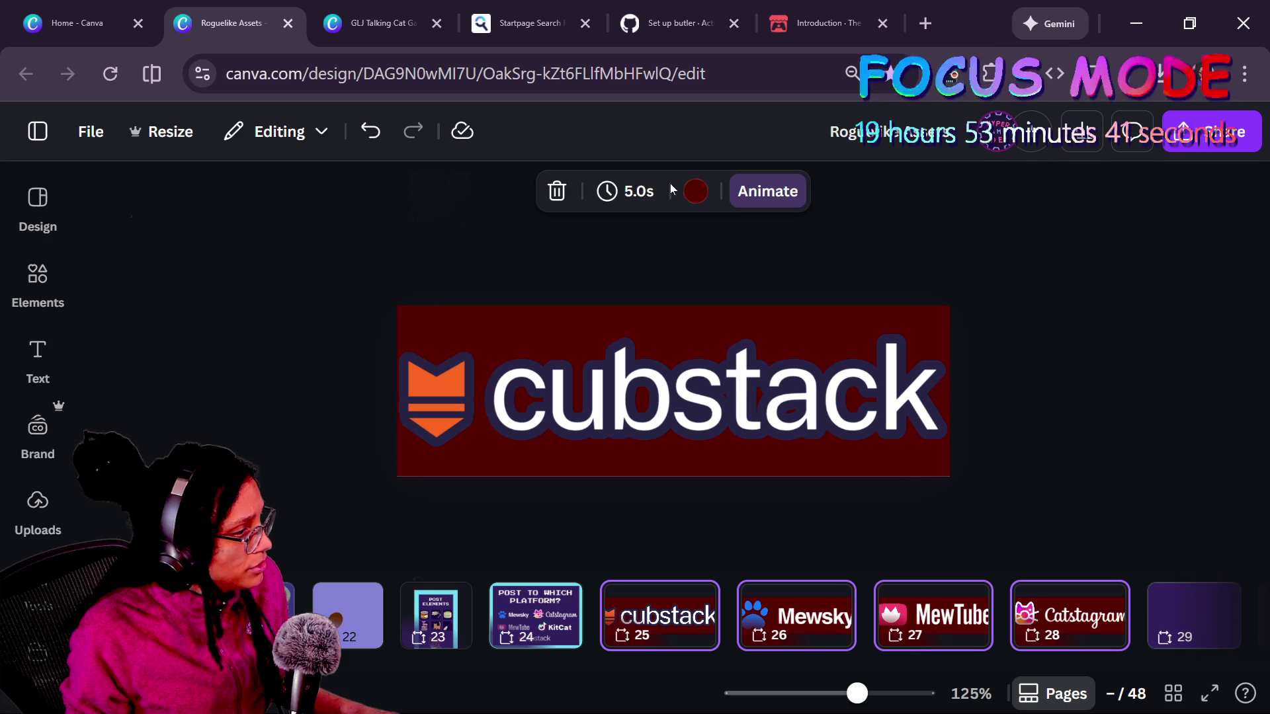
- Change the four selected pages' background from dark red to light orchid purple
{"action": "left_click", "coordinate": [695, 191]}
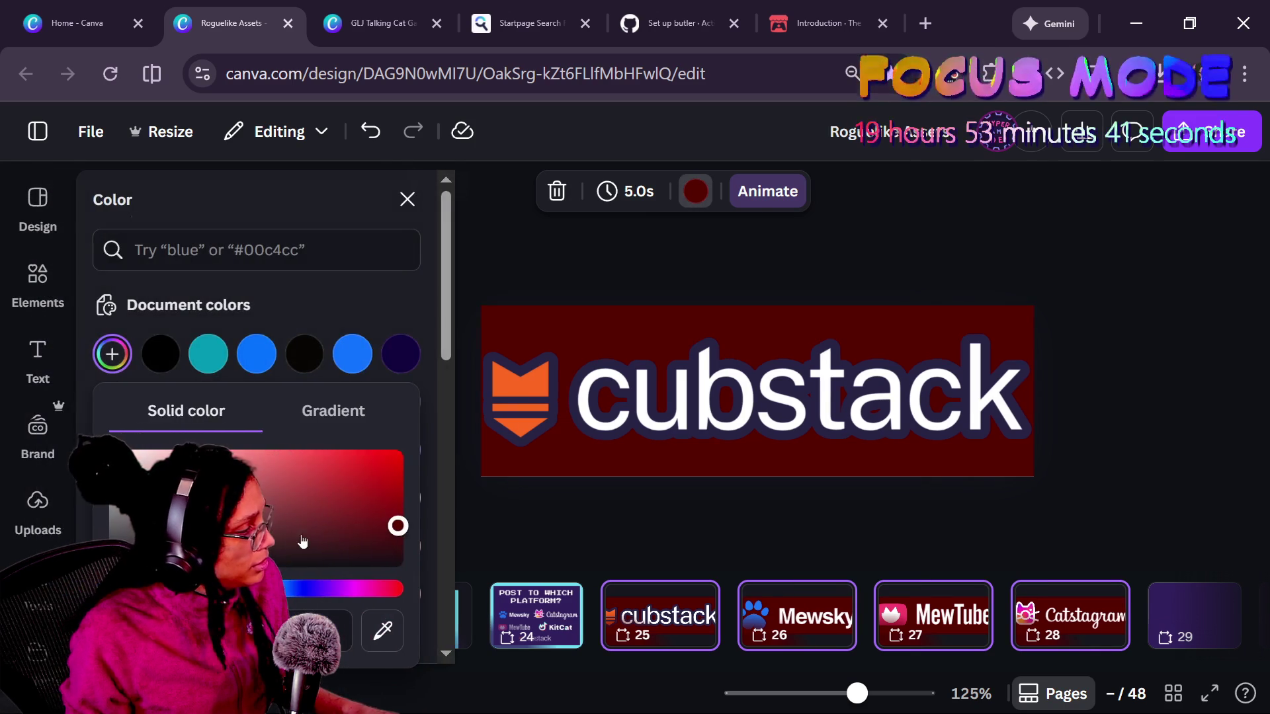
{"action": "left_click", "coordinate": [318, 587]}
{"action": "left_click", "coordinate": [359, 504]}
{"action": "left_click_drag", "start_coordinate": [318, 587], "coordinate": [349, 589]}
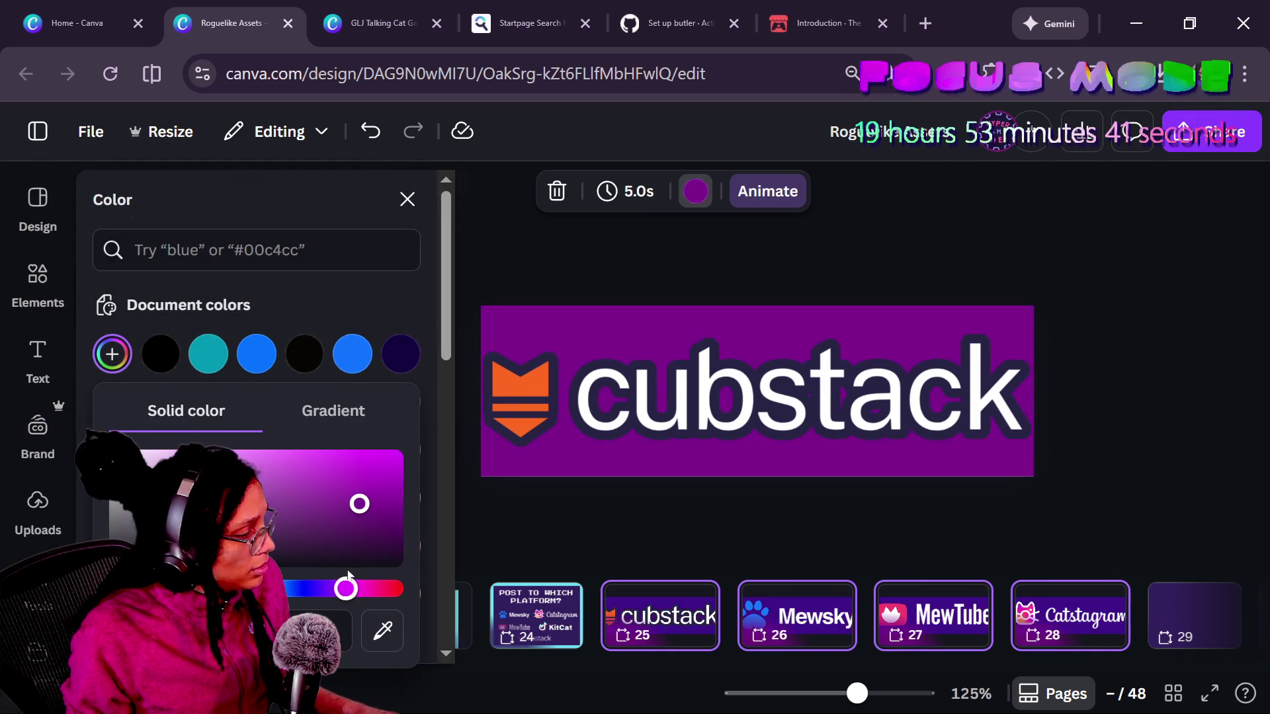
{"action": "mouse_move", "coordinate": [359, 504]}
{"action": "left_mouse_down"}
{"action": "mouse_move", "coordinate": [245, 466]}
{"action": "mouse_move", "coordinate": [258, 475]}
{"action": "left_mouse_up"}
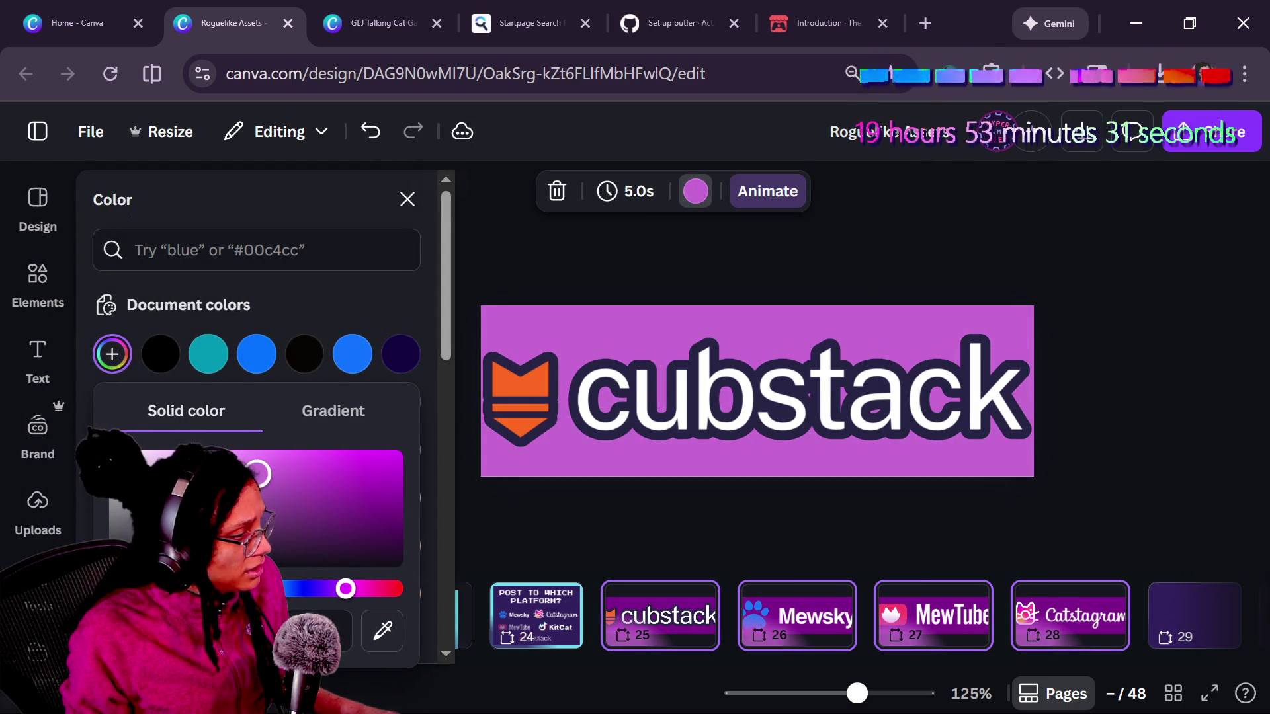
{"action": "left_click", "coordinate": [605, 525]}
{"action": "scroll", "coordinate": [604, 526], "scroll_direction": "down", "scroll_amount": 5}
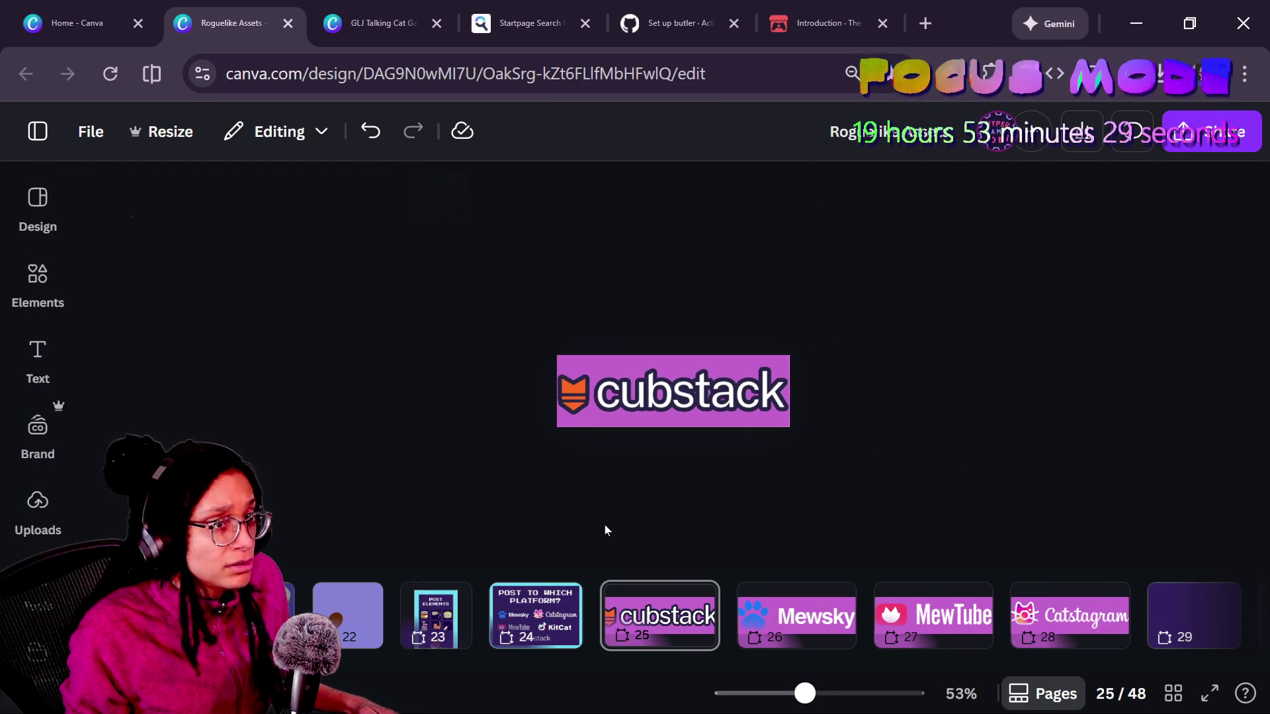
{"action": "scroll", "coordinate": [605, 525], "scroll_direction": "up", "scroll_amount": 6}
- Reduce the cubstack logo's Backdrop outline size to 29
{"action": "left_click", "coordinate": [580, 437]}
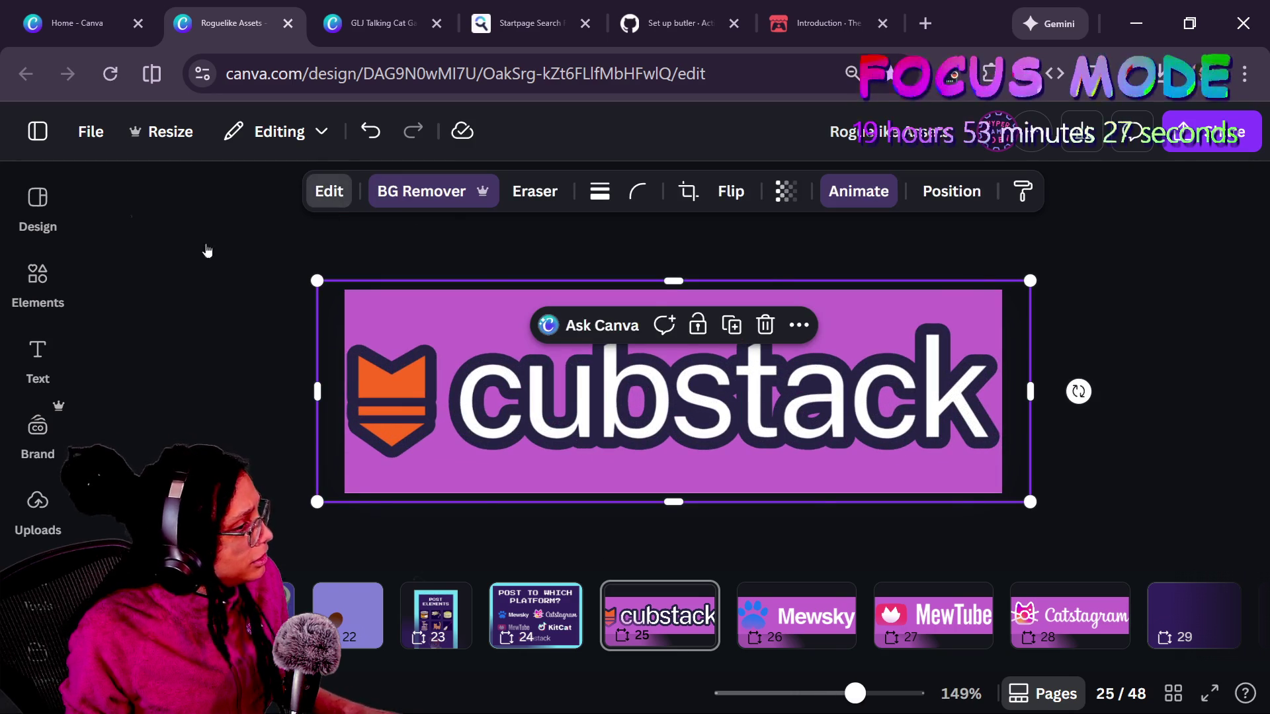
{"action": "left_click", "coordinate": [329, 191]}
{"action": "scroll", "coordinate": [258, 437], "scroll_direction": "down", "scroll_amount": 5}
{"action": "left_click", "coordinate": [401, 471]}
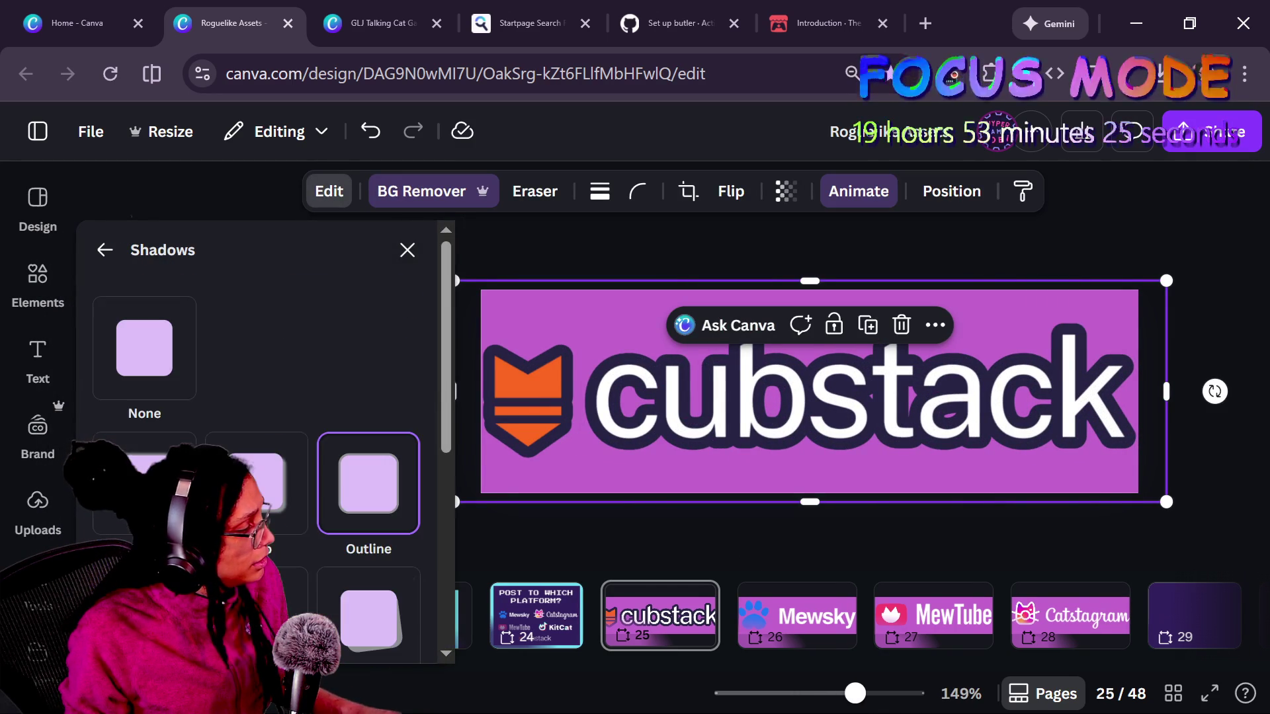
{"action": "scroll", "coordinate": [419, 467], "scroll_direction": "down", "scroll_amount": 3}
{"action": "left_click_drag", "start_coordinate": [189, 492], "coordinate": [170, 492]}
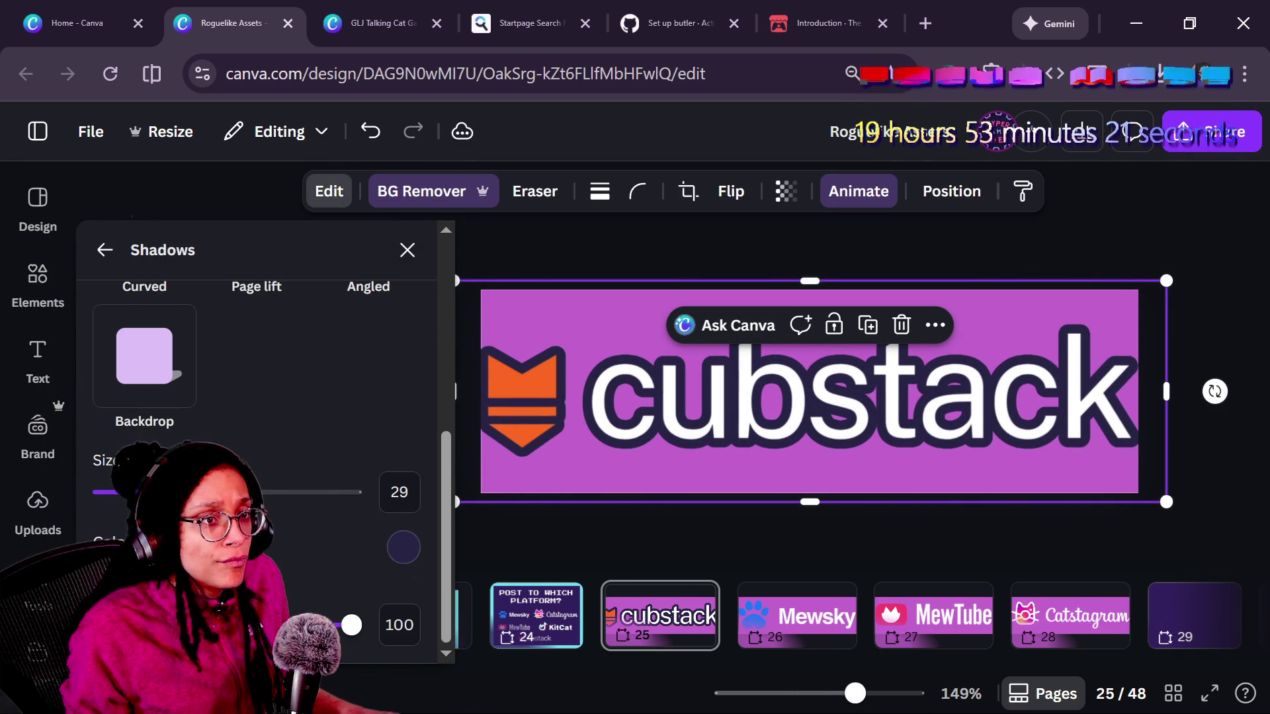
{"action": "key", "text": "Escape"}
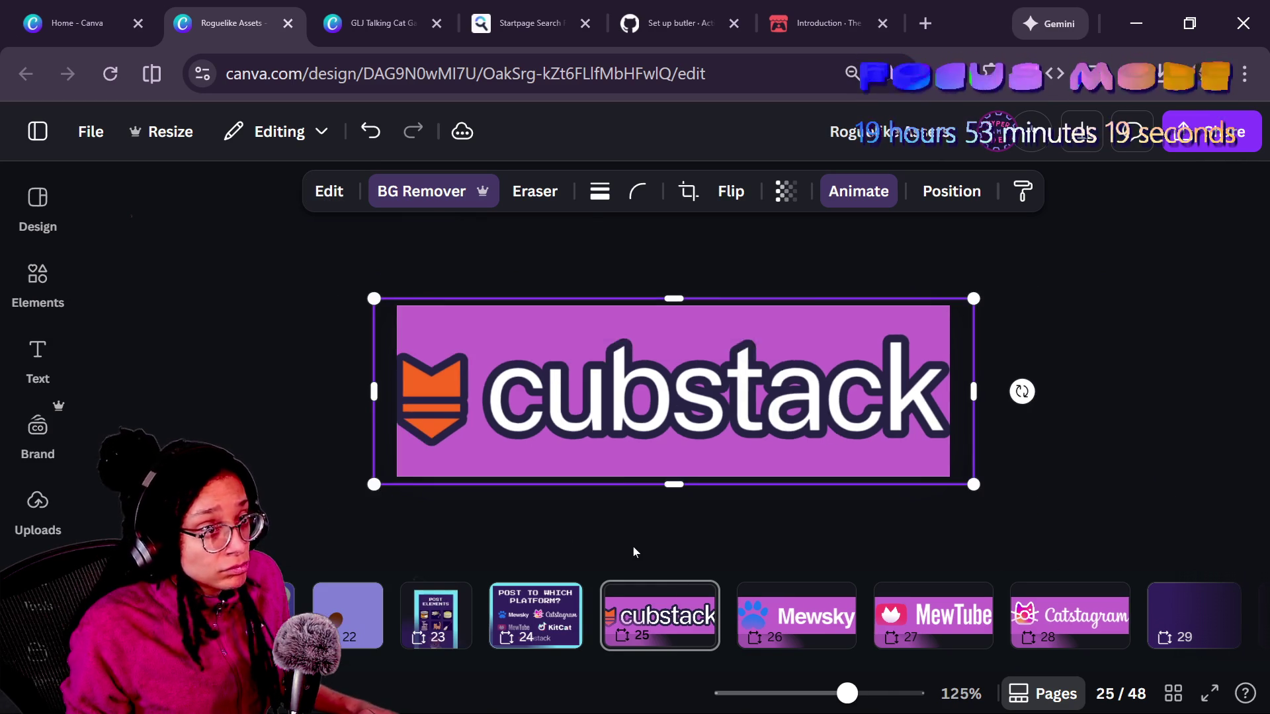
- Resize the logo to about 448×139, centred within the purple banner
{"action": "scroll", "coordinate": [629, 516], "scroll_direction": "down", "scroll_amount": 5}
{"action": "scroll", "coordinate": [705, 429], "scroll_direction": "up", "scroll_amount": 3}
{"action": "scroll", "coordinate": [705, 429], "scroll_direction": "up", "scroll_amount": 2}
{"action": "left_click_drag", "start_coordinate": [921, 311], "coordinate": [917, 311]}
{"action": "left_click", "coordinate": [1054, 325]}
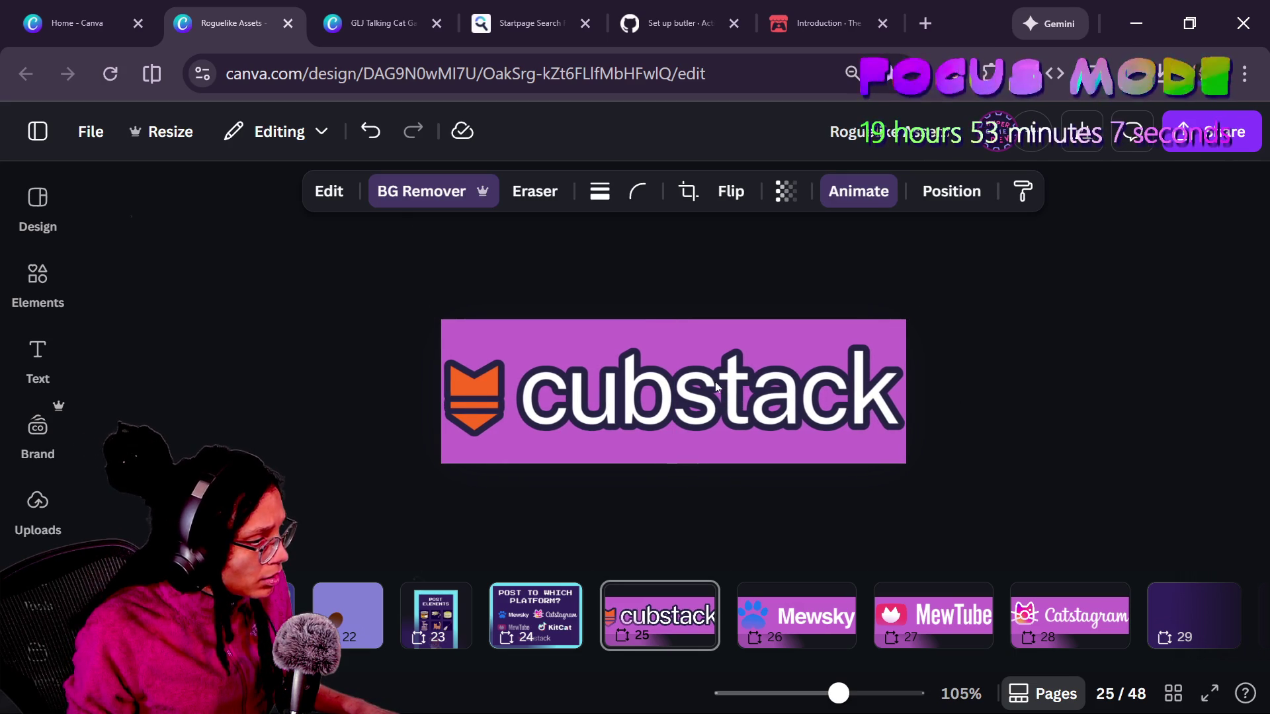
- Copy the cubstack logo's style and paint it onto the Mewsky group on page 26
{"action": "left_click", "coordinate": [842, 447]}
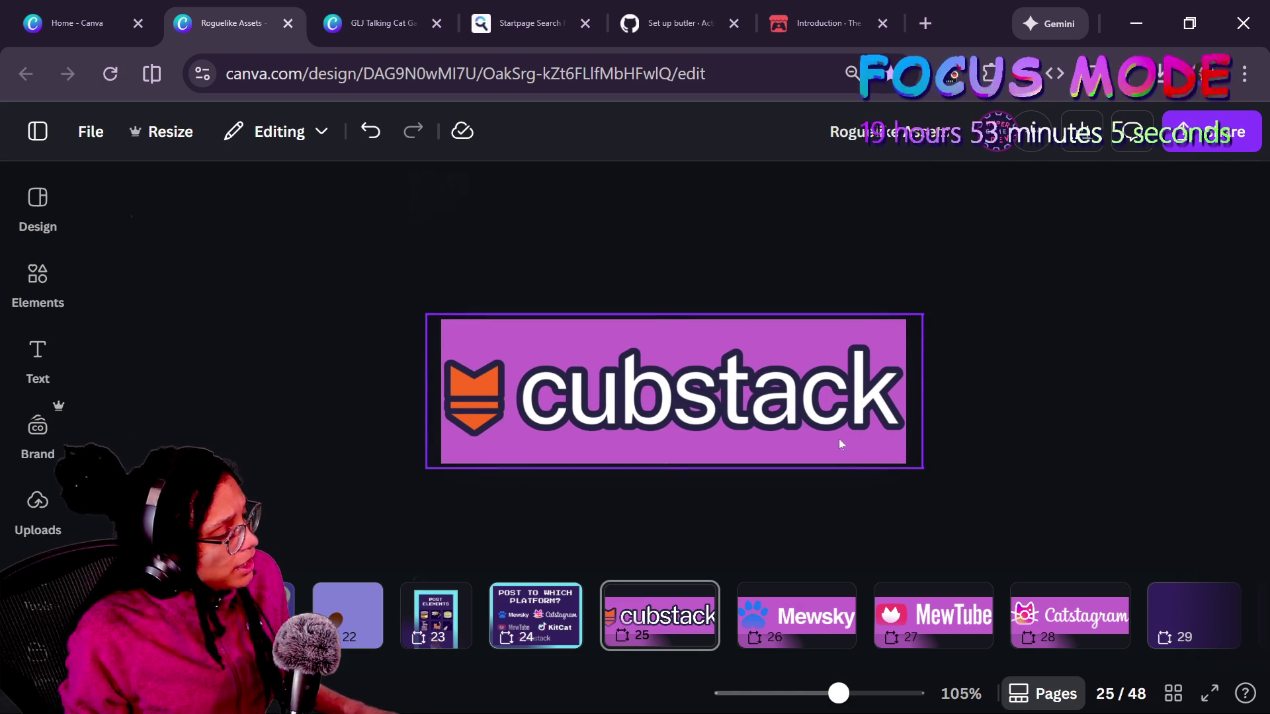
{"action": "left_click", "coordinate": [1066, 410]}
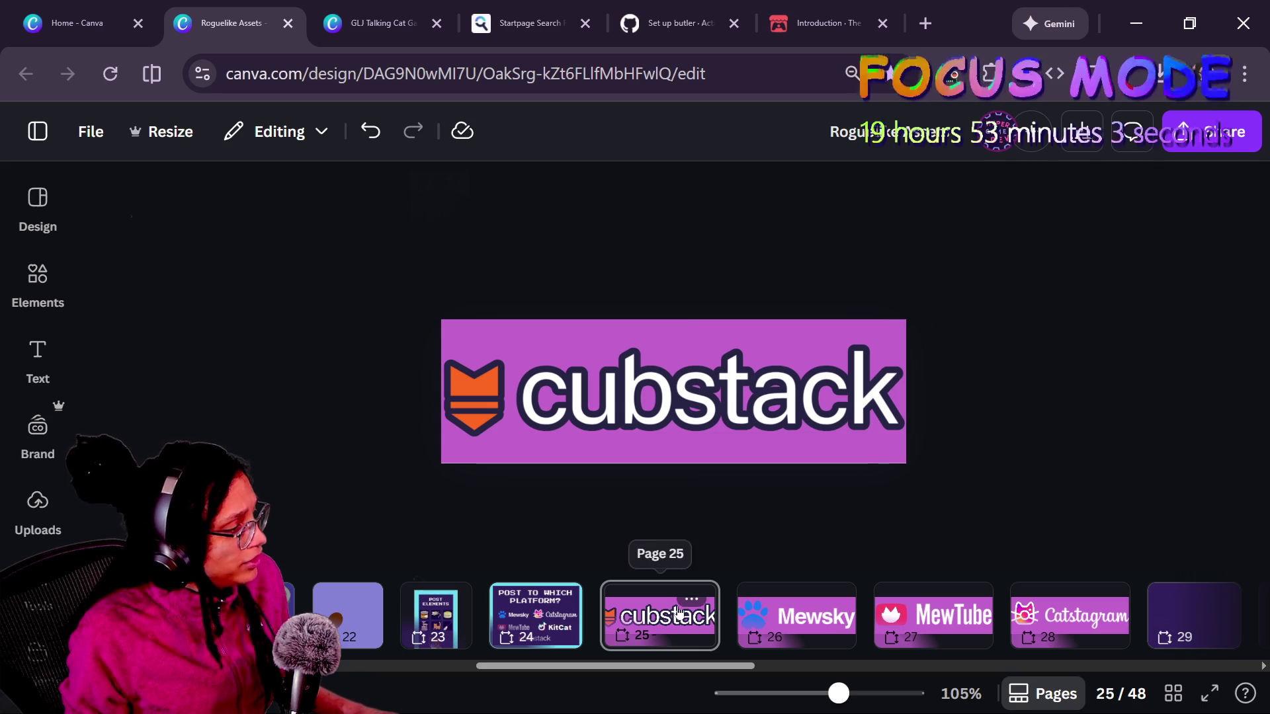
{"action": "left_click", "coordinate": [743, 402]}
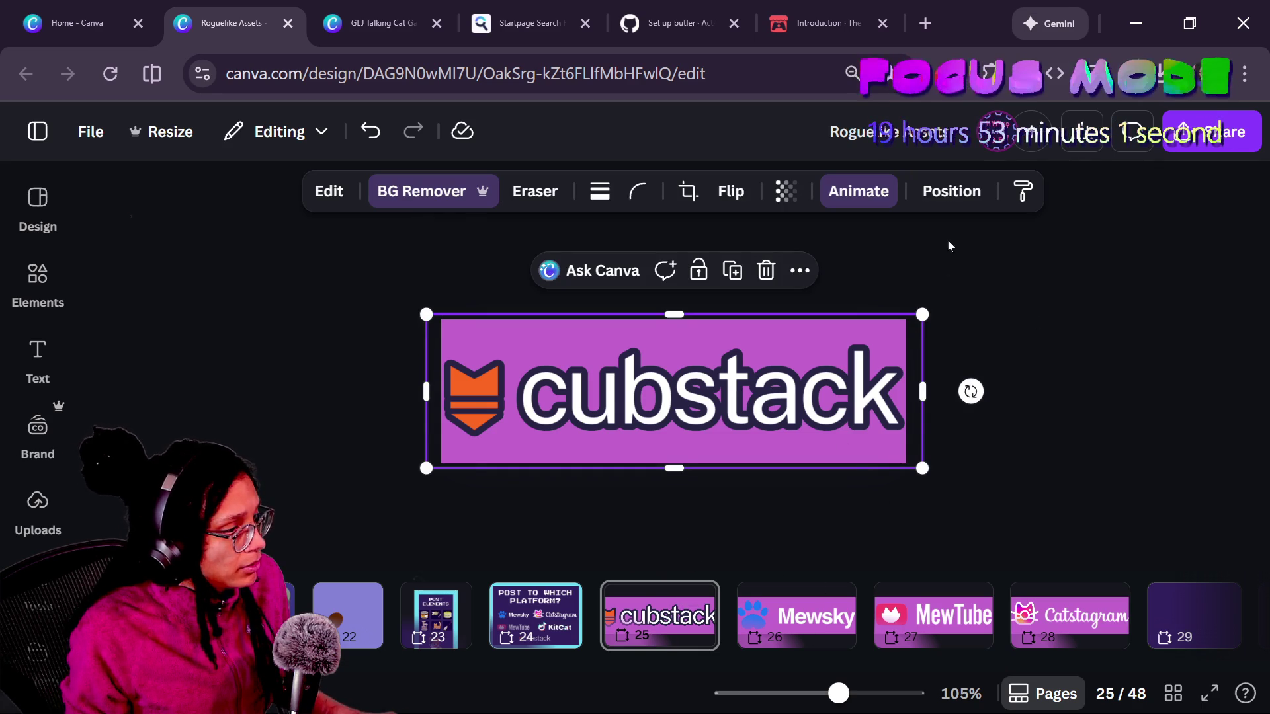
{"action": "left_click", "coordinate": [1025, 193]}
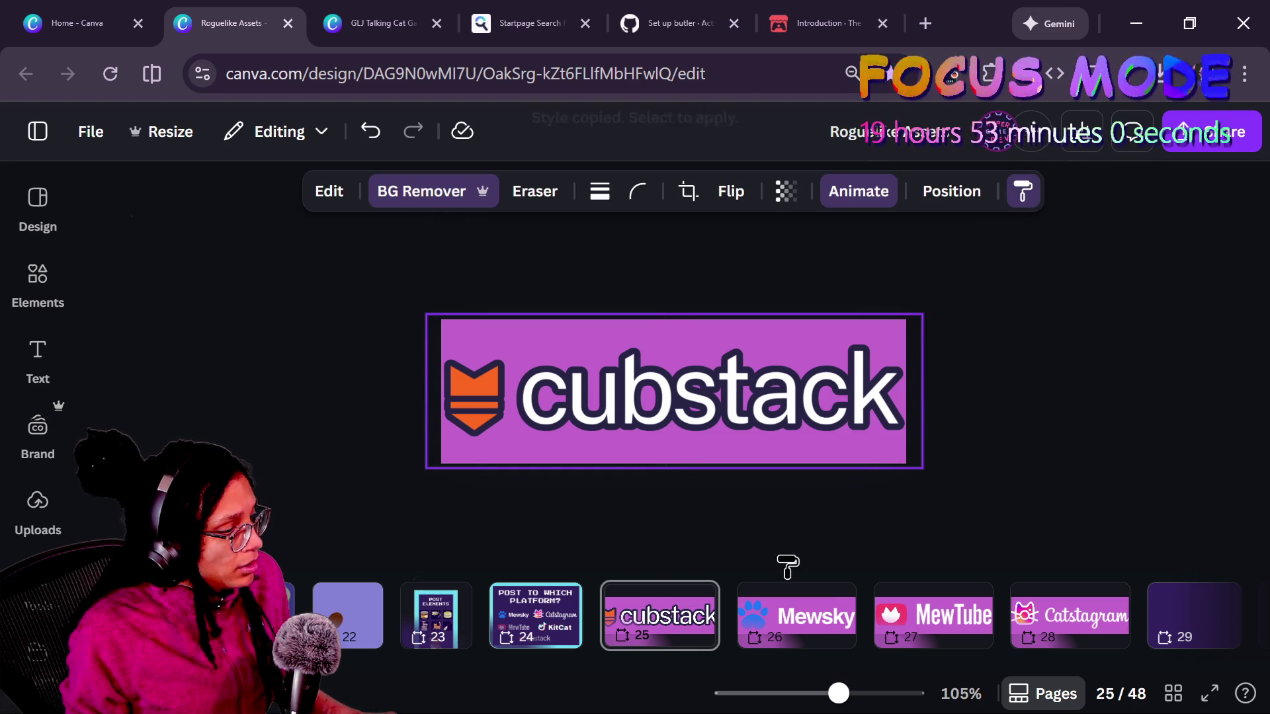
{"action": "left_click", "coordinate": [816, 609]}
{"action": "left_click", "coordinate": [740, 443]}
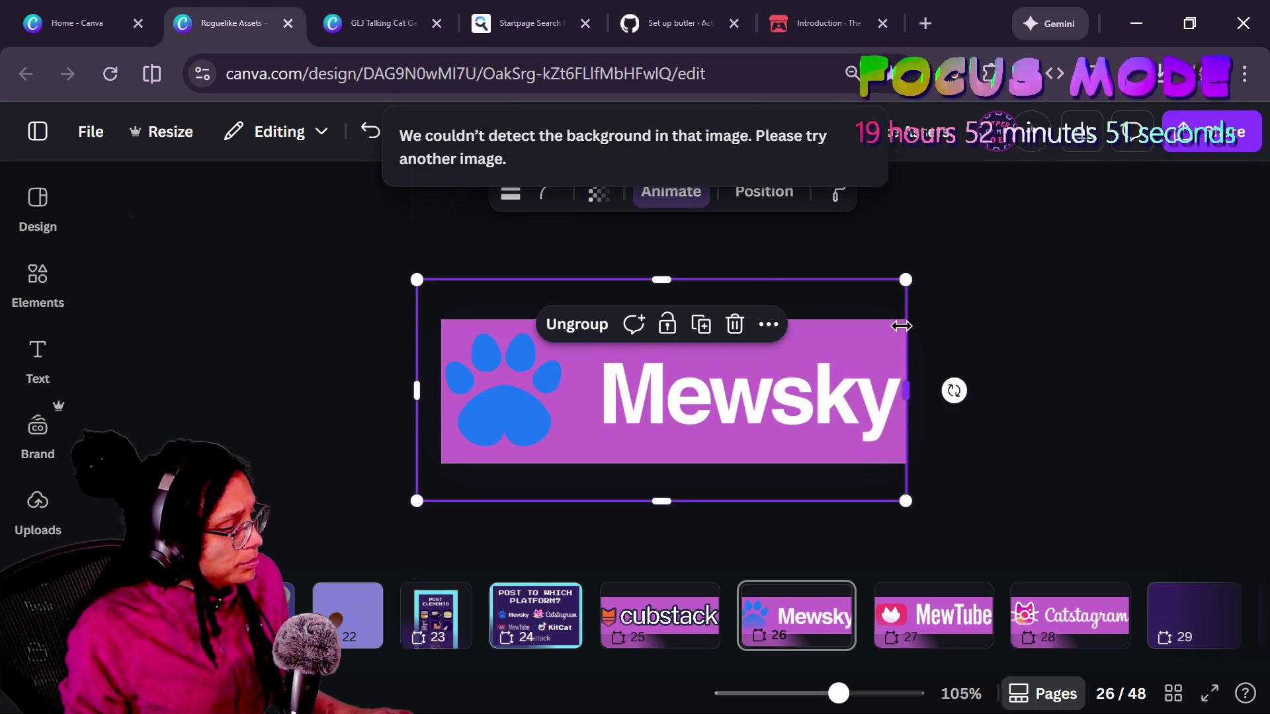
- Download the design as a transparent-background PNG at the maximum 3.125 size
{"action": "key", "text": "ctrl+j"}
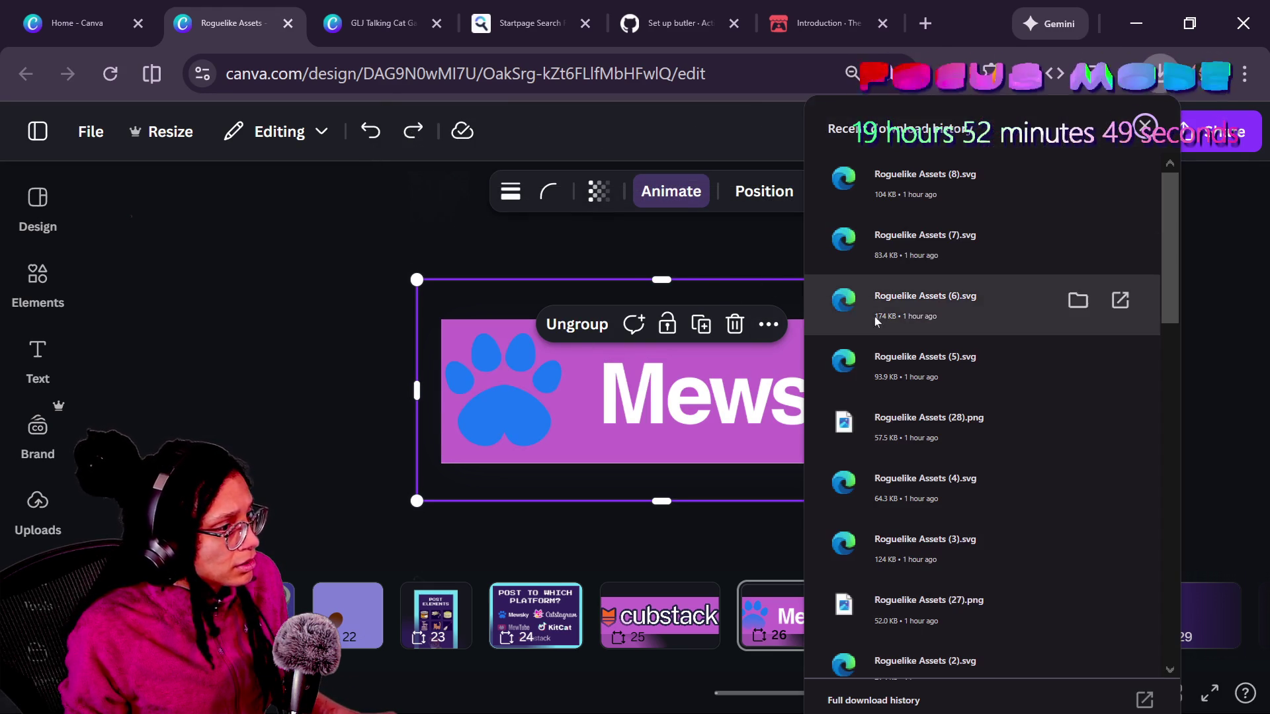
{"action": "left_click", "coordinate": [419, 326]}
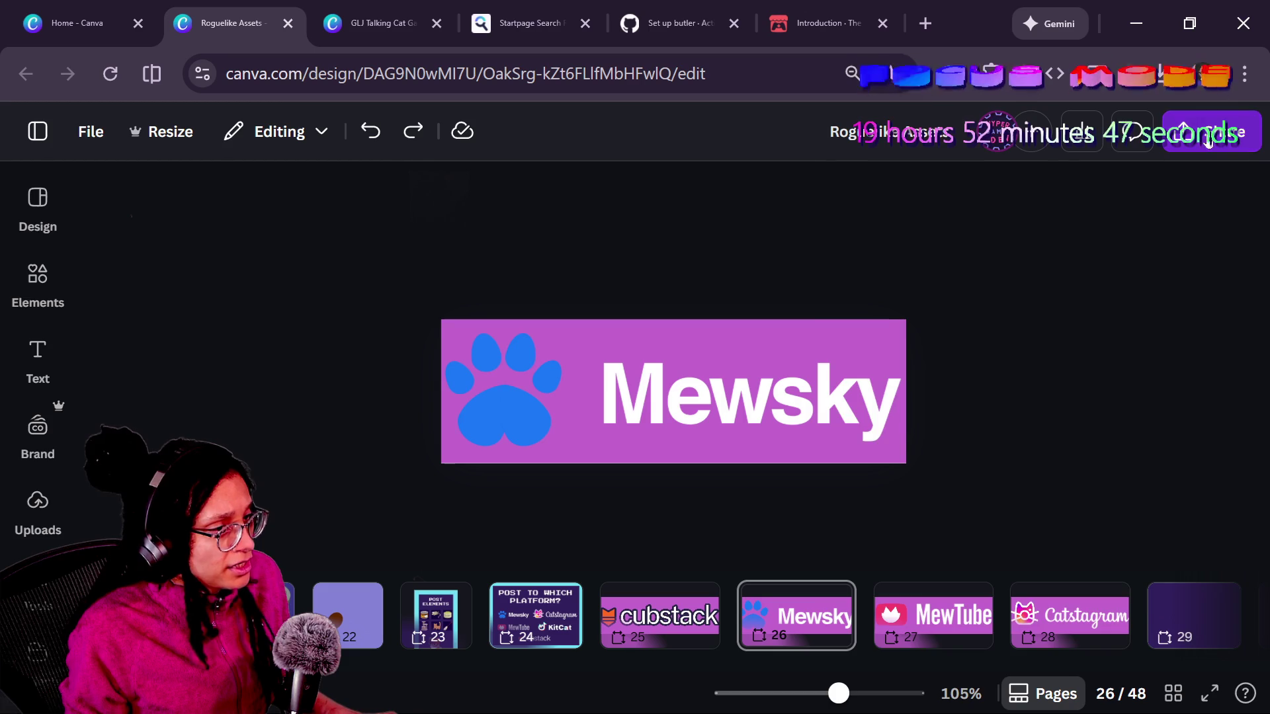
{"action": "left_click", "coordinate": [1208, 141]}
{"action": "left_click", "coordinate": [885, 562]}
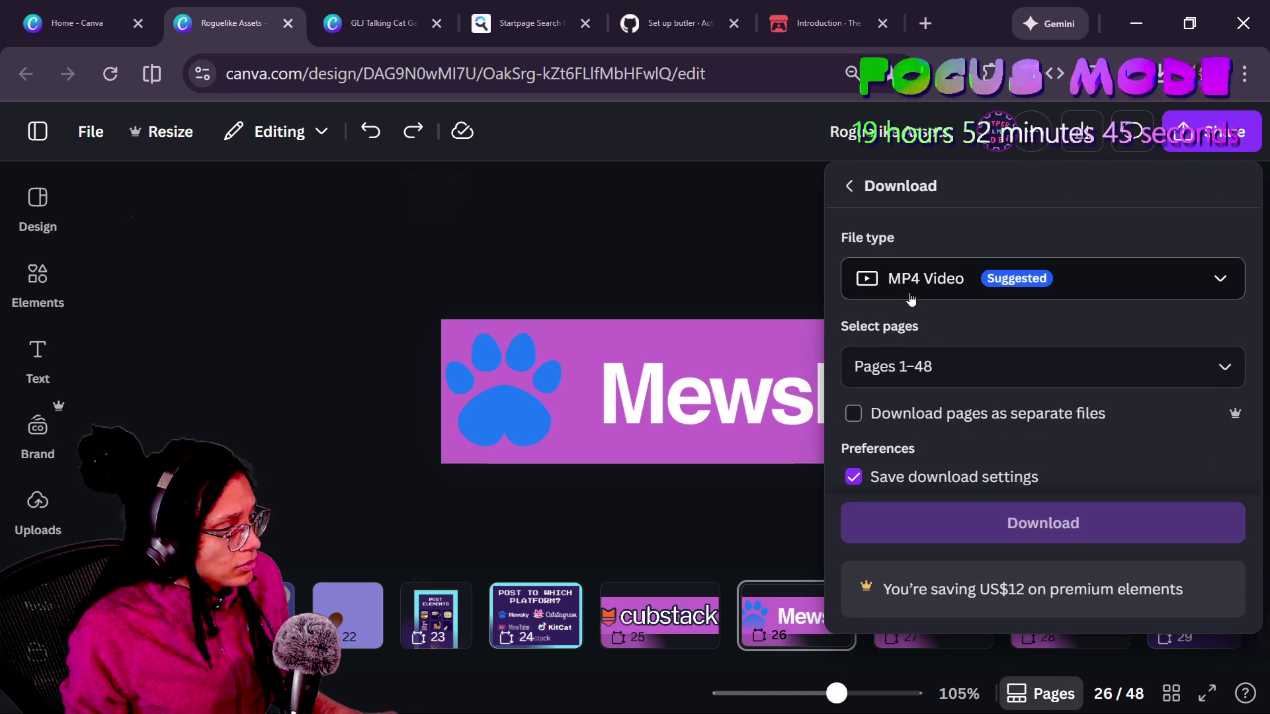
{"action": "left_click", "coordinate": [939, 291]}
{"action": "left_click", "coordinate": [940, 396]}
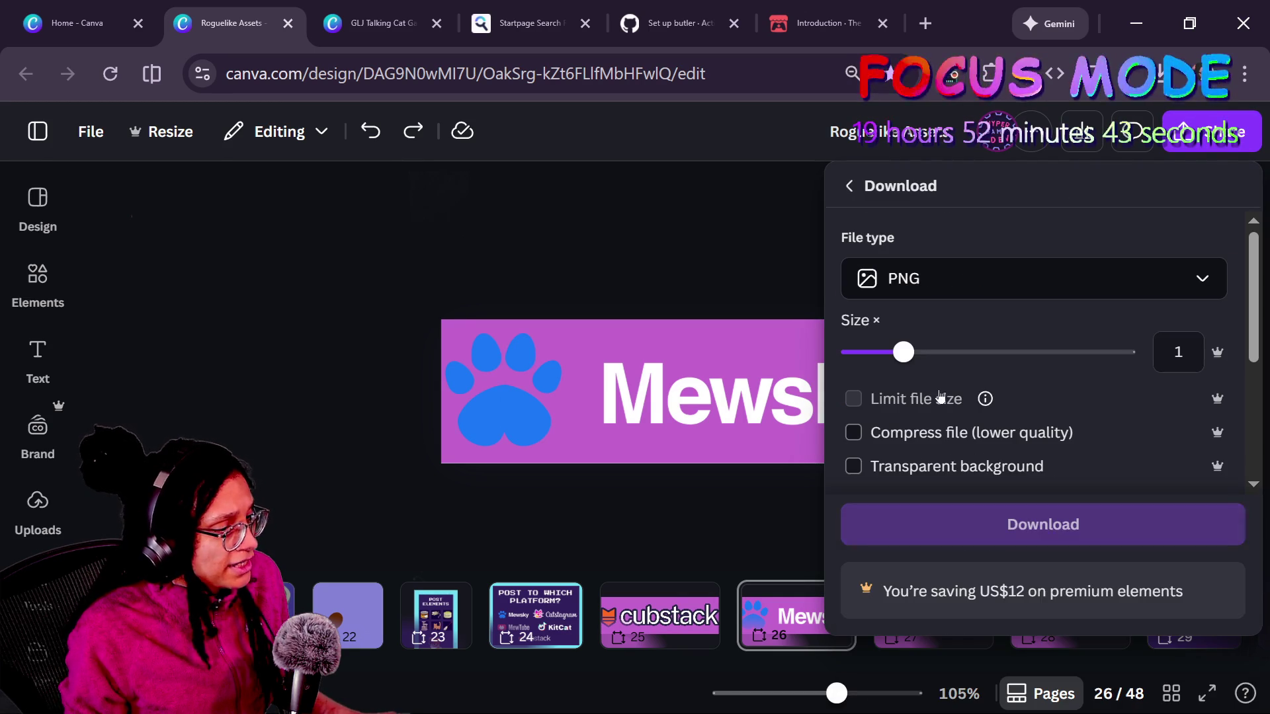
{"action": "left_click", "coordinate": [943, 468]}
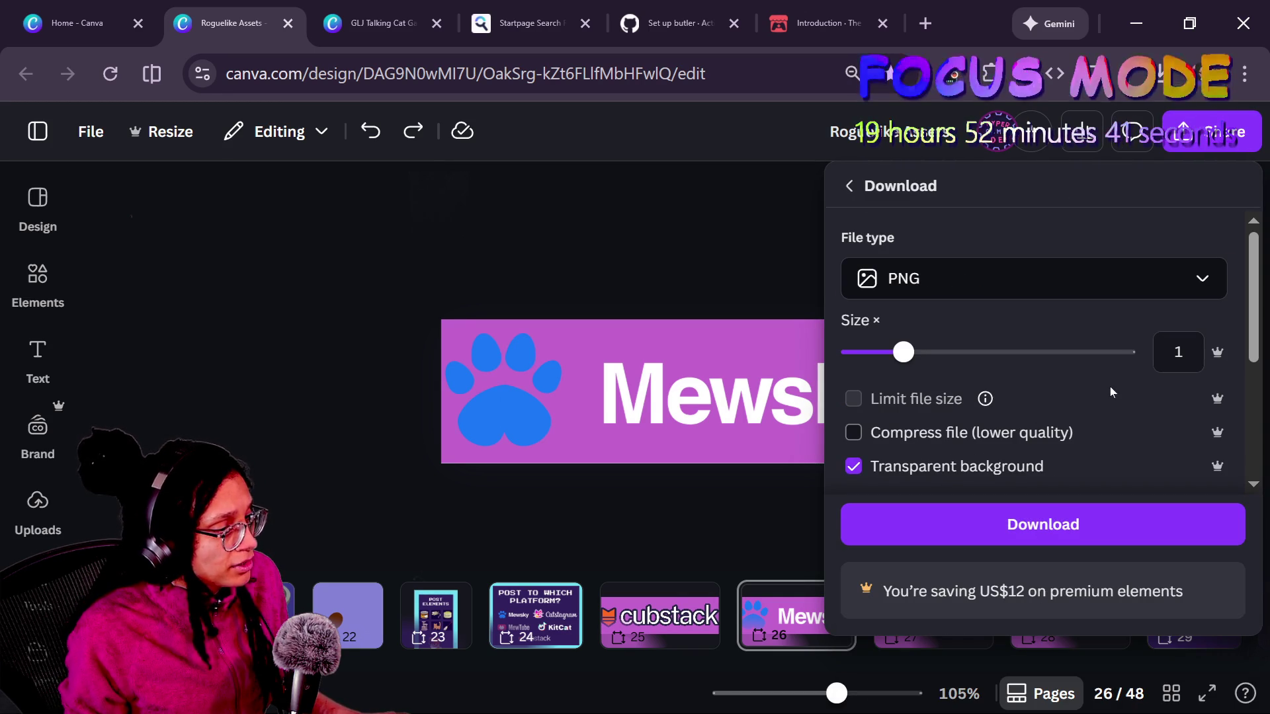
{"action": "mouse_move", "coordinate": [904, 352]}
{"action": "left_mouse_down"}
{"action": "mouse_move", "coordinate": [888, 355]}
{"action": "mouse_move", "coordinate": [1132, 352]}
{"action": "left_mouse_up"}
{"action": "left_click", "coordinate": [1040, 533]}
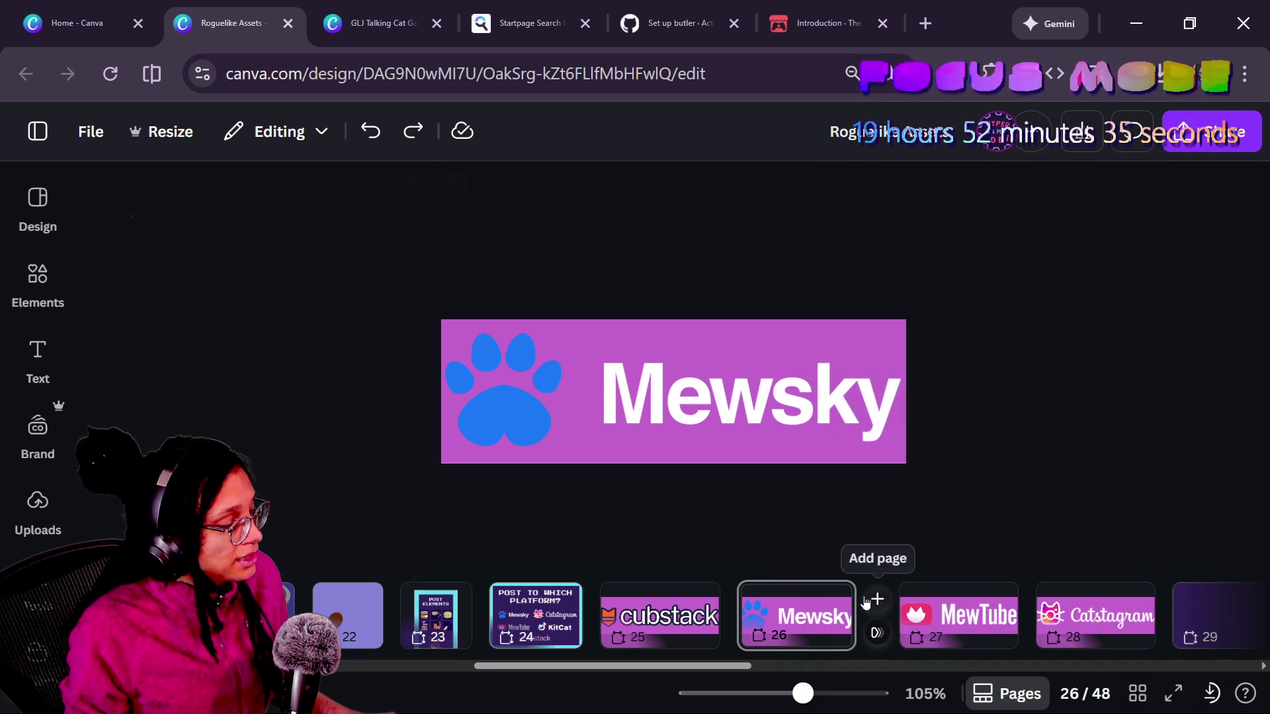
- Insert a new blank purple page 27 right after the Mewsky banner
{"action": "left_click", "coordinate": [874, 600]}
{"action": "left_click", "coordinate": [1161, 74]}
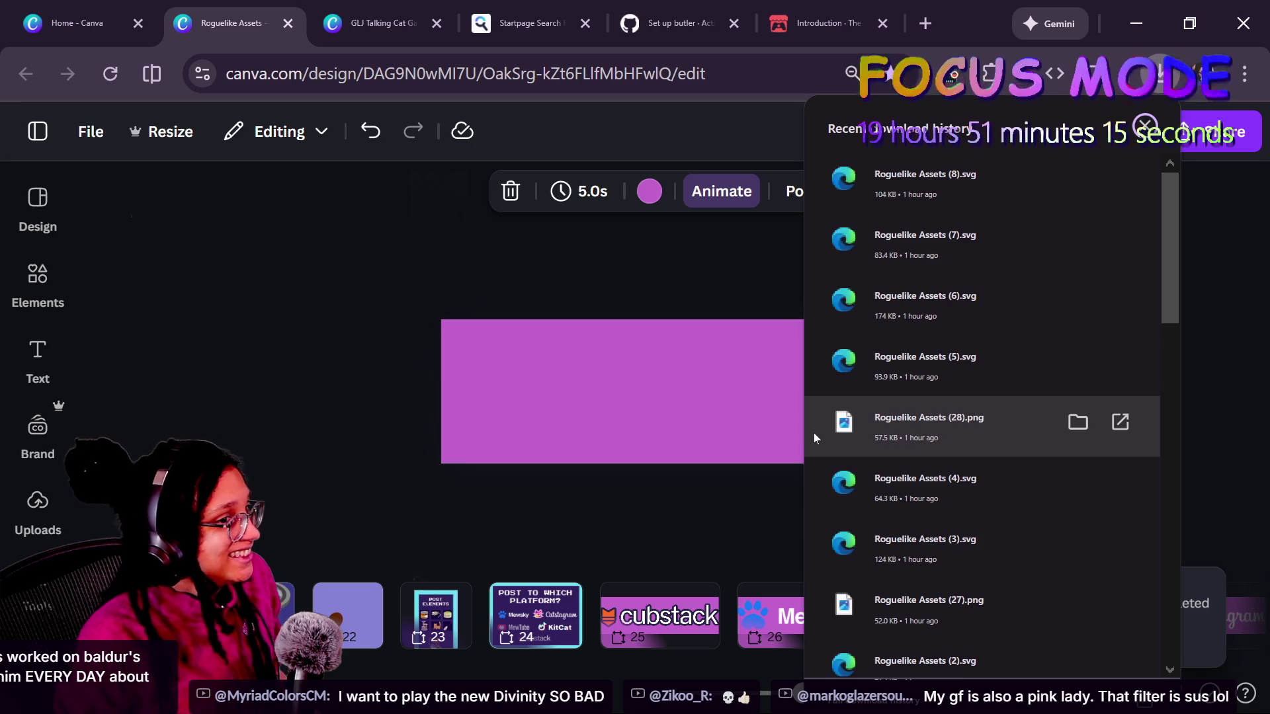
- Select the new empty purple page 27
{"action": "left_click", "coordinate": [632, 458]}
{"action": "scroll", "coordinate": [896, 442], "scroll_direction": "down", "scroll_amount": 2}
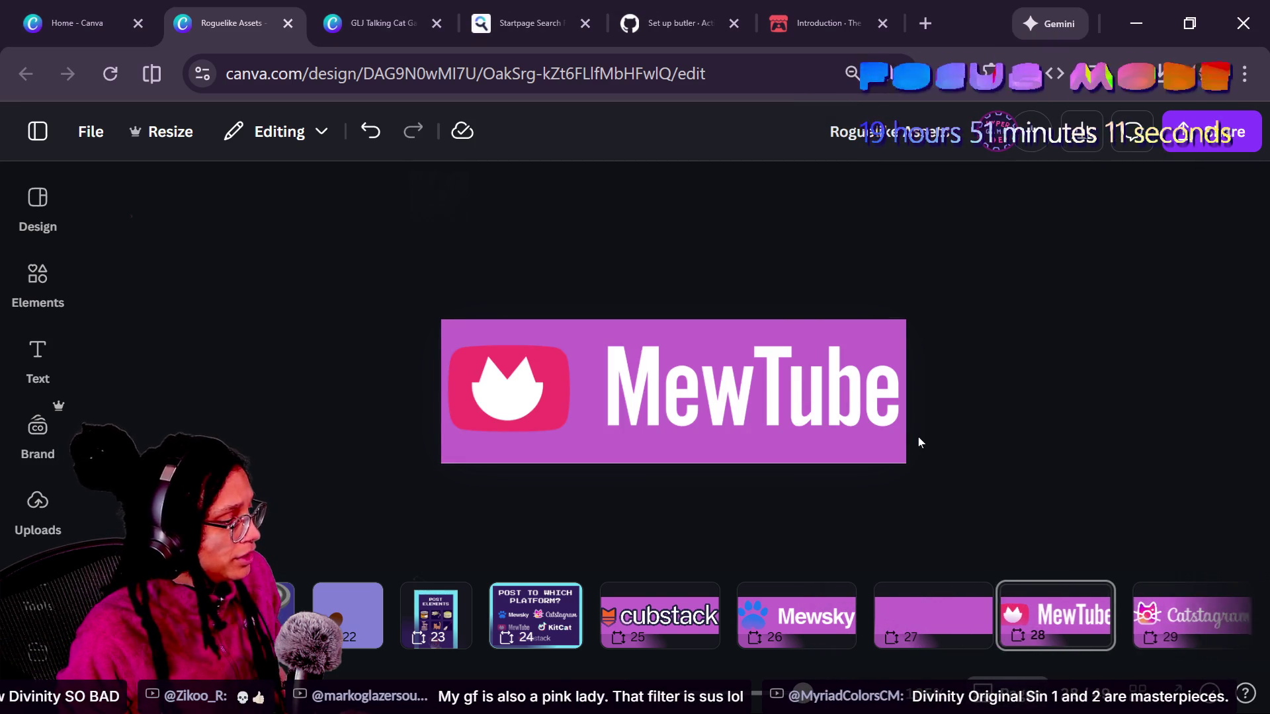
{"action": "scroll", "coordinate": [924, 476], "scroll_direction": "up", "scroll_amount": 2}
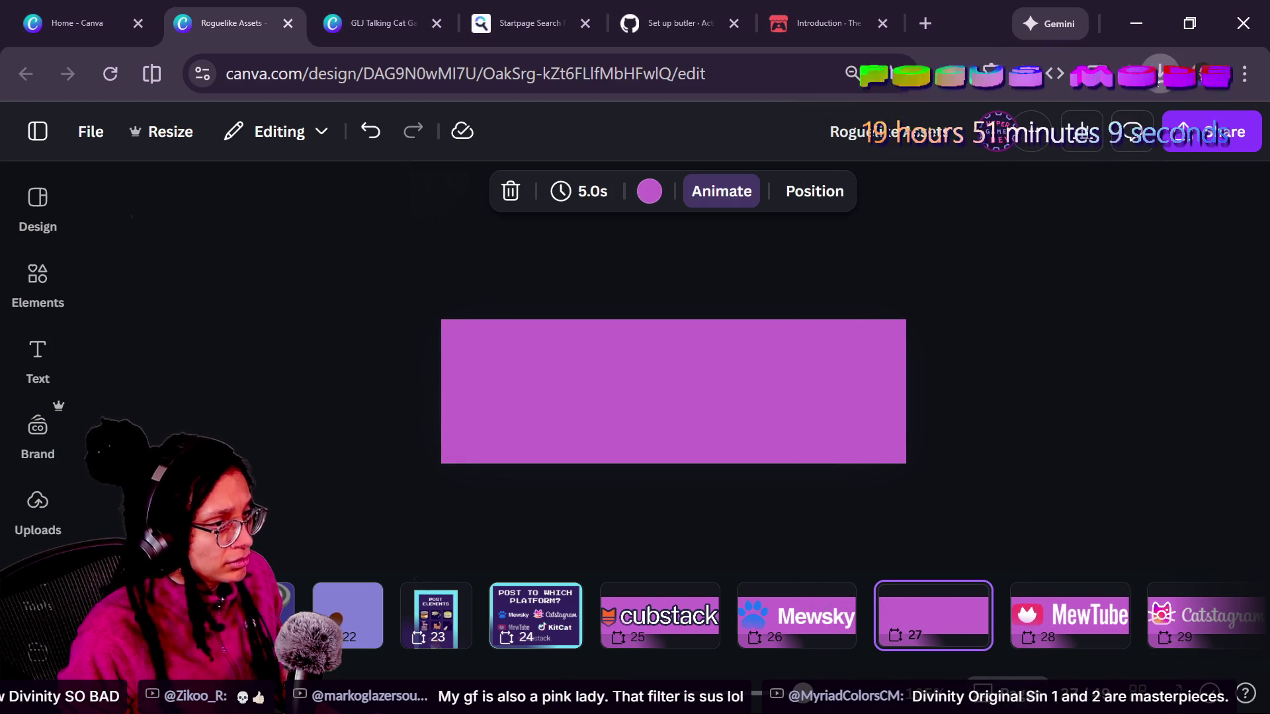
{"action": "left_click", "coordinate": [1161, 73]}
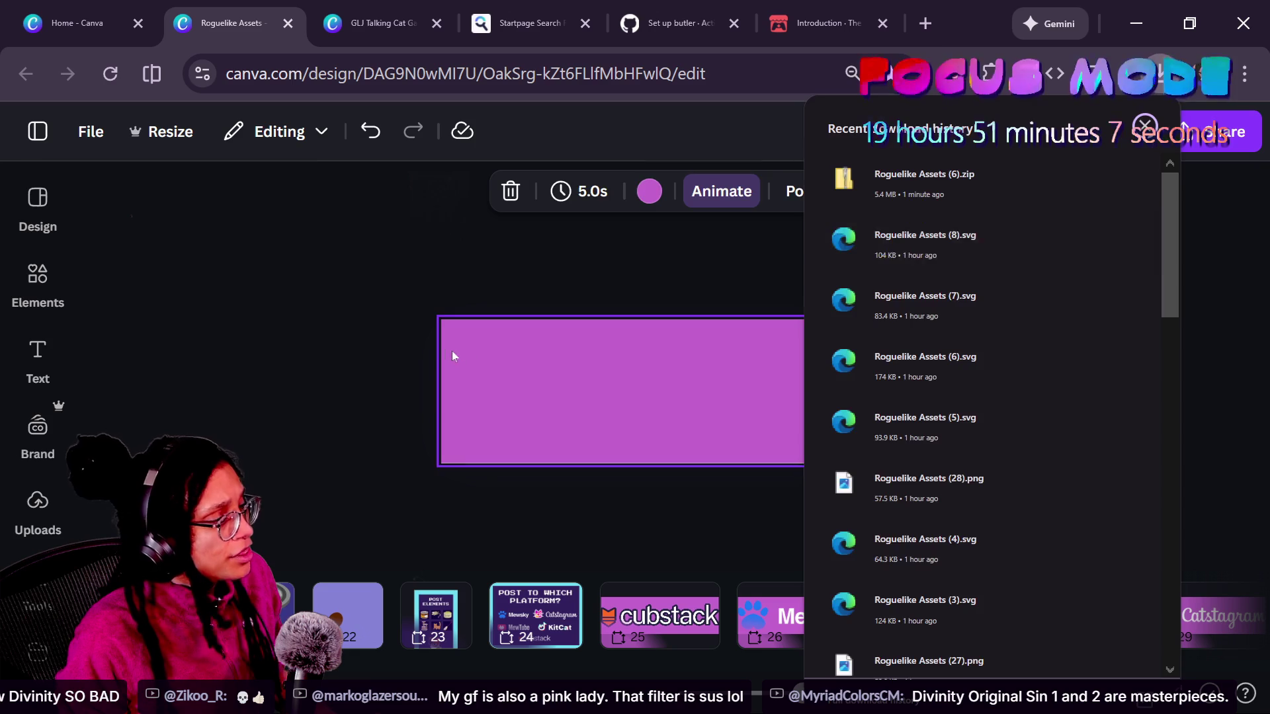
{"action": "left_click", "coordinate": [459, 354]}
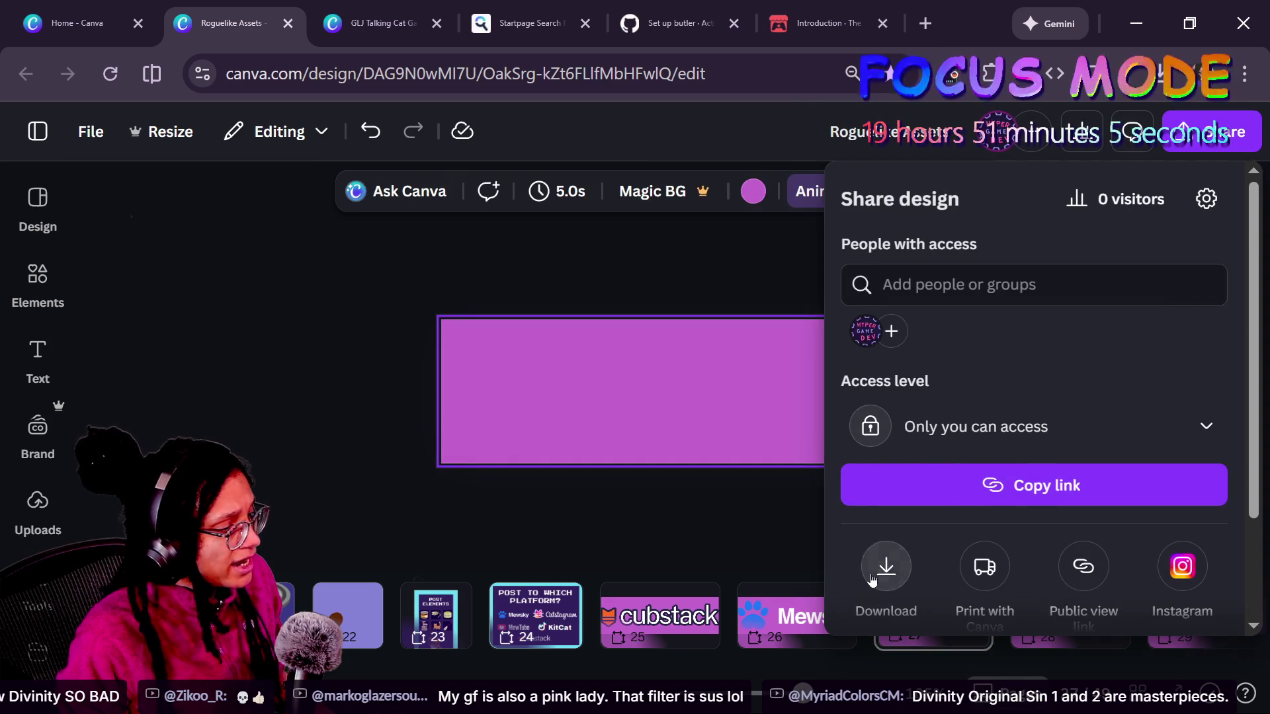
- Download only the current page 27 as a PNG
{"action": "left_click", "coordinate": [886, 568]}
{"action": "scroll", "coordinate": [927, 484], "scroll_direction": "down", "scroll_amount": 3}
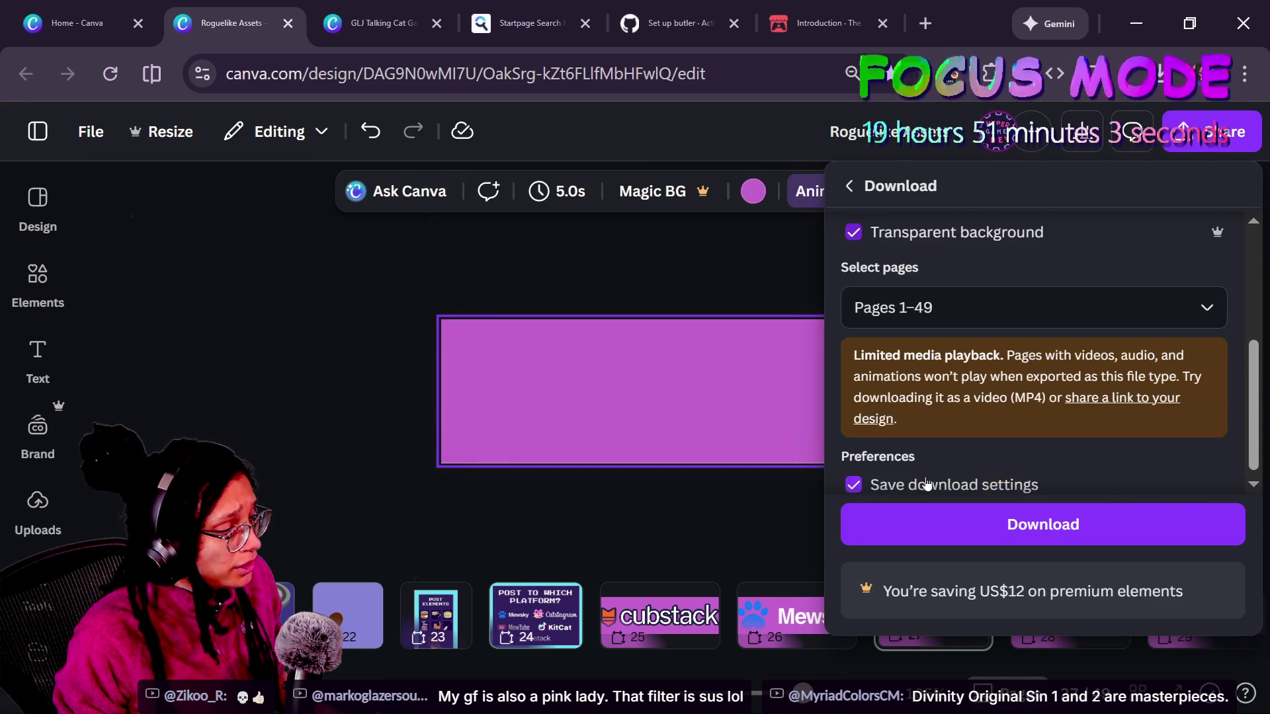
{"action": "left_click", "coordinate": [946, 304]}
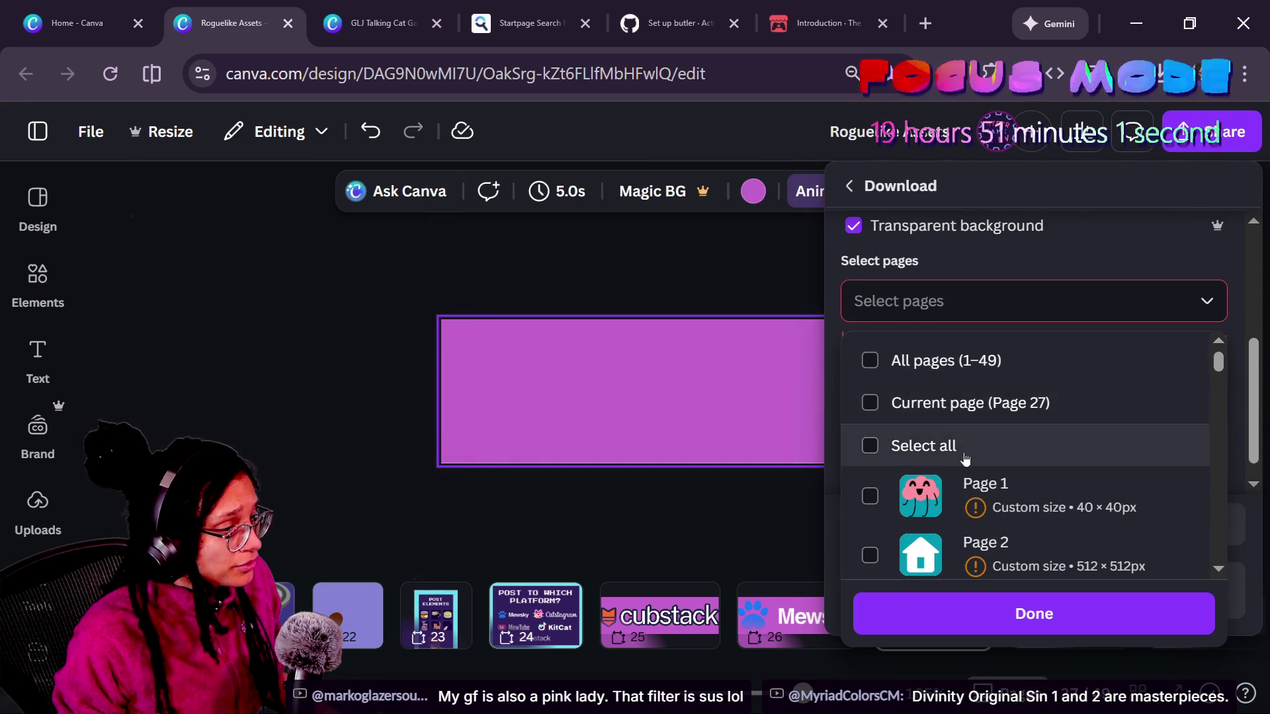
{"action": "left_click", "coordinate": [950, 414]}
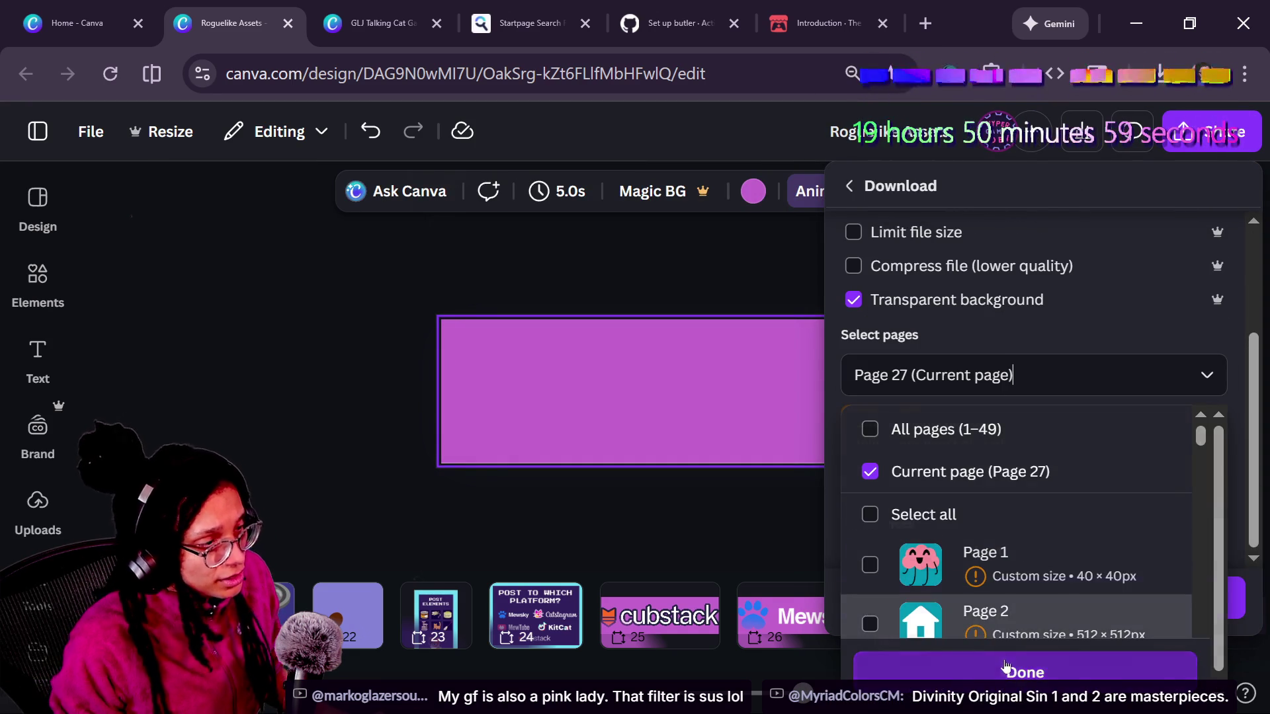
{"action": "left_click", "coordinate": [993, 665]}
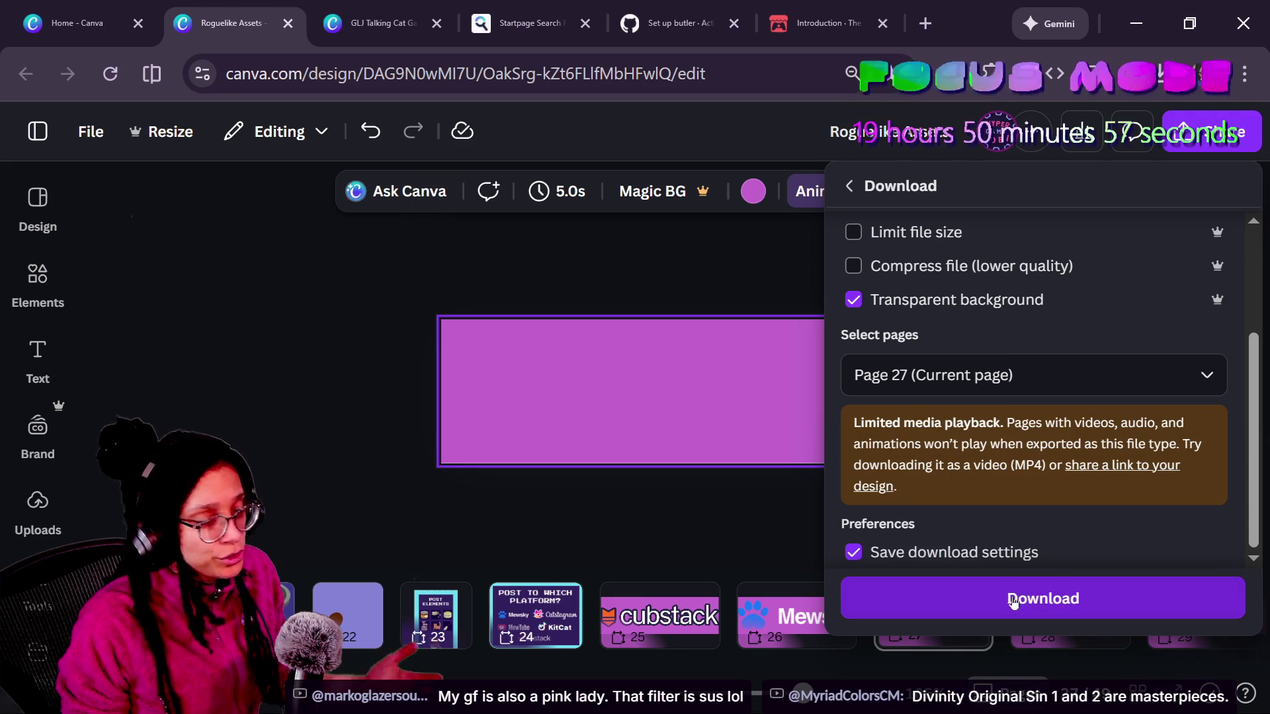
{"action": "left_click", "coordinate": [1014, 598]}
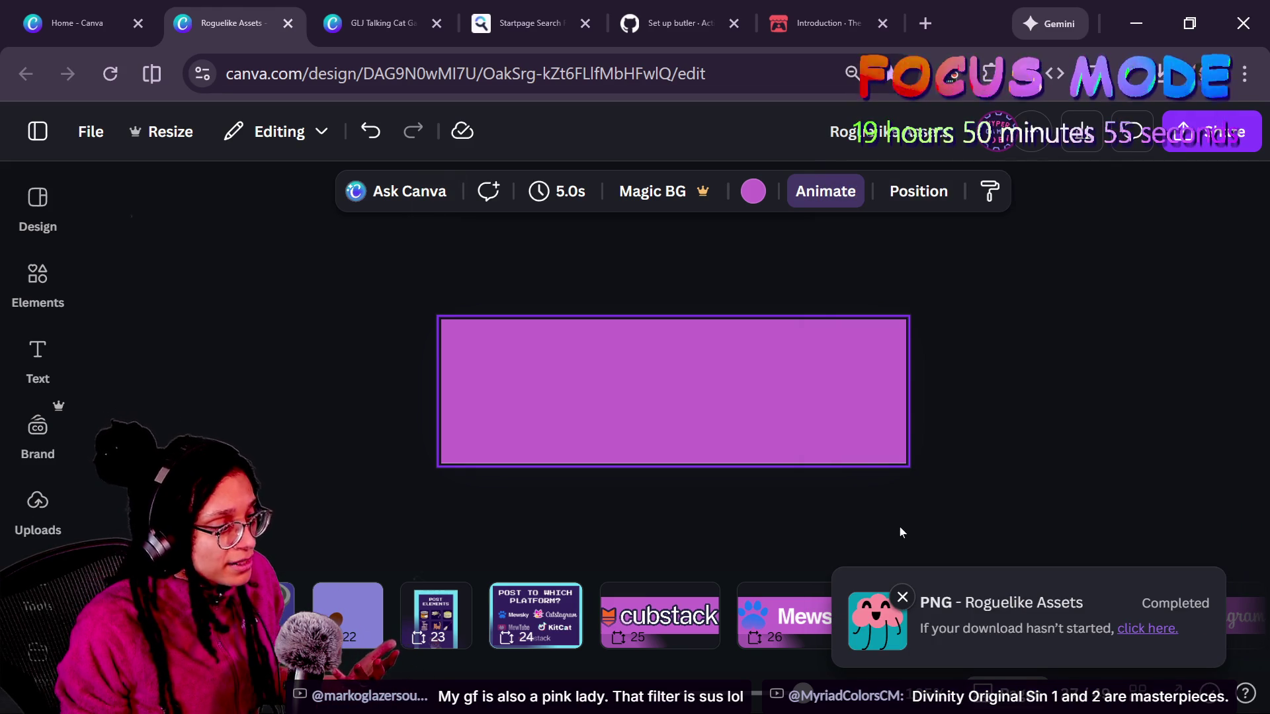
{"action": "left_click", "coordinate": [811, 582]}
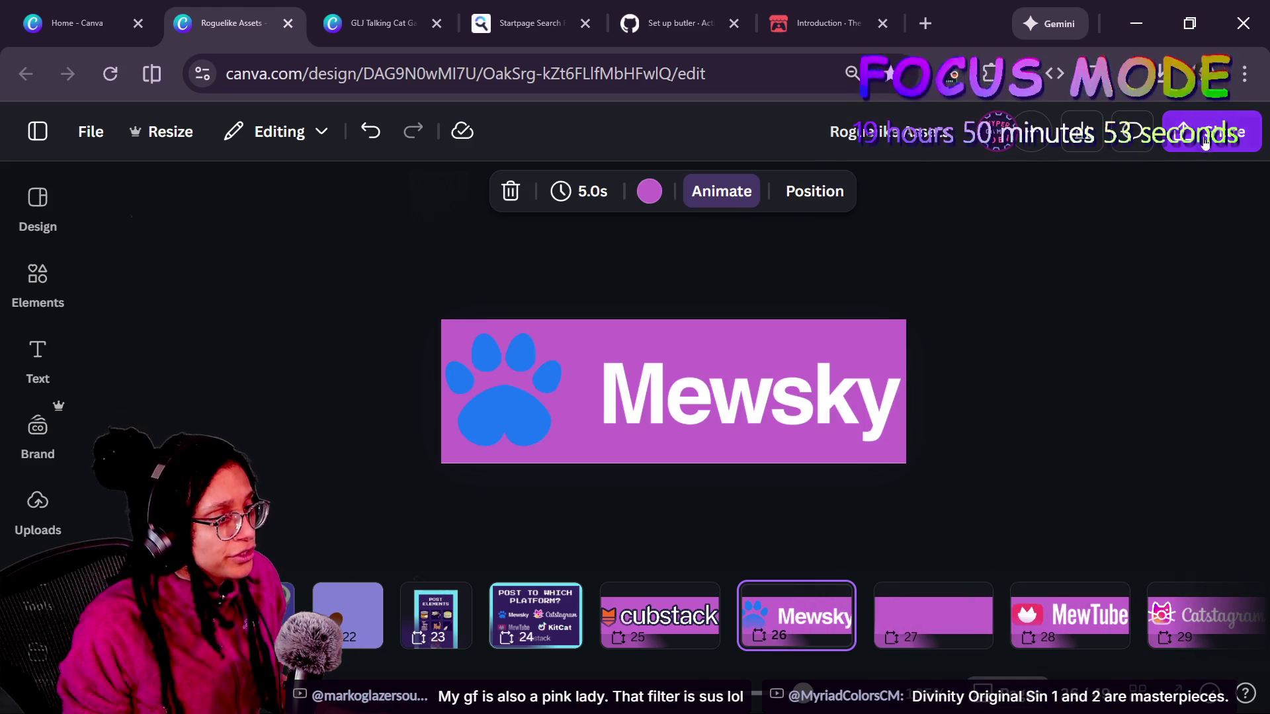
- Download page 26 alone as a PNG and drop that file back onto page 26
{"action": "left_click", "coordinate": [1211, 131]}
{"action": "left_click", "coordinate": [890, 559]}
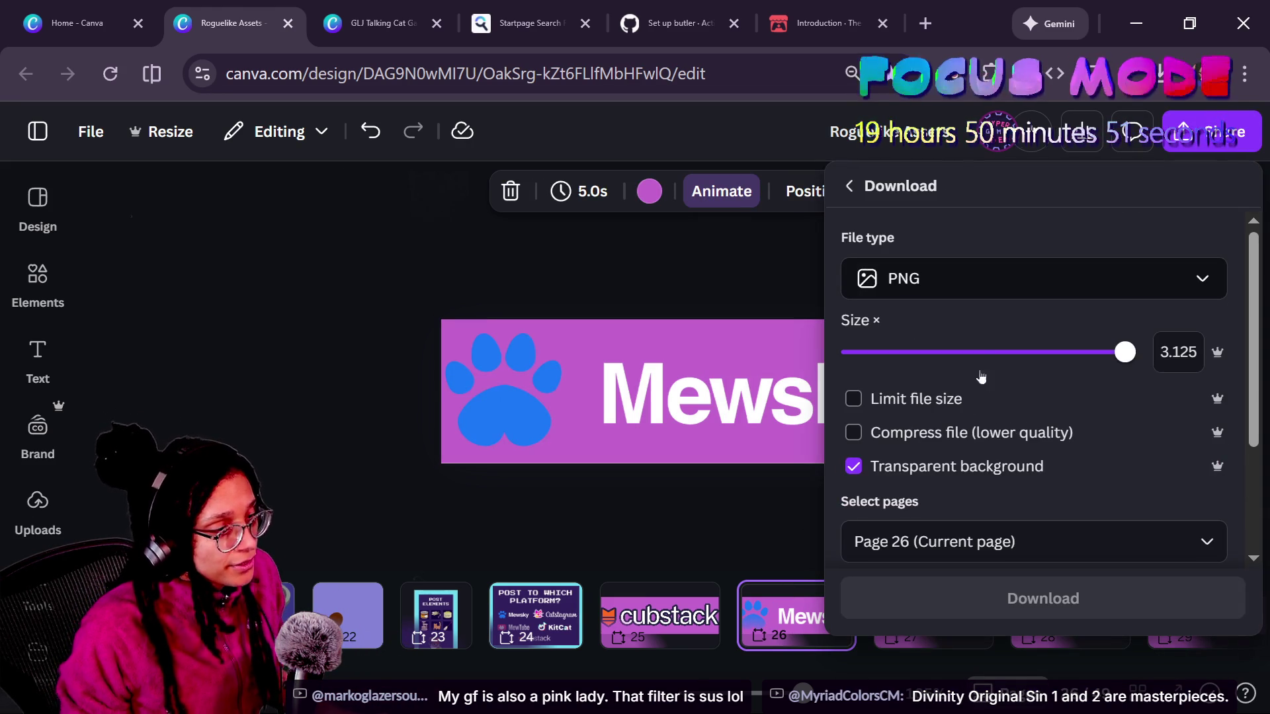
{"action": "left_click", "coordinate": [993, 542]}
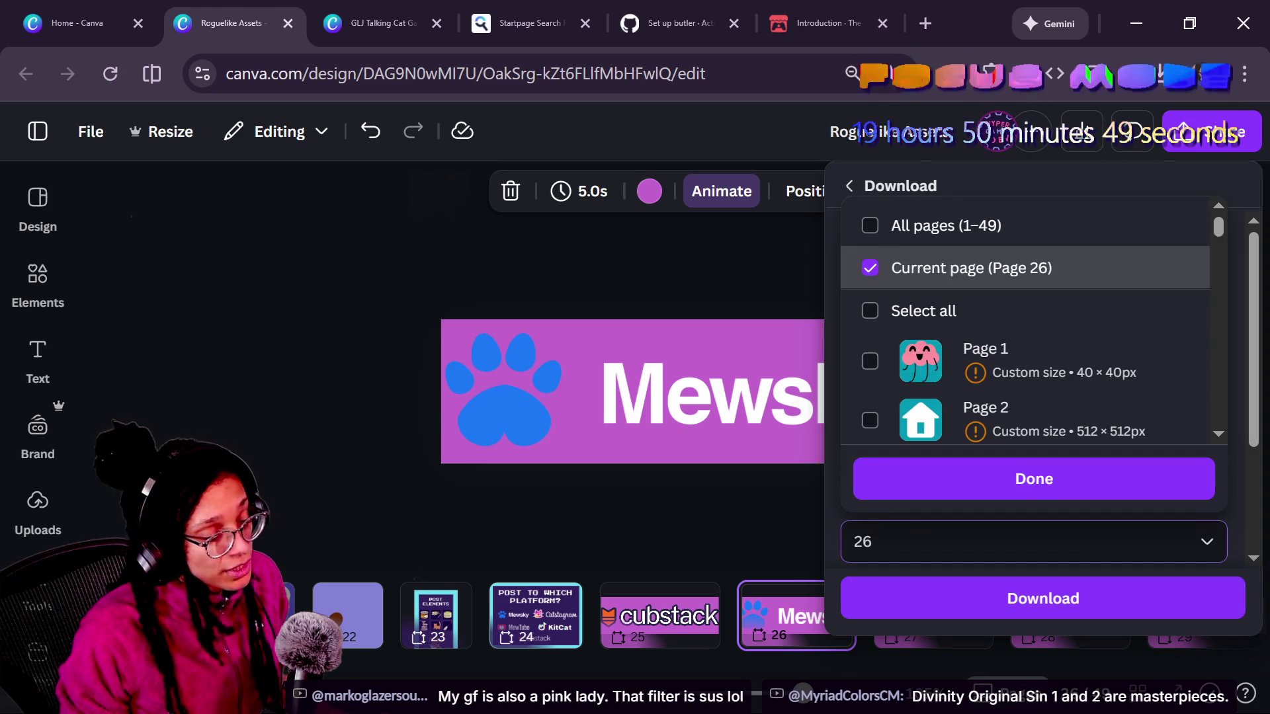
{"action": "left_click", "coordinate": [895, 489]}
{"action": "left_click", "coordinate": [993, 604]}
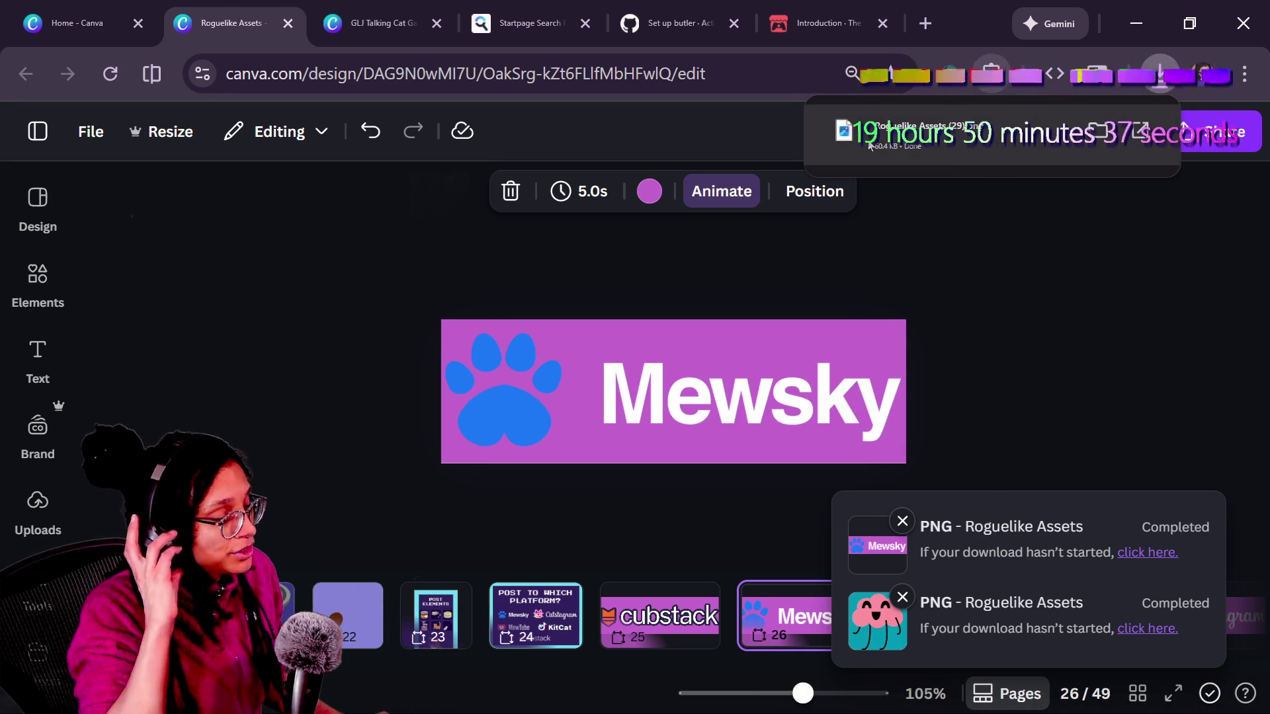
{"action": "mouse_move", "coordinate": [853, 149]}
{"action": "left_mouse_down"}
{"action": "mouse_move", "coordinate": [664, 370]}
{"action": "mouse_move", "coordinate": [785, 330]}
{"action": "mouse_move", "coordinate": [787, 342]}
{"action": "mouse_move", "coordinate": [711, 354]}
{"action": "mouse_move", "coordinate": [721, 378]}
{"action": "left_mouse_up"}
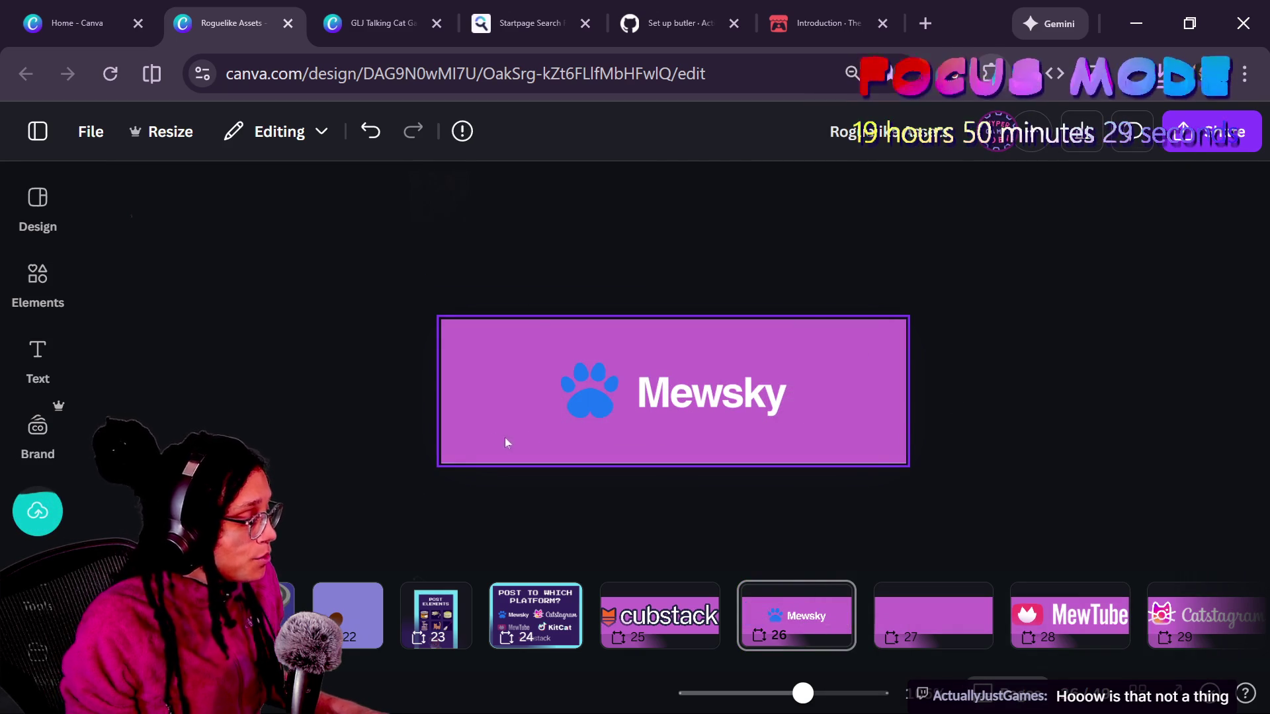
- Drag the imported Mewsky PNG's corner outward until it covers the whole page 26 banner
{"action": "left_click", "coordinate": [621, 385]}
{"action": "mouse_move", "coordinate": [793, 357]}
{"action": "left_mouse_down"}
{"action": "mouse_move", "coordinate": [933, 309]}
{"action": "mouse_move", "coordinate": [905, 320]}
{"action": "left_mouse_up"}
{"action": "left_click", "coordinate": [1065, 340]}
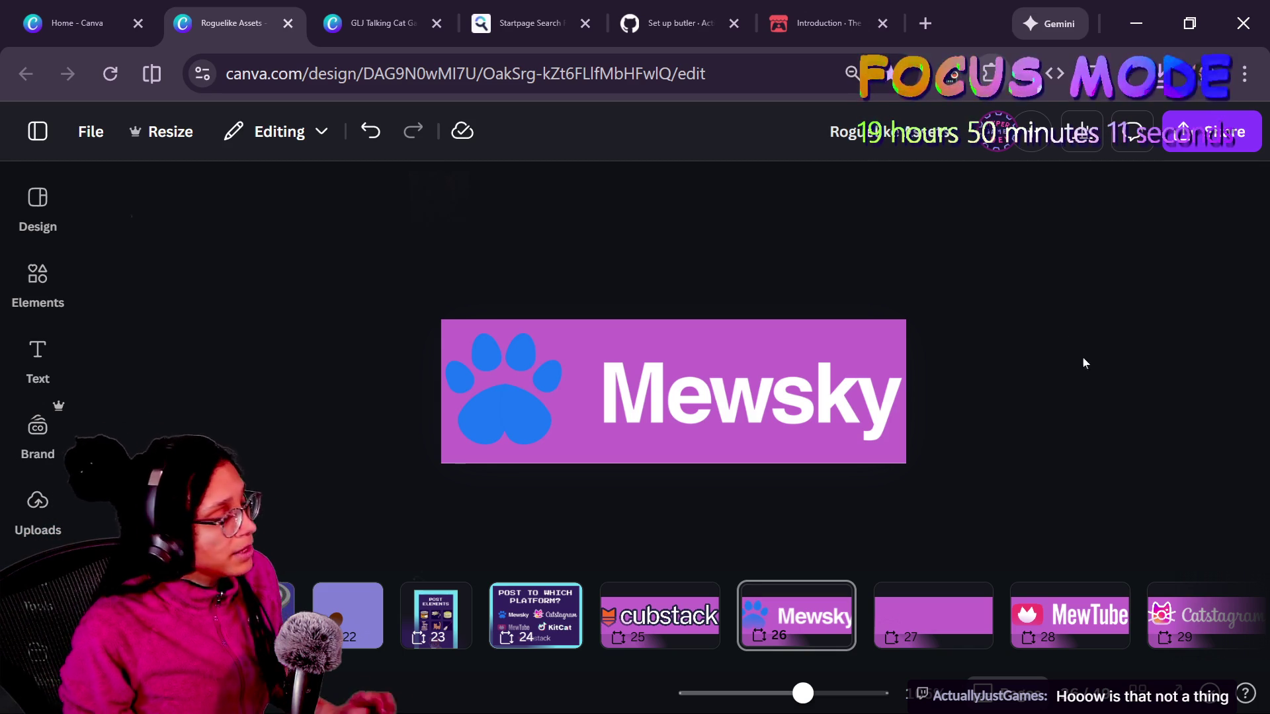
{"action": "left_click", "coordinate": [669, 443]}
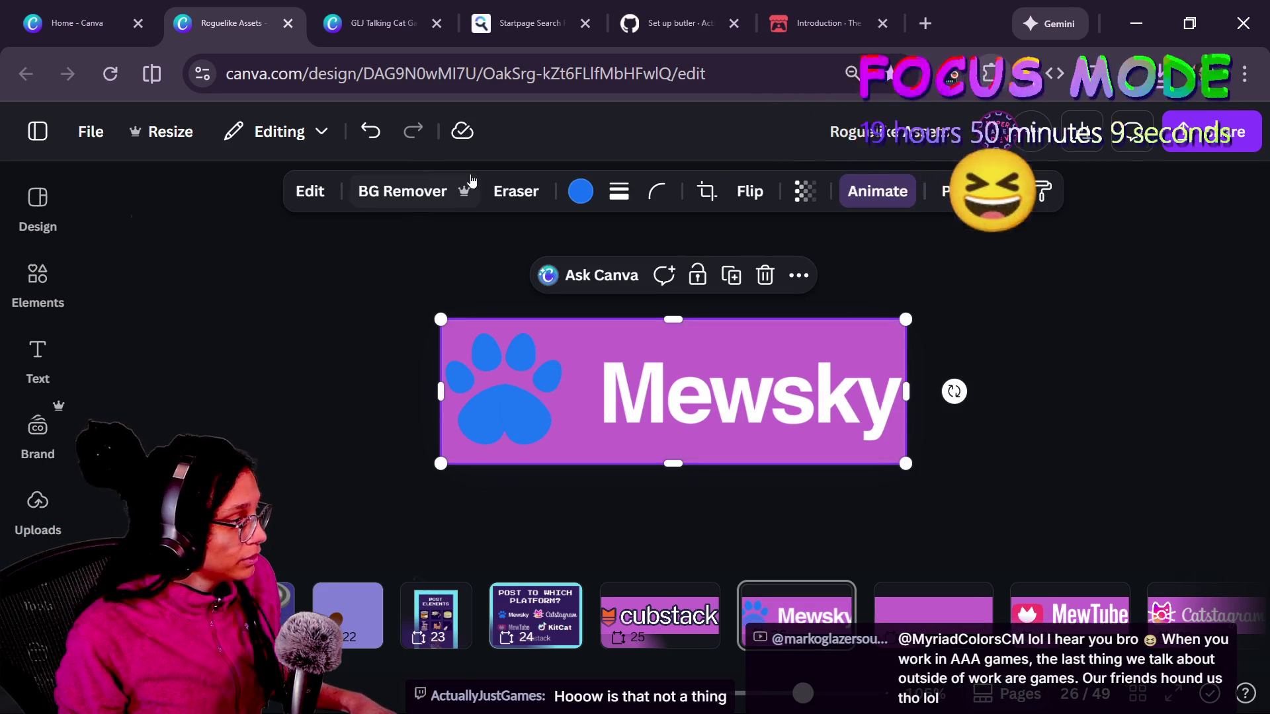
- Copy the cubstack banner's style on page 25 and paste it onto the Mewsky image
{"action": "left_click", "coordinate": [310, 191]}
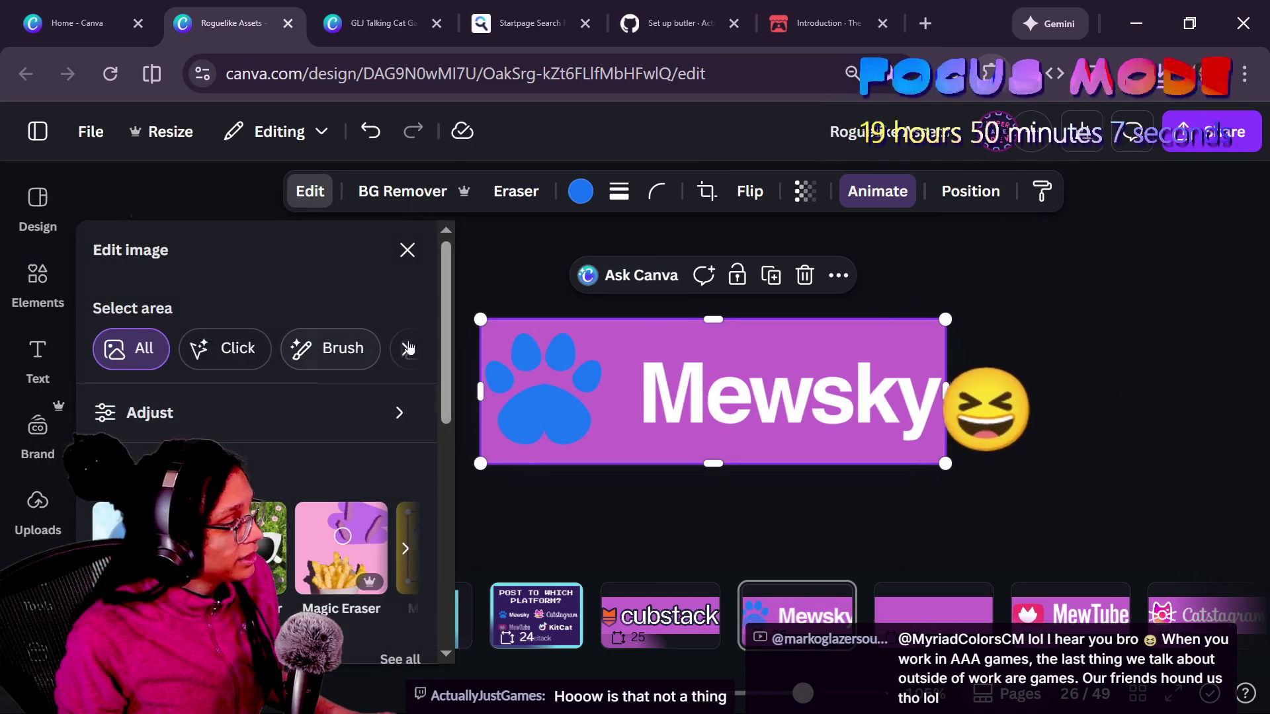
{"action": "scroll", "coordinate": [261, 429], "scroll_direction": "down", "scroll_amount": 3}
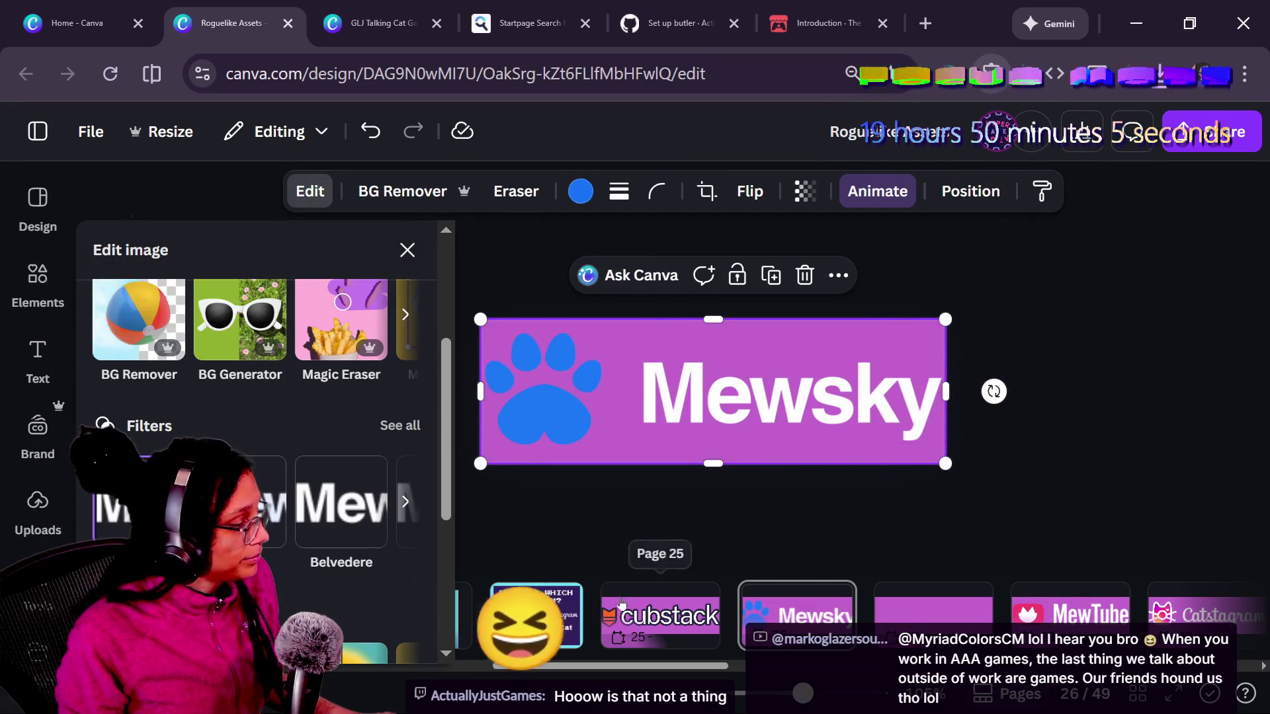
{"action": "left_click", "coordinate": [660, 615]}
{"action": "left_click", "coordinate": [807, 385]}
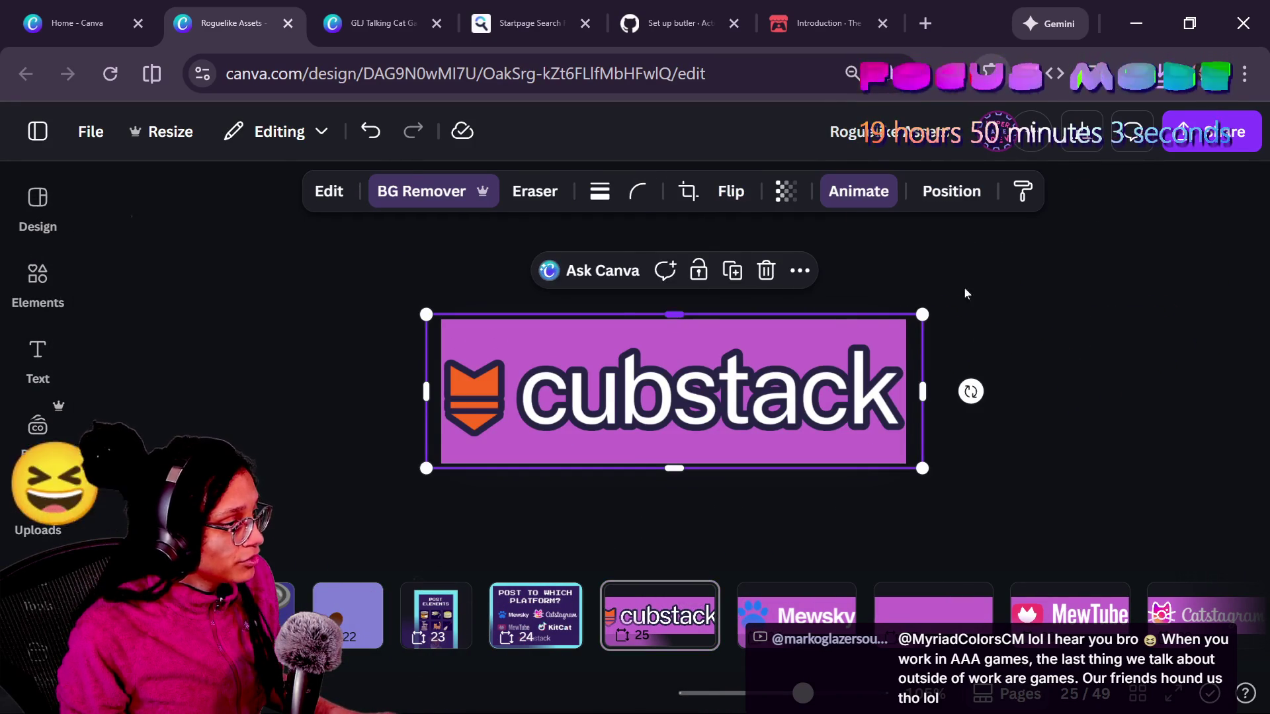
{"action": "left_click", "coordinate": [1022, 195]}
{"action": "scroll", "coordinate": [609, 406], "scroll_direction": "down", "scroll_amount": 5}
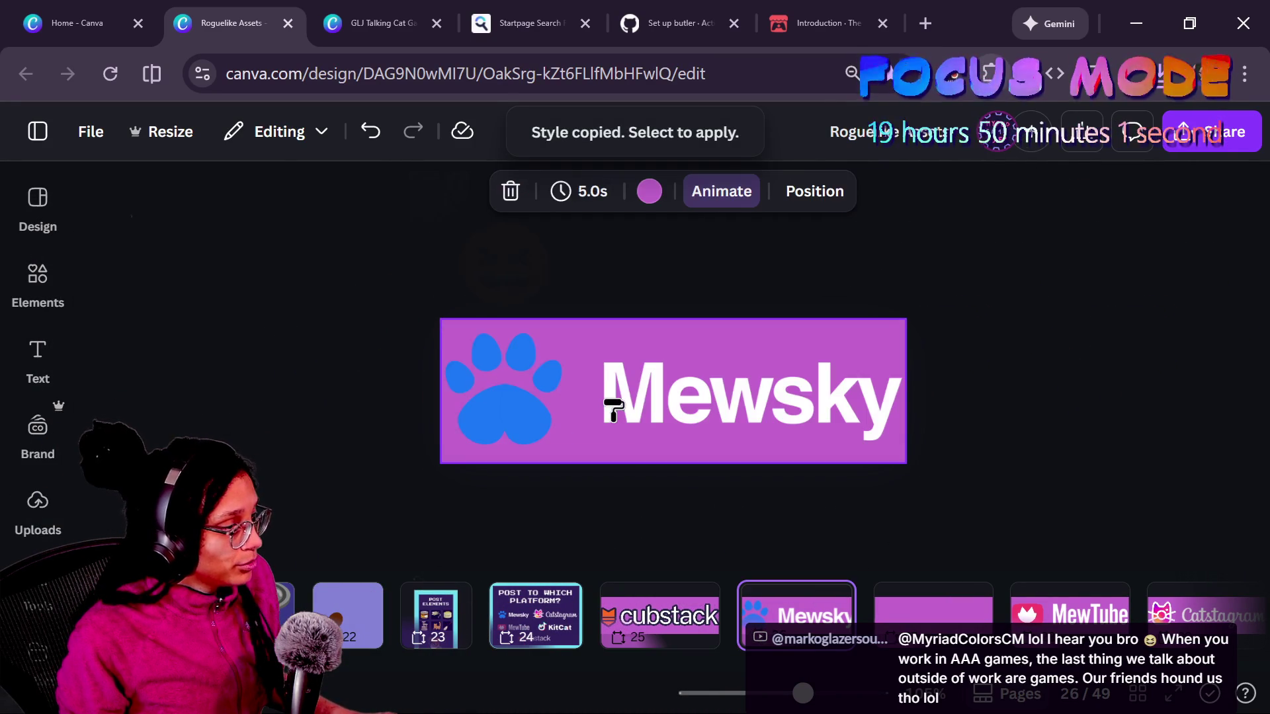
{"action": "left_click", "coordinate": [613, 403]}
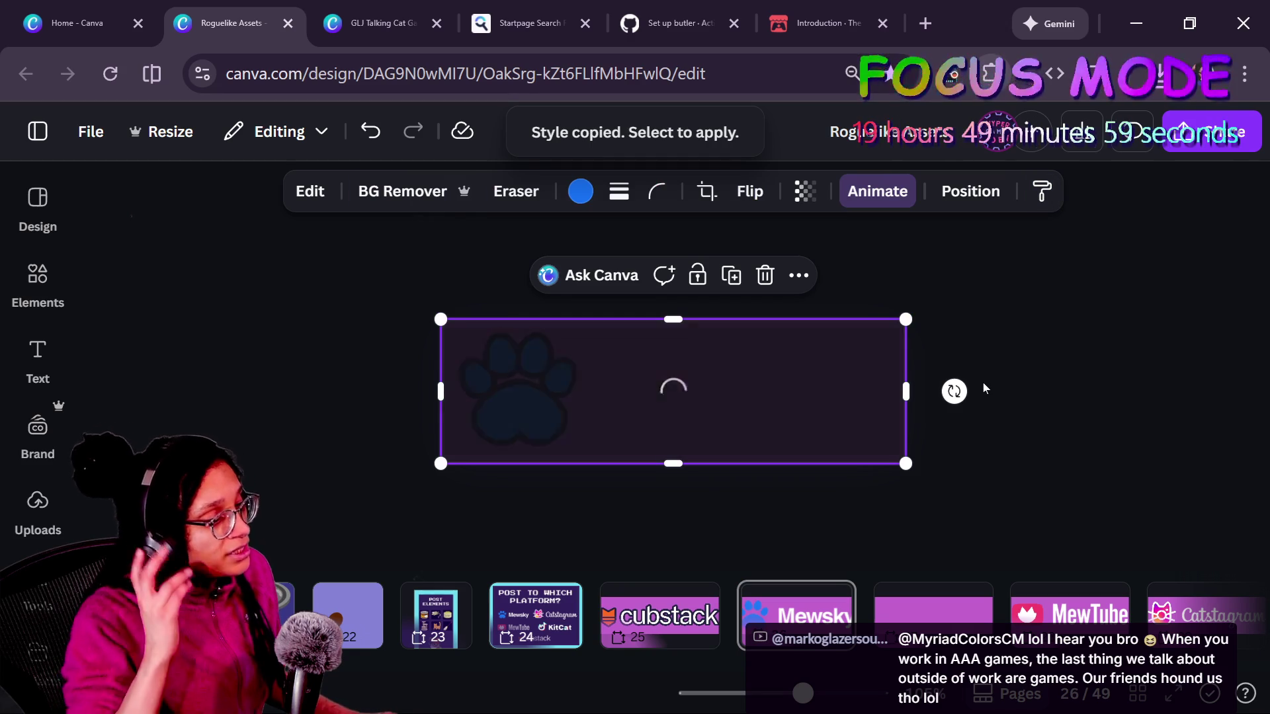
{"action": "left_click", "coordinate": [961, 434]}
{"action": "left_click", "coordinate": [745, 438]}
{"action": "left_click", "coordinate": [435, 302]}
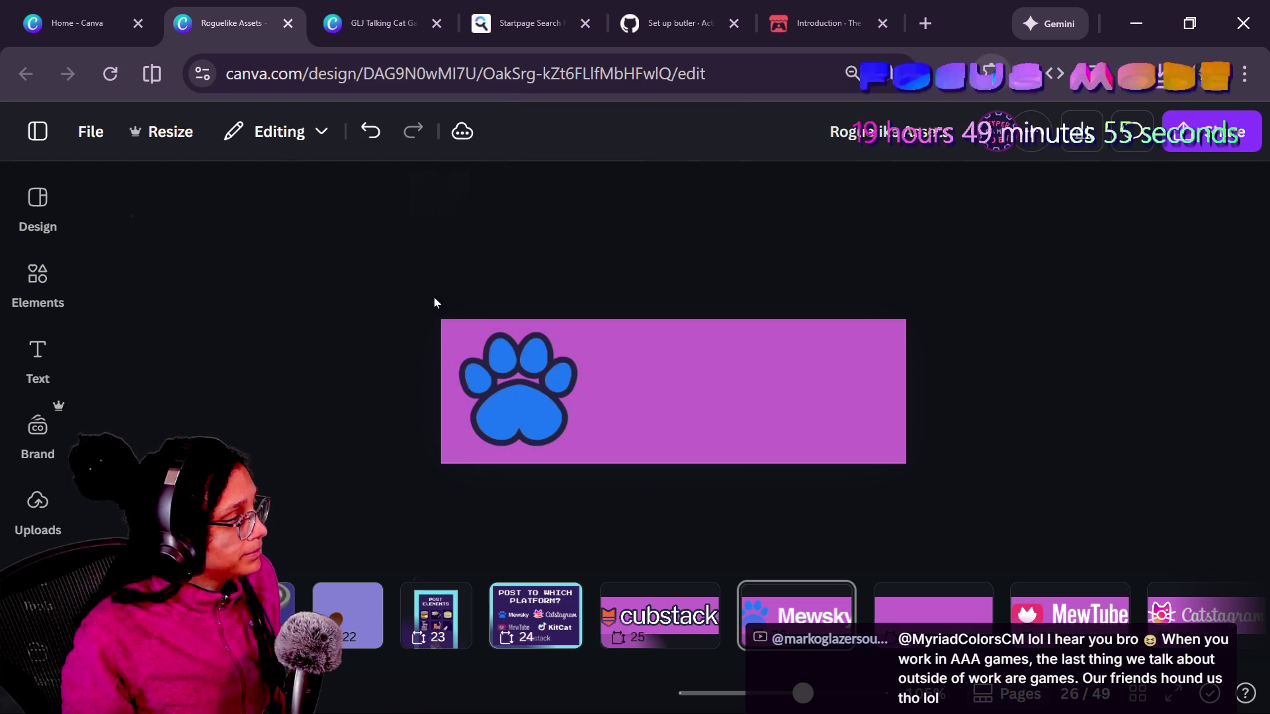
- Reload the design, revisit pages 25 and 26, and reload again to discard a paw move
{"action": "key", "text": "ctrl+r"}
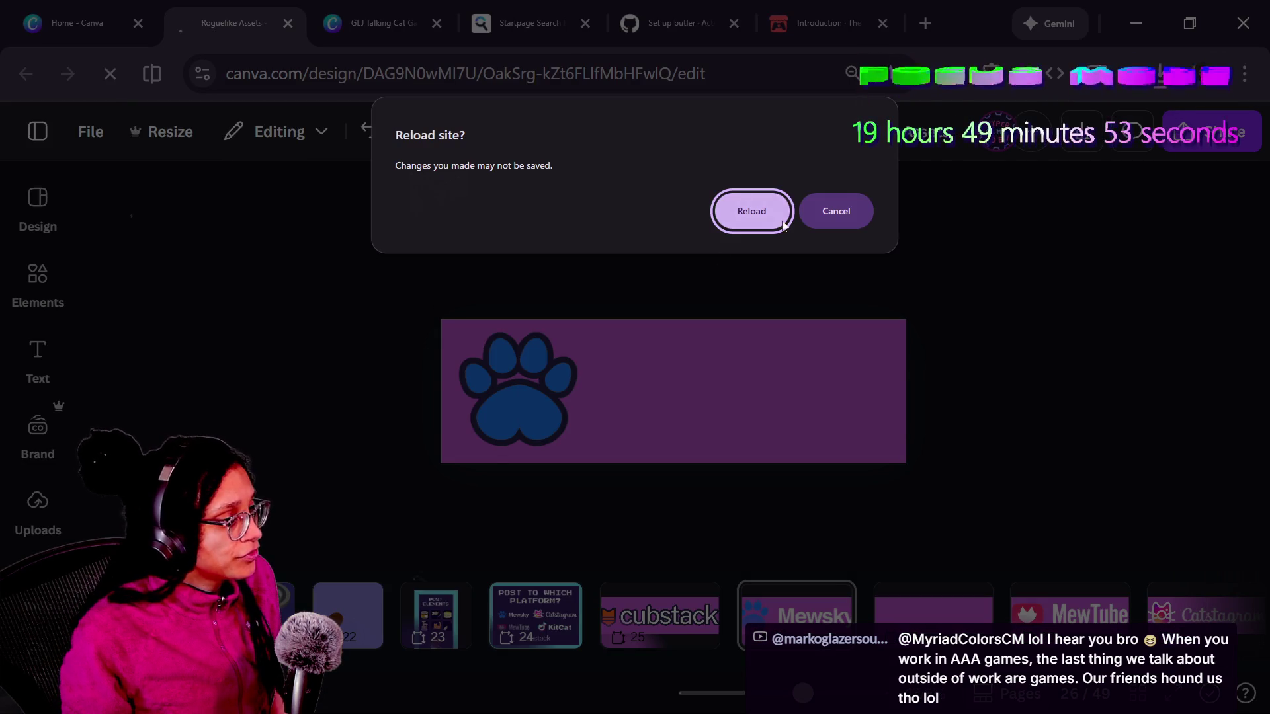
{"action": "left_click", "coordinate": [780, 223]}
{"action": "left_click", "coordinate": [676, 645]}
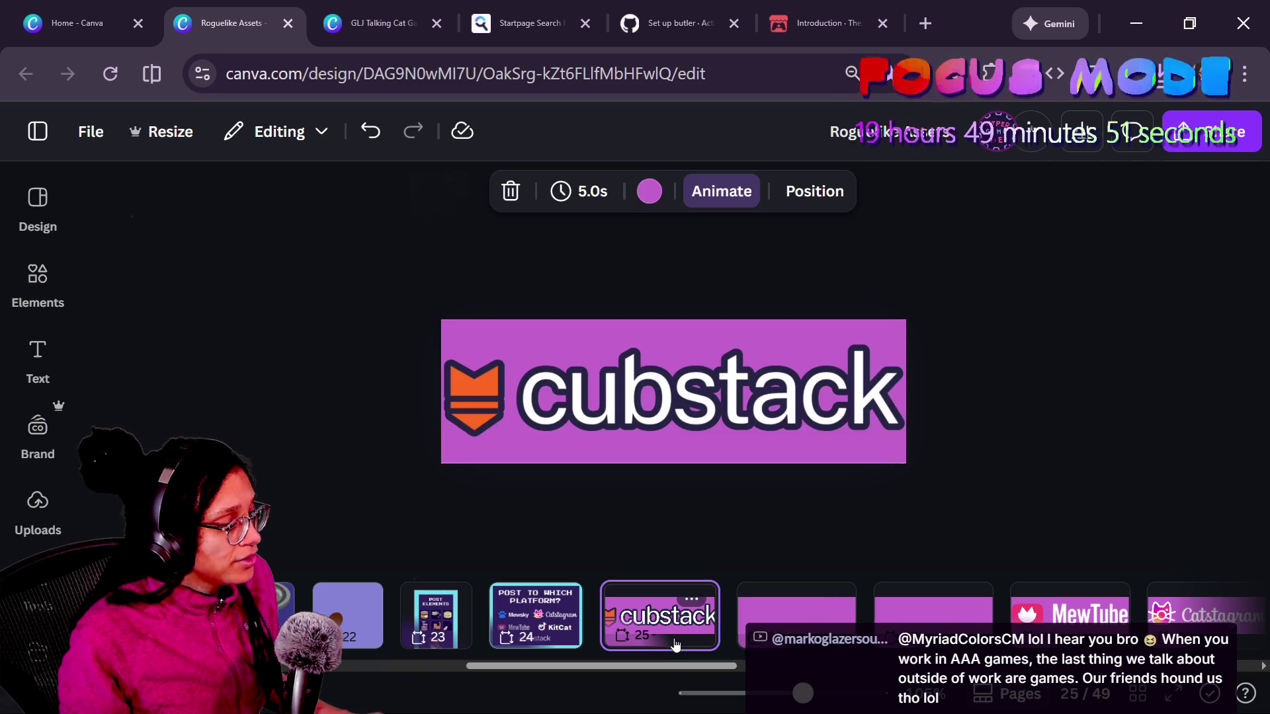
{"action": "left_click", "coordinate": [742, 634]}
{"action": "left_click", "coordinate": [646, 402]}
{"action": "mouse_move", "coordinate": [646, 403]}
{"action": "left_mouse_down"}
{"action": "mouse_move", "coordinate": [692, 397]}
{"action": "mouse_move", "coordinate": [811, 309]}
{"action": "left_mouse_up"}
{"action": "key", "text": "ctrl+r"}
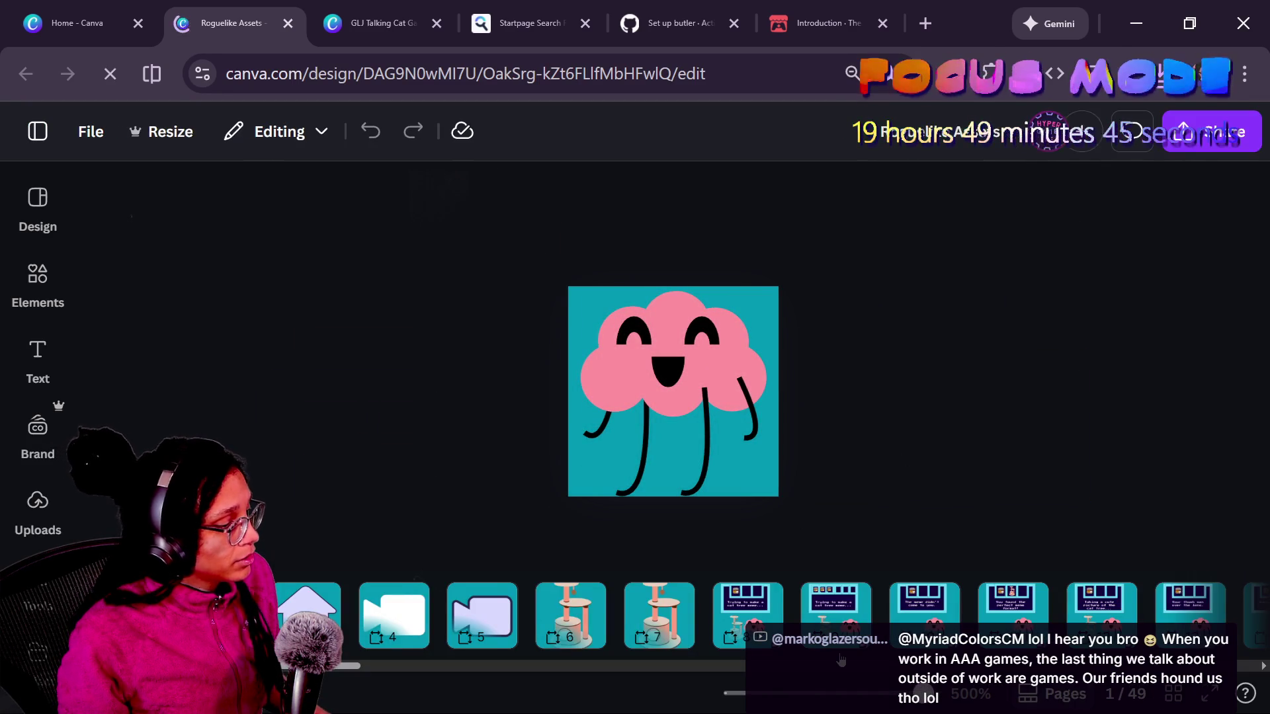
- Reset the BG Remover on page 26's banner image to restore the Mewsky lettering
{"action": "scroll", "coordinate": [820, 615], "scroll_direction": "right", "scroll_amount": 5}
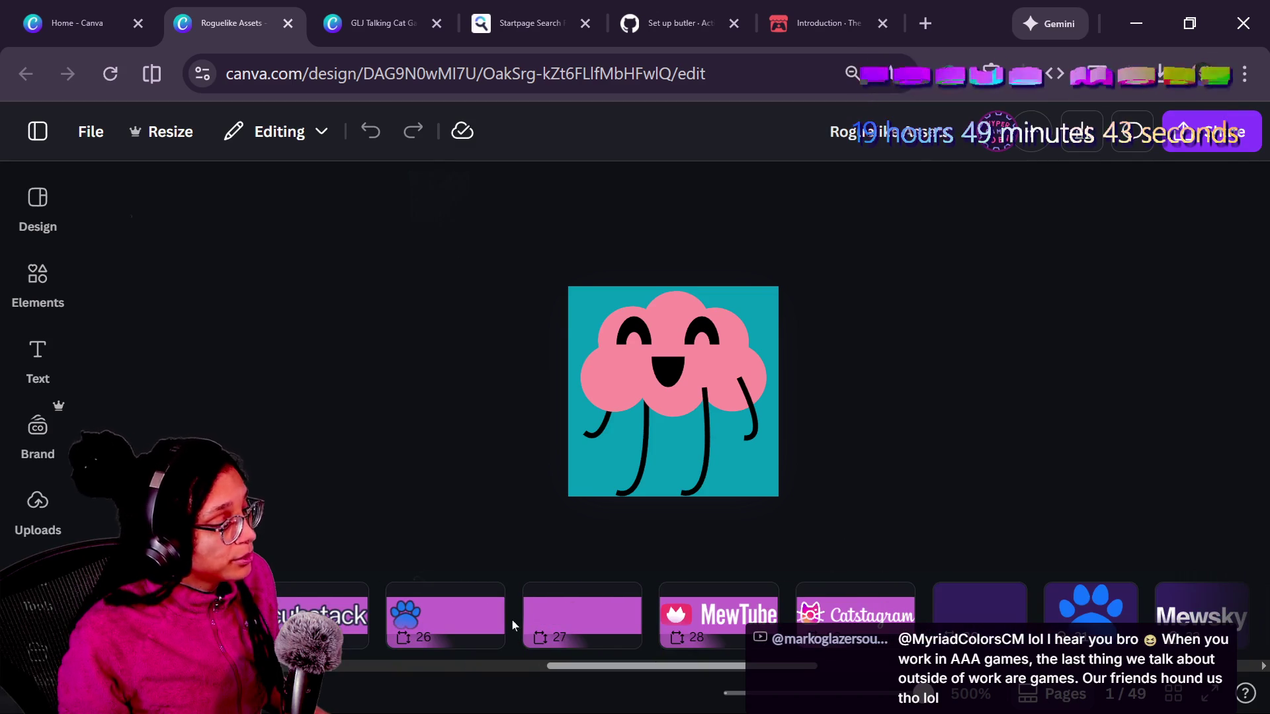
{"action": "left_click", "coordinate": [416, 634]}
{"action": "left_click", "coordinate": [583, 461]}
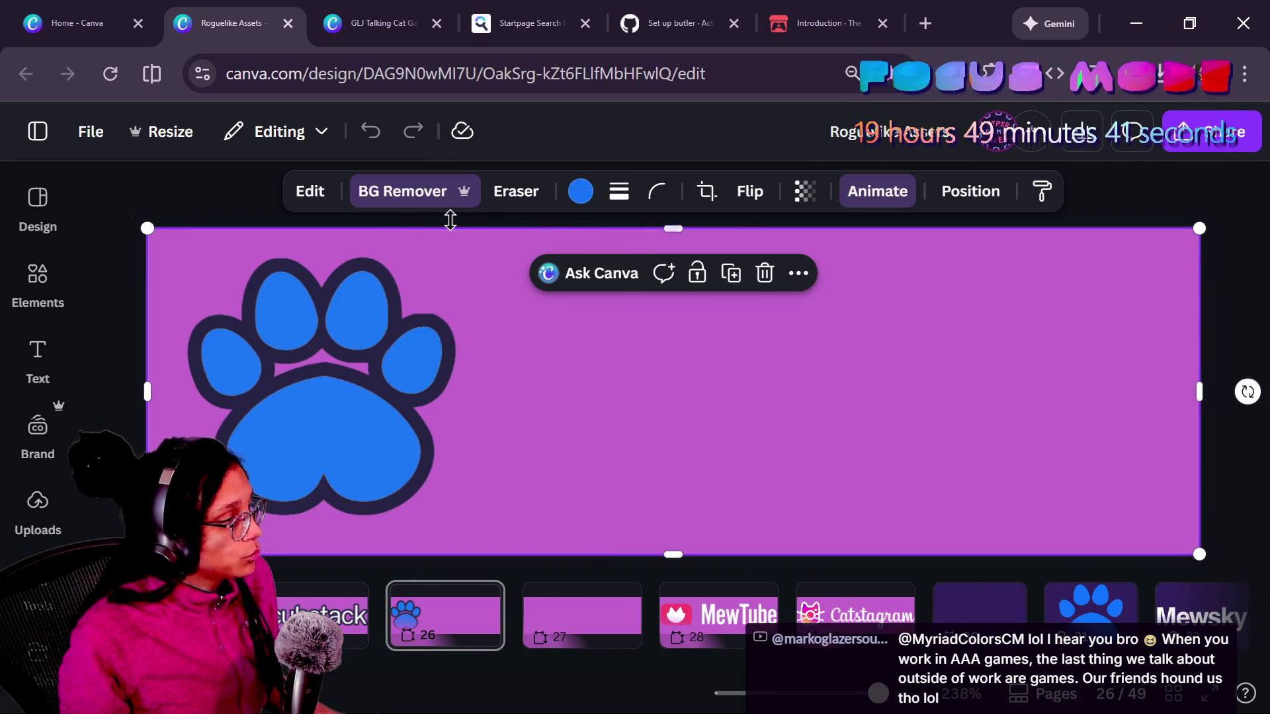
{"action": "left_click", "coordinate": [308, 191]}
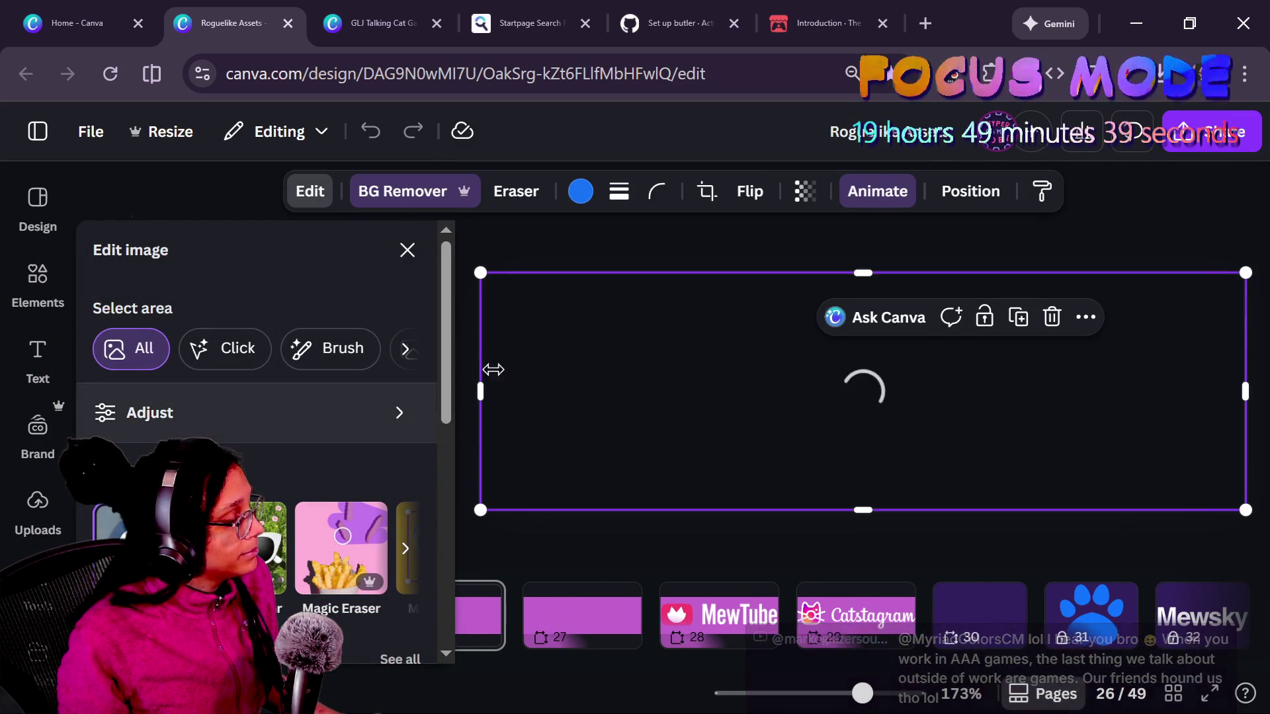
{"action": "left_click", "coordinate": [407, 194]}
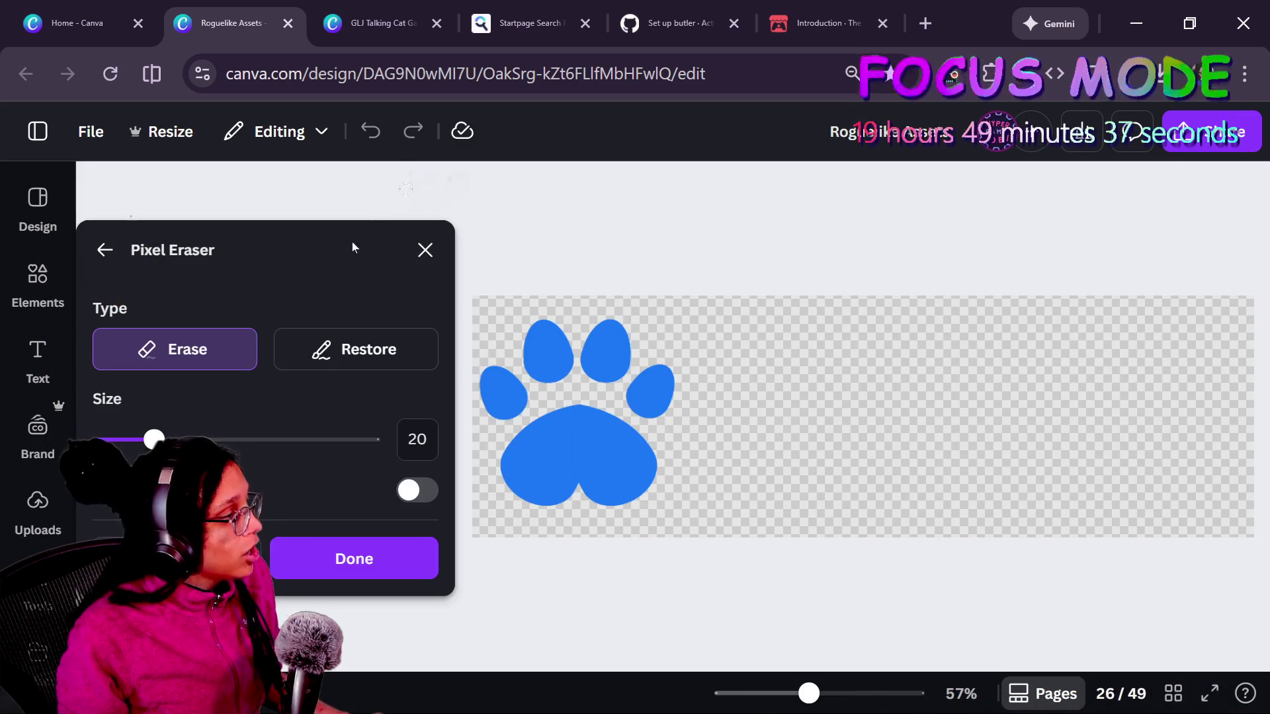
{"action": "left_click", "coordinate": [238, 559]}
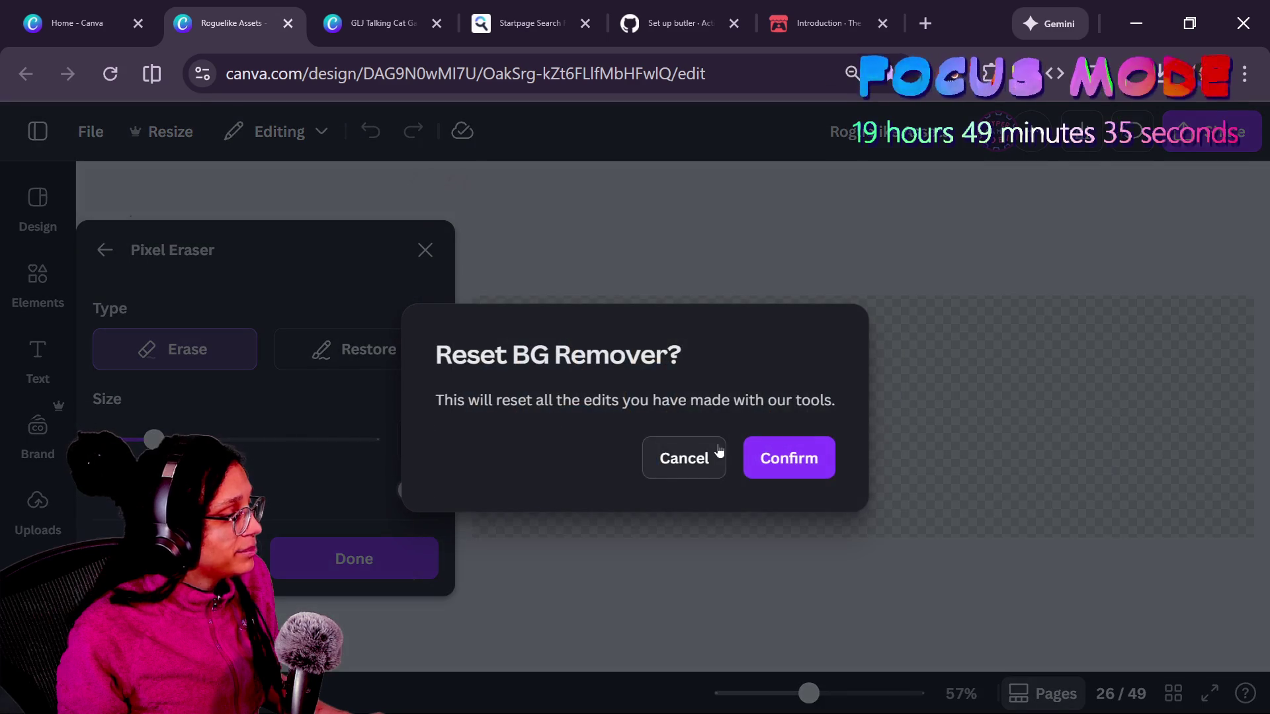
{"action": "left_click", "coordinate": [820, 455]}
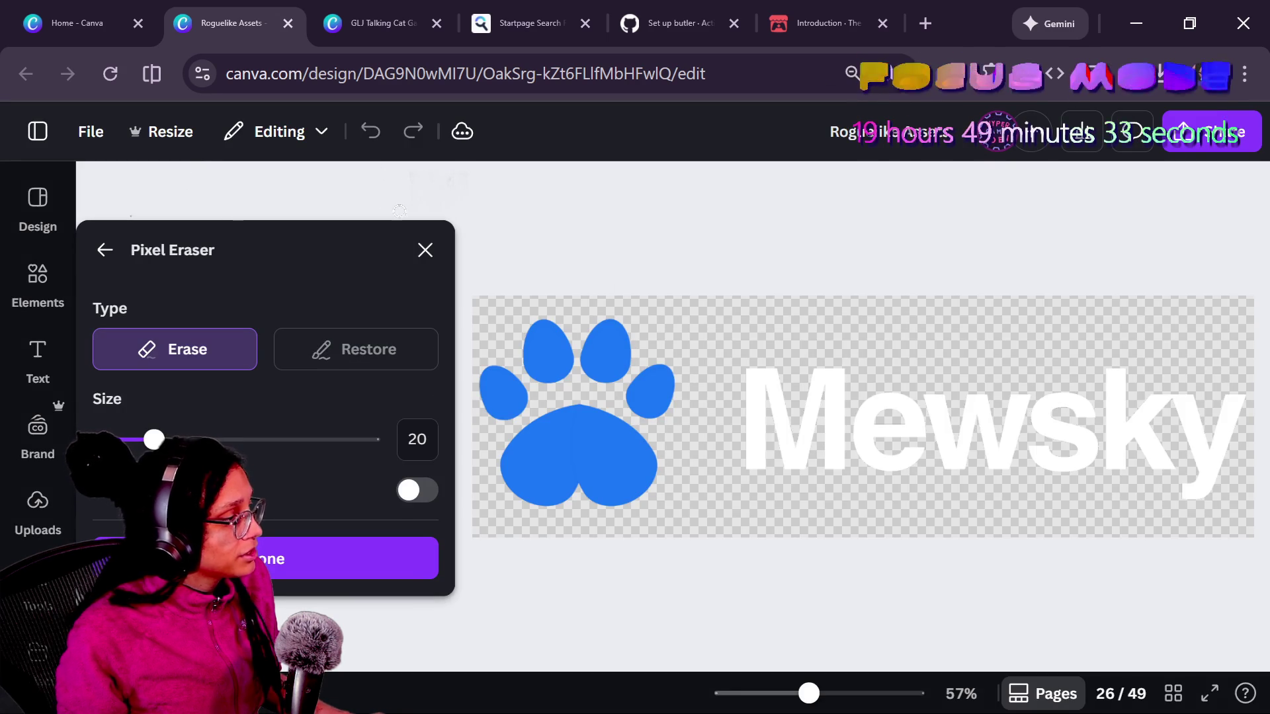
{"action": "left_click", "coordinate": [436, 249]}
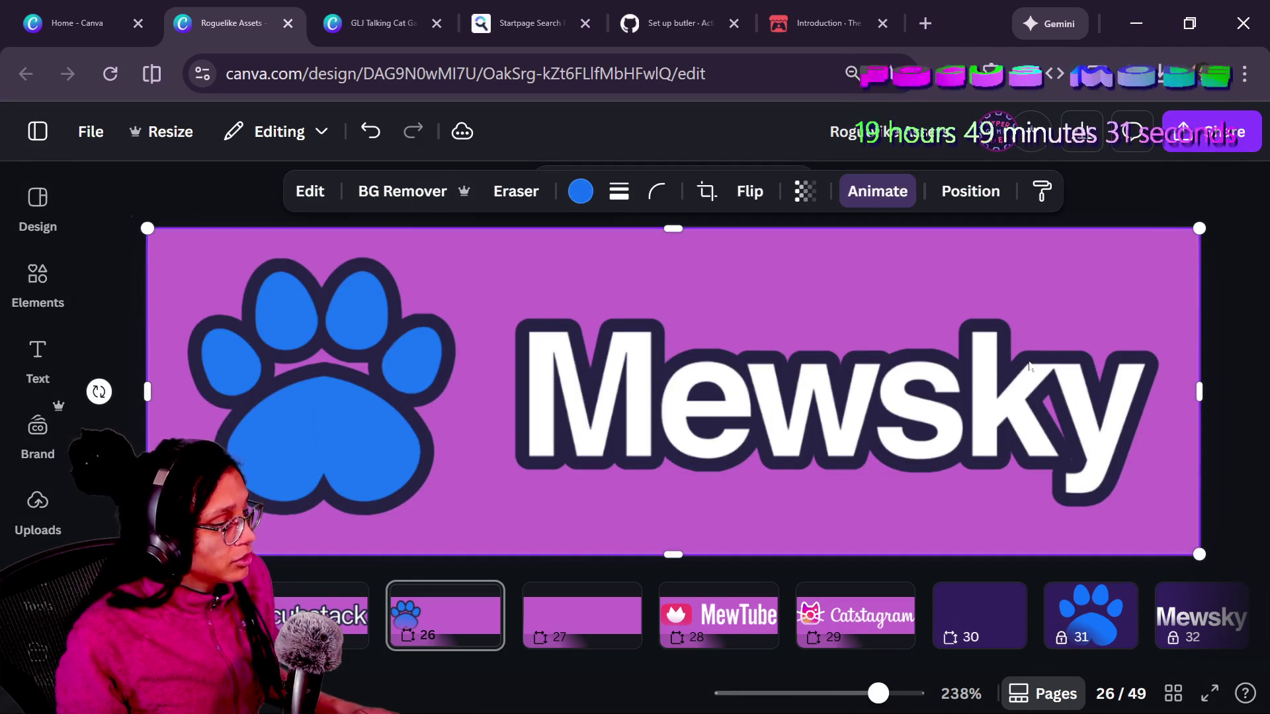
{"action": "key", "text": "ctrl+0"}
- Delete blank page 27 and resize the Mewsky image to 451×140 to fill page 26
{"action": "left_click", "coordinate": [566, 637]}
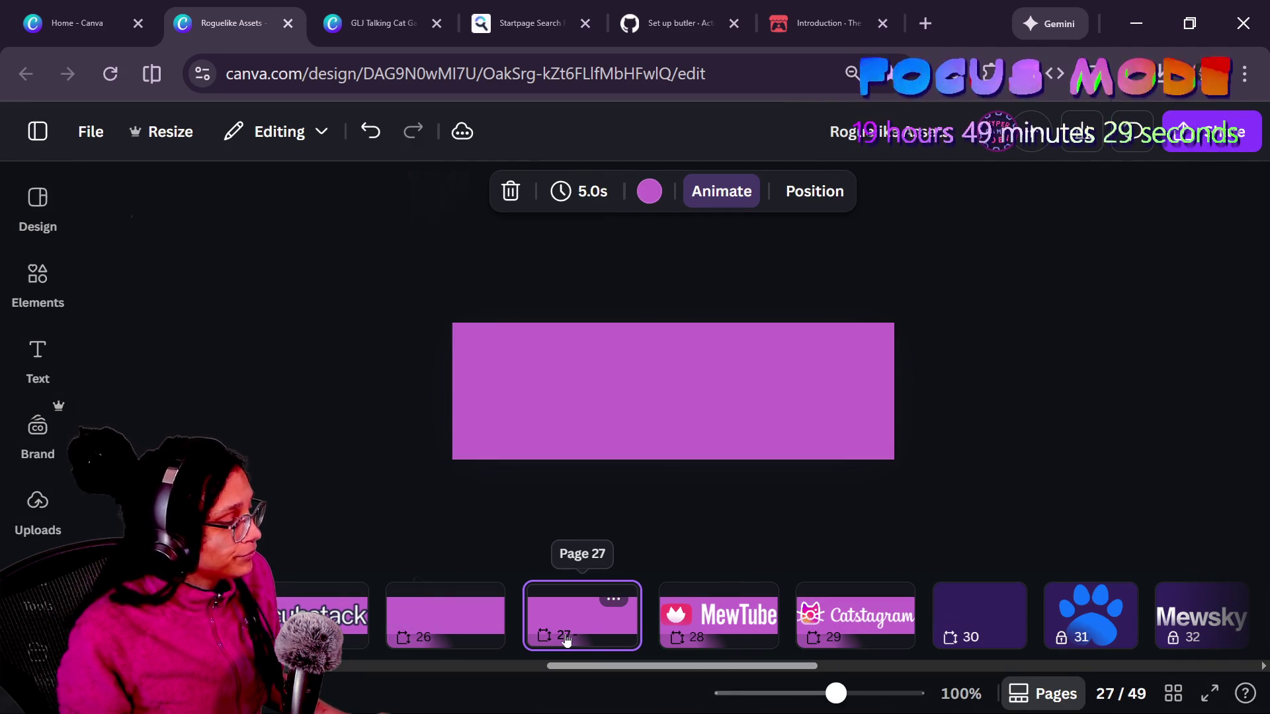
{"action": "key", "text": "Delete"}
{"action": "left_click", "coordinate": [437, 612]}
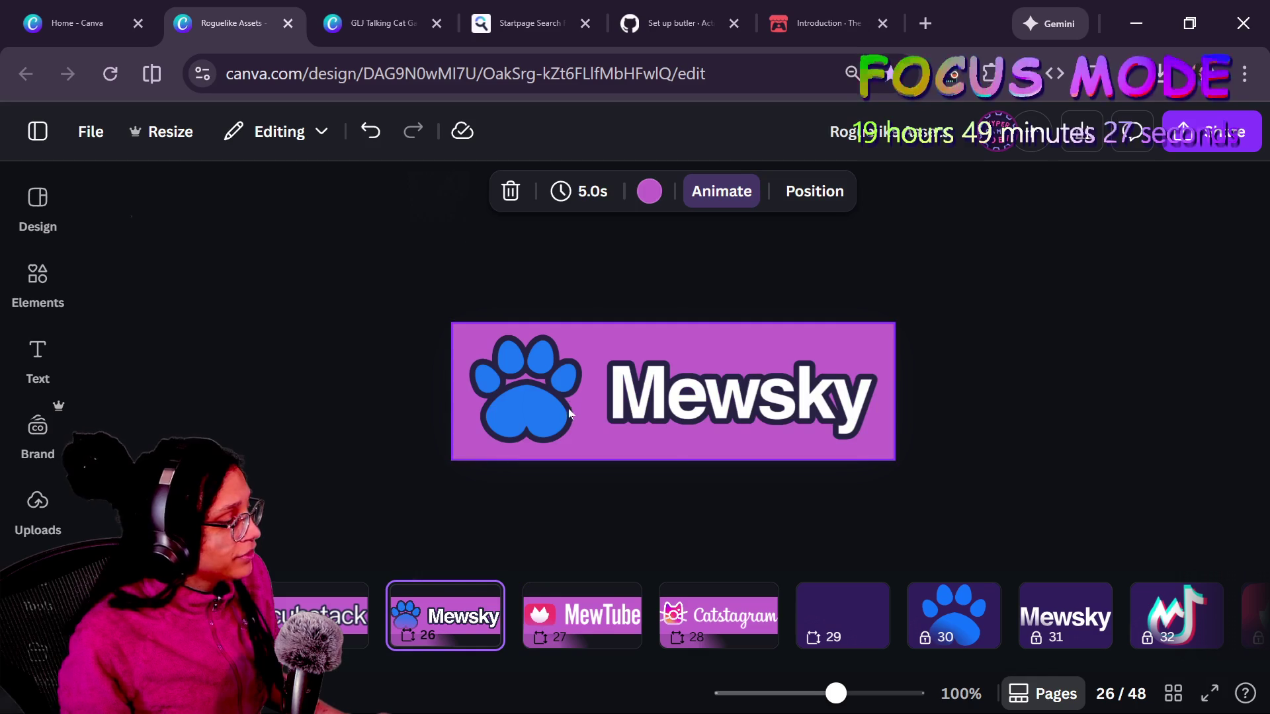
{"action": "left_click_drag", "start_coordinate": [900, 320], "coordinate": [909, 316]}
{"action": "key", "text": "ctrl+plus"}
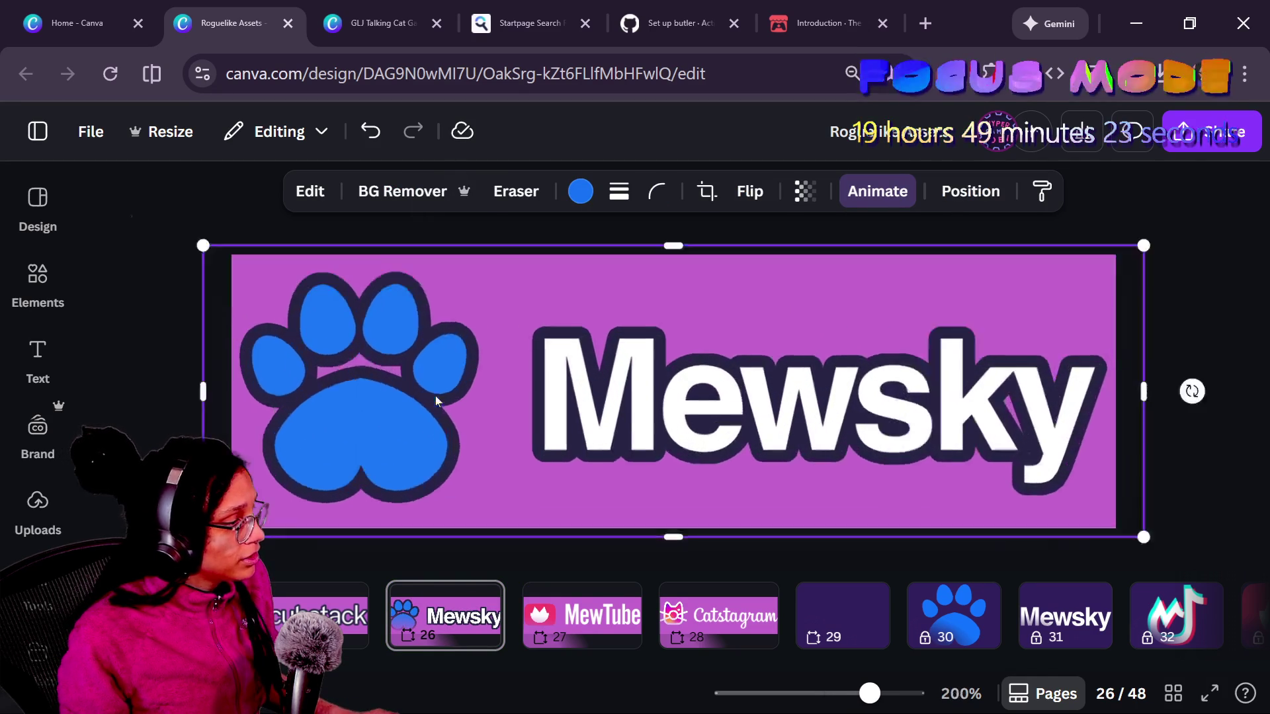
{"action": "scroll", "coordinate": [435, 396], "scroll_direction": "up", "scroll_amount": 2}
{"action": "scroll", "coordinate": [435, 396], "scroll_direction": "up", "scroll_amount": 2}
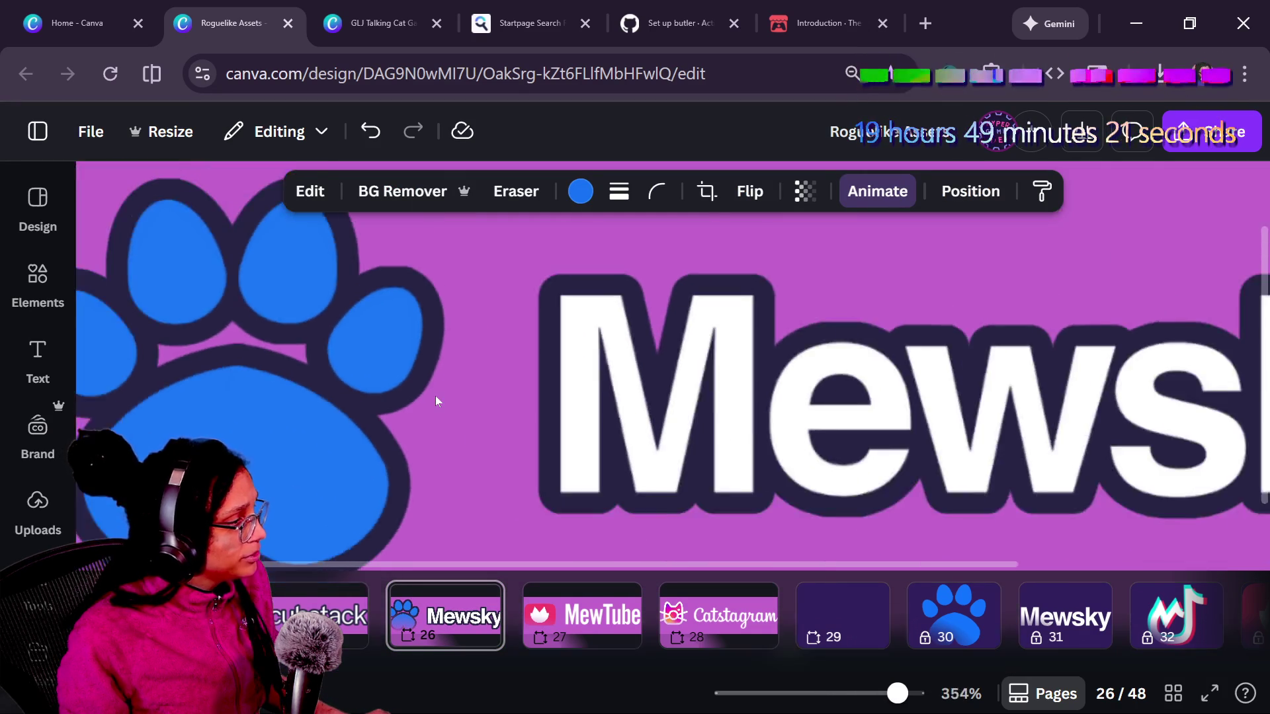
{"action": "scroll", "coordinate": [436, 396], "scroll_direction": "down", "scroll_amount": 4}
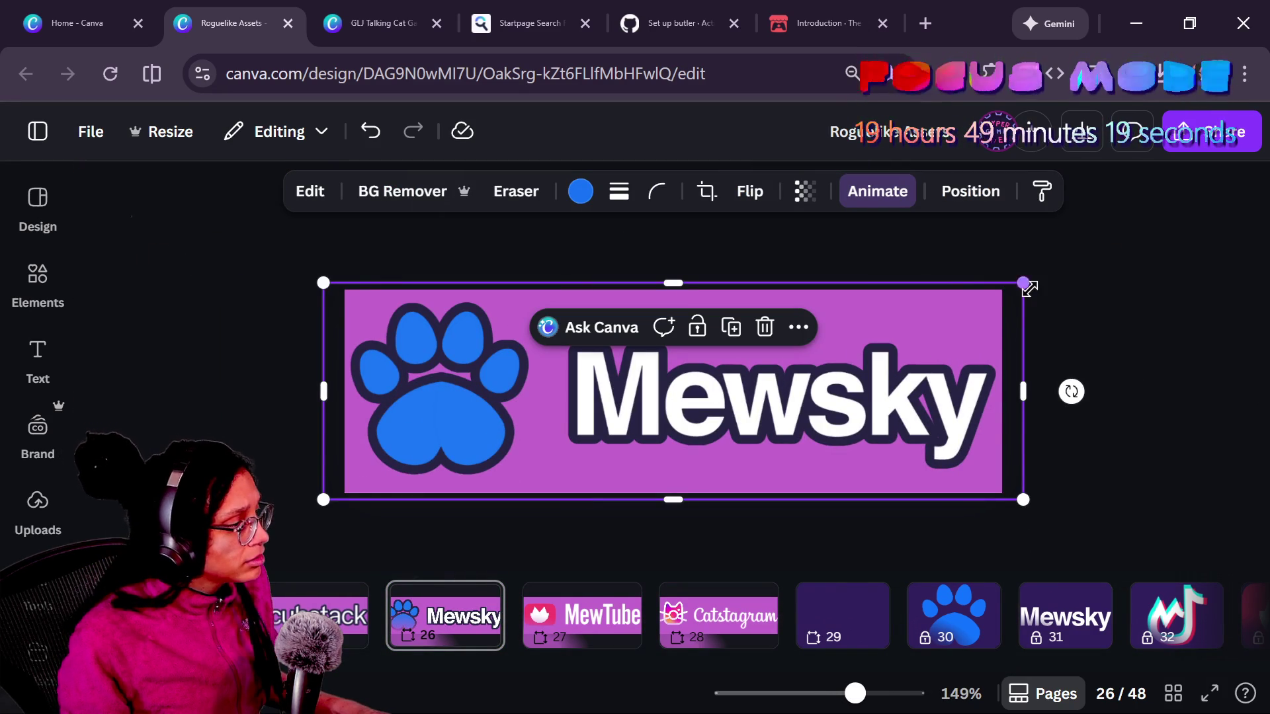
{"action": "left_click_drag", "start_coordinate": [1030, 285], "coordinate": [1043, 289]}
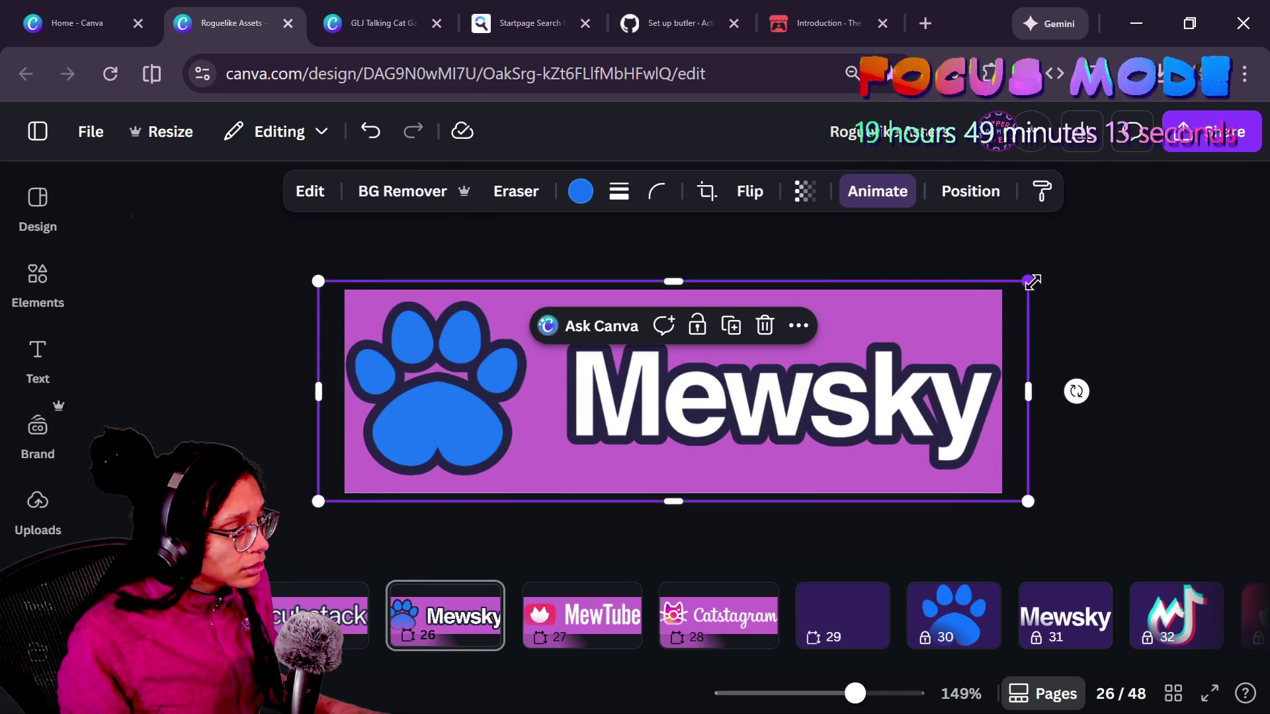
{"action": "left_click", "coordinate": [1057, 291]}
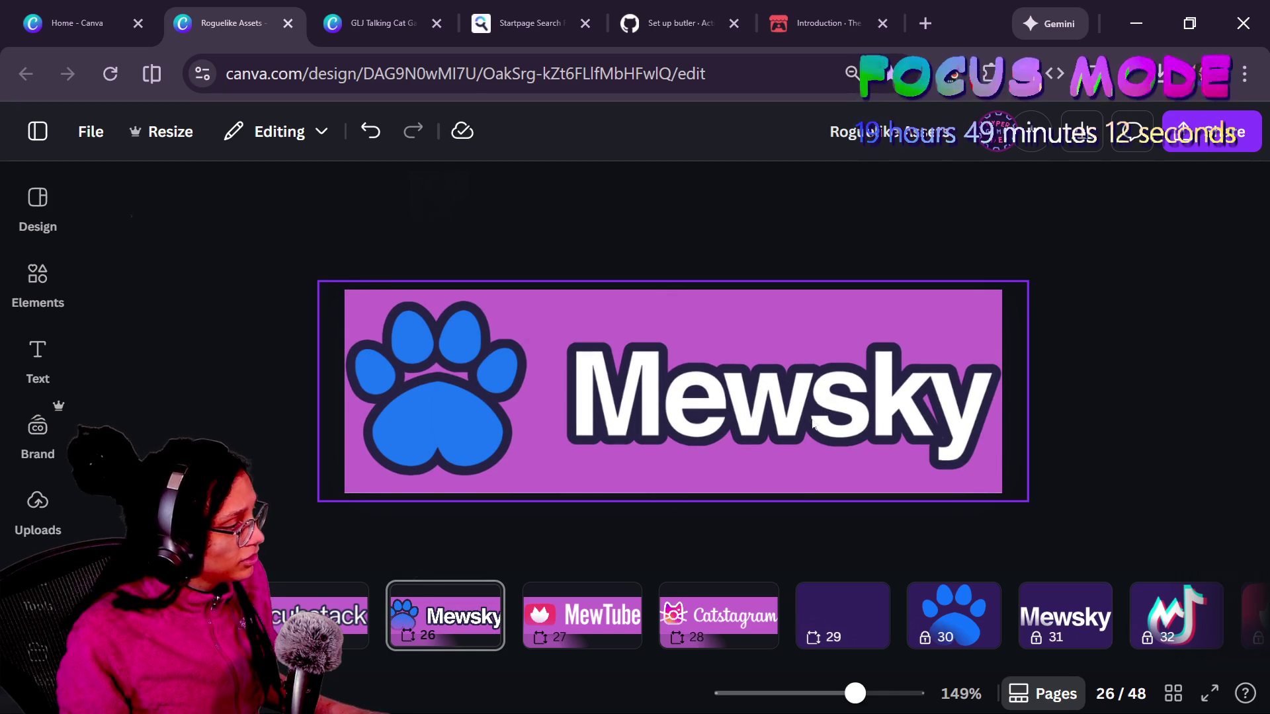
{"action": "left_click", "coordinate": [278, 617]}
{"action": "key", "text": "Right"}
{"action": "key", "text": "Right"}
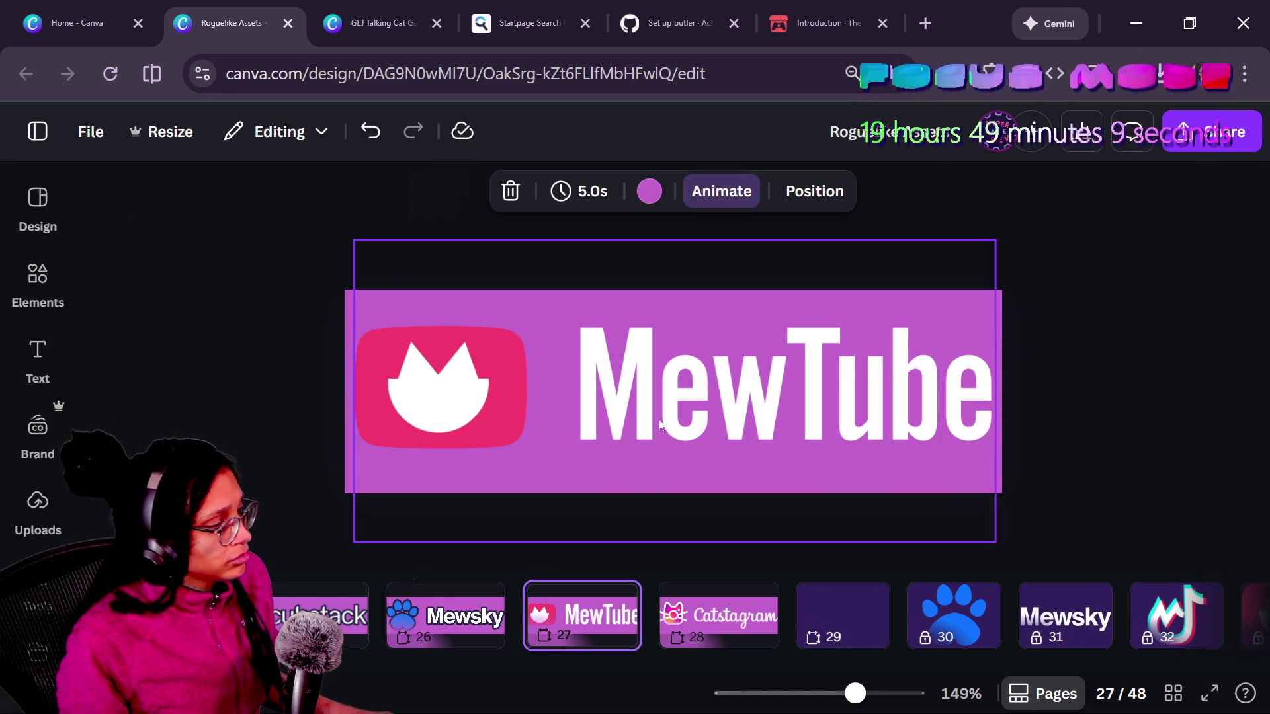
- Paint the Mewsky image's style onto the MewTube group, then undo the added dark outline
{"action": "left_click", "coordinate": [660, 424]}
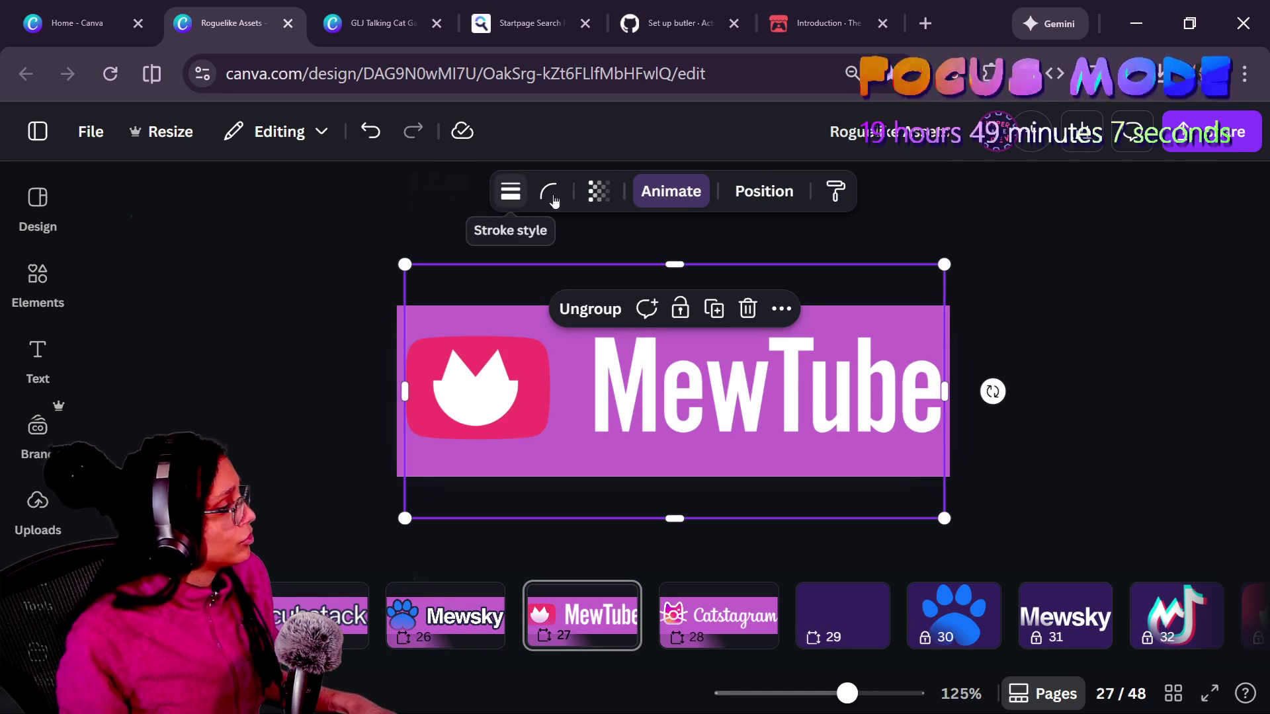
{"action": "left_click", "coordinate": [41, 360]}
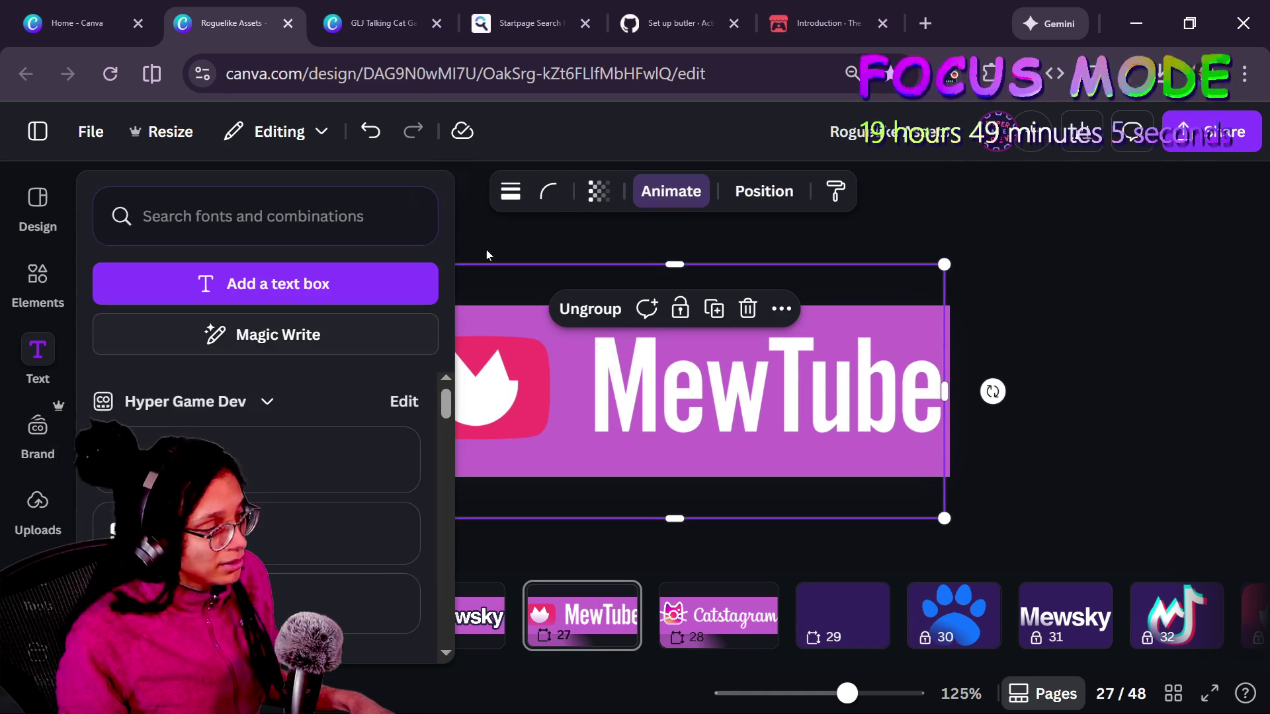
{"action": "left_click", "coordinate": [440, 397]}
{"action": "left_click", "coordinate": [445, 621]}
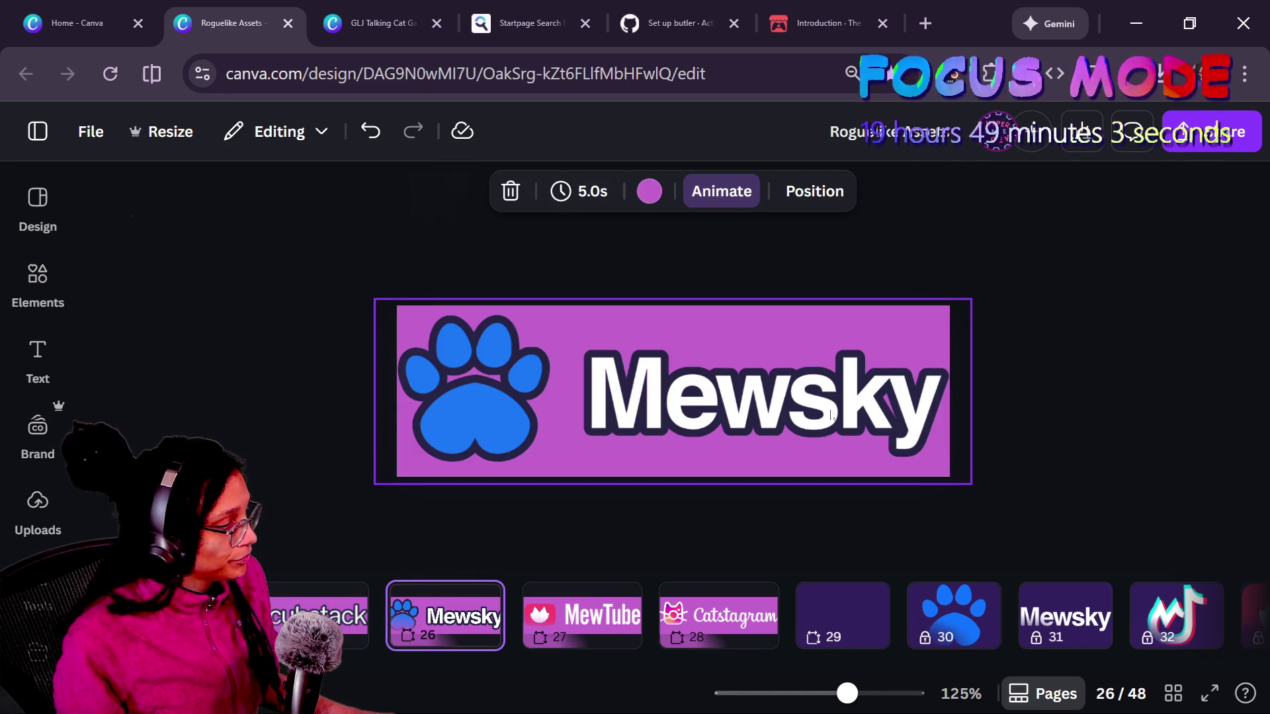
{"action": "left_click", "coordinate": [838, 383]}
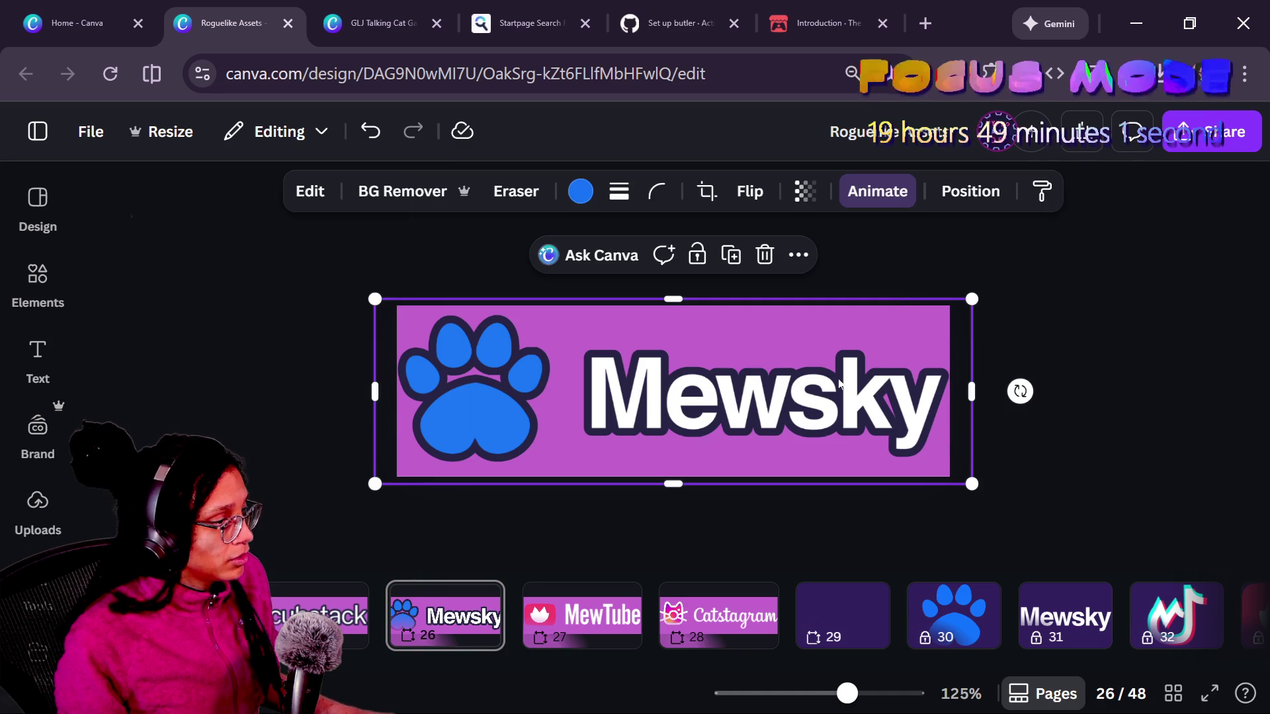
{"action": "left_click", "coordinate": [1040, 191]}
{"action": "left_click", "coordinate": [582, 616]}
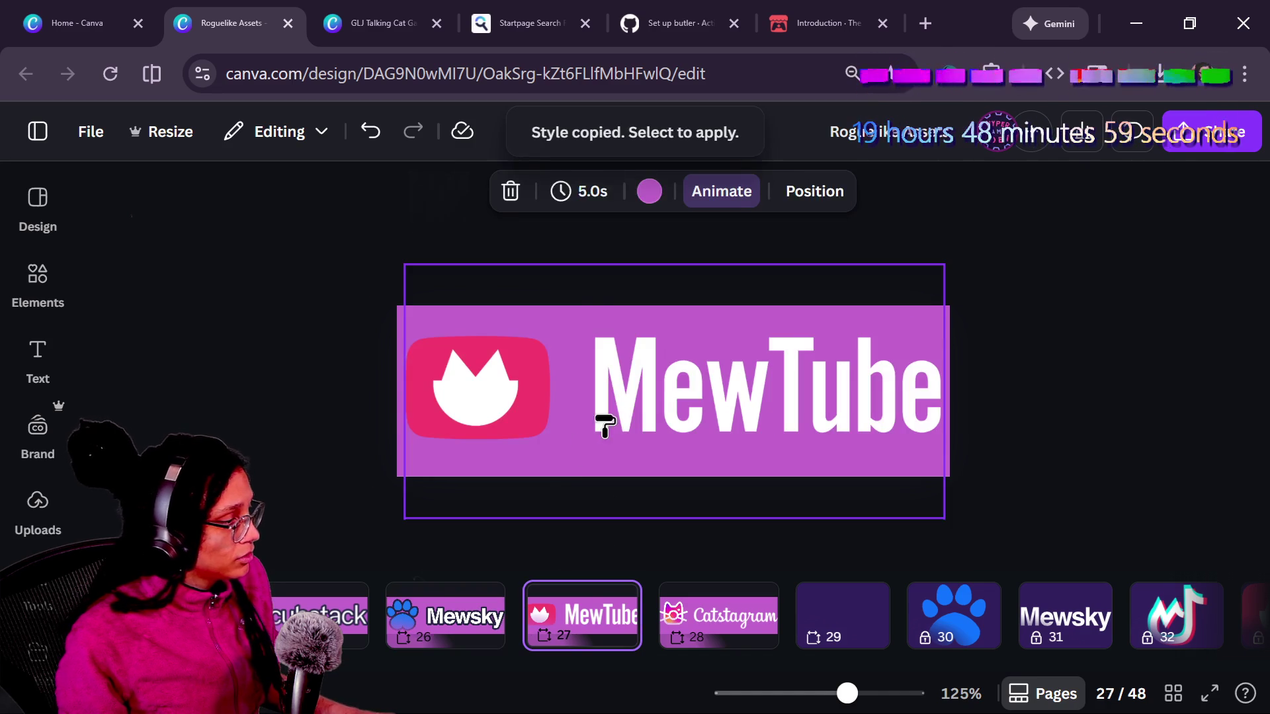
{"action": "left_click", "coordinate": [599, 423]}
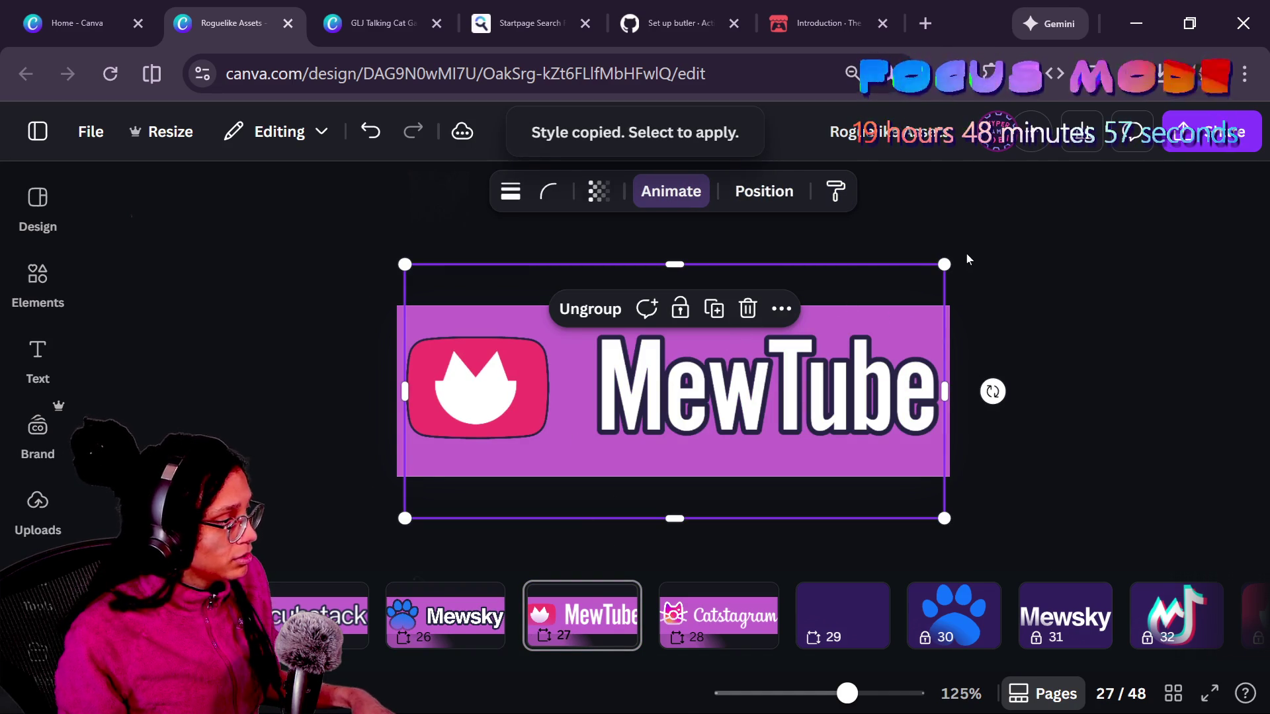
{"action": "key", "text": "ctrl+z"}
- Resize the MewTube group to about 418 by 197 and bring up sharing options
{"action": "left_click", "coordinate": [954, 278]}
{"action": "left_click", "coordinate": [954, 278]}
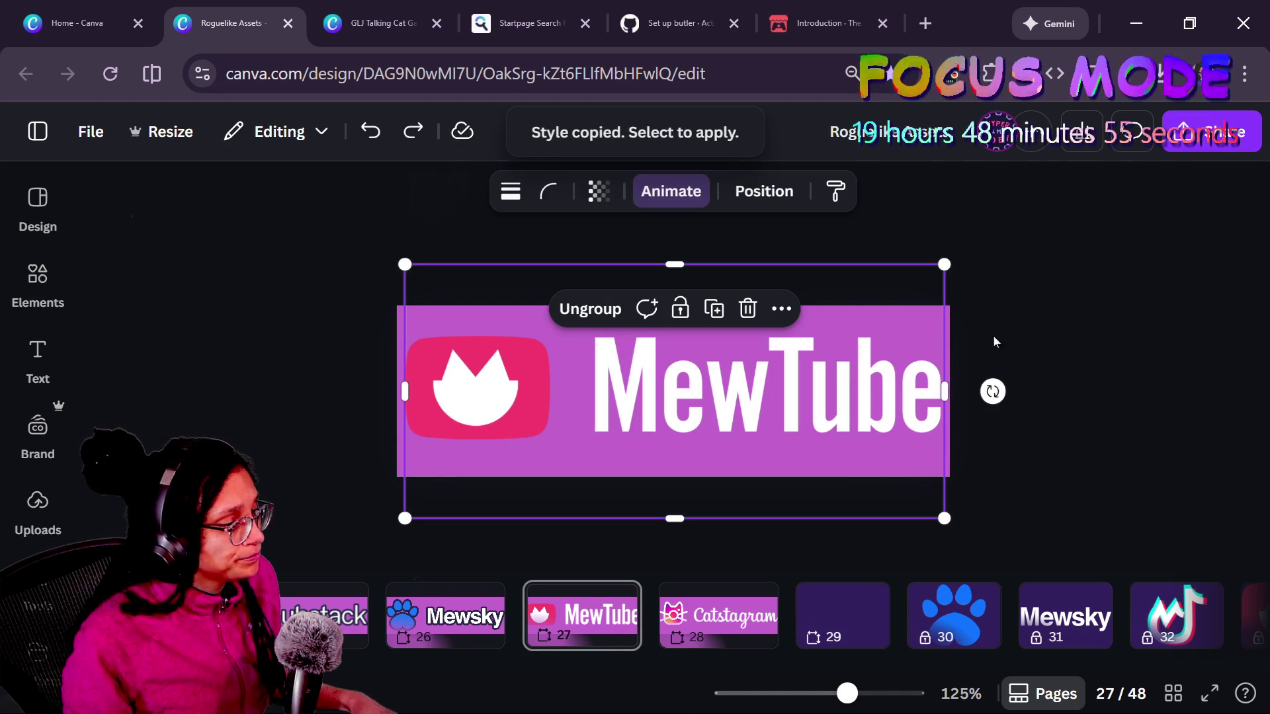
{"action": "left_click_drag", "start_coordinate": [945, 263], "coordinate": [953, 261]}
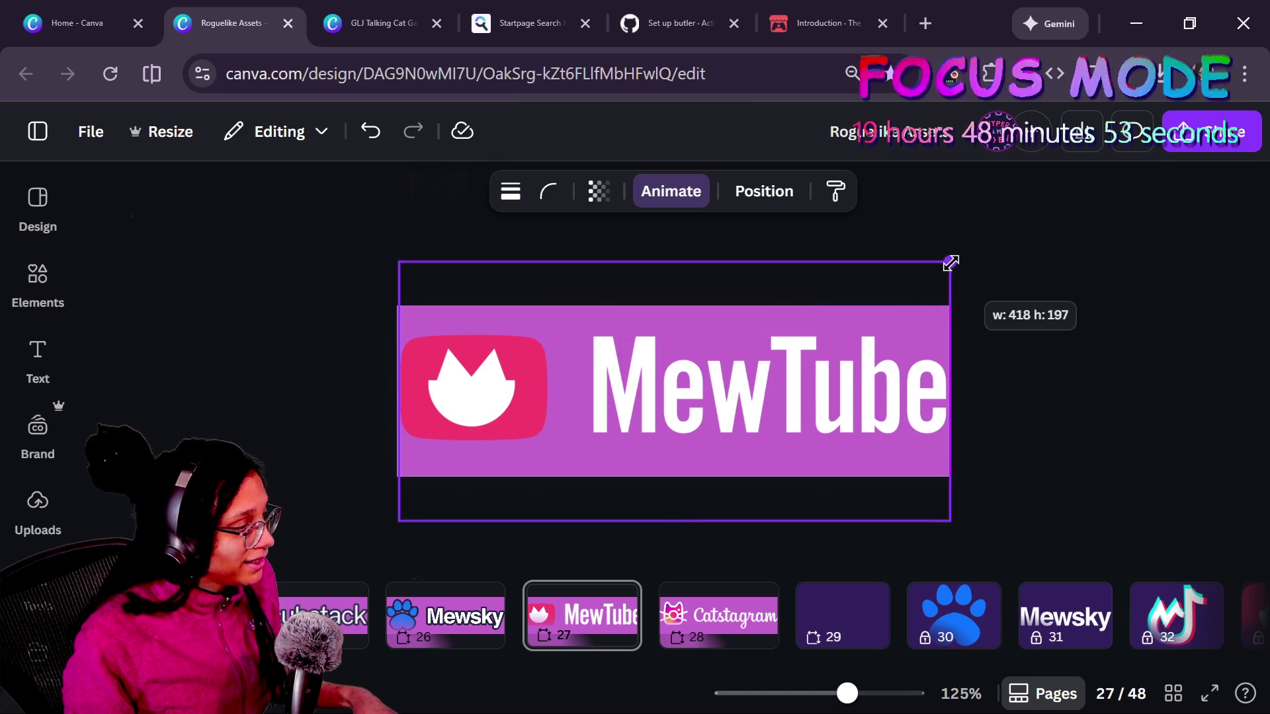
{"action": "left_click", "coordinate": [1135, 246]}
{"action": "left_click", "coordinate": [1210, 132]}
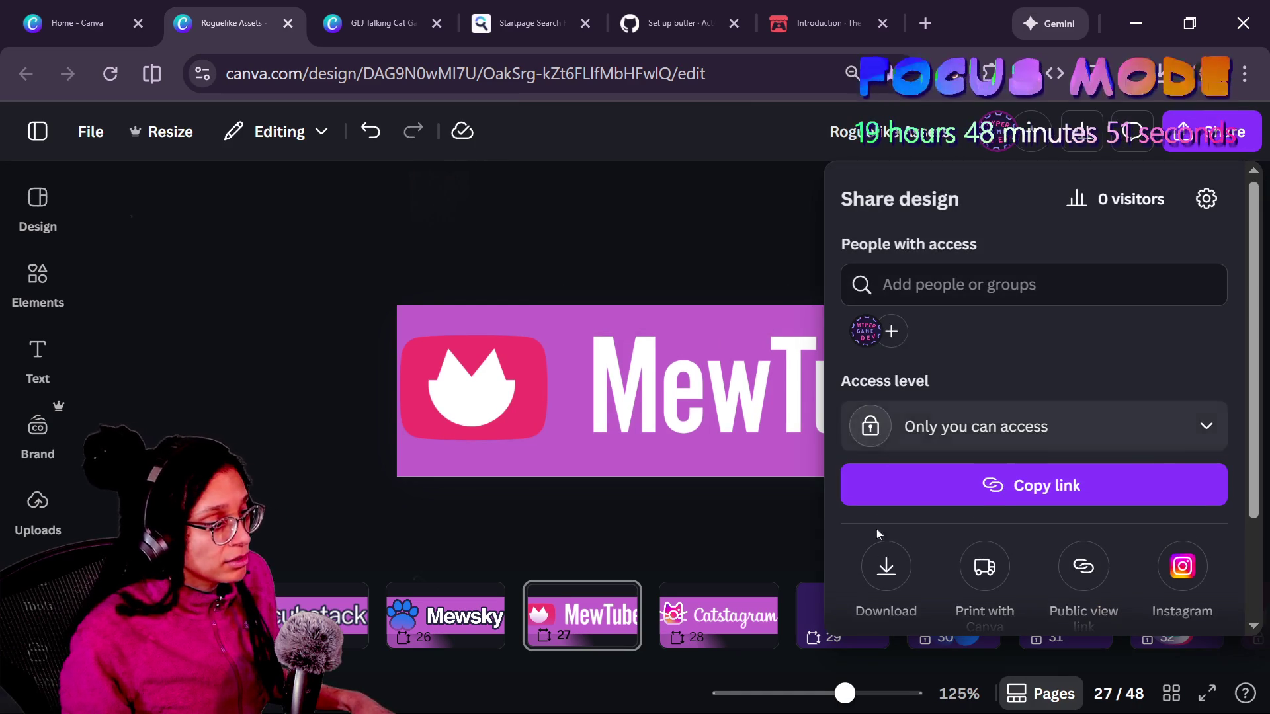
- Download the Roguelike Assets design as PNG with the size slider at maximum
{"action": "left_click", "coordinate": [887, 566]}
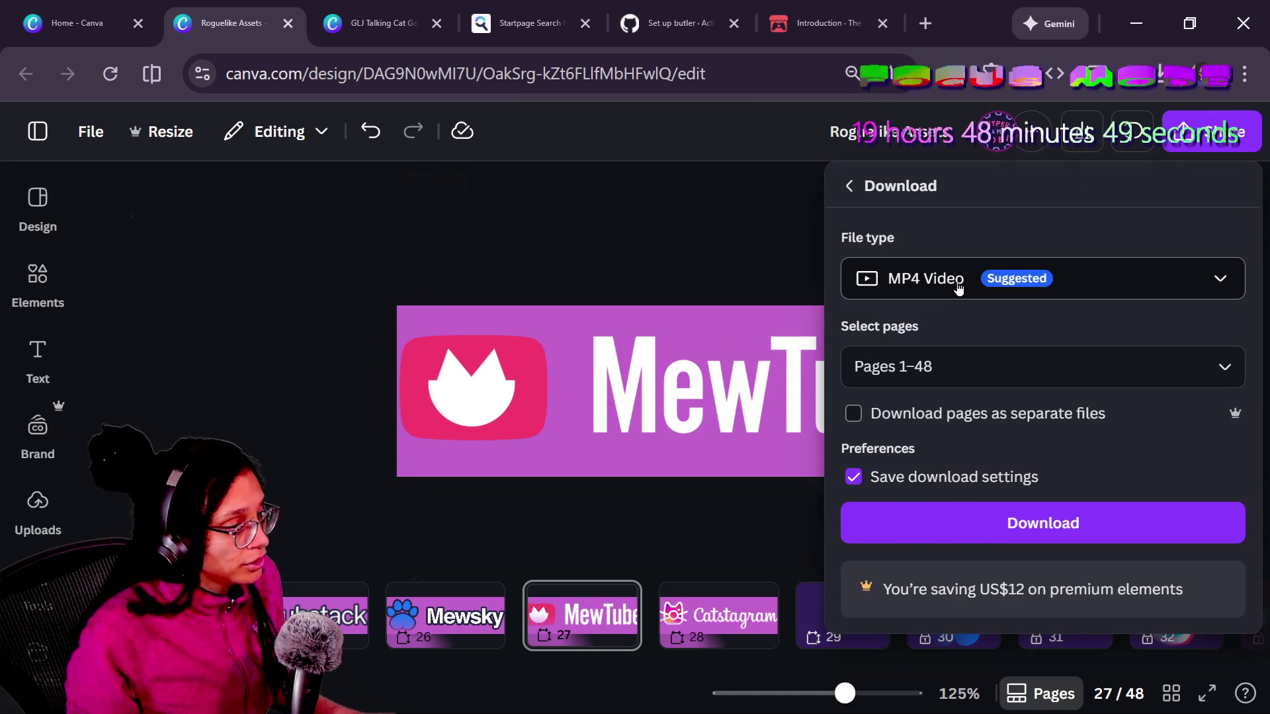
{"action": "left_click", "coordinate": [959, 281]}
{"action": "left_click", "coordinate": [981, 401]}
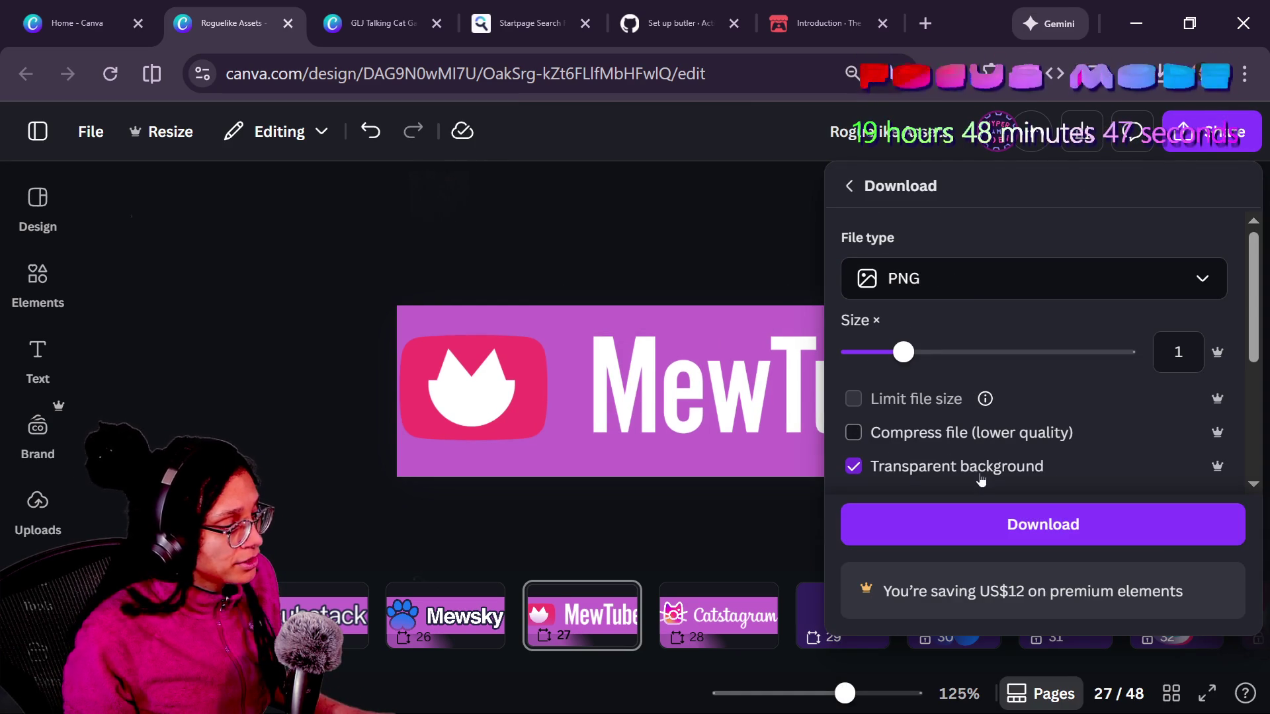
{"action": "left_click_drag", "start_coordinate": [916, 375], "coordinate": [1138, 374]}
{"action": "left_click", "coordinate": [1034, 527]}
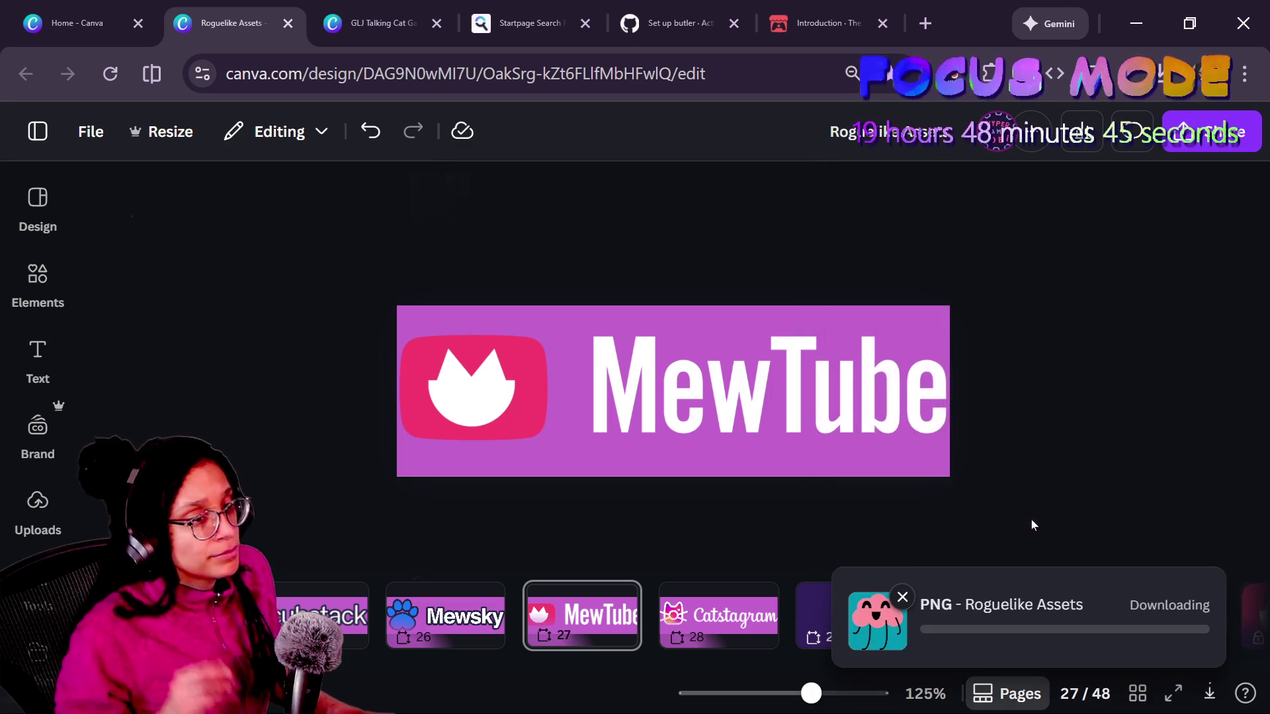
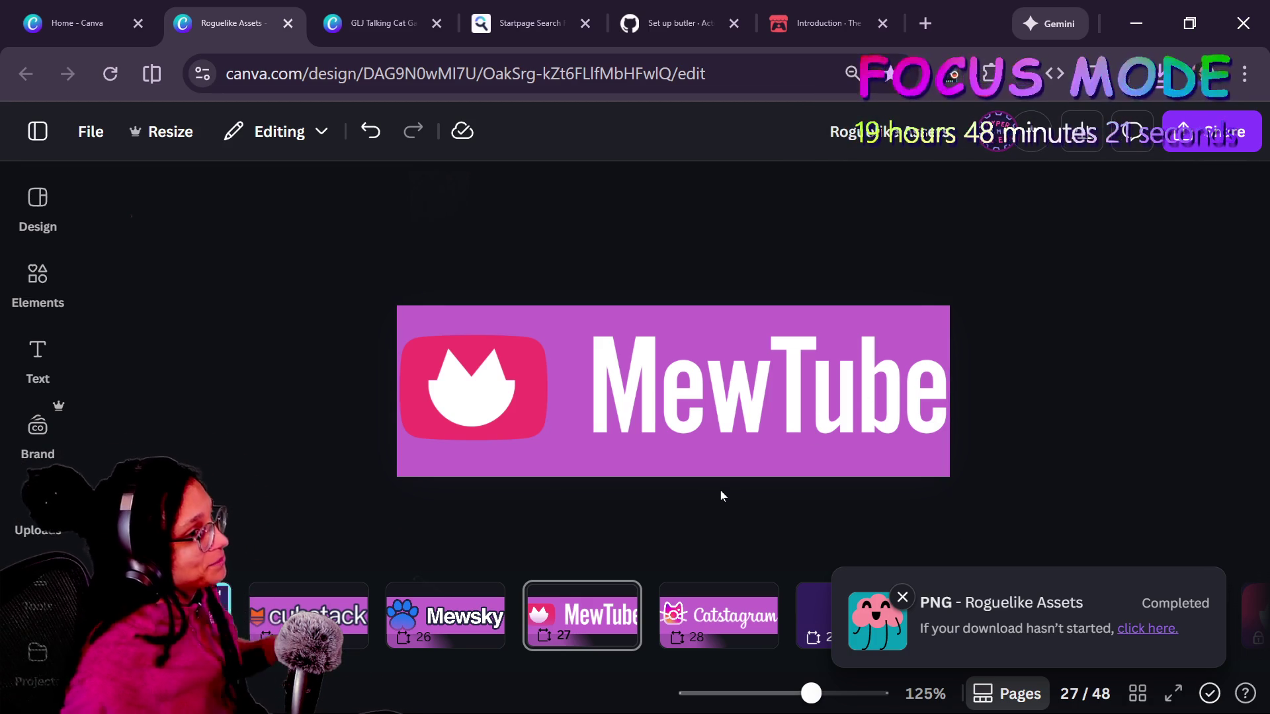
- Delete the MewTube logo and text group, then undo to restore it
{"action": "left_click", "coordinate": [684, 487]}
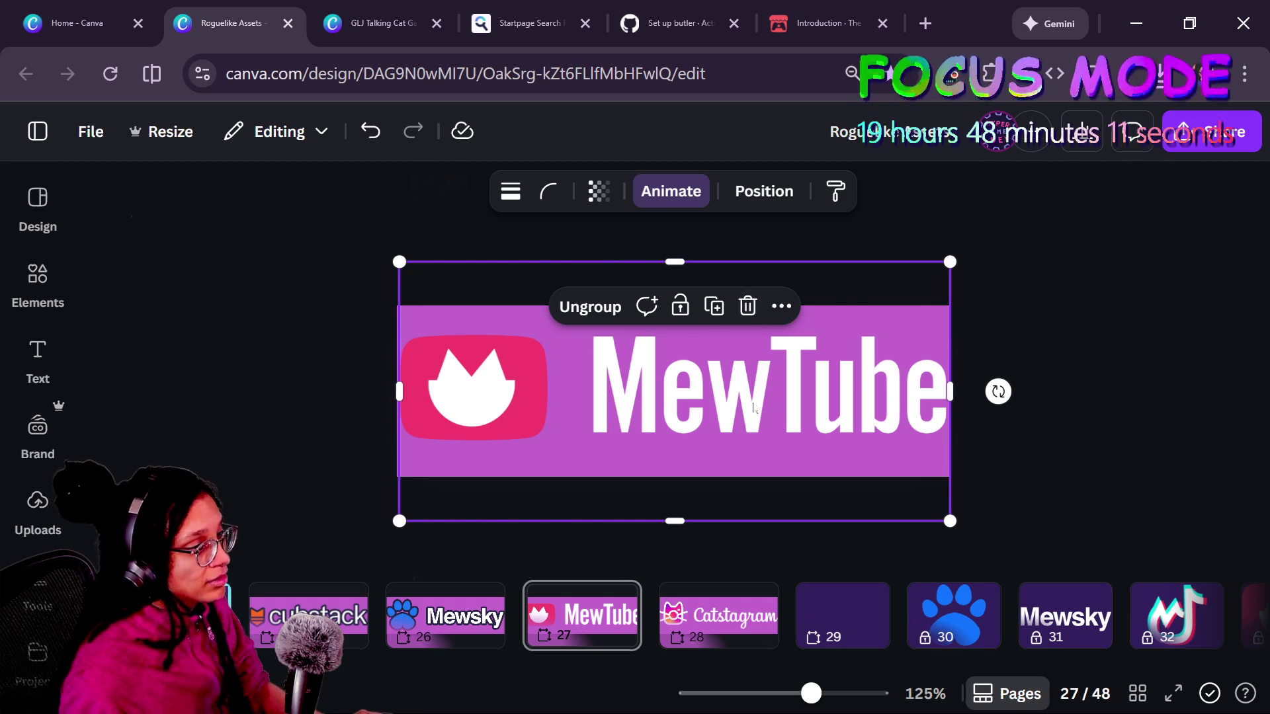
{"action": "left_click", "coordinate": [747, 305]}
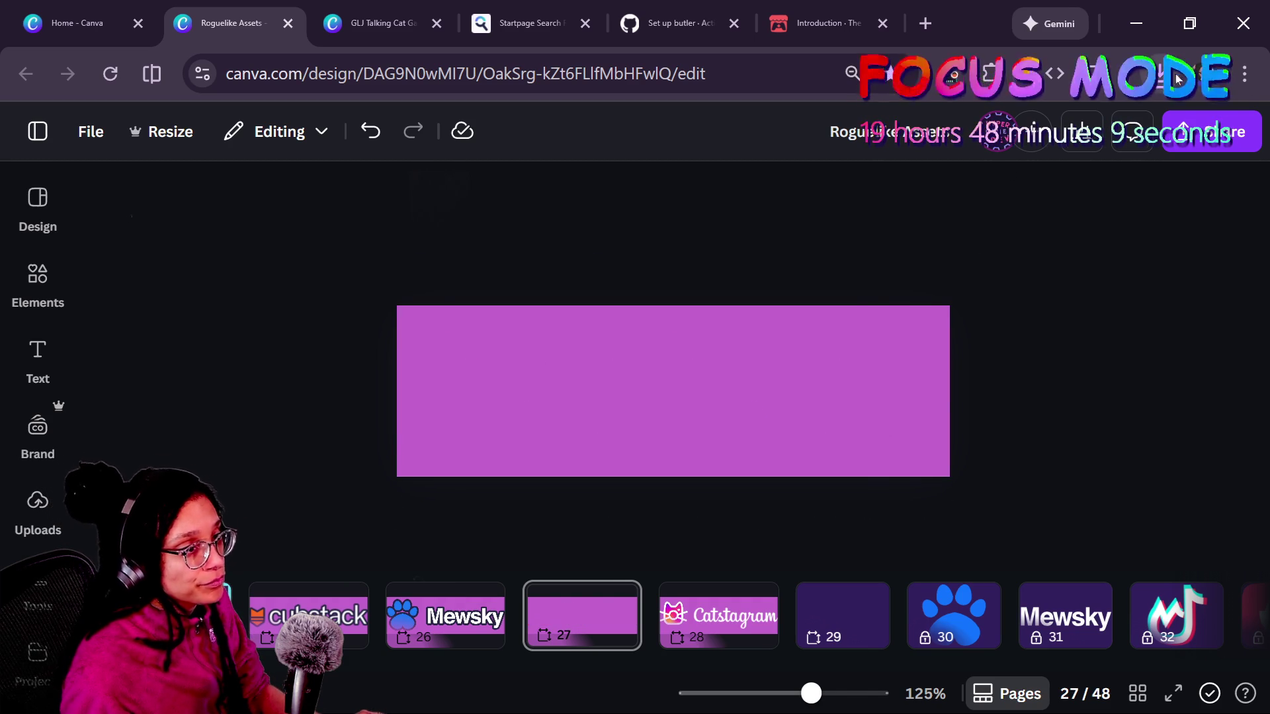
{"action": "left_click", "coordinate": [1179, 78]}
{"action": "left_click_drag", "start_coordinate": [879, 298], "coordinate": [851, 353]}
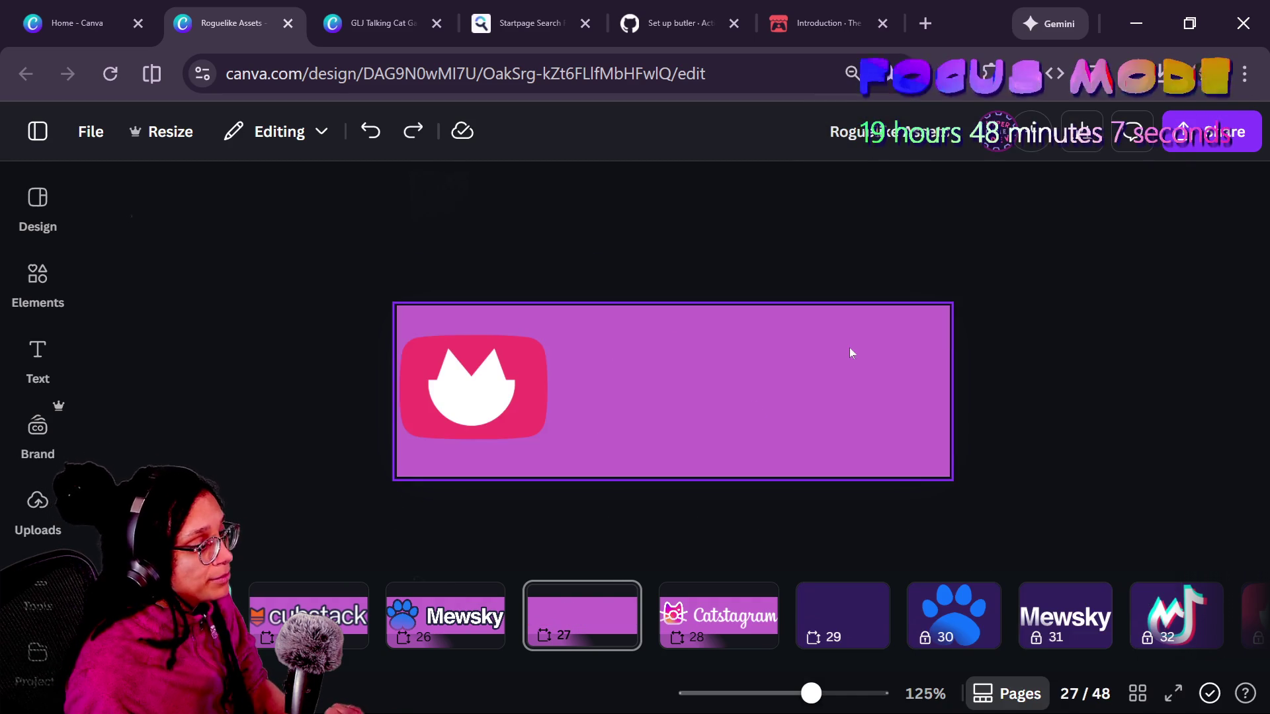
- Export only page 27 as a transparent-background PNG
{"action": "left_click", "coordinate": [1210, 131]}
{"action": "left_click", "coordinate": [885, 566]}
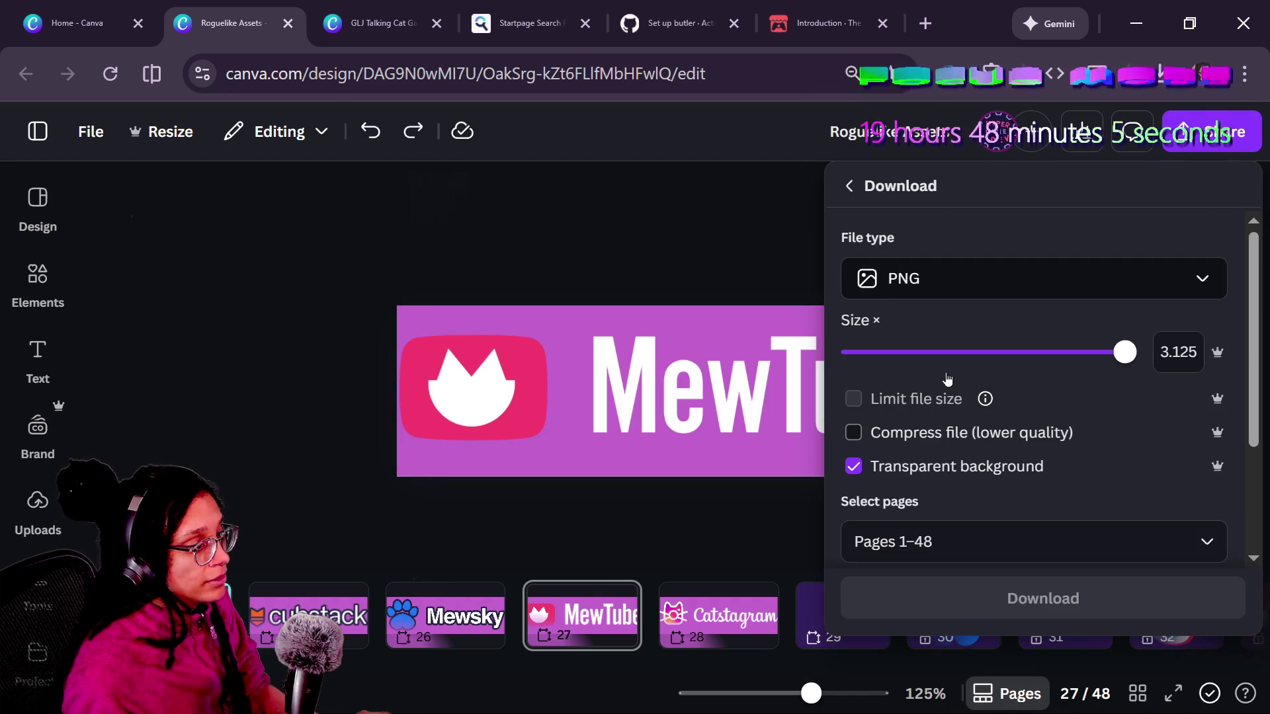
{"action": "scroll", "coordinate": [948, 483], "scroll_direction": "down", "scroll_amount": 3}
{"action": "left_click", "coordinate": [959, 423]}
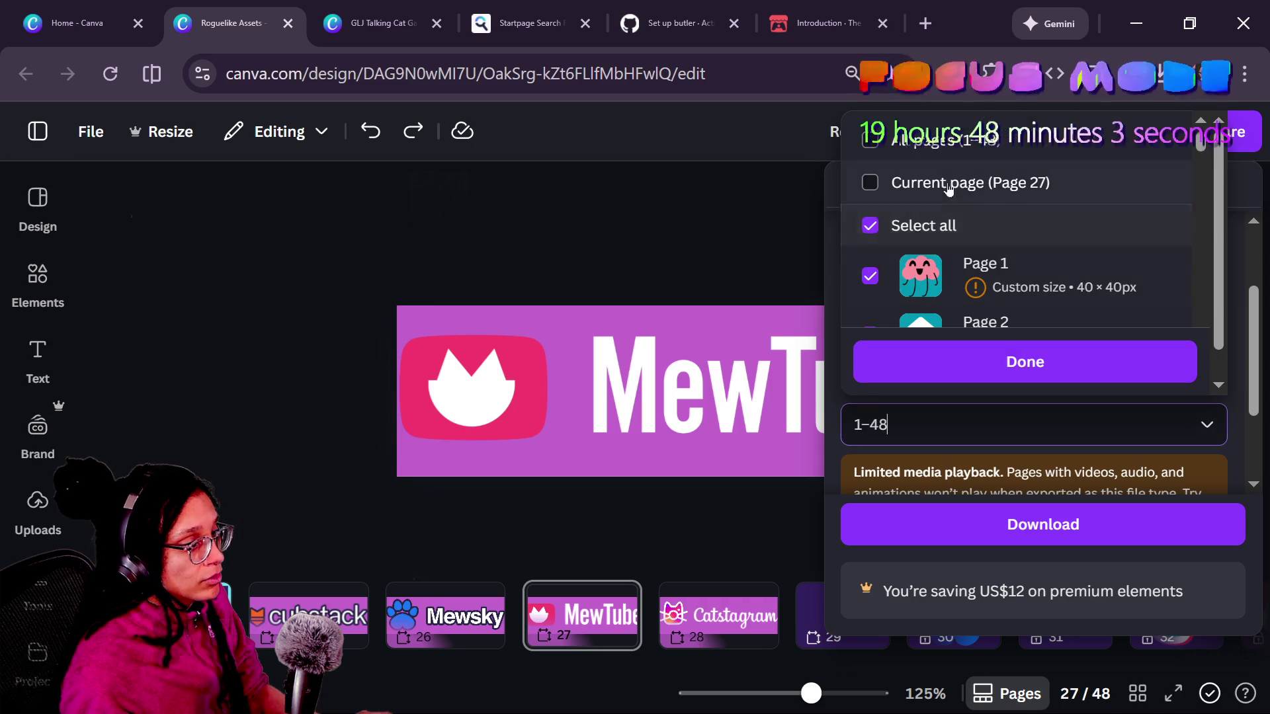
{"action": "left_click", "coordinate": [947, 188]}
{"action": "left_click", "coordinate": [979, 361]}
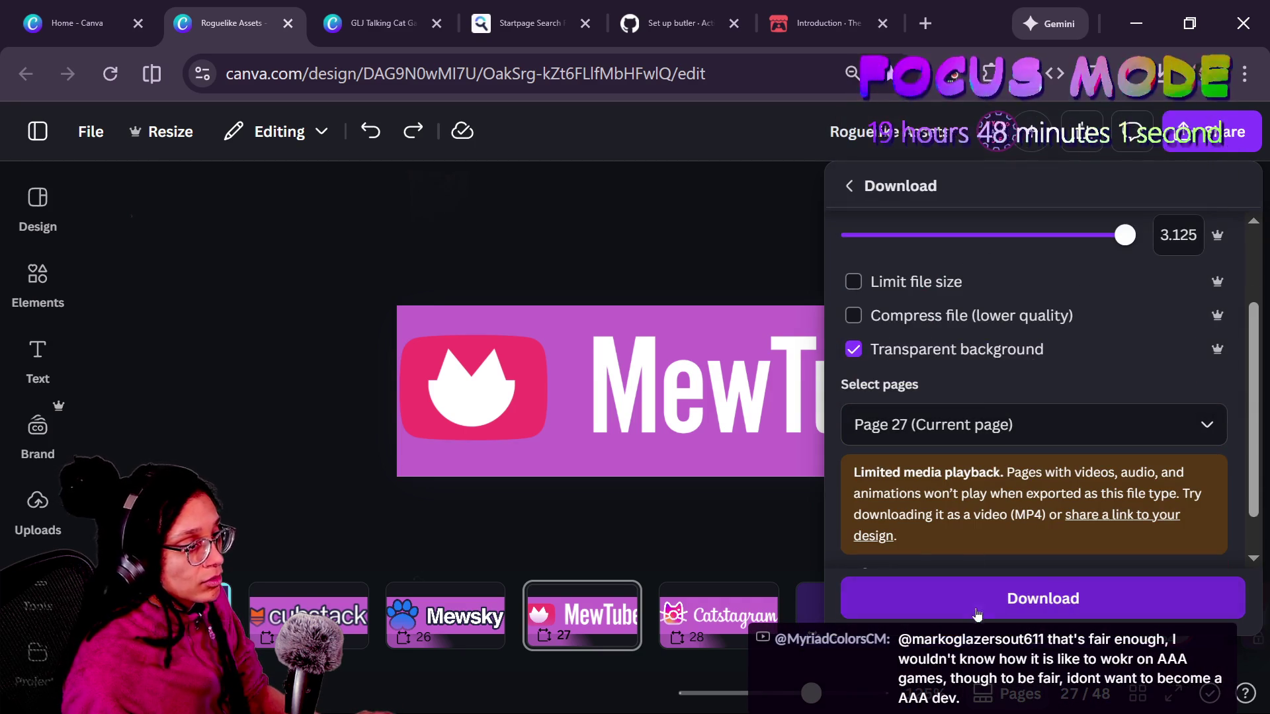
{"action": "left_click", "coordinate": [976, 605]}
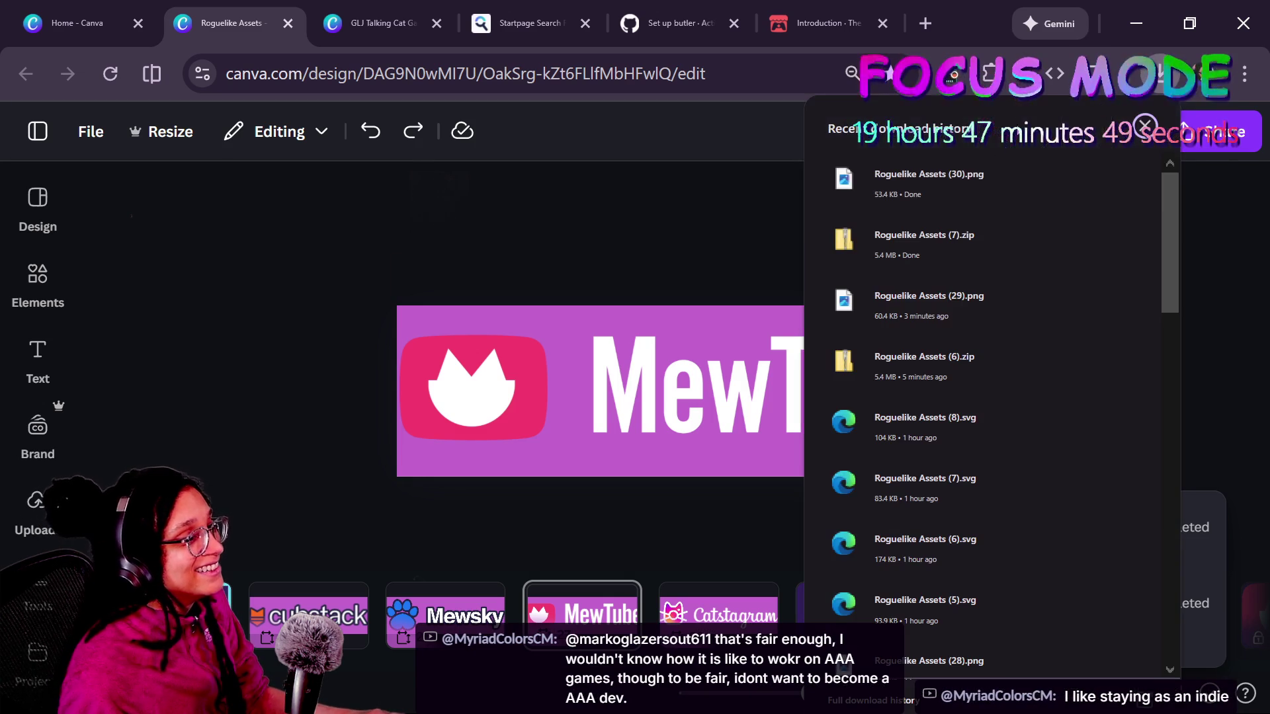
- Place the downloaded MewTube PNG on page 27 and stretch it to fill the banner
{"action": "mouse_move", "coordinate": [923, 199]}
{"action": "left_mouse_down"}
{"action": "mouse_move", "coordinate": [622, 430]}
{"action": "mouse_move", "coordinate": [662, 397]}
{"action": "left_mouse_up"}
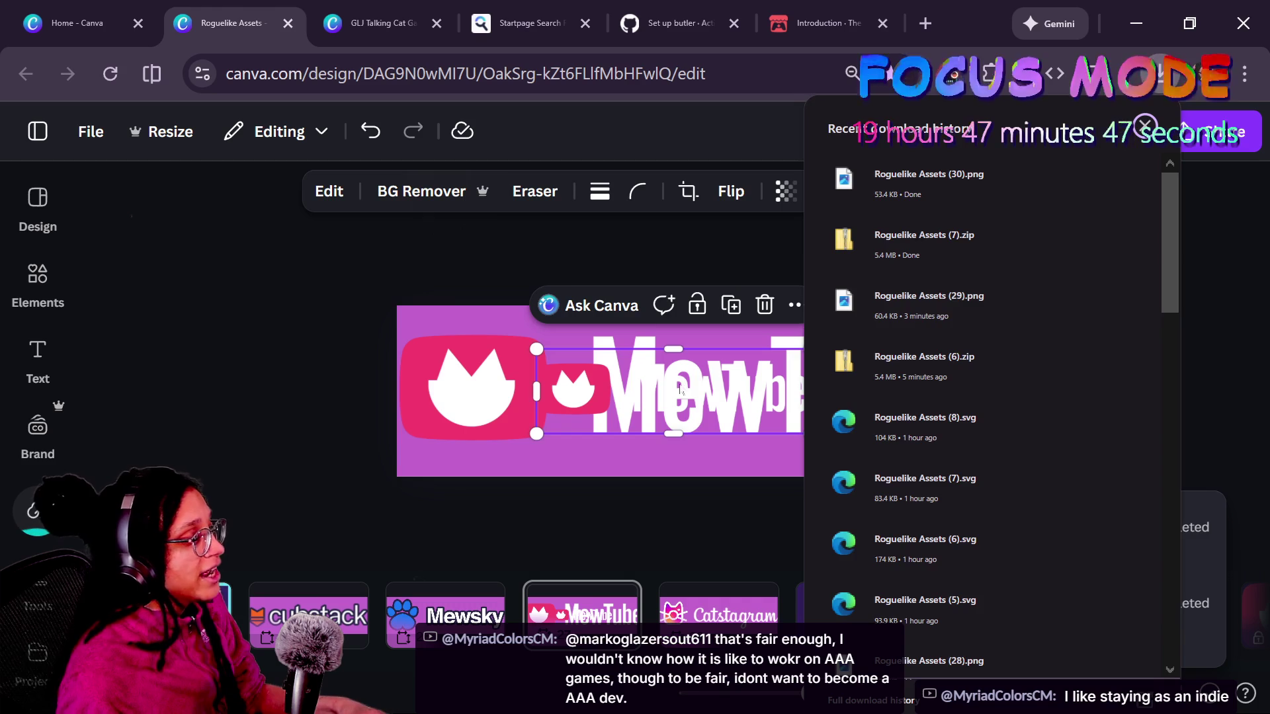
{"action": "left_click", "coordinate": [445, 369]}
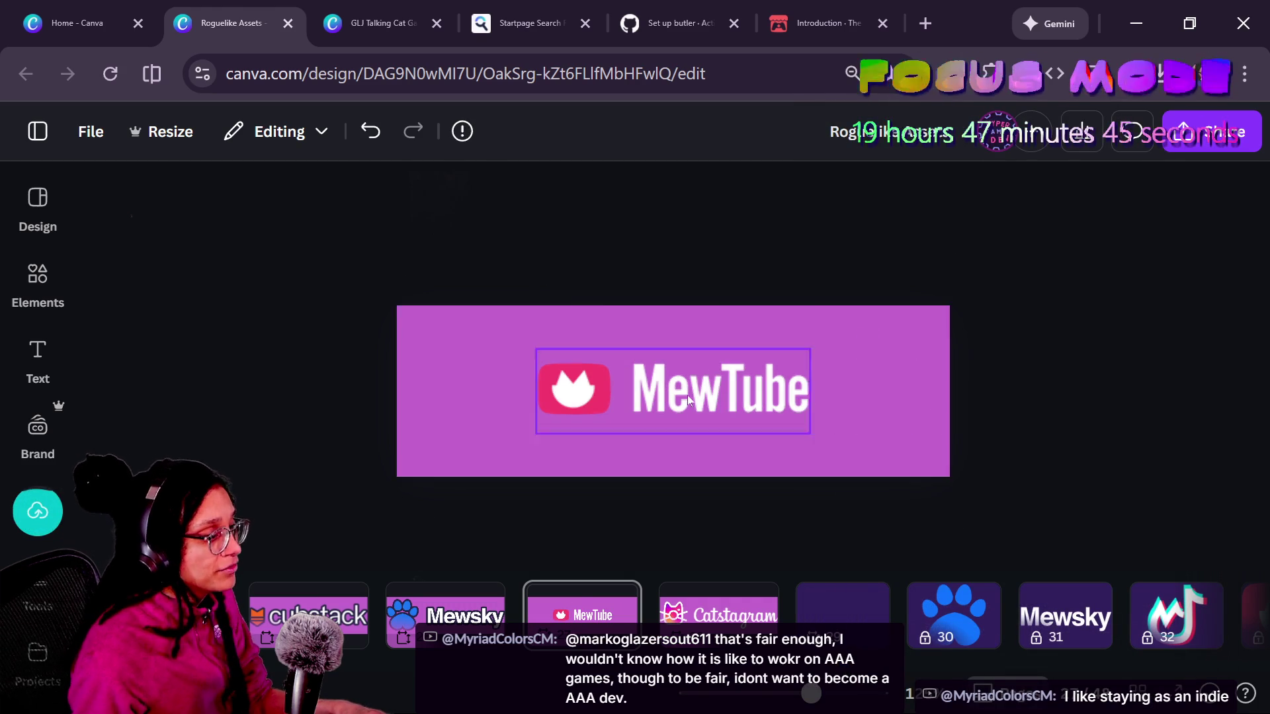
{"action": "left_click", "coordinate": [688, 395]}
{"action": "left_click_drag", "start_coordinate": [811, 346], "coordinate": [950, 306]}
{"action": "key", "text": "ctrl+z"}
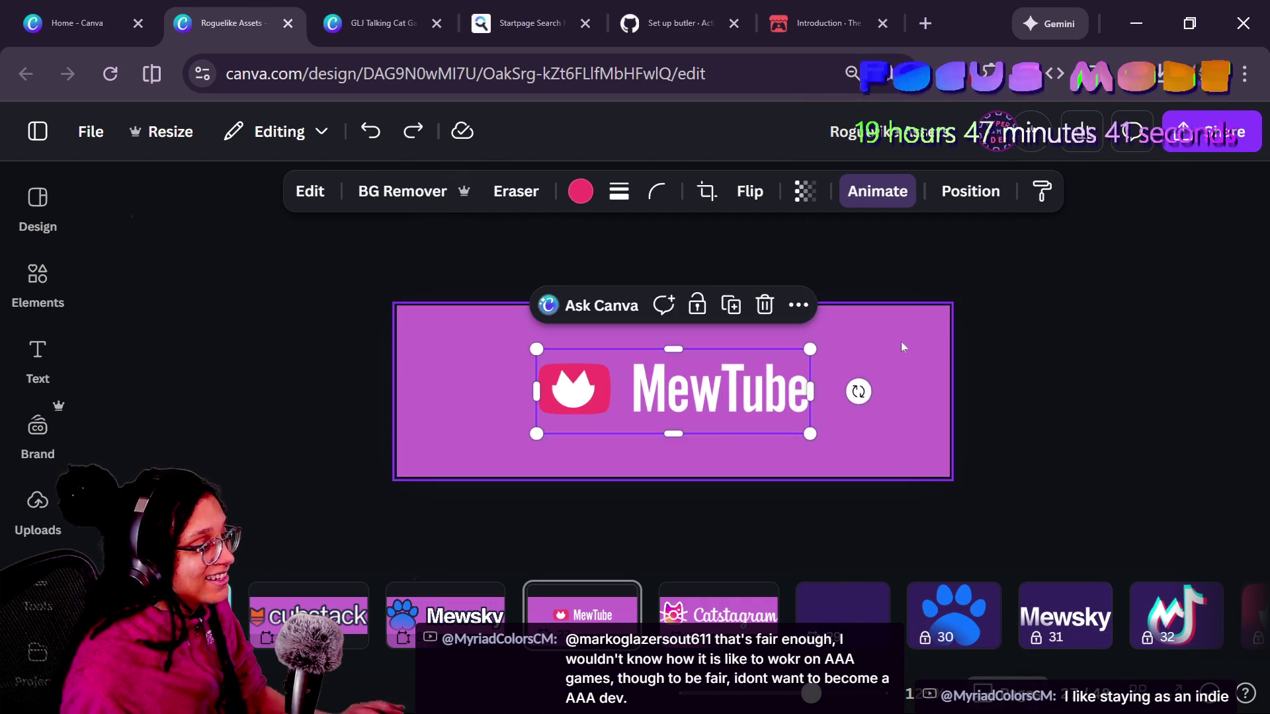
{"action": "mouse_move", "coordinate": [811, 343]}
{"action": "left_mouse_down"}
{"action": "mouse_move", "coordinate": [966, 304]}
{"action": "mouse_move", "coordinate": [950, 307]}
{"action": "left_mouse_up"}
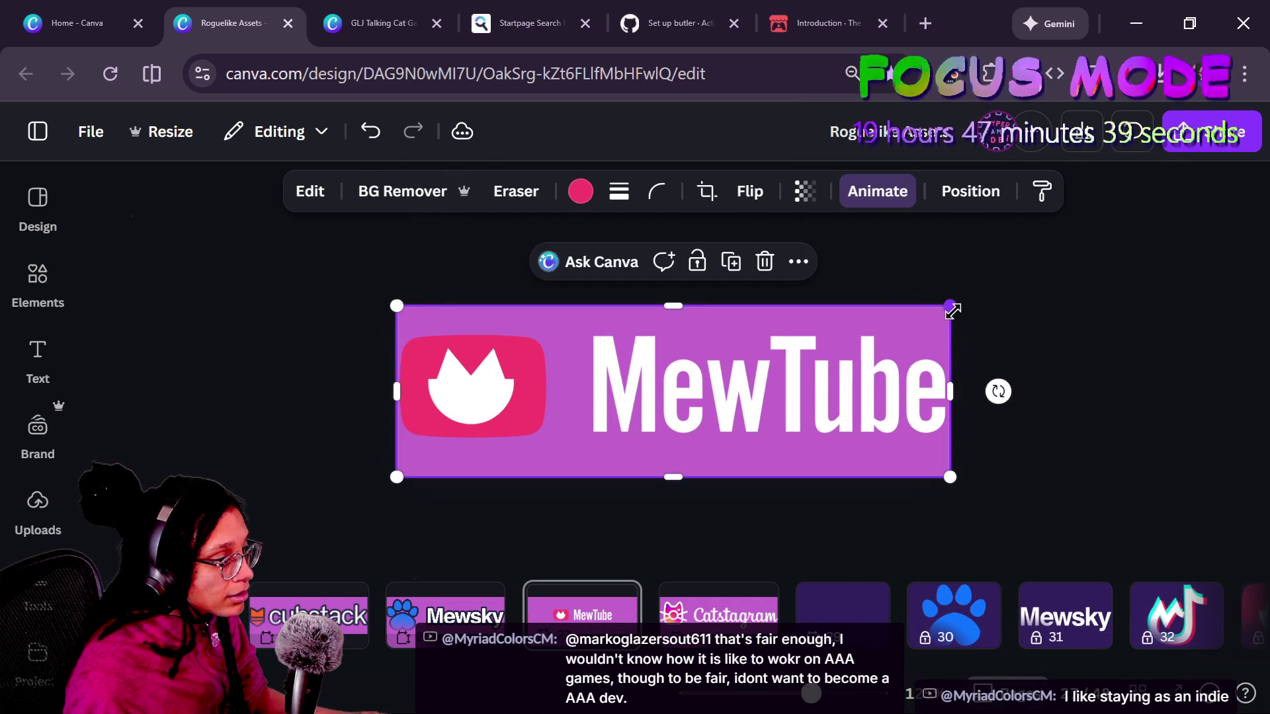
{"action": "left_click", "coordinate": [1072, 305]}
{"action": "left_click", "coordinate": [832, 367]}
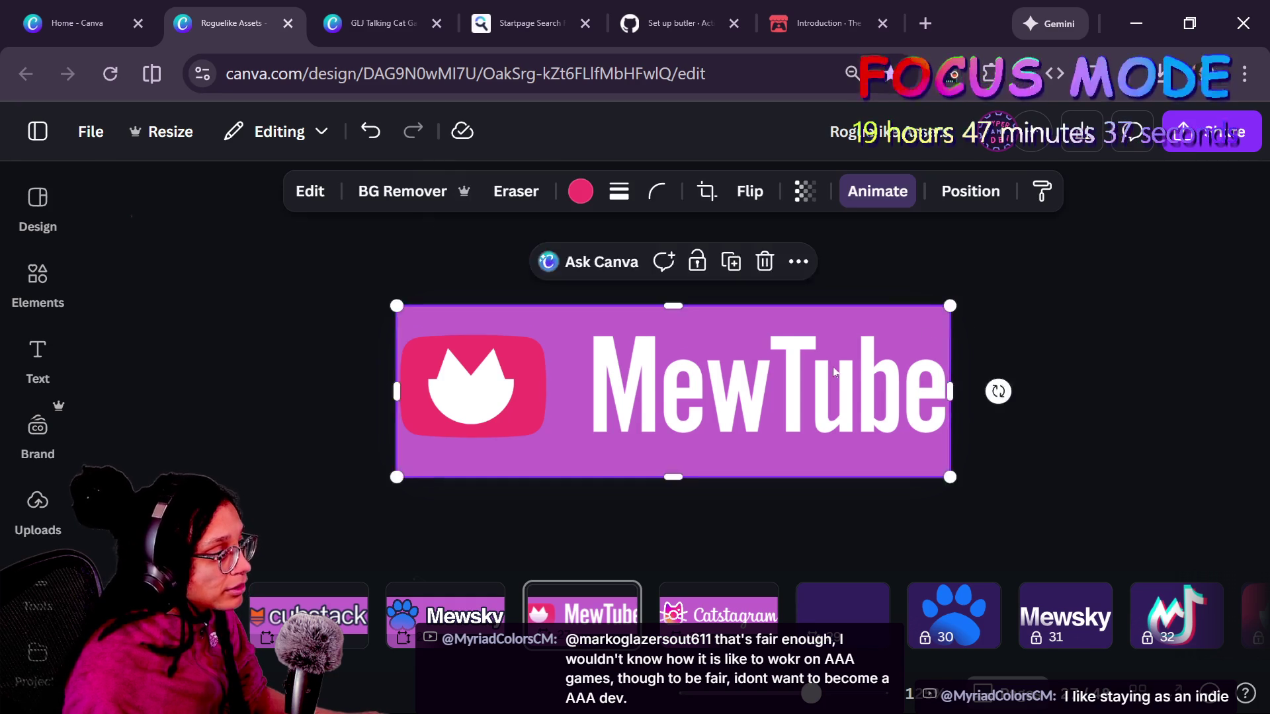
{"action": "left_click", "coordinate": [998, 343]}
{"action": "left_click", "coordinate": [908, 384]}
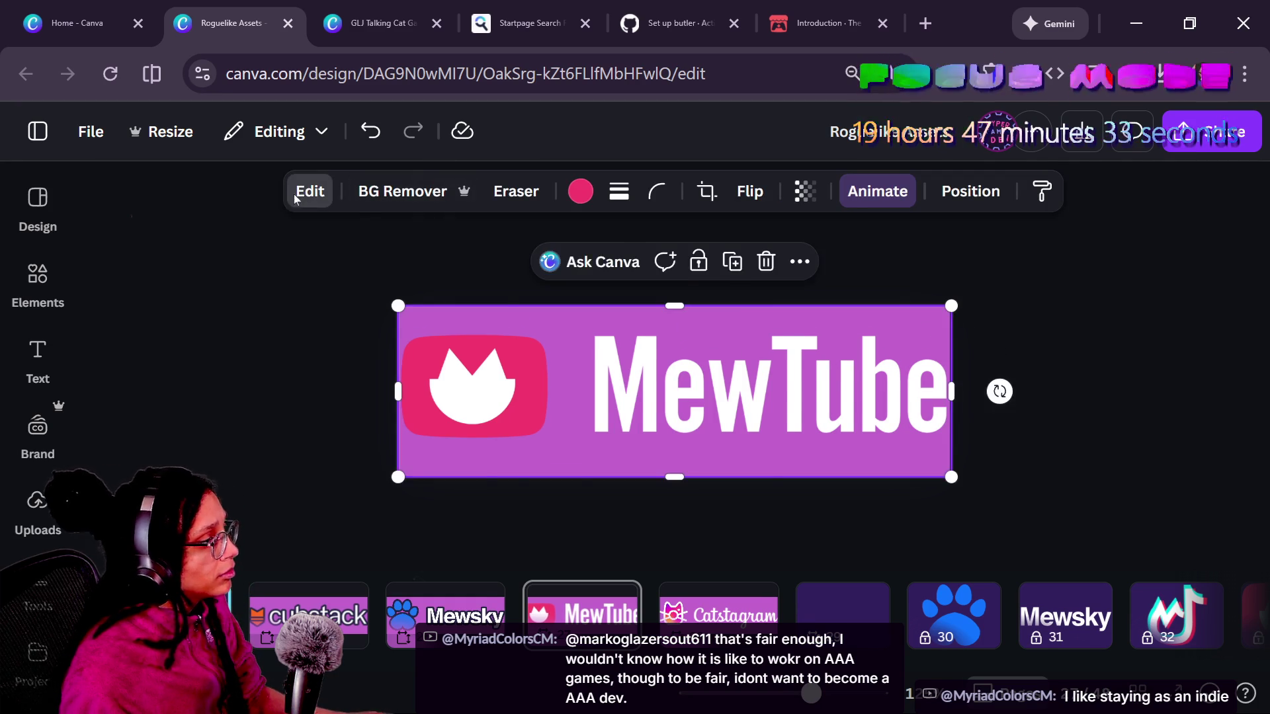
- Copy the Mewsky image's outline style and apply it to the MewTube image
{"action": "left_click", "coordinate": [309, 191]}
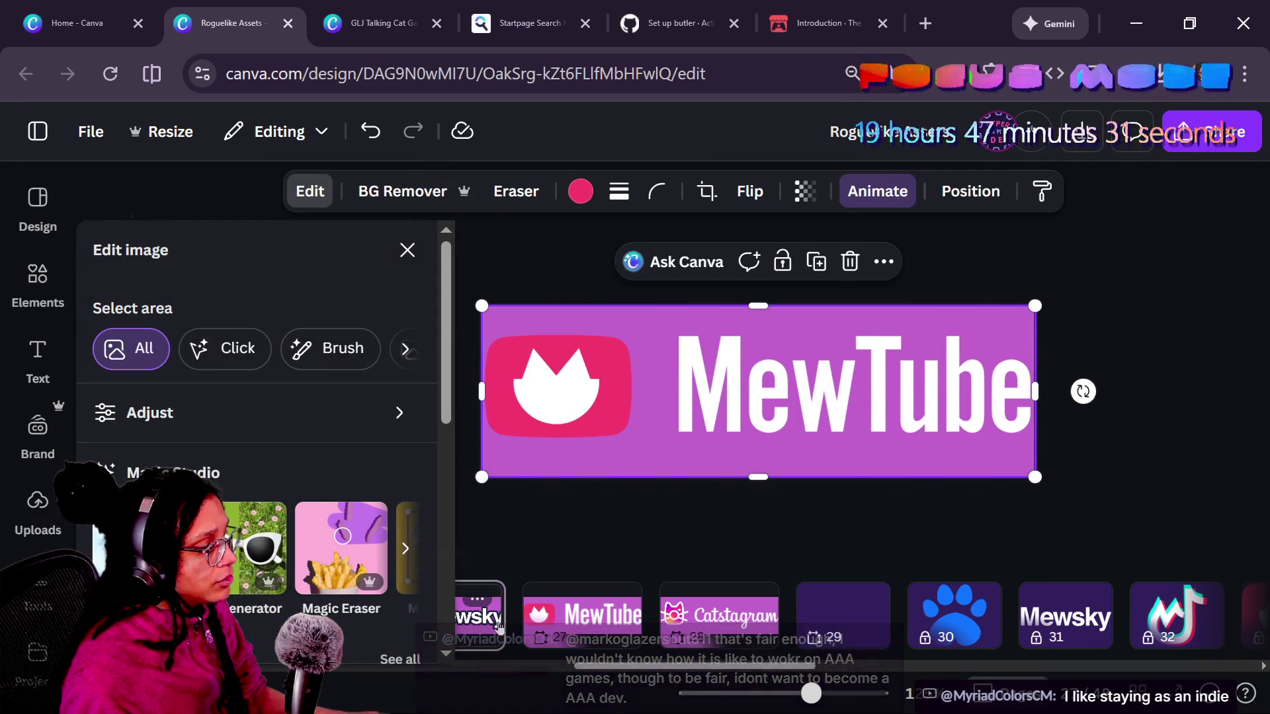
{"action": "left_click", "coordinate": [478, 615]}
{"action": "left_click", "coordinate": [642, 455]}
{"action": "left_click", "coordinate": [1042, 191]}
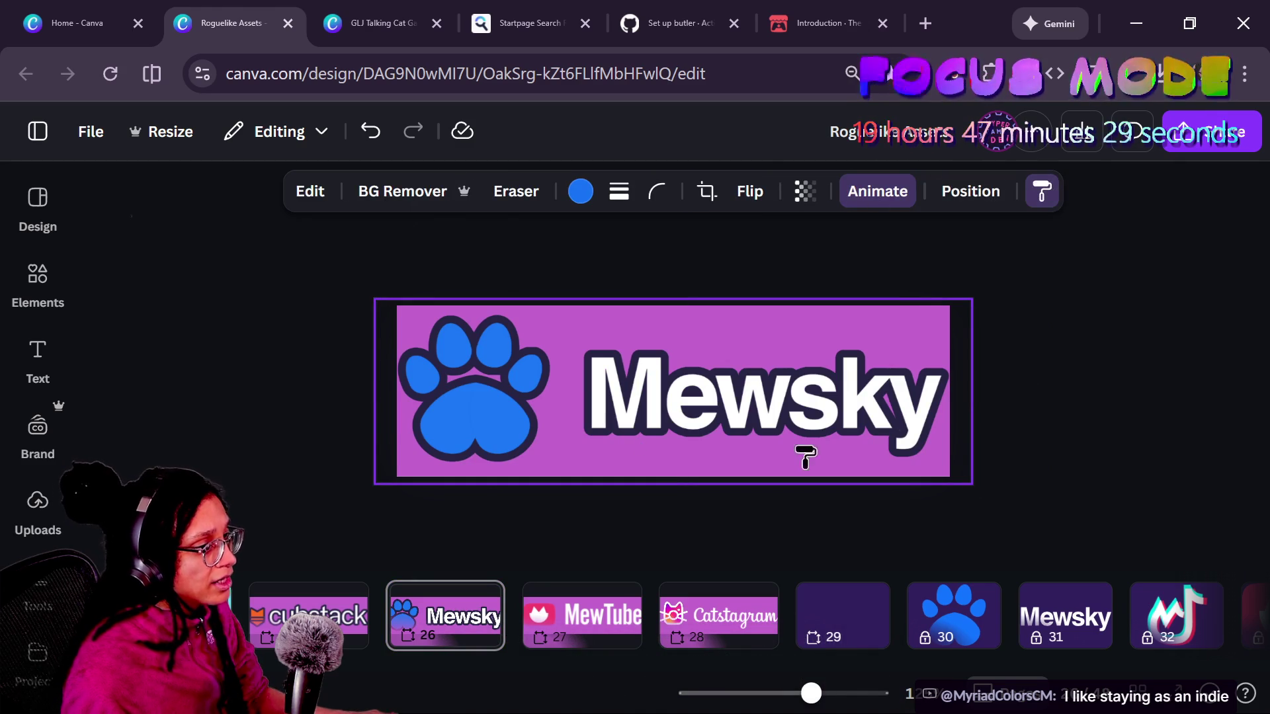
{"action": "scroll", "coordinate": [737, 396], "scroll_direction": "down", "scroll_amount": 3}
{"action": "left_click", "coordinate": [737, 397]}
{"action": "left_click", "coordinate": [1174, 377]}
- Enlarge the restyled MewTube image to 452 by 140
{"action": "left_click", "coordinate": [920, 332]}
{"action": "left_click_drag", "start_coordinate": [953, 306], "coordinate": [974, 299]}
{"action": "key", "text": "Escape"}
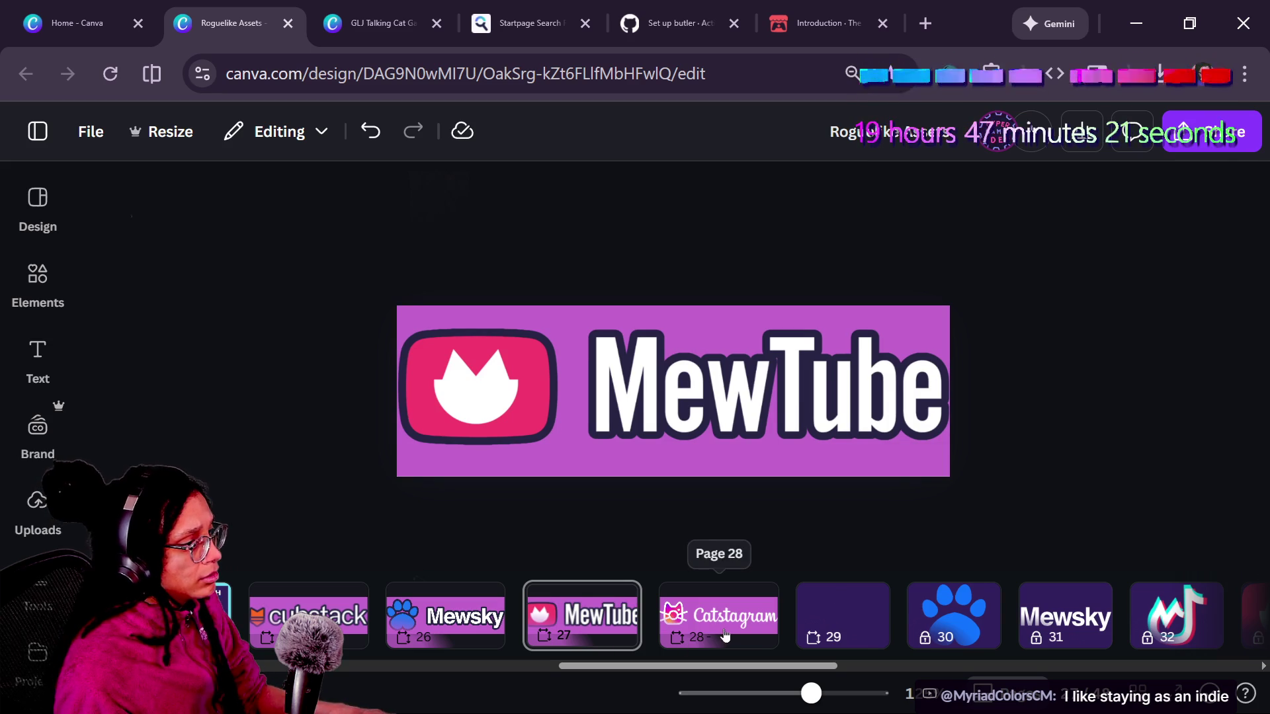
{"action": "left_click", "coordinate": [960, 437]}
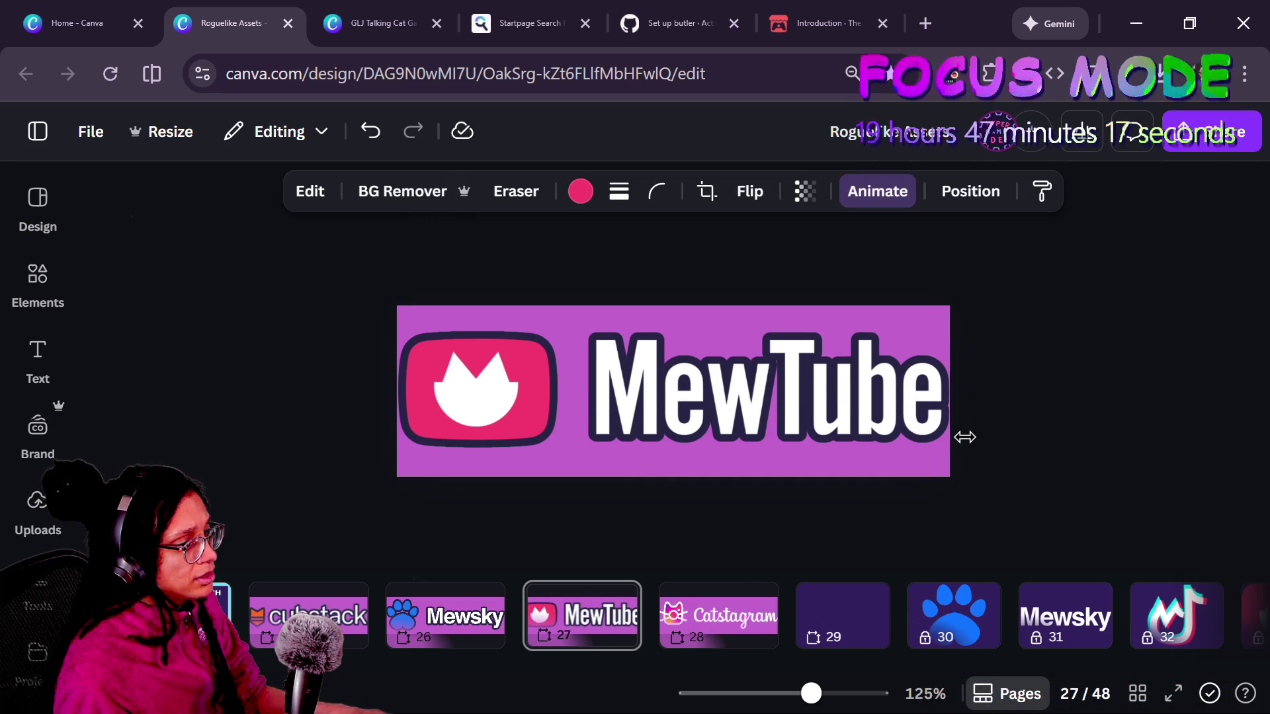
{"action": "scroll", "coordinate": [761, 463], "scroll_direction": "up", "scroll_amount": 2}
- Review the Mewsky, cubstack and MewTube banner pages
{"action": "left_click", "coordinate": [757, 423]}
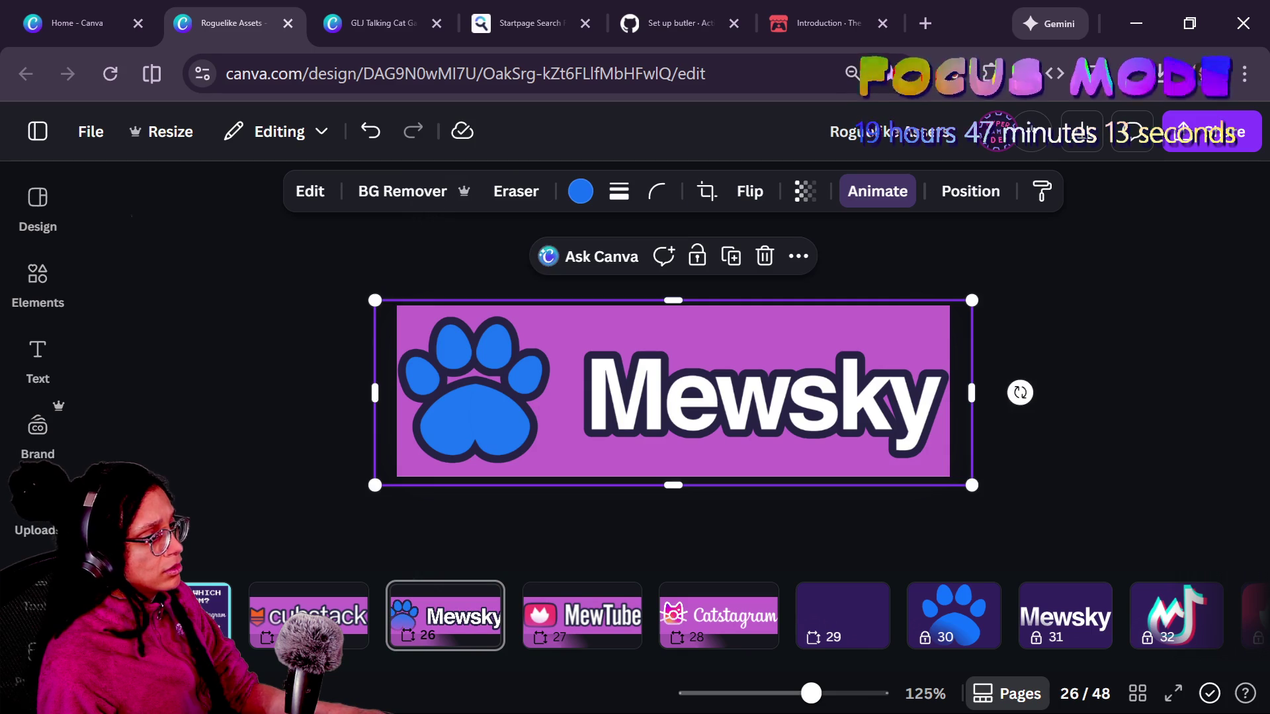
{"action": "left_click", "coordinate": [1112, 484]}
{"action": "scroll", "coordinate": [983, 407], "scroll_direction": "up", "scroll_amount": 1}
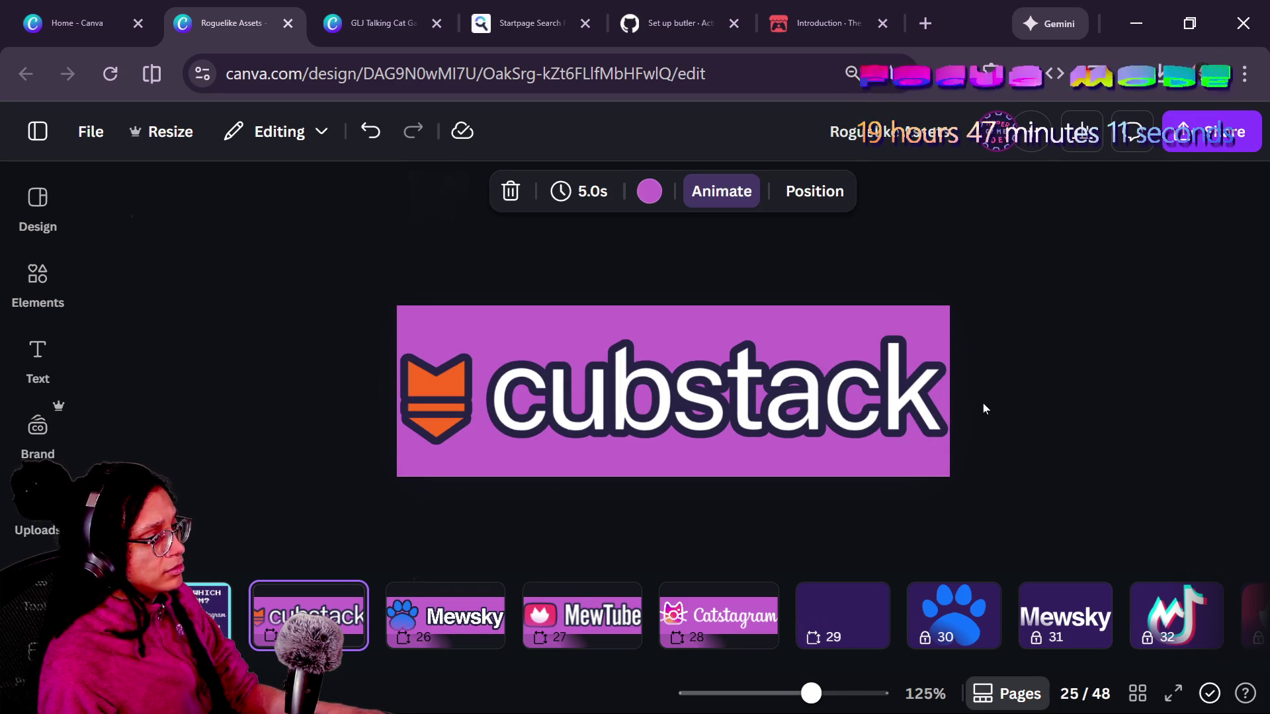
{"action": "left_click", "coordinate": [961, 403]}
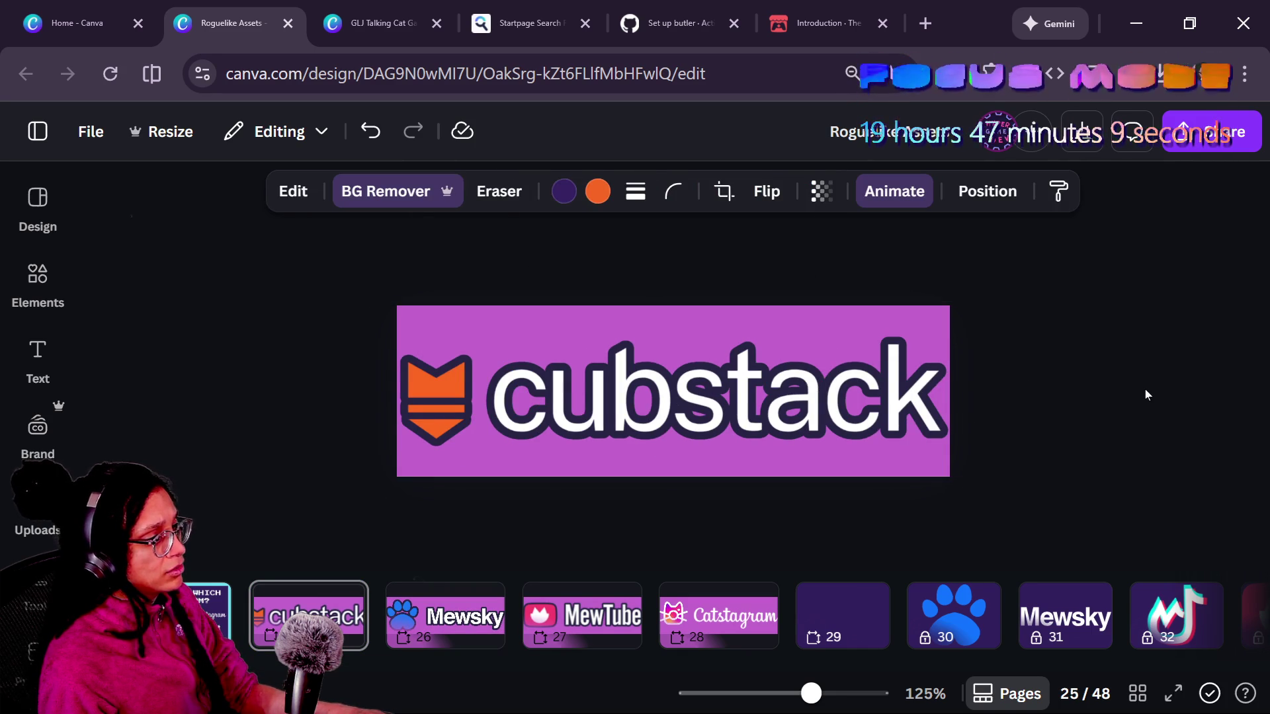
{"action": "left_click", "coordinate": [1145, 389]}
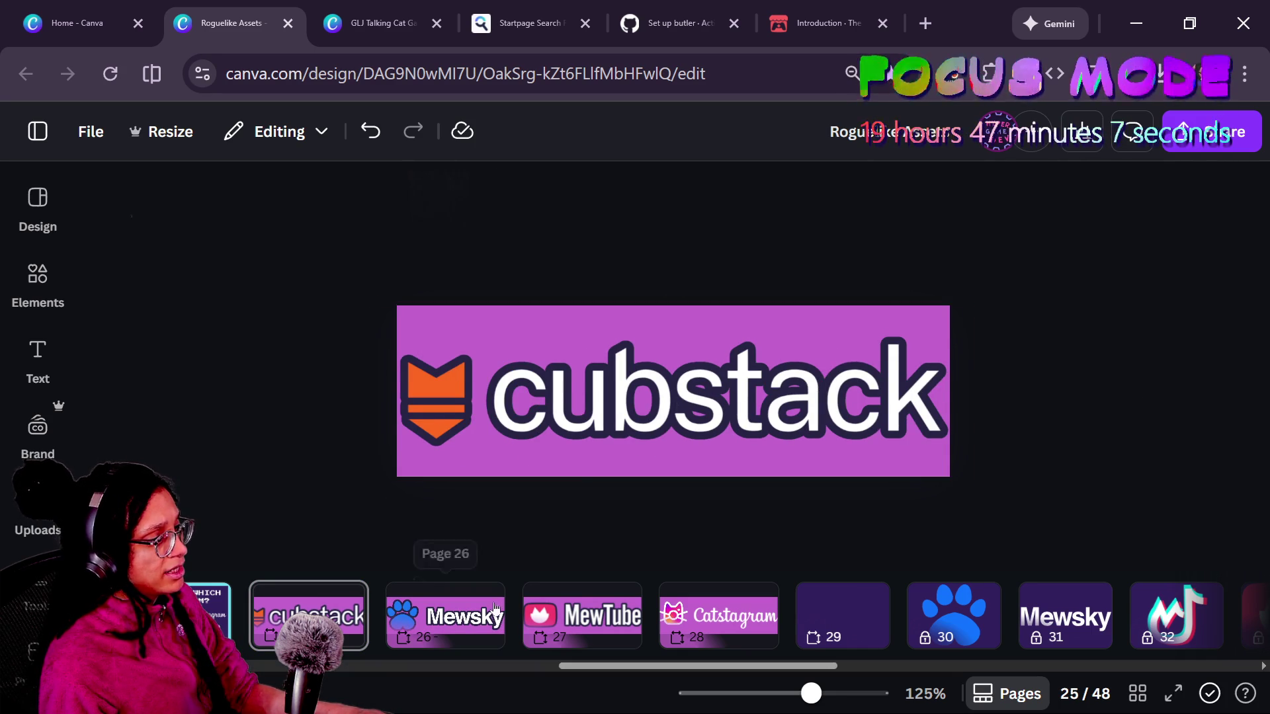
{"action": "left_click", "coordinate": [443, 609]}
{"action": "left_click", "coordinate": [597, 645]}
{"action": "left_click", "coordinate": [854, 359]}
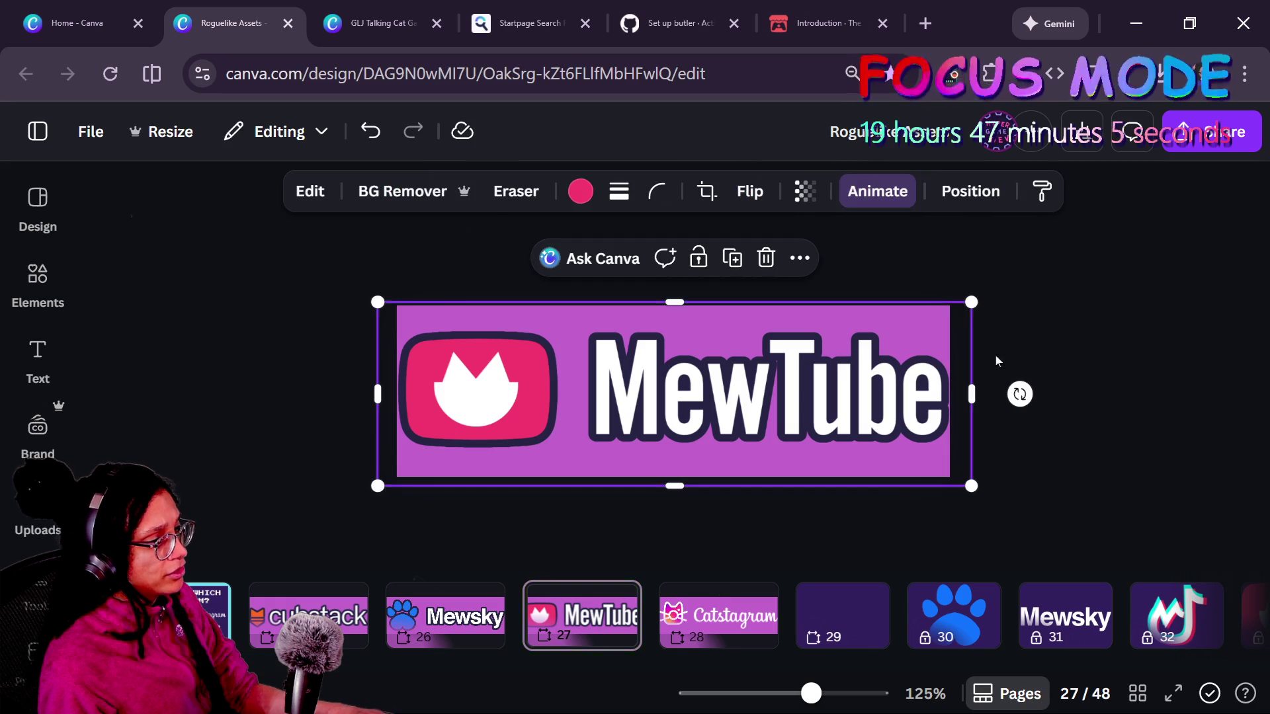
{"action": "left_click", "coordinate": [1051, 371]}
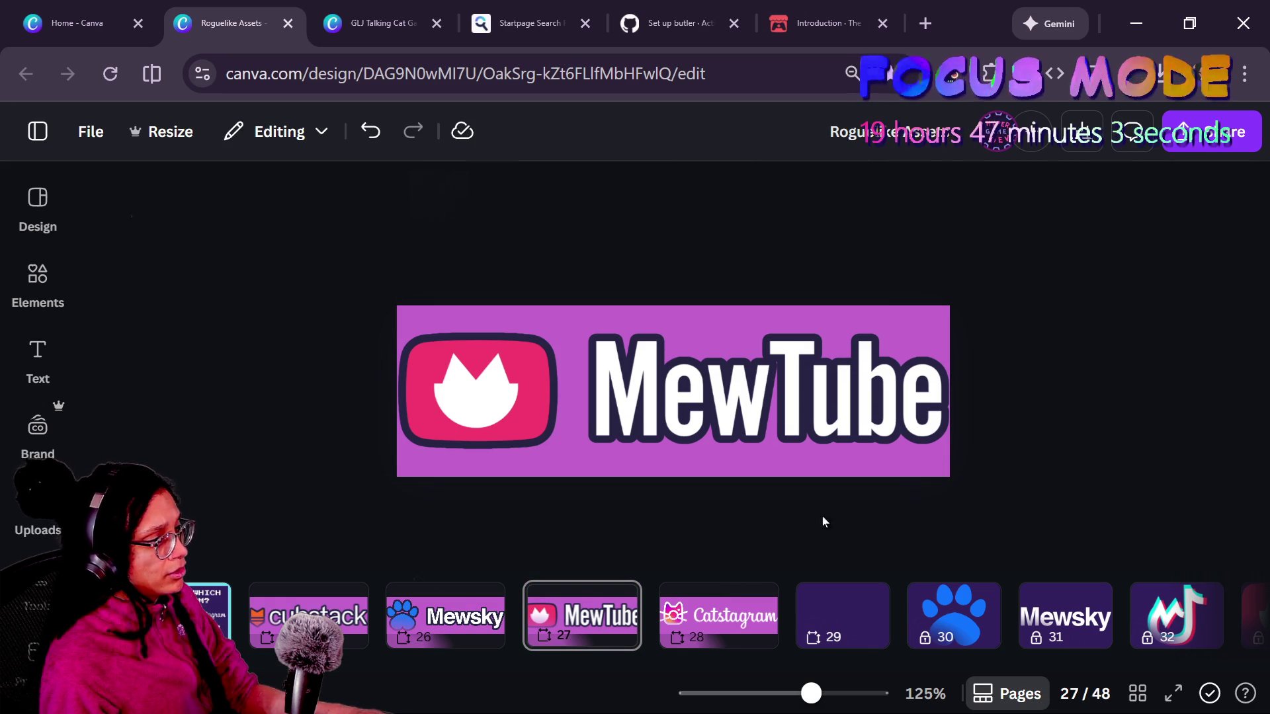
- Download page 28, the Catstagram banner, as a transparent PNG
{"action": "left_click", "coordinate": [721, 598]}
{"action": "left_click", "coordinate": [738, 392]}
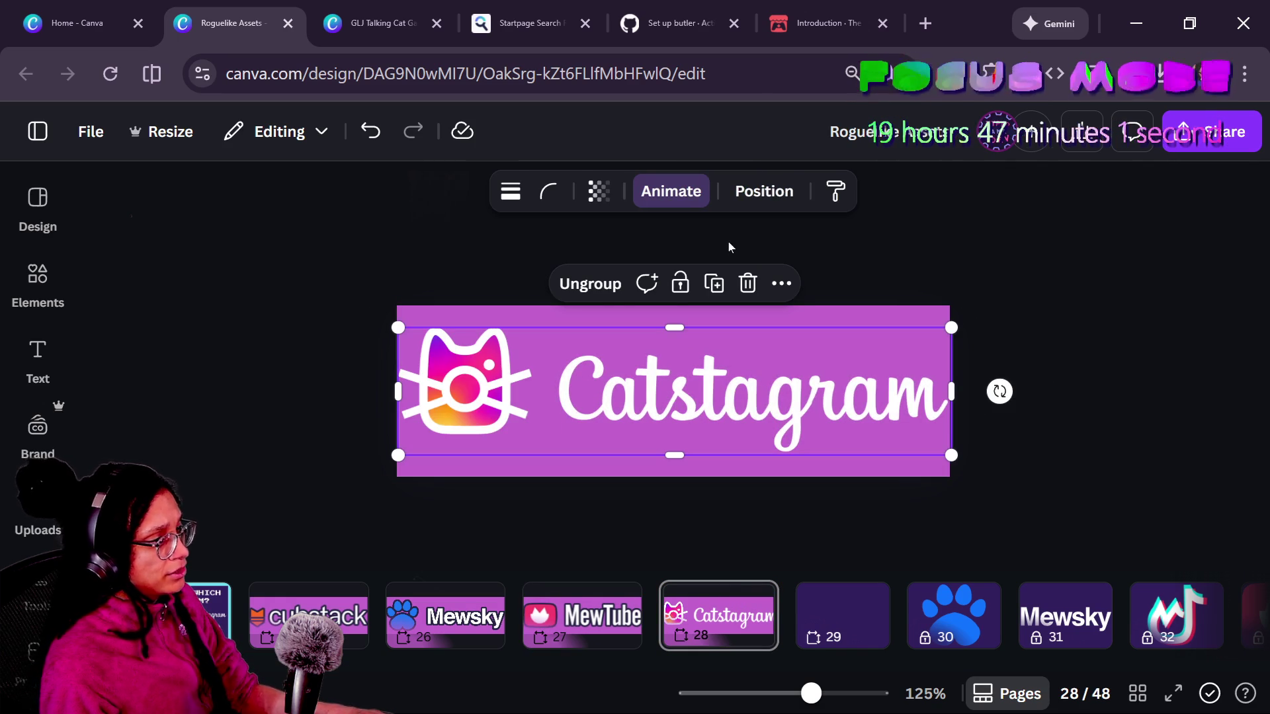
{"action": "left_click", "coordinate": [1210, 132]}
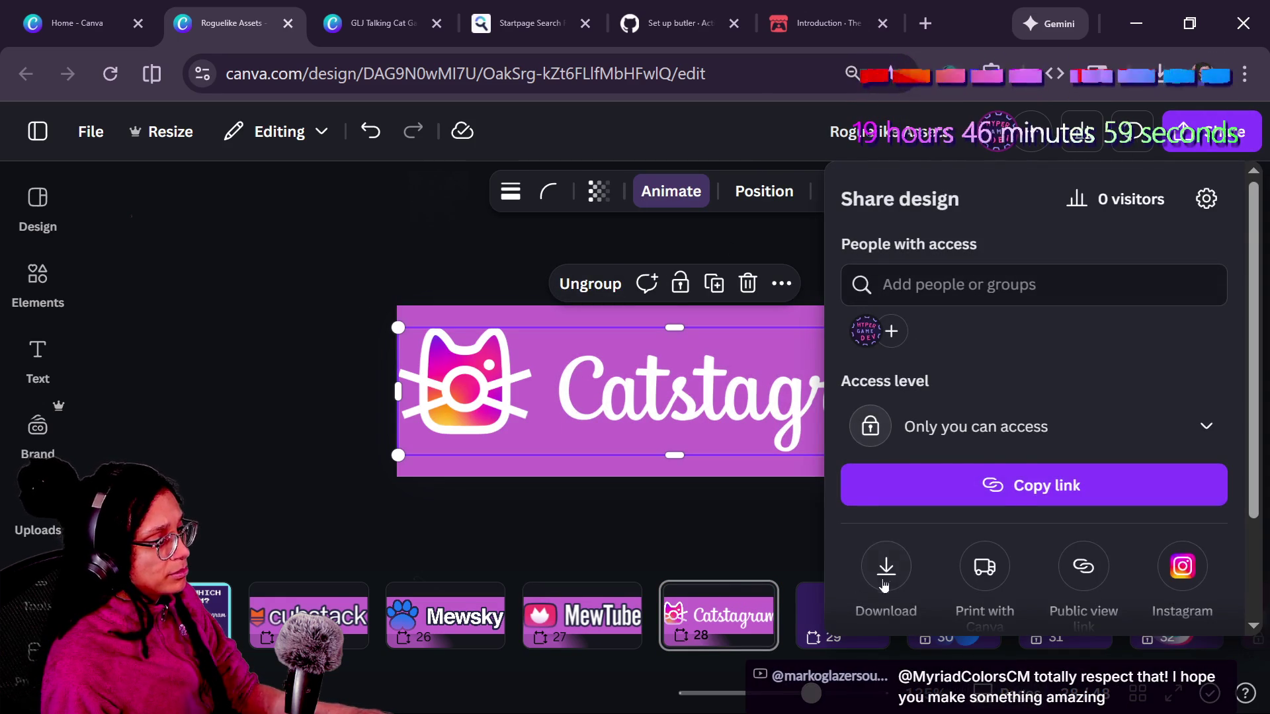
{"action": "left_click", "coordinate": [880, 592]}
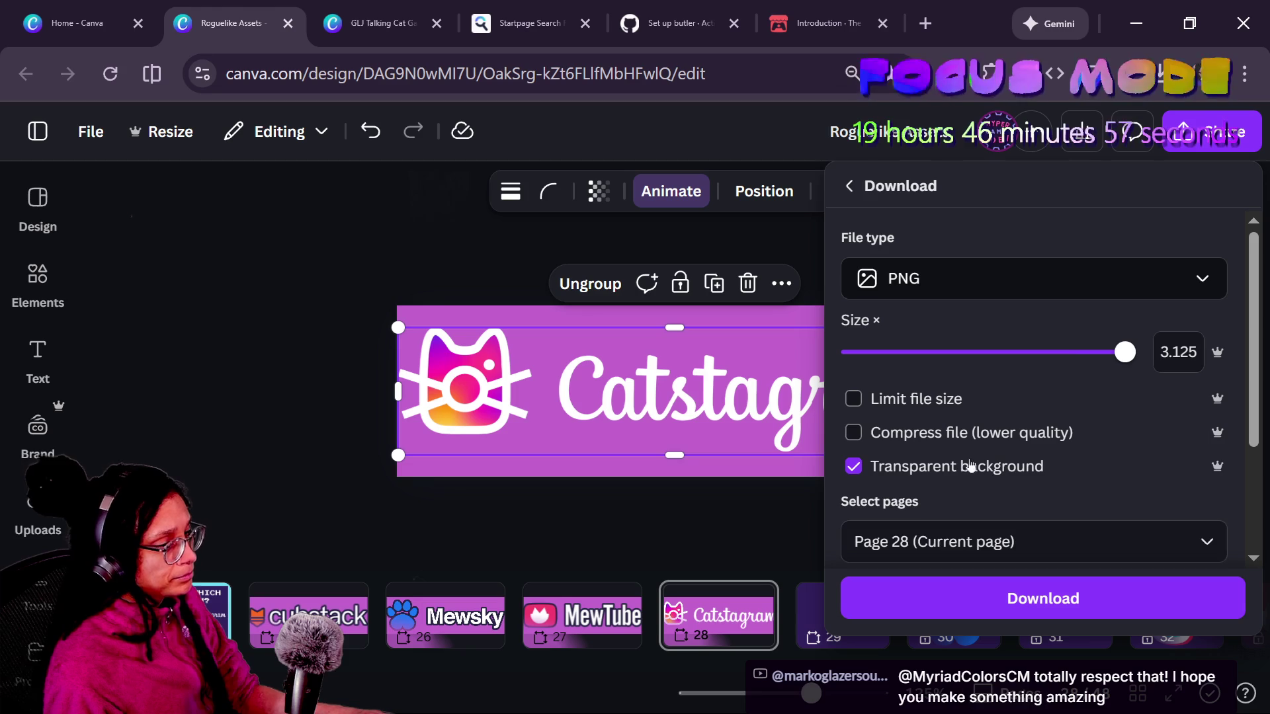
{"action": "left_click", "coordinate": [901, 616]}
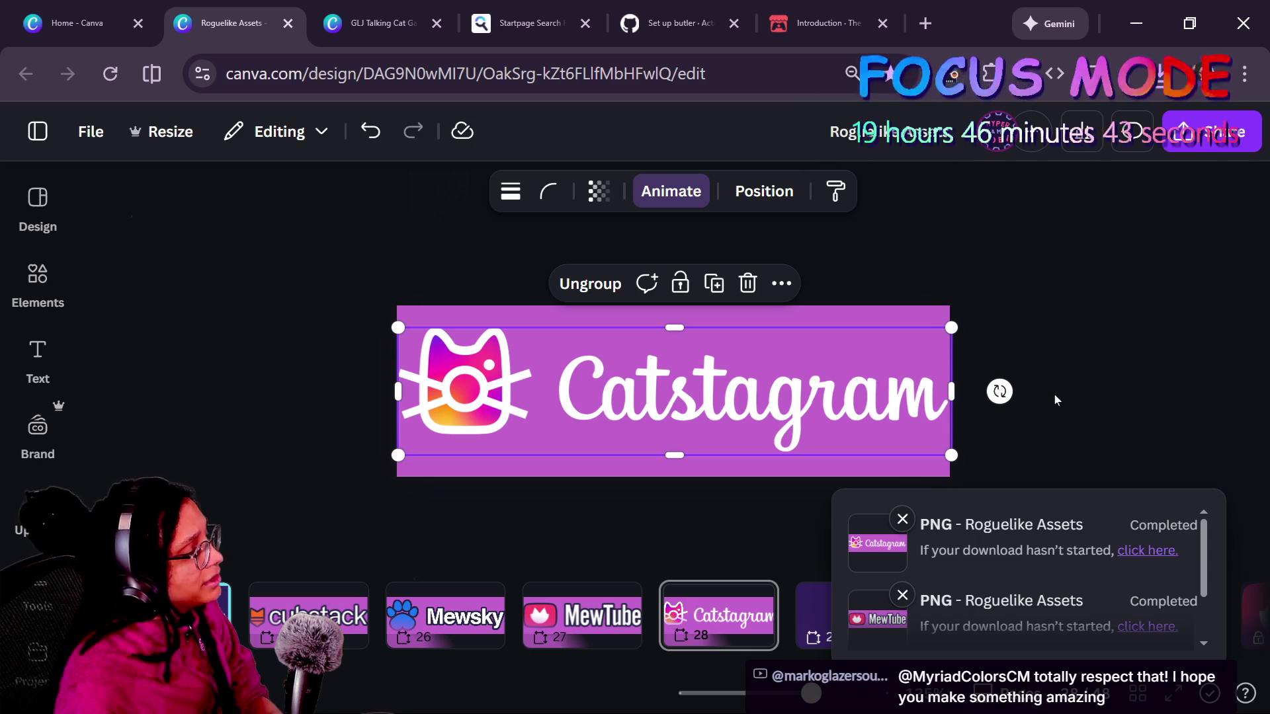
- Drop the new Catstagram PNG onto page 28 and delete the old logo group
{"action": "key", "text": "ctrl+j"}
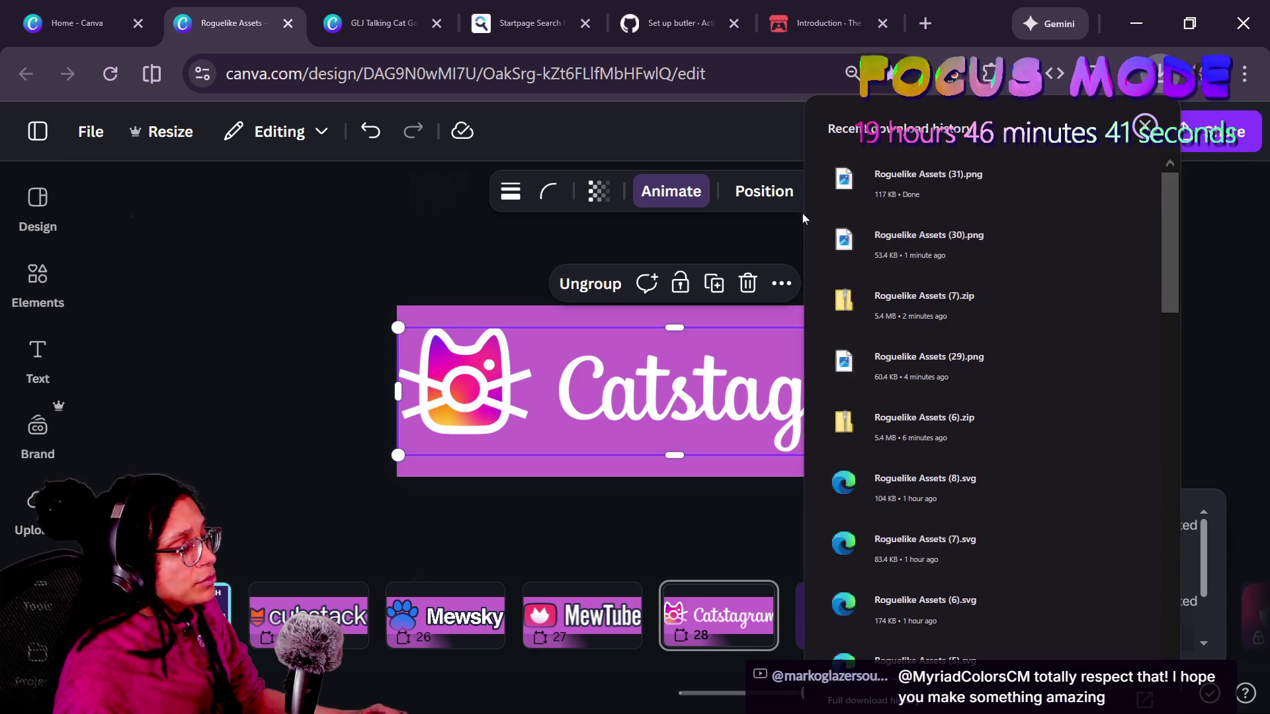
{"action": "mouse_move", "coordinate": [844, 193]}
{"action": "left_mouse_down"}
{"action": "mouse_move", "coordinate": [593, 428]}
{"action": "mouse_move", "coordinate": [720, 412]}
{"action": "left_mouse_up"}
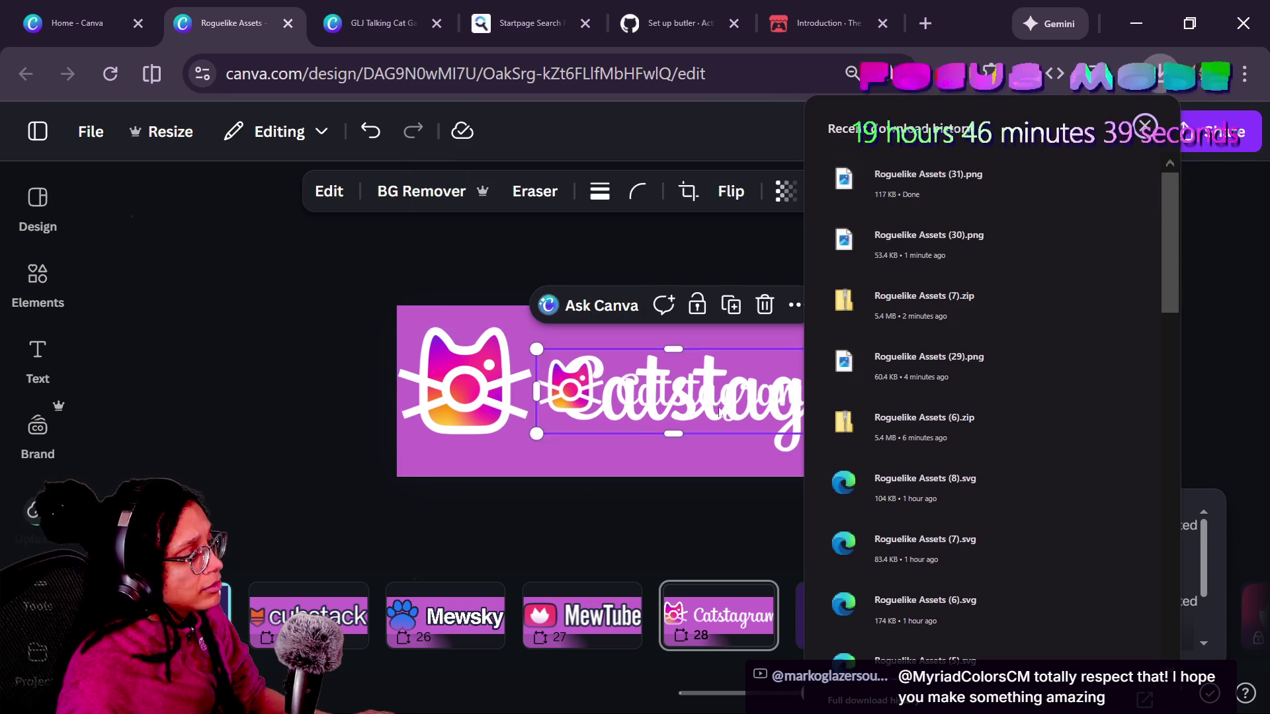
{"action": "left_click", "coordinate": [287, 395]}
{"action": "left_click", "coordinate": [427, 390]}
{"action": "key", "text": "Delete"}
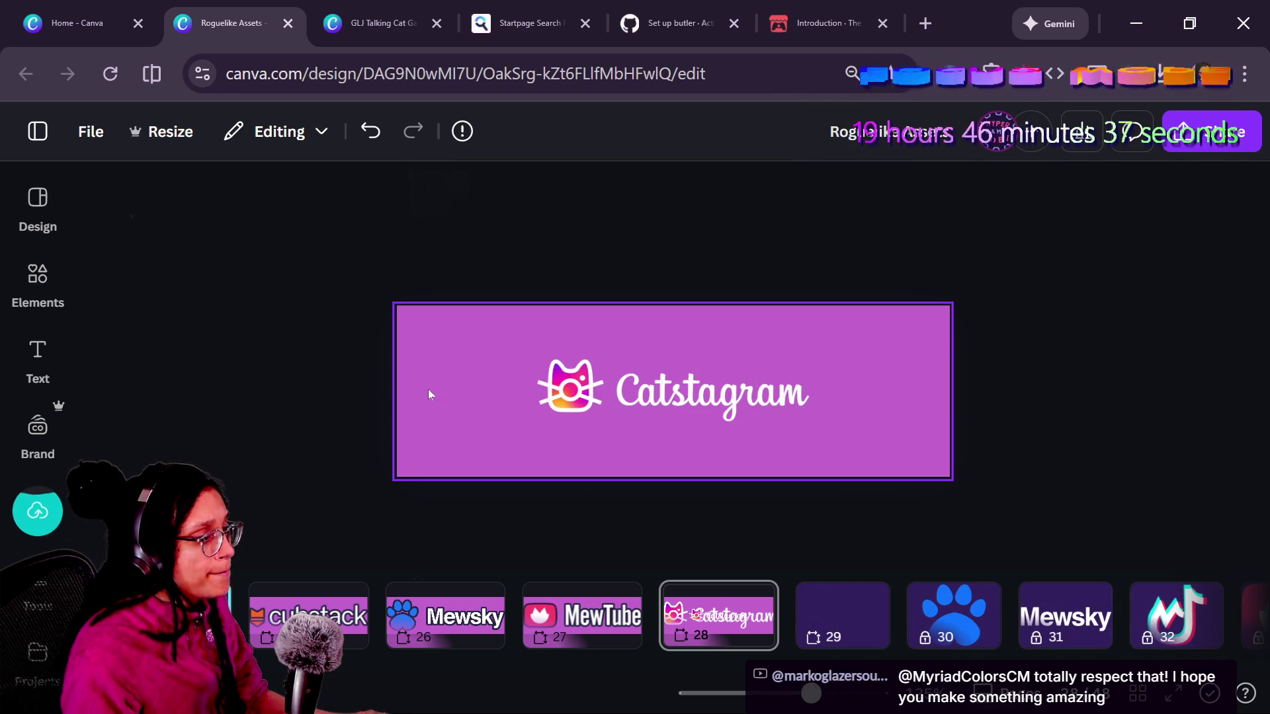
- Centre the new Catstagram image on the banner
{"action": "left_click", "coordinate": [563, 403]}
{"action": "mouse_move", "coordinate": [527, 442]}
{"action": "left_mouse_down"}
{"action": "mouse_move", "coordinate": [371, 482]}
{"action": "mouse_move", "coordinate": [423, 459]}
{"action": "mouse_move", "coordinate": [389, 476]}
{"action": "left_mouse_up"}
{"action": "key", "text": "ctrl+z"}
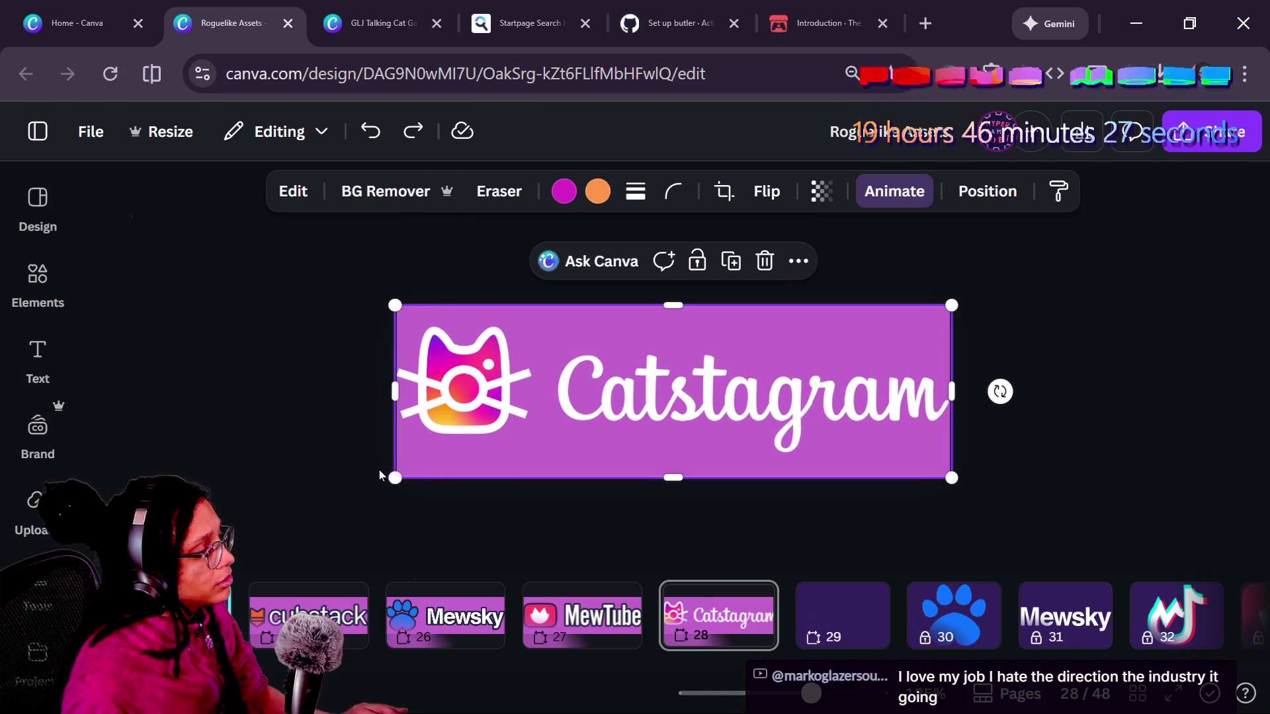
{"action": "left_click_drag", "start_coordinate": [738, 419], "coordinate": [1153, 336]}
{"action": "left_click", "coordinate": [508, 347]}
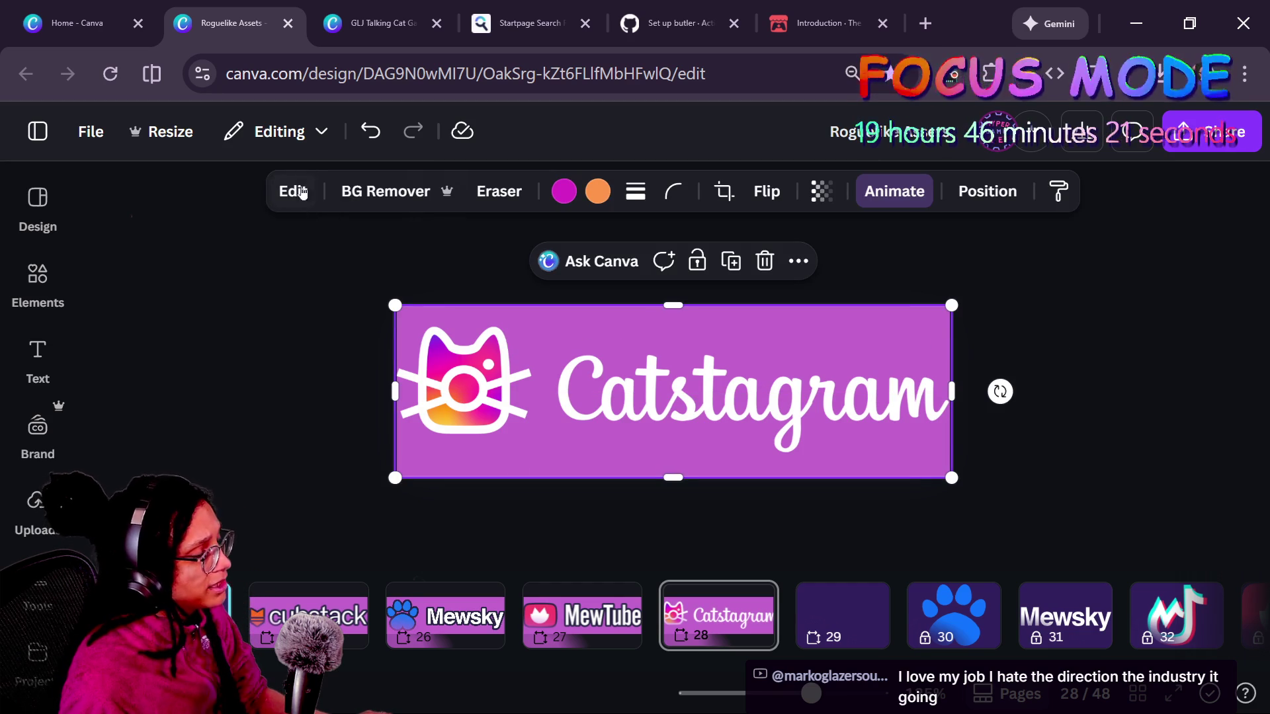
- Apply MewTube's outline style to the Catstagram image and stretch it to the banner width
{"action": "scroll", "coordinate": [787, 357], "scroll_direction": "up", "scroll_amount": 1}
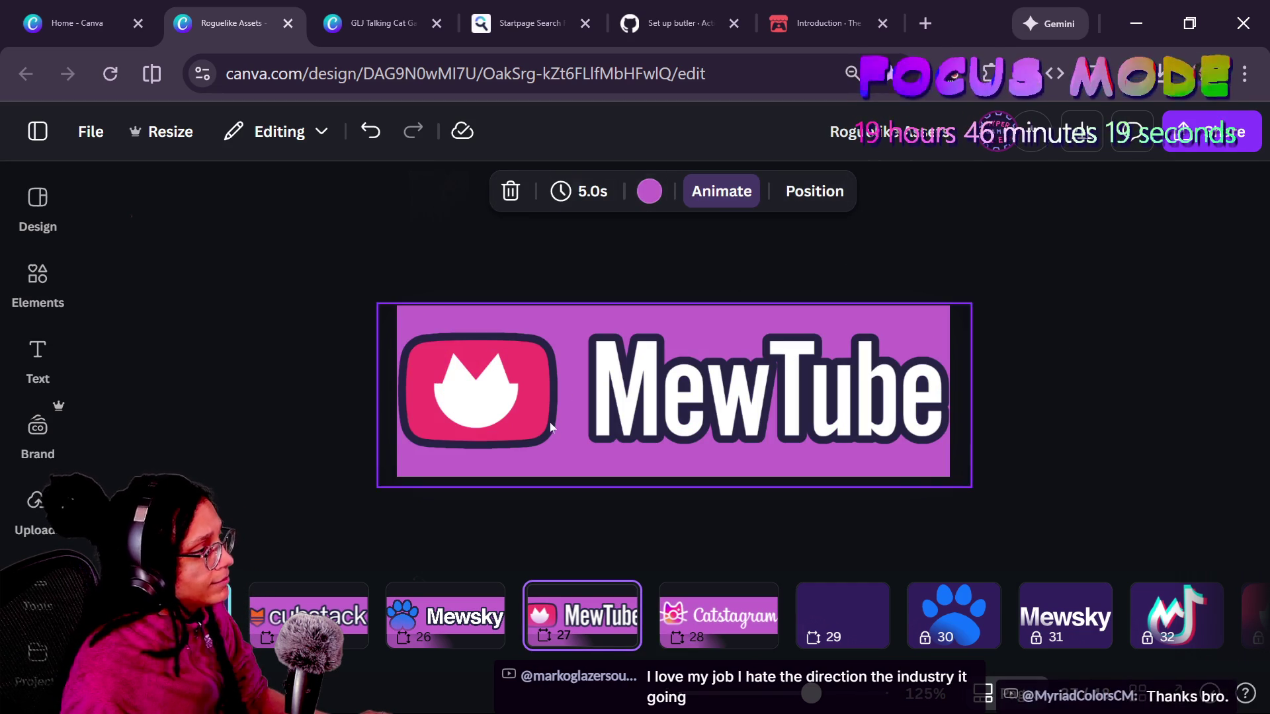
{"action": "left_click", "coordinate": [946, 221]}
{"action": "left_click", "coordinate": [745, 320]}
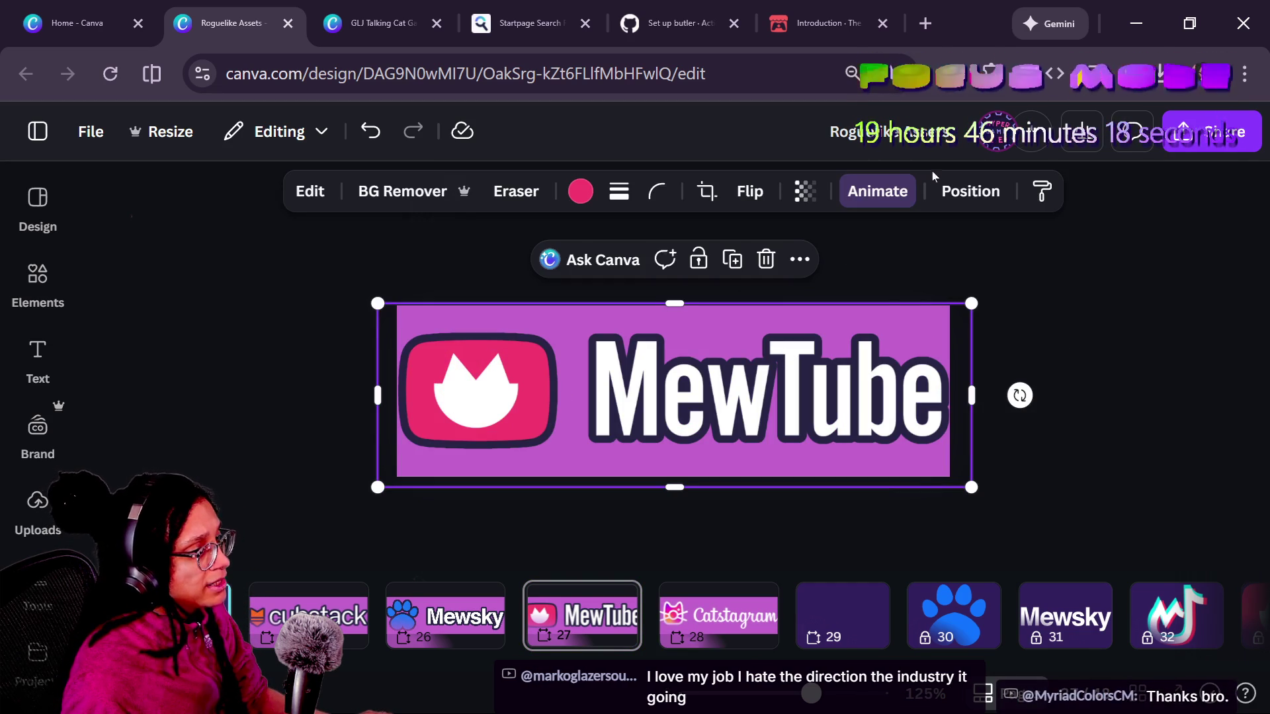
{"action": "left_click", "coordinate": [1042, 192]}
{"action": "left_click", "coordinate": [742, 653]}
{"action": "left_click", "coordinate": [619, 419]}
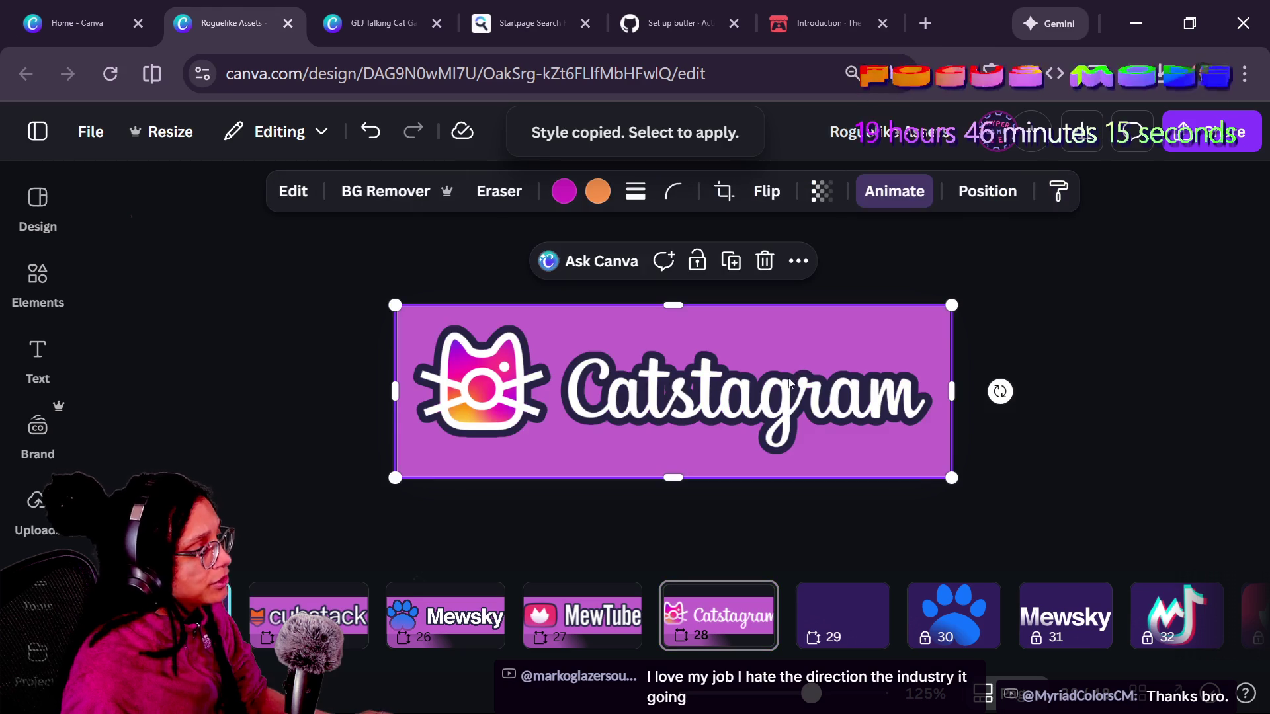
{"action": "left_click_drag", "start_coordinate": [948, 302], "coordinate": [967, 300]}
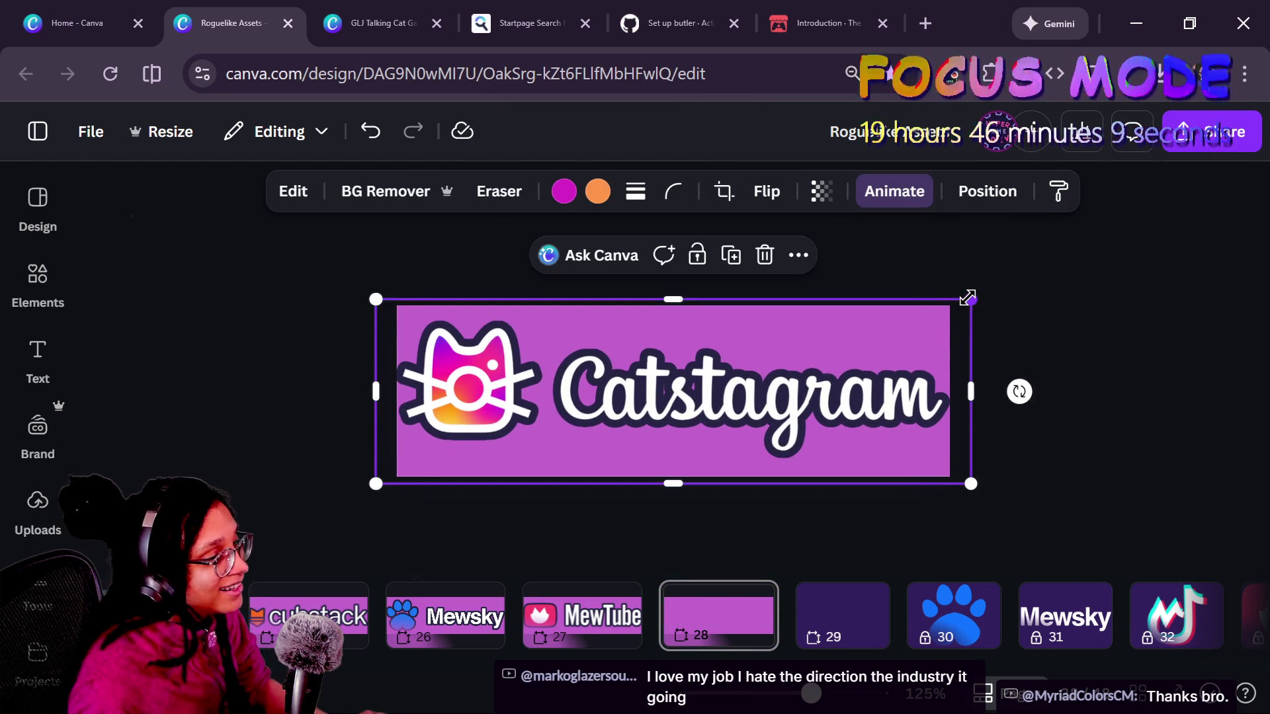
{"action": "left_click_drag", "start_coordinate": [966, 300], "coordinate": [966, 301]}
- Compare the Catstagram banner against the MewTube and Mewsky banners
{"action": "left_click", "coordinate": [986, 303]}
{"action": "scroll", "coordinate": [713, 427], "scroll_direction": "down", "scroll_amount": 3}
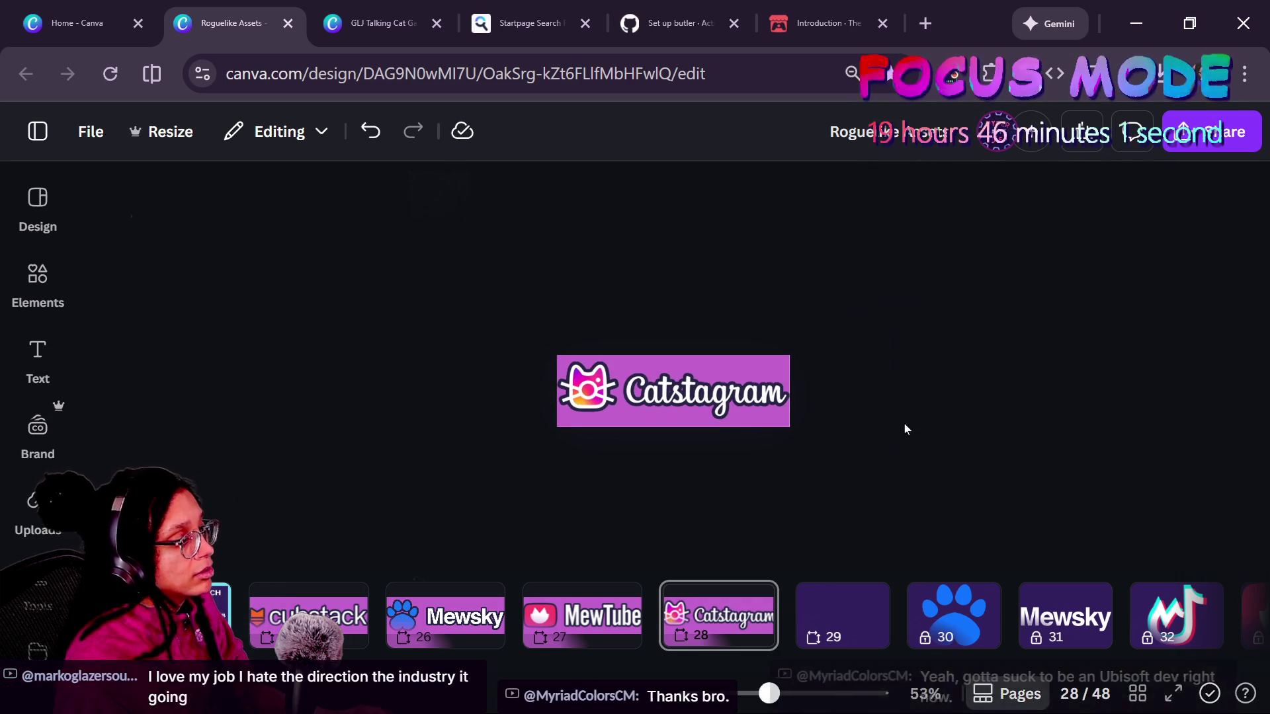
{"action": "scroll", "coordinate": [735, 401], "scroll_direction": "up", "scroll_amount": 3}
{"action": "left_click", "coordinate": [735, 406]}
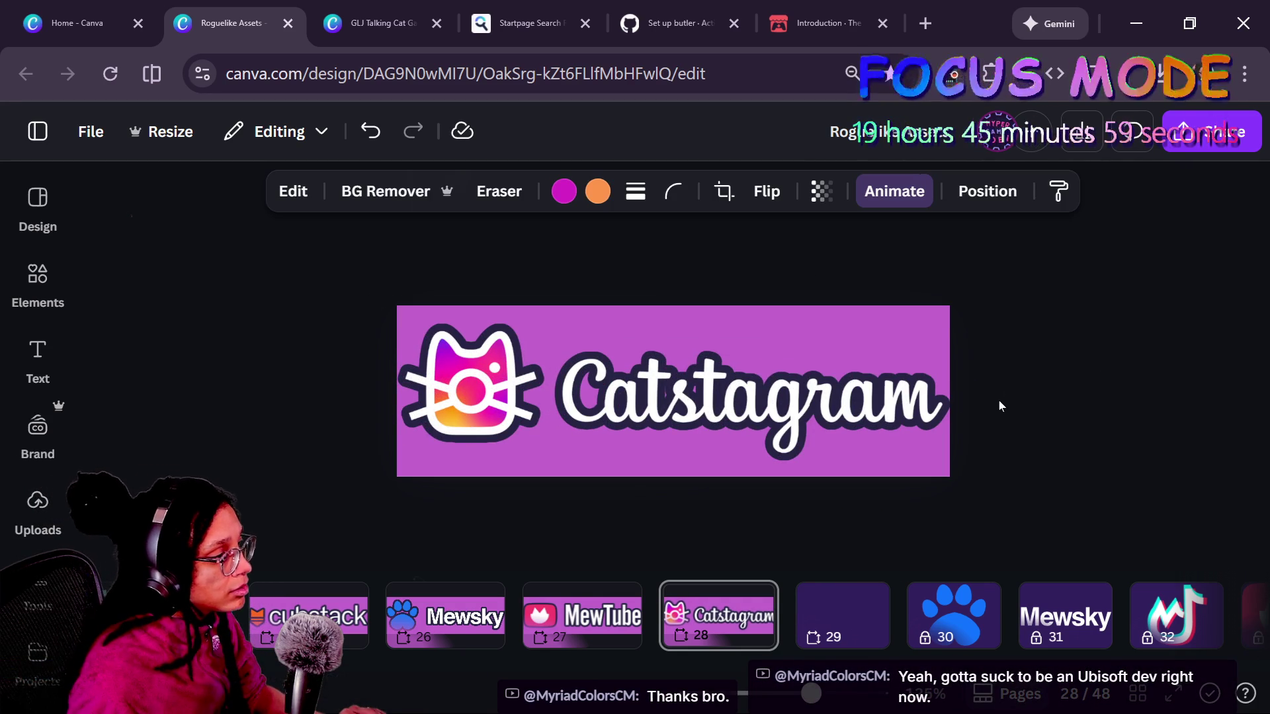
{"action": "left_click", "coordinate": [998, 406]}
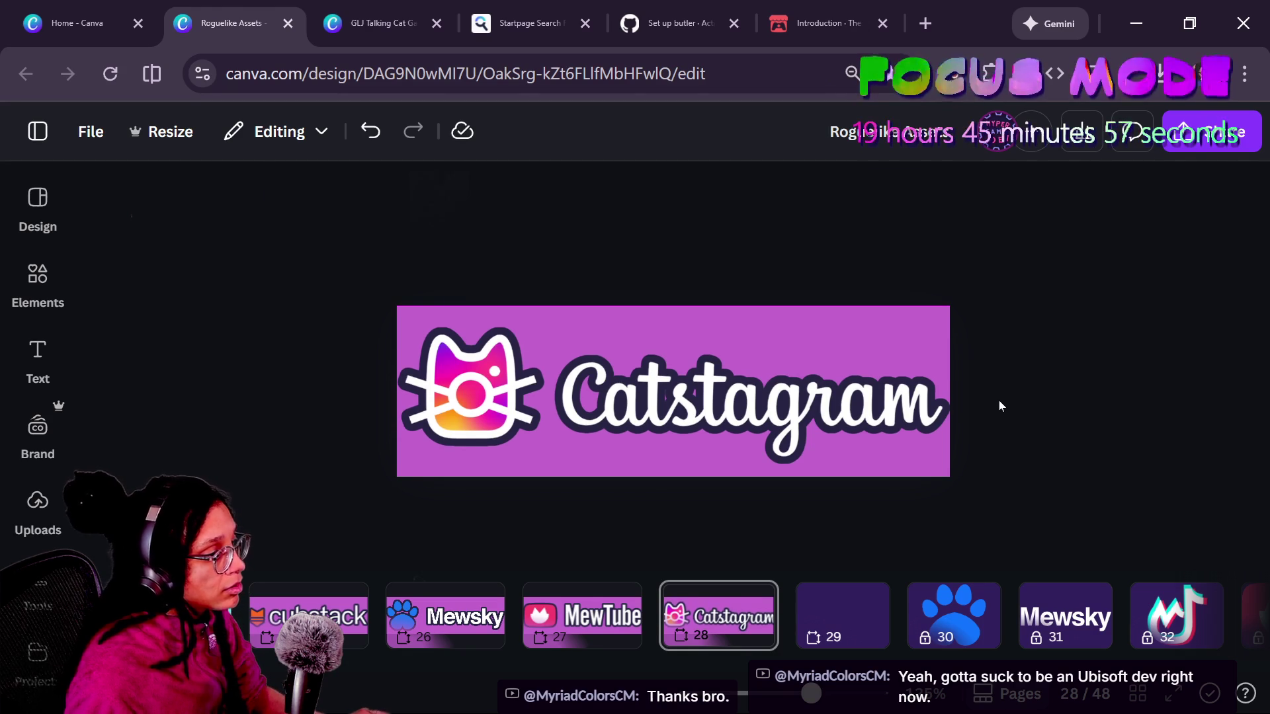
{"action": "scroll", "coordinate": [999, 406], "scroll_direction": "down", "scroll_amount": 2}
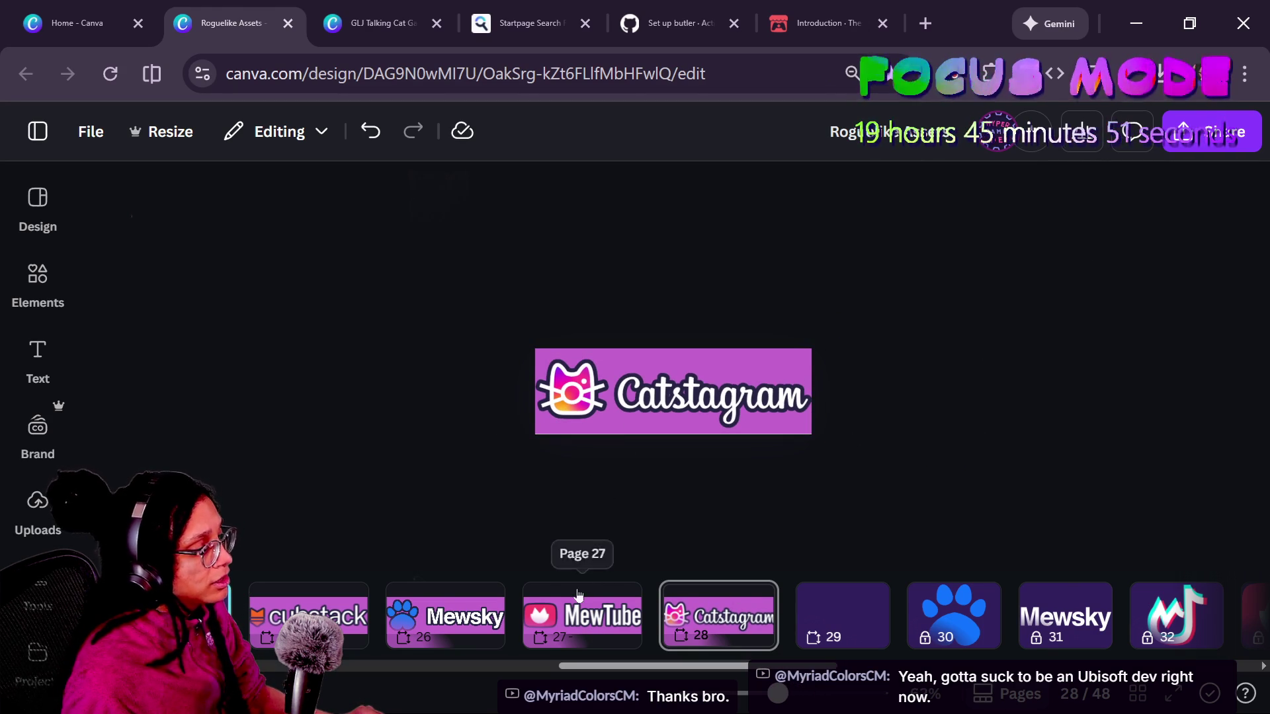
{"action": "left_click", "coordinate": [583, 615]}
{"action": "left_click", "coordinate": [719, 615]}
{"action": "left_click", "coordinate": [445, 615]}
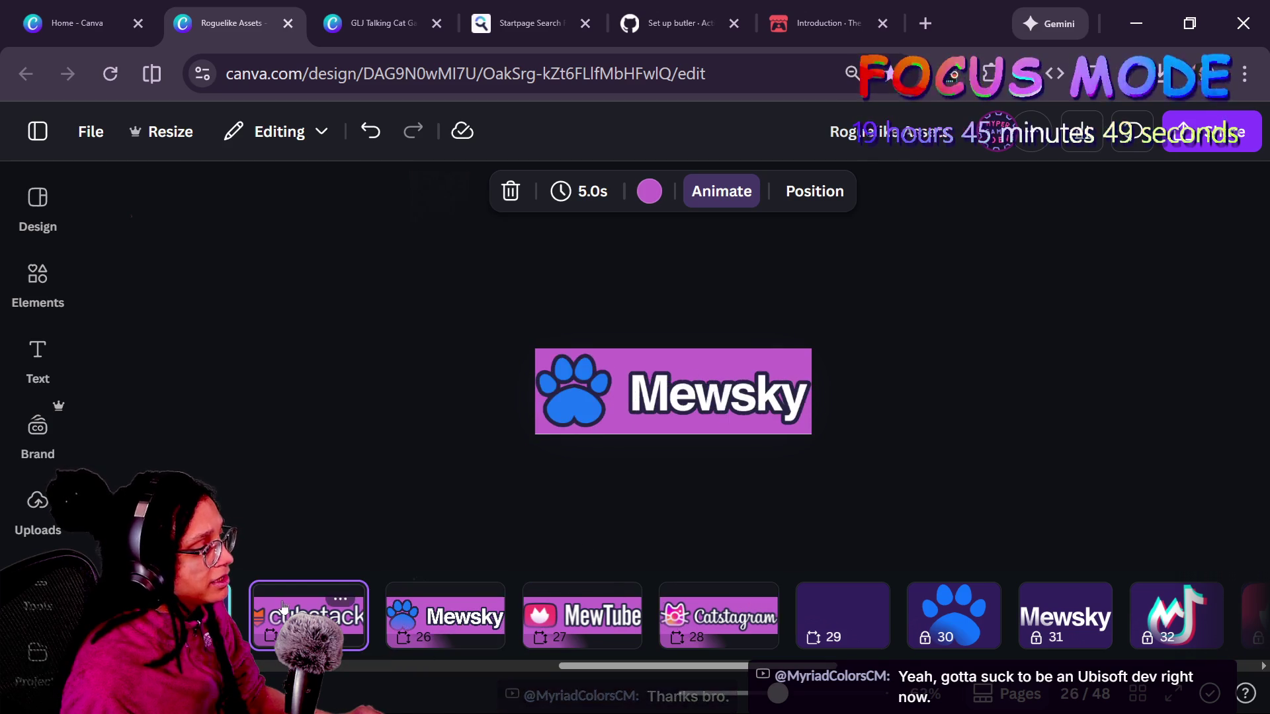
{"action": "left_click", "coordinate": [582, 616]}
{"action": "left_click", "coordinate": [742, 621]}
{"action": "left_click", "coordinate": [456, 612]}
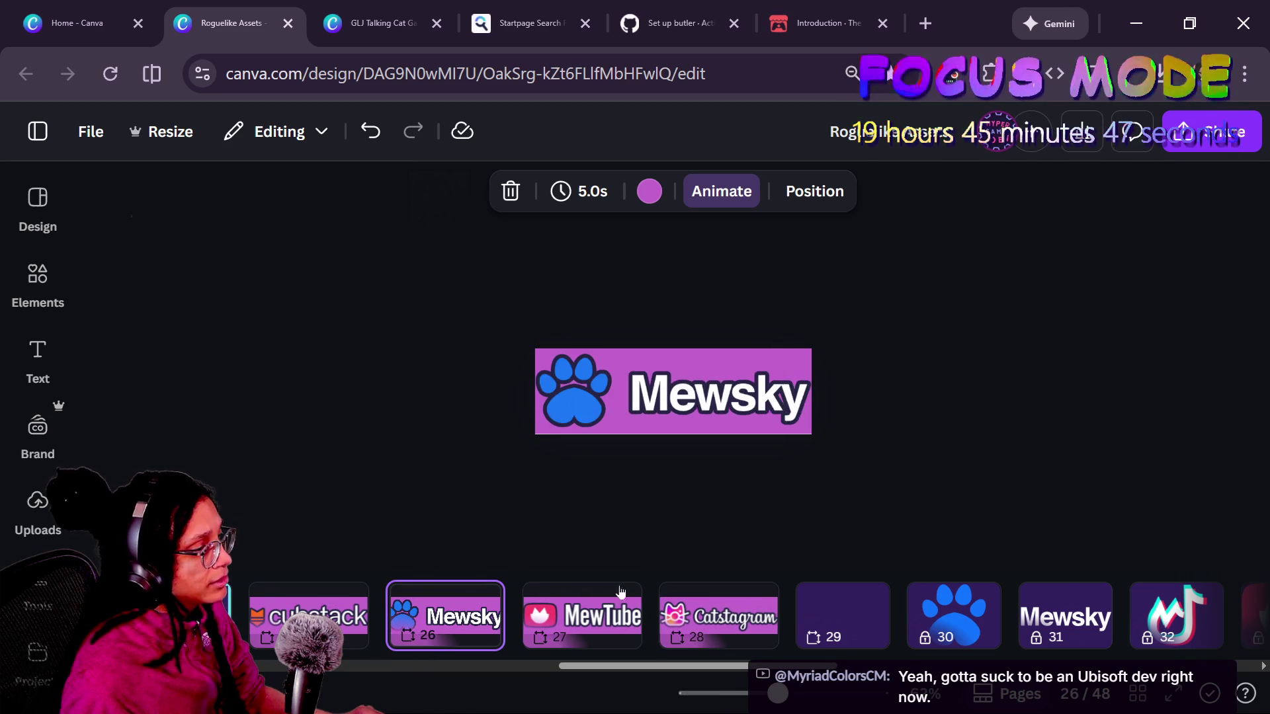
{"action": "left_click", "coordinate": [686, 617]}
- Check the Catstagram image's shadow outline settings
{"action": "left_click", "coordinate": [659, 406]}
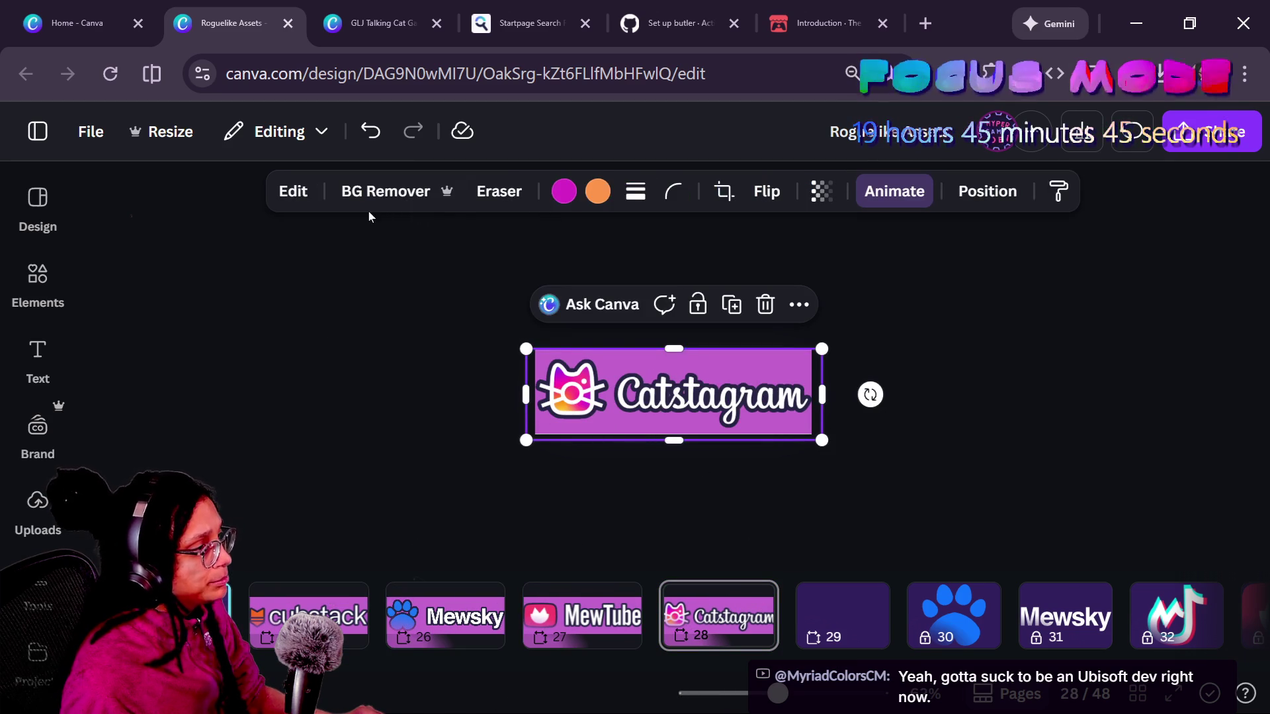
{"action": "left_click", "coordinate": [310, 196]}
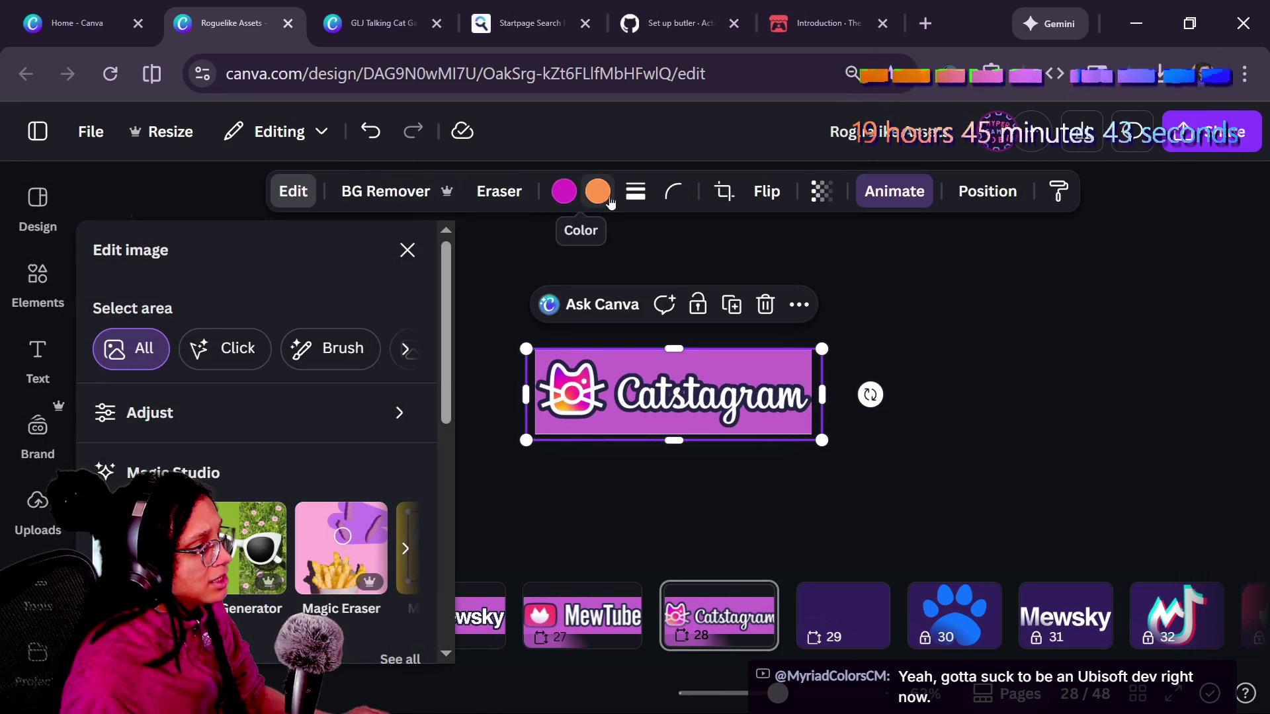
{"action": "scroll", "coordinate": [258, 437], "scroll_direction": "down", "scroll_amount": 4}
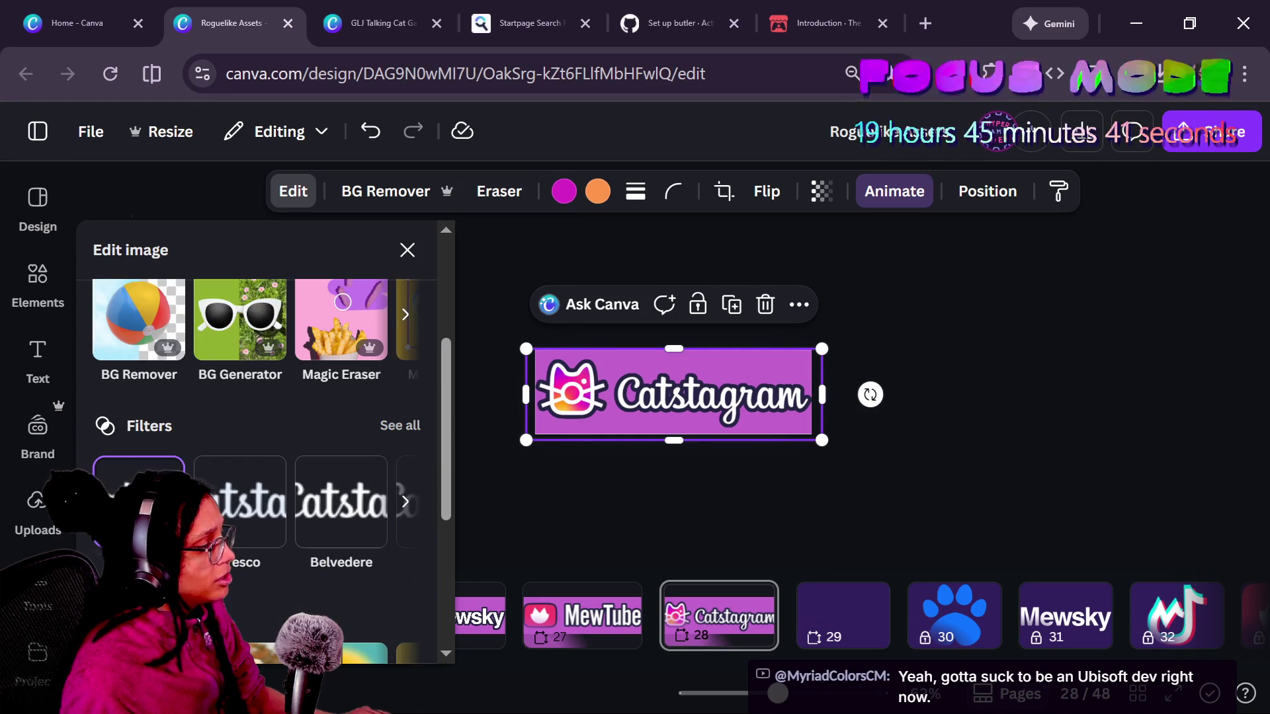
{"action": "scroll", "coordinate": [344, 526], "scroll_direction": "down", "scroll_amount": 3}
{"action": "left_click", "coordinate": [344, 526]}
{"action": "scroll", "coordinate": [207, 430], "scroll_direction": "down", "scroll_amount": 5}
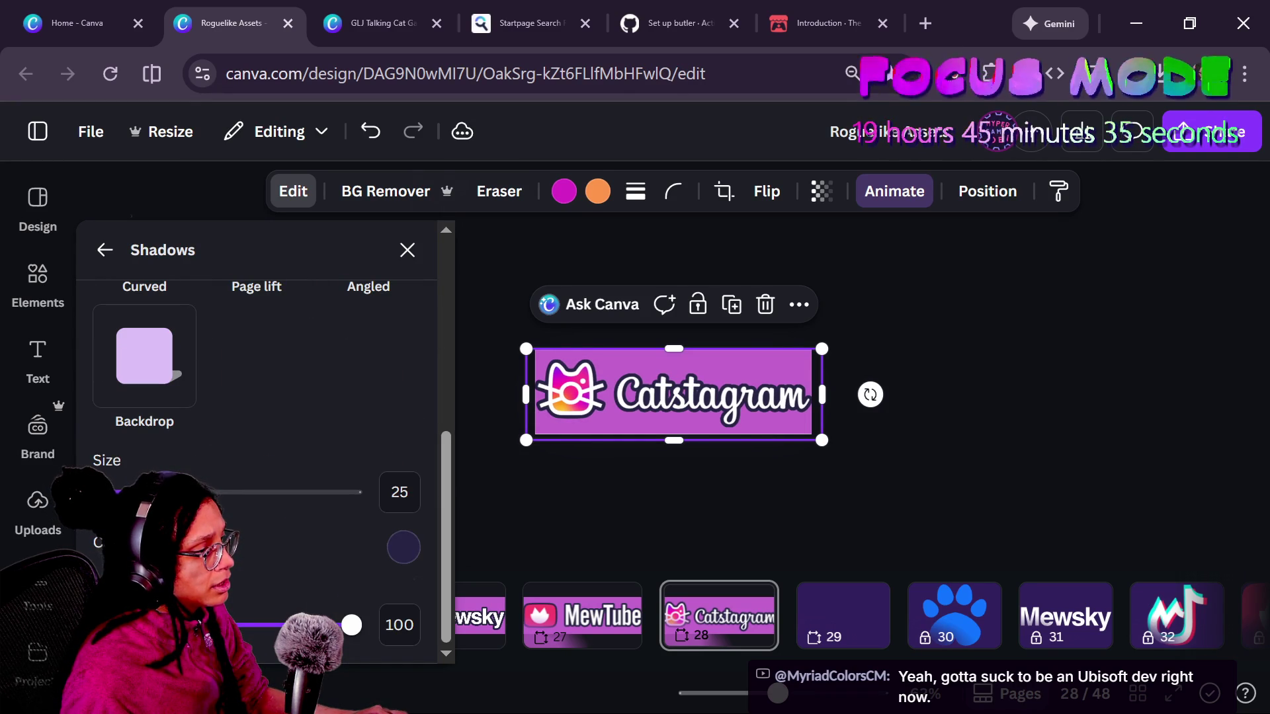
{"action": "left_click", "coordinate": [609, 527]}
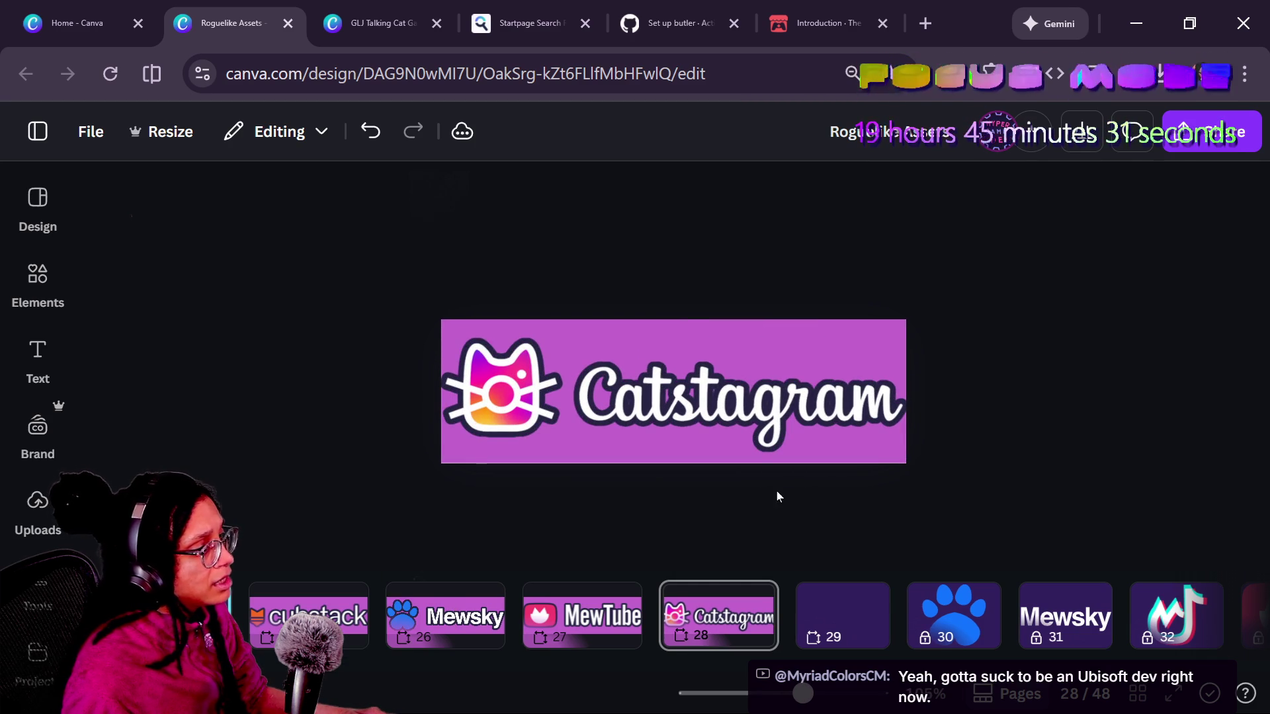
{"action": "scroll", "coordinate": [982, 367], "scroll_direction": "up", "scroll_amount": 5}
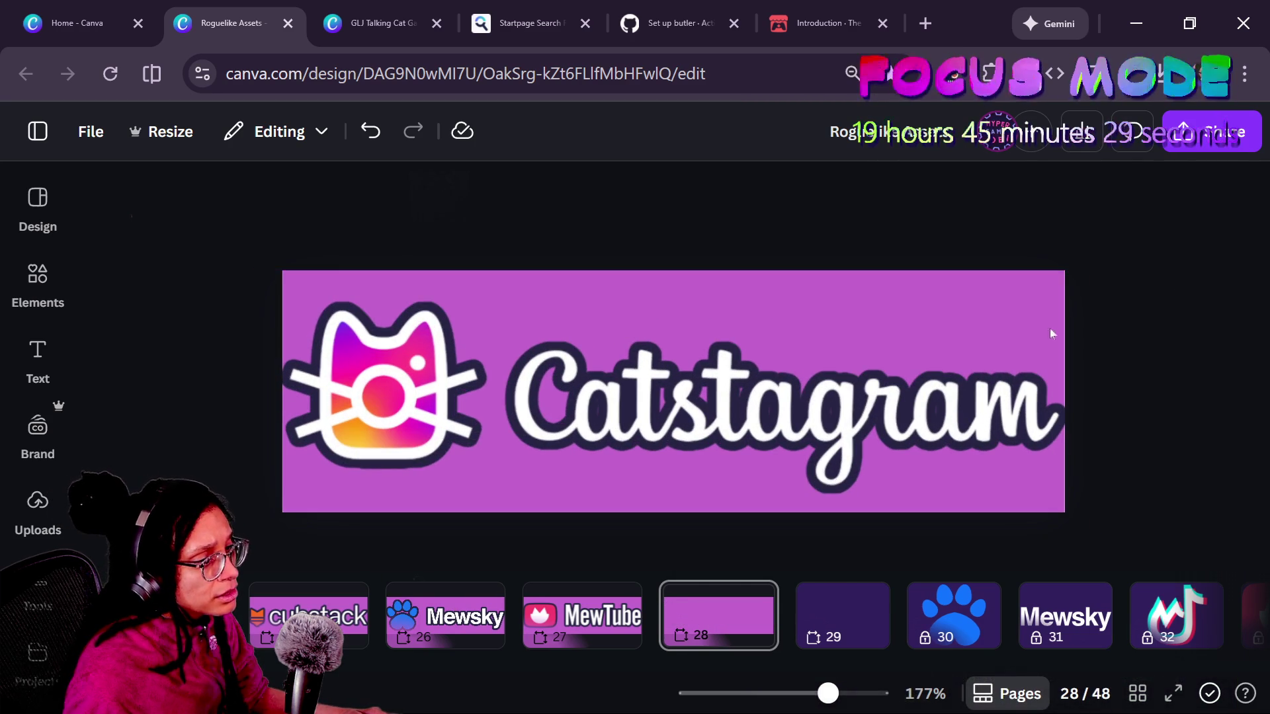
- Shrink the Catstagram image slightly so it fits the banner
{"action": "left_click", "coordinate": [1109, 272]}
{"action": "left_click_drag", "start_coordinate": [1095, 268], "coordinate": [1090, 273]}
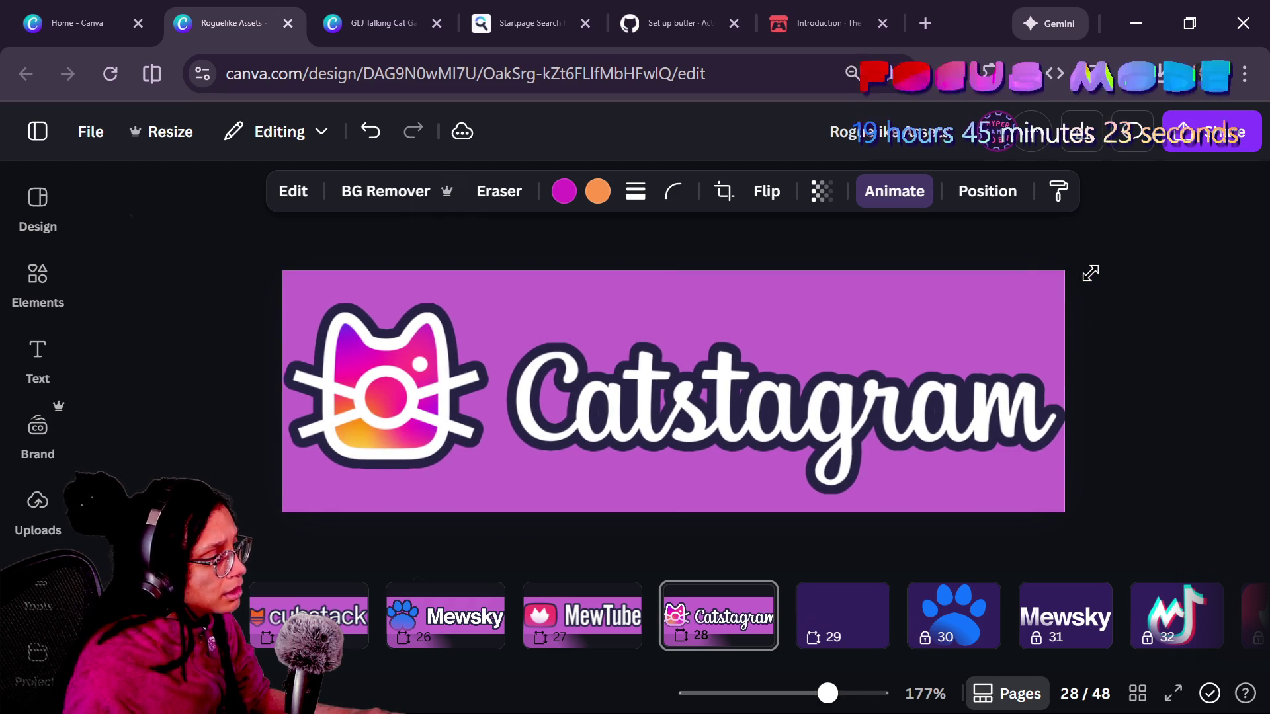
{"action": "left_click", "coordinate": [1088, 273]}
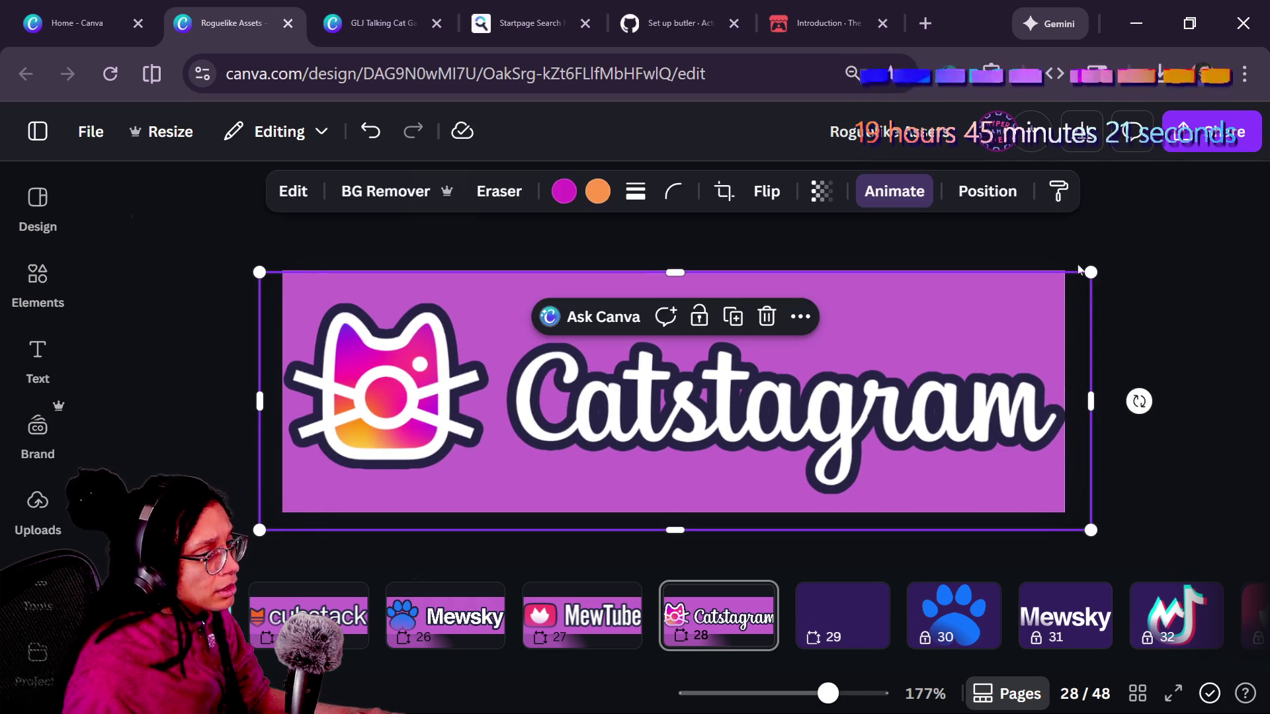
{"action": "left_click_drag", "start_coordinate": [1089, 270], "coordinate": [1090, 269]}
{"action": "left_click", "coordinate": [1077, 361]}
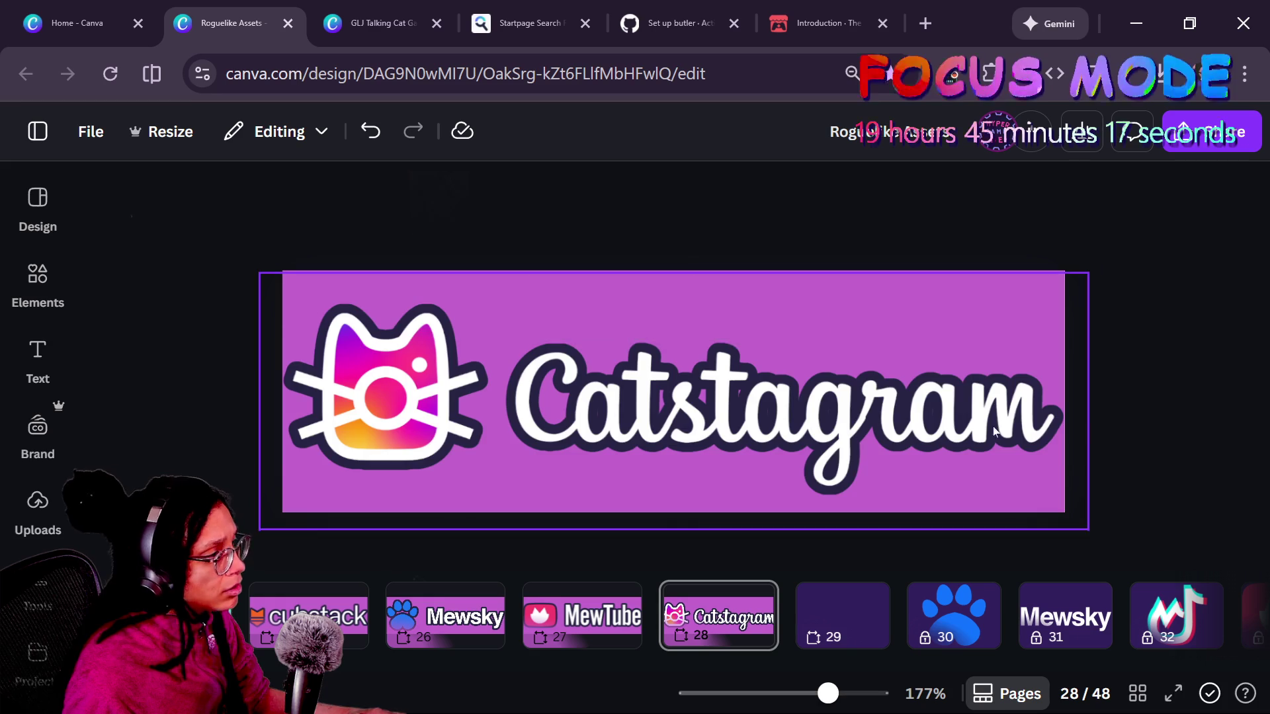
- Go to page 25, the cubstack banner, and bring up the sharing options
{"action": "scroll", "coordinate": [900, 472], "scroll_direction": "down", "scroll_amount": 5}
{"action": "left_click", "coordinate": [543, 612]}
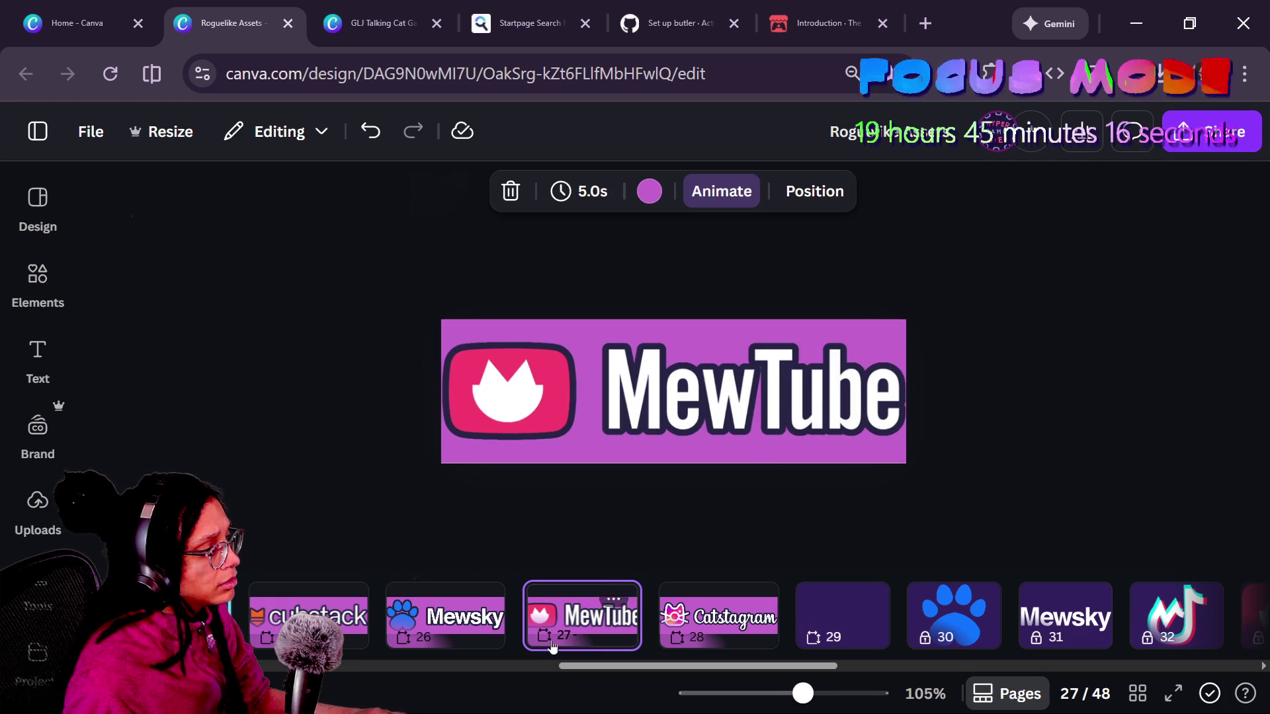
{"action": "left_click", "coordinate": [443, 632]}
{"action": "left_click", "coordinate": [355, 627]}
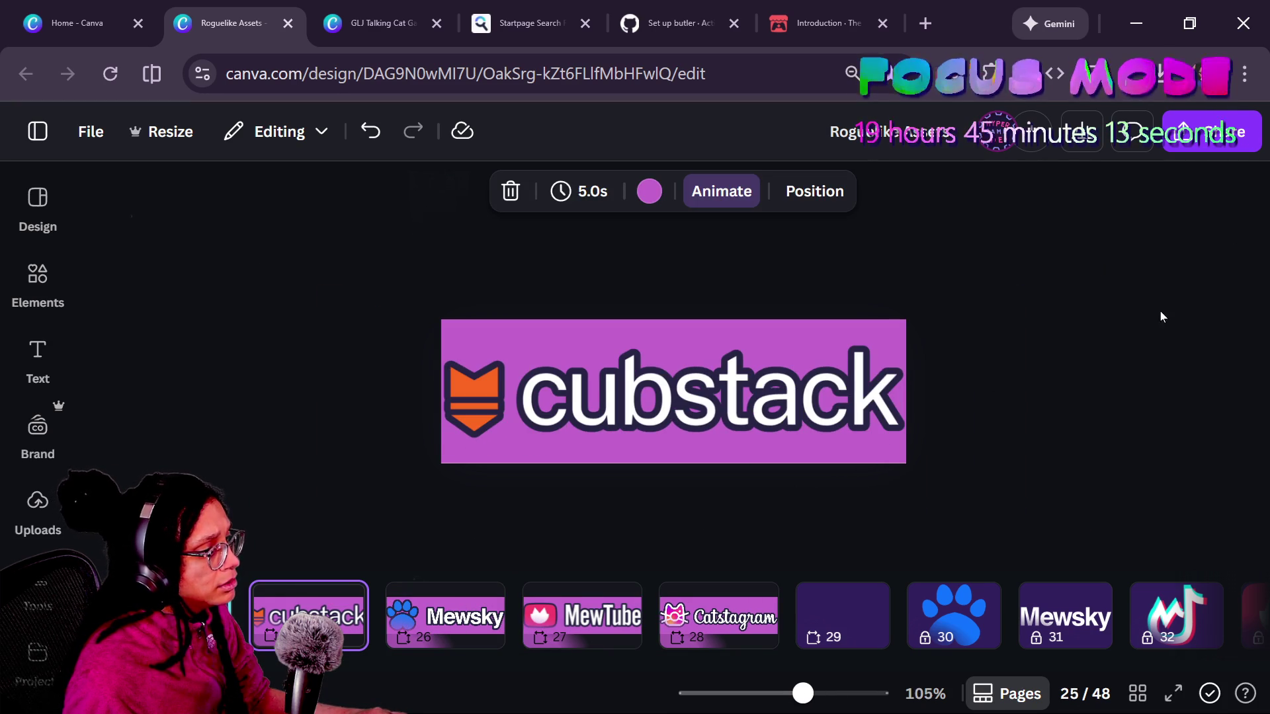
{"action": "left_click", "coordinate": [1247, 128]}
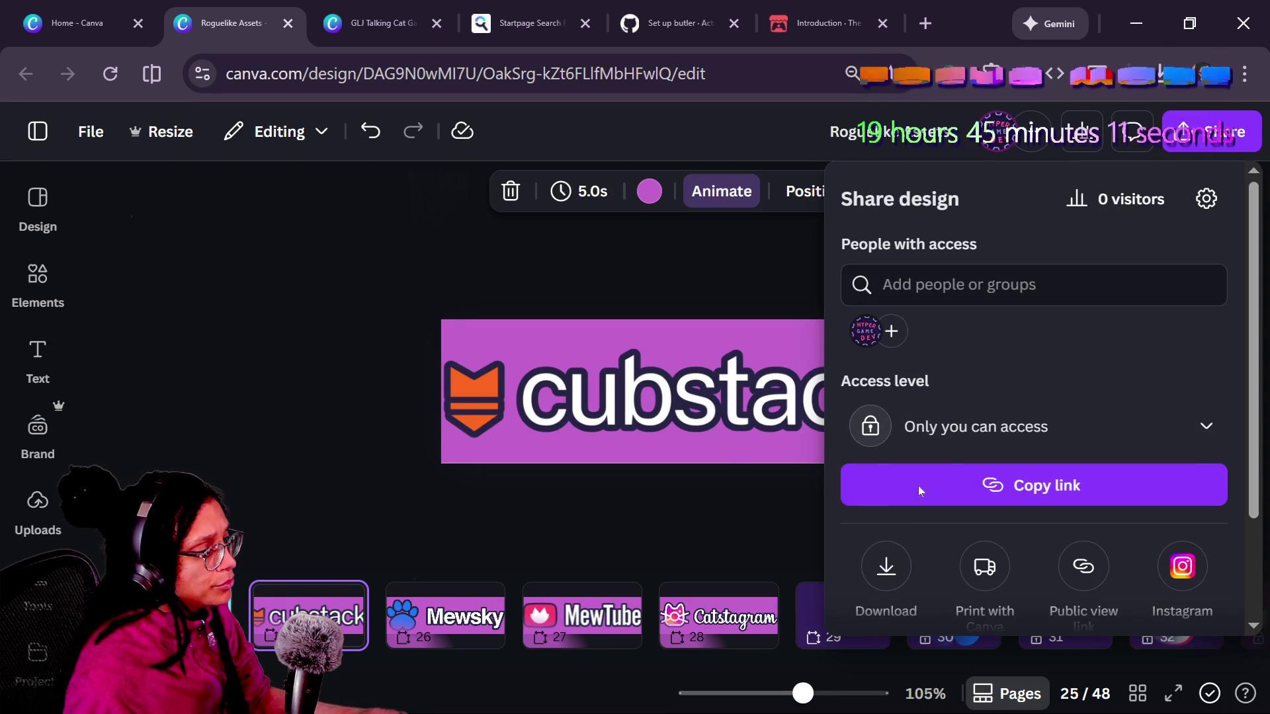
- Download only page 25, the cubstack banner, as an SVG
{"action": "scroll", "coordinate": [921, 376], "scroll_direction": "down", "scroll_amount": 2}
{"action": "left_click", "coordinate": [885, 430]}
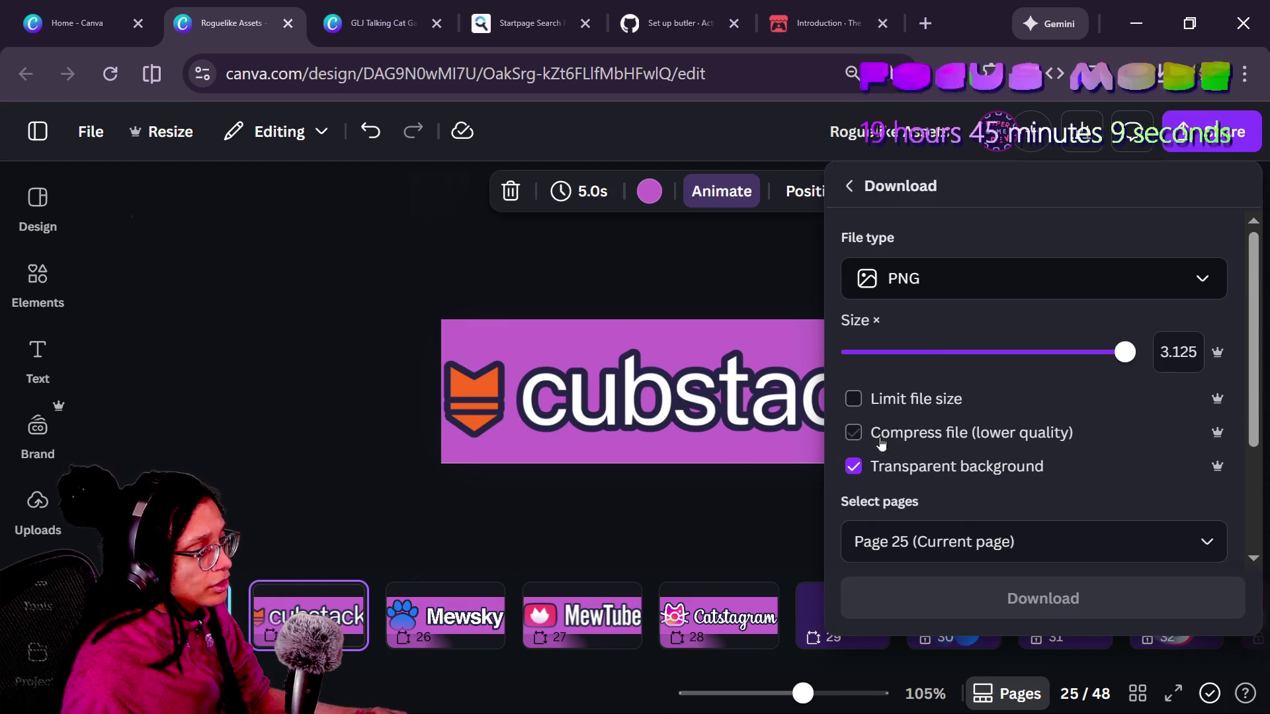
{"action": "left_click", "coordinate": [959, 286]}
{"action": "left_click", "coordinate": [911, 604]}
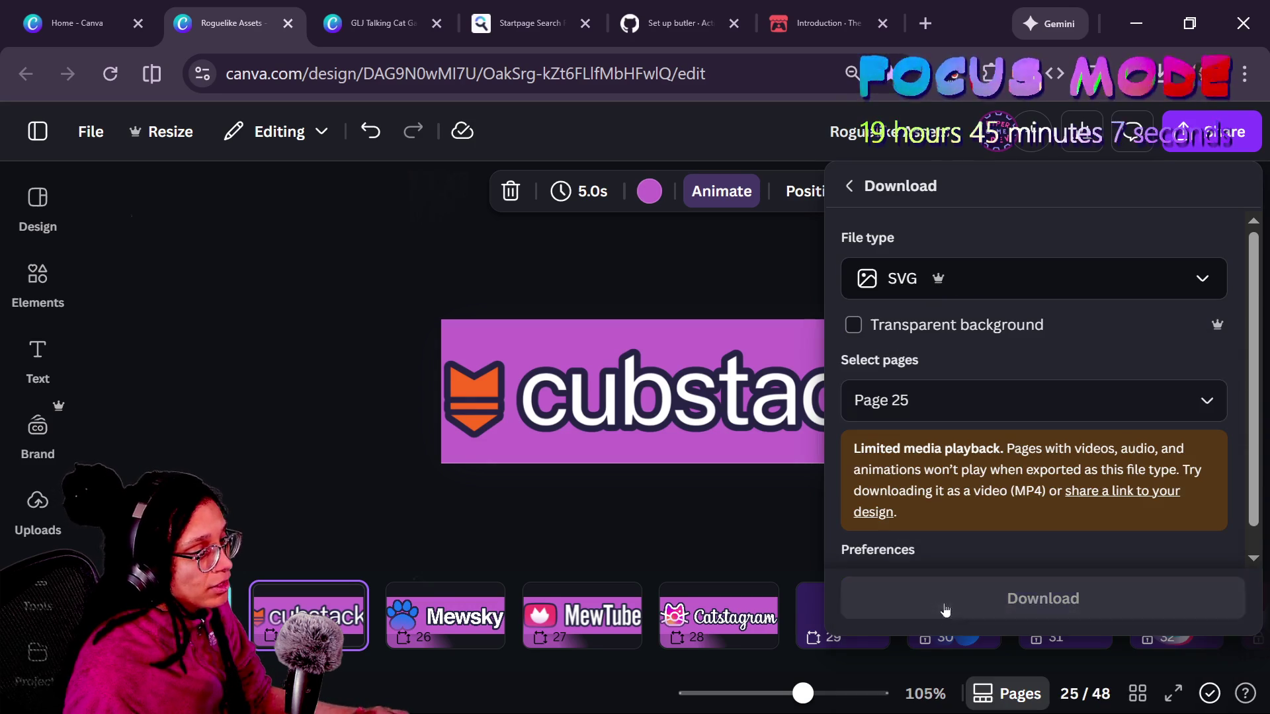
{"action": "left_click", "coordinate": [1034, 400]}
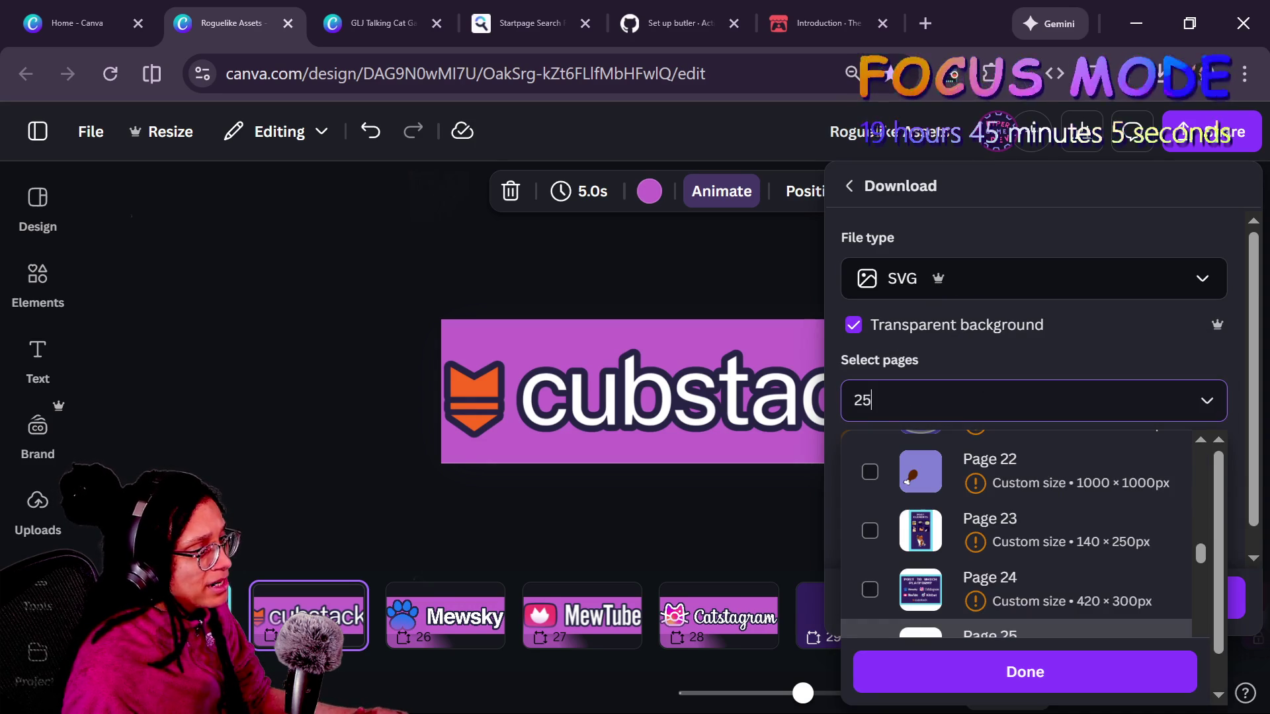
{"action": "scroll", "coordinate": [919, 588], "scroll_direction": "up", "scroll_amount": 4}
{"action": "scroll", "coordinate": [918, 588], "scroll_direction": "down", "scroll_amount": 2}
{"action": "scroll", "coordinate": [919, 587], "scroll_direction": "up", "scroll_amount": 2}
{"action": "left_click", "coordinate": [1094, 352]}
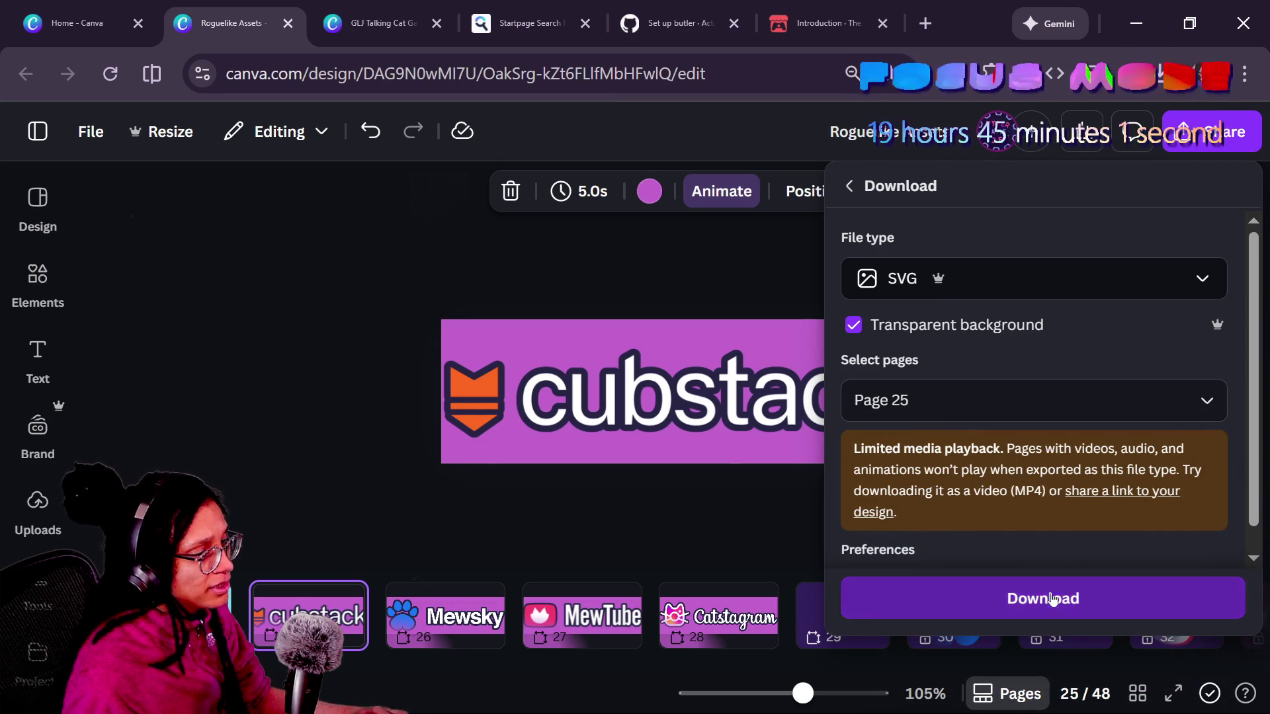
{"action": "left_click", "coordinate": [1042, 599]}
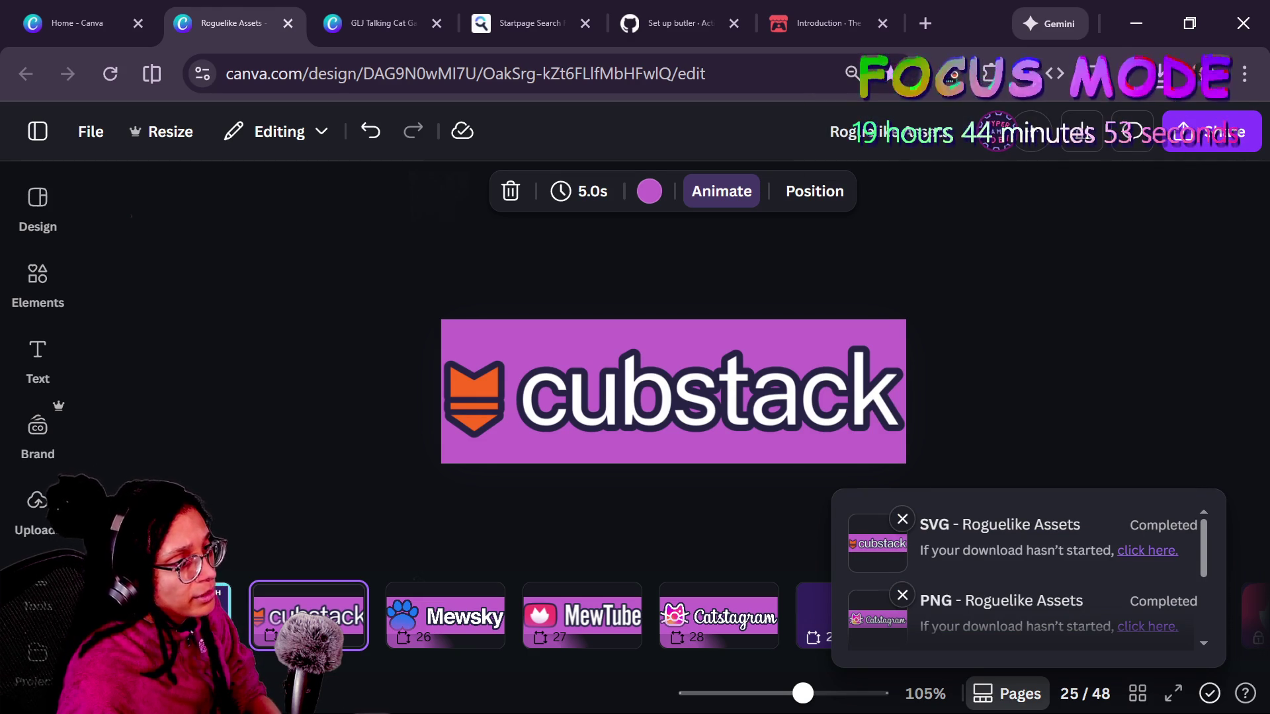
- Check the Platform_VBox container in Godot, then return to Canva
{"action": "left_click", "coordinate": [418, 282]}
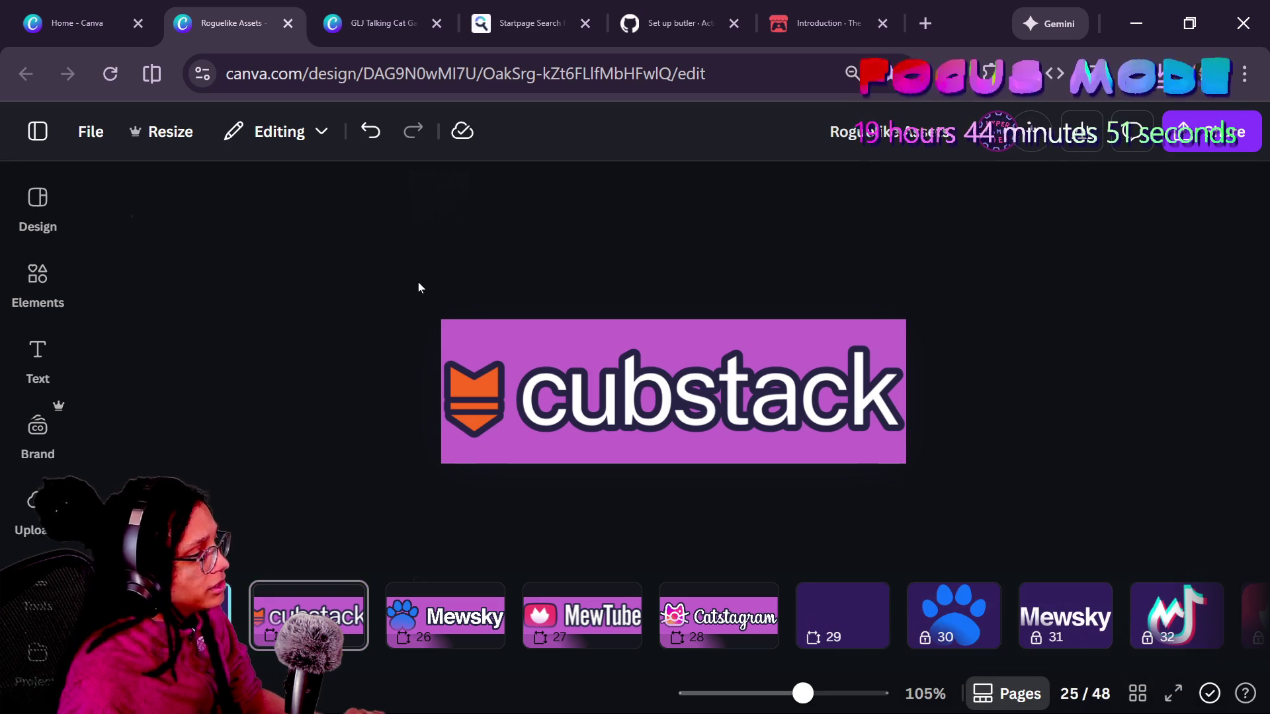
{"action": "key", "text": "alt+Tab"}
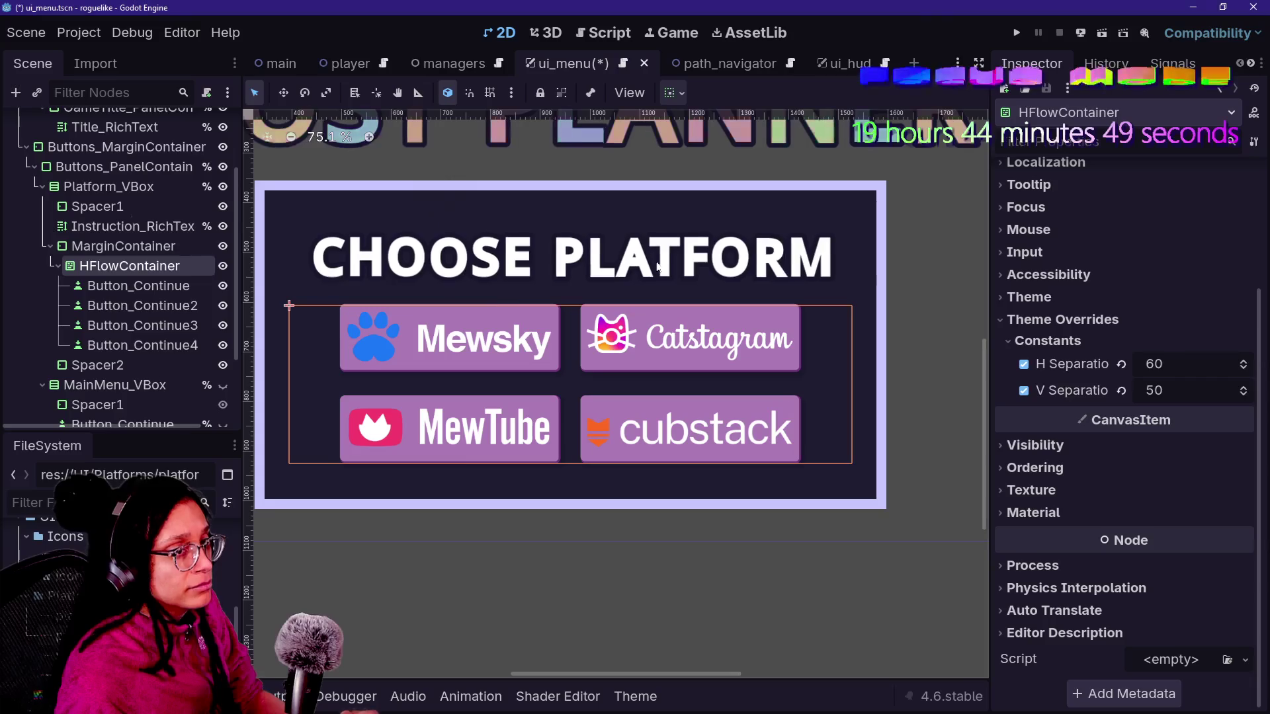
{"action": "left_click", "coordinate": [582, 245]}
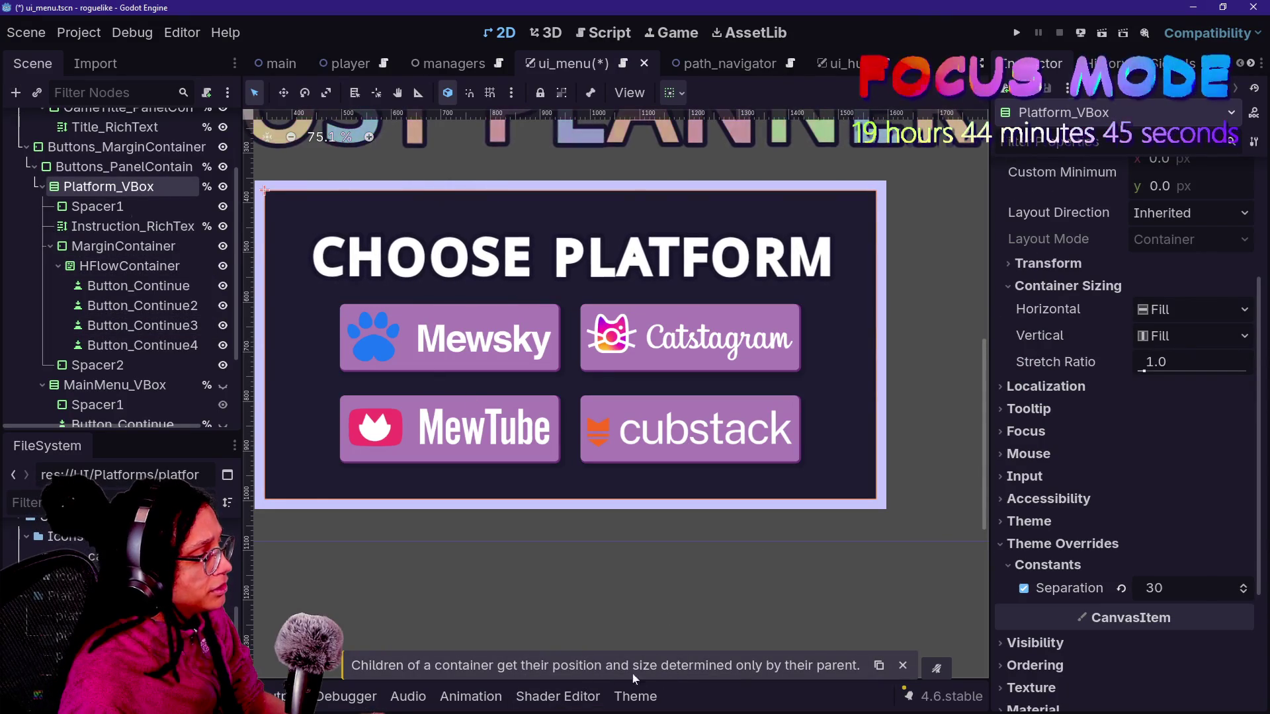
{"action": "key", "text": "alt+Tab"}
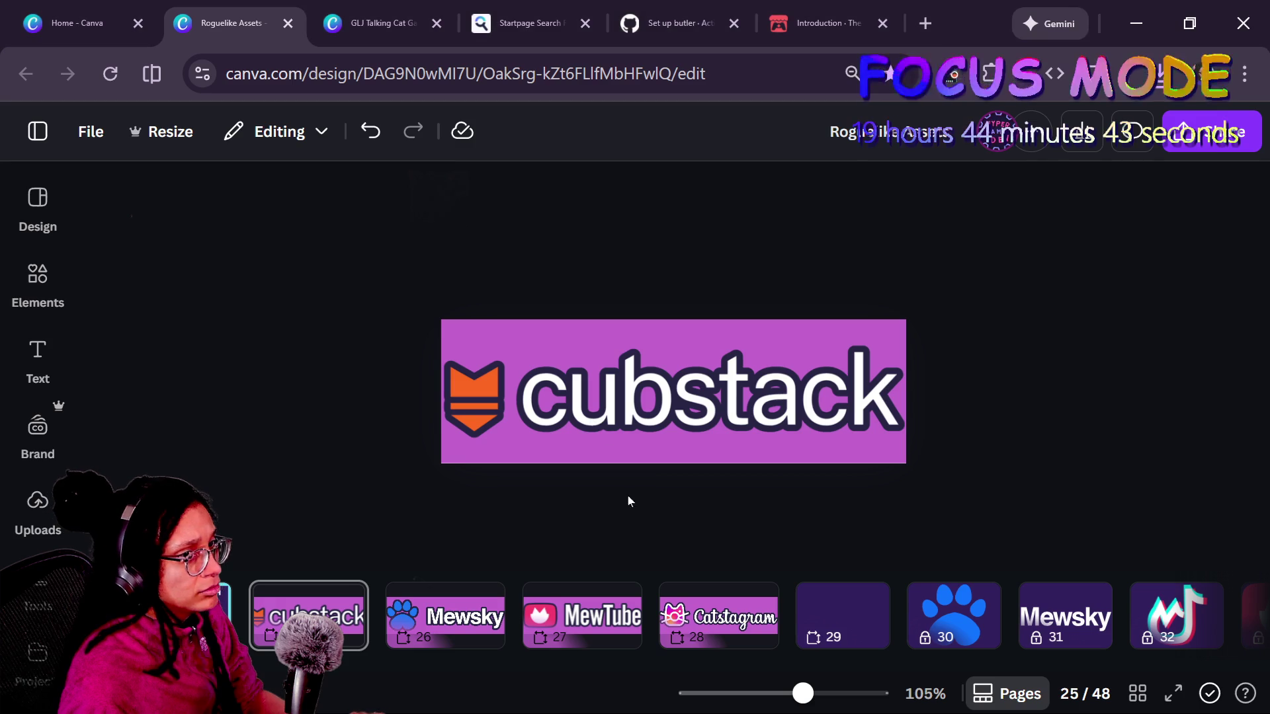
- Switch the SVG export from page 25 to page 26 and download the Mewsky banner
{"action": "left_click", "coordinate": [1210, 131]}
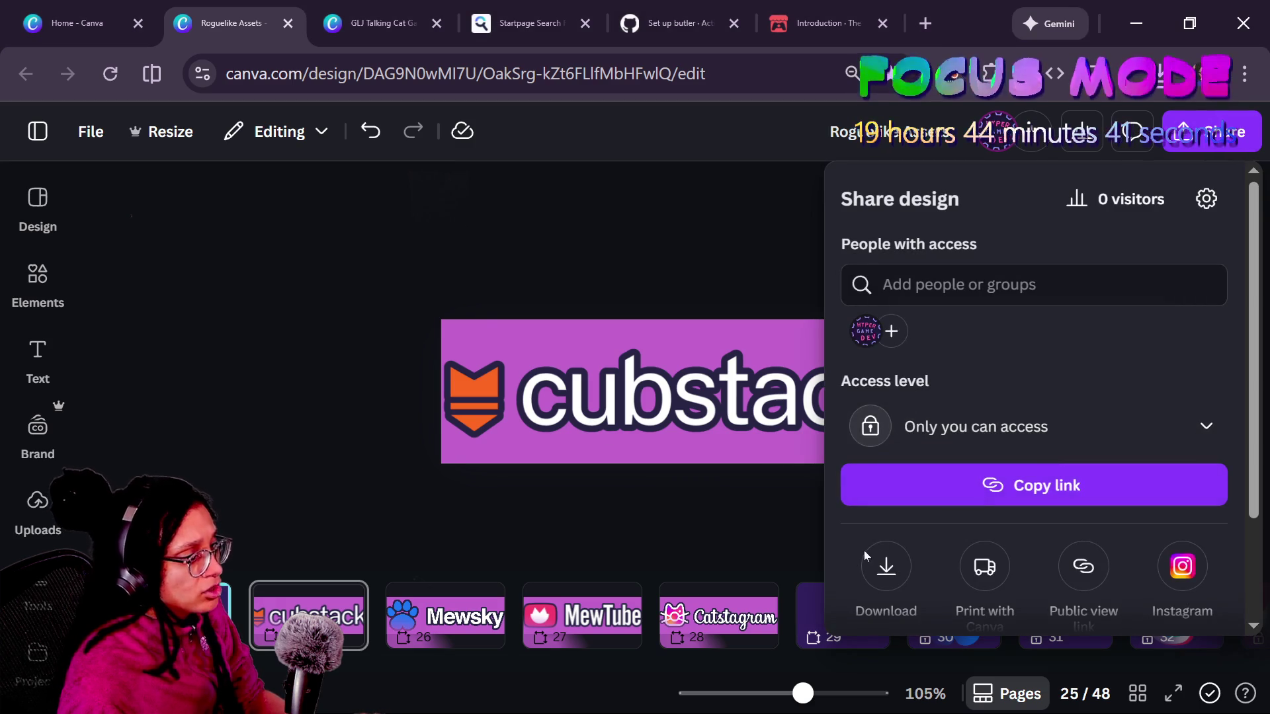
{"action": "left_click", "coordinate": [883, 562]}
{"action": "left_click", "coordinate": [992, 400]}
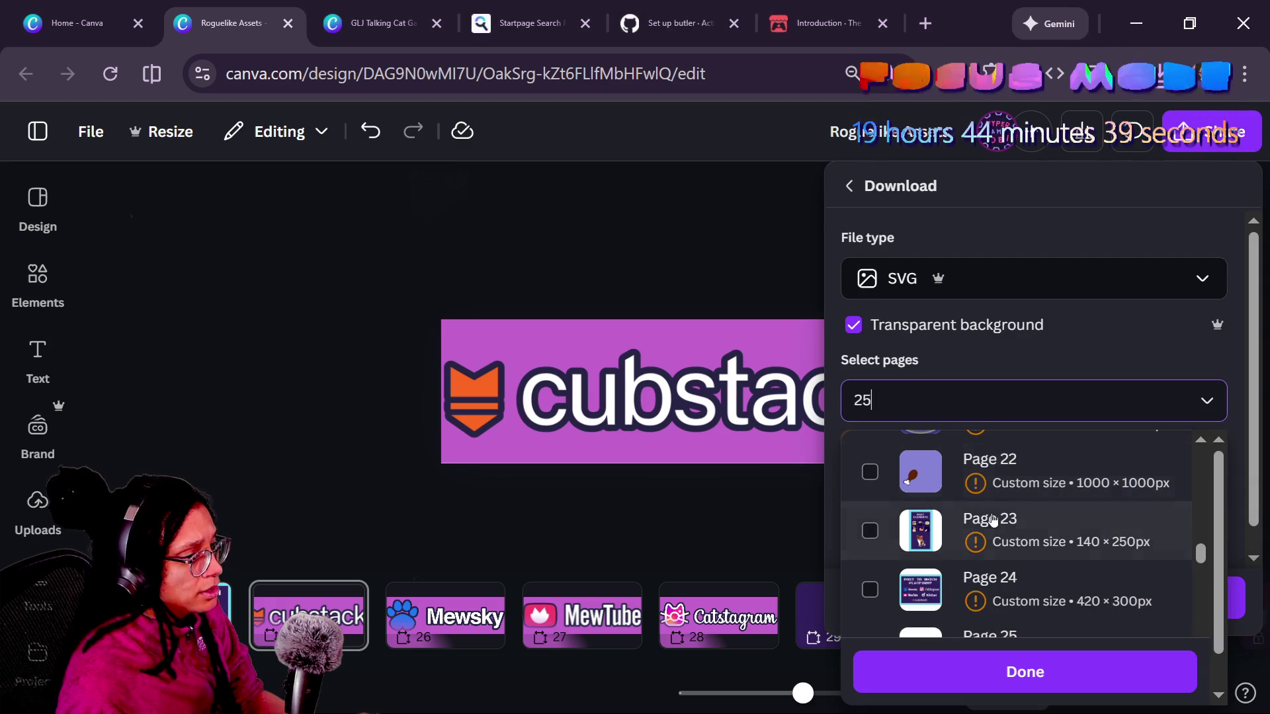
{"action": "scroll", "coordinate": [993, 546], "scroll_direction": "down", "scroll_amount": 4}
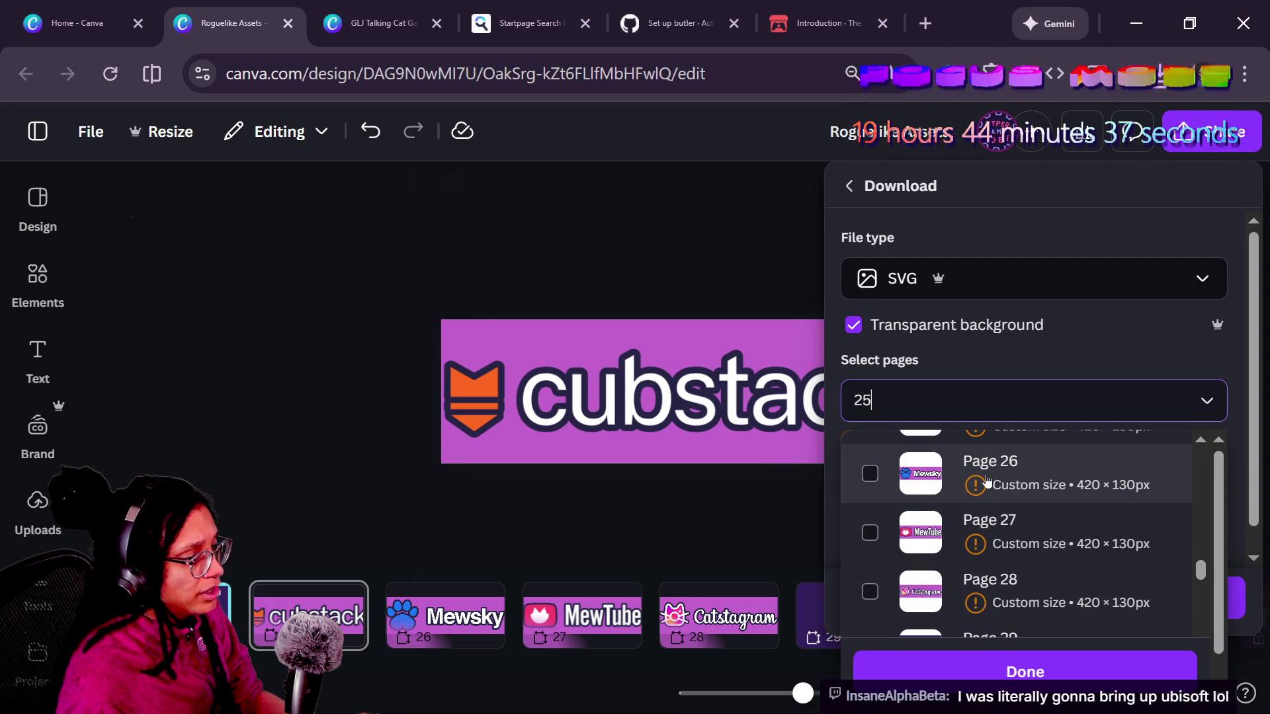
{"action": "scroll", "coordinate": [987, 481], "scroll_direction": "up", "scroll_amount": 2}
{"action": "left_click", "coordinate": [1013, 519]}
{"action": "left_click", "coordinate": [1036, 578]}
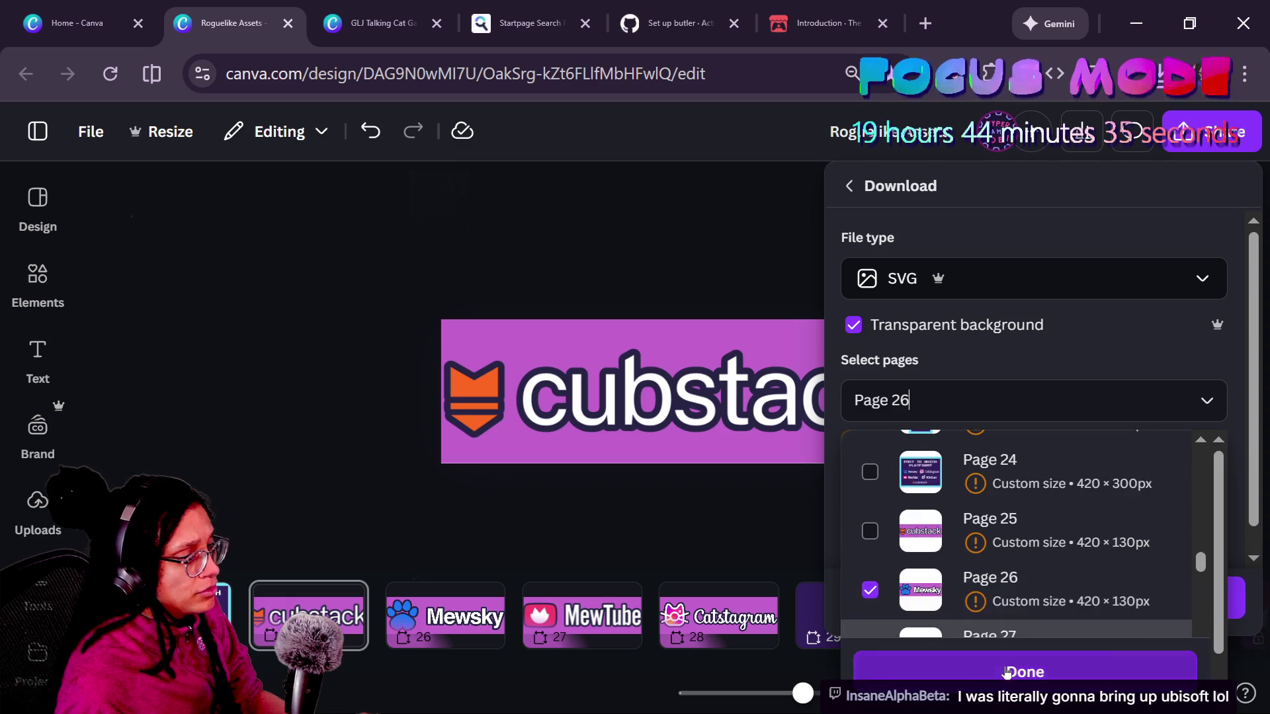
{"action": "left_click", "coordinate": [1007, 673]}
{"action": "scroll", "coordinate": [951, 522], "scroll_direction": "down", "scroll_amount": 1}
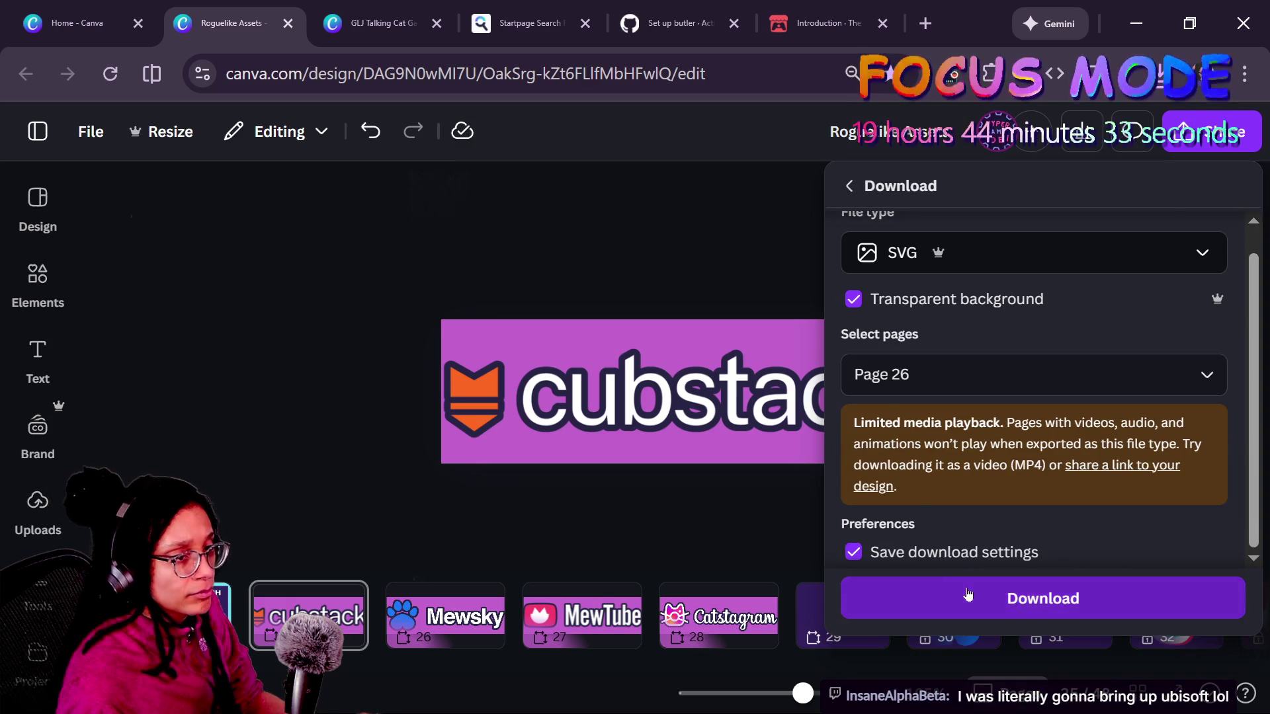
{"action": "left_click", "coordinate": [967, 594]}
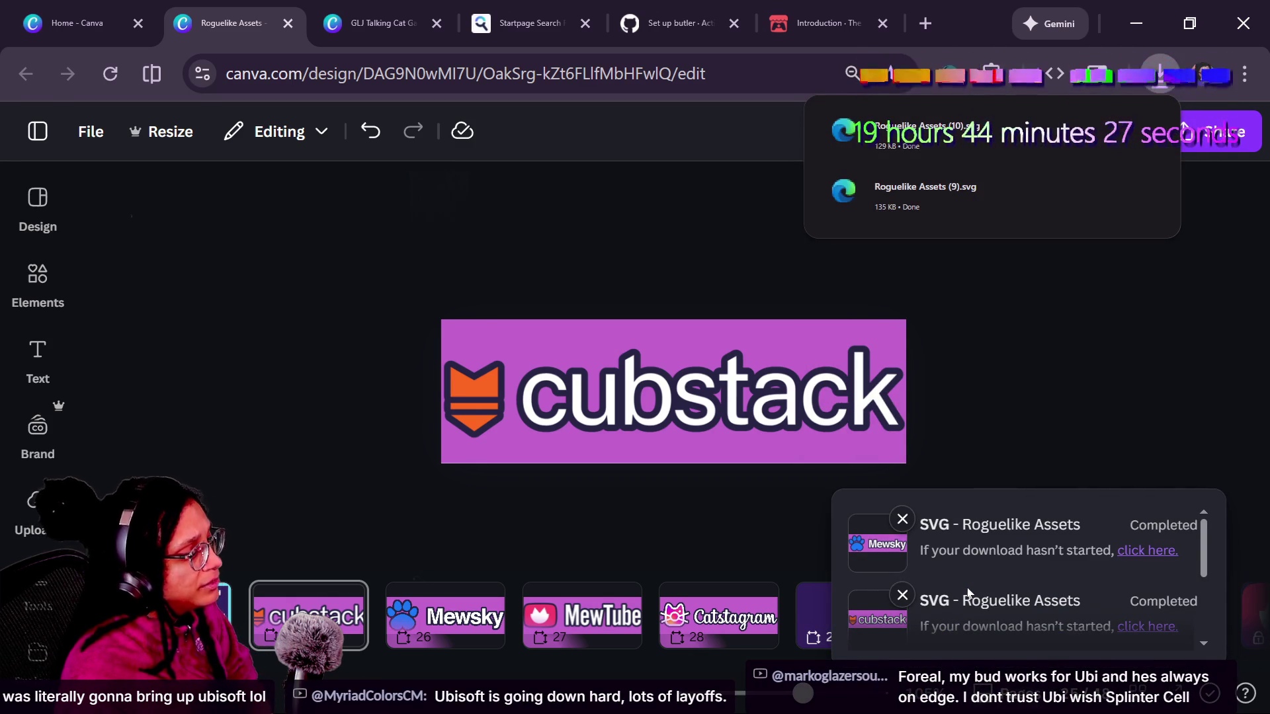
{"action": "scroll", "coordinate": [547, 618], "scroll_direction": "right", "scroll_amount": 2}
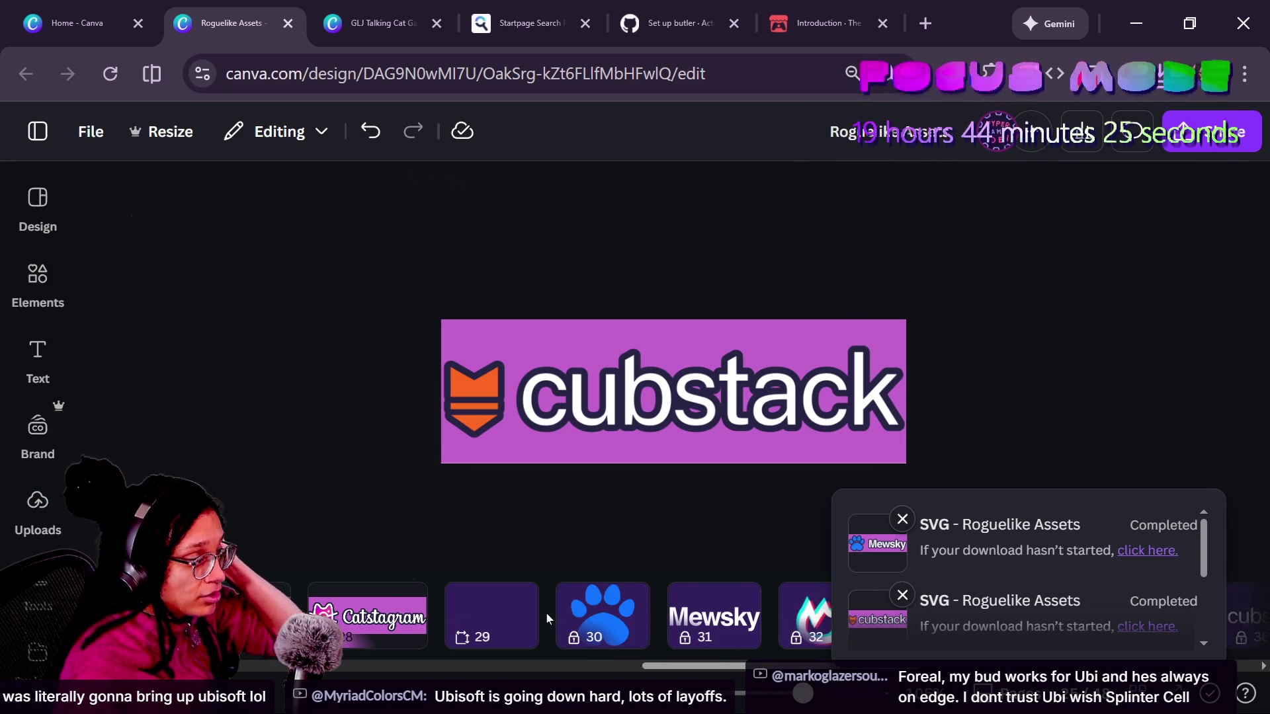
{"action": "scroll", "coordinate": [548, 618], "scroll_direction": "left", "scroll_amount": 4}
{"action": "scroll", "coordinate": [548, 619], "scroll_direction": "right", "scroll_amount": 2}
{"action": "scroll", "coordinate": [548, 618], "scroll_direction": "right", "scroll_amount": 5}
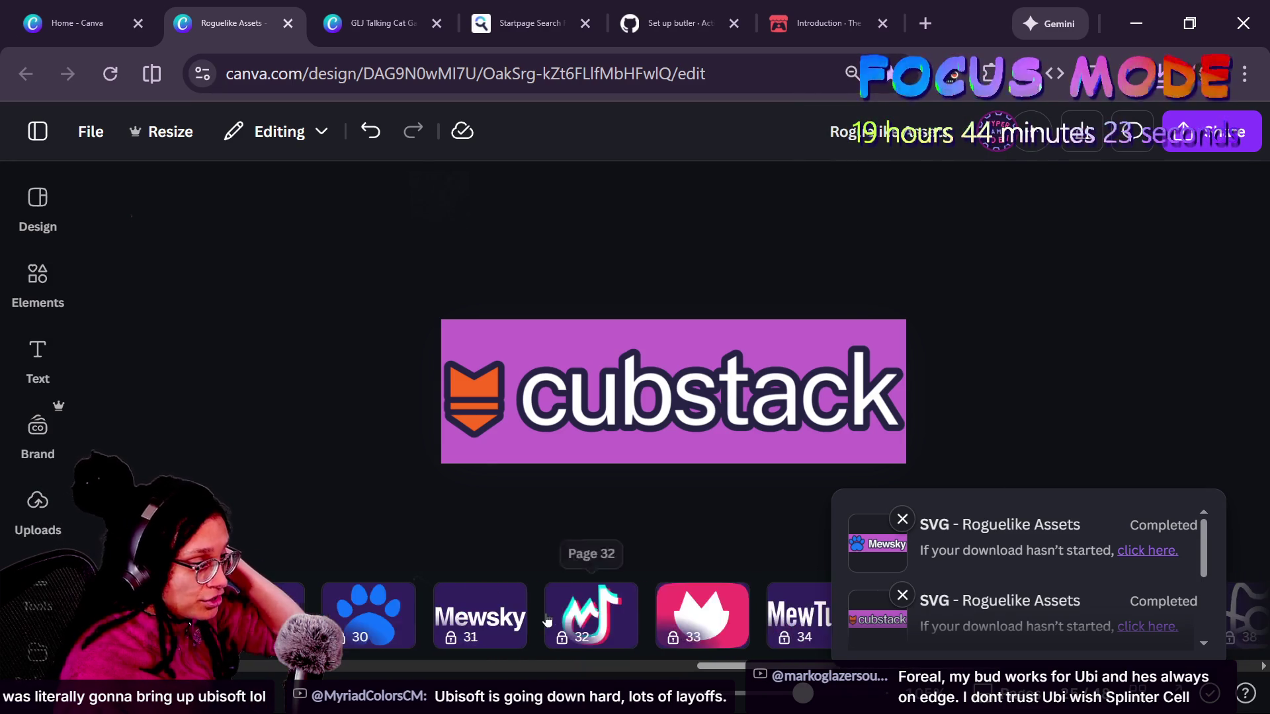
{"action": "scroll", "coordinate": [418, 628], "scroll_direction": "right", "scroll_amount": 5}
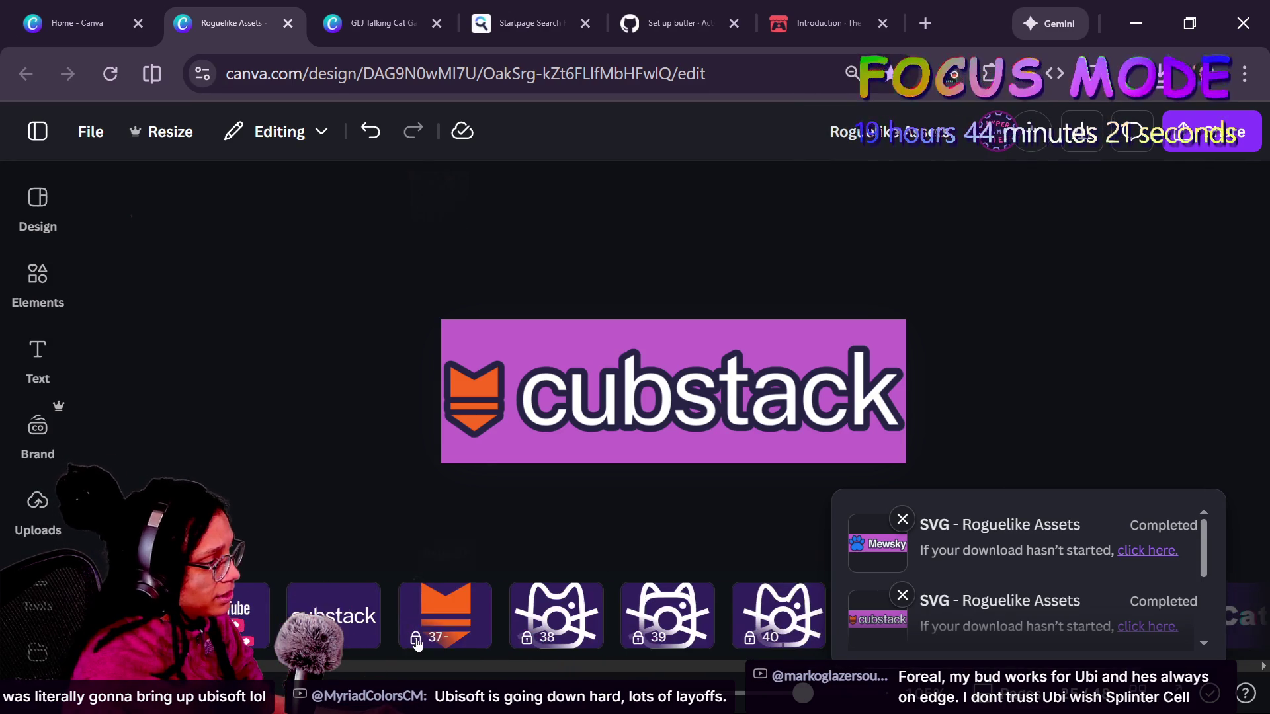
{"action": "scroll", "coordinate": [311, 619], "scroll_direction": "right", "scroll_amount": 2}
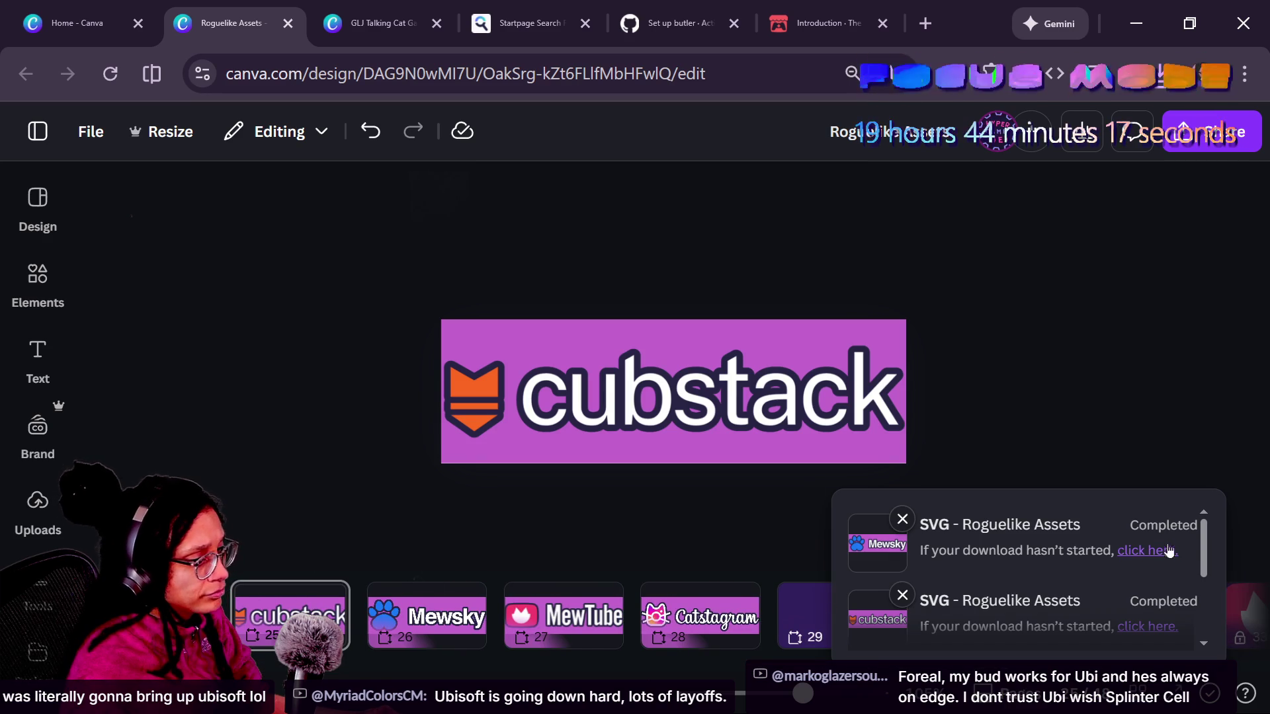
{"action": "scroll", "coordinate": [671, 629], "scroll_direction": "right", "scroll_amount": 6}
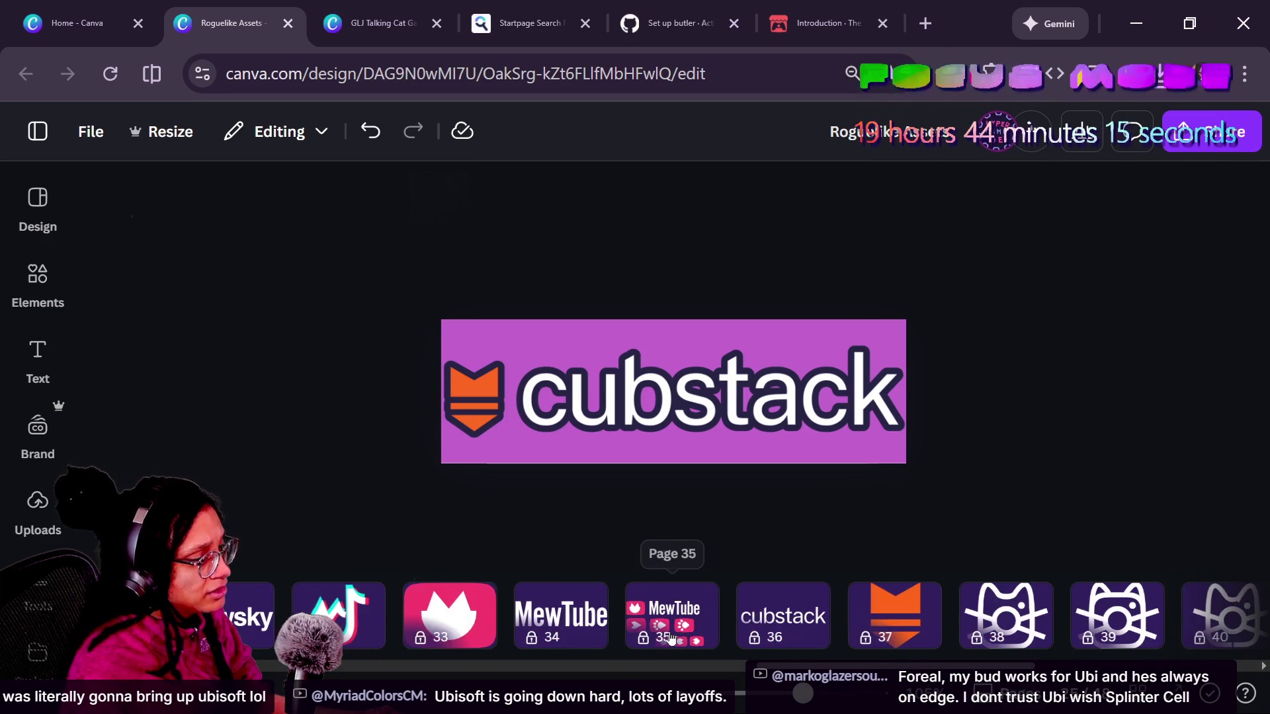
{"action": "scroll", "coordinate": [672, 629], "scroll_direction": "left", "scroll_amount": 2}
{"action": "scroll", "coordinate": [671, 629], "scroll_direction": "right", "scroll_amount": 4}
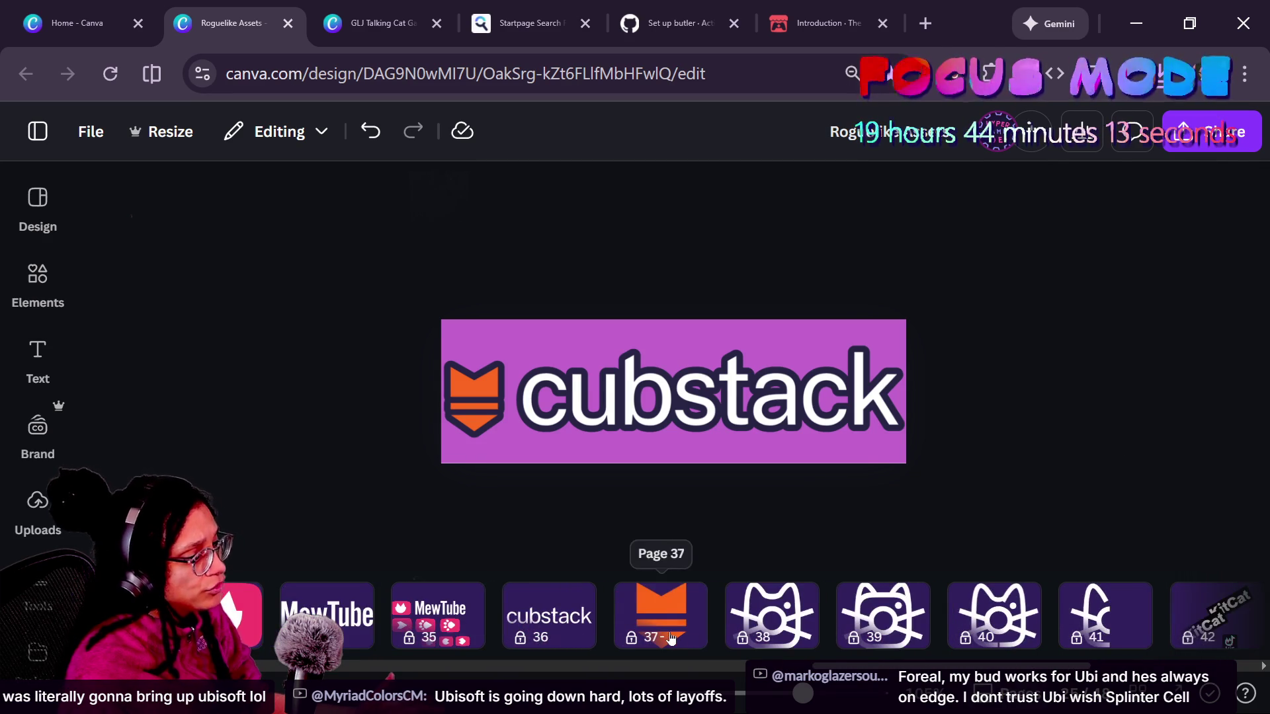
{"action": "scroll", "coordinate": [671, 629], "scroll_direction": "right", "scroll_amount": 2}
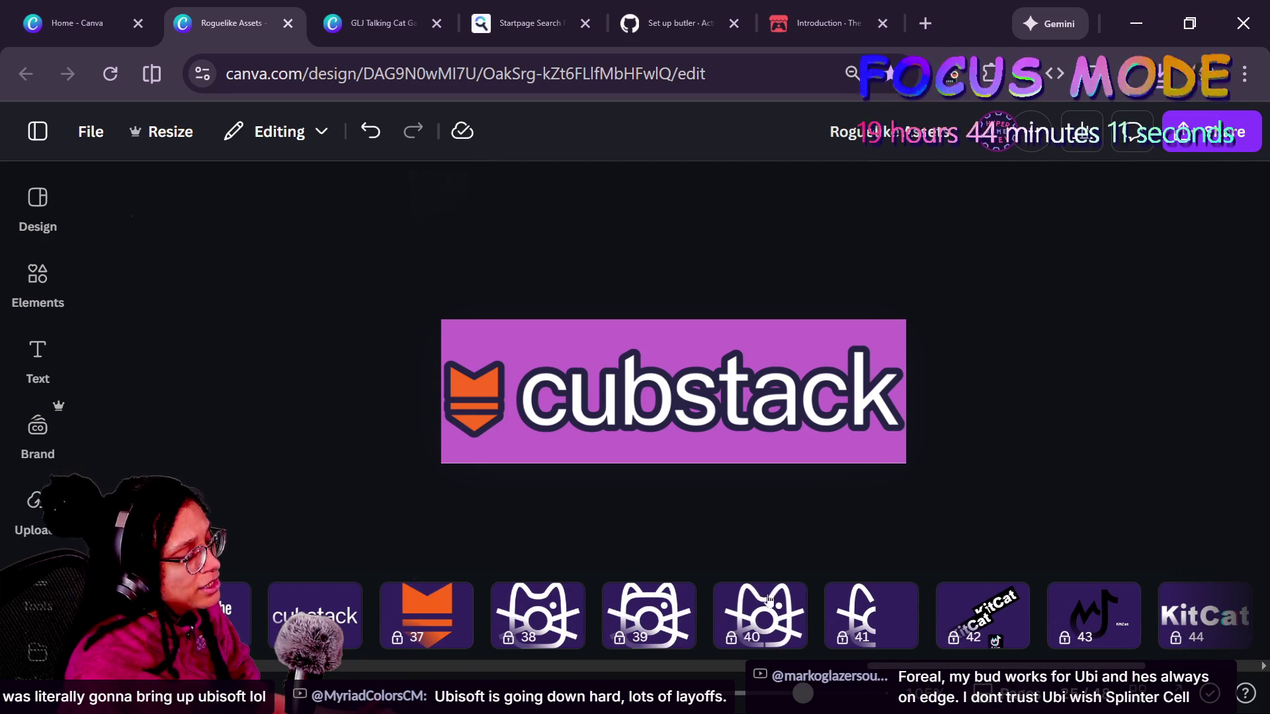
{"action": "scroll", "coordinate": [855, 596], "scroll_direction": "right", "scroll_amount": 2}
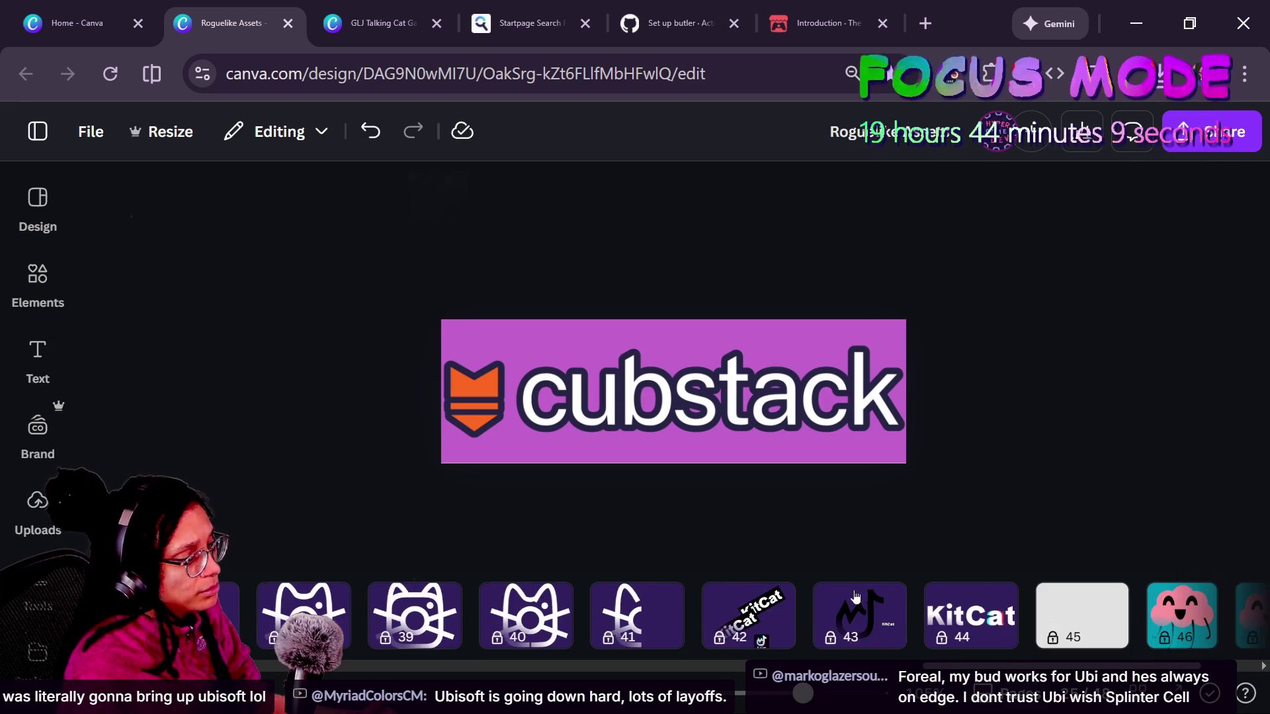
{"action": "scroll", "coordinate": [535, 618], "scroll_direction": "right", "scroll_amount": 1}
{"action": "scroll", "coordinate": [537, 620], "scroll_direction": "left", "scroll_amount": 10}
{"action": "scroll", "coordinate": [539, 622], "scroll_direction": "left", "scroll_amount": 5}
{"action": "scroll", "coordinate": [539, 622], "scroll_direction": "right", "scroll_amount": 6}
{"action": "scroll", "coordinate": [540, 622], "scroll_direction": "right", "scroll_amount": 1}
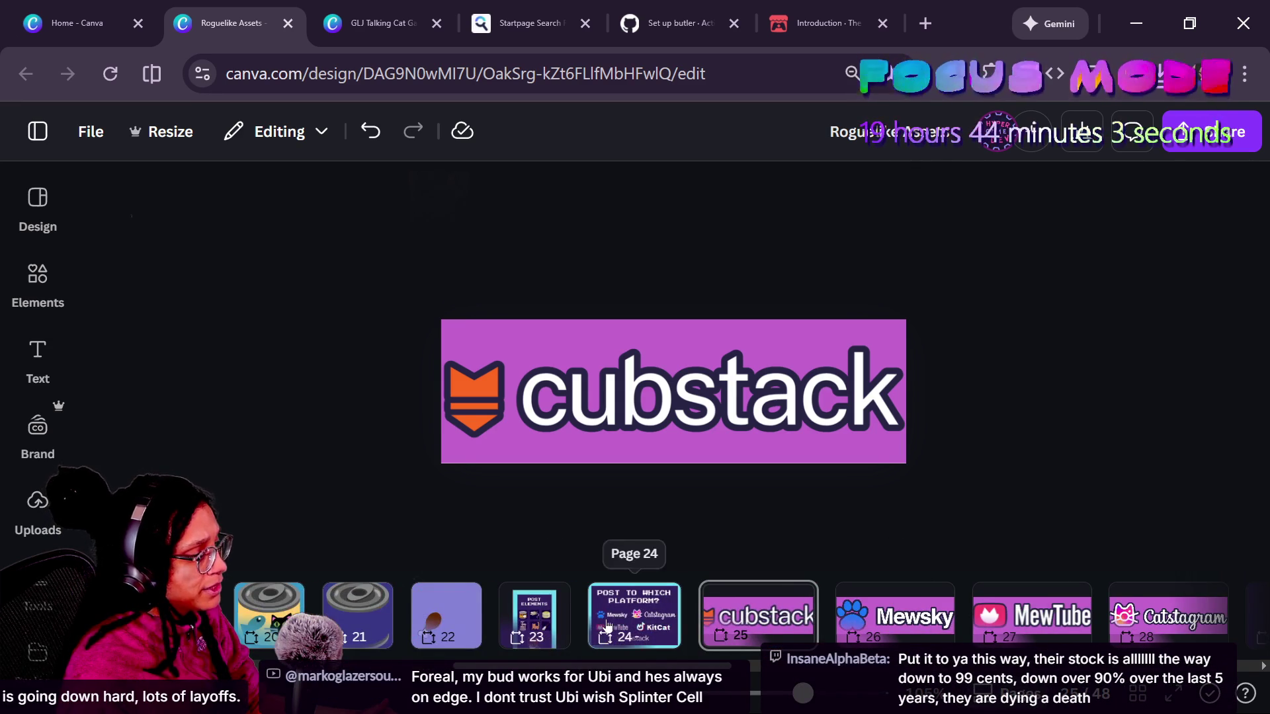
{"action": "scroll", "coordinate": [575, 623], "scroll_direction": "right", "scroll_amount": 3}
{"action": "scroll", "coordinate": [607, 625], "scroll_direction": "left", "scroll_amount": 5}
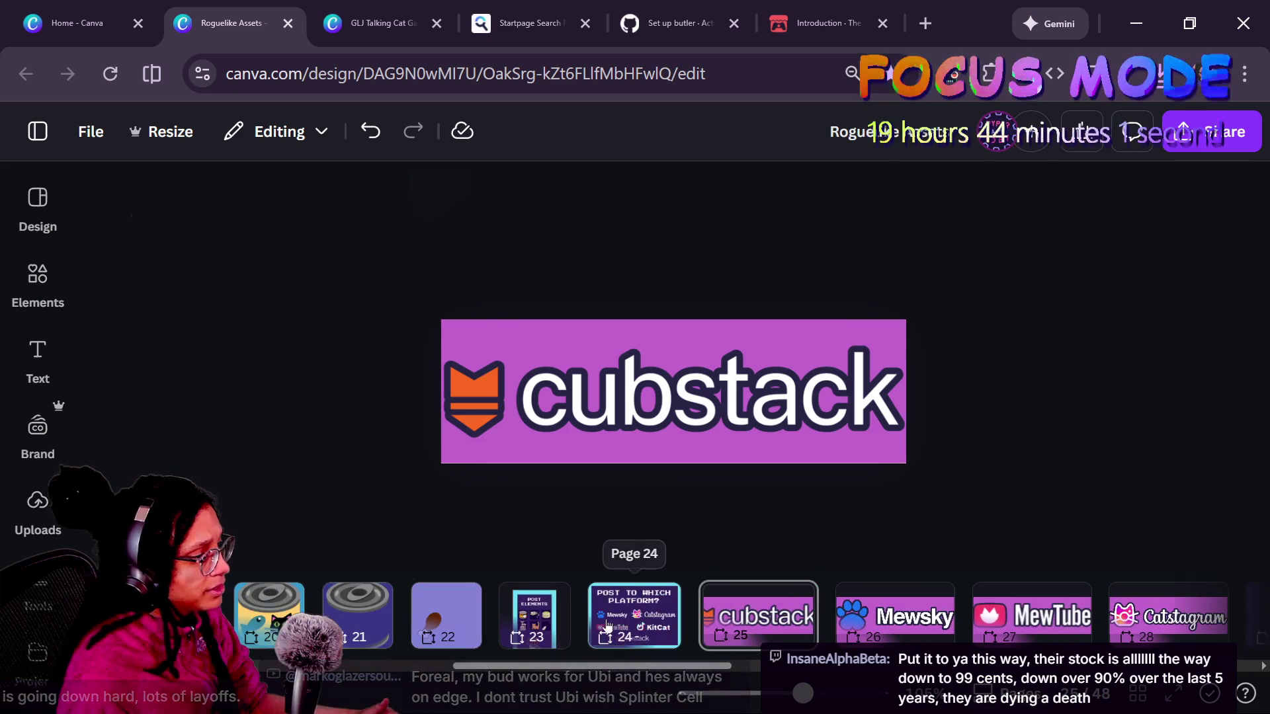
{"action": "left_click", "coordinate": [634, 615]}
{"action": "left_click", "coordinate": [670, 388]}
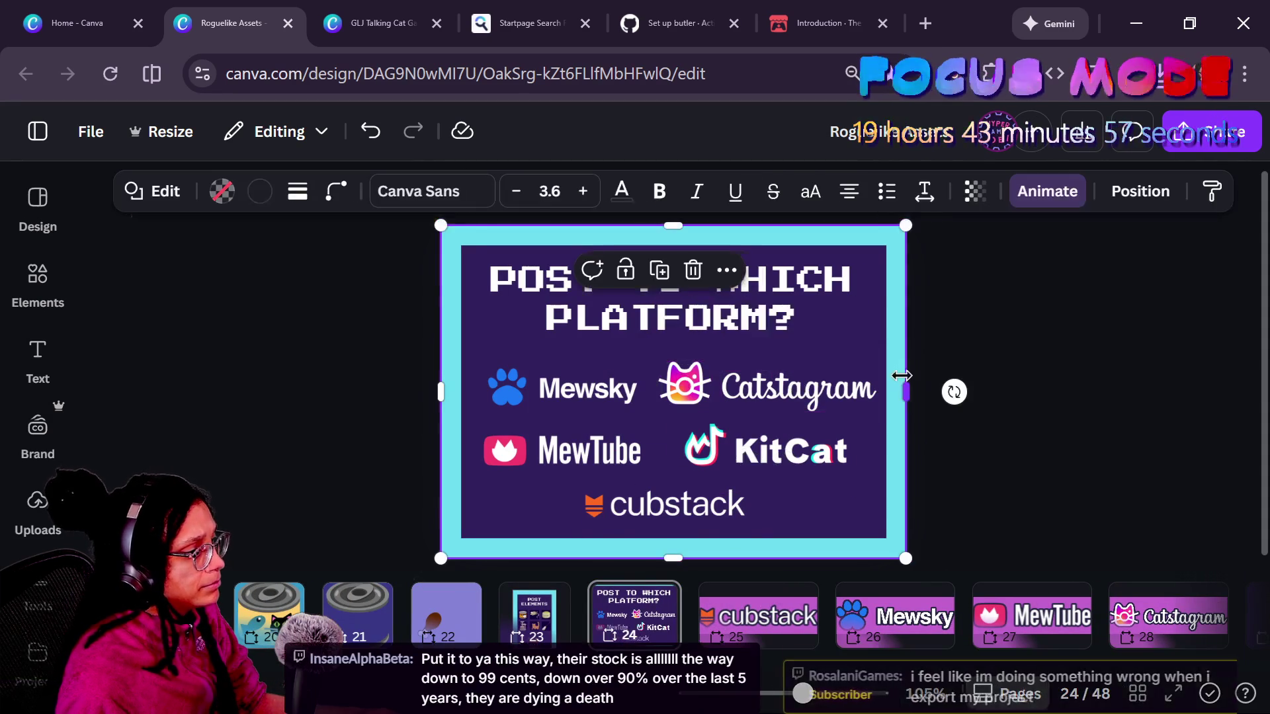
{"action": "left_click", "coordinate": [678, 374]}
{"action": "key", "text": "ctrl+z"}
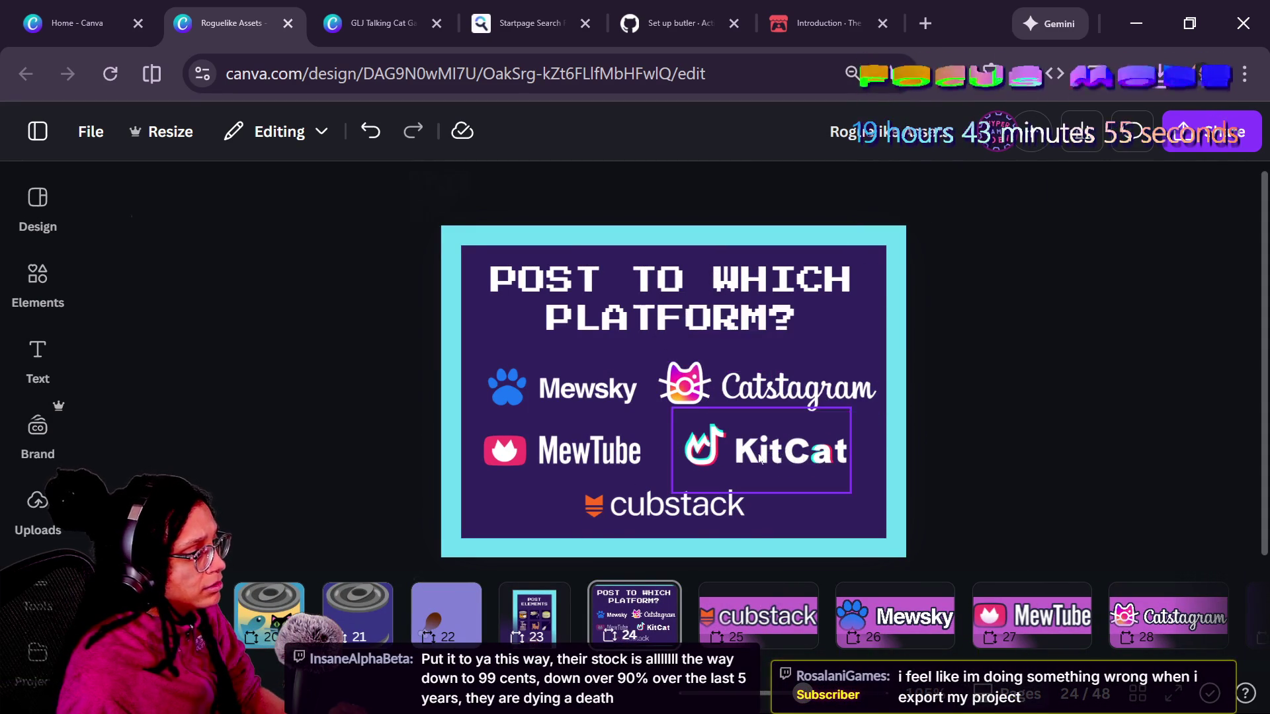
{"action": "left_click", "coordinate": [780, 604]}
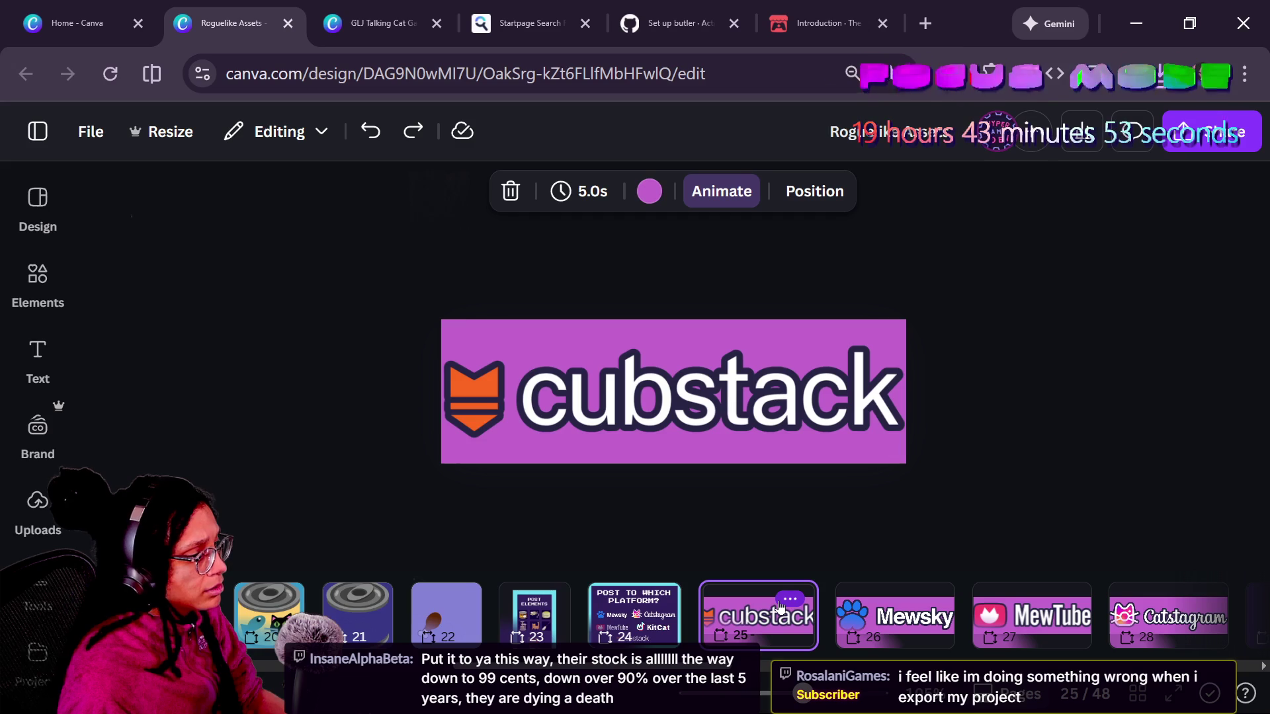
{"action": "scroll", "coordinate": [860, 619], "scroll_direction": "right", "scroll_amount": 5}
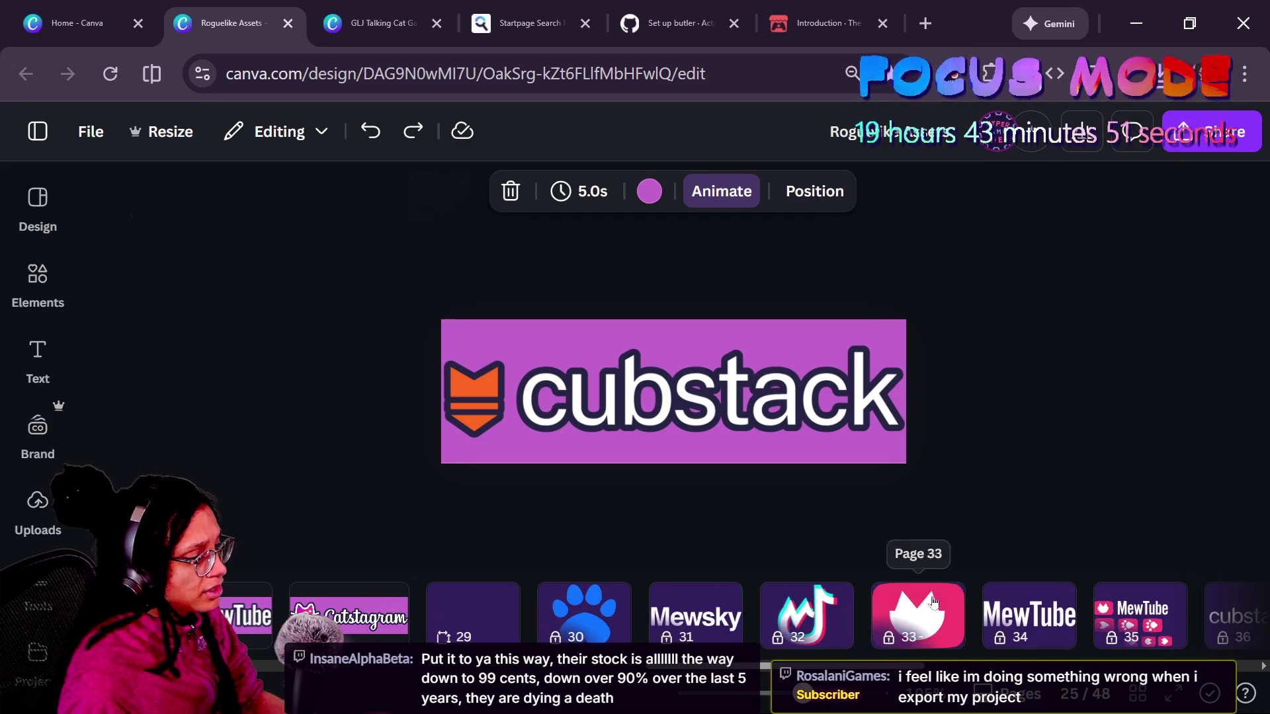
- Unlock page 32, the layered music-note logo
{"action": "left_click", "coordinate": [804, 599]}
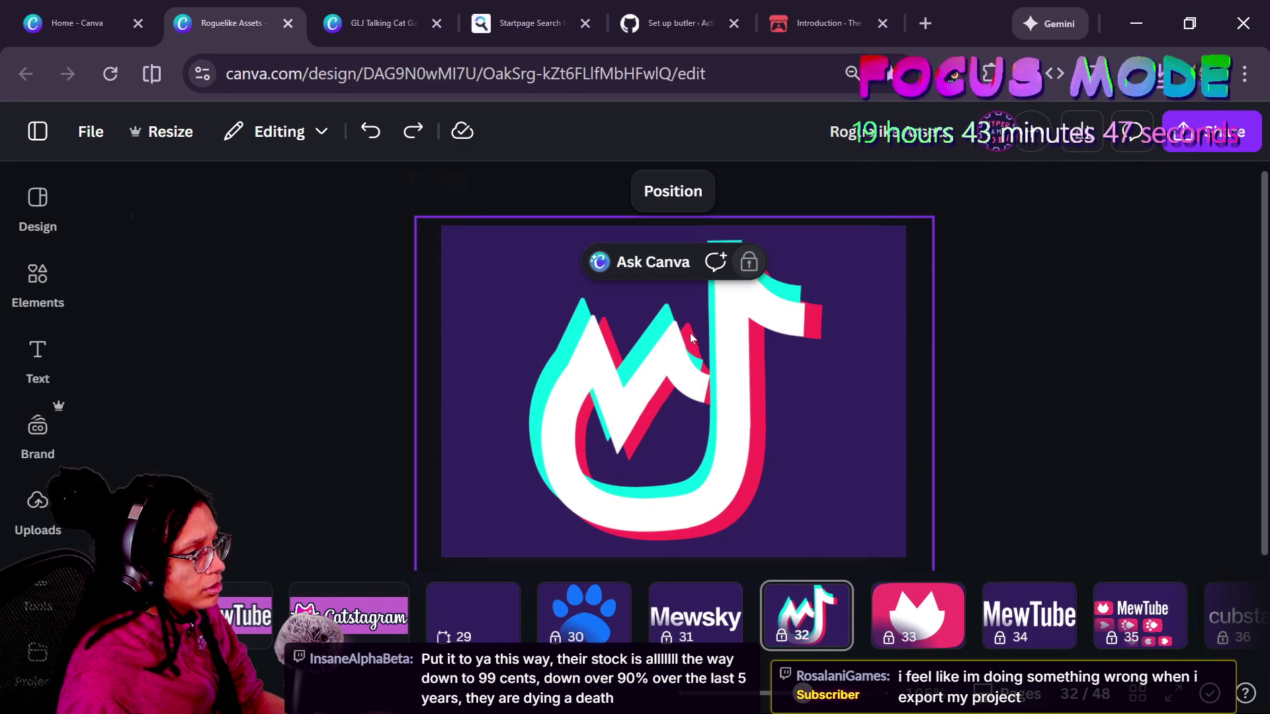
{"action": "right_click", "coordinate": [800, 522]}
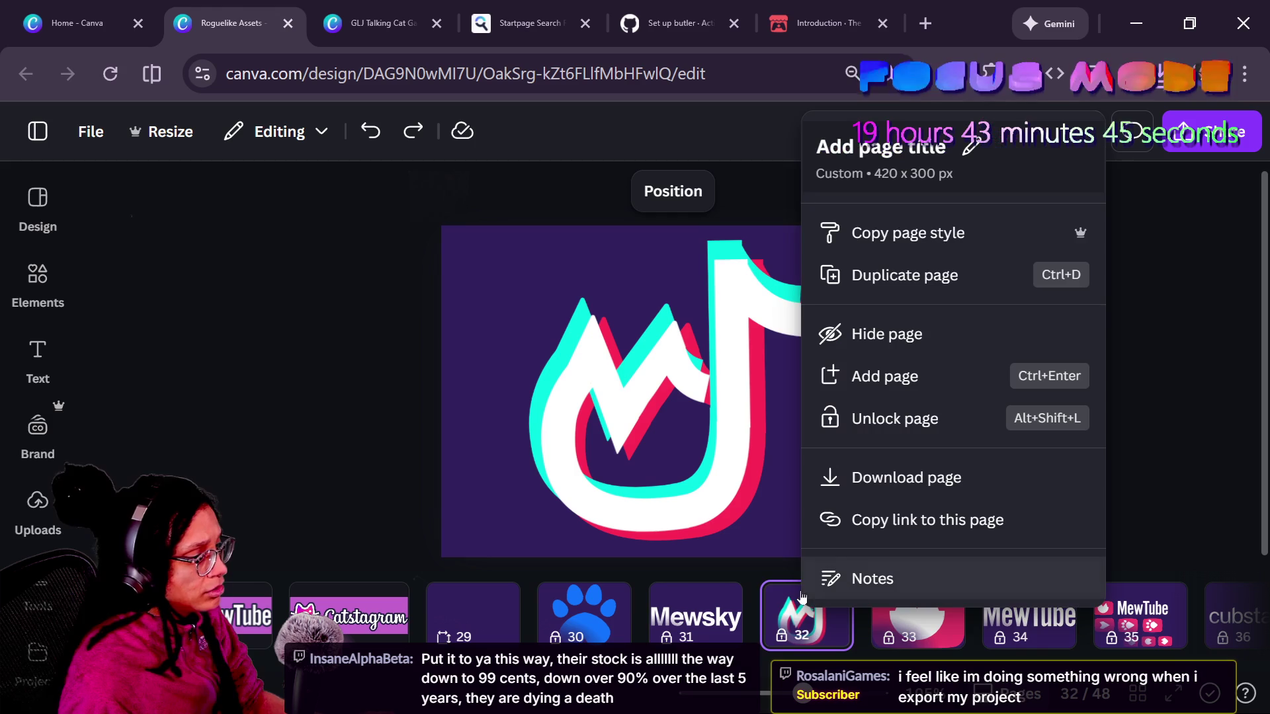
{"action": "left_click", "coordinate": [883, 418]}
{"action": "left_click", "coordinate": [688, 418]}
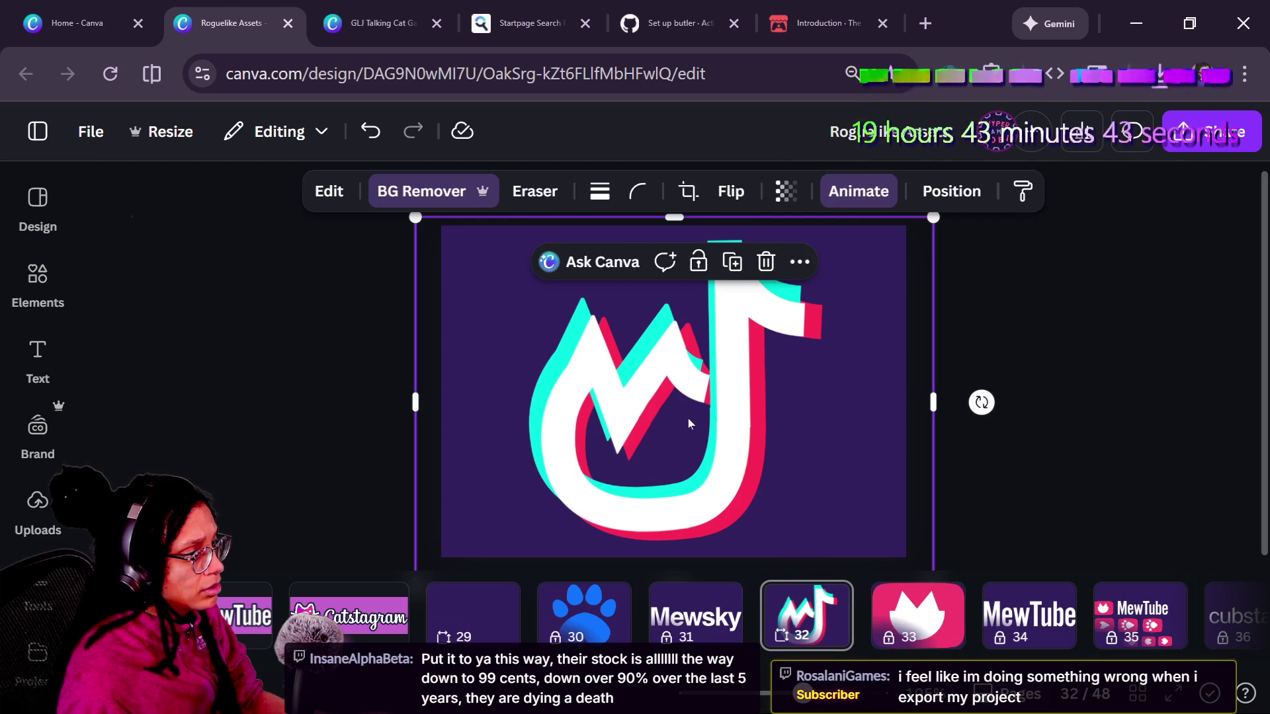
- Try moving the logo layers, then undo to keep the white mark centred
{"action": "left_click_drag", "start_coordinate": [596, 292], "coordinate": [406, 375]}
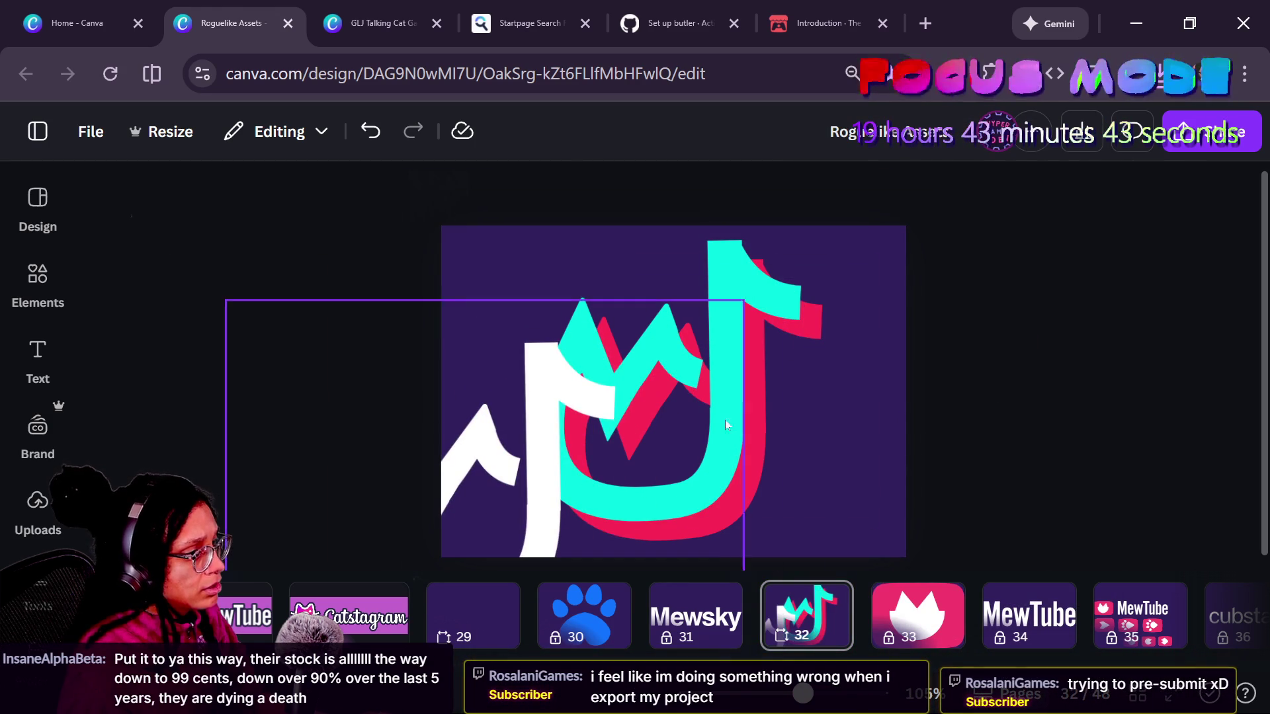
{"action": "key", "text": "ctrl+z"}
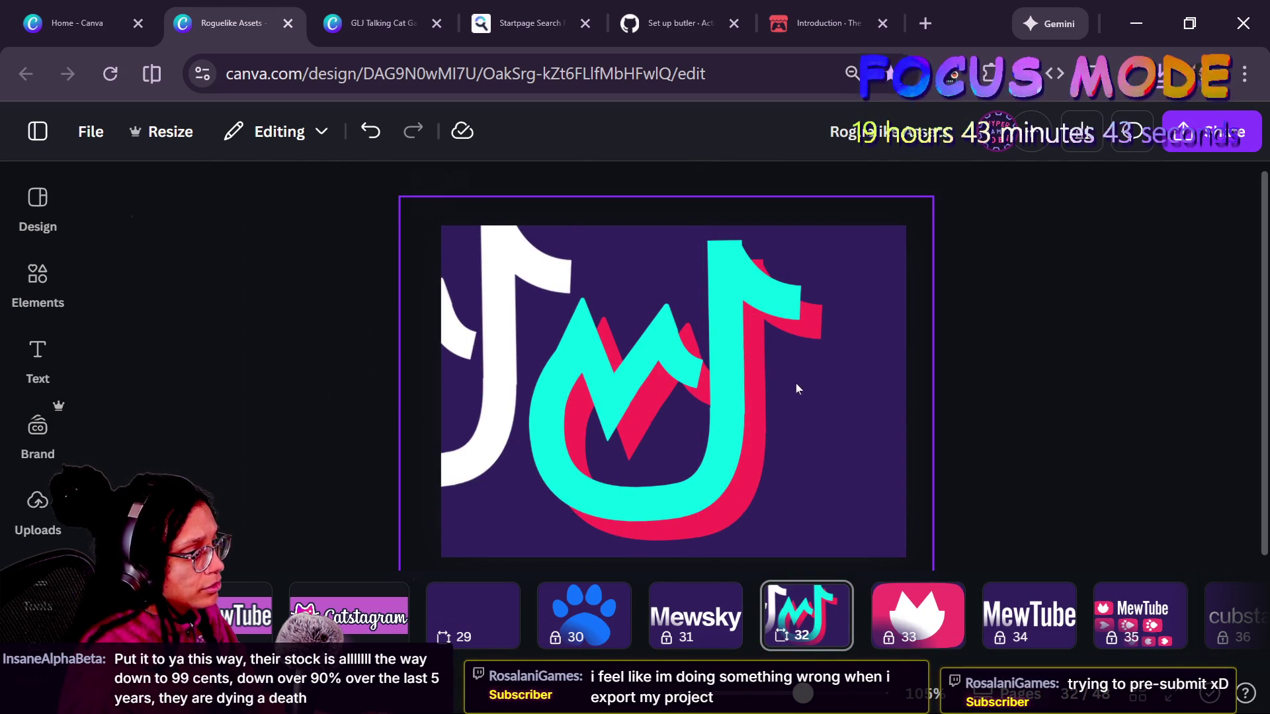
{"action": "left_click_drag", "start_coordinate": [749, 317], "coordinate": [862, 436]}
{"action": "key", "text": "ctrl+z"}
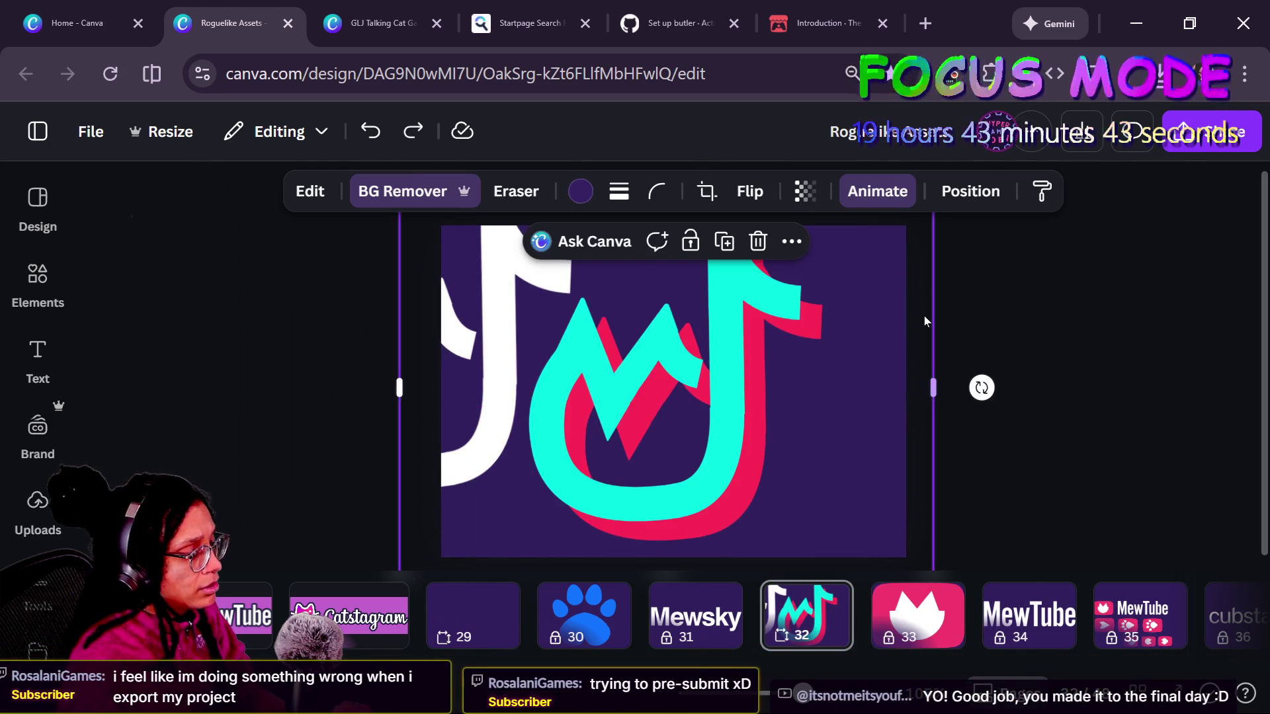
{"action": "key", "text": "ctrl+z"}
{"action": "key", "text": "ctrl+z"}
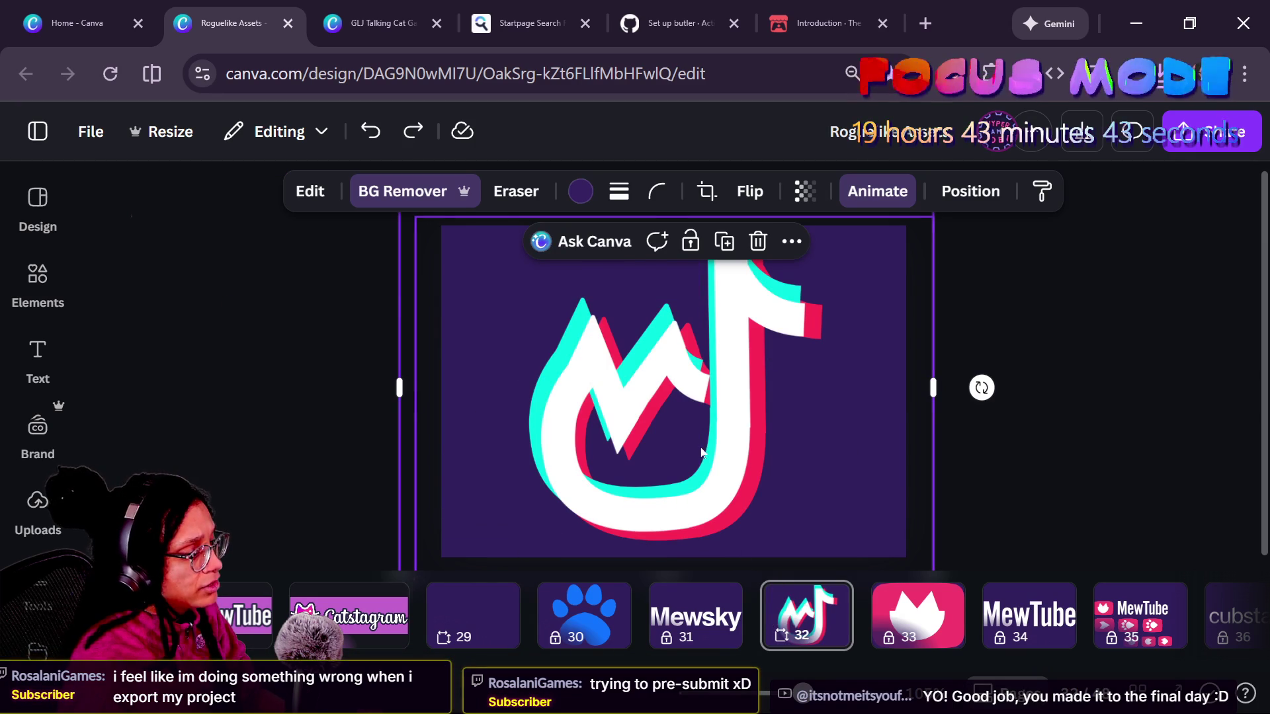
- Deselect the logo and bring up the design's sharing options
{"action": "left_click", "coordinate": [1030, 411]}
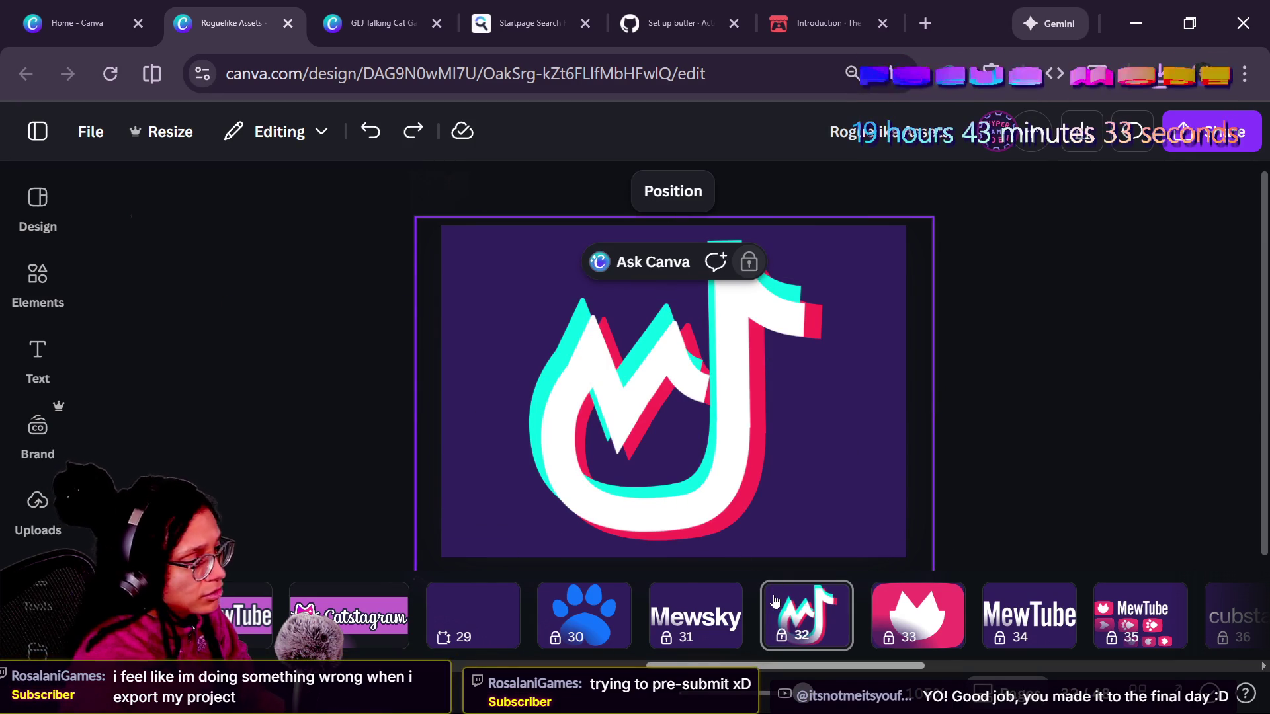
{"action": "scroll", "coordinate": [775, 600], "scroll_direction": "right", "scroll_amount": 6}
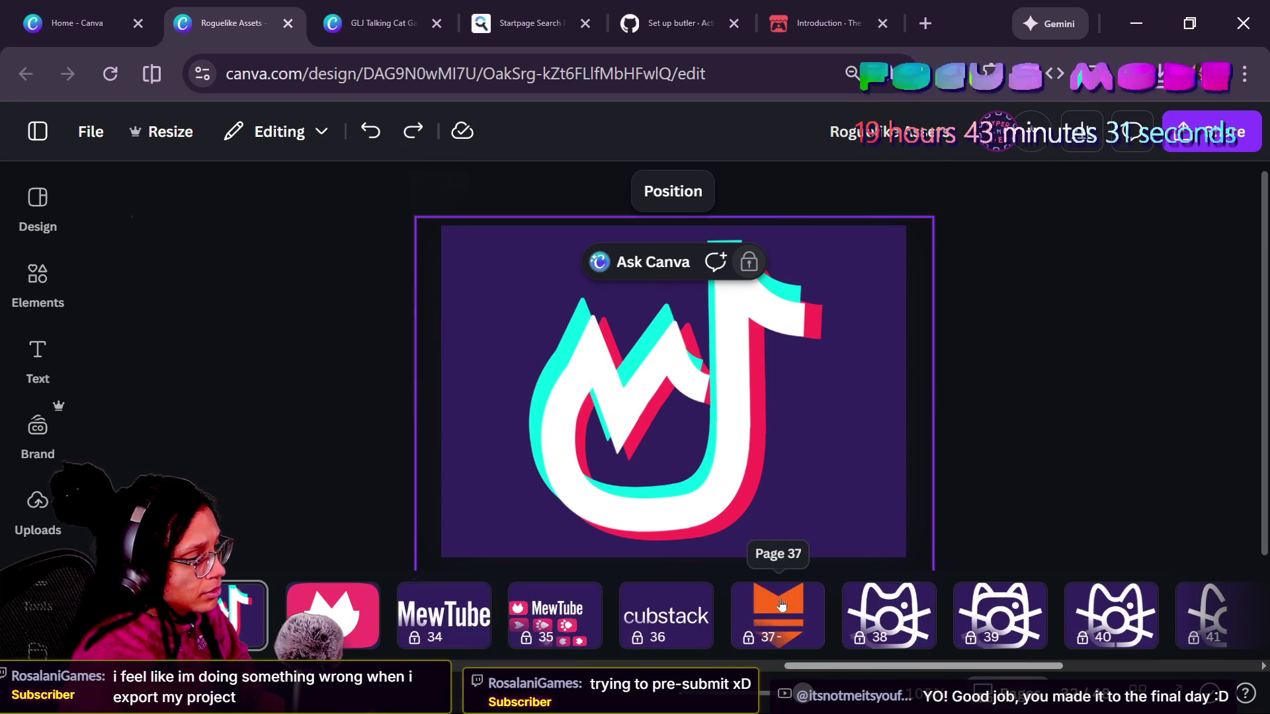
{"action": "scroll", "coordinate": [776, 600], "scroll_direction": "left", "scroll_amount": 6}
{"action": "scroll", "coordinate": [630, 593], "scroll_direction": "left", "scroll_amount": 1}
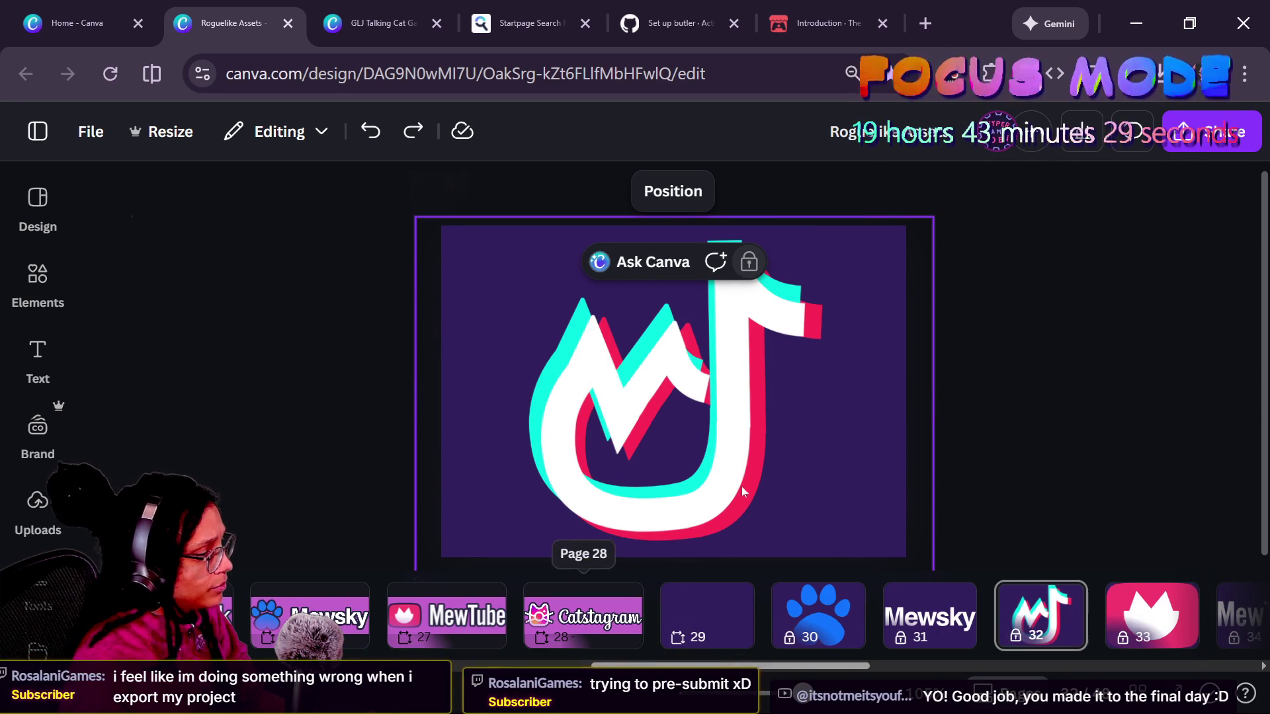
{"action": "left_click", "coordinate": [1212, 130]}
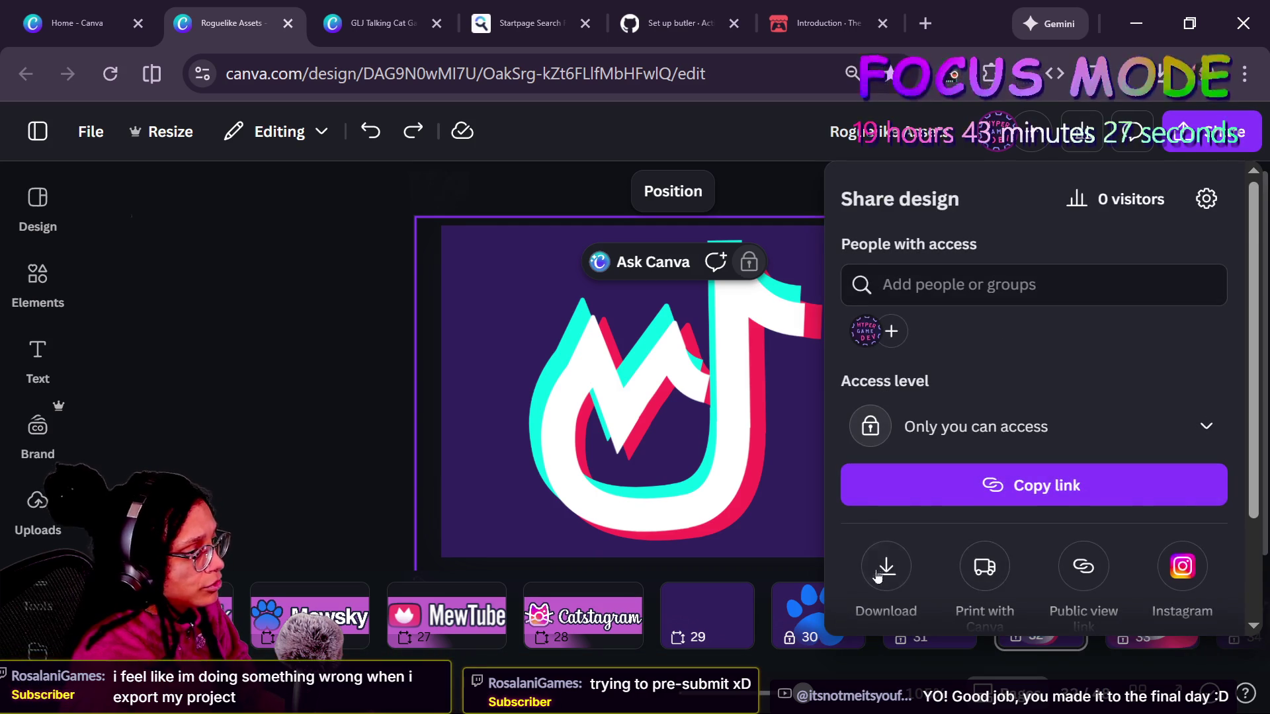
- Download page 27 alone as an SVG, then go to the Catstagram banner on page 28
{"action": "left_click", "coordinate": [886, 566]}
{"action": "left_click", "coordinate": [1032, 400]}
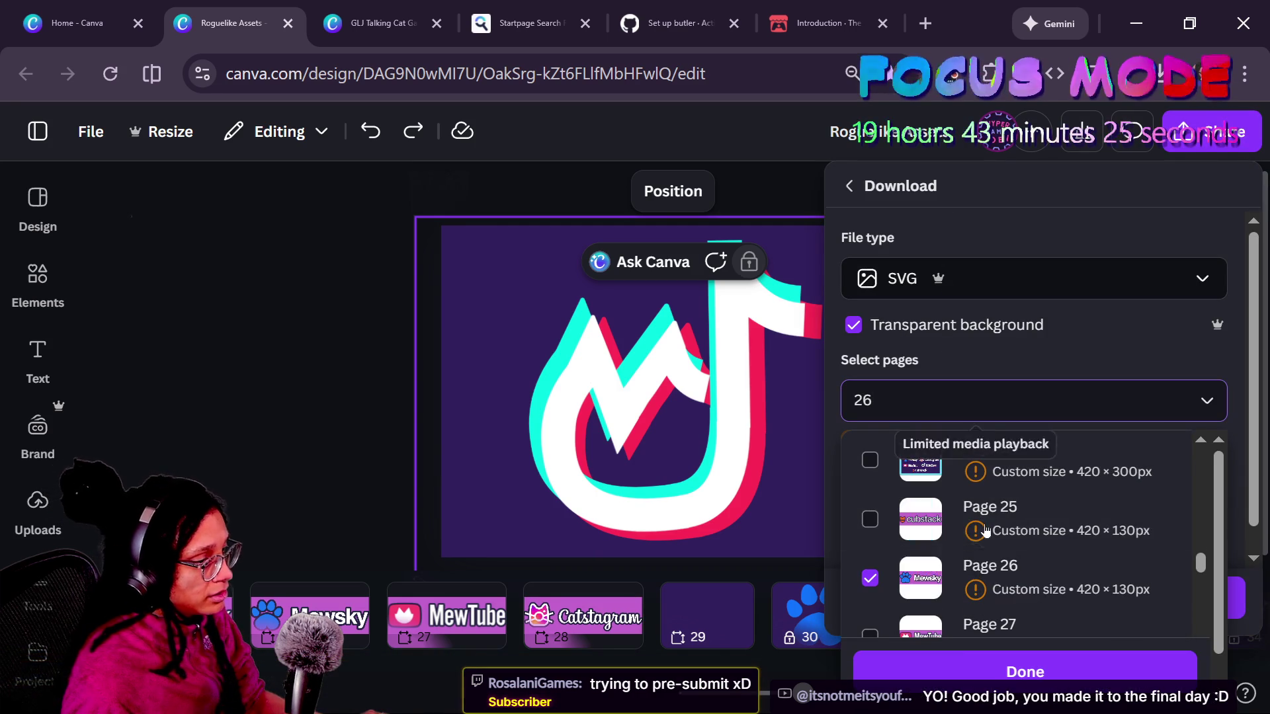
{"action": "left_click", "coordinate": [975, 576]}
{"action": "left_click", "coordinate": [975, 626]}
{"action": "left_click", "coordinate": [977, 599]}
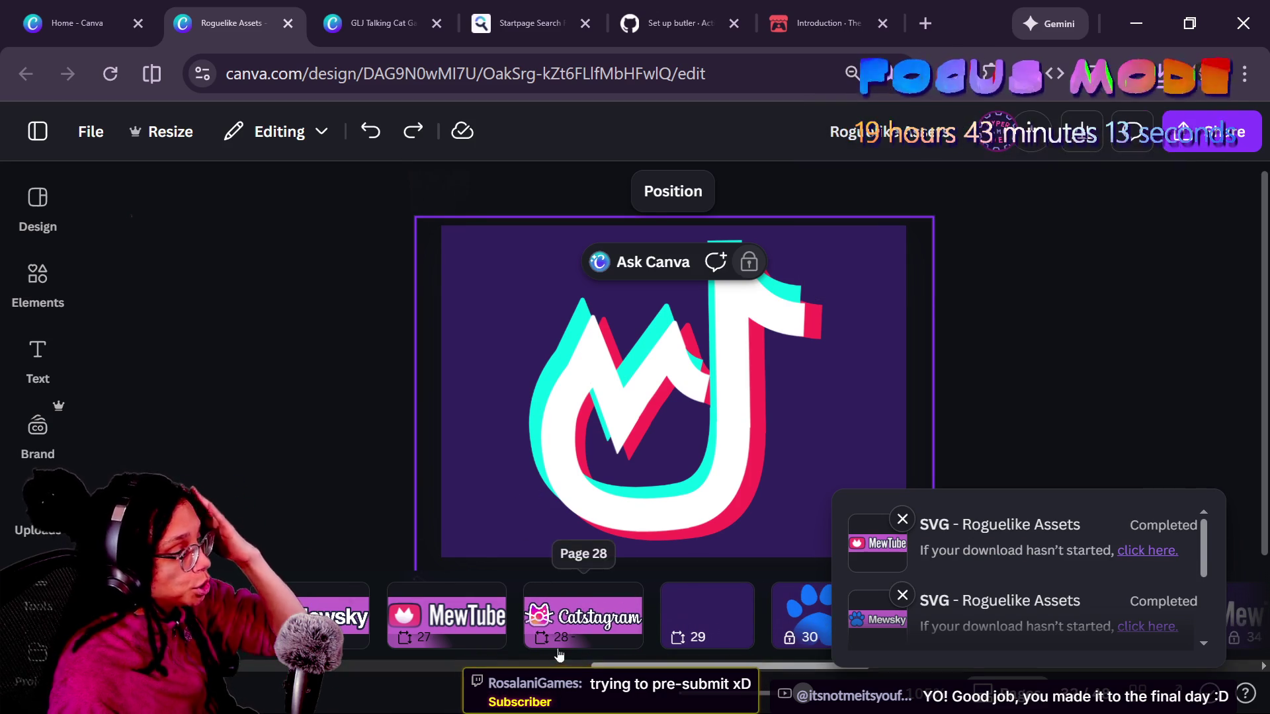
{"action": "left_click", "coordinate": [576, 626]}
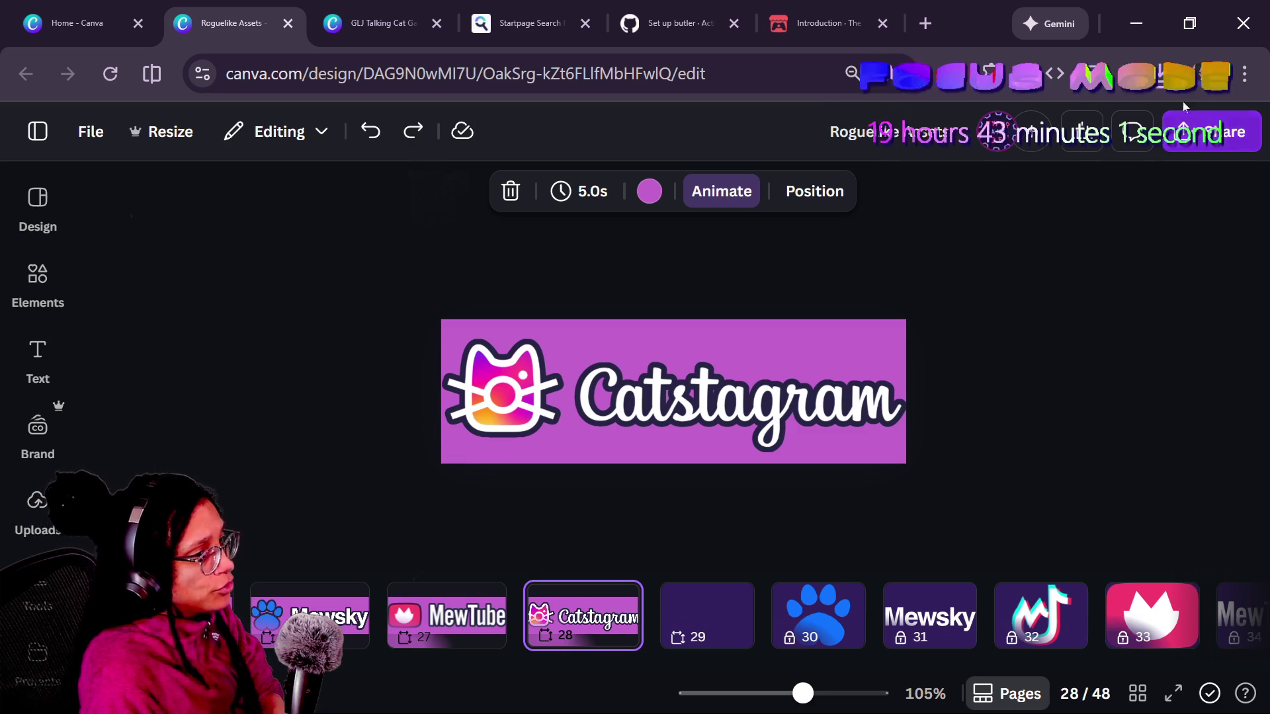
- Download only page 28, the Catstagram banner, as an SVG instead of page 27
{"action": "left_click", "coordinate": [1187, 132]}
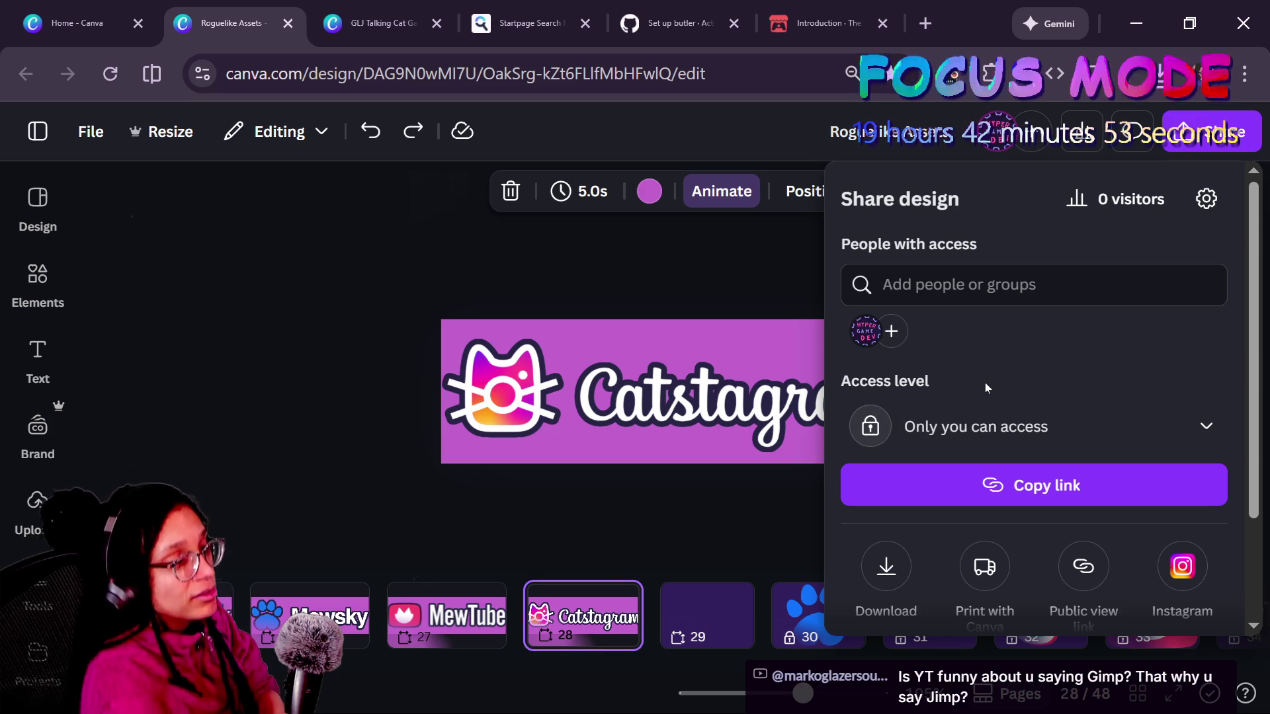
{"action": "left_click", "coordinate": [886, 566]}
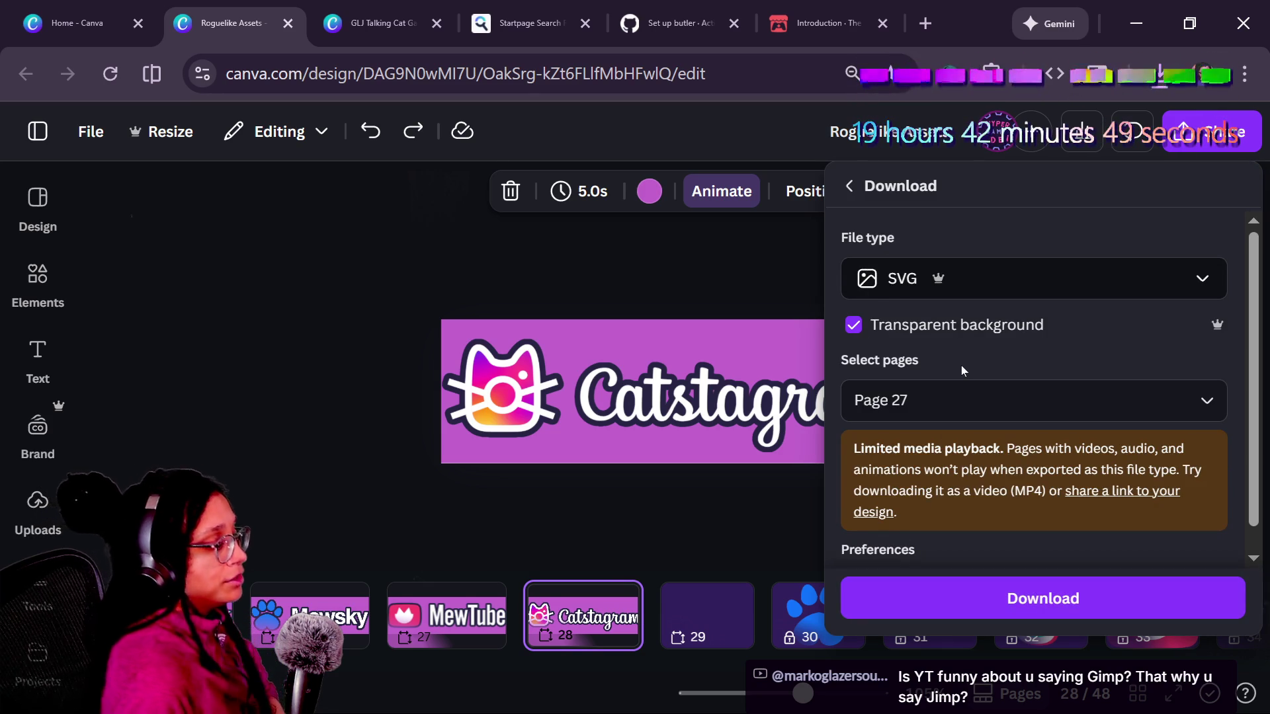
{"action": "left_click", "coordinate": [962, 400]}
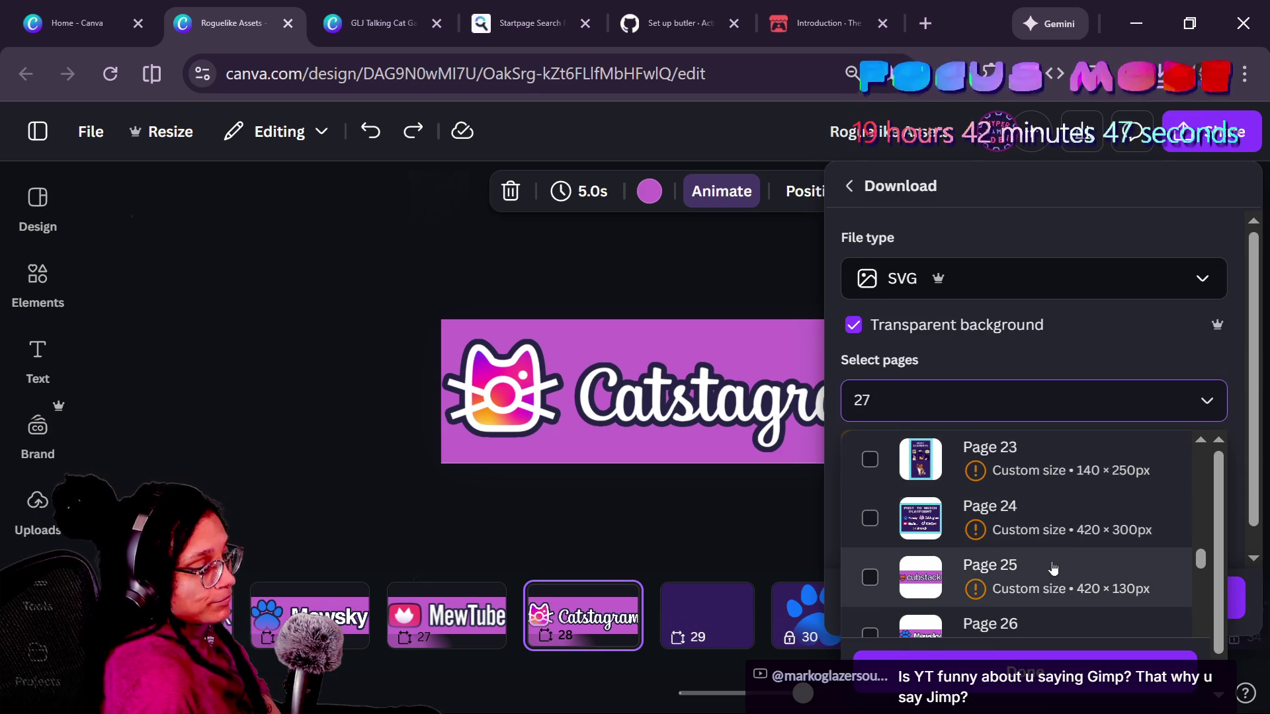
{"action": "scroll", "coordinate": [1053, 569], "scroll_direction": "down", "scroll_amount": 5}
{"action": "scroll", "coordinate": [1049, 556], "scroll_direction": "up", "scroll_amount": 4}
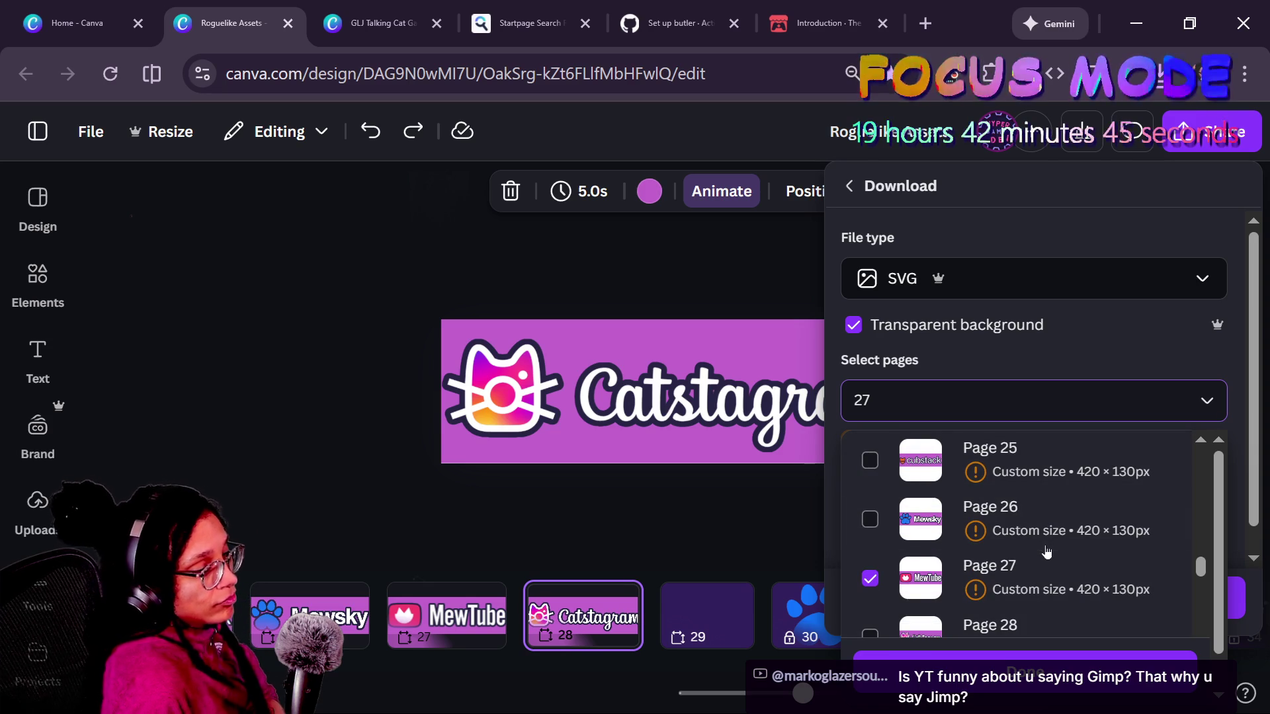
{"action": "left_click", "coordinate": [1023, 589]}
{"action": "left_click", "coordinate": [1021, 629]}
{"action": "left_click", "coordinate": [1022, 656]}
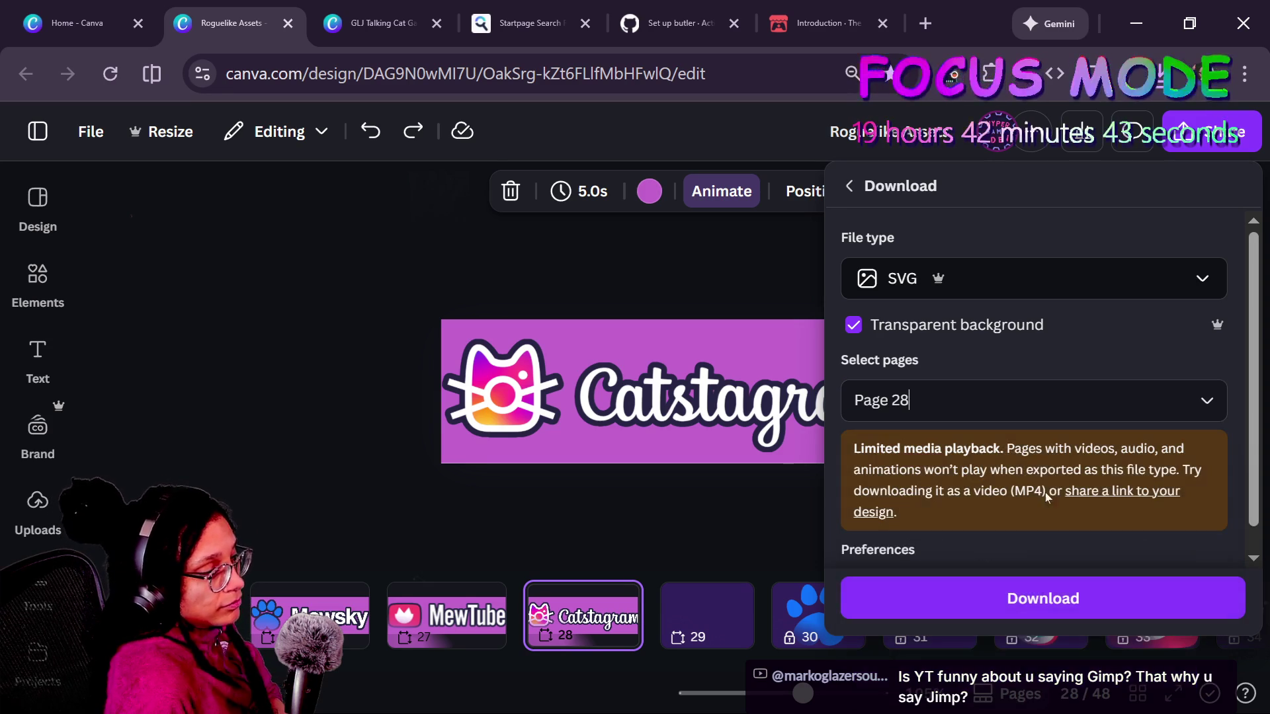
{"action": "scroll", "coordinate": [986, 471], "scroll_direction": "down", "scroll_amount": 1}
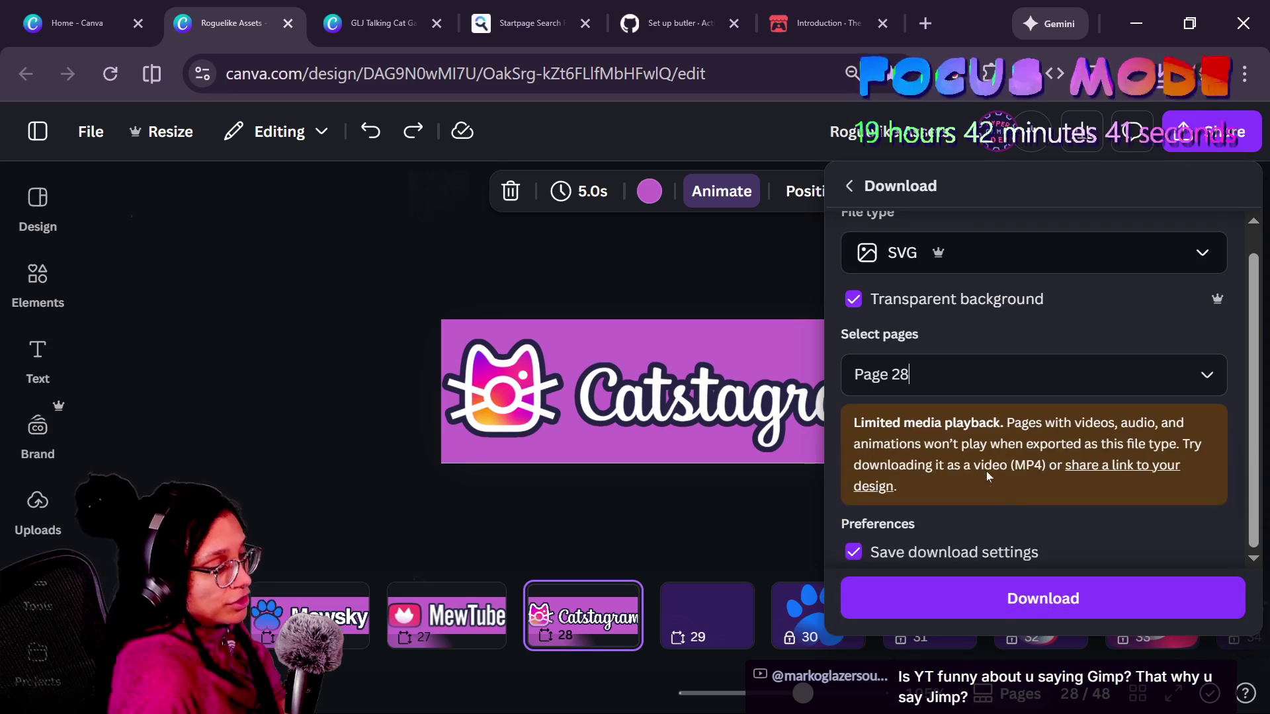
{"action": "left_click", "coordinate": [1005, 612]}
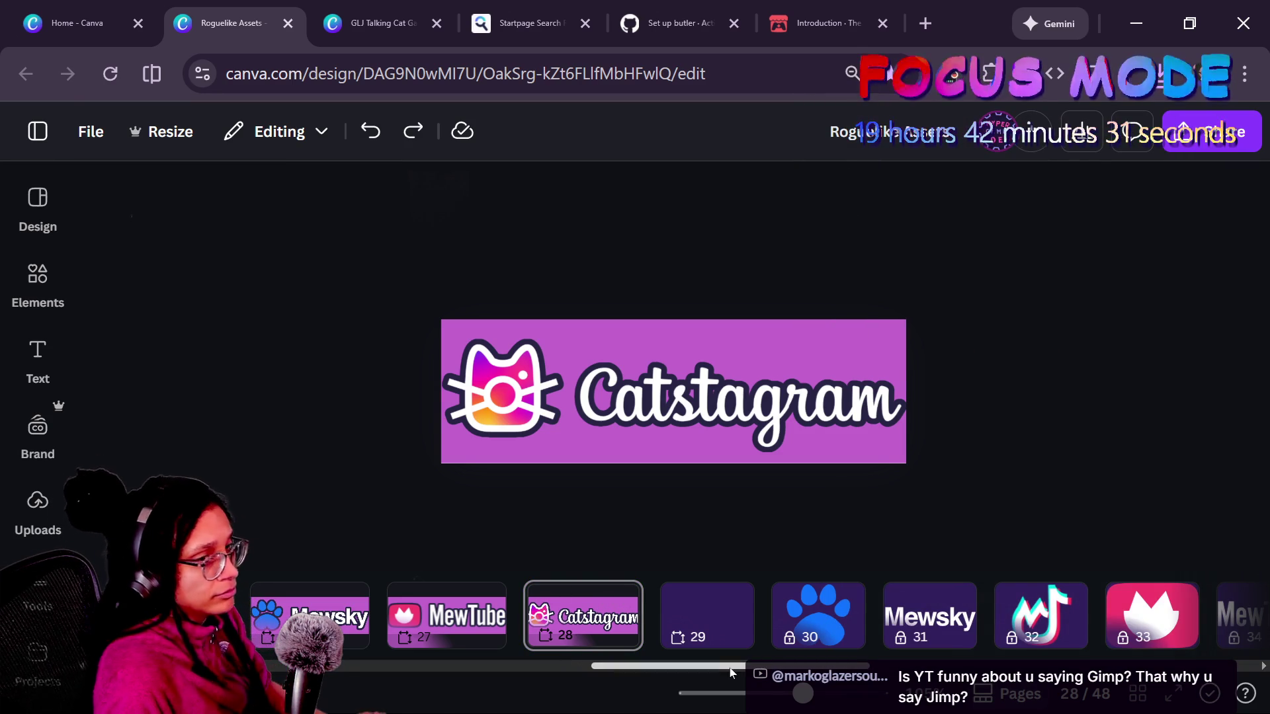
{"action": "key", "text": "alt+Tab"}
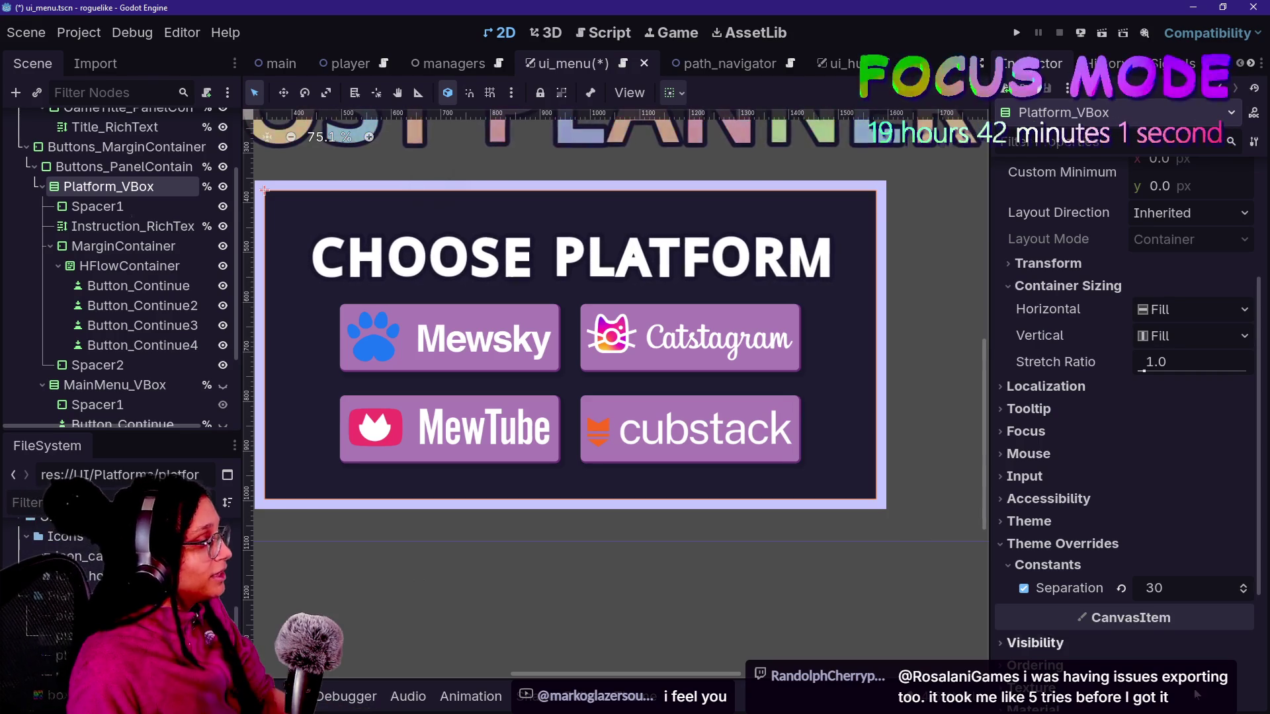
- Check Godot's Choose Platform menu against the Canva design, then go to the Twitch stream chat
{"action": "key", "text": "alt+Tab"}
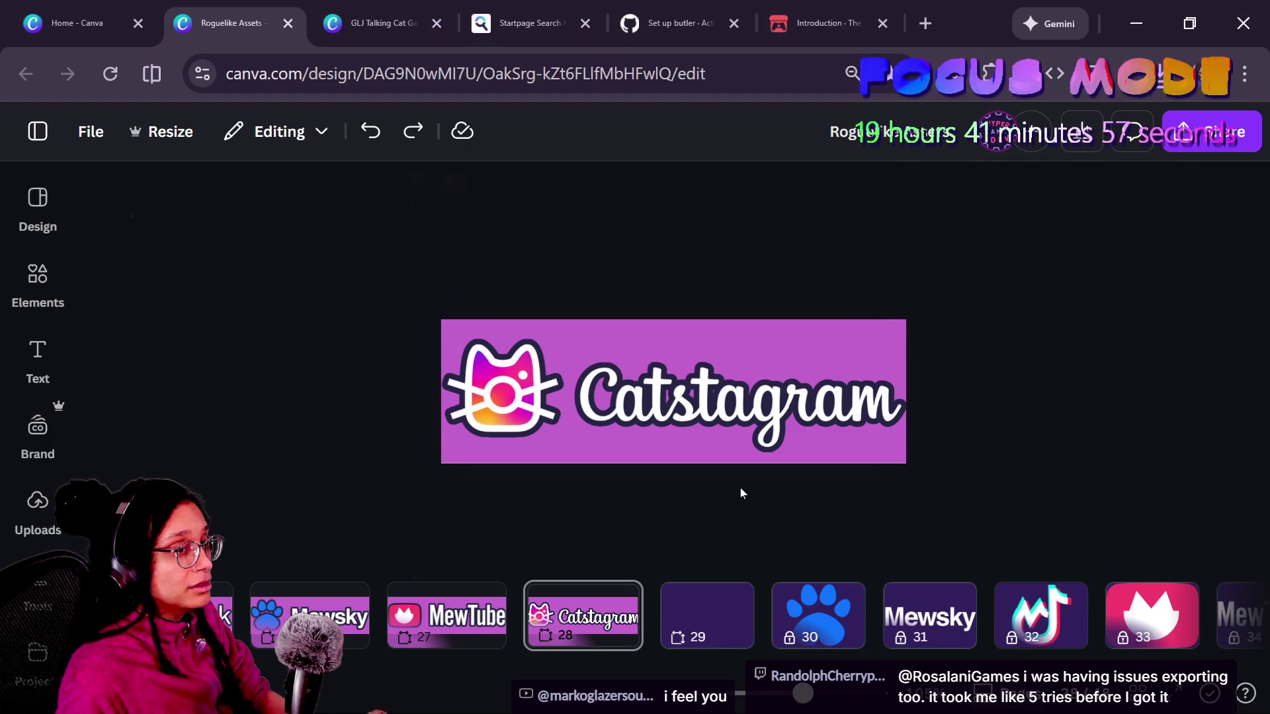
{"action": "key", "text": "alt+Tab"}
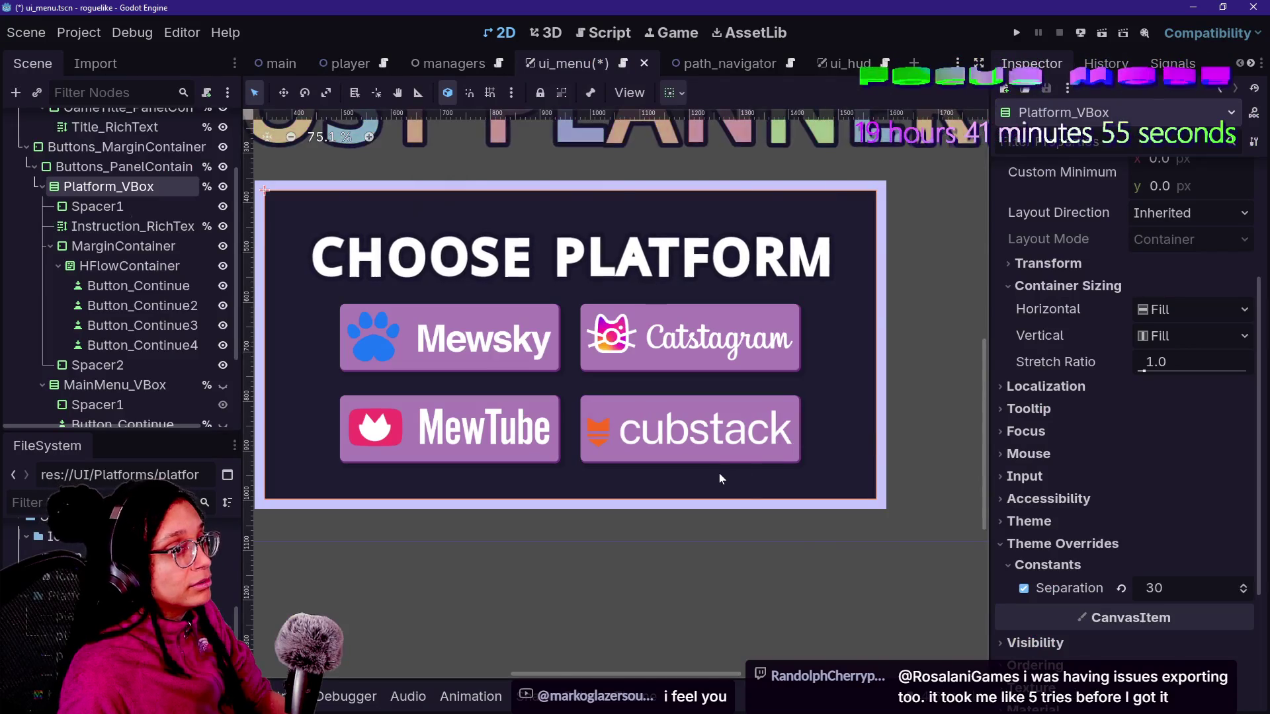
{"action": "key", "text": "alt+Tab"}
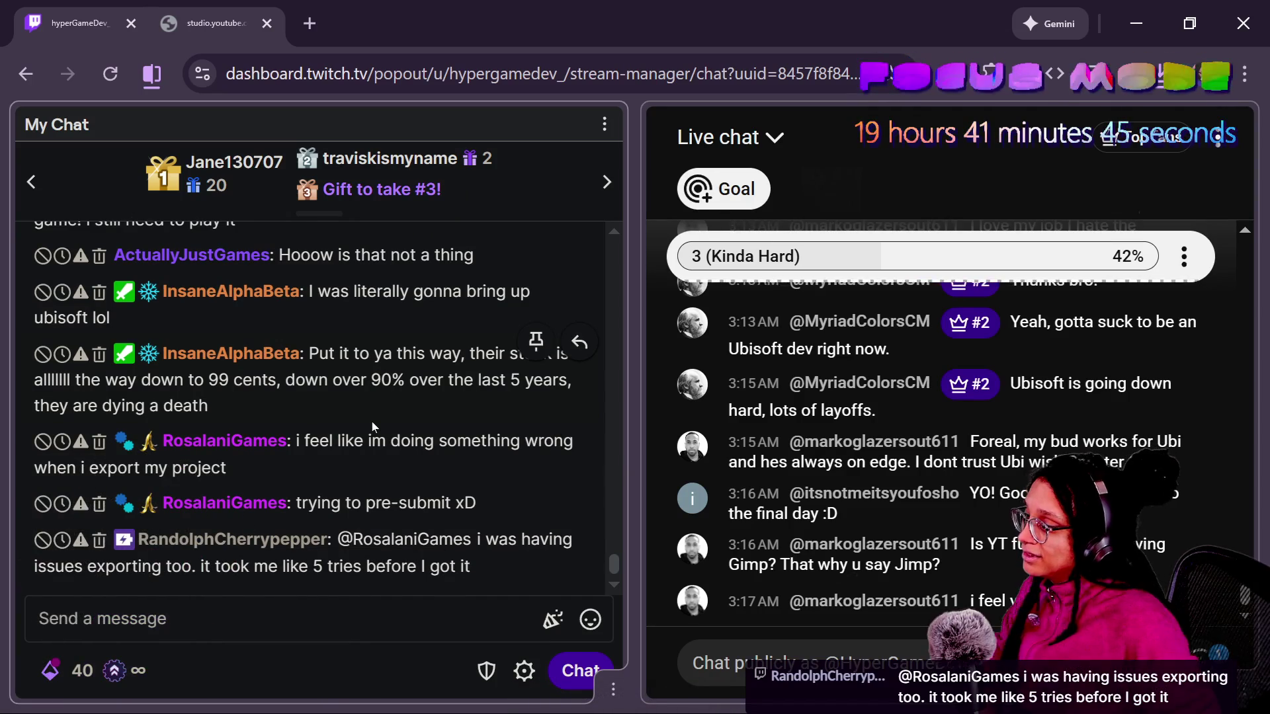
{"action": "mouse_move", "coordinate": [474, 570]}
{"action": "left_mouse_down"}
{"action": "mouse_move", "coordinate": [341, 539]}
{"action": "mouse_move", "coordinate": [439, 540]}
{"action": "left_mouse_up"}
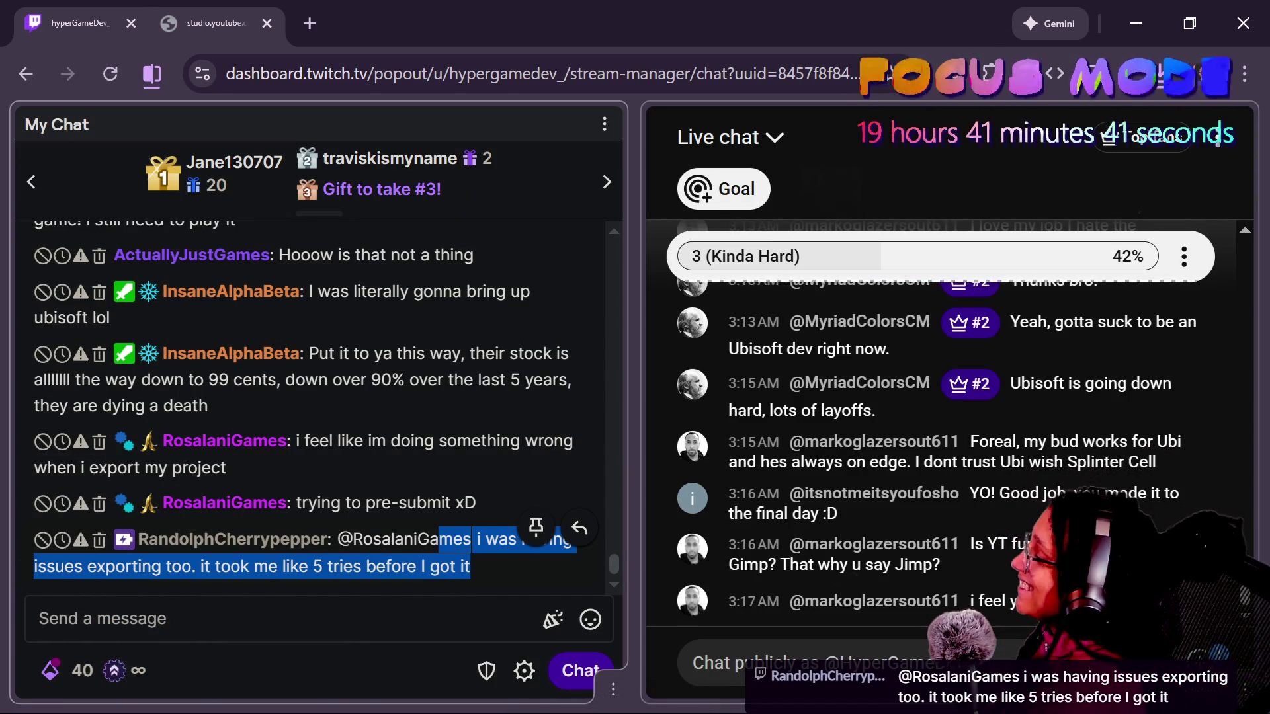
{"action": "left_click", "coordinate": [399, 414]}
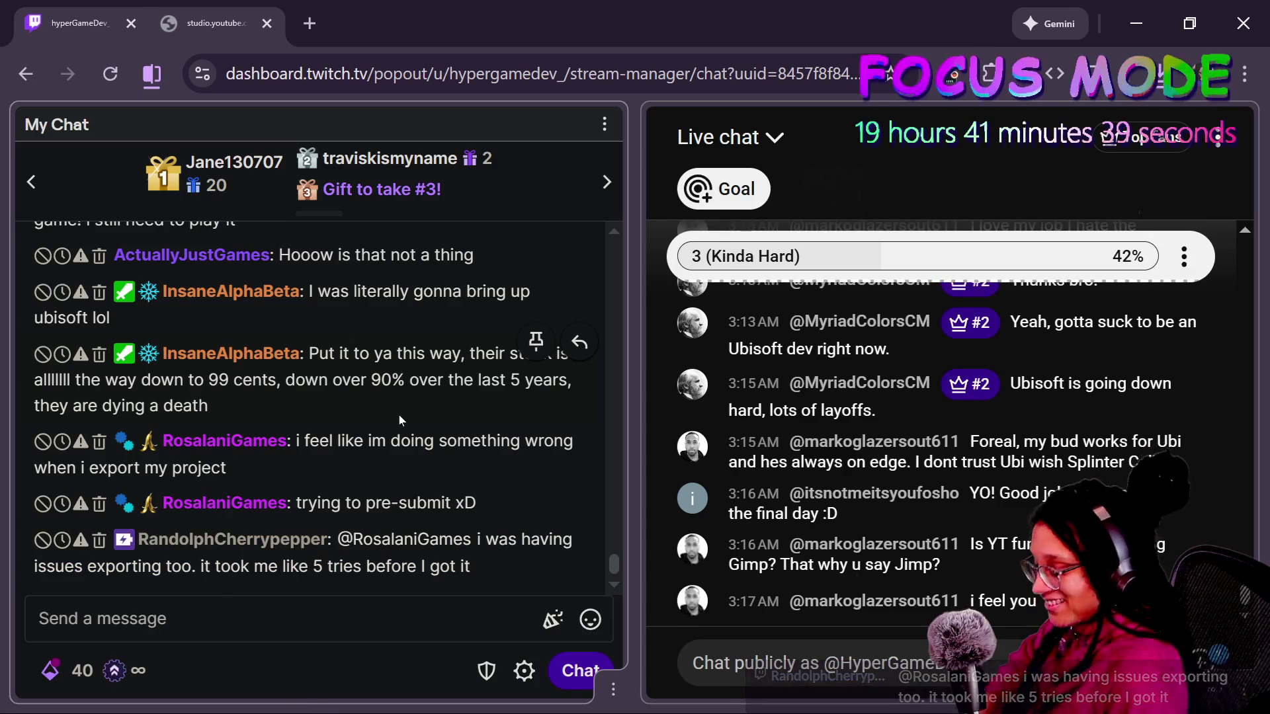
{"action": "left_click_drag", "start_coordinate": [400, 415], "coordinate": [33, 378]}
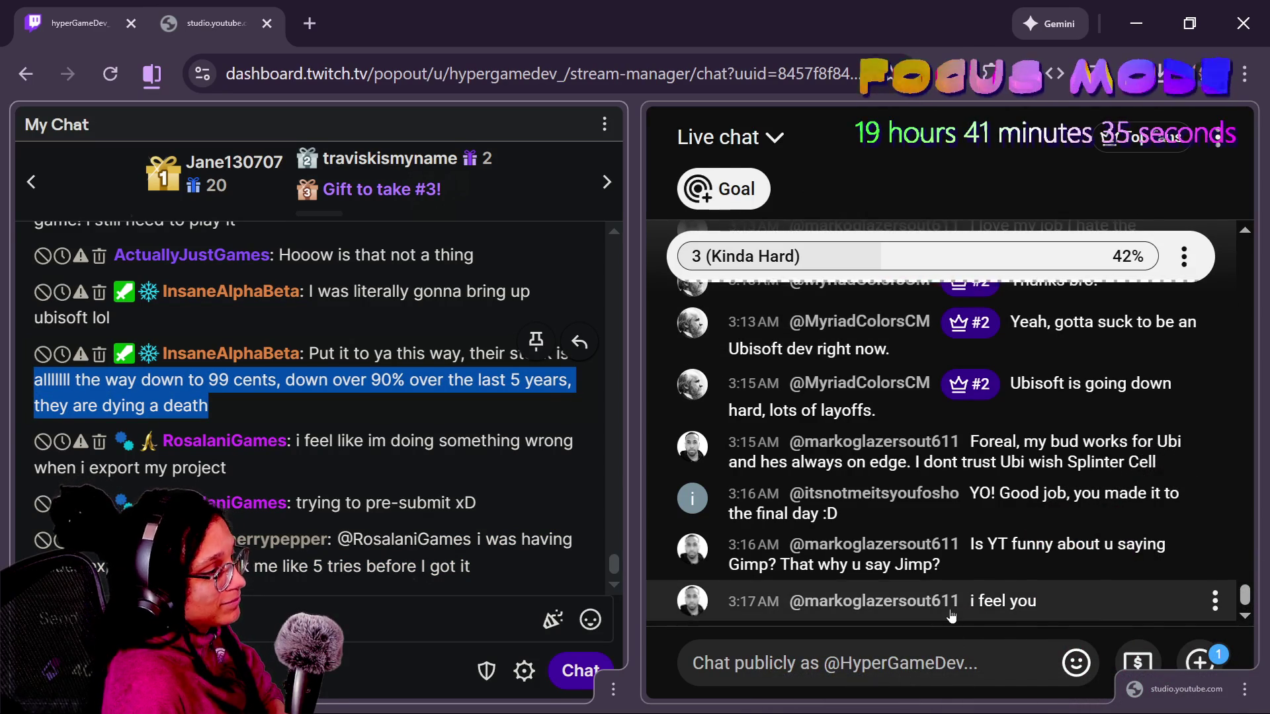
{"action": "scroll", "coordinate": [951, 612], "scroll_direction": "up", "scroll_amount": 3}
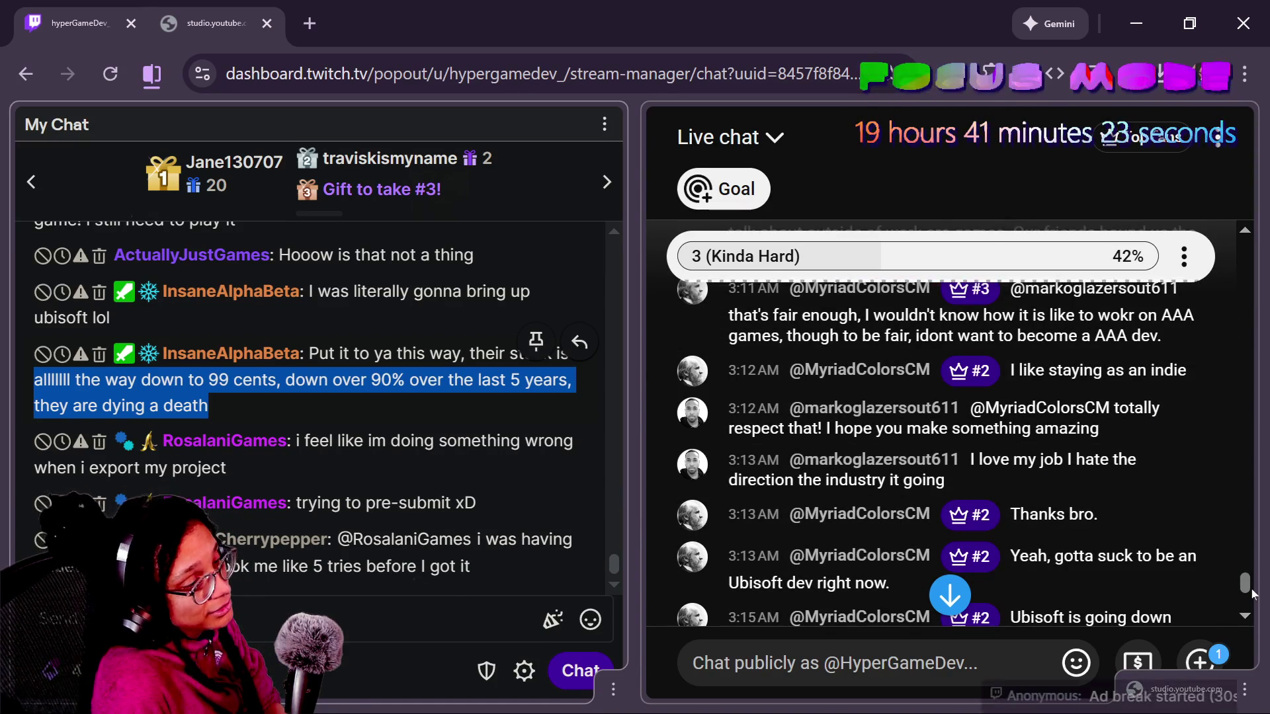
{"action": "left_click_drag", "start_coordinate": [1252, 589], "coordinate": [1254, 604]}
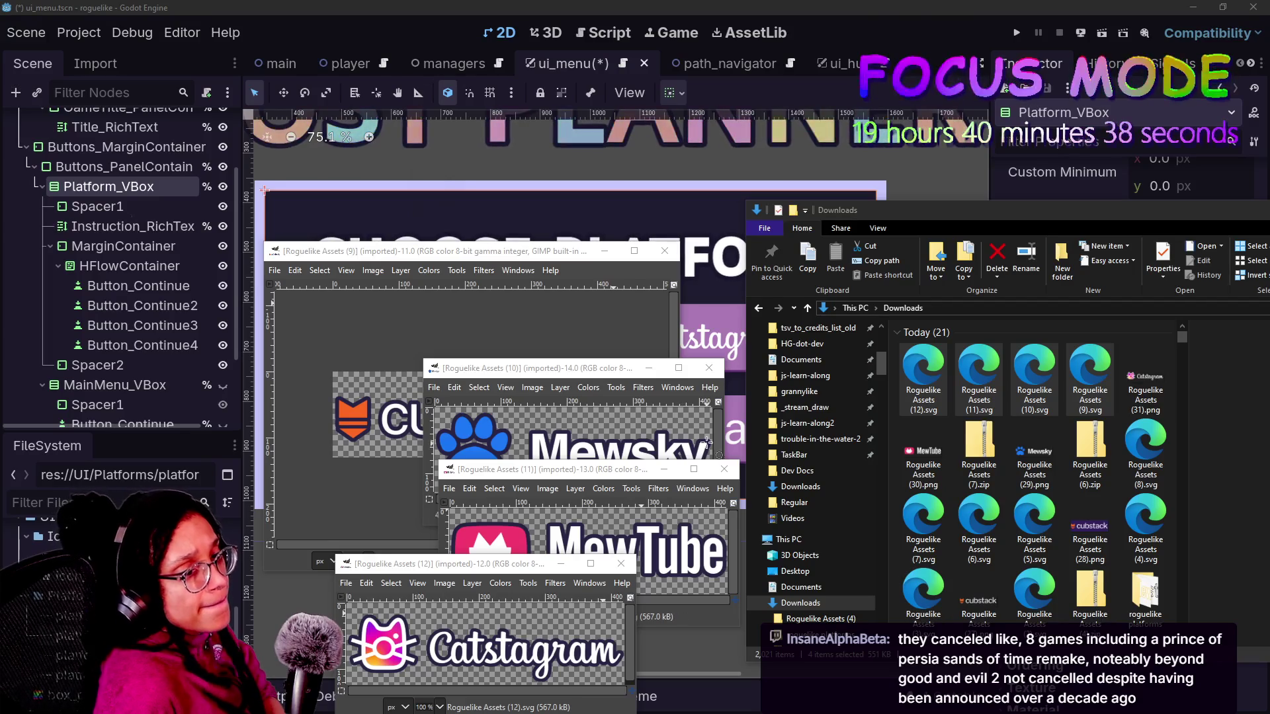
- Arrange the Mewsky, MewTube and Catstagram image windows side by side
{"action": "mouse_move", "coordinate": [538, 372]}
{"action": "left_mouse_down"}
{"action": "mouse_move", "coordinate": [685, 244]}
{"action": "mouse_move", "coordinate": [665, 194]}
{"action": "left_mouse_up"}
{"action": "mouse_move", "coordinate": [594, 481]}
{"action": "left_mouse_down"}
{"action": "mouse_move", "coordinate": [308, 161]}
{"action": "mouse_move", "coordinate": [345, 166]}
{"action": "left_mouse_up"}
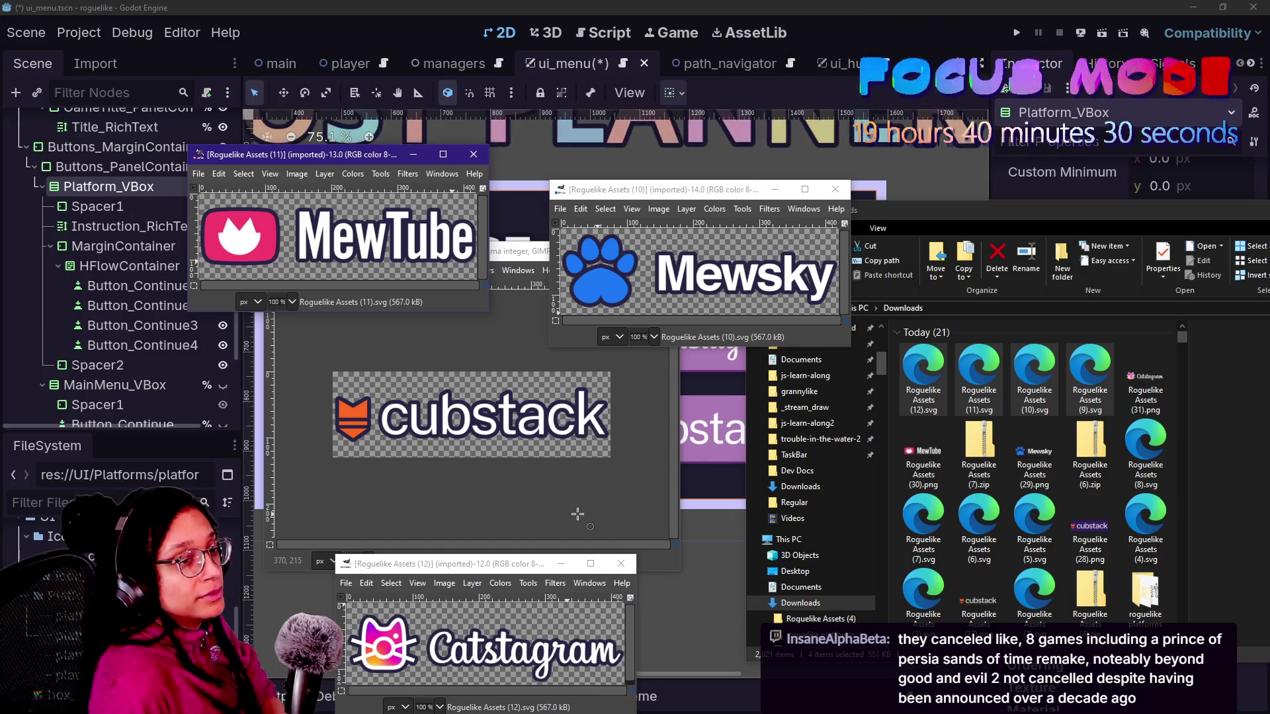
{"action": "mouse_move", "coordinate": [493, 564]}
{"action": "left_mouse_down"}
{"action": "mouse_move", "coordinate": [674, 545]}
{"action": "mouse_move", "coordinate": [682, 526]}
{"action": "left_mouse_up"}
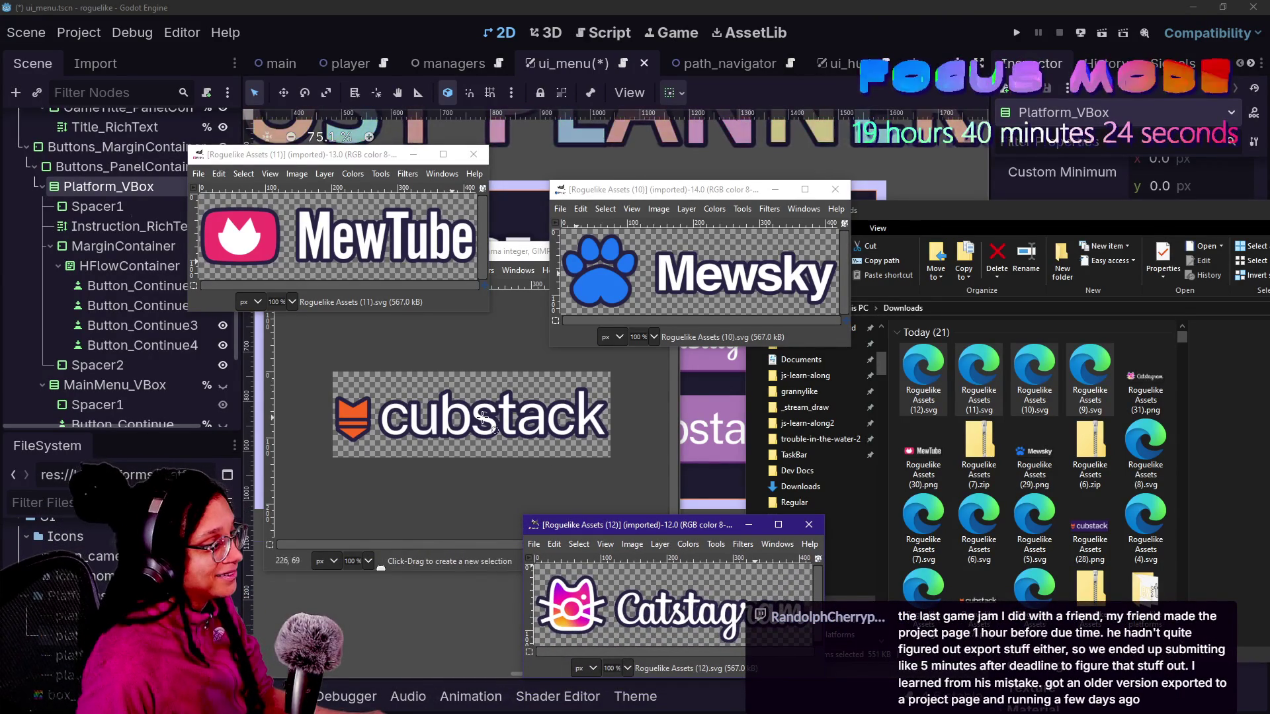
- Start Export As for the MewTube image and bookmark the roguelike platforms folder as destination
{"action": "left_click", "coordinate": [199, 173]}
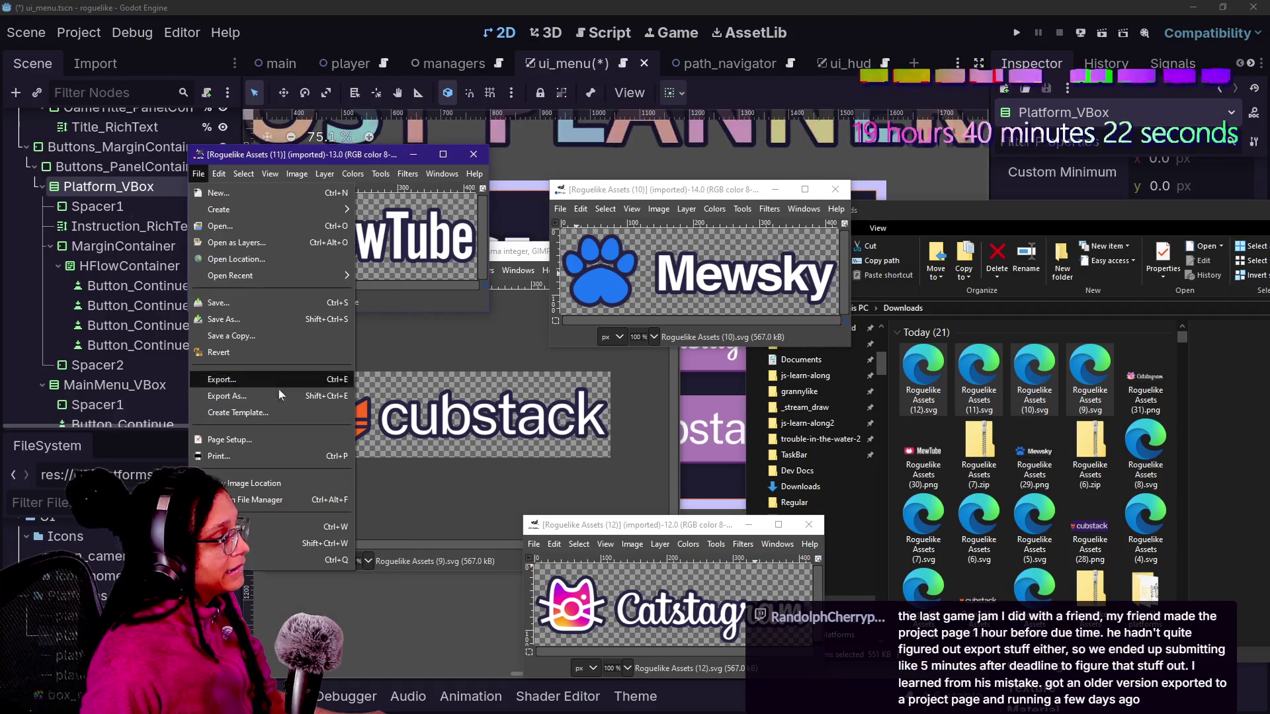
{"action": "left_click", "coordinate": [279, 391]}
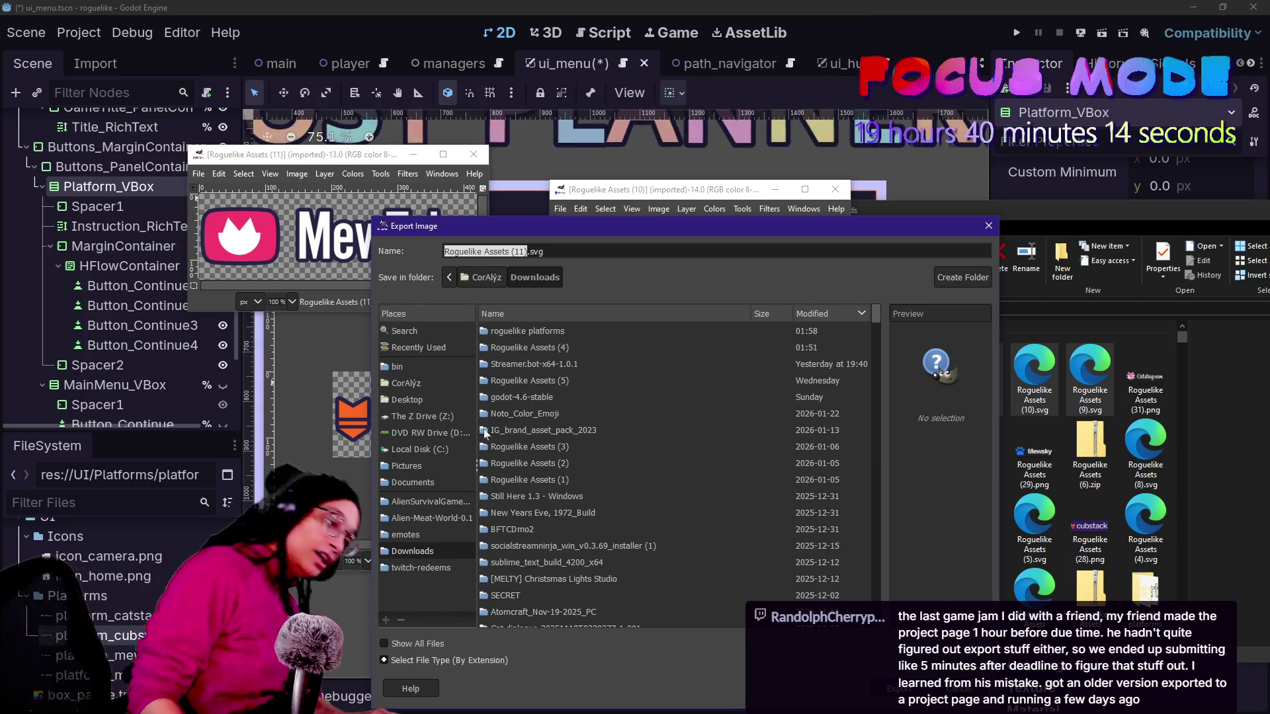
{"action": "left_click", "coordinate": [513, 332]}
{"action": "right_click", "coordinate": [510, 332]}
{"action": "left_click", "coordinate": [561, 339]}
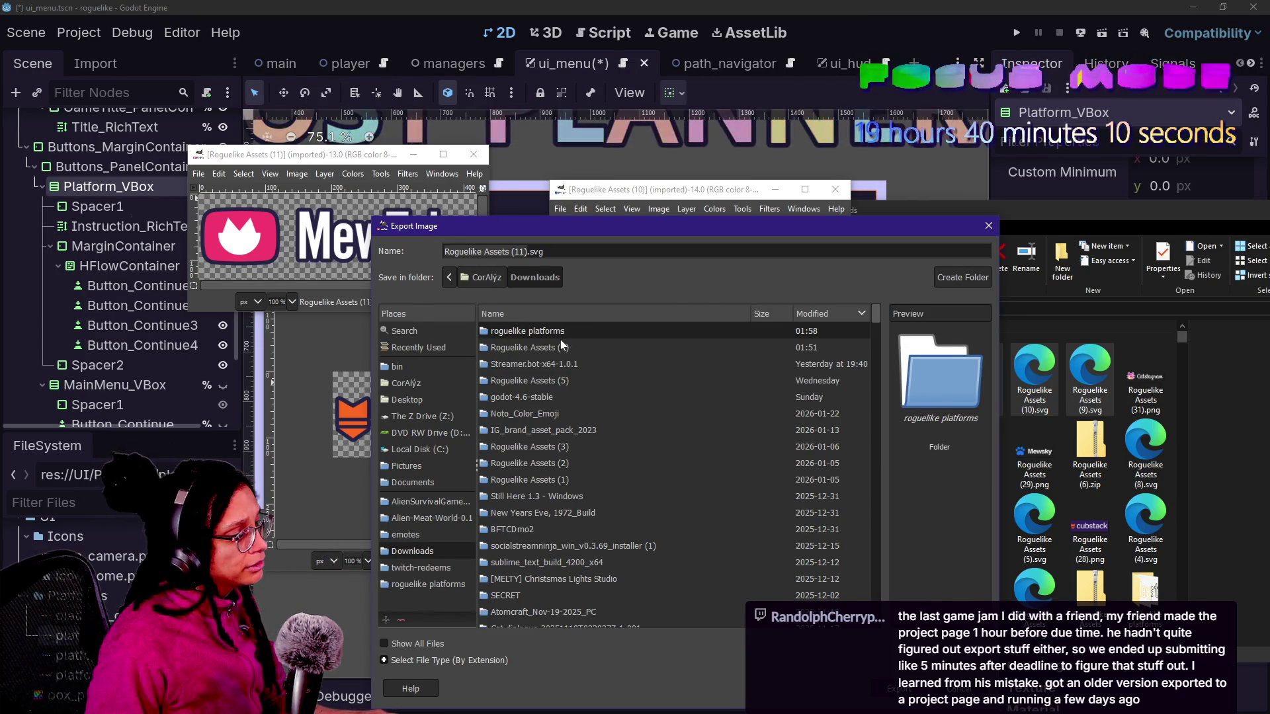
{"action": "left_click", "coordinate": [415, 585]}
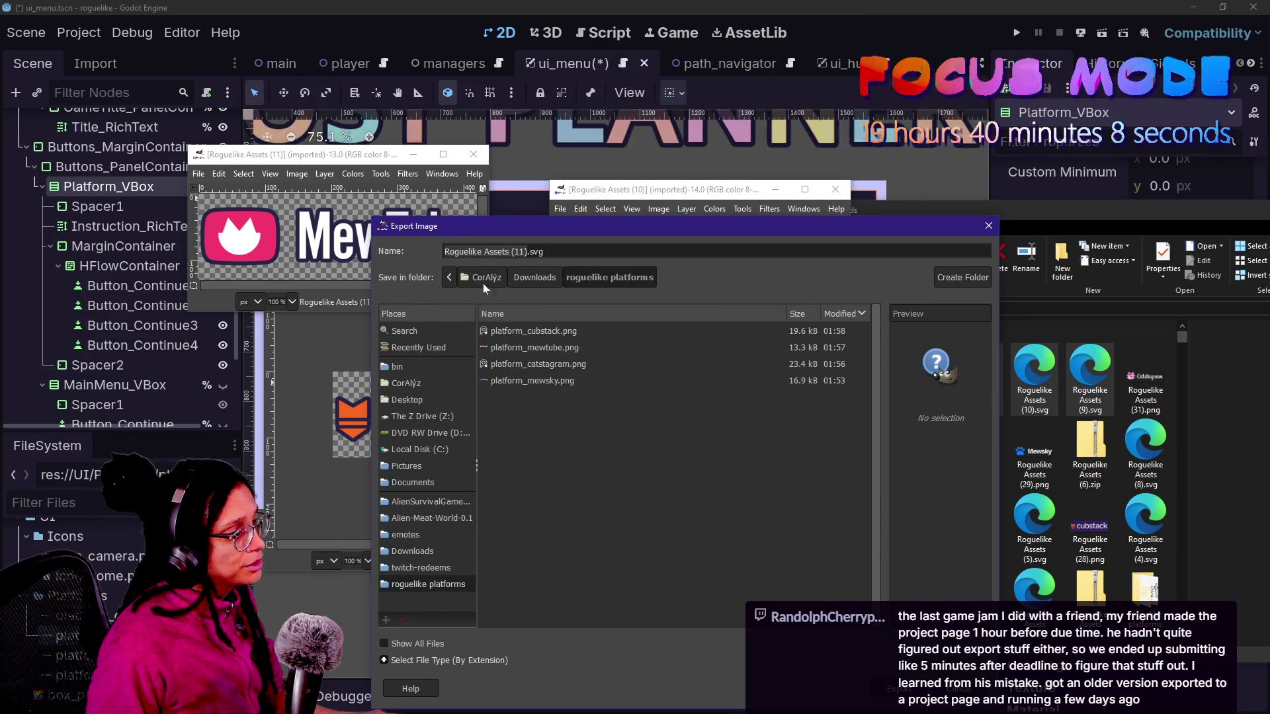
- Export the MewTube image as platform_mewtube_outline.png with the default PNG settings
{"action": "left_click", "coordinate": [549, 348]}
{"action": "key", "text": "Return"}
{"action": "left_click", "coordinate": [763, 525]}
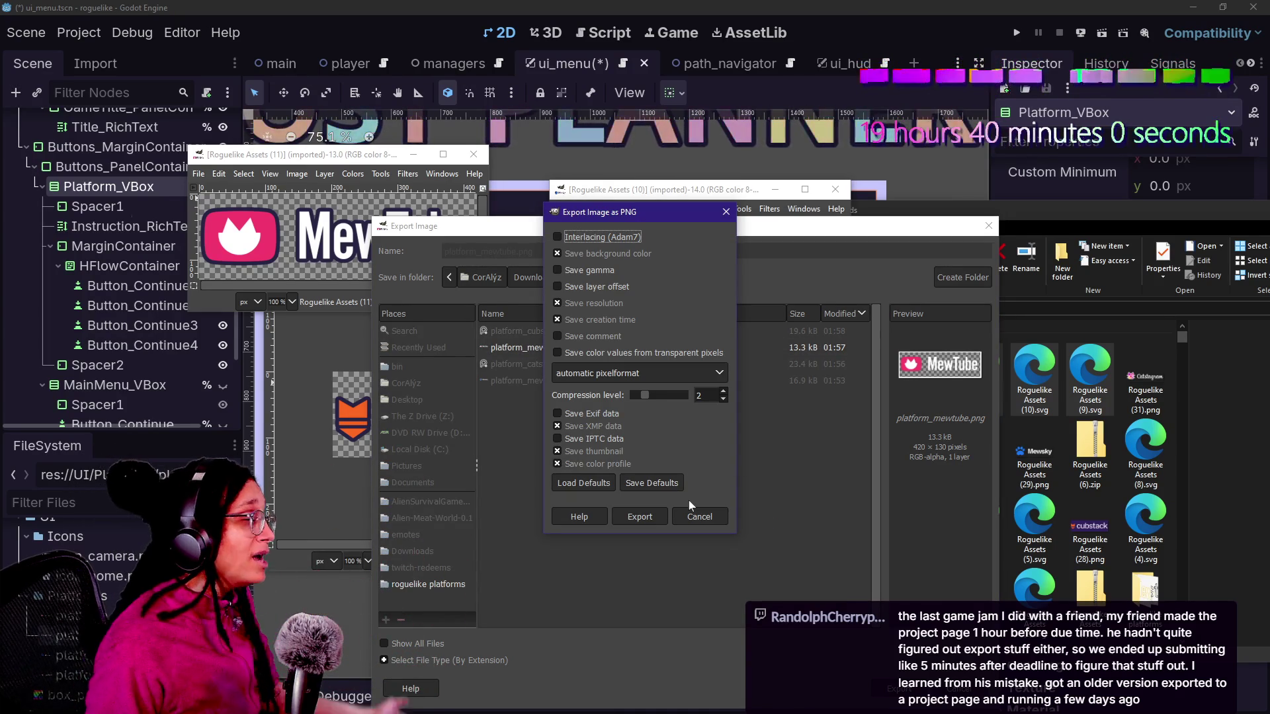
{"action": "left_click", "coordinate": [704, 515]}
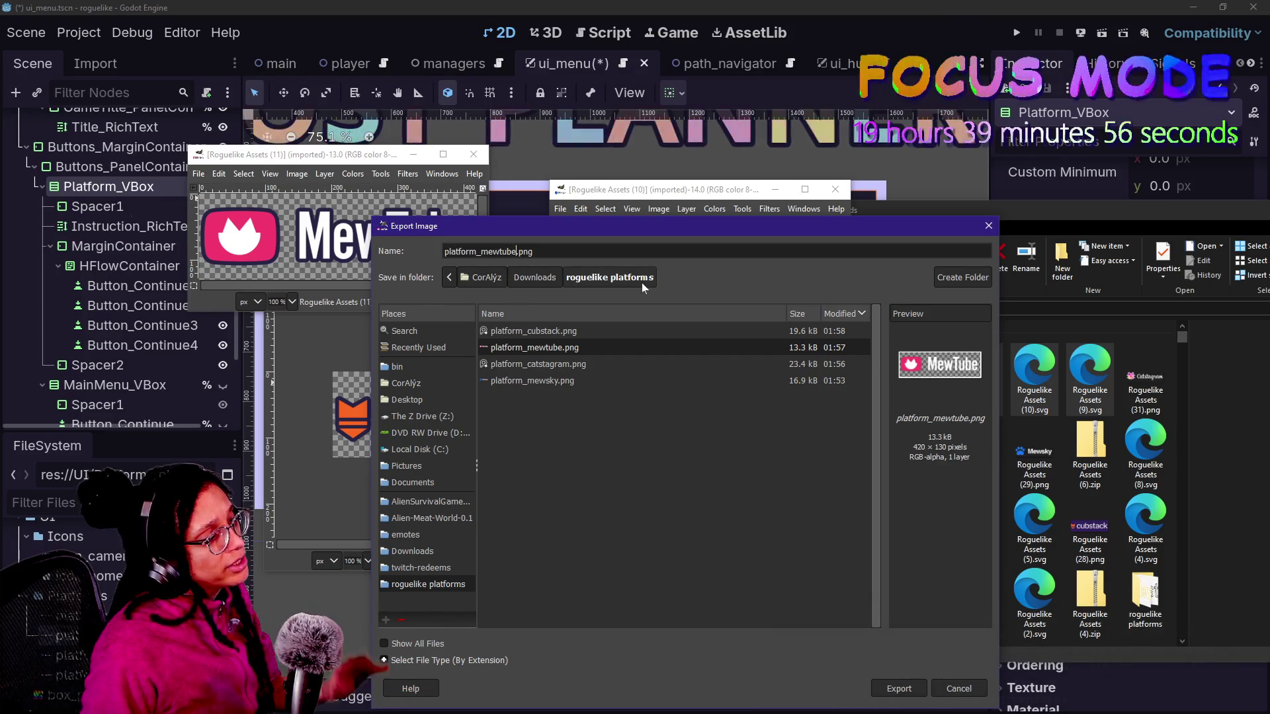
{"action": "type", "text": "_outline"}
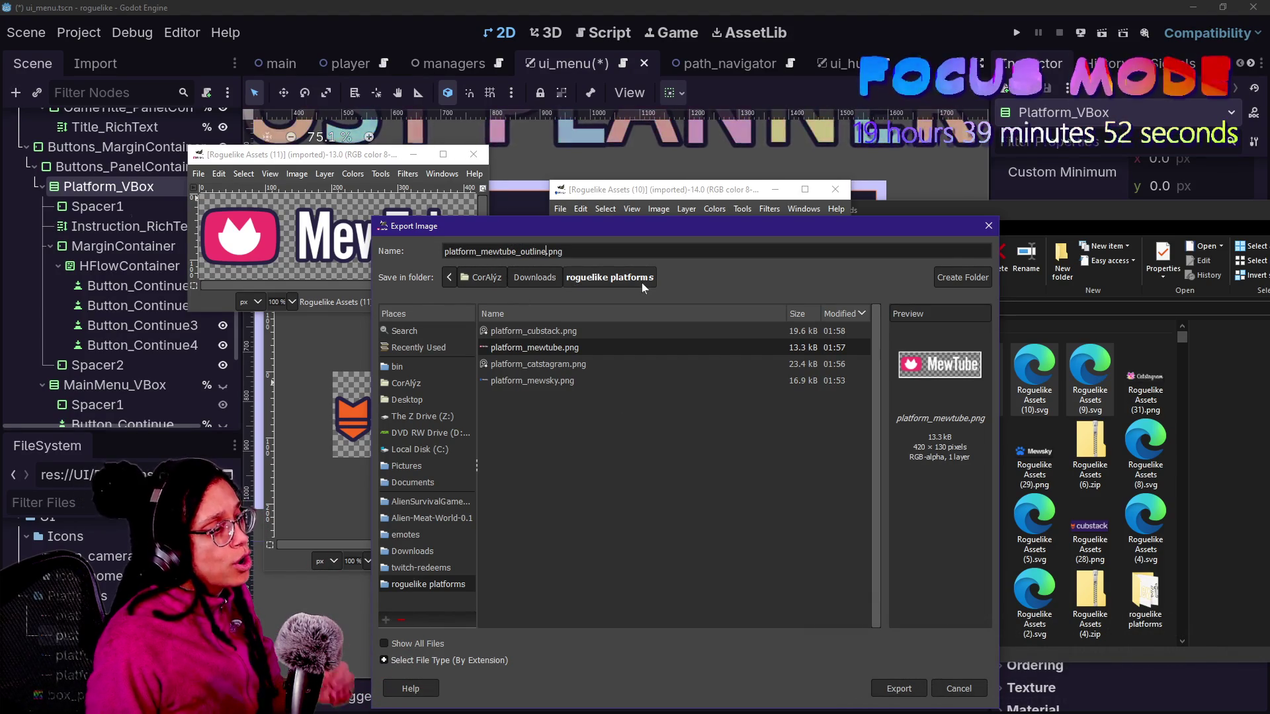
{"action": "key", "text": "BackSpace"}
{"action": "key", "text": "BackSpace"}
{"action": "key", "text": "BackSpace"}
{"action": "type", "text": "utline"}
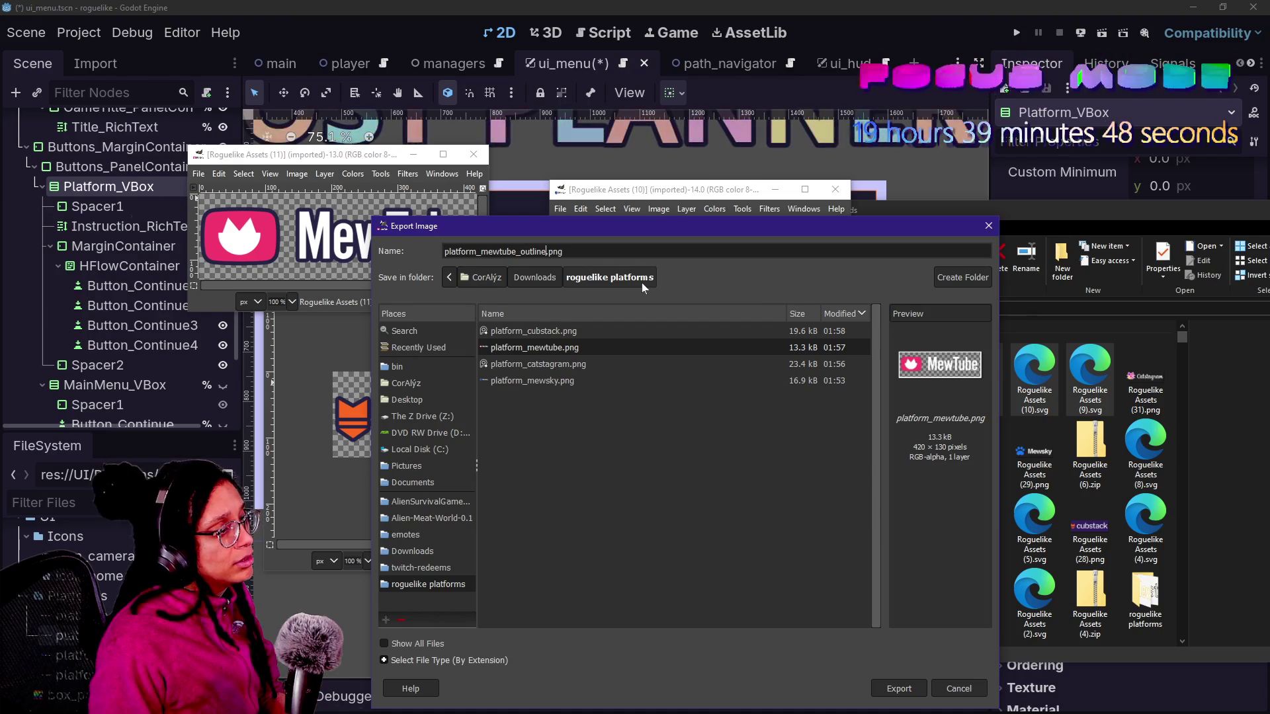
{"action": "key", "text": "Return"}
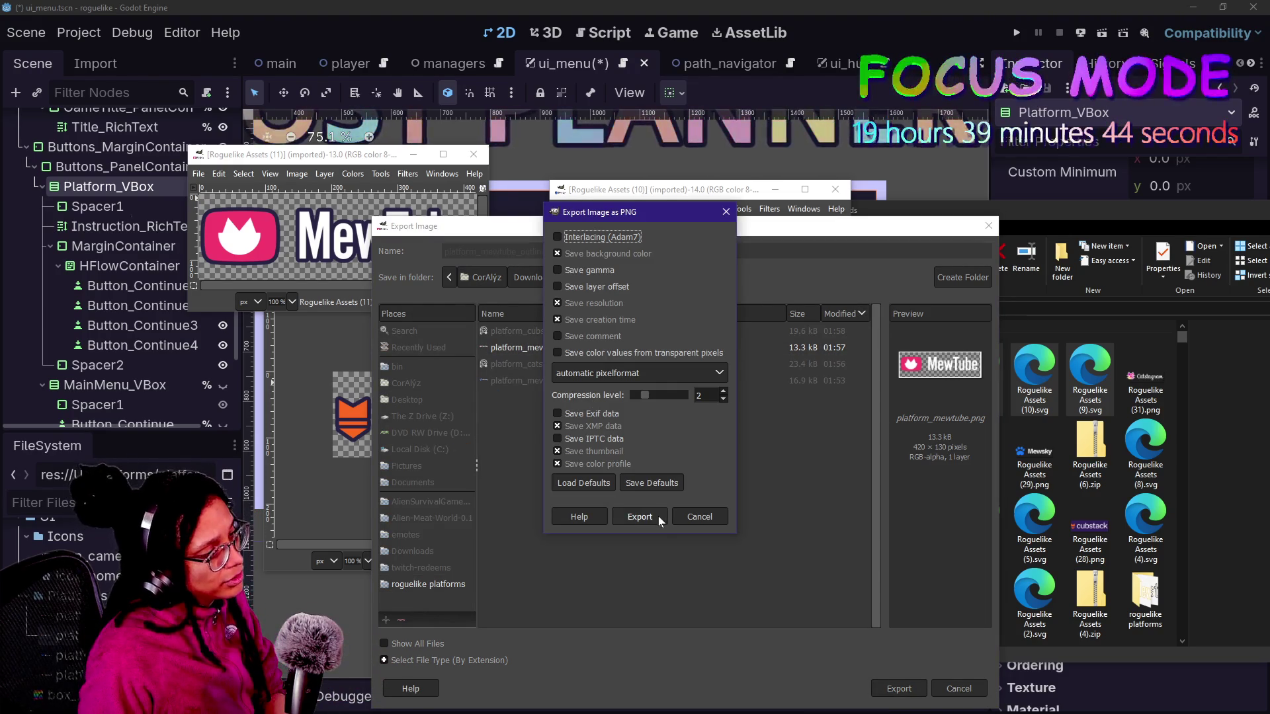
{"action": "left_click", "coordinate": [652, 515]}
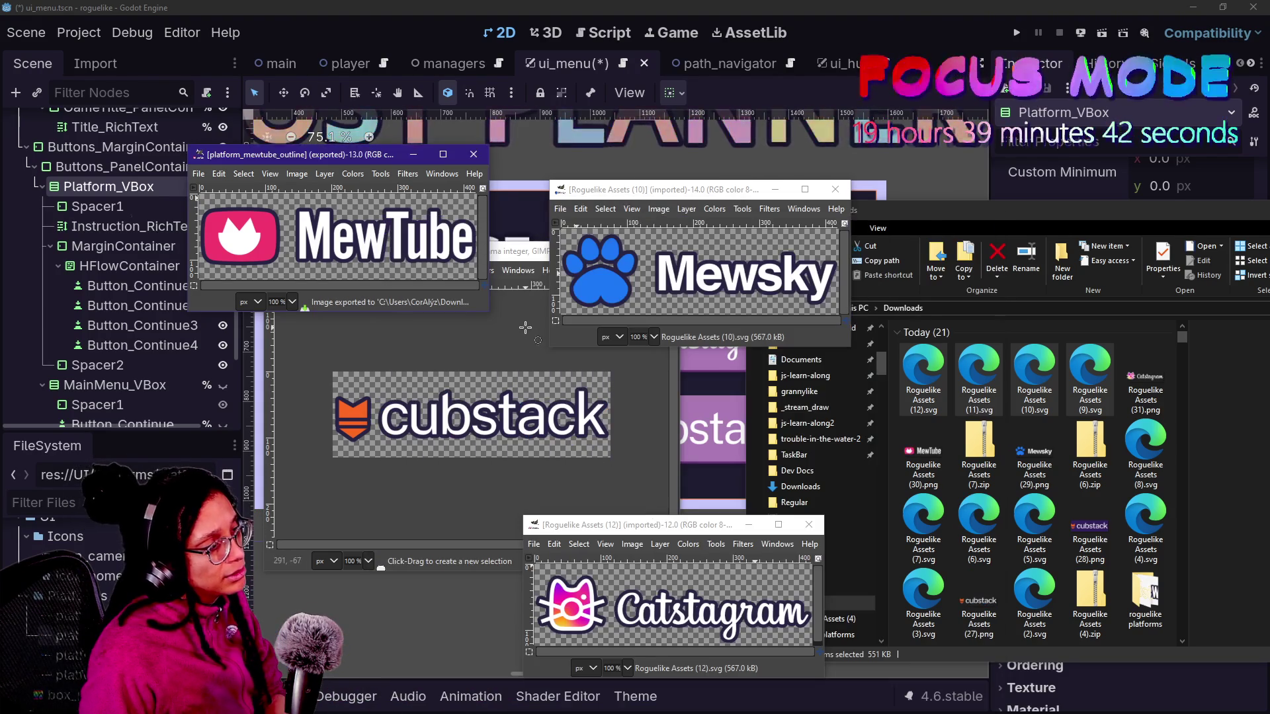
- Begin exporting the Mewsky image to roguelike platforms, reusing the platform_mewsky.png name
{"action": "left_click_drag", "start_coordinate": [657, 187], "coordinate": [648, 196]}
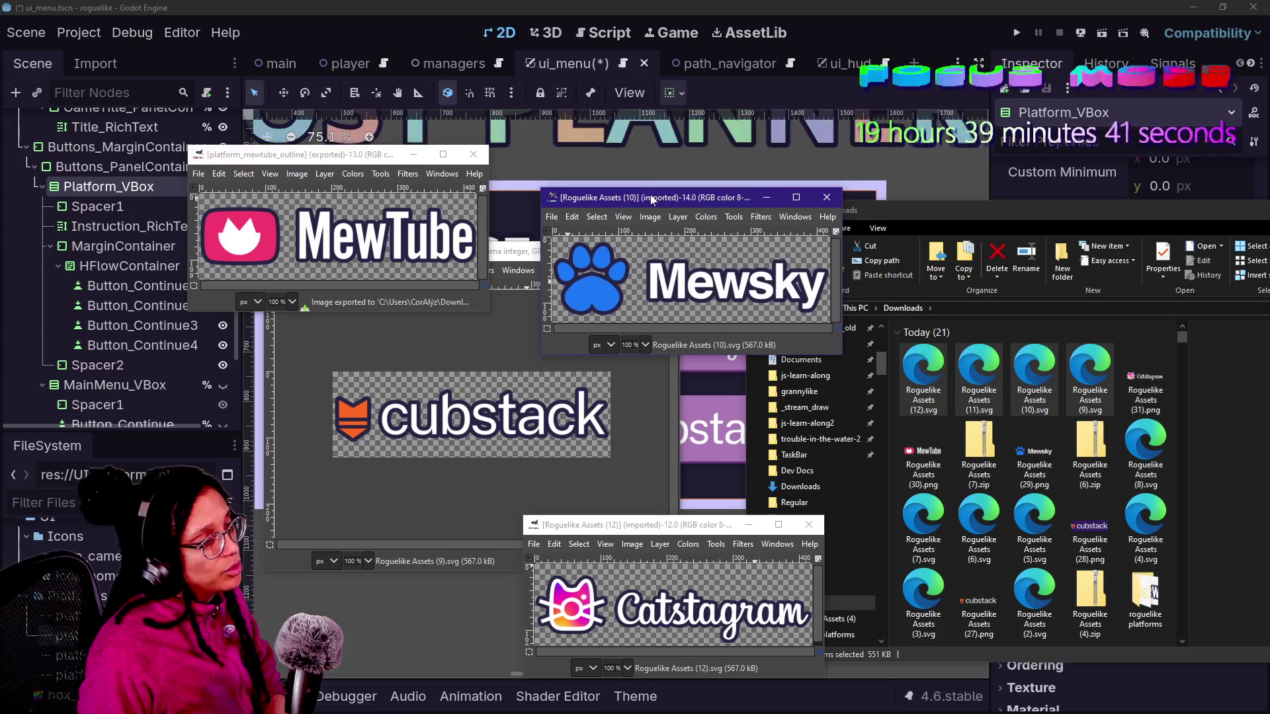
{"action": "left_click", "coordinate": [560, 214]}
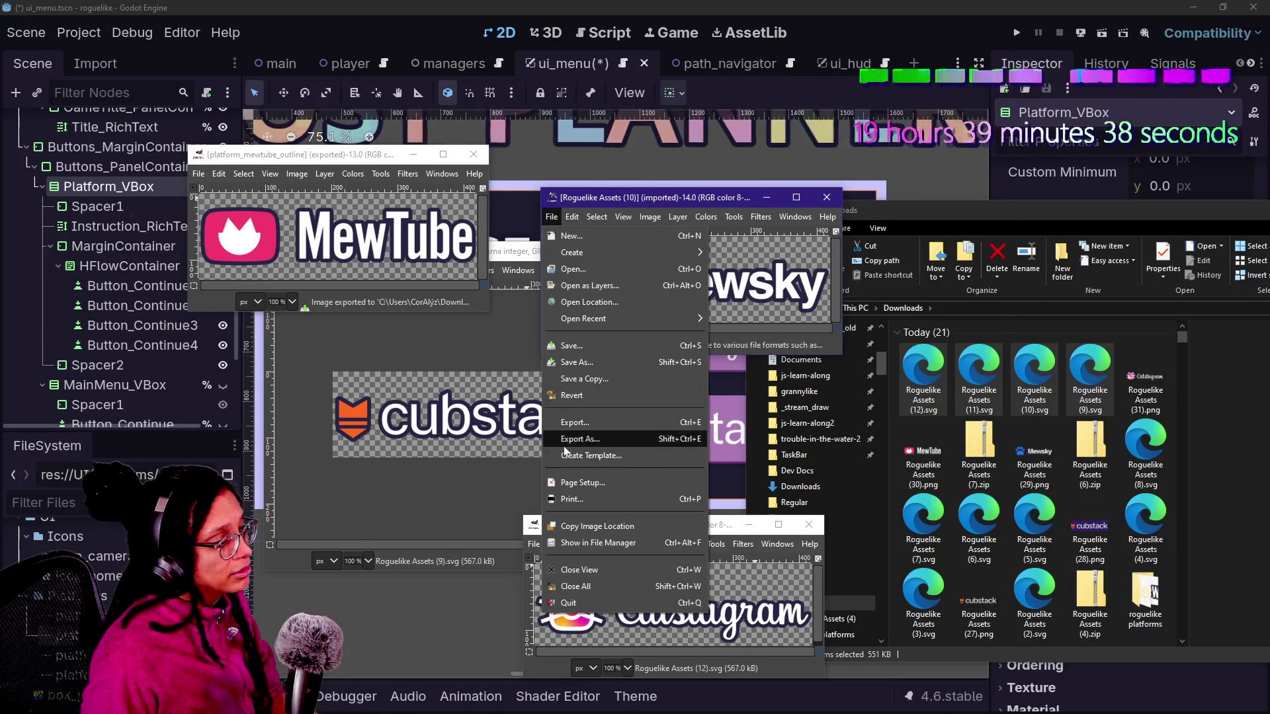
{"action": "left_click", "coordinate": [565, 447]}
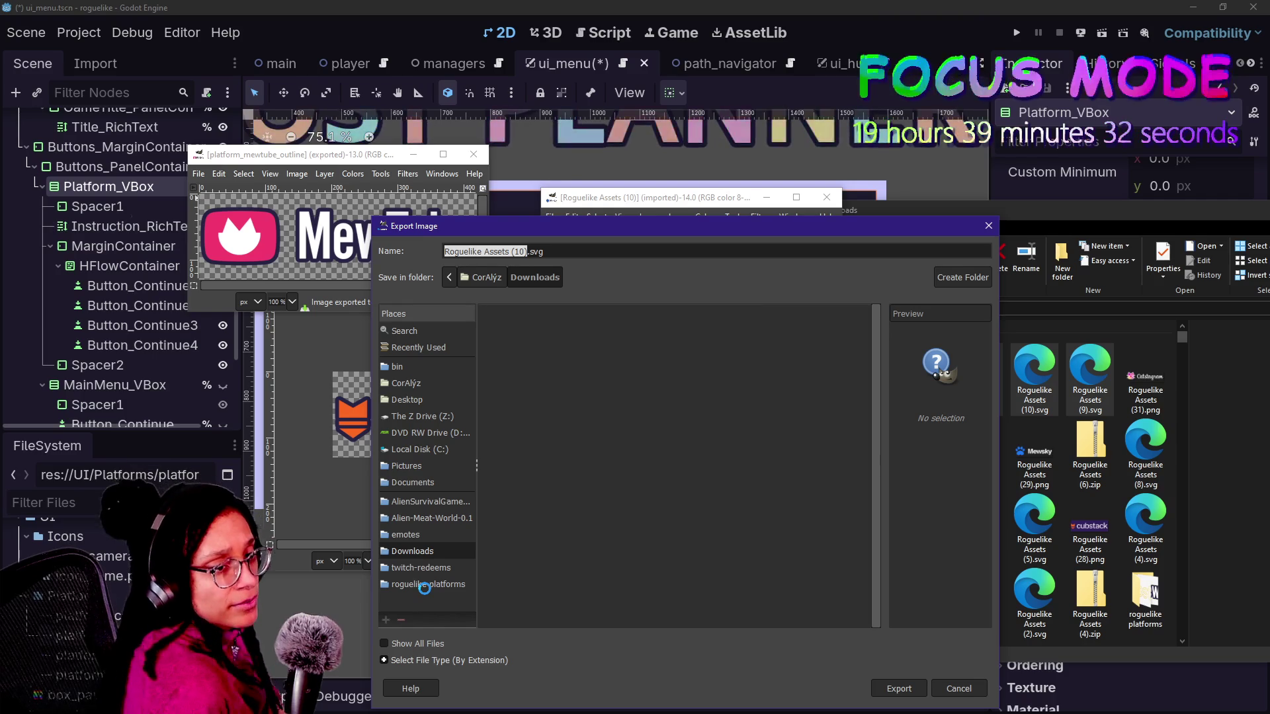
{"action": "left_click", "coordinate": [425, 584]}
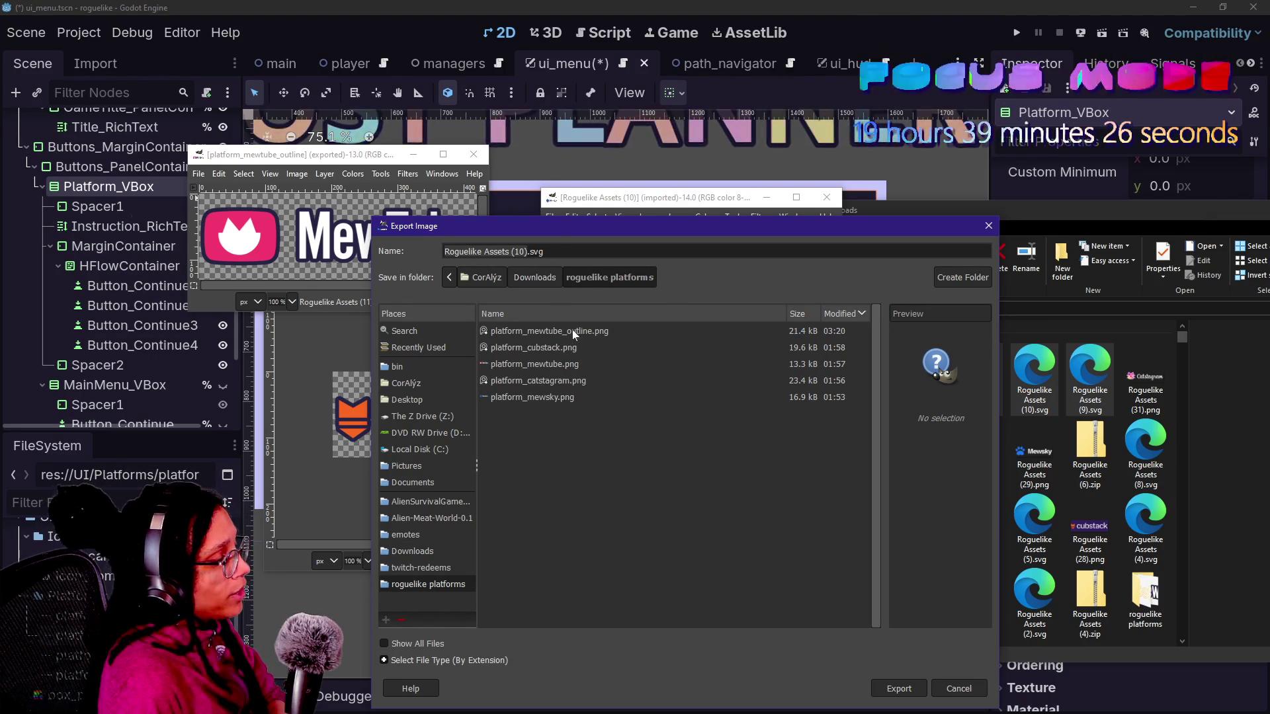
{"action": "mouse_move", "coordinate": [565, 226]}
{"action": "left_mouse_down"}
{"action": "mouse_move", "coordinate": [585, 335]}
{"action": "mouse_move", "coordinate": [581, 314]}
{"action": "left_mouse_up"}
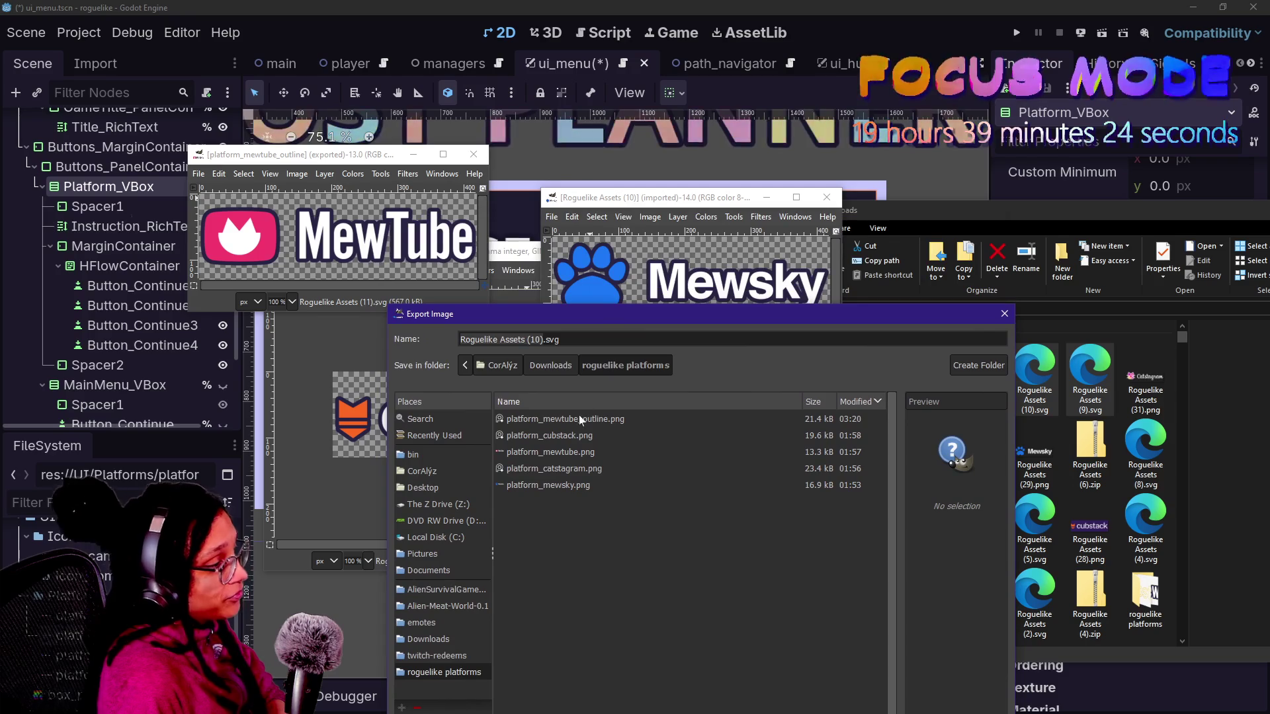
{"action": "left_click", "coordinate": [603, 484]}
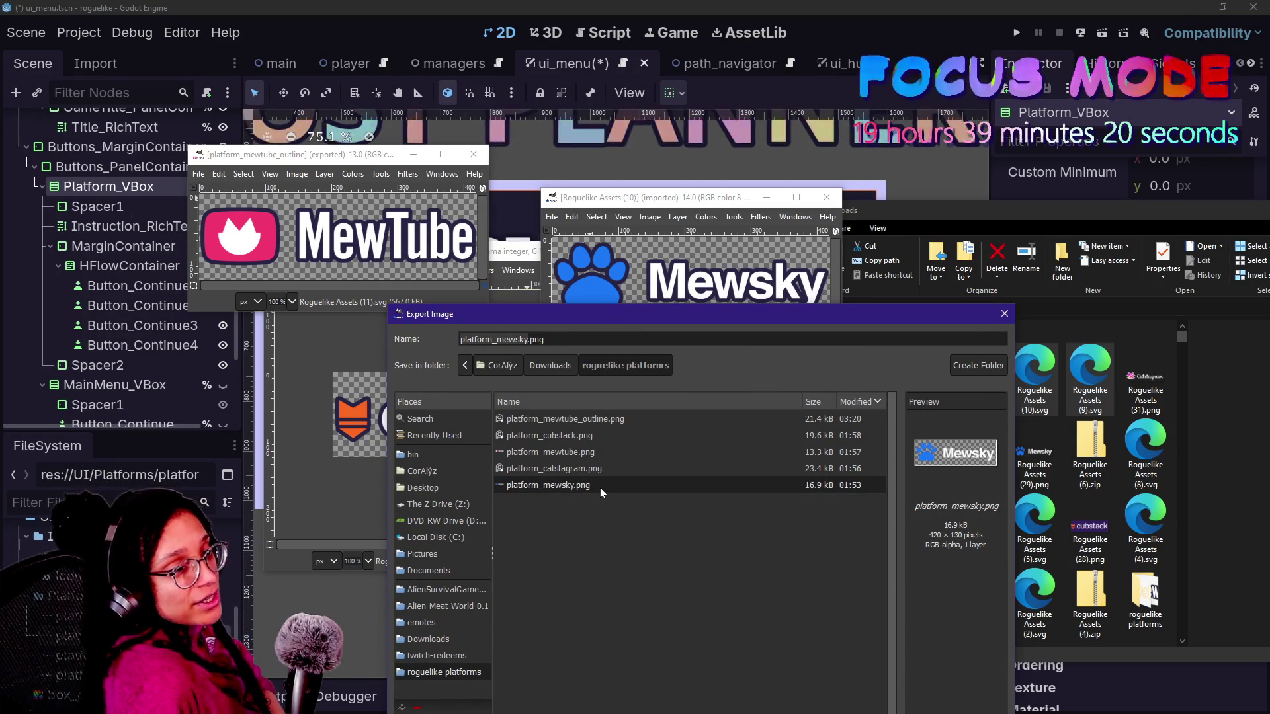
- Edit the name with '_outline', export as PNG replacing the existing file, then bring cubstack forward
{"action": "left_click", "coordinate": [530, 340]}
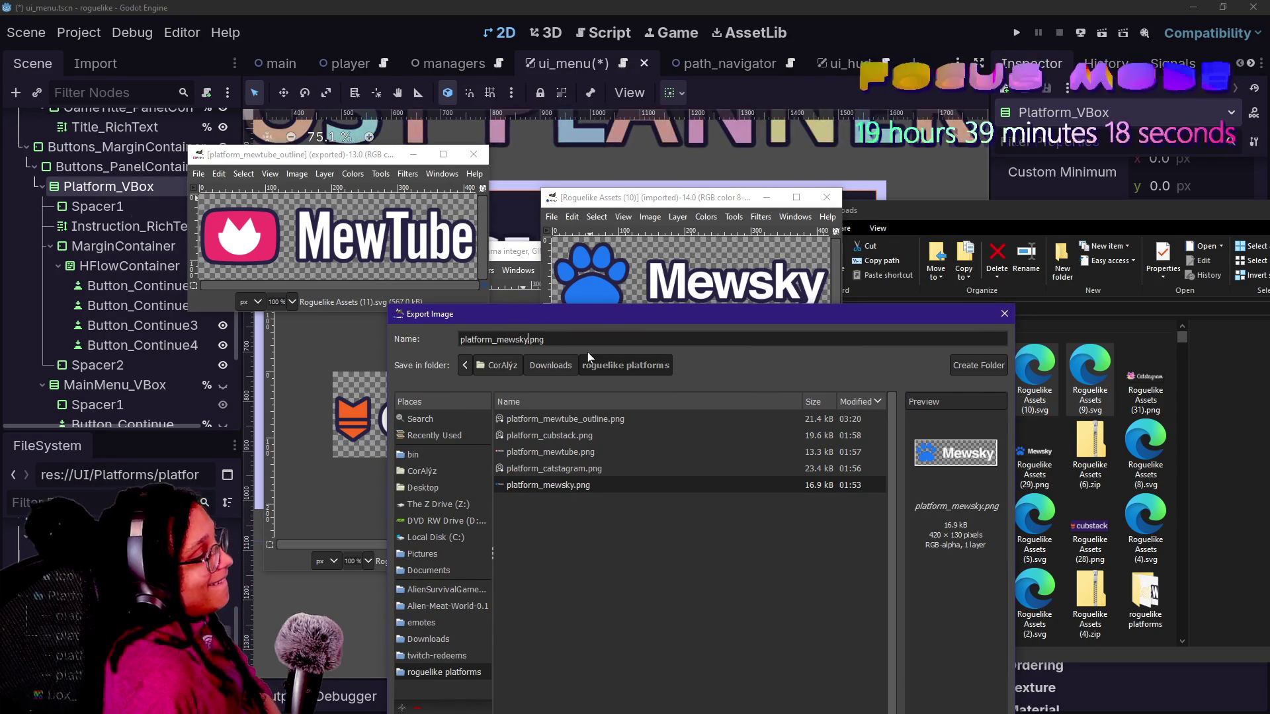
{"action": "type", "text": "_o"}
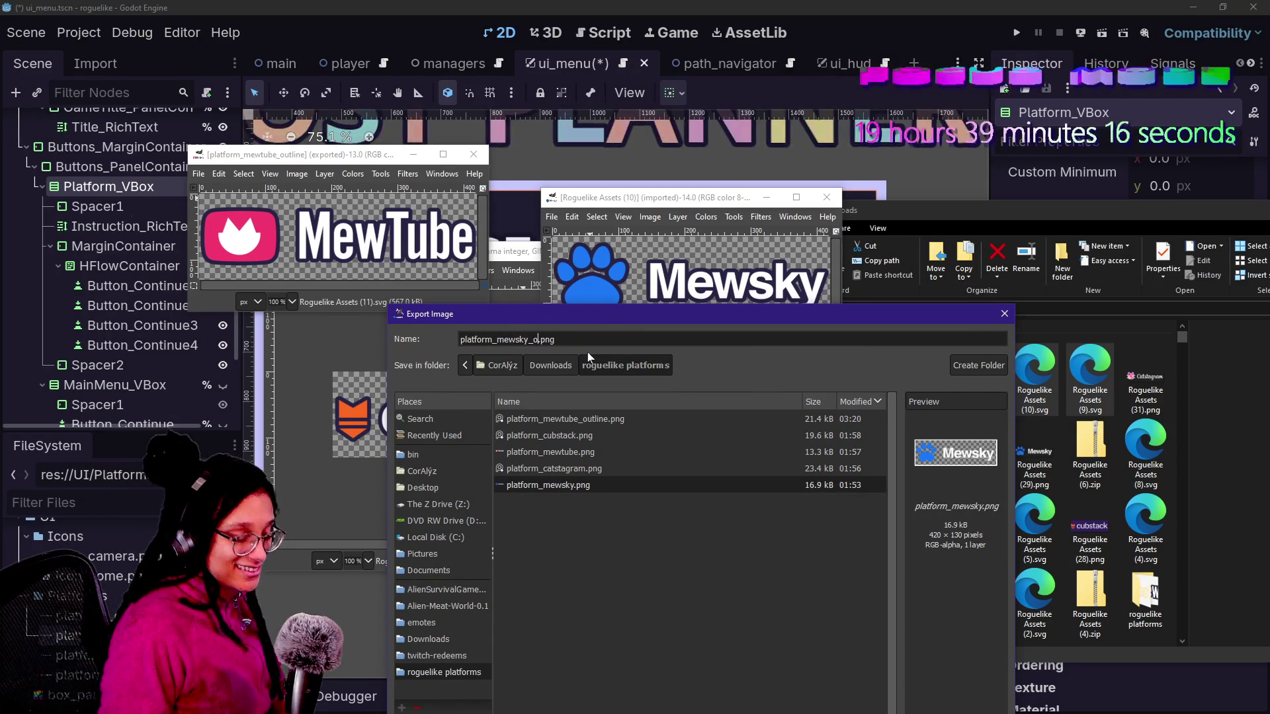
{"action": "type", "text": "utline"}
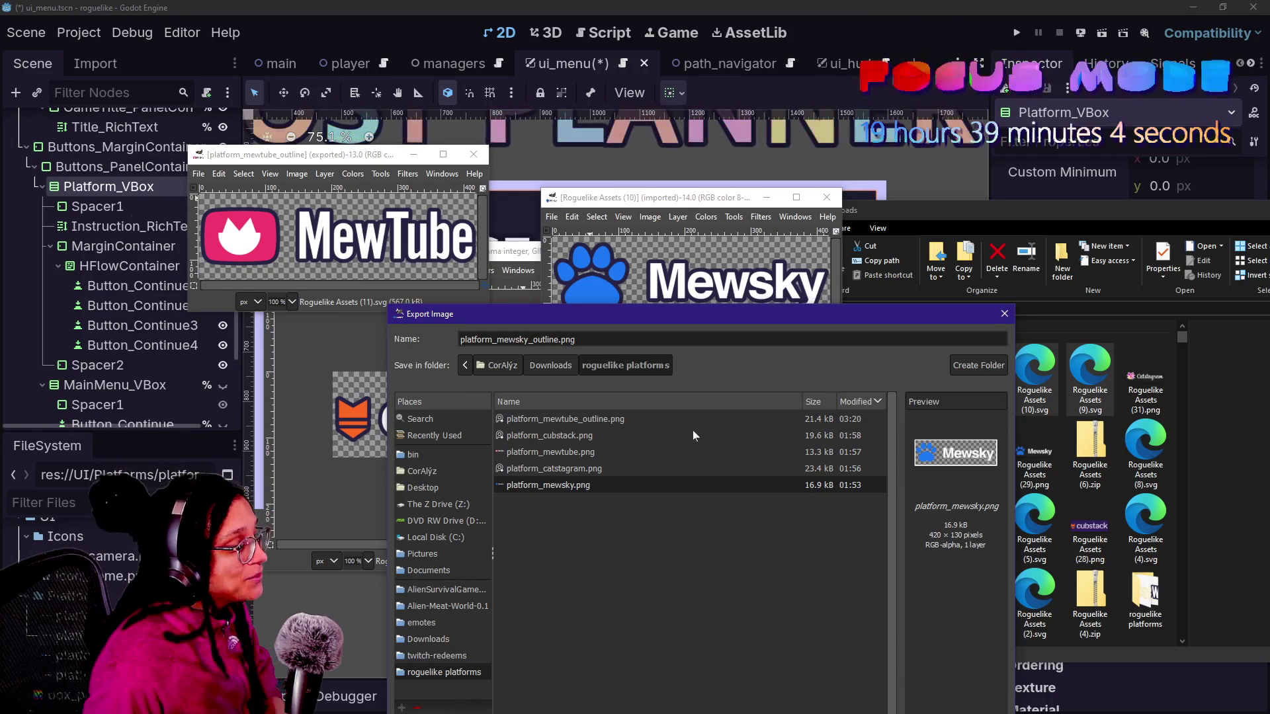
{"action": "left_click_drag", "start_coordinate": [653, 315], "coordinate": [671, 221]}
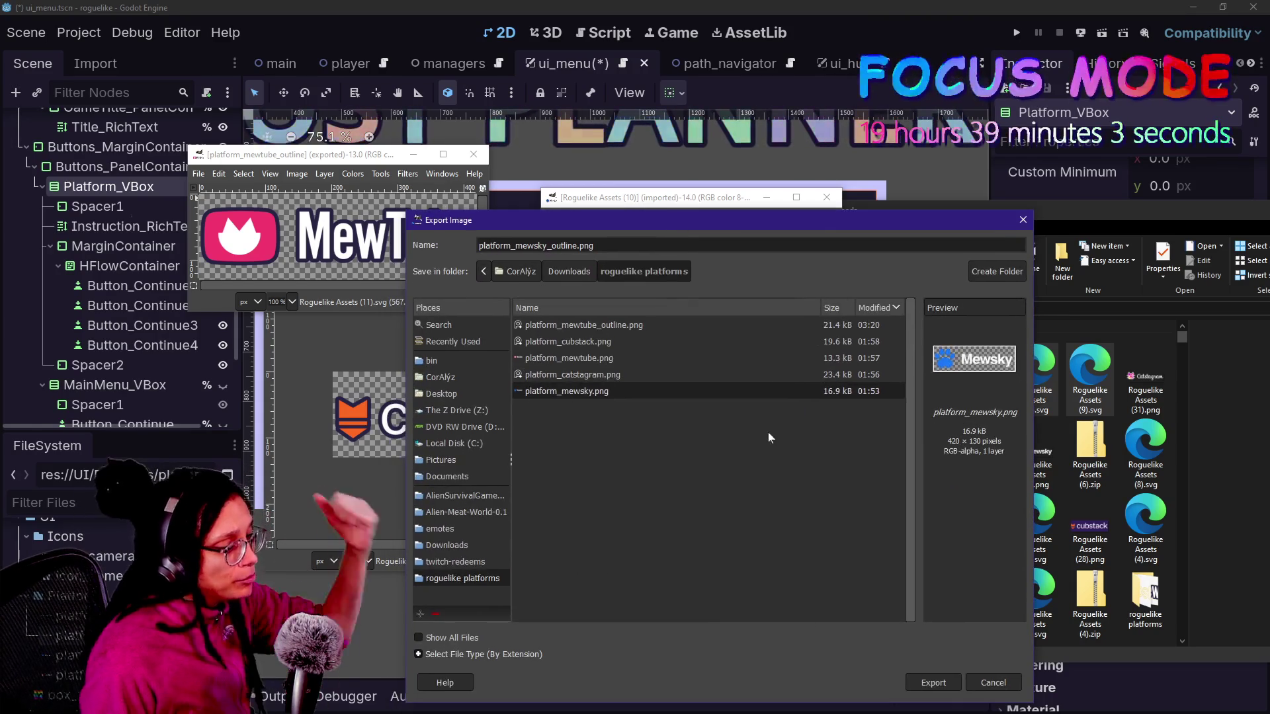
{"action": "left_click", "coordinate": [948, 683]}
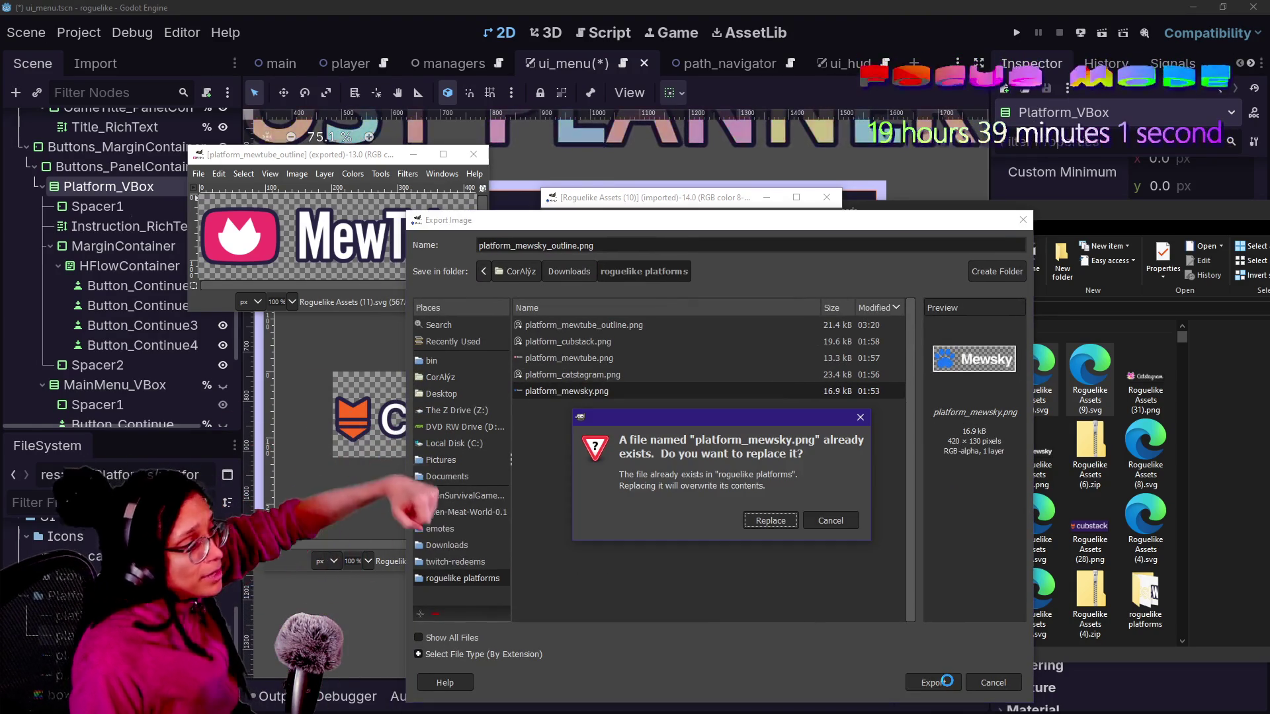
{"action": "left_click", "coordinate": [758, 521]}
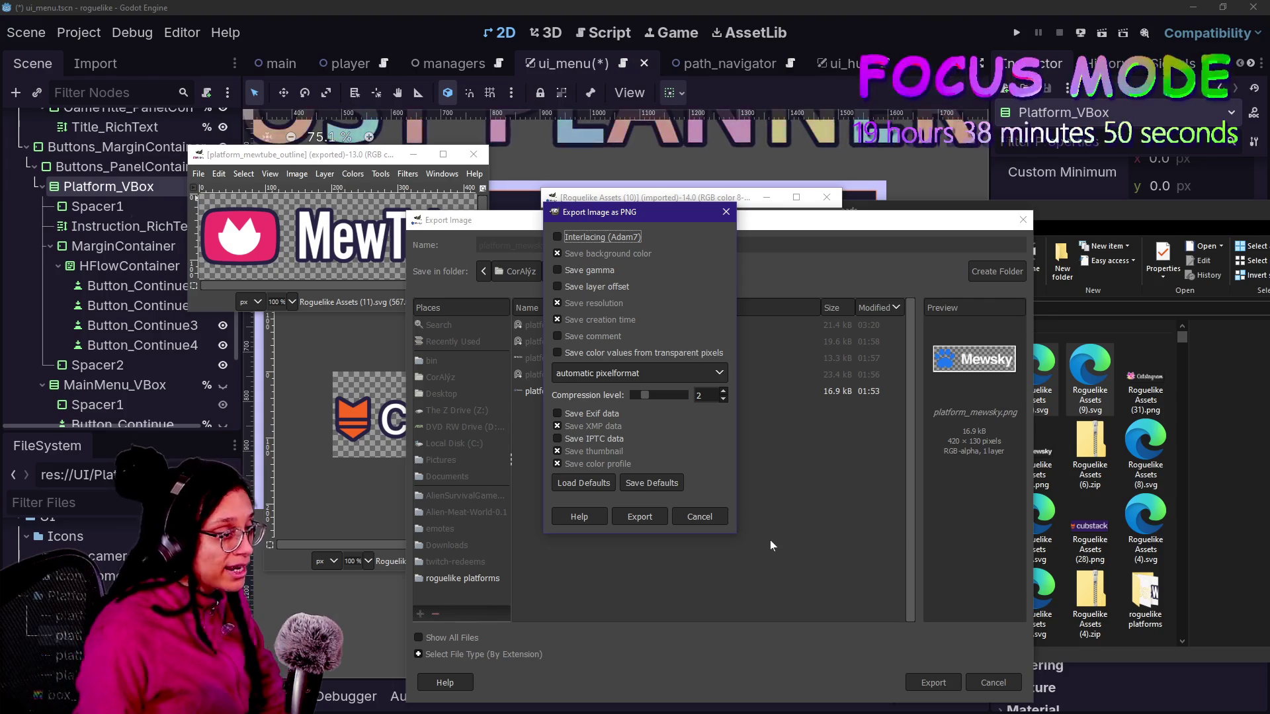
{"action": "left_click", "coordinate": [626, 515]}
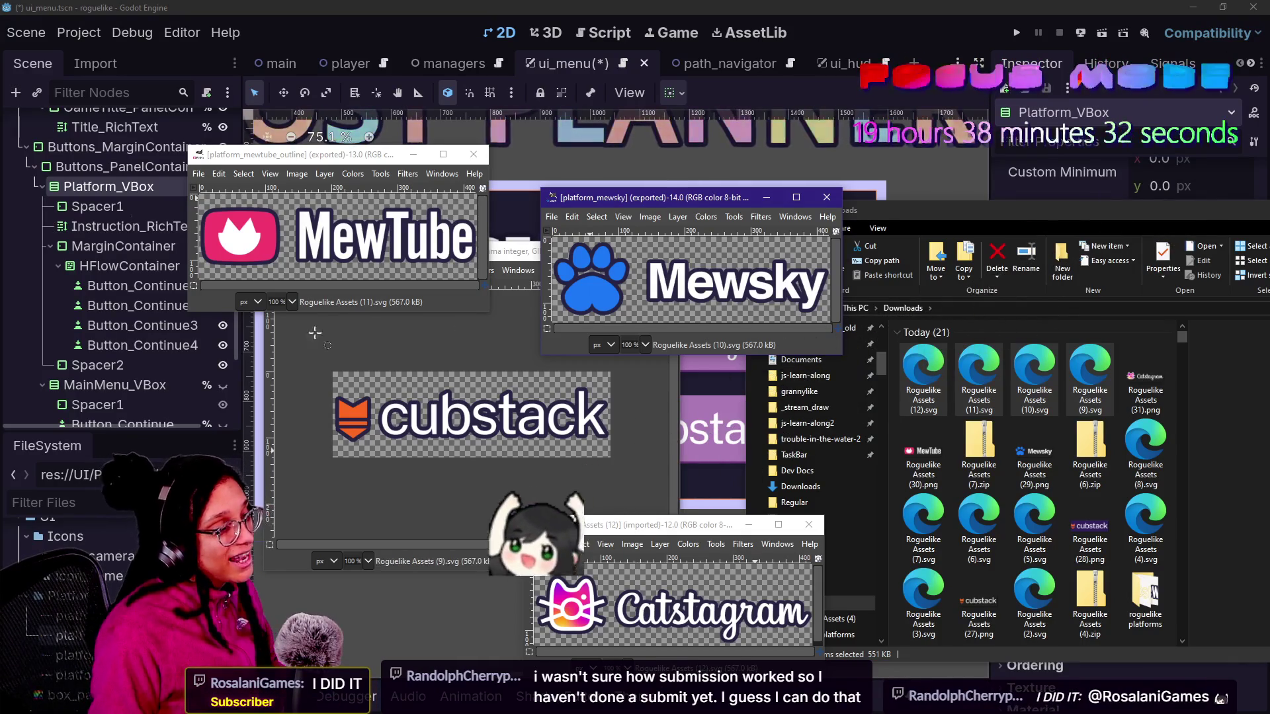
{"action": "left_click", "coordinate": [422, 564]}
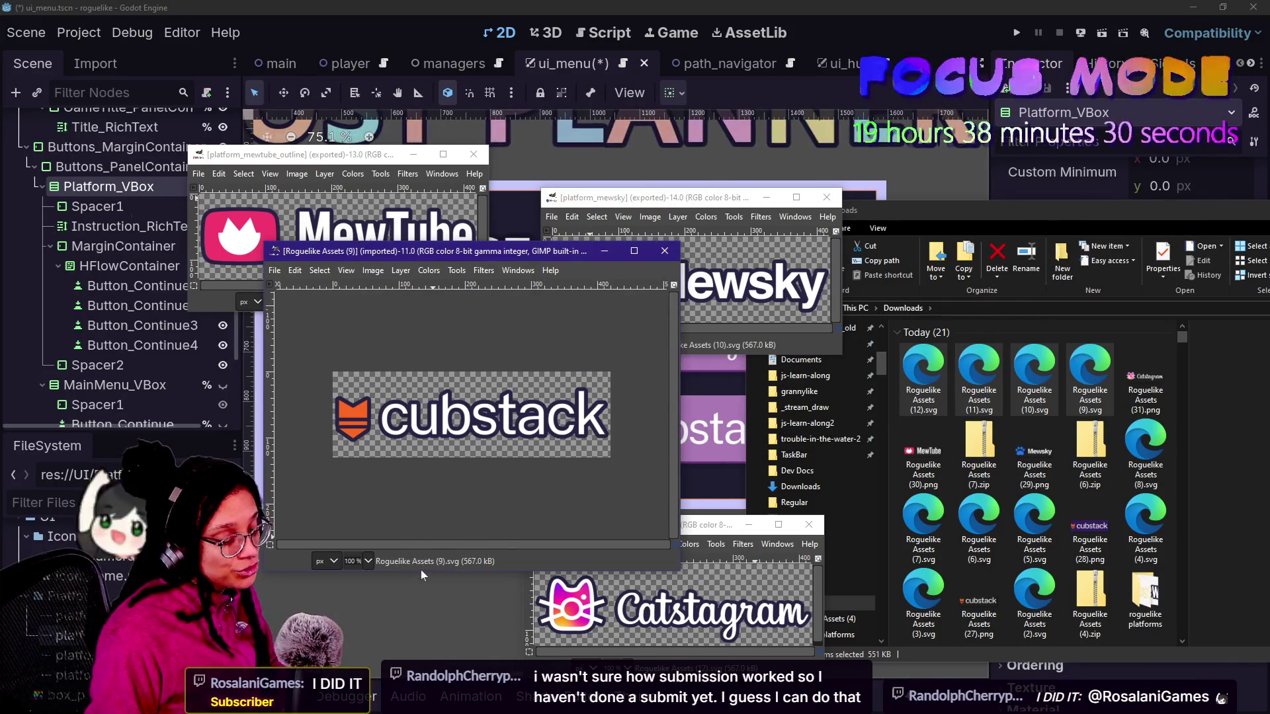